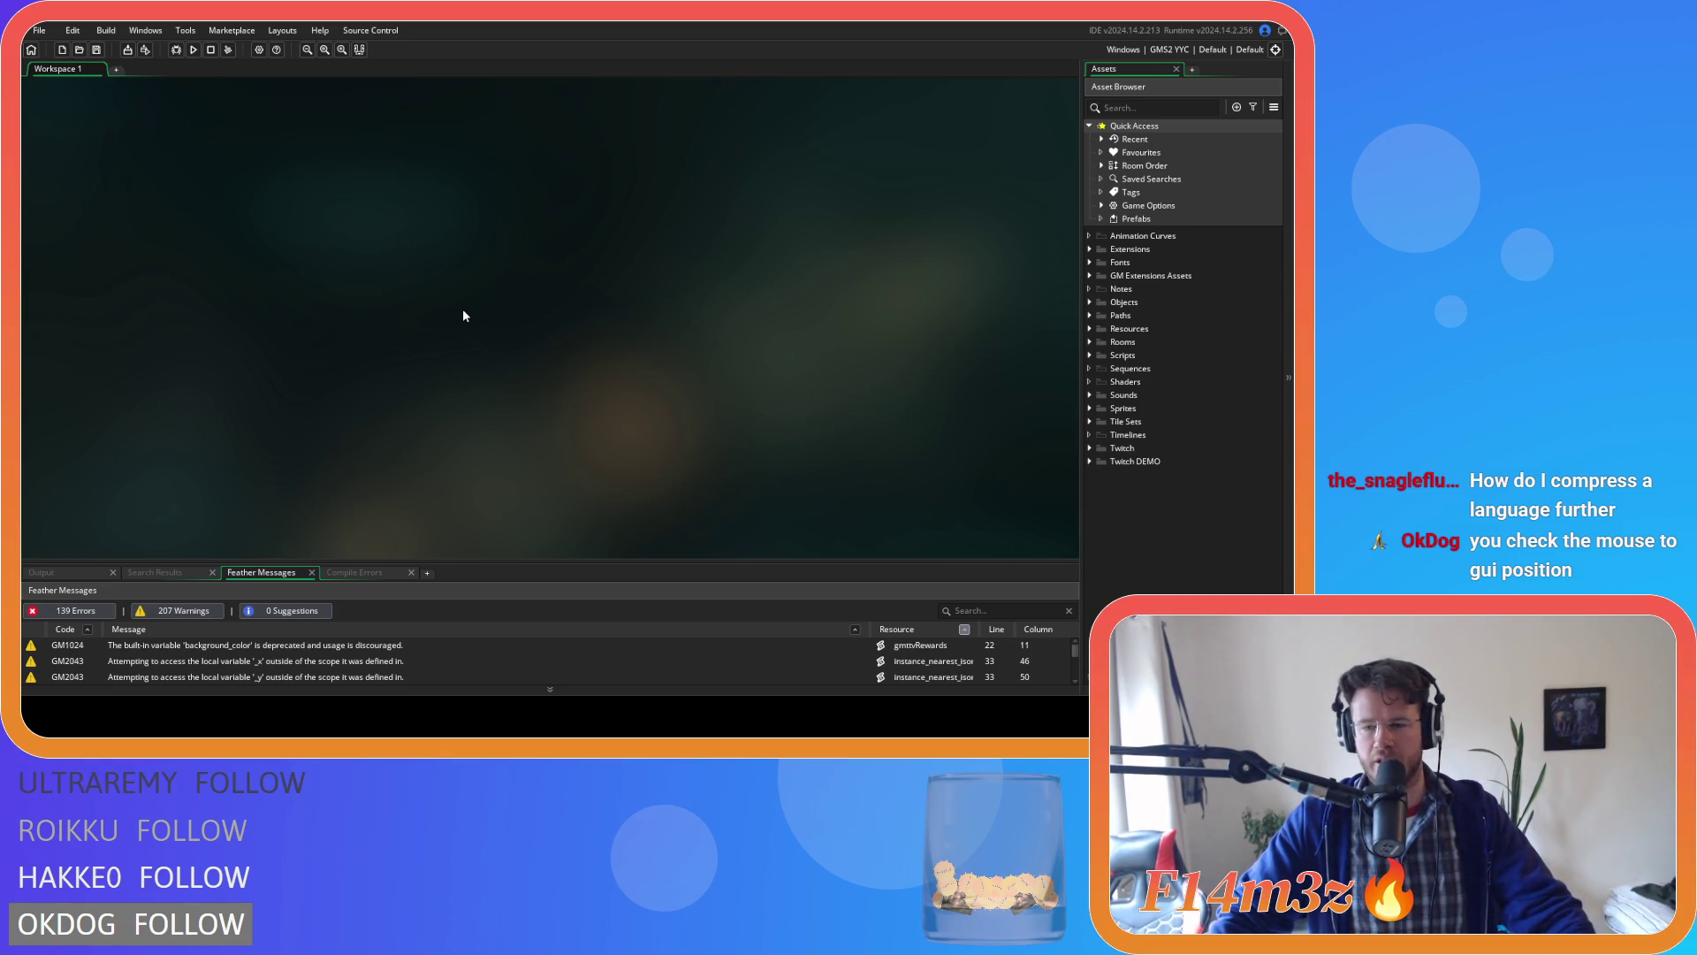
Expand Scripts > GUI > Hotbar in the asset tree and open sc_drawHotbar.
left_click(1088, 354)
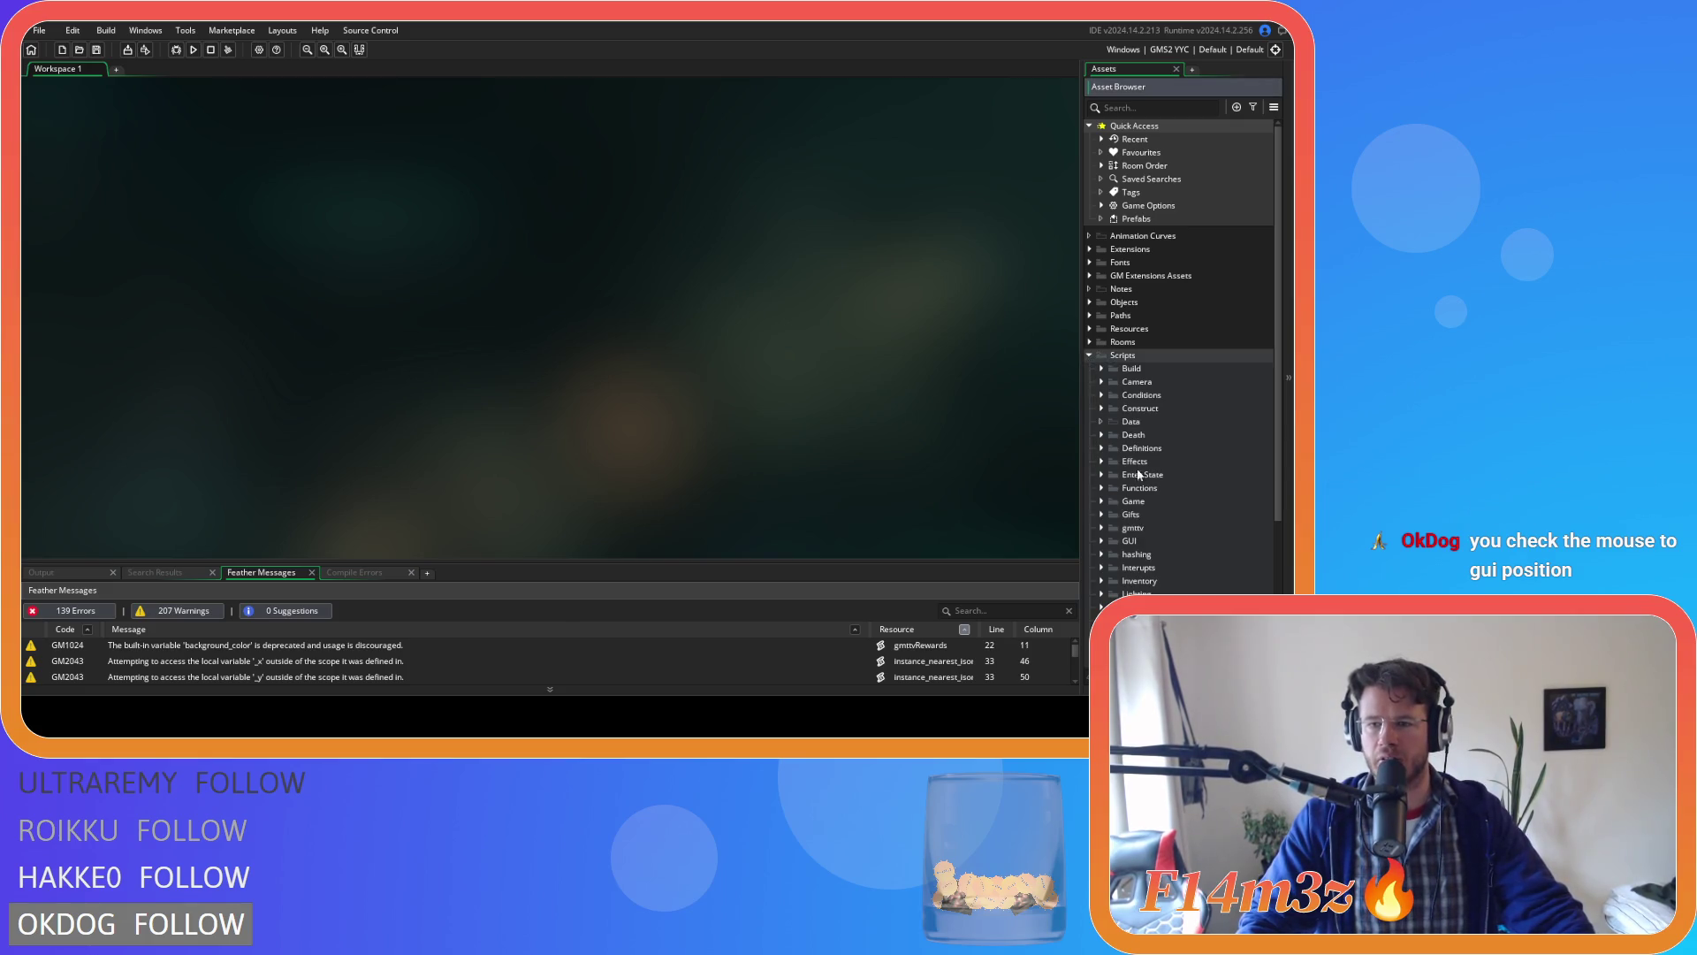
scroll(1127, 551, "down", 3)
left_click(1101, 404)
left_click(1113, 417)
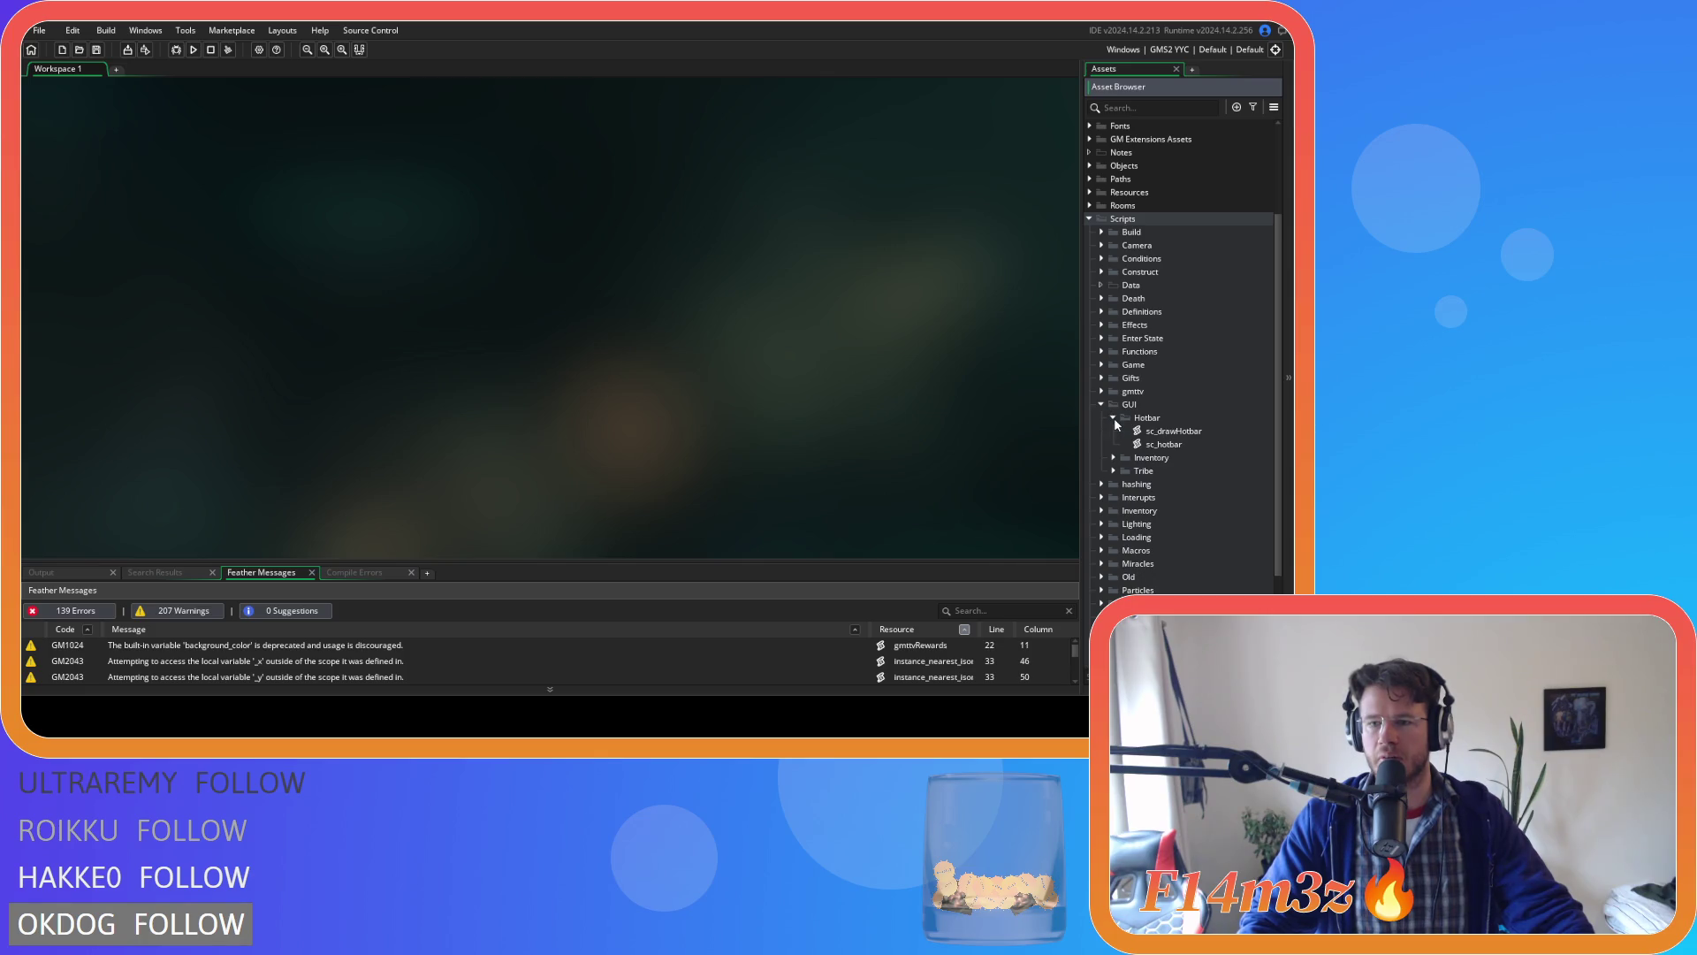
double_click(1176, 431)
Read through sc_drawHotbar's page-by-page hotbar drawing code, then close the script.
scroll(440, 387, "down", 20)
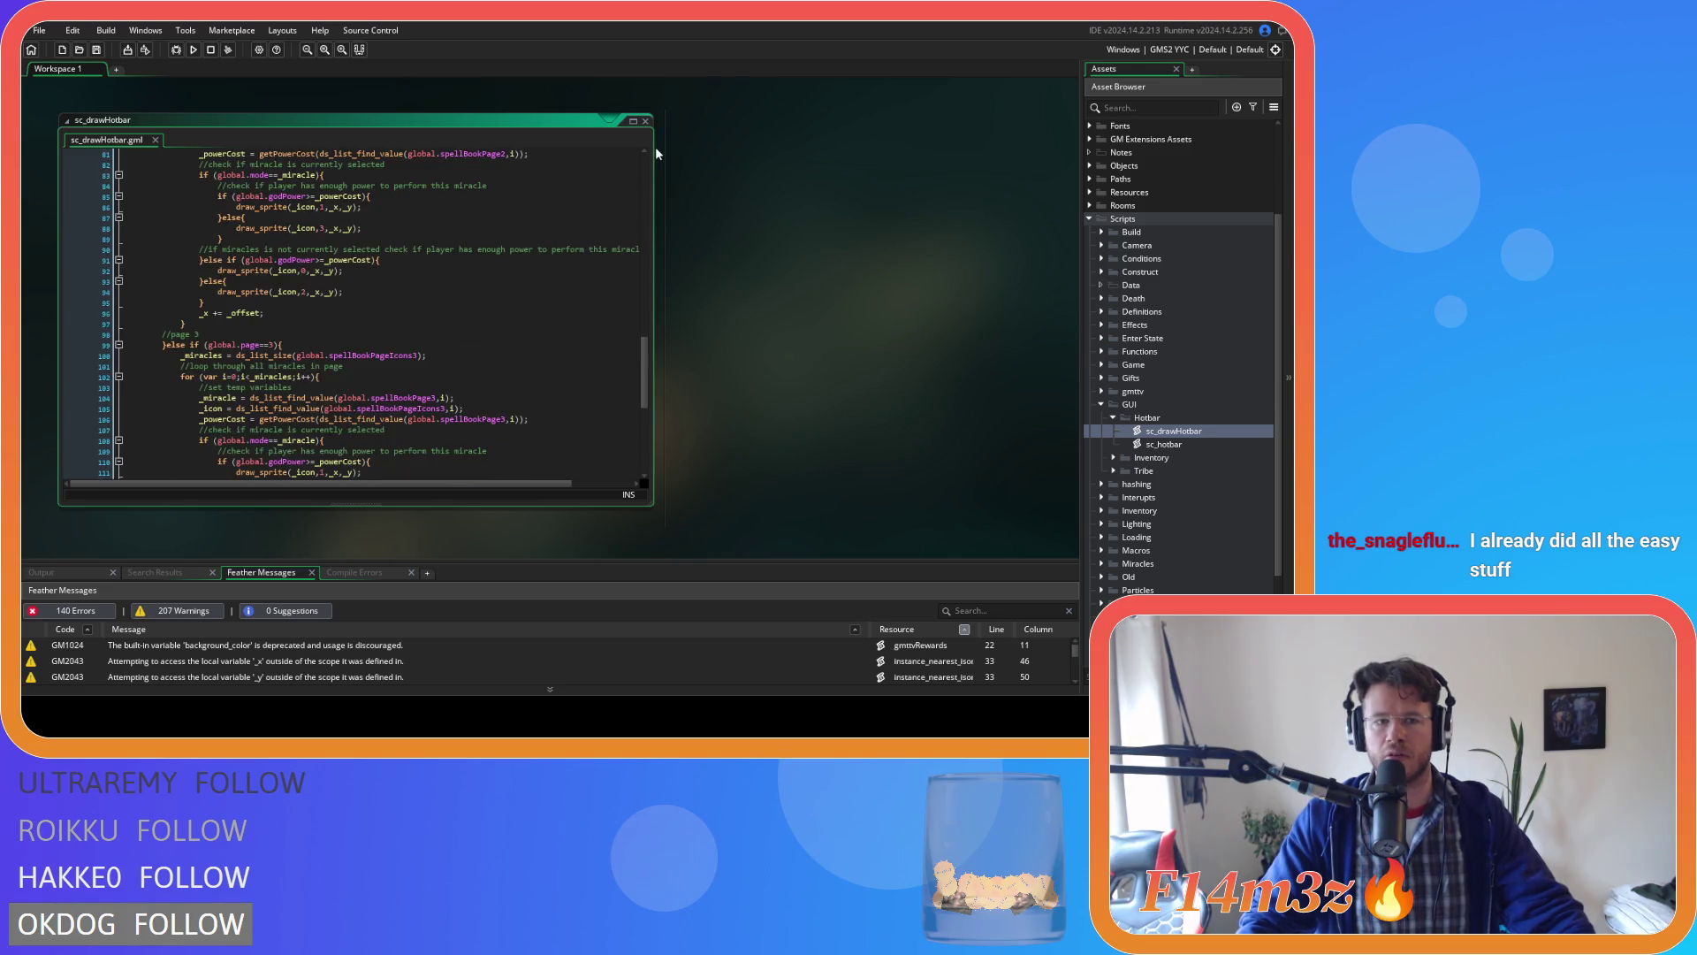
scroll(600, 214, "down", 3)
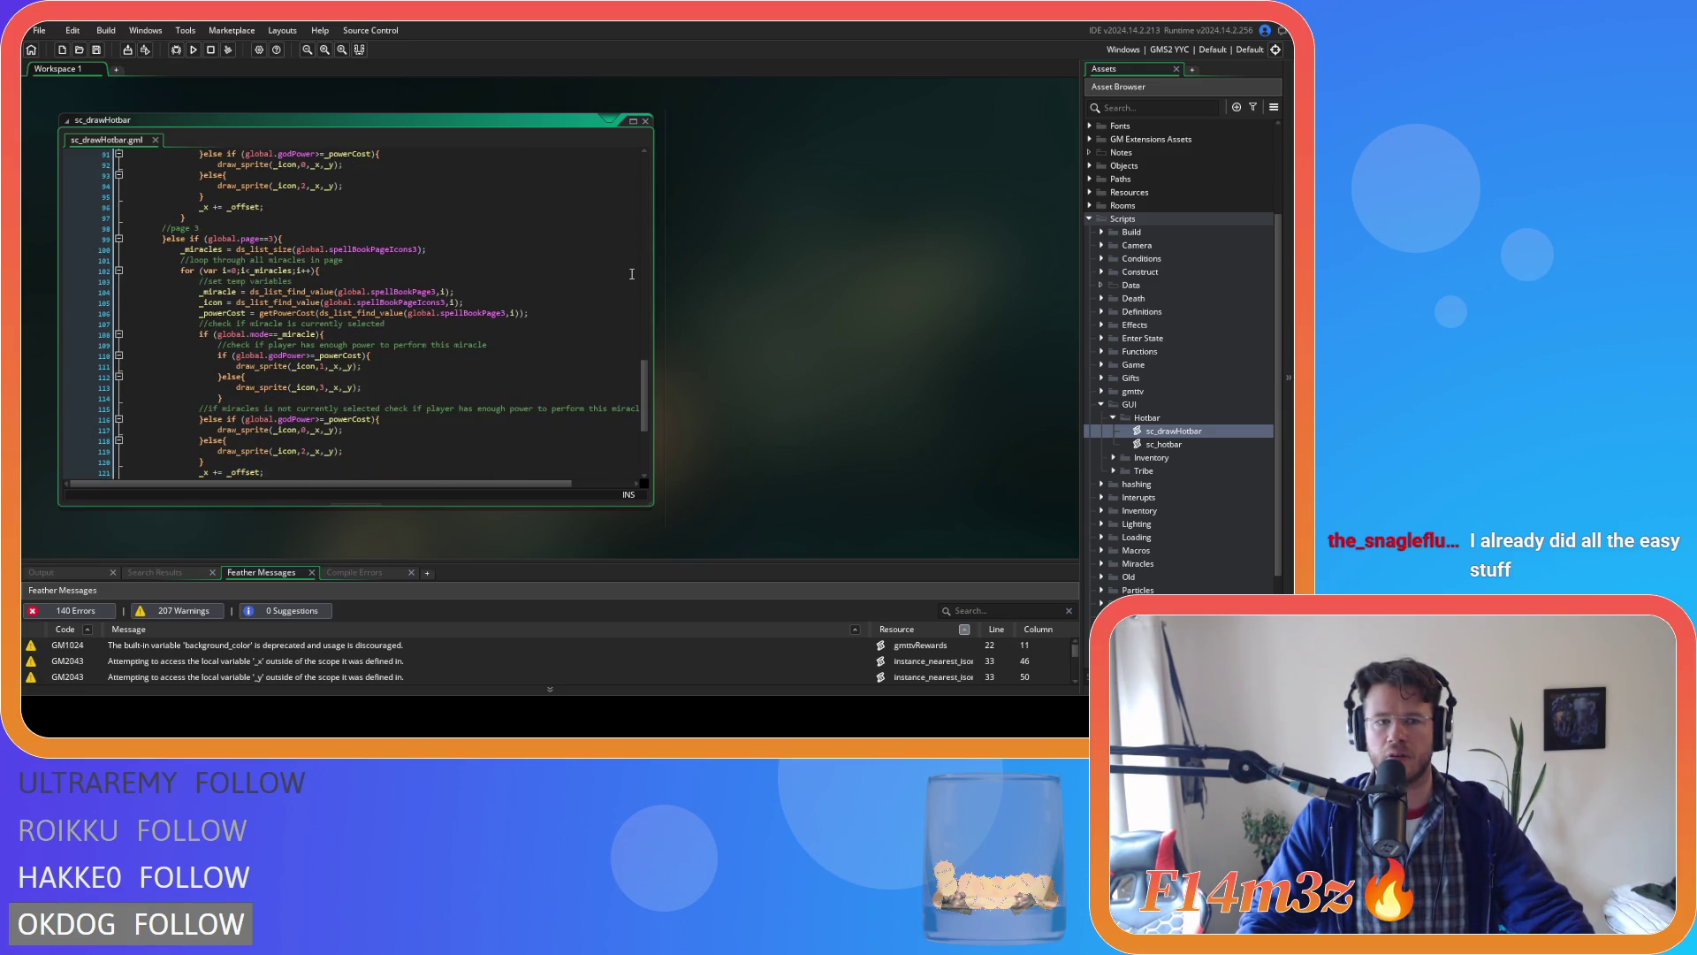
scroll(632, 274, "down", 1)
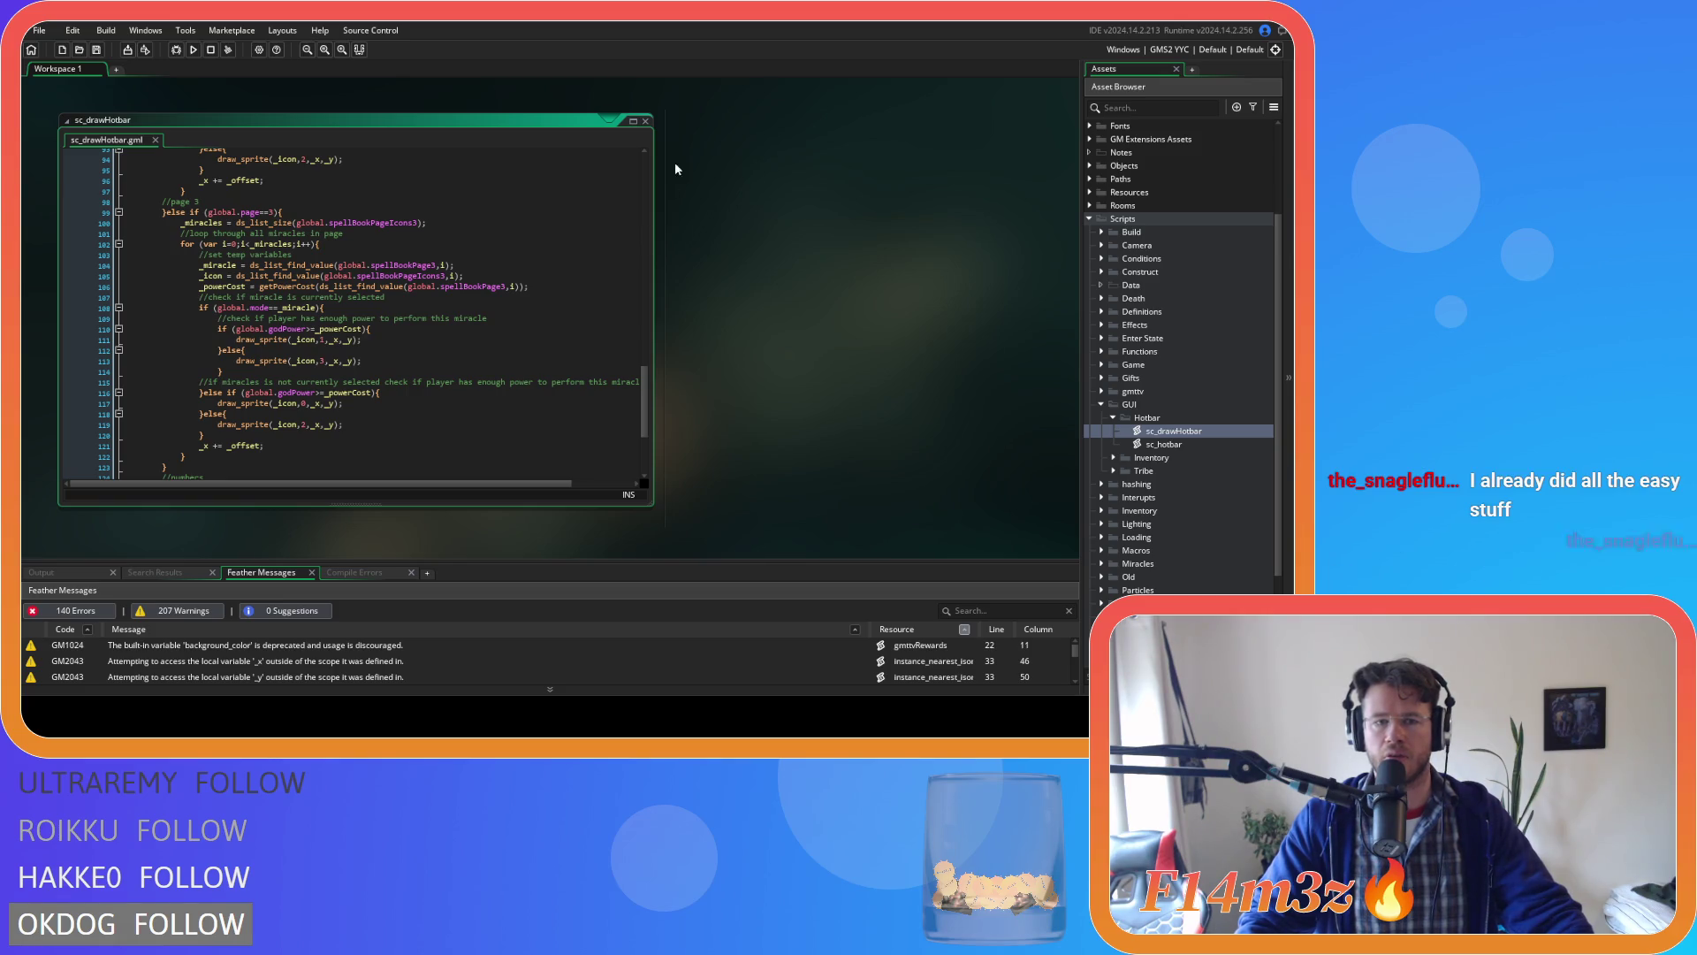
left_click(645, 120)
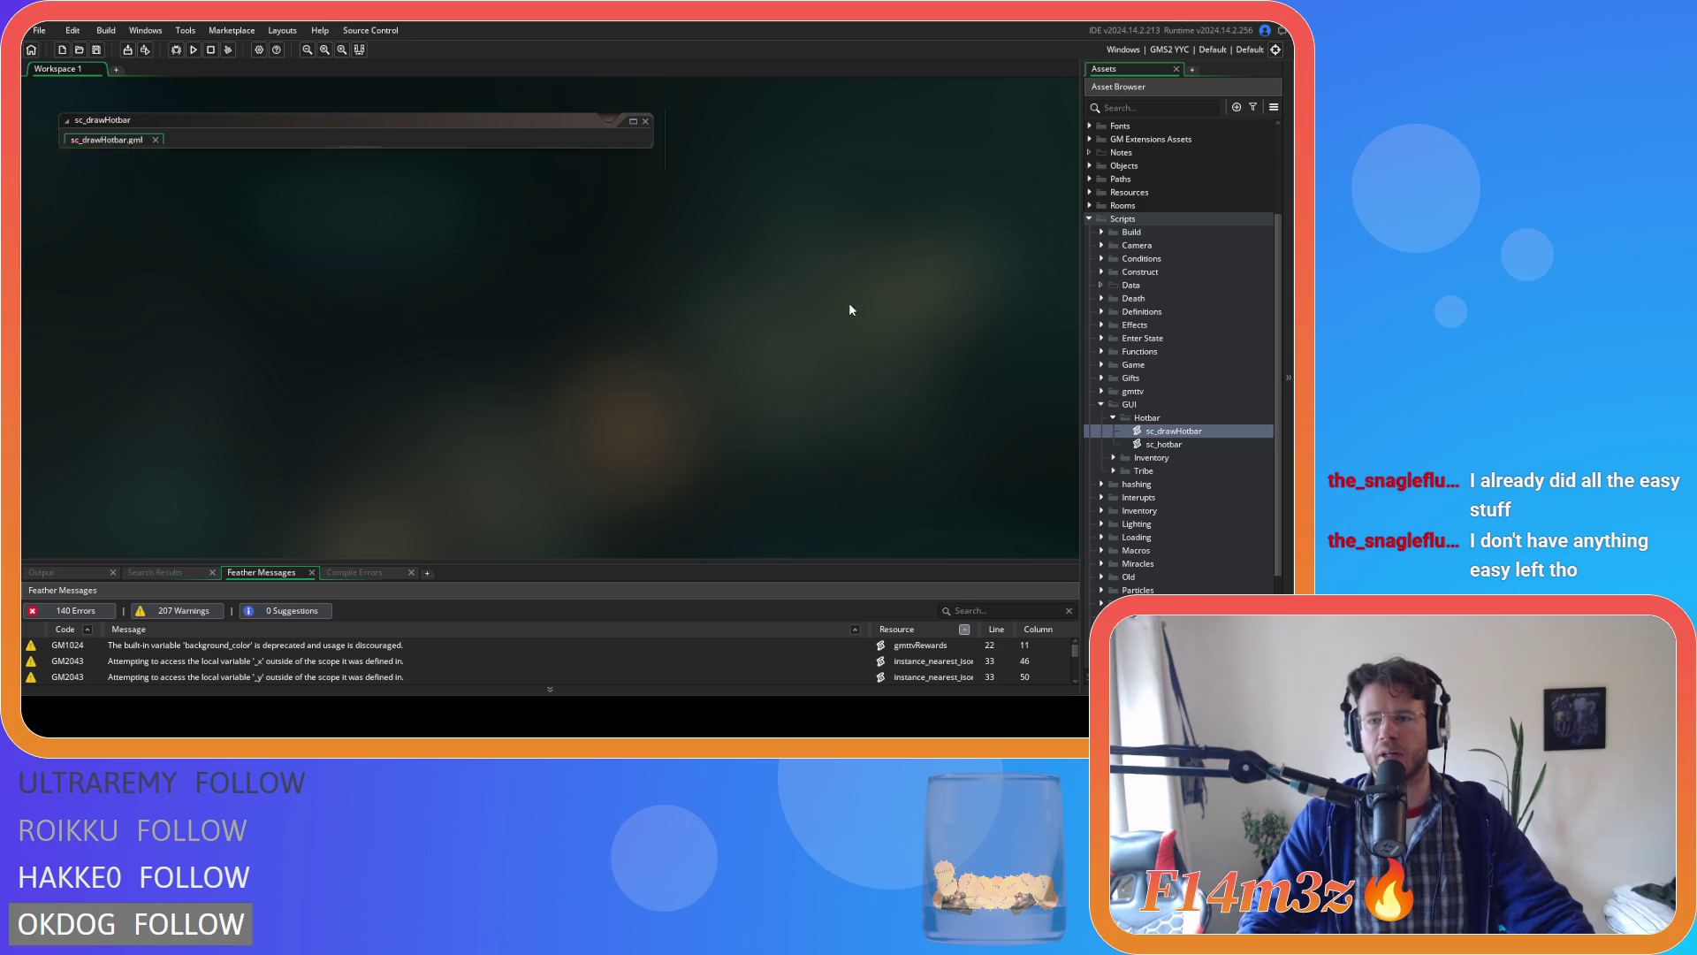
Fold up the Hotbar folder under GUI and scroll down the asset tree.
left_click(1113, 418)
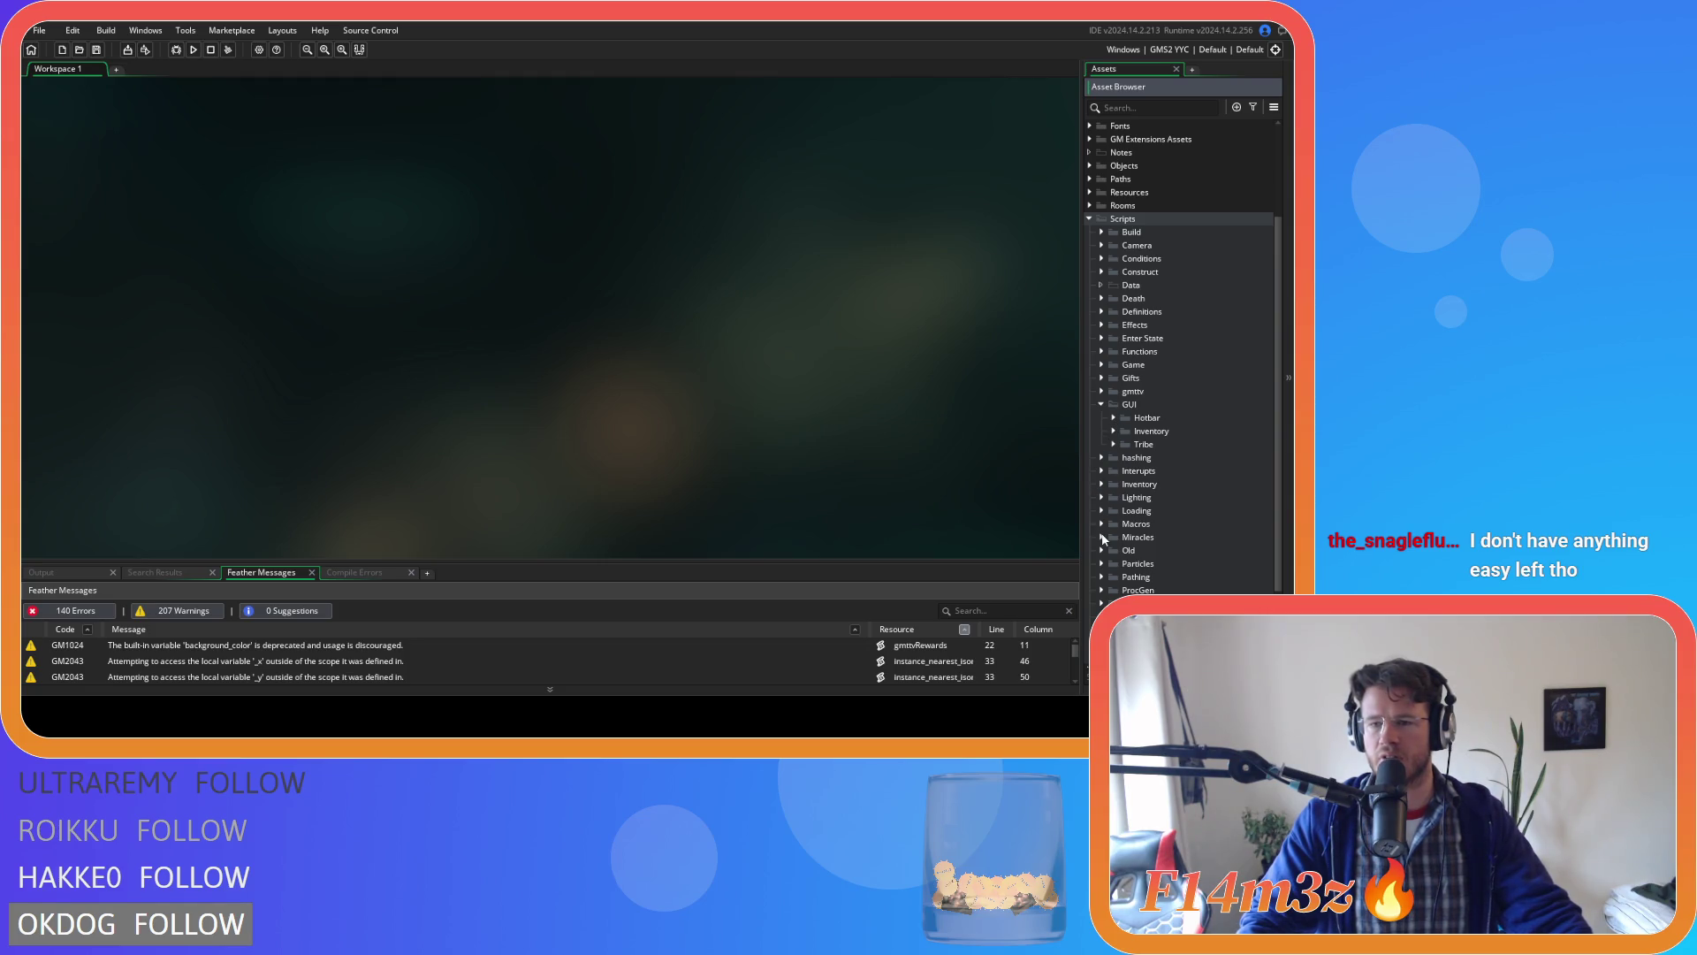
scroll(1102, 552, "down", 2)
scroll(1099, 566, "down", 2)
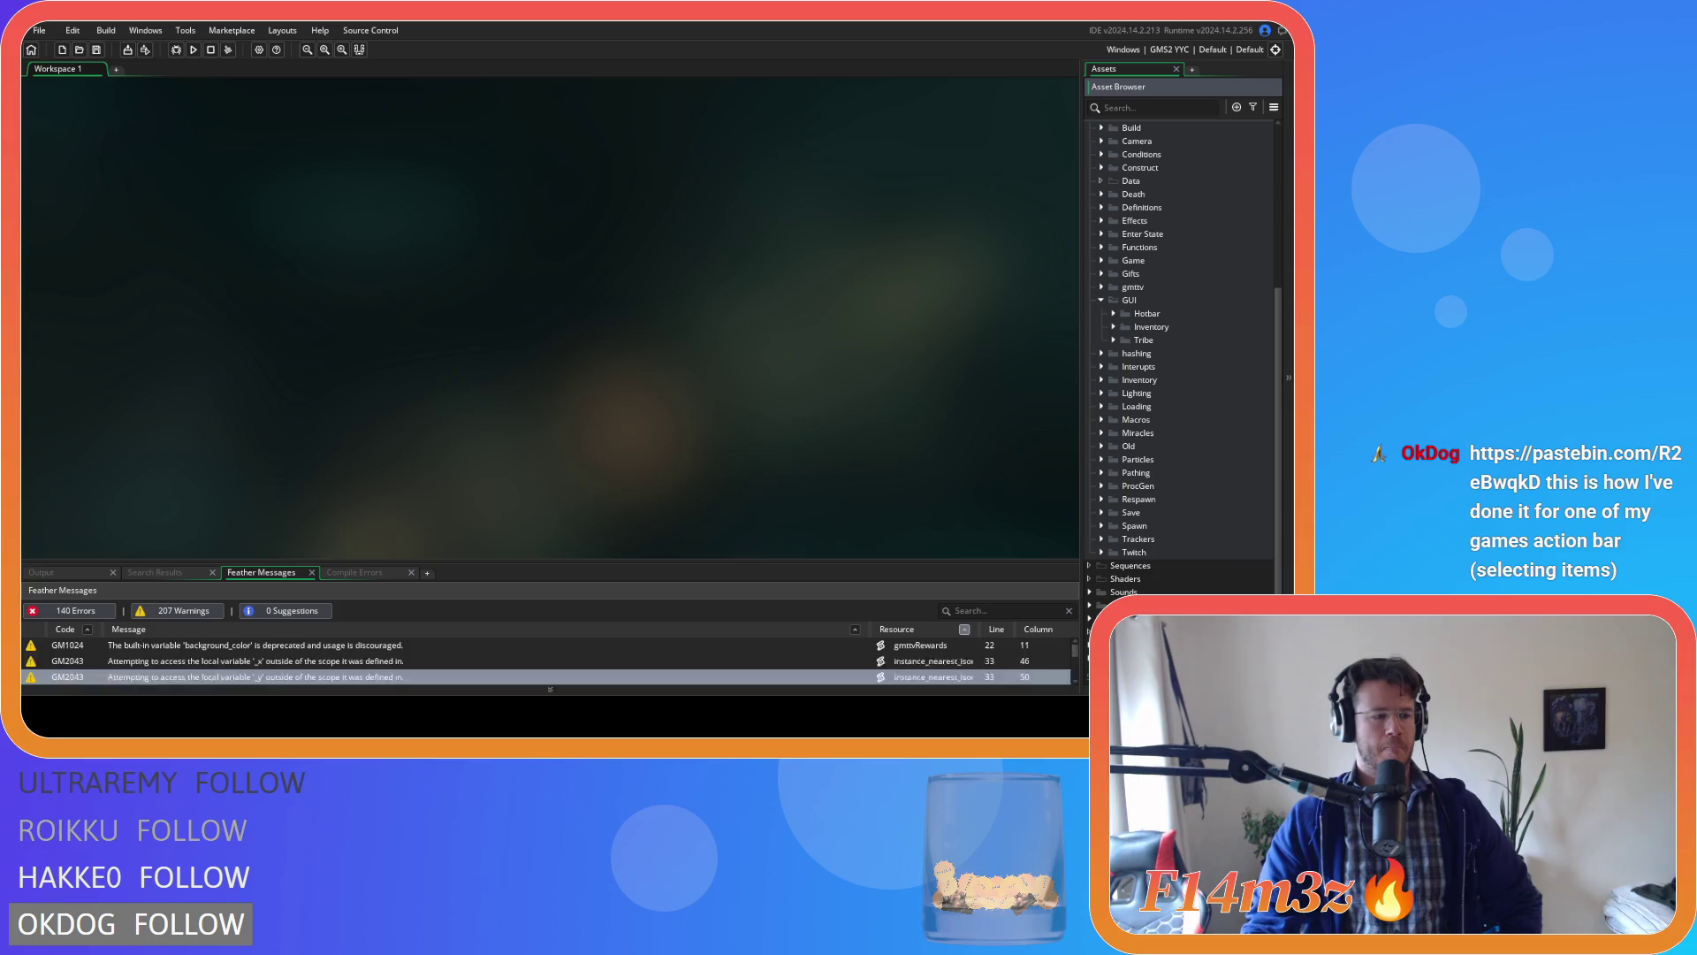
Check the GM2043 and background_color Feather warnings, and collapse the GUI and Scripts folders.
left_click(530, 661)
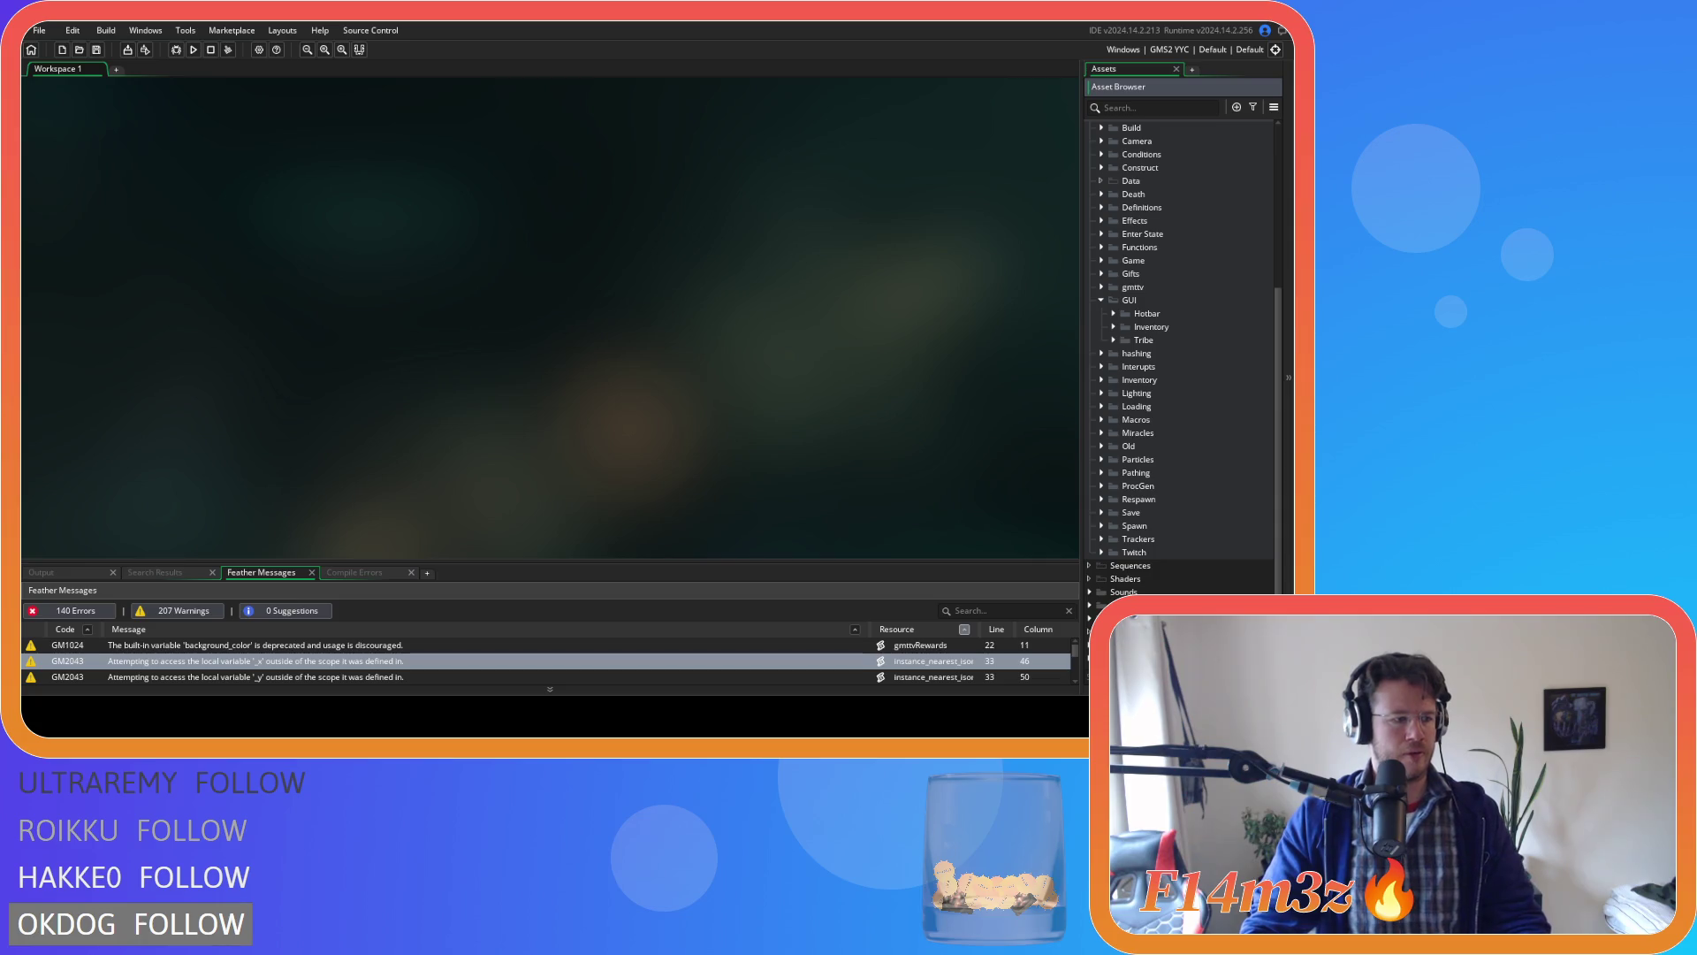
left_click(621, 397)
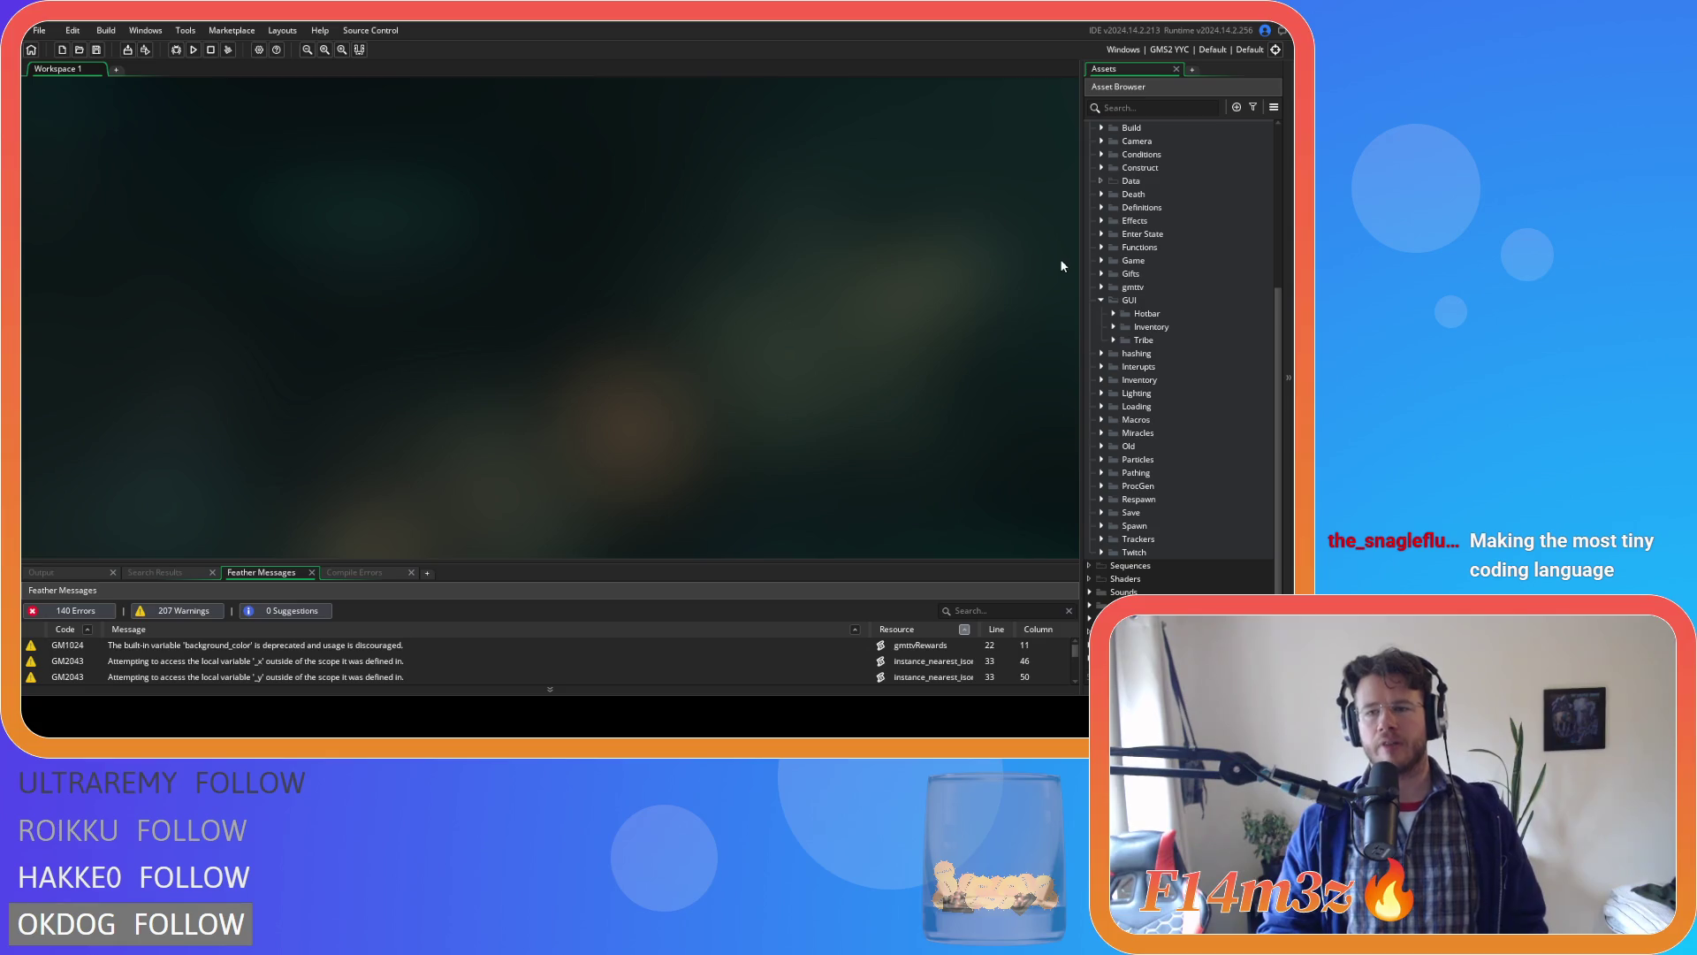
left_click(1102, 300)
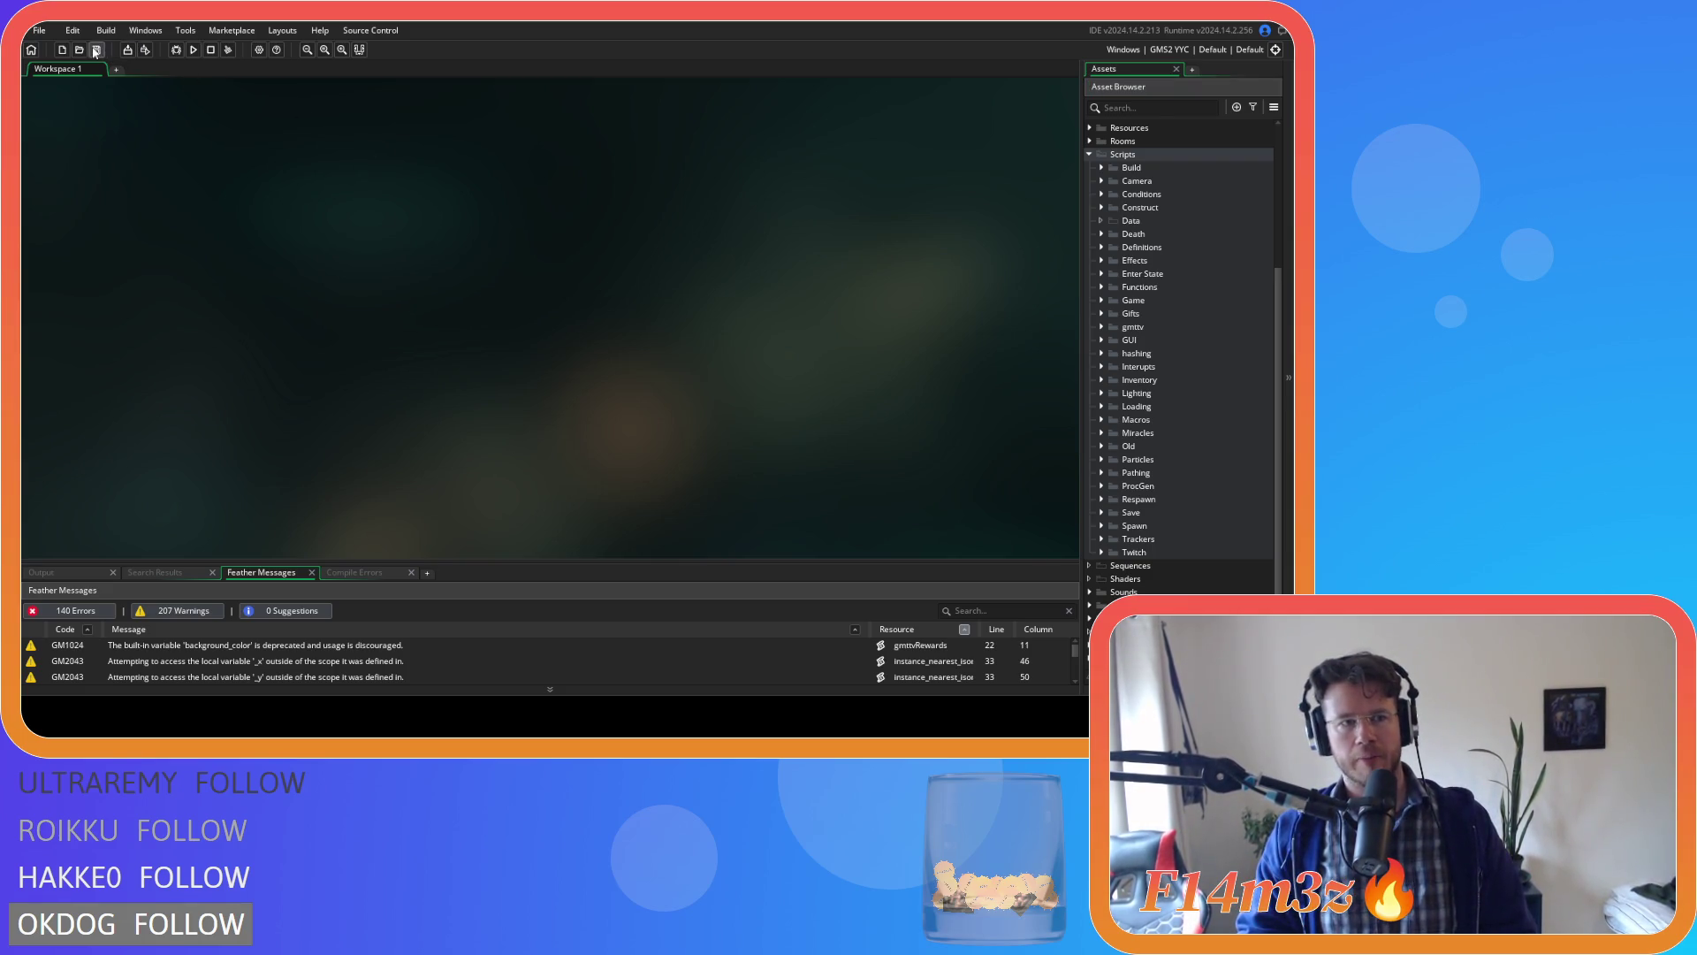
left_click(1090, 154)
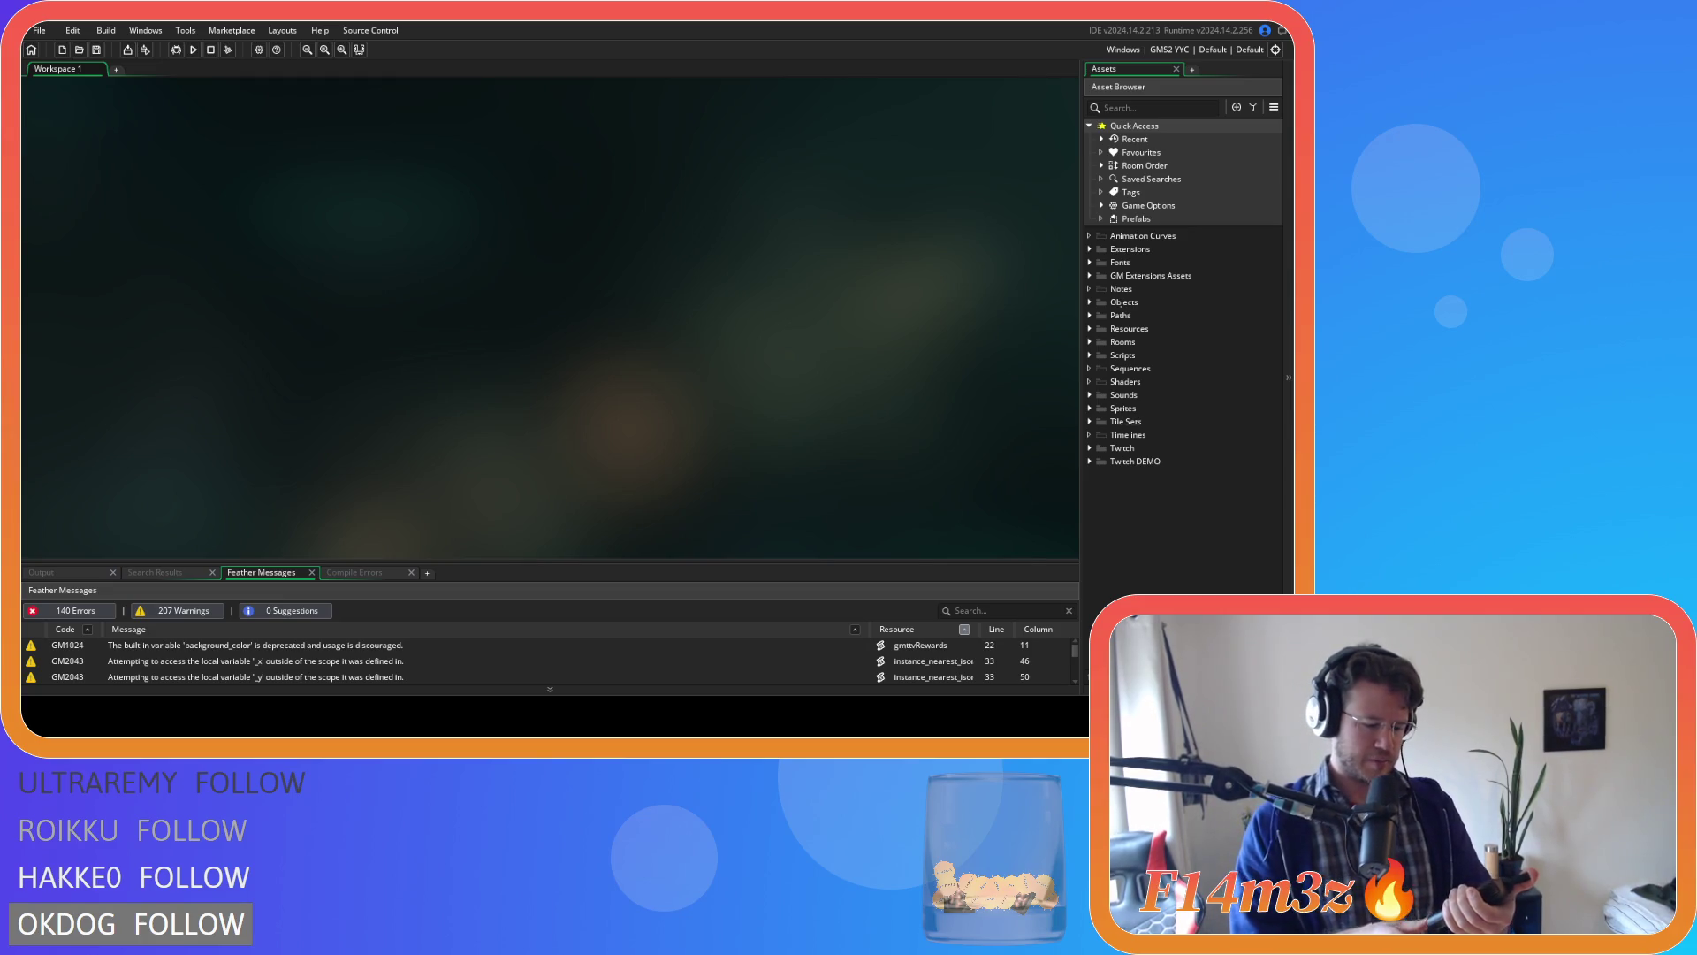
left_click(257, 644)
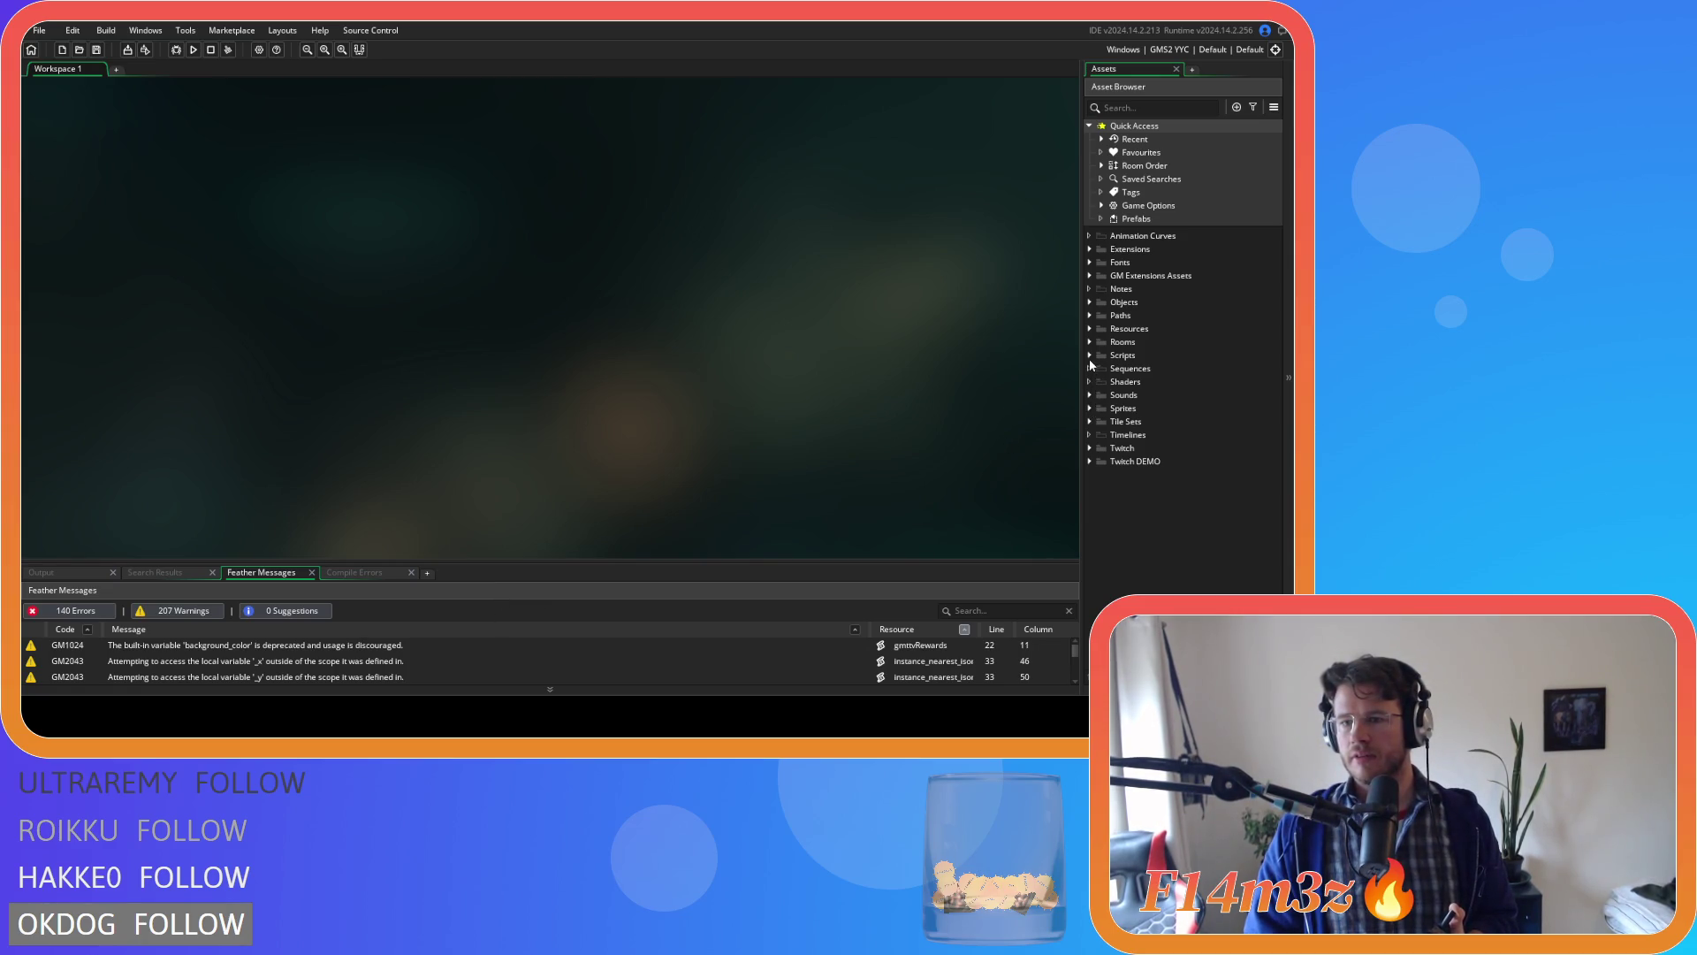
Expand Scripts > Spawn, open sc_spawnHumans briefly, then open sc_demo.
left_click(1089, 357)
scroll(1121, 517, "down", 5)
left_click(1101, 525)
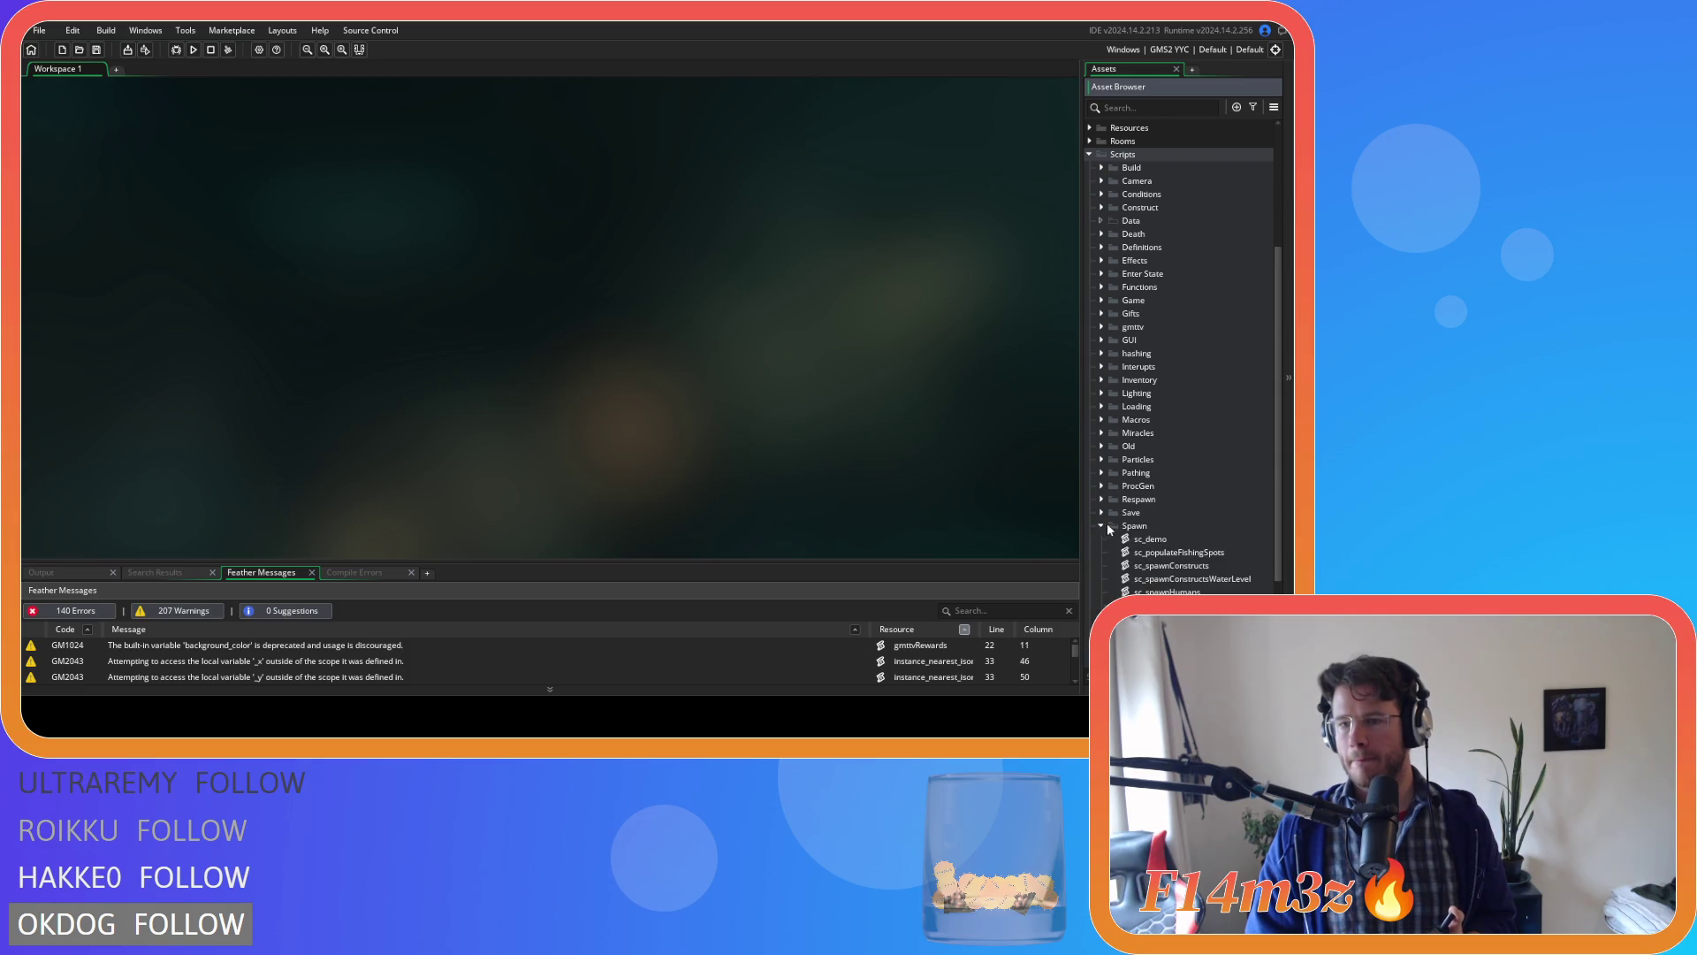
scroll(1110, 525, "down", 3)
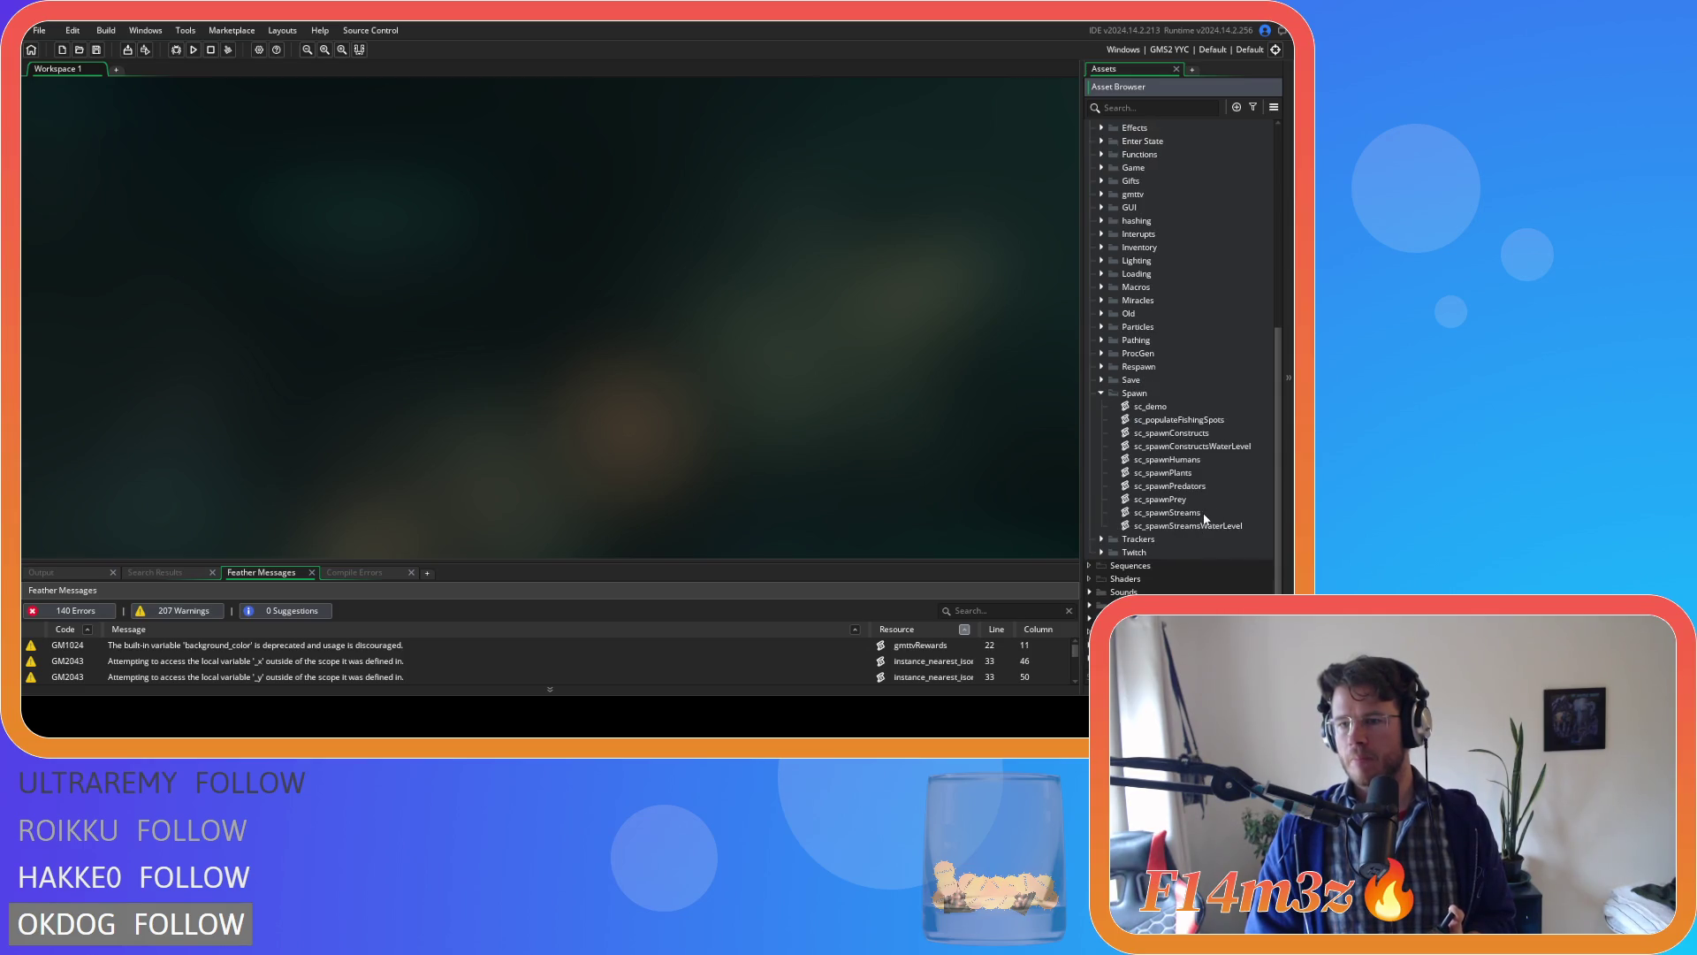
double_click(1207, 459)
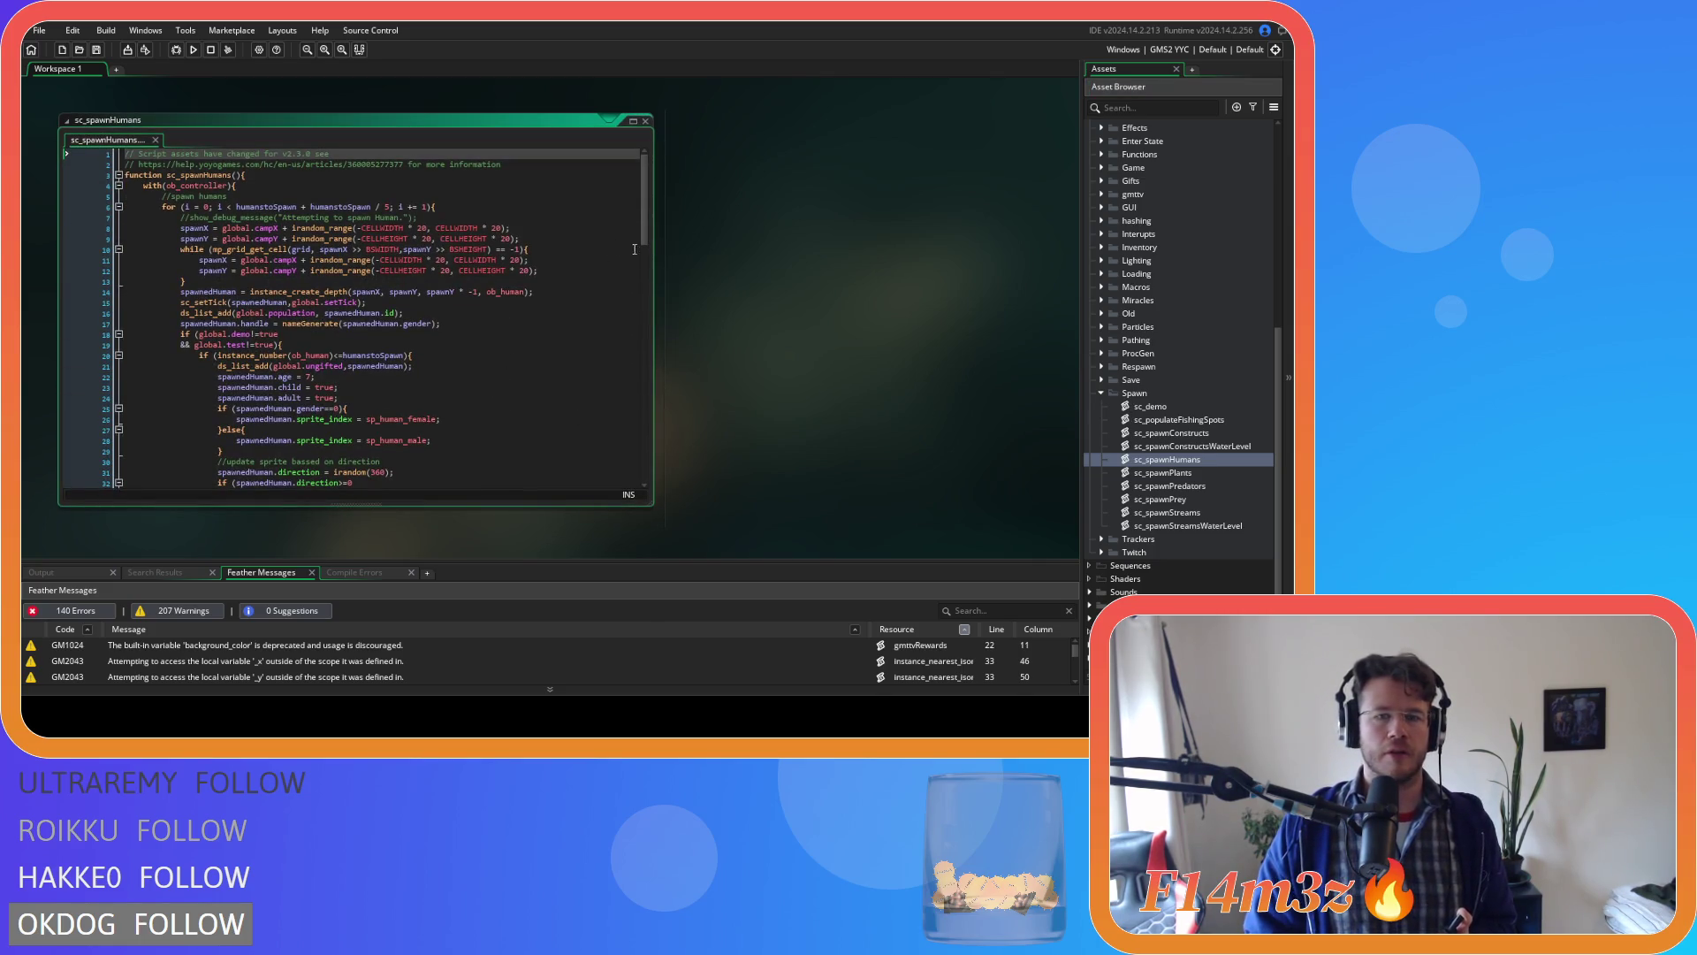
scroll(619, 265, "down", 3)
scroll(619, 265, "up", 3)
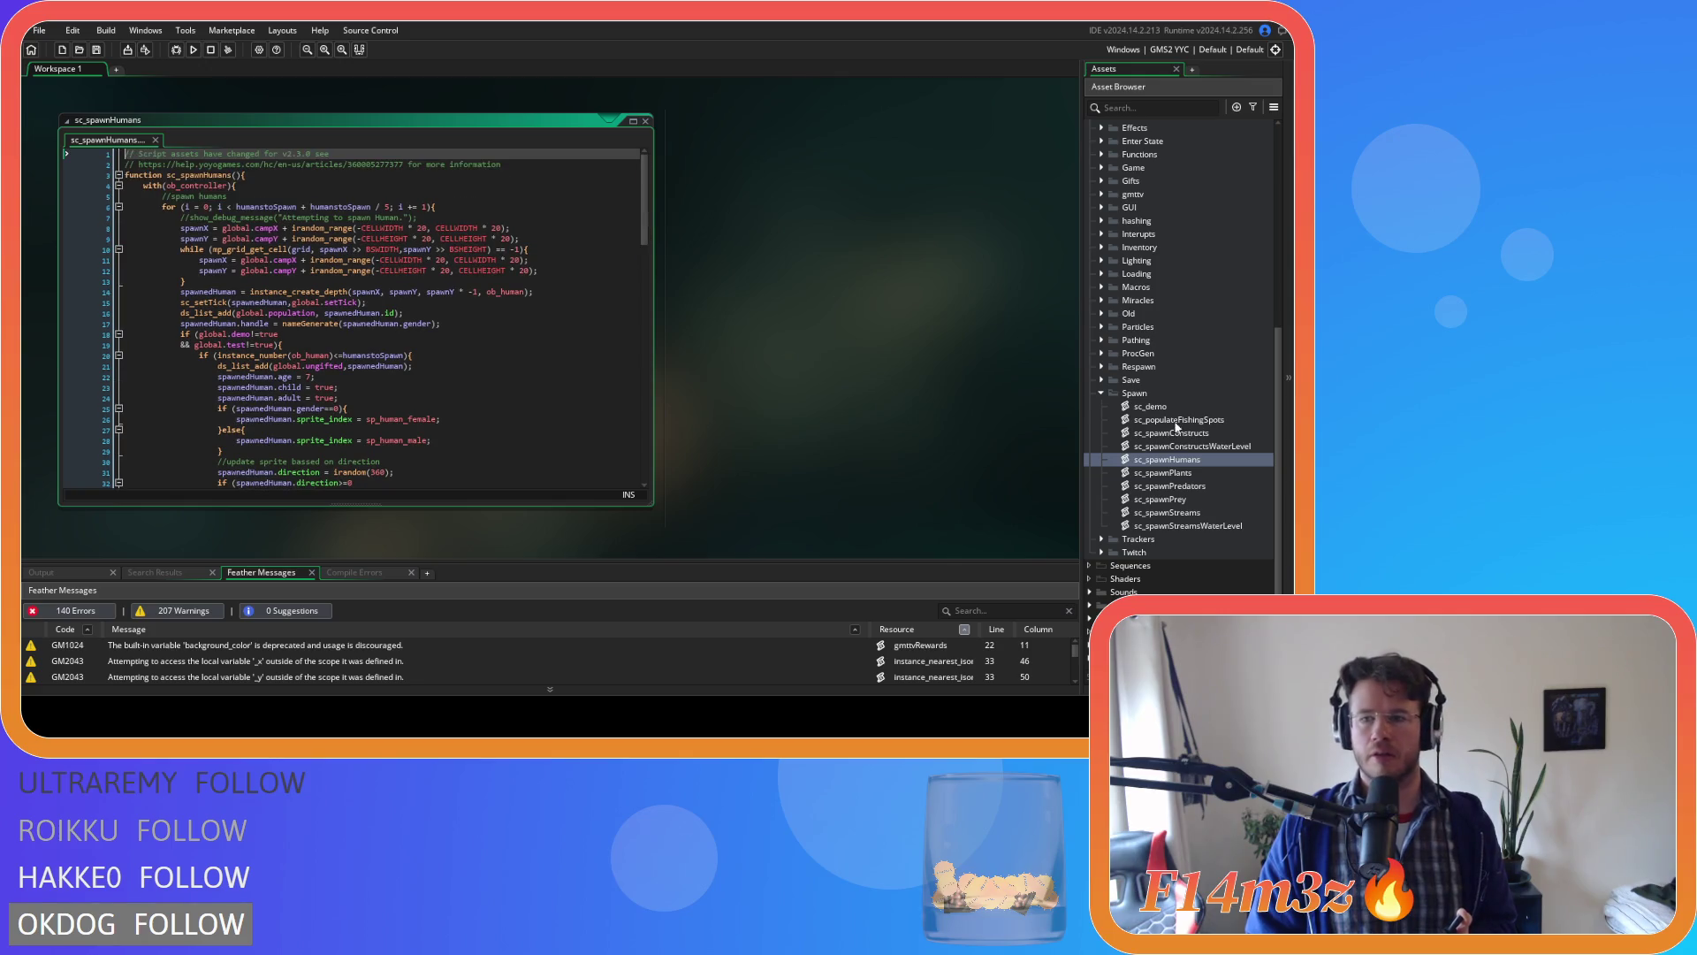
double_click(1175, 406)
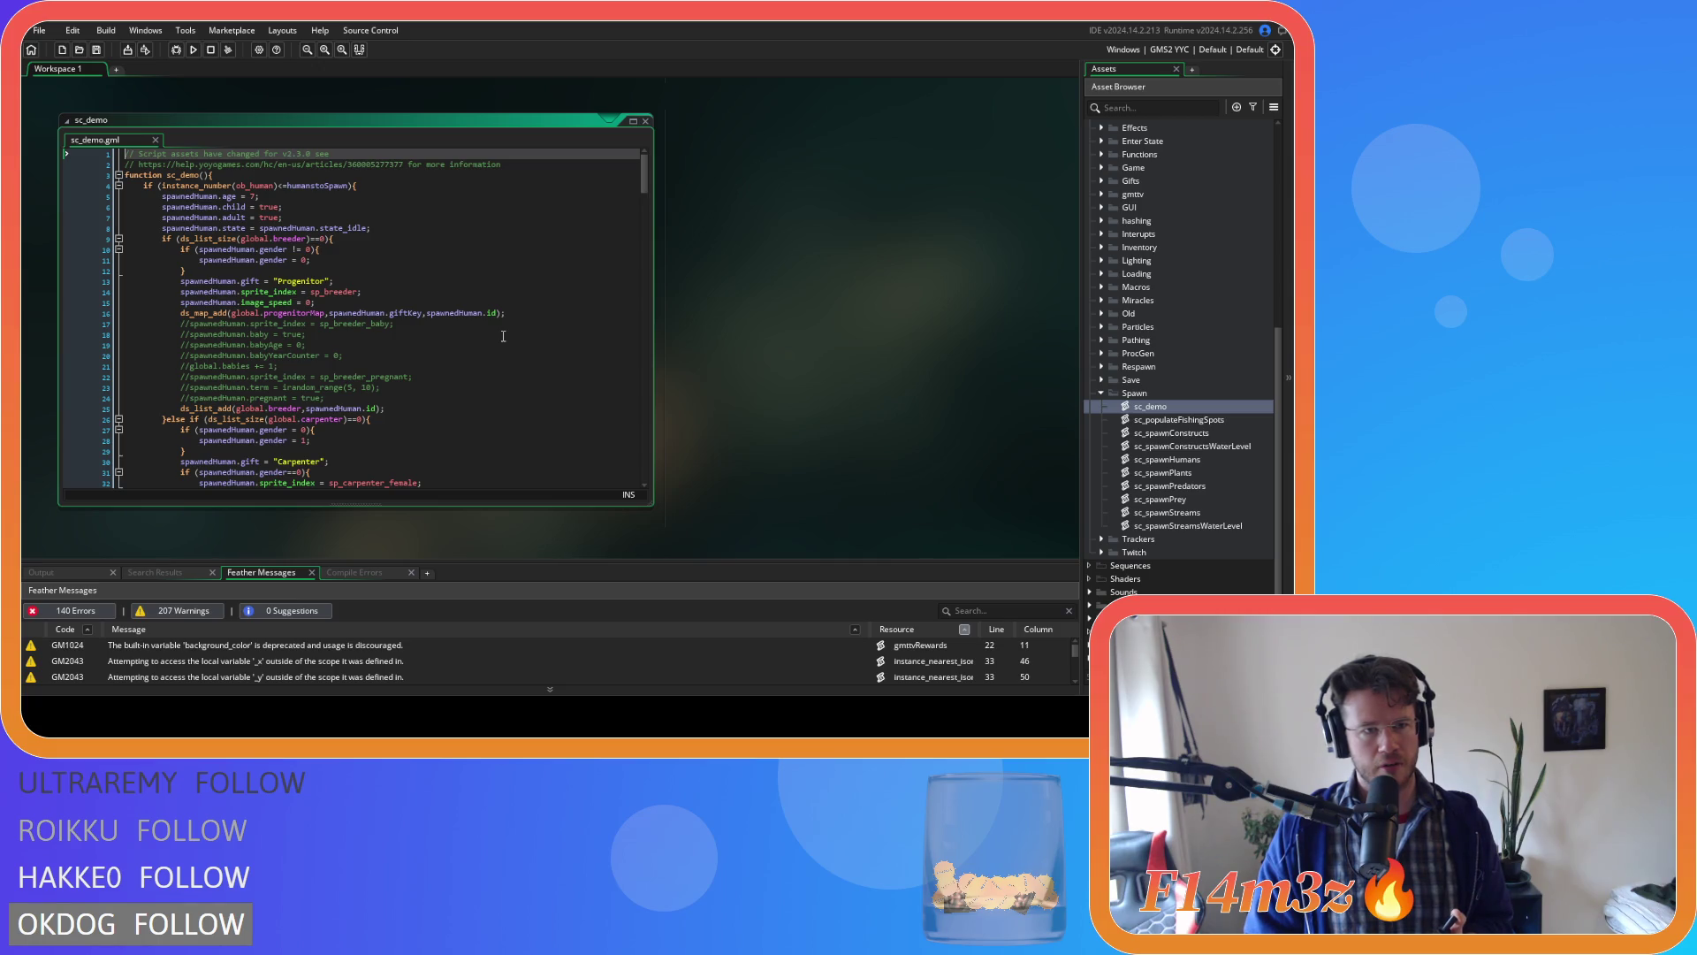
left_click(373, 189)
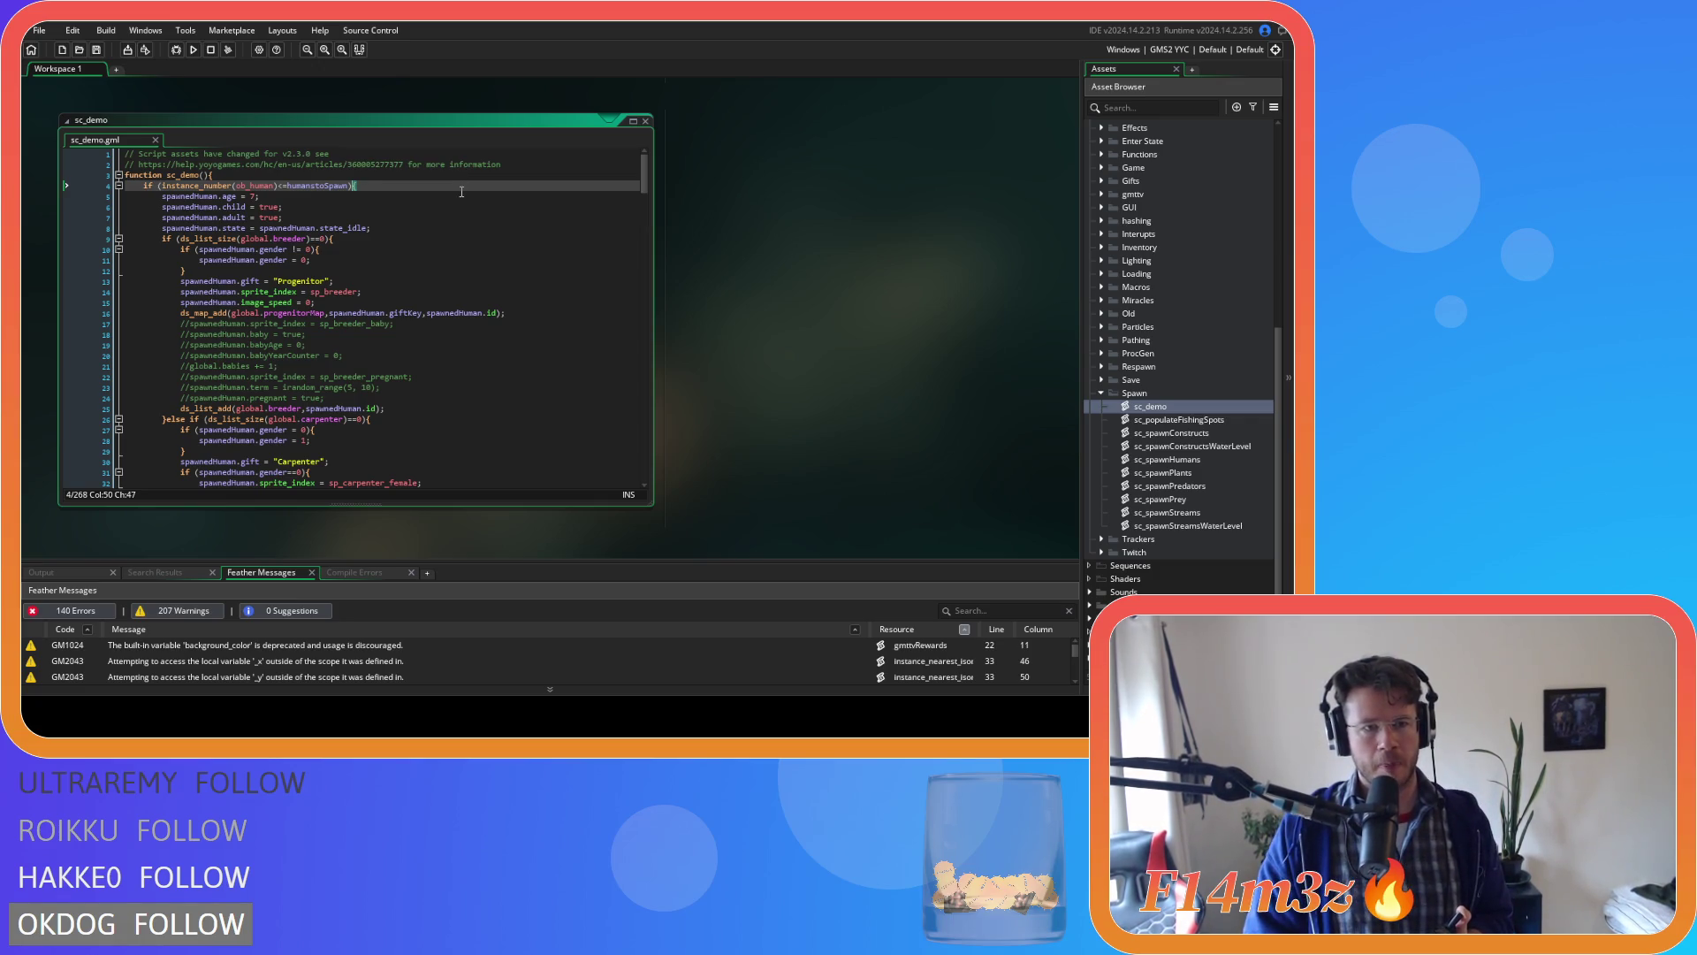
scroll(461, 192, "down", 4)
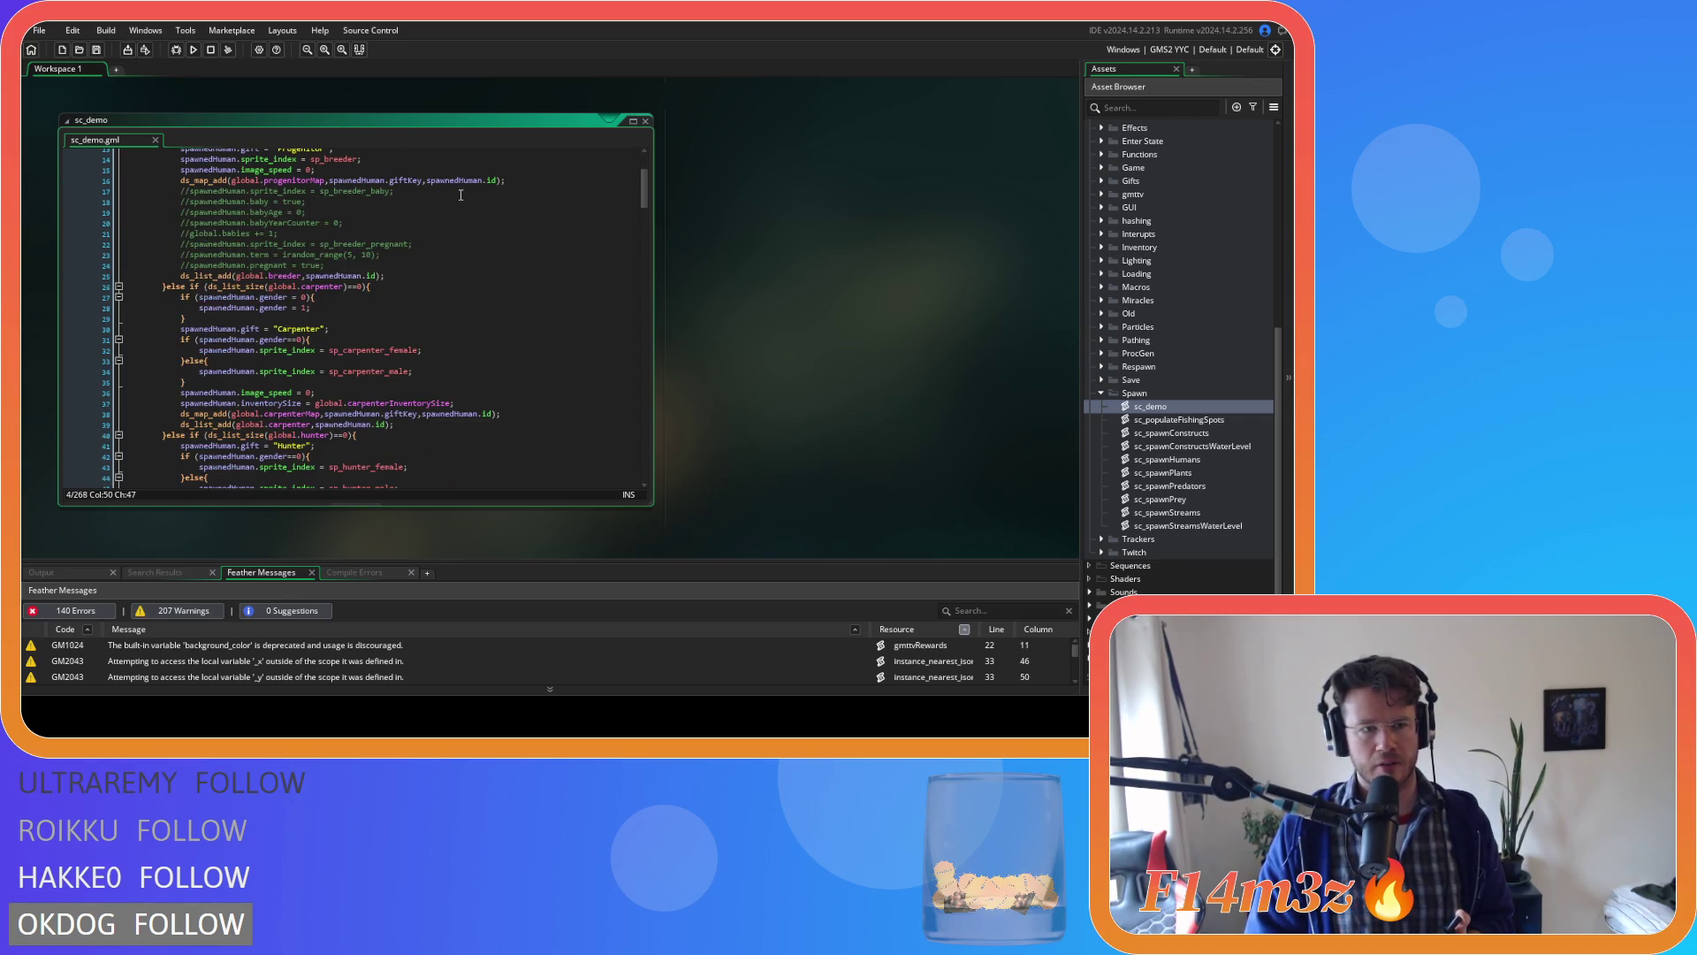
scroll(460, 194, "up", 4)
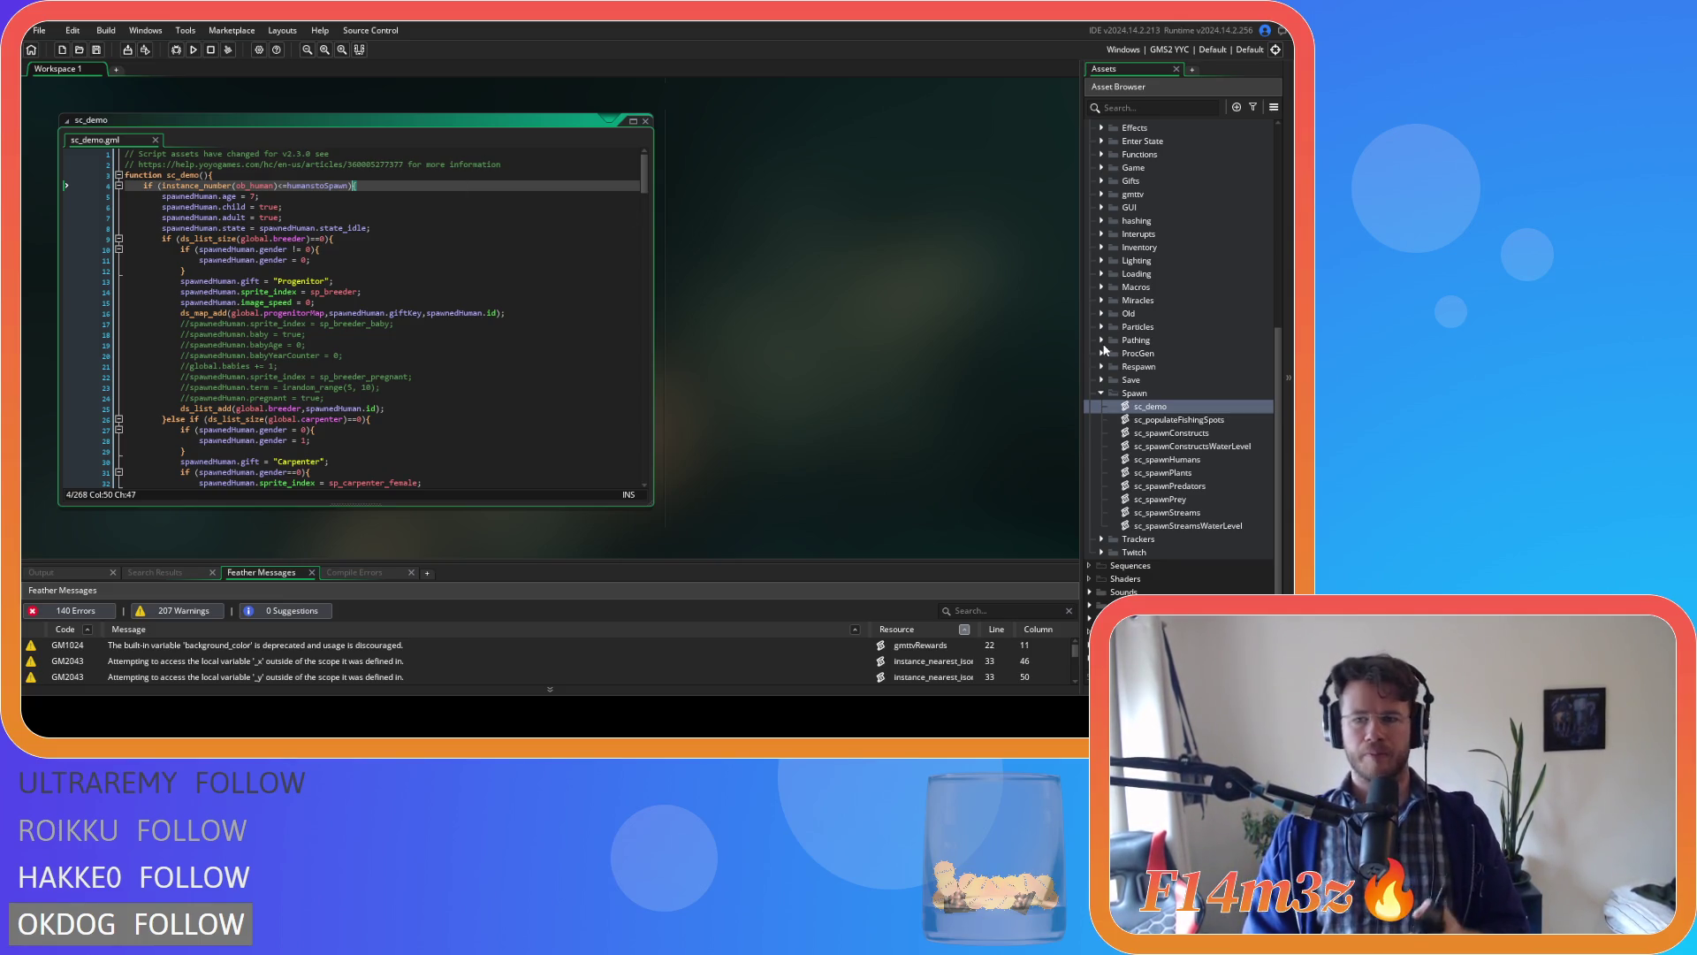
double_click(1200, 460)
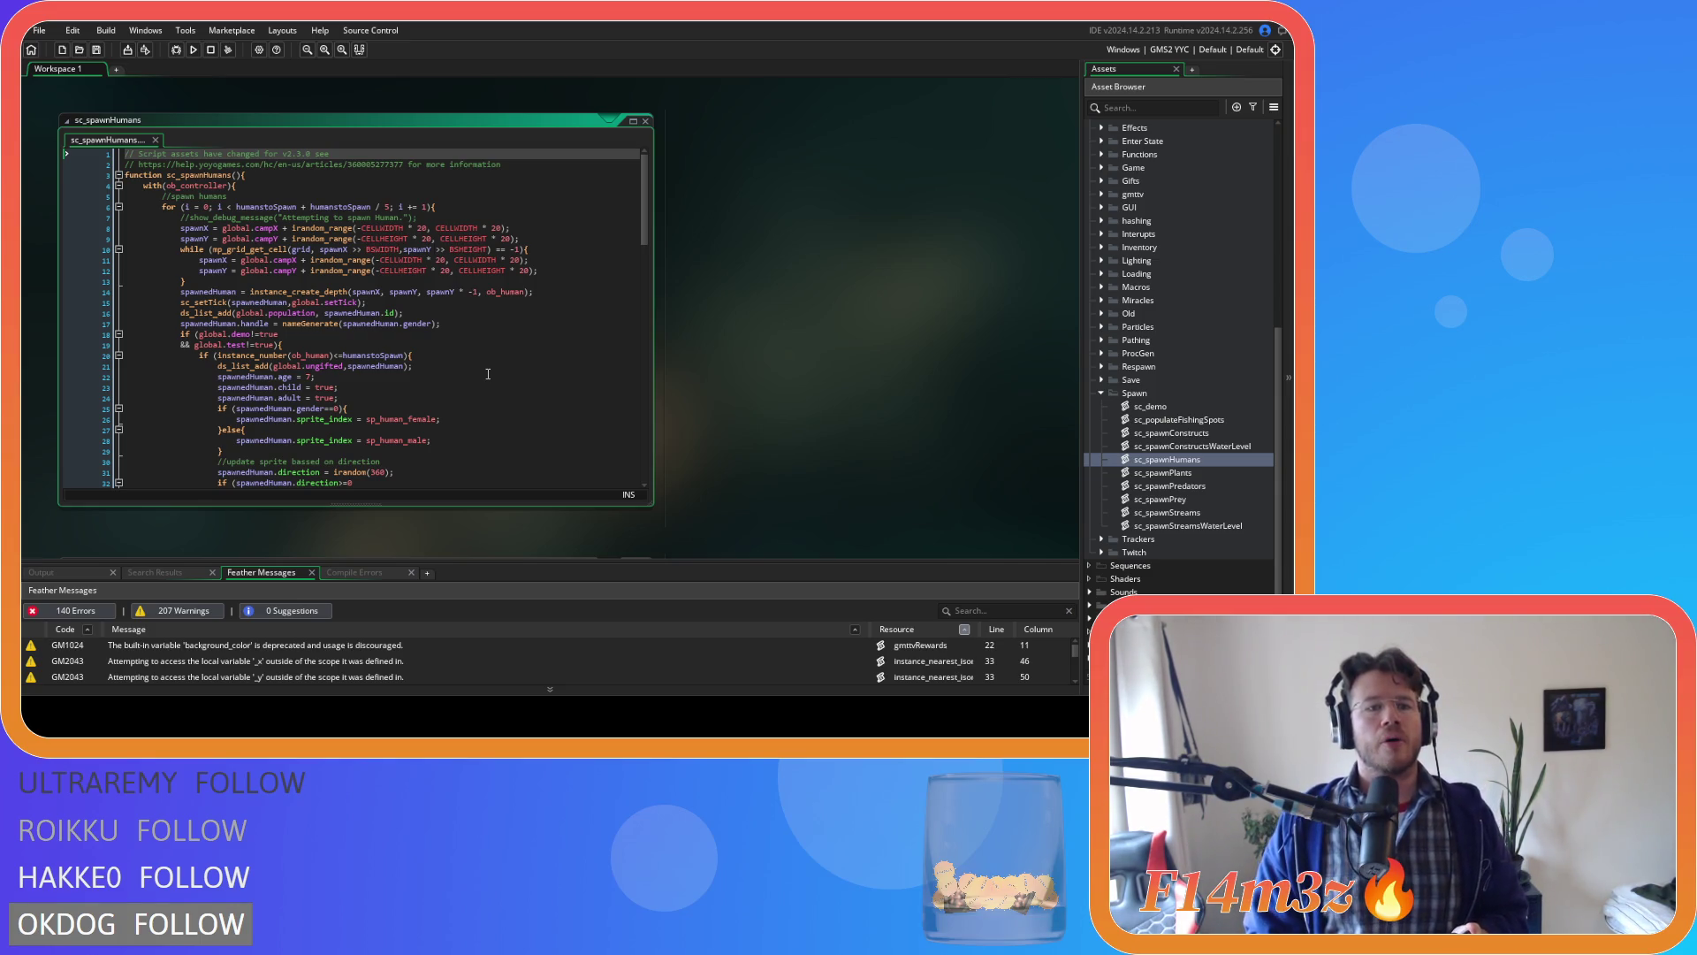
Inspect sc_spawnHumans' for loop, instance_create_depth call and global.demo check, then close it.
left_click(473, 214)
left_click(459, 208)
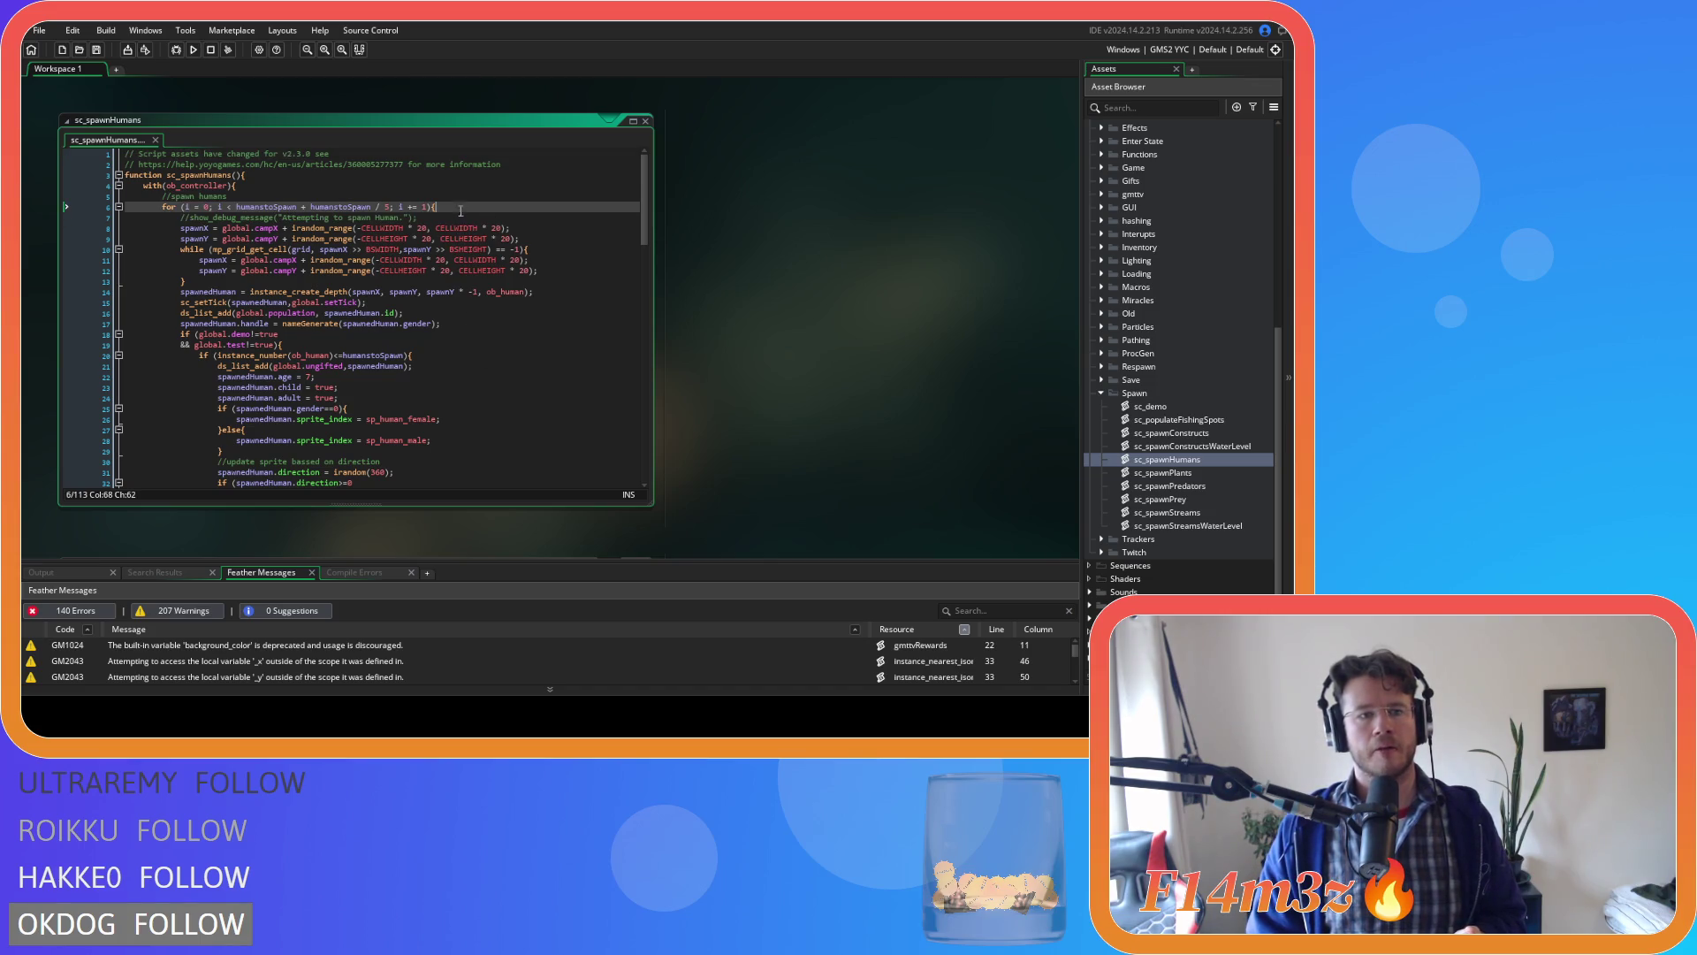
mouse_move(645, 254)
left_mouse_down()
mouse_move(631, 507)
mouse_move(371, 265)
mouse_move(239, 214)
left_mouse_up()
left_click(431, 207)
left_click_drag(654, 229, 661, 503)
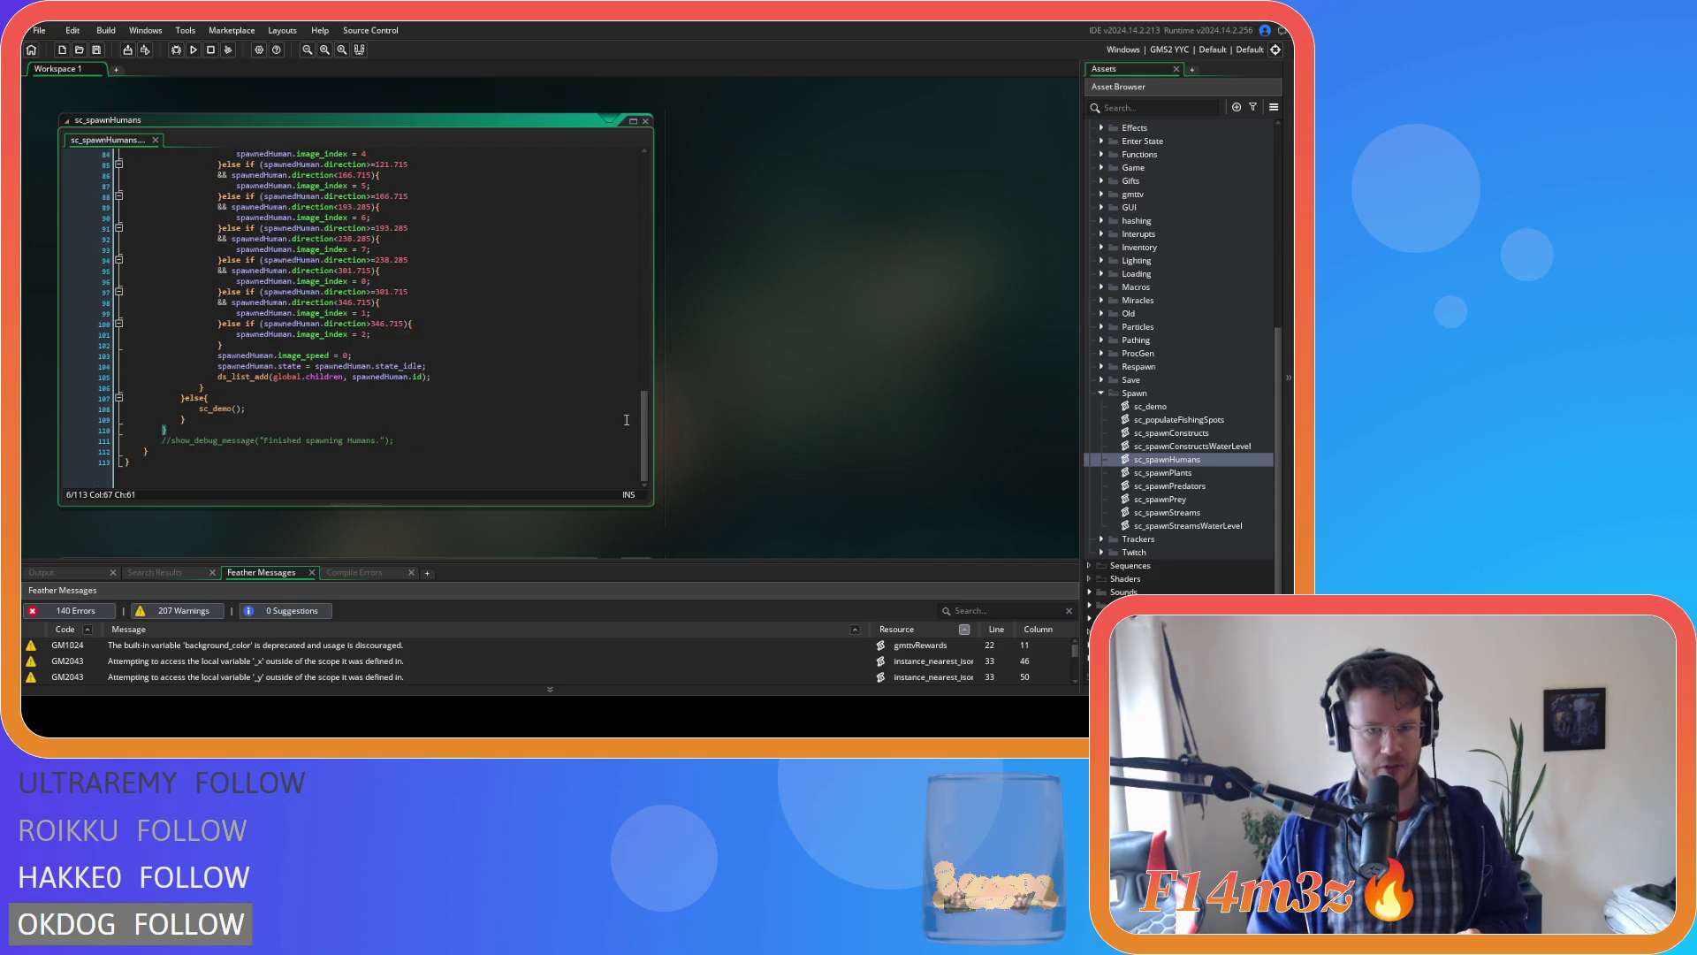
left_click_drag(648, 431, 617, 228)
scroll(617, 221, "up", 4)
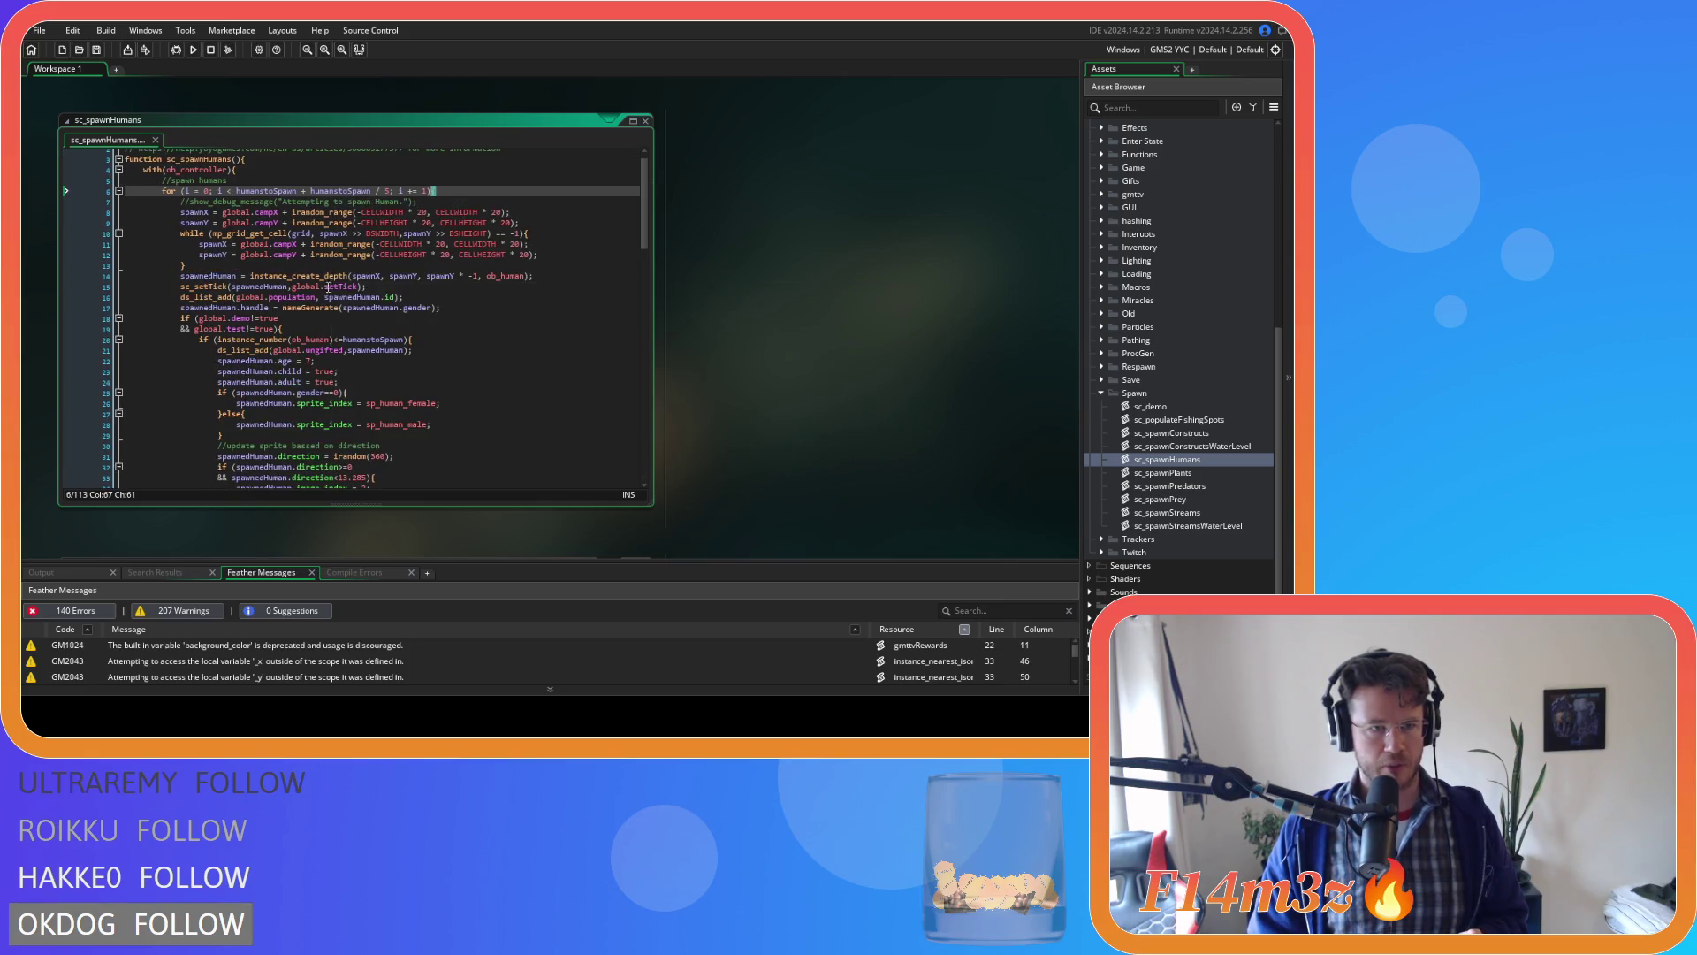
left_click_drag(253, 275, 390, 278)
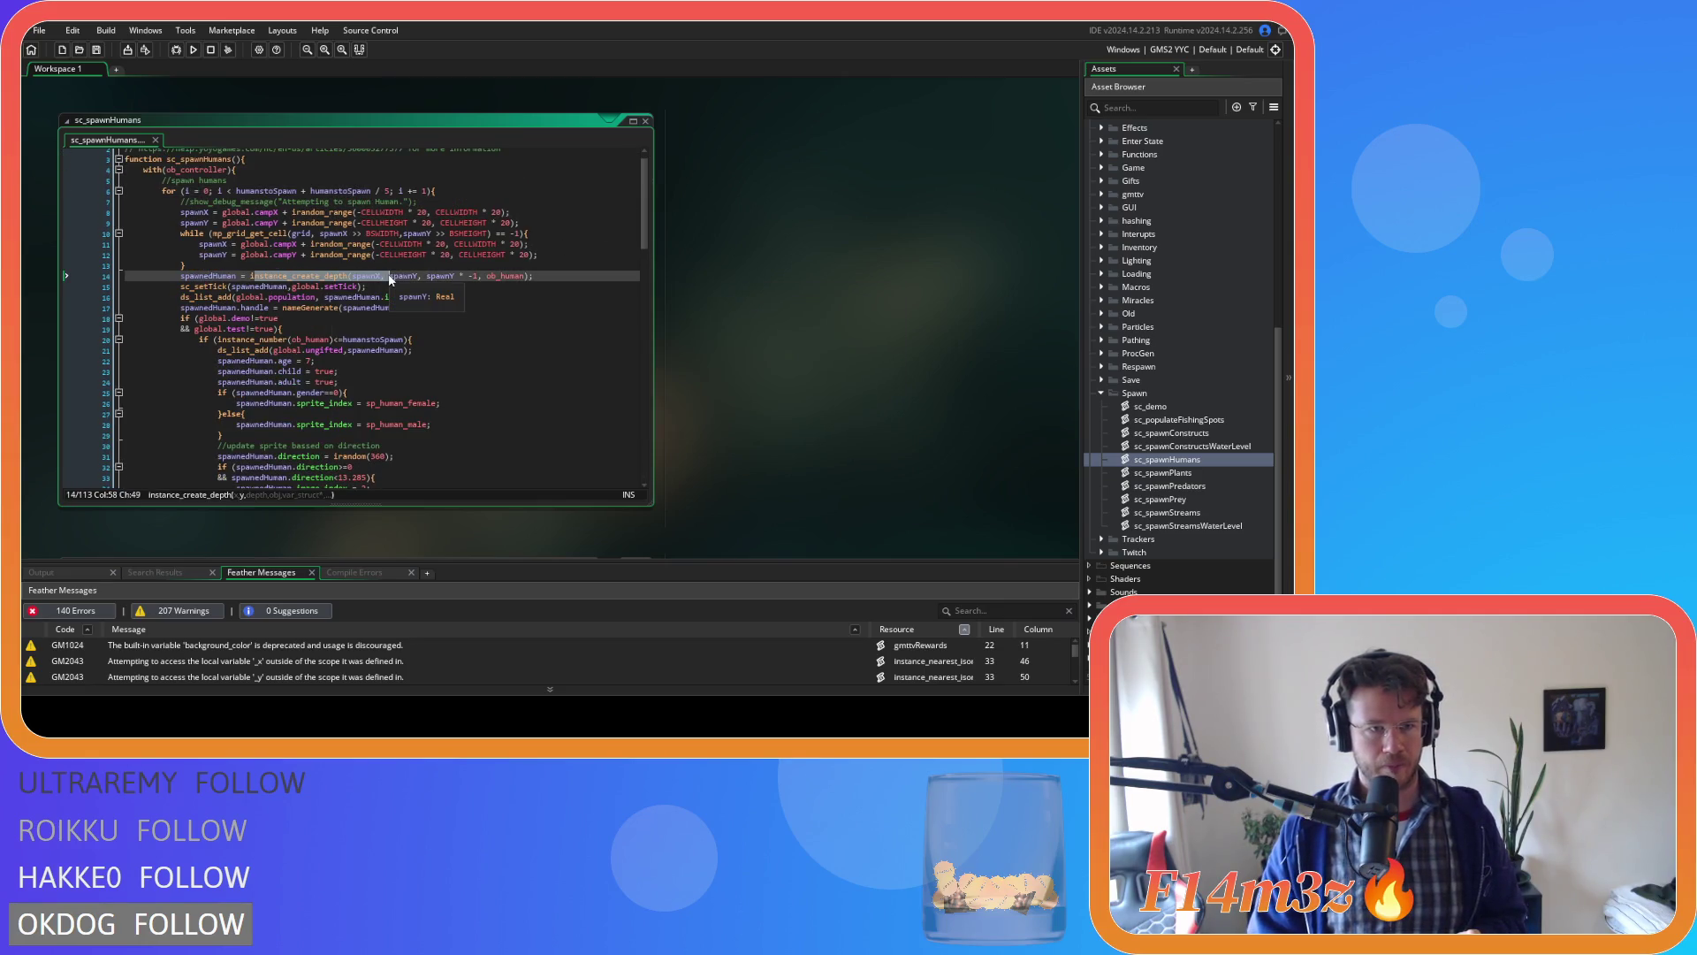
left_click(468, 315)
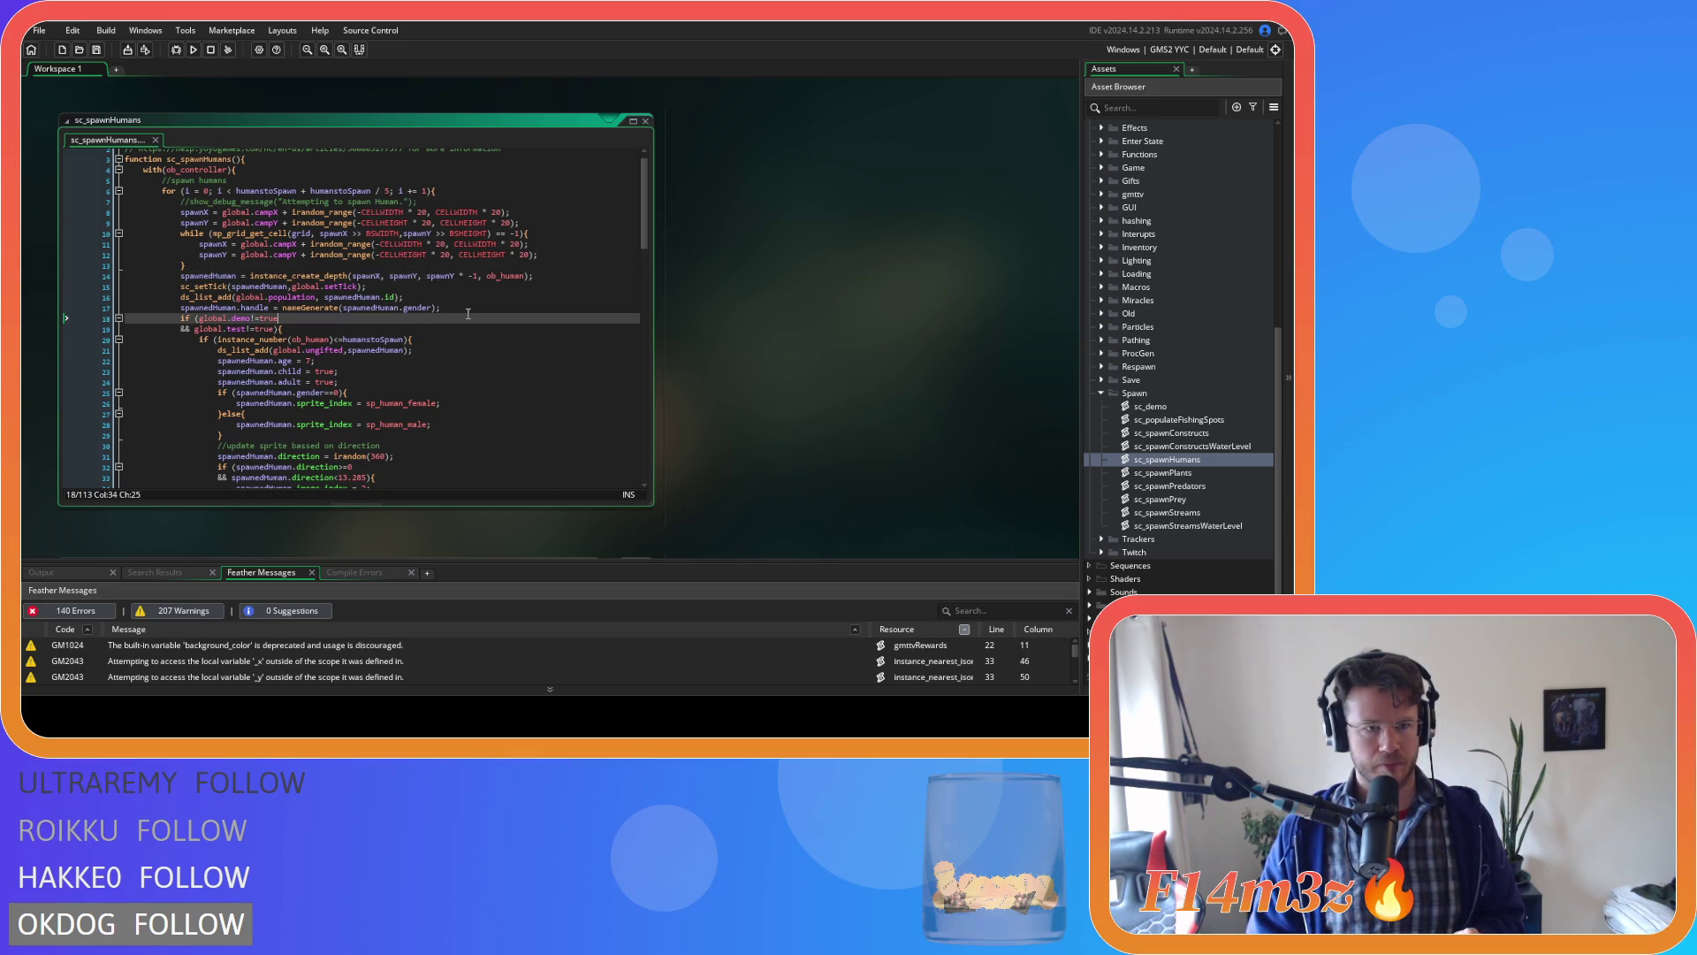
left_click(647, 121)
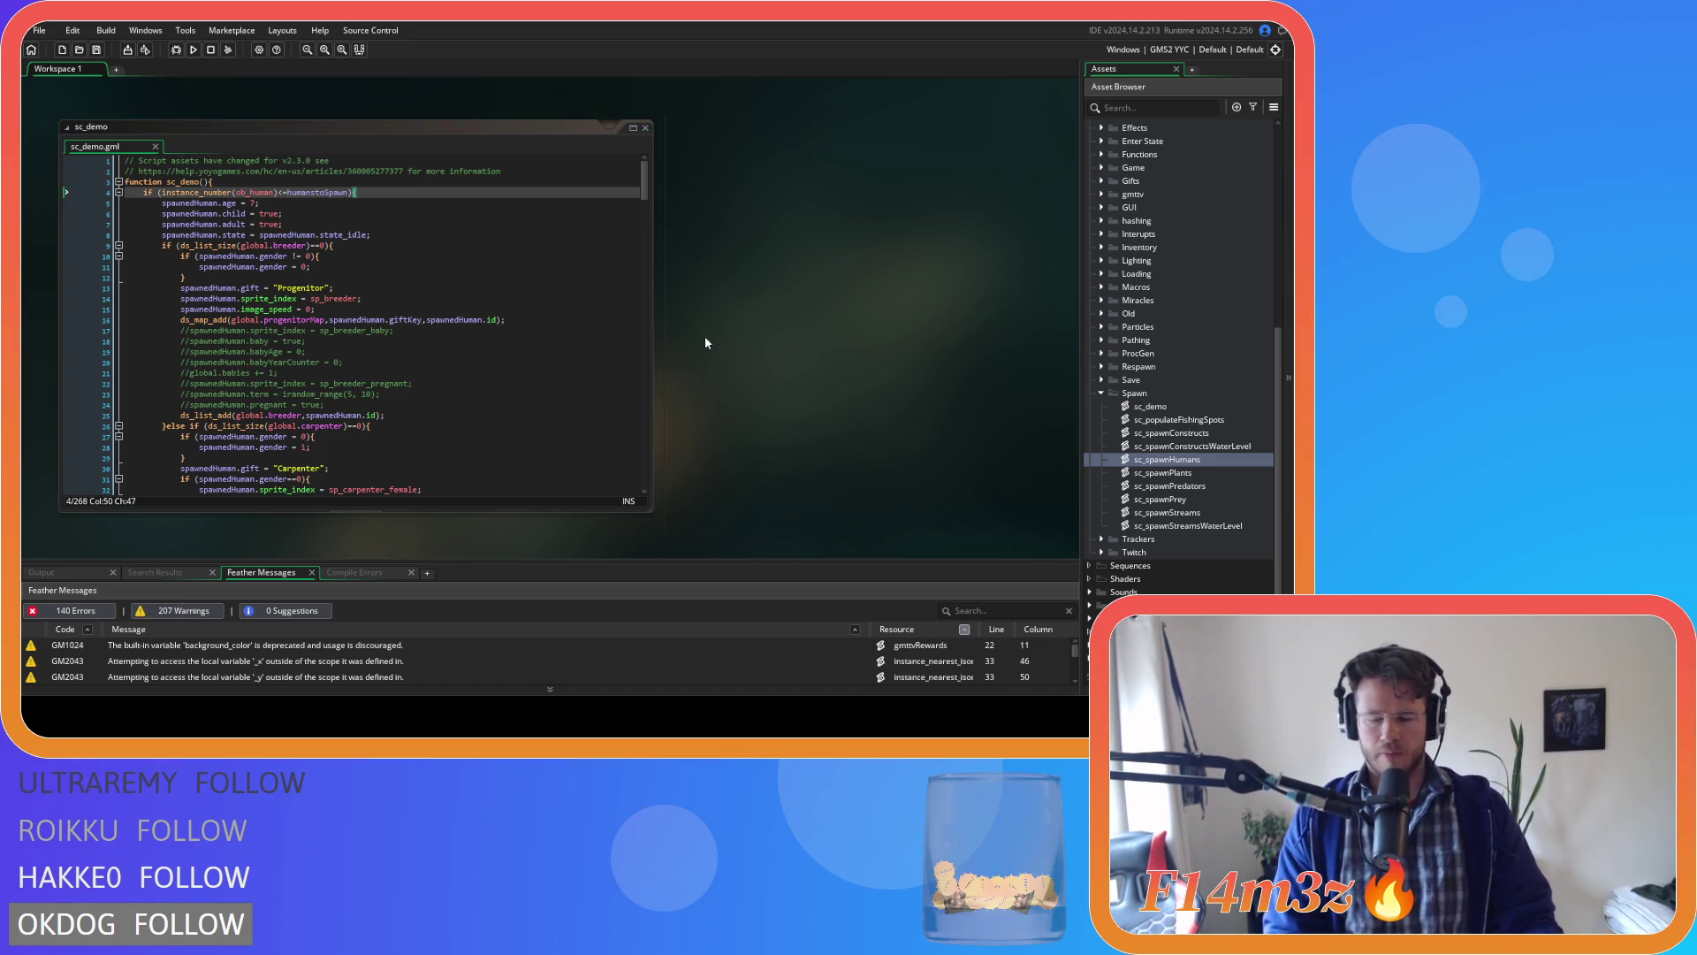
Step through lines 9–13 of sc_demo, then collapse the sc_demo window.
left_click(451, 246)
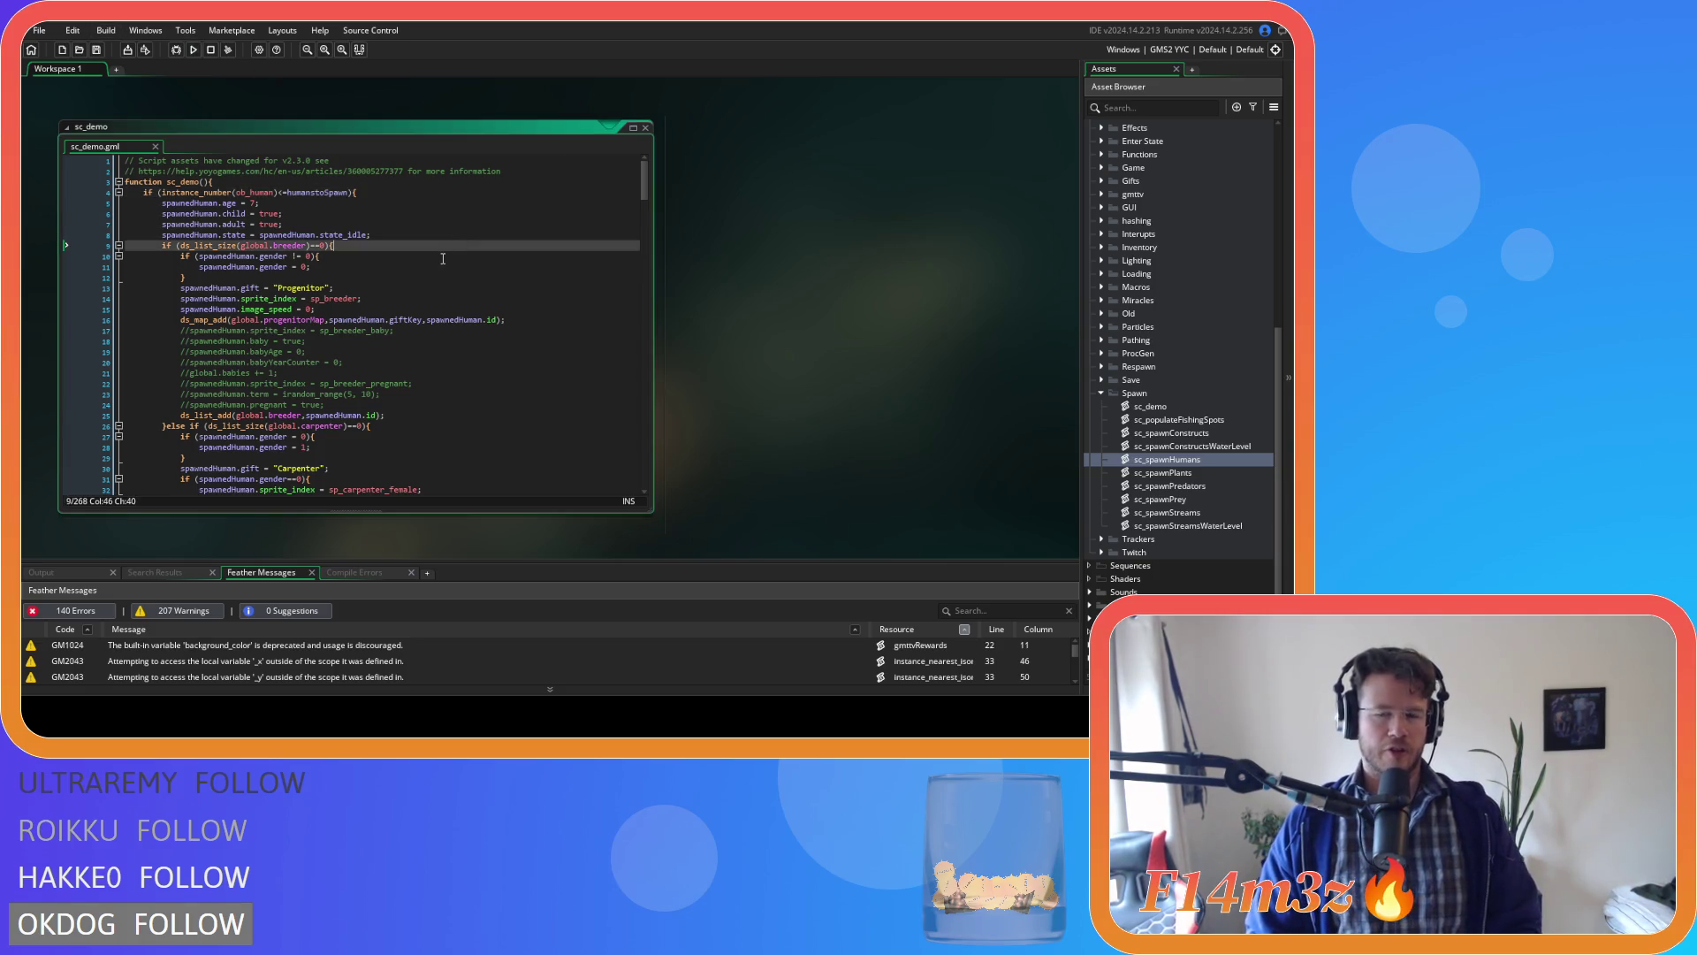
left_click(773, 323)
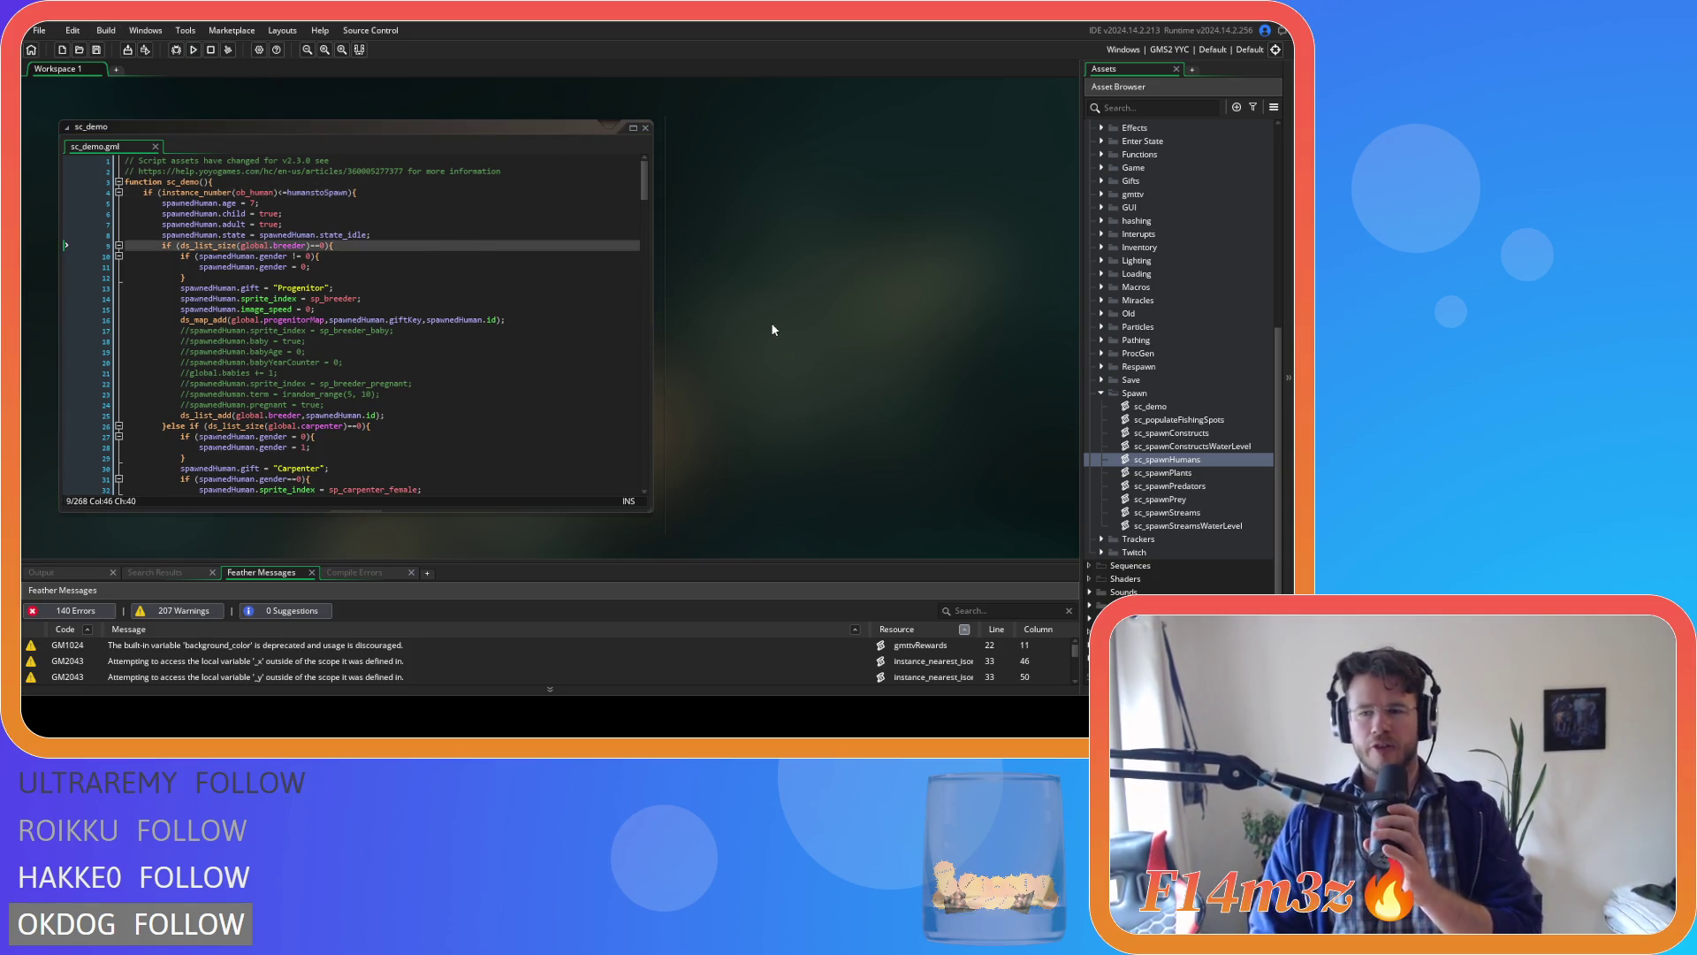
left_click(551, 279)
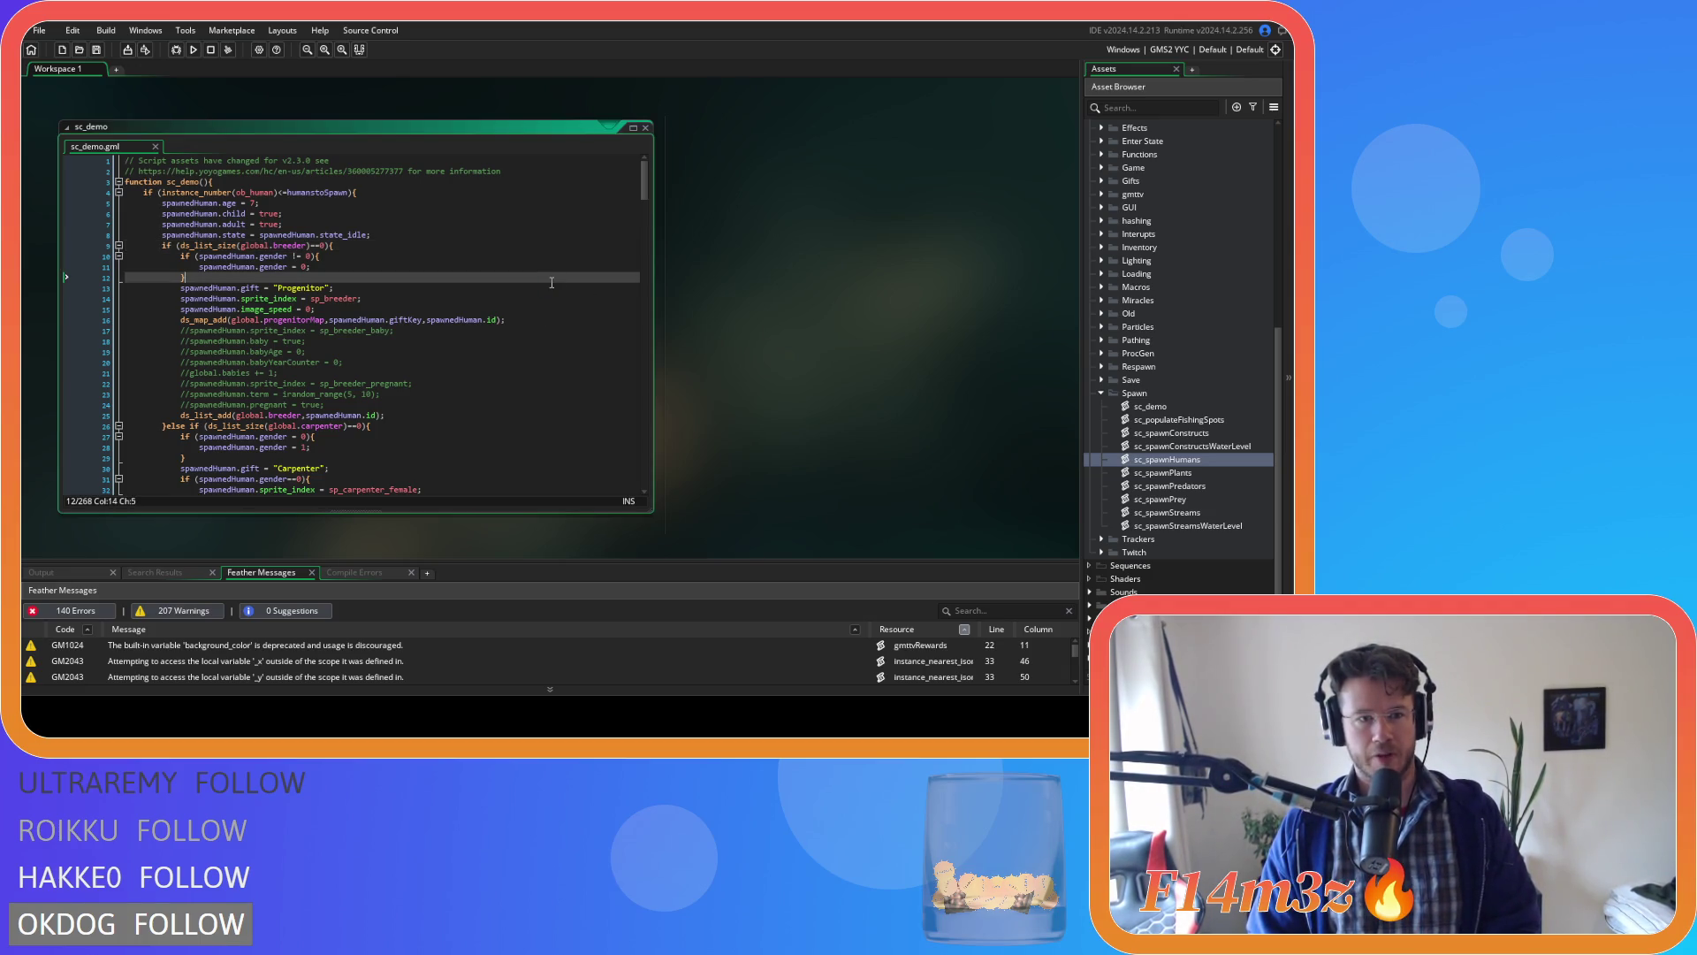
key("Left")
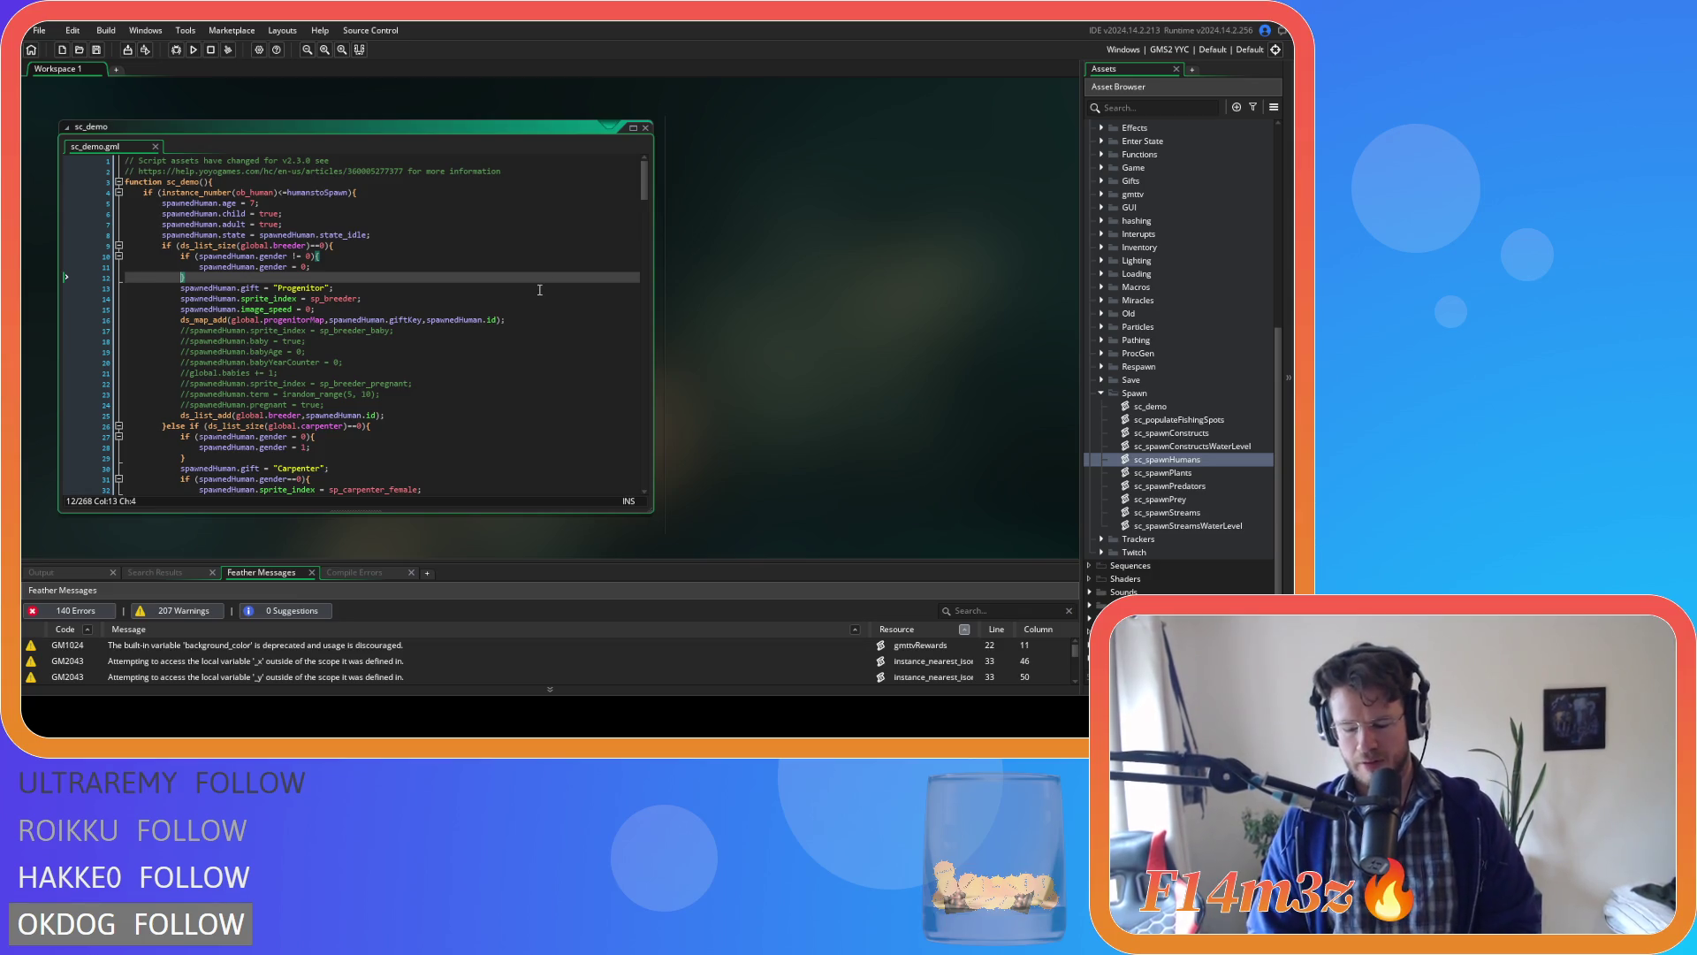
key("Up")
key("Up")
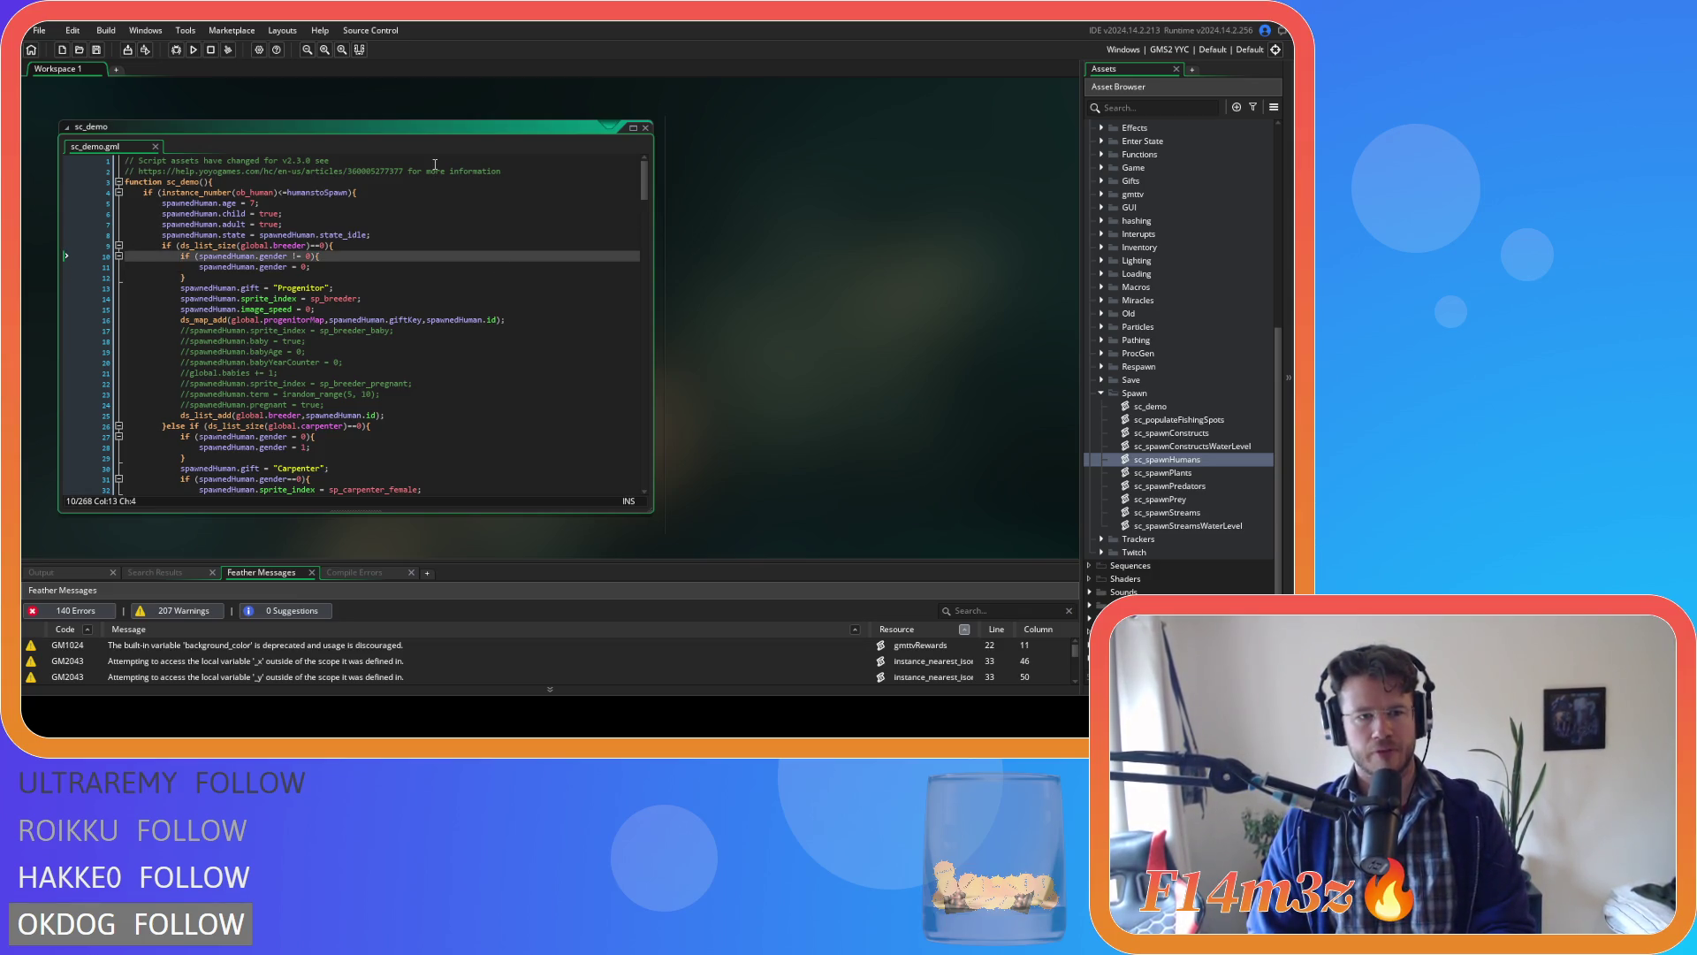
key("Down")
key("Down")
left_click(458, 289)
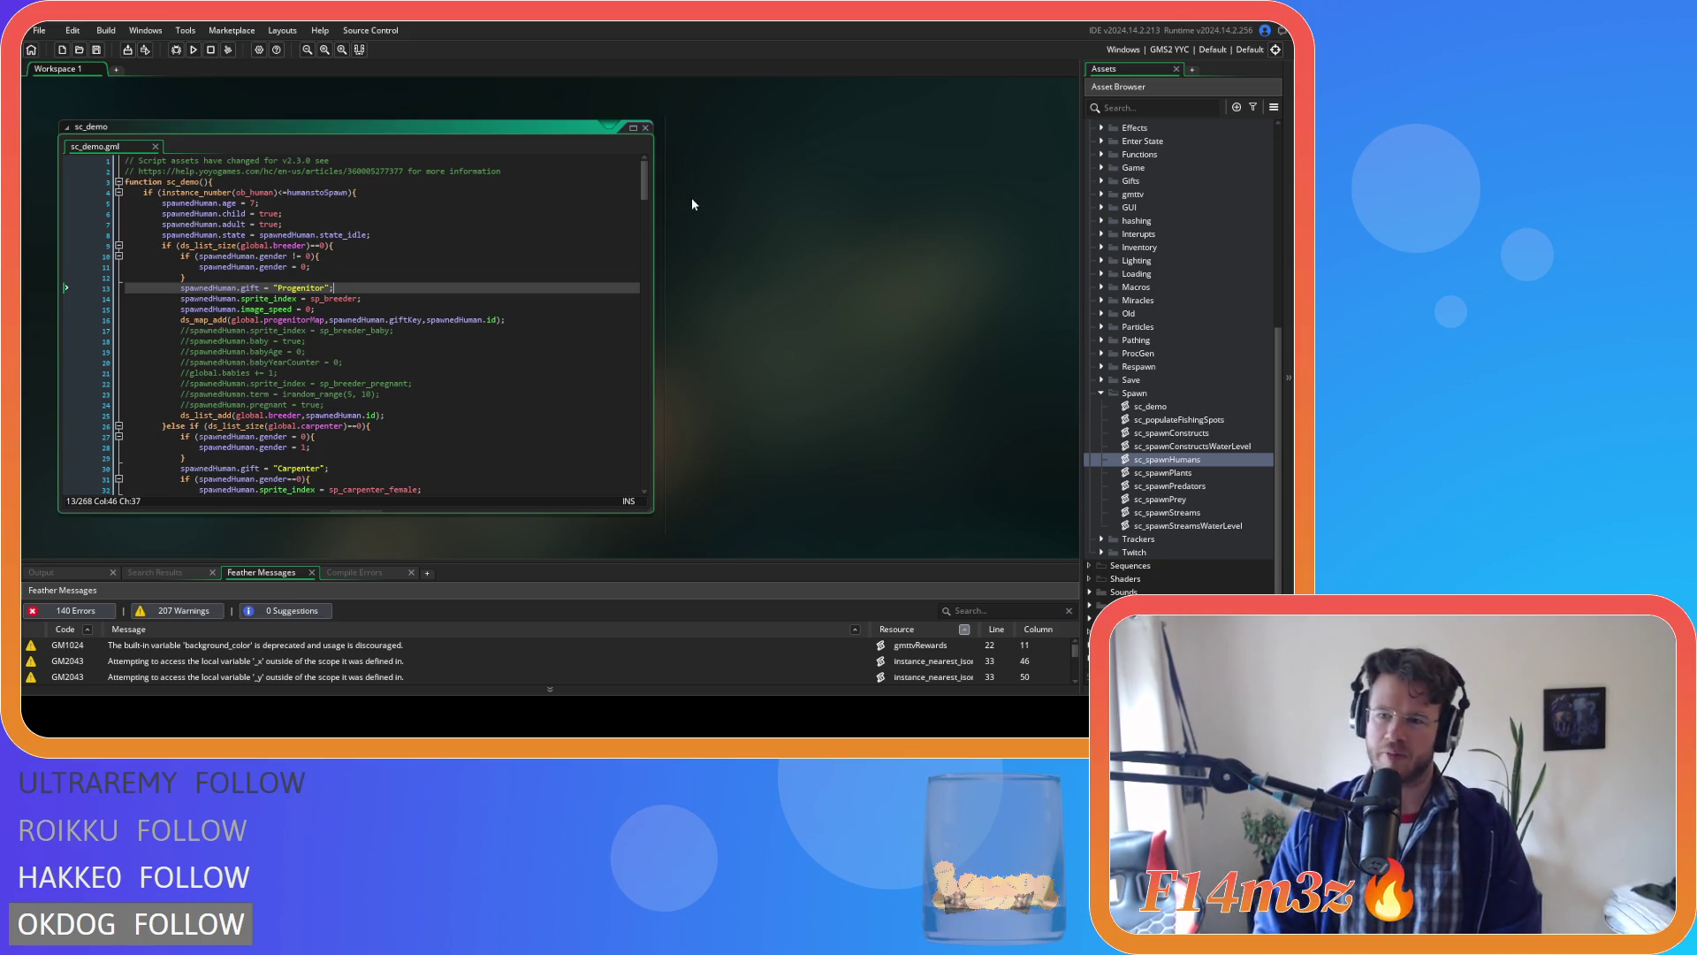
double_click(619, 126)
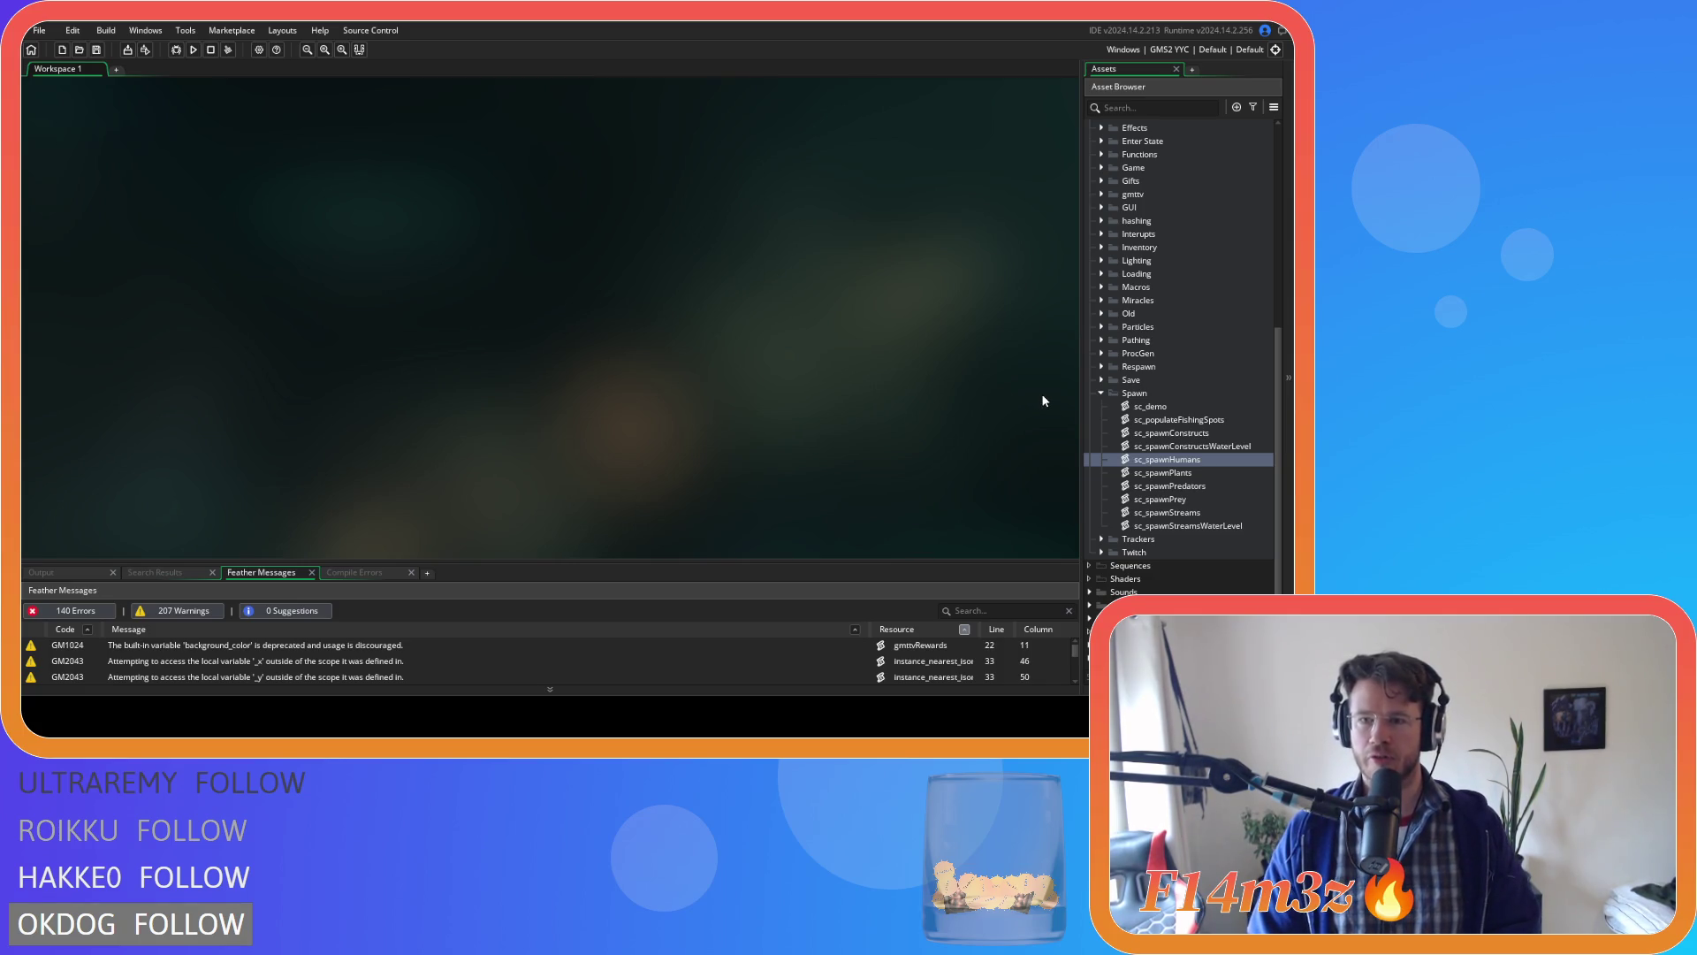
Collapse the Spawn and Scripts folders, briefly reopen Scripts, then collapse it again.
left_click(1101, 392)
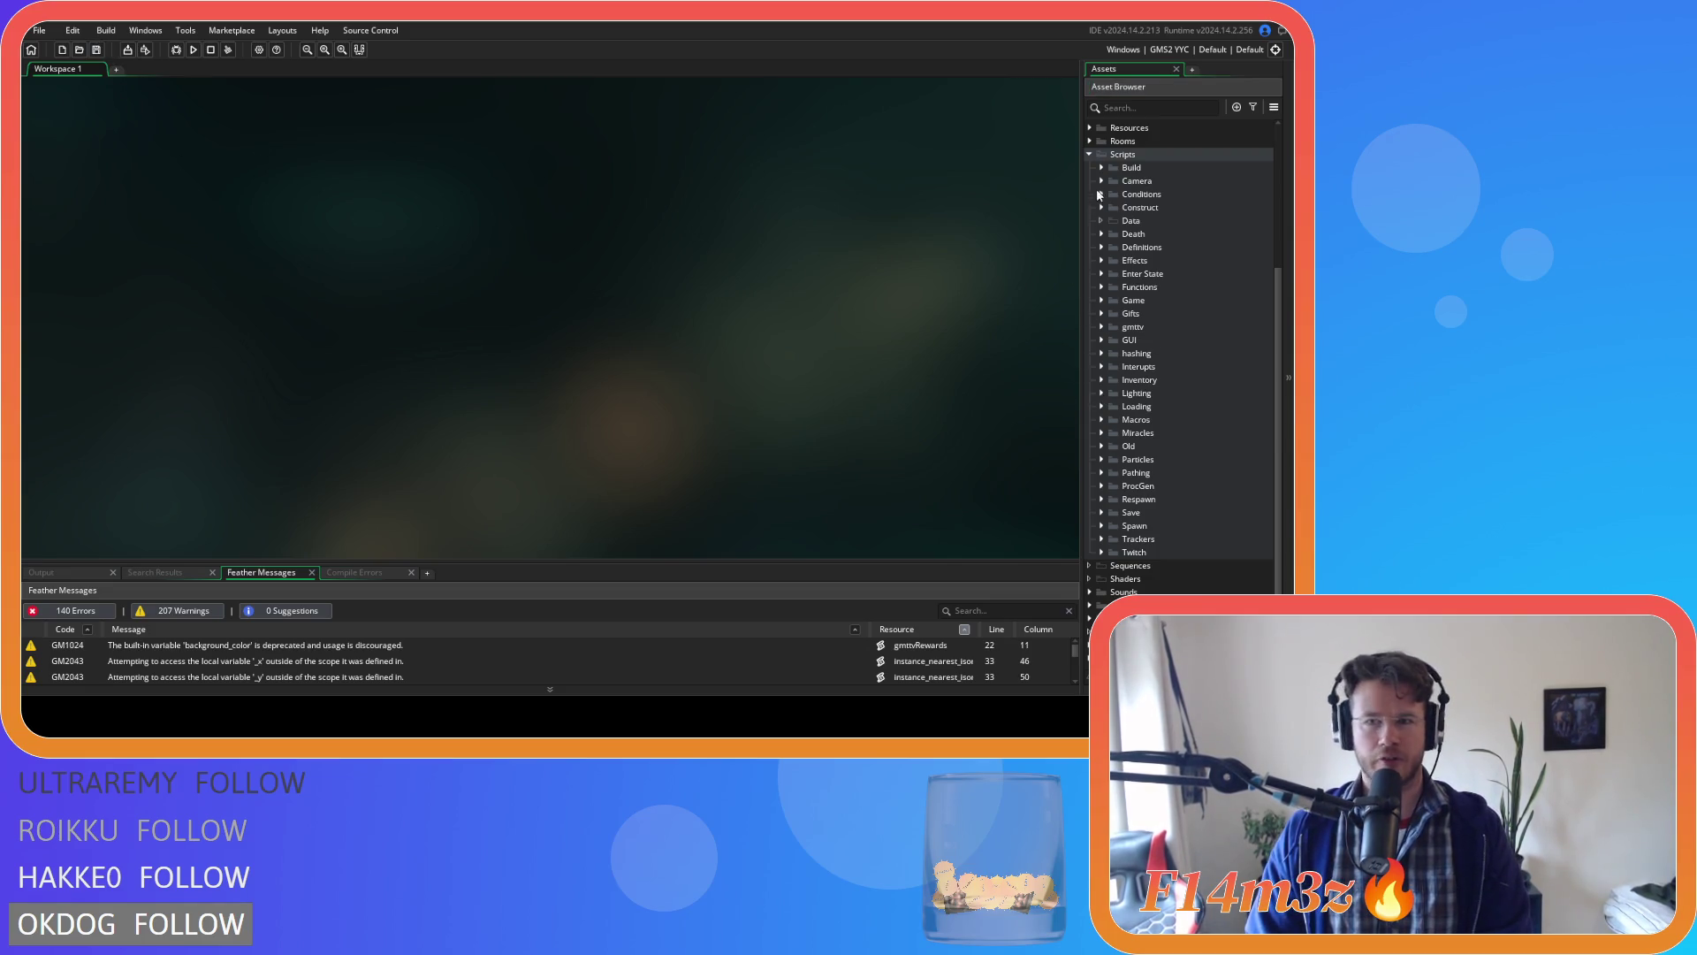
left_click(1089, 154)
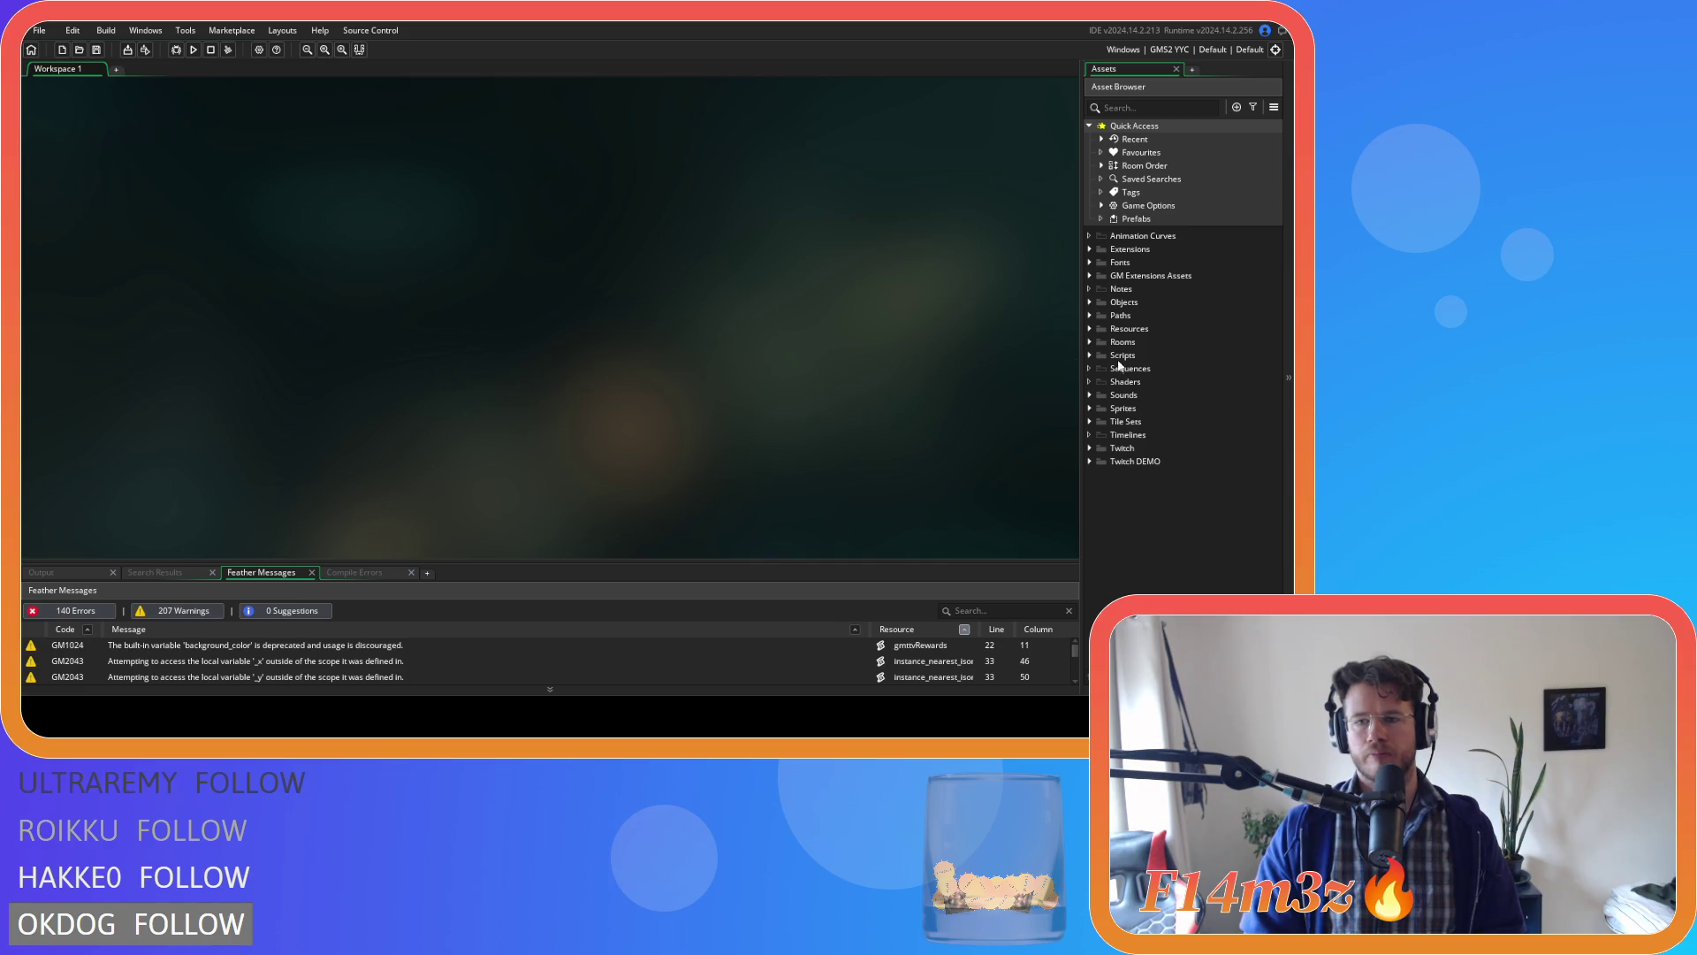
left_click(1089, 355)
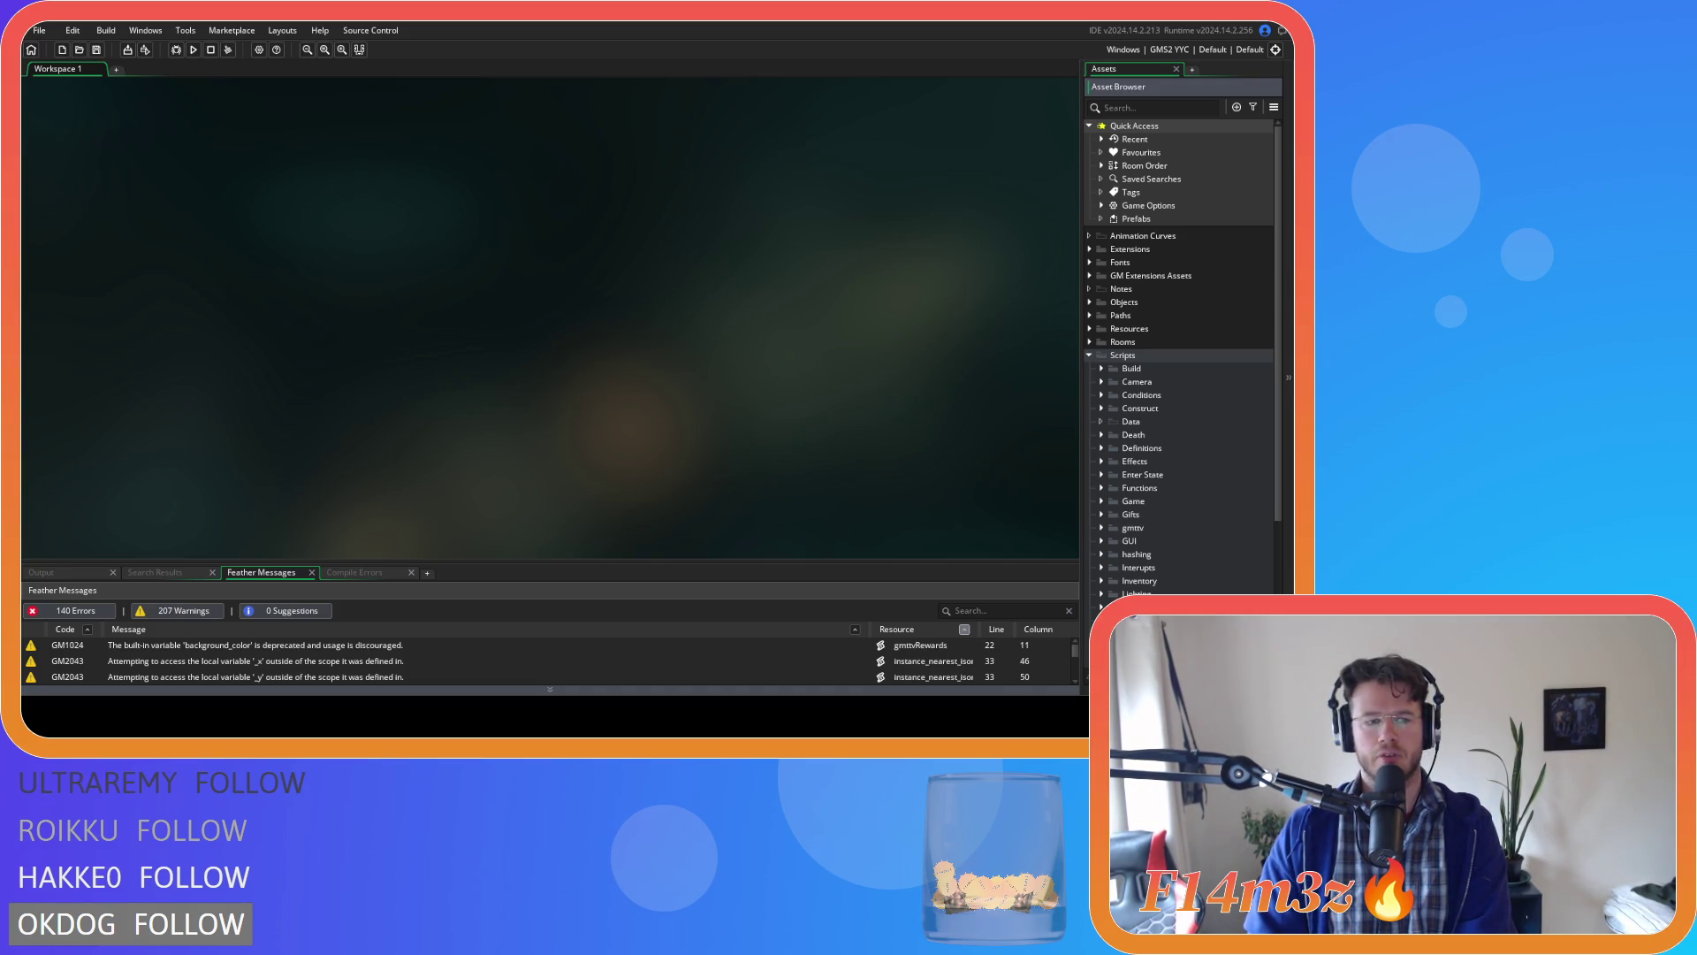
left_click(1090, 355)
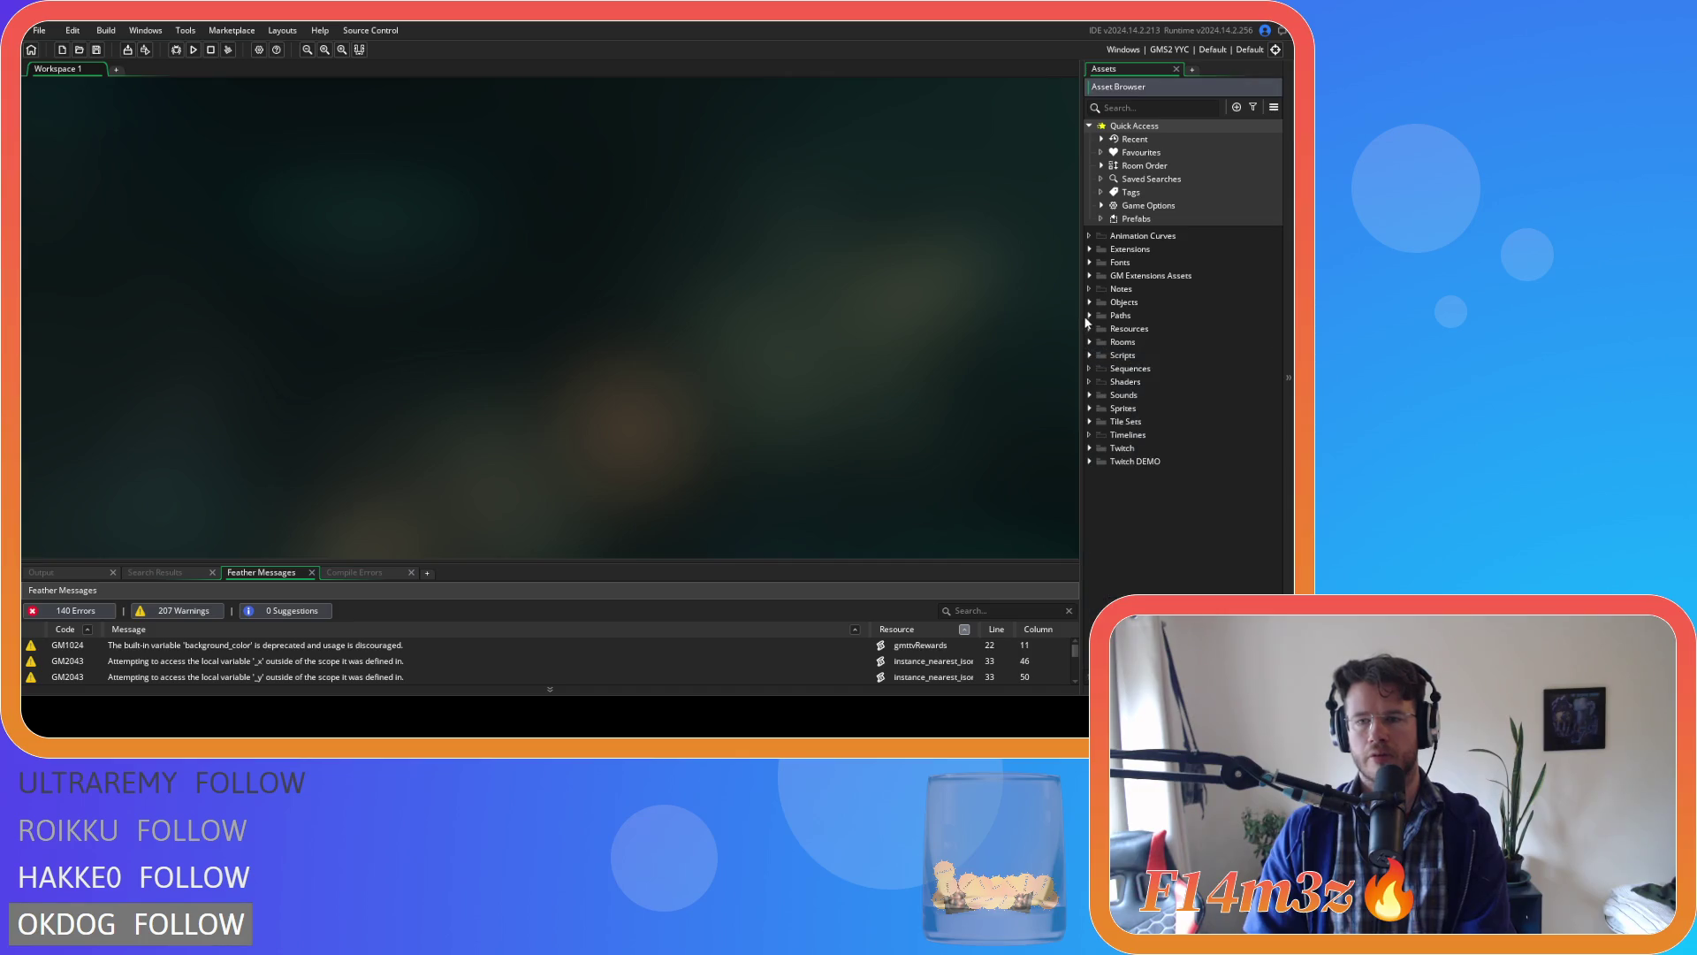
Open the ob_human object from Objects > Animal > Human.
left_click(1090, 303)
left_click(1101, 316)
left_click(1112, 327)
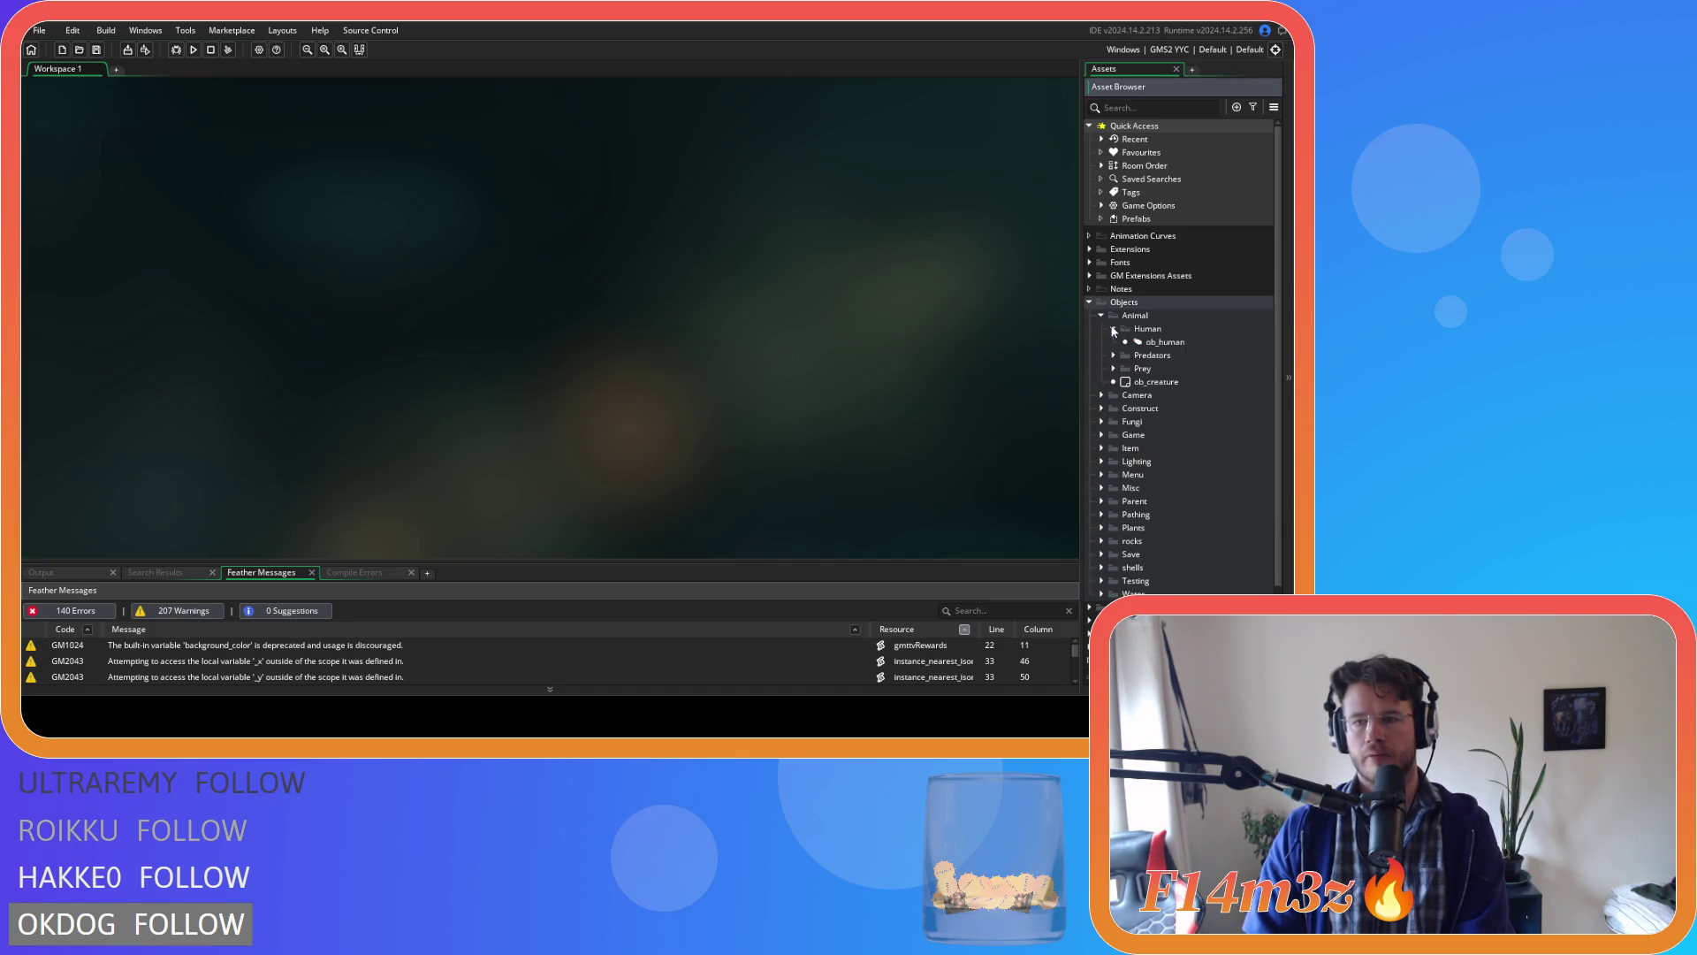
double_click(1165, 342)
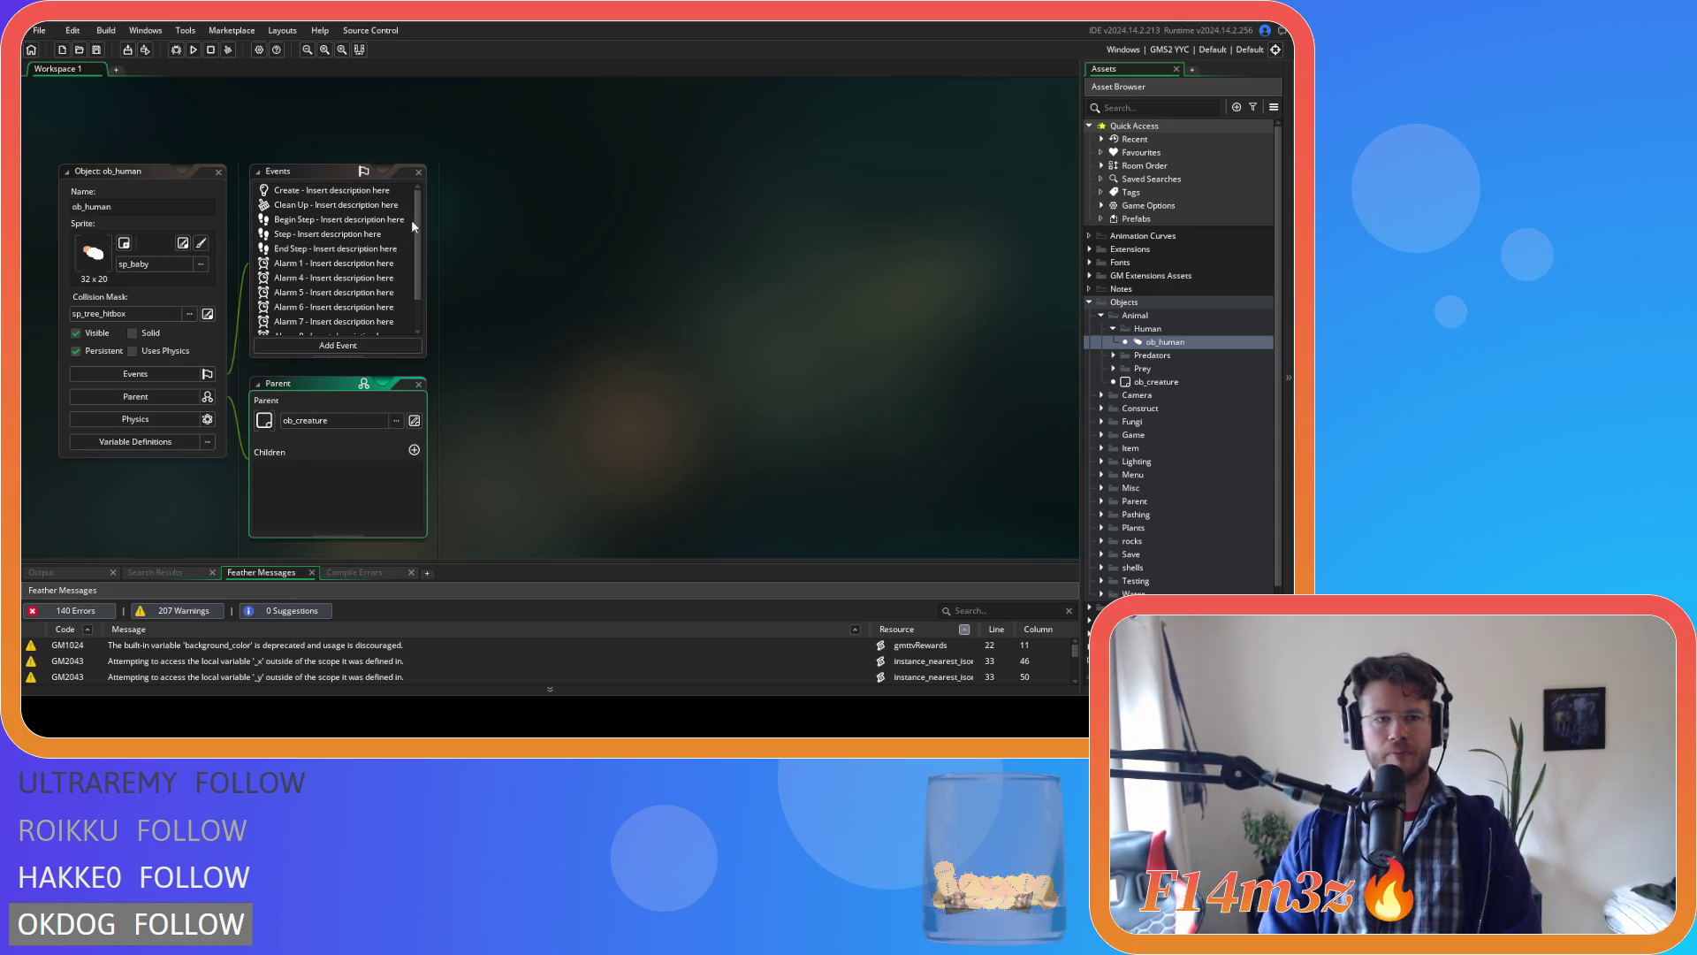
Browse ob_human's event list from End Step to Alarm 1, ending on the Create event.
left_click(312, 187)
key("Down")
key("Down")
key("Down")
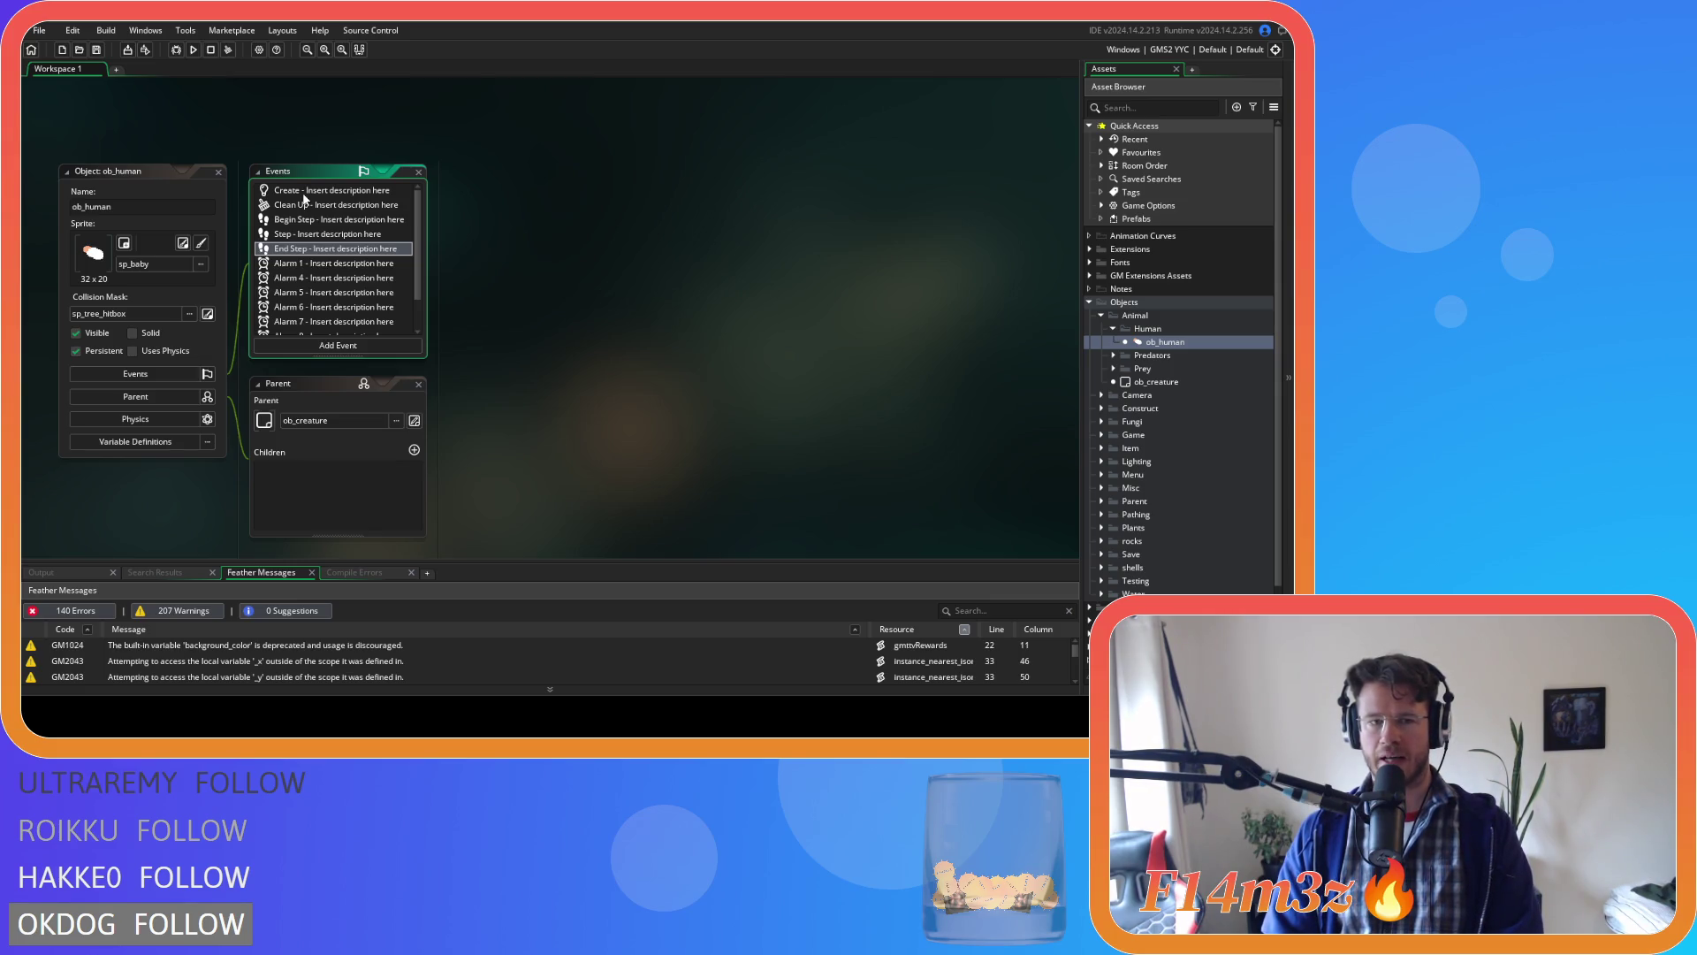
key("Up")
key("Up")
key("Up")
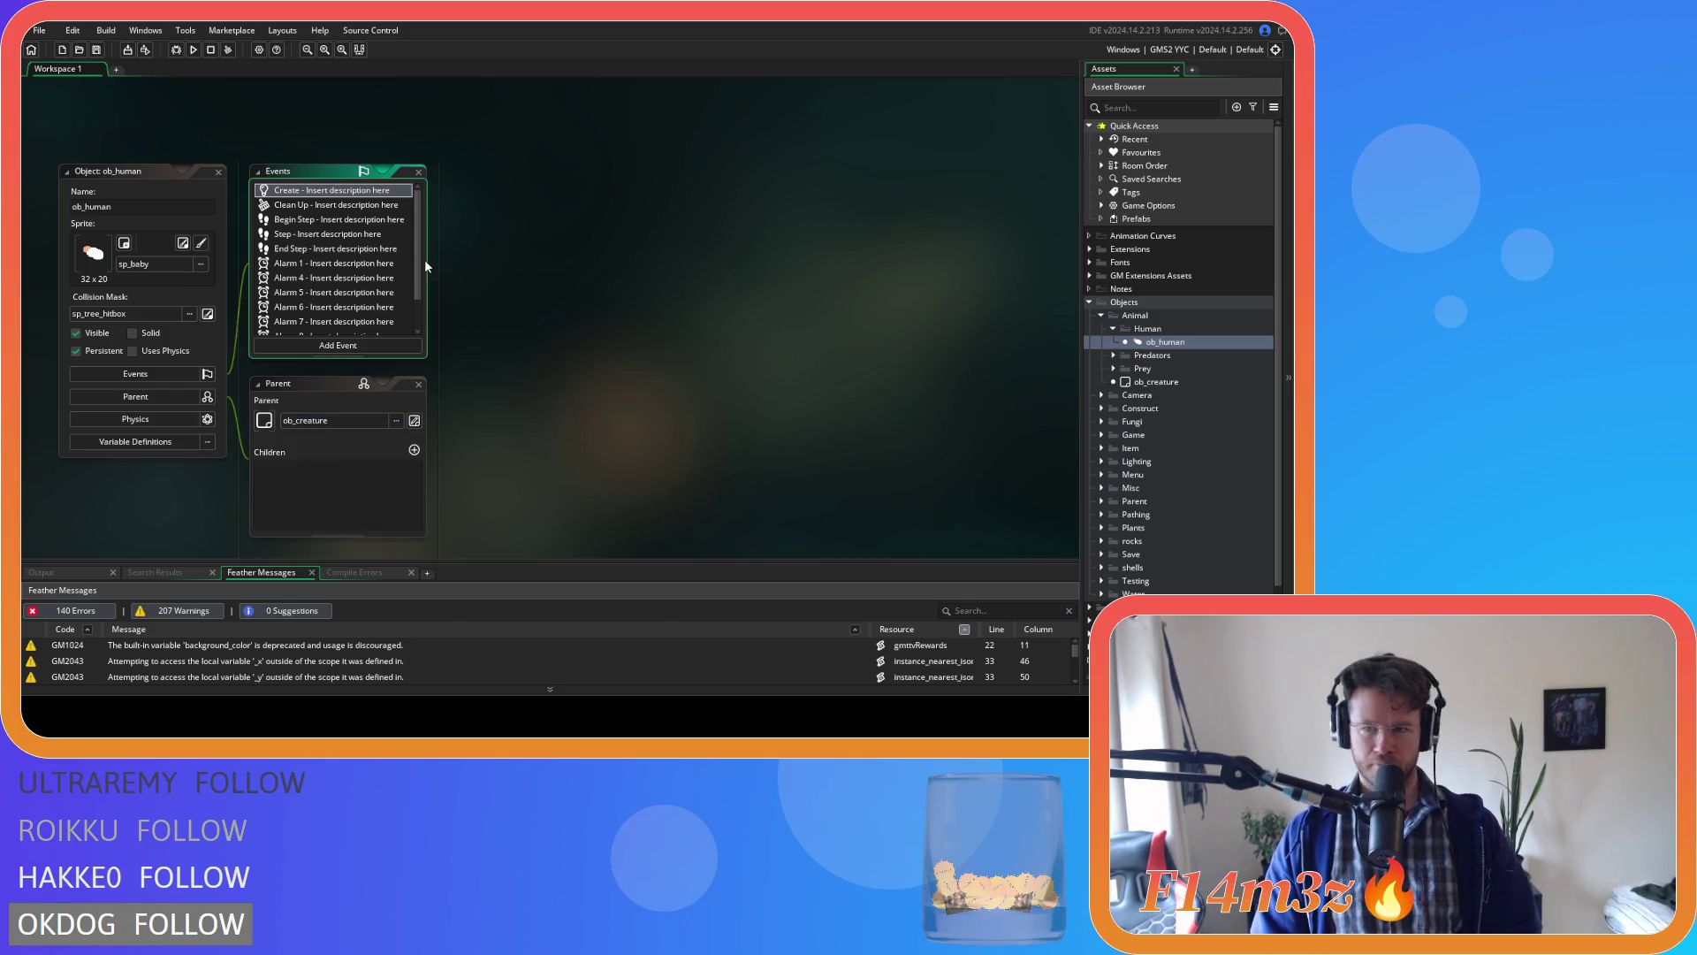
scroll(548, 257, "down", 1)
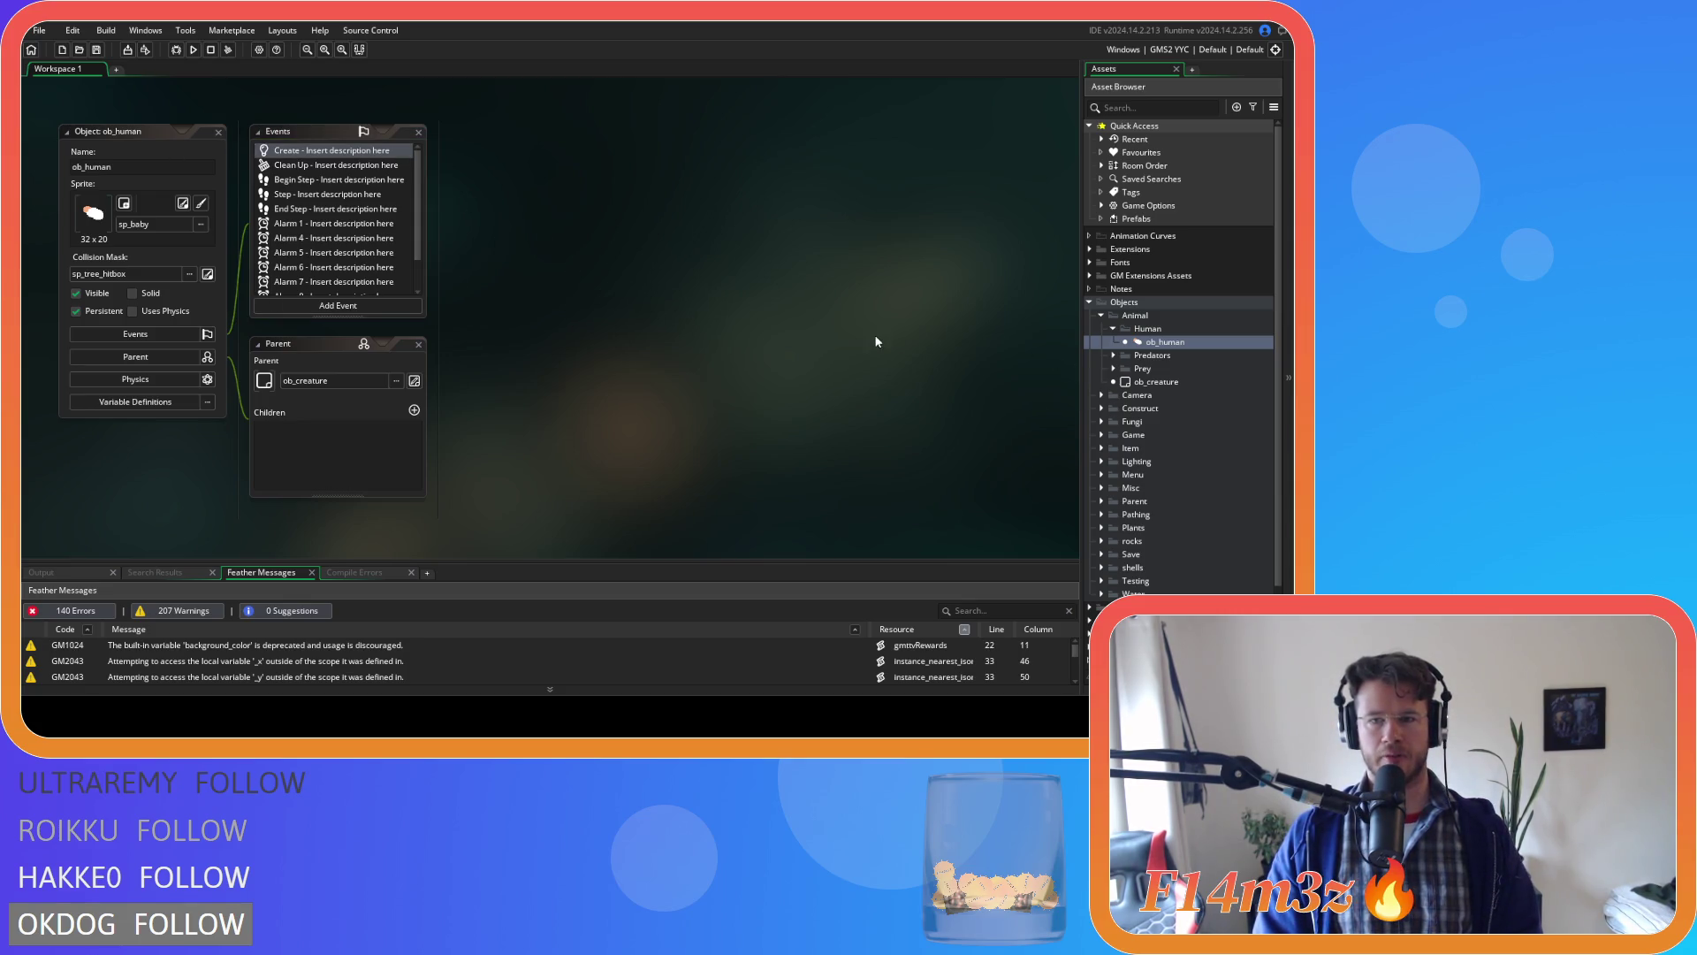
scroll(307, 280, "down", 1)
scroll(485, 254, "up", 4)
scroll(622, 332, "down", 2)
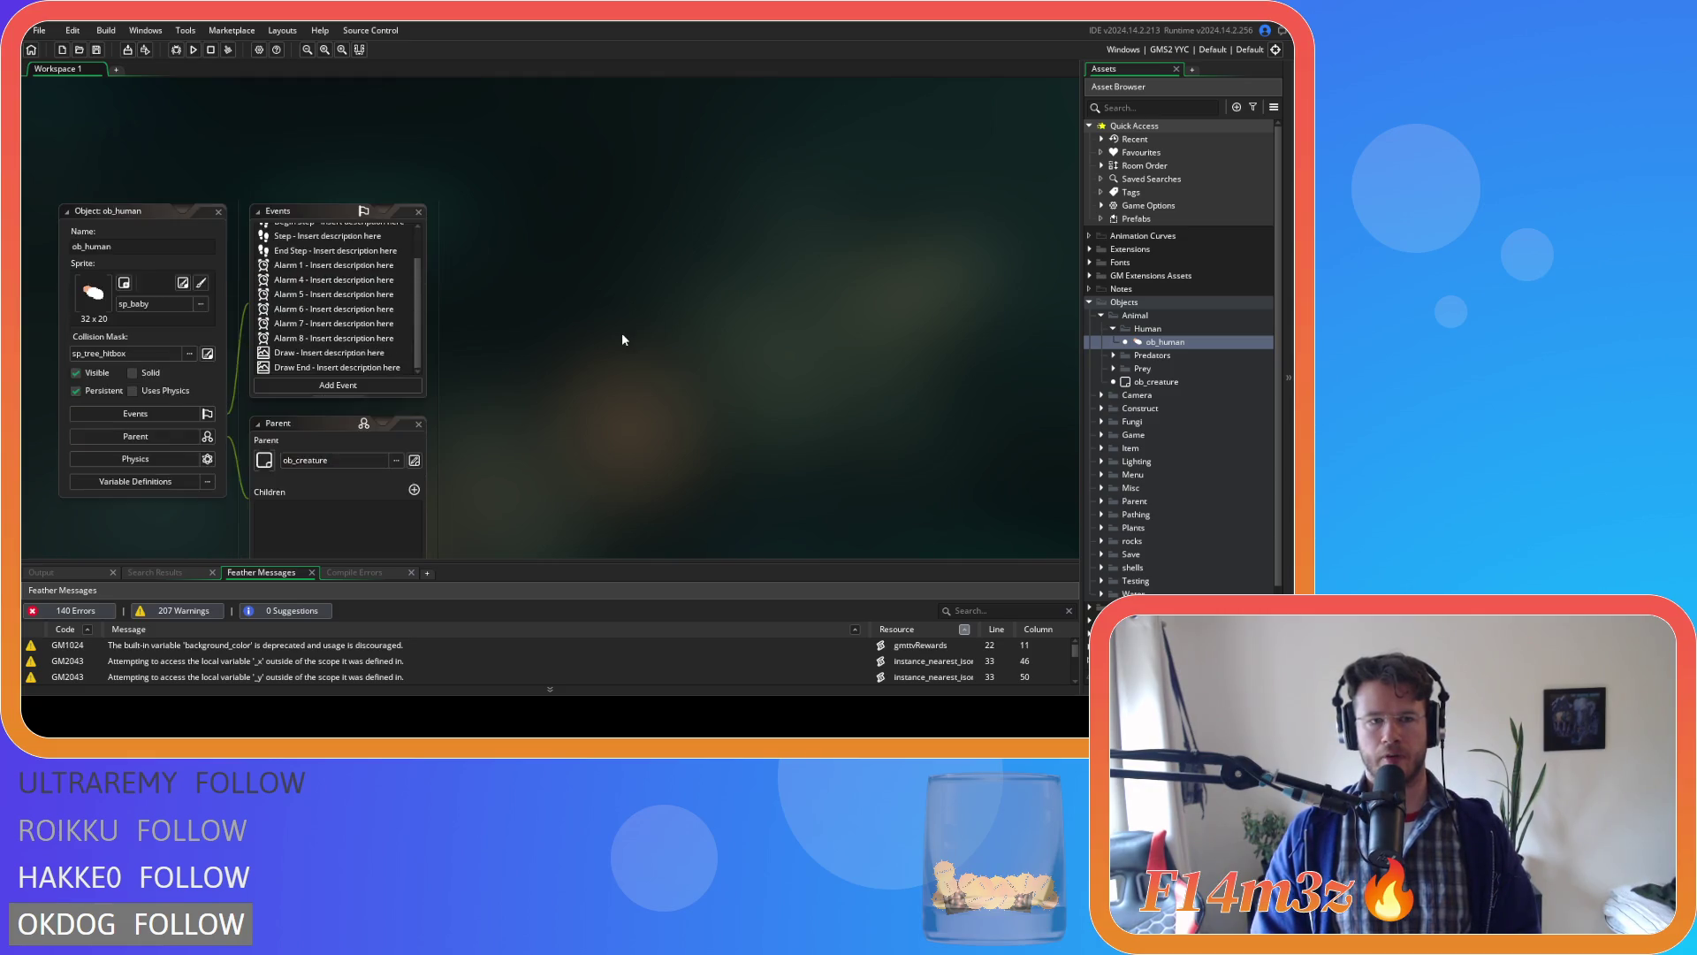
scroll(622, 333, "down", 1)
left_click(319, 228)
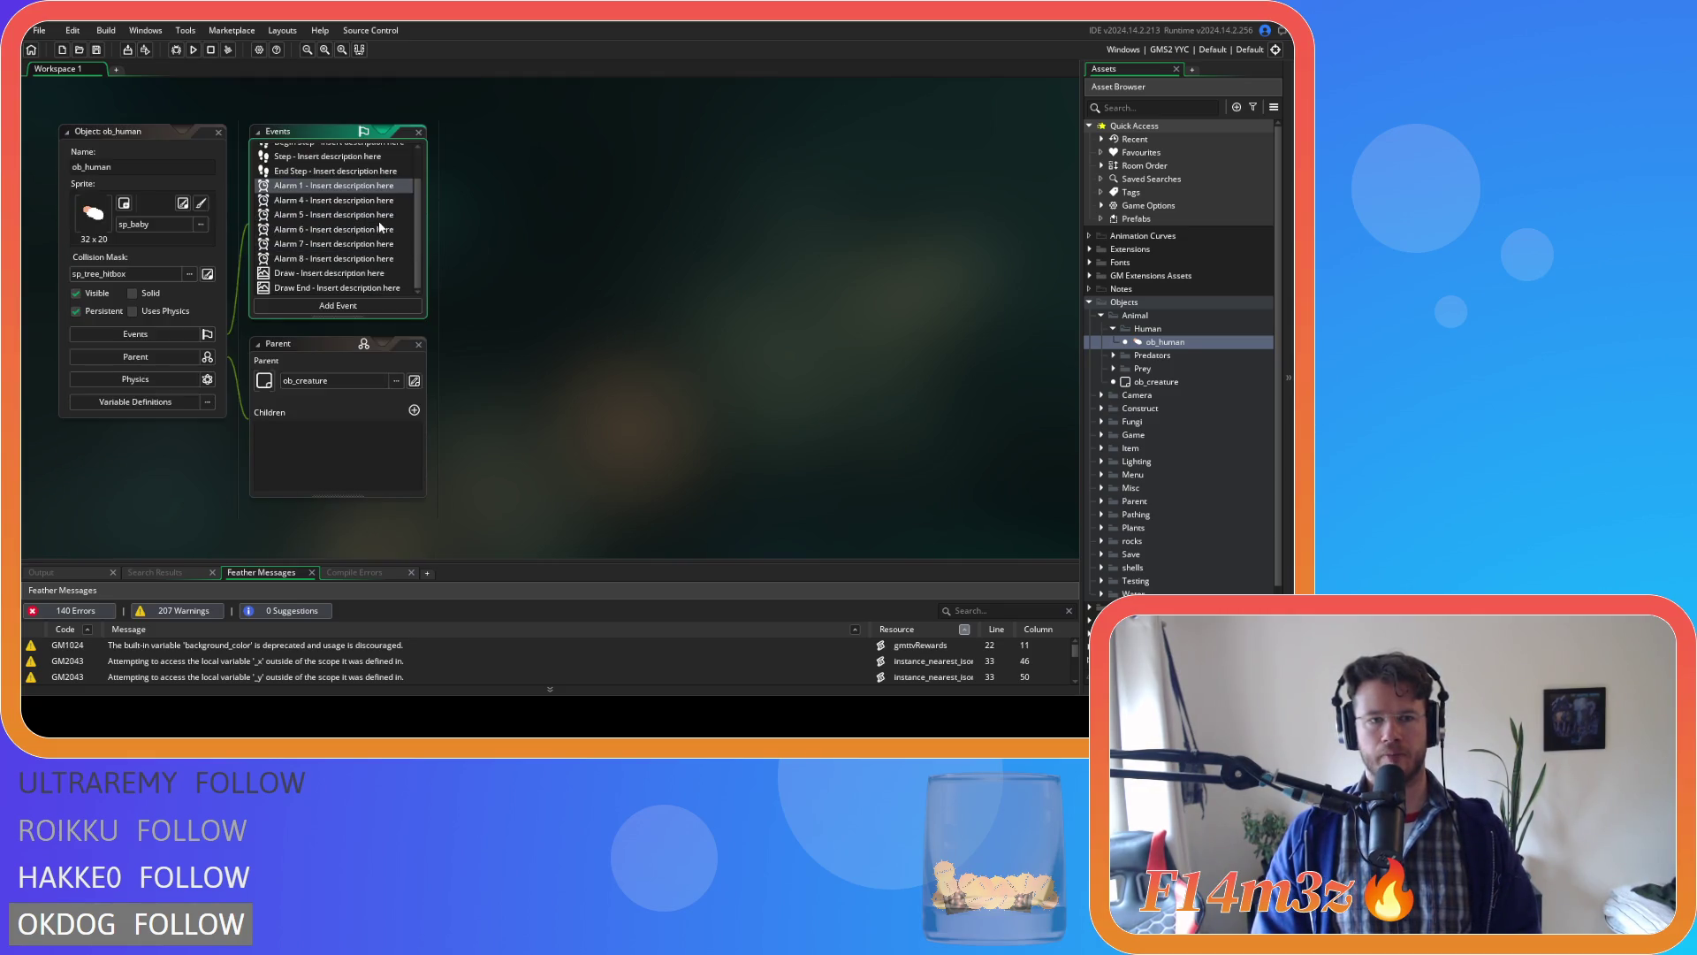
scroll(380, 228, "up", 3)
left_click(353, 152)
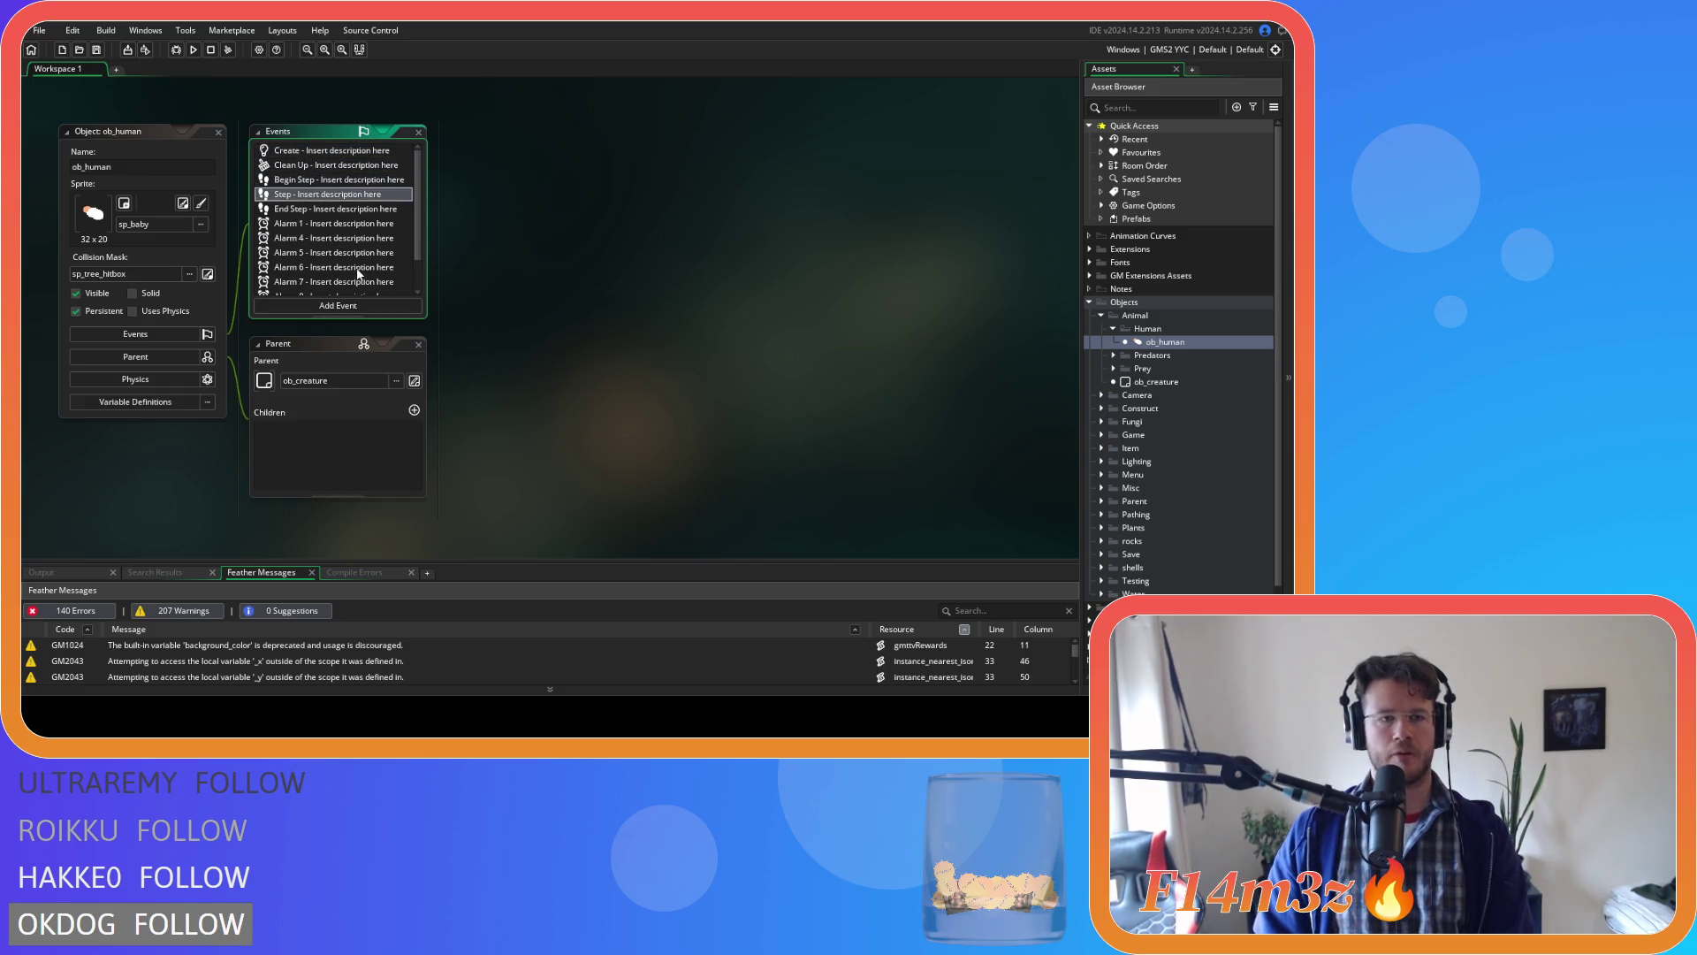
Open the Create event code and search for state_construct, landing near line 2251.
key("Return")
key("ctrl+f")
type("state_b")
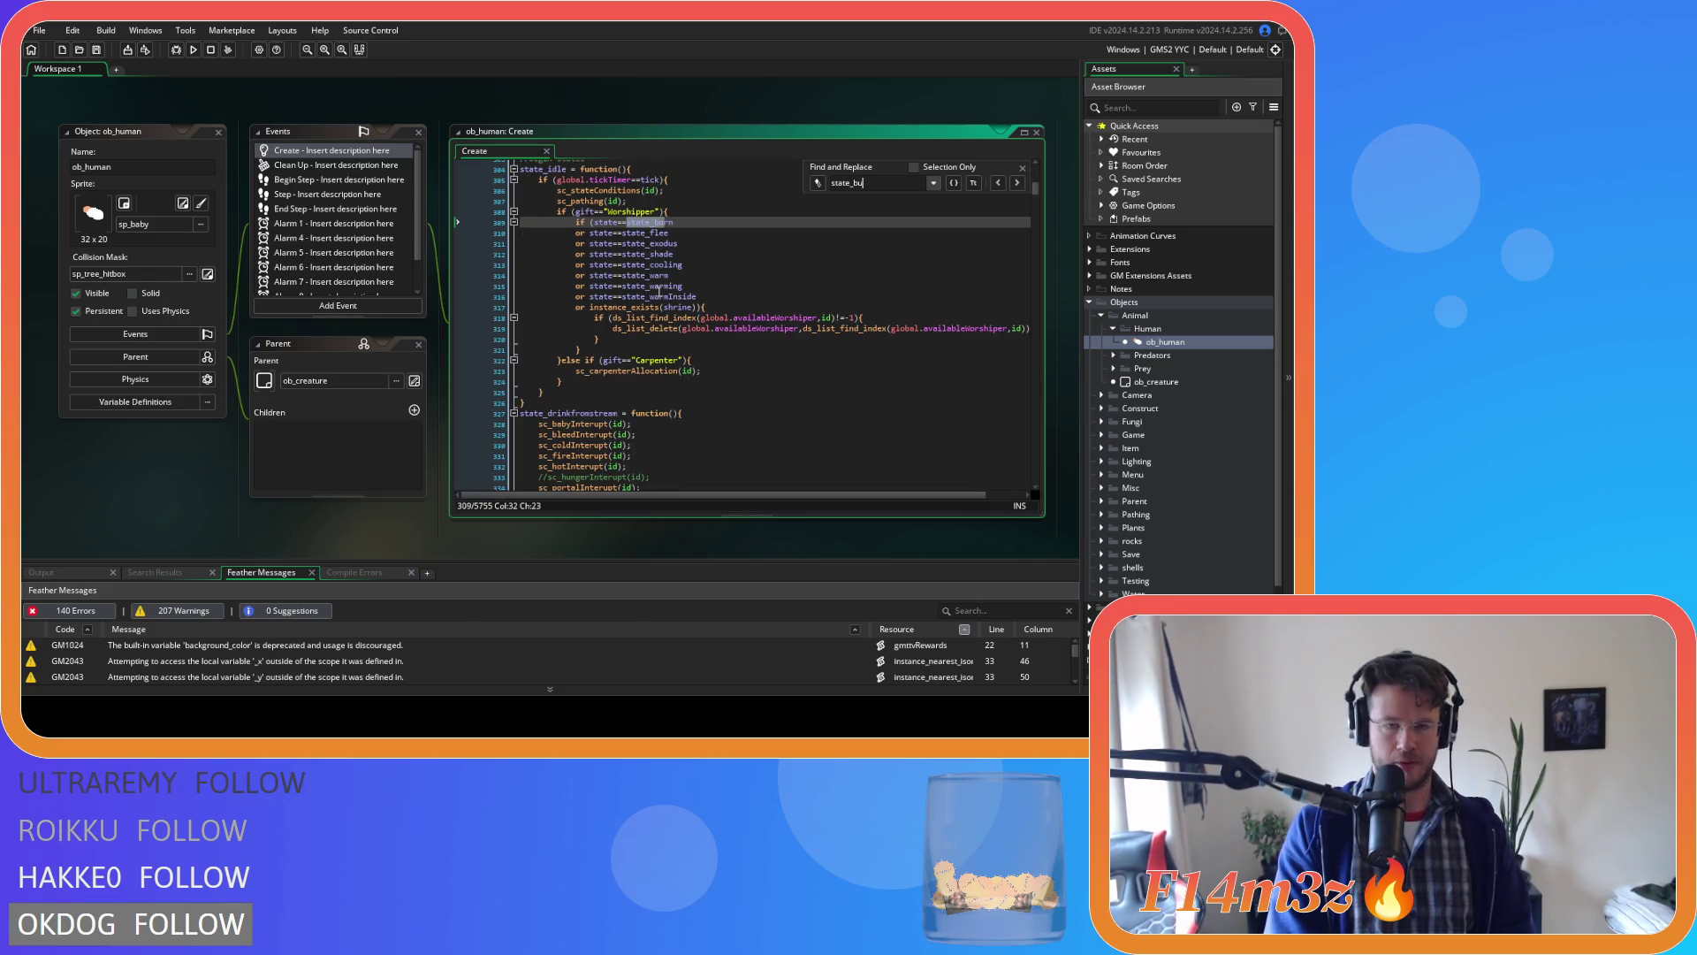
key("BackSpace")
type("construct")
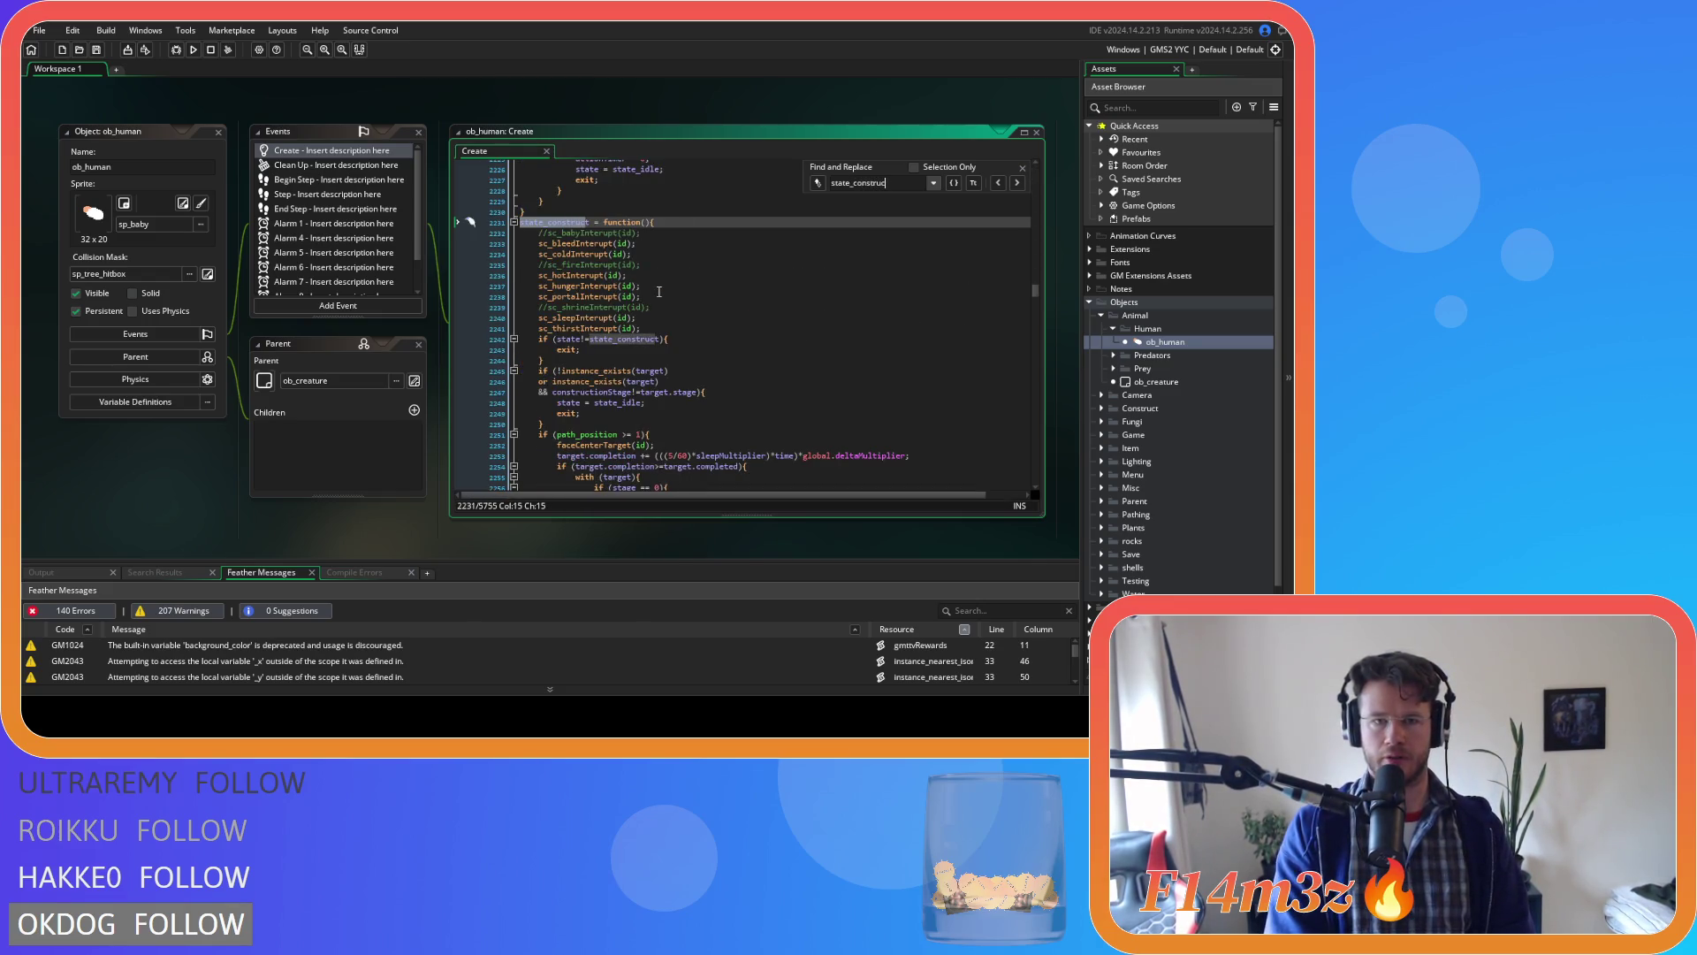
scroll(672, 296, "down", 5)
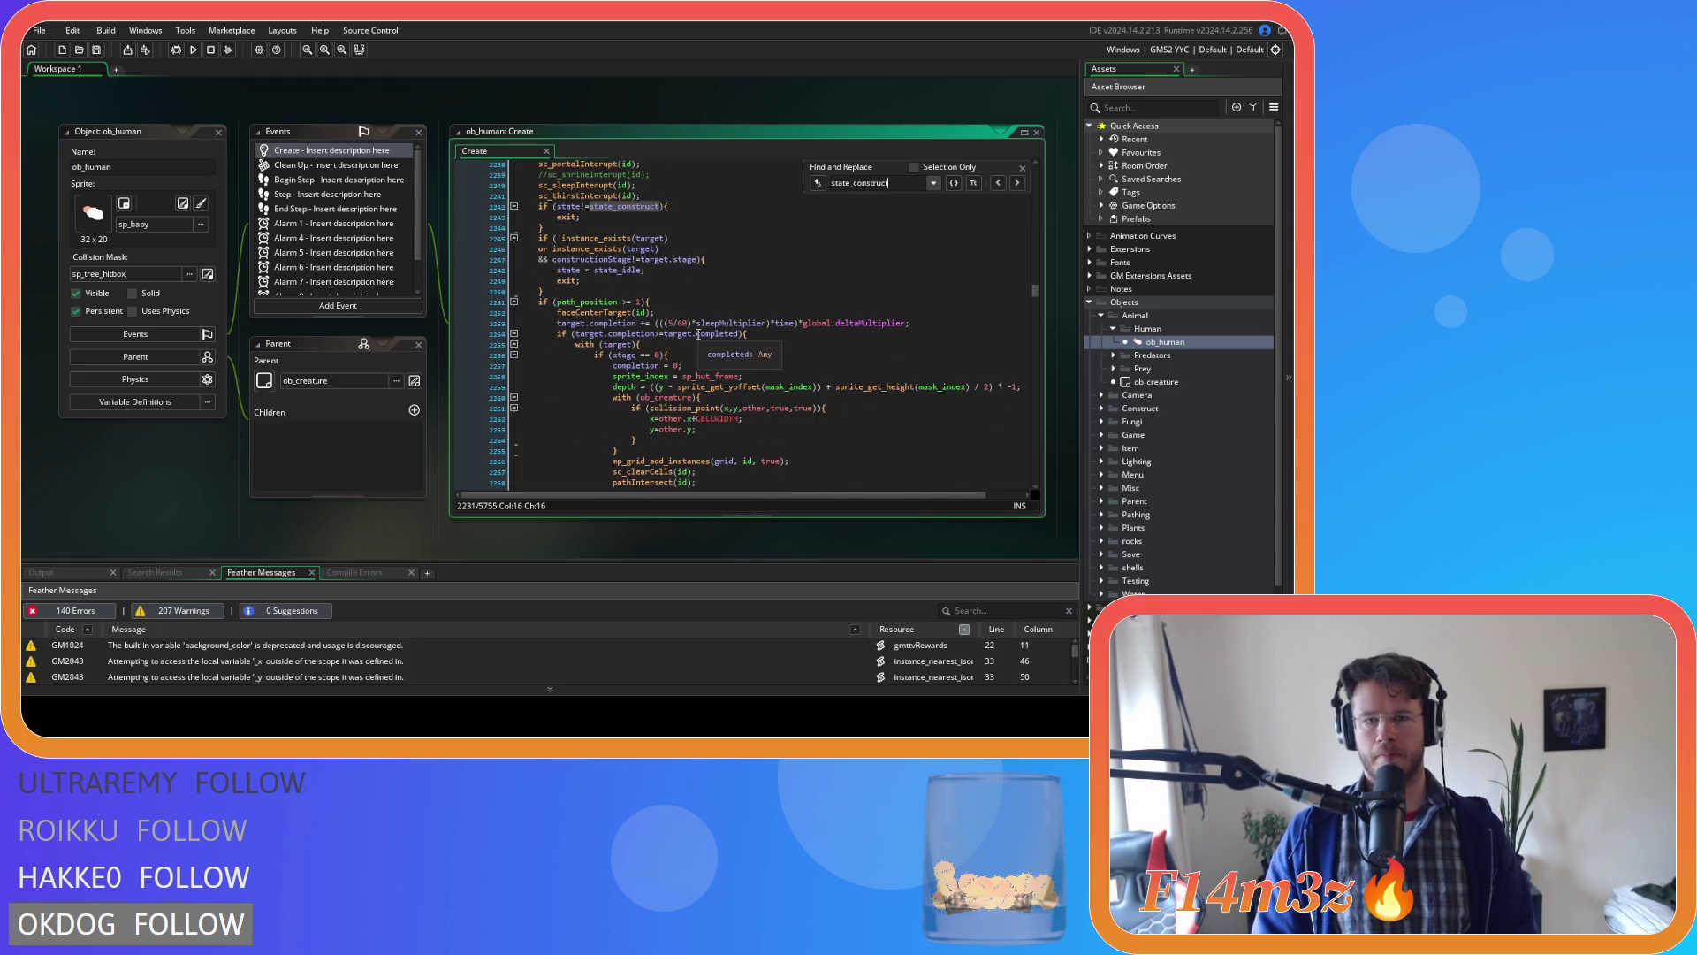
left_click(1022, 167)
left_click(882, 248)
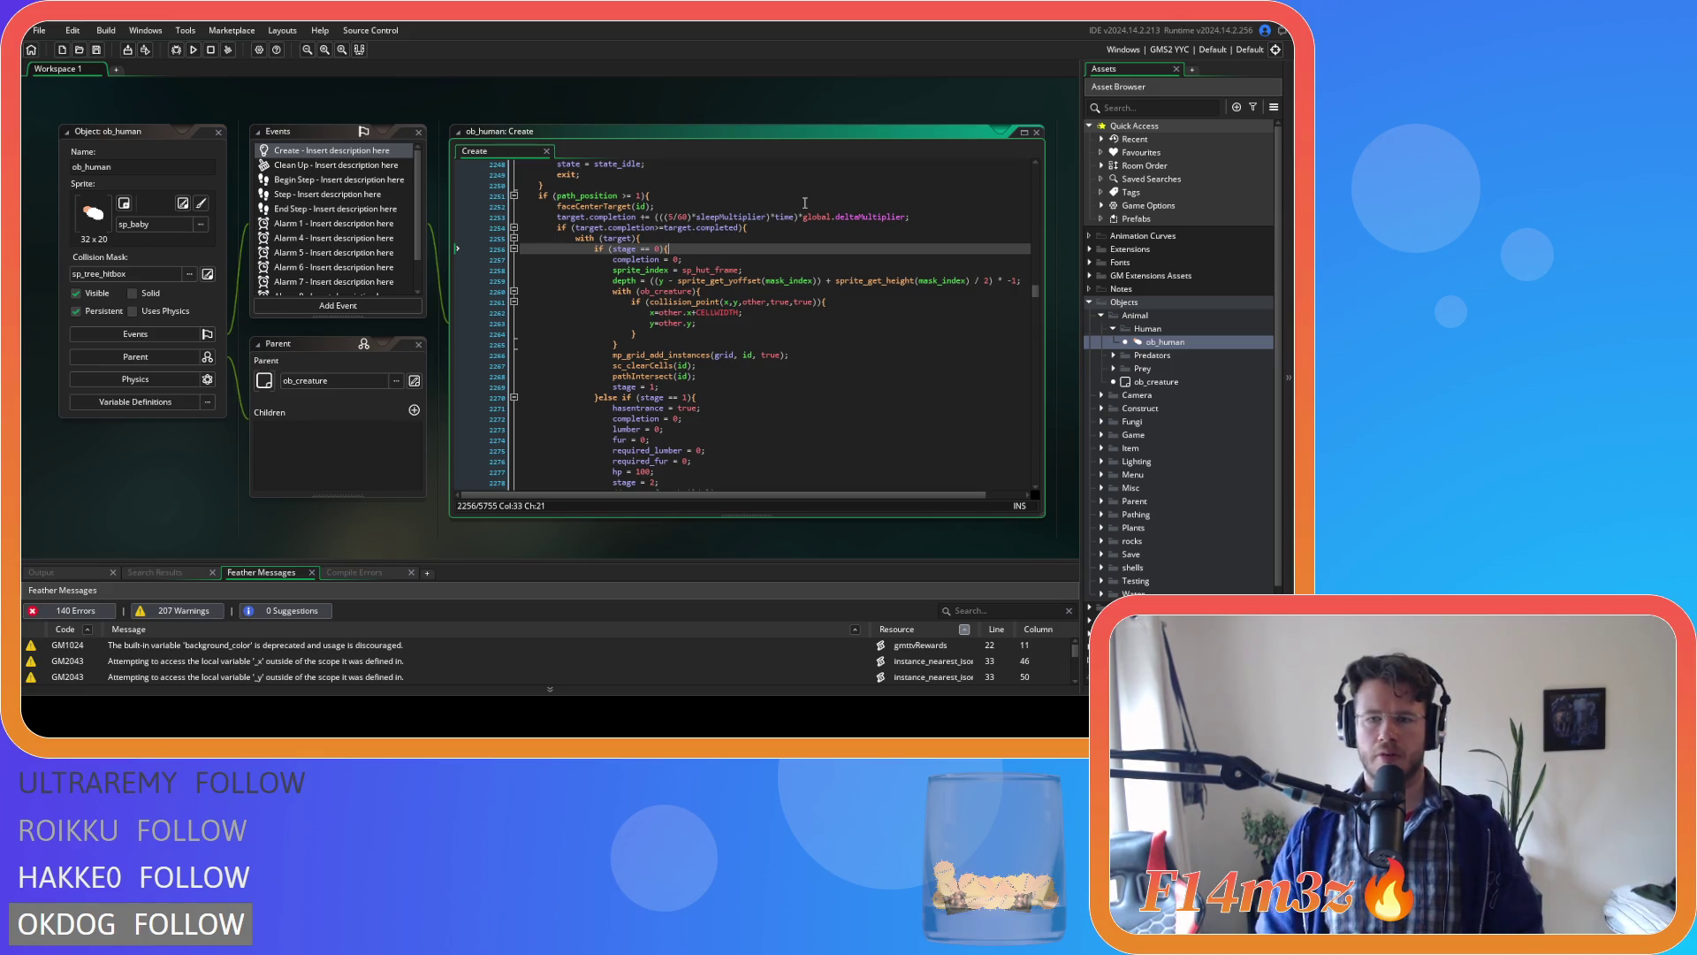
left_click(645, 195)
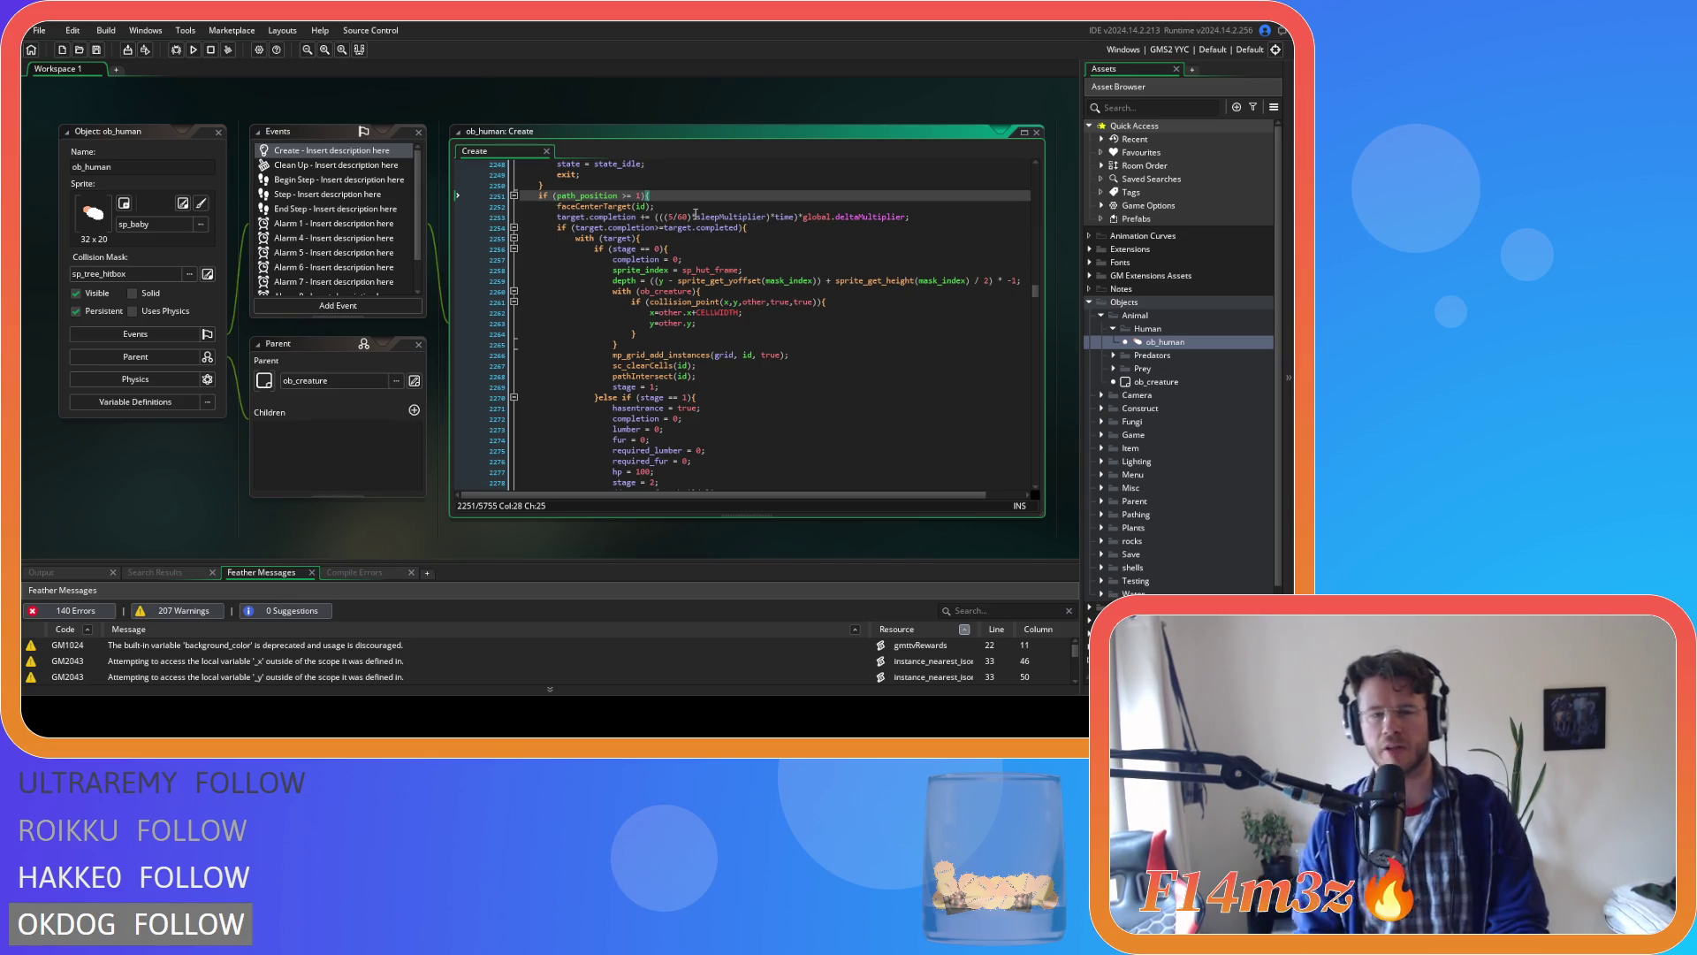
Search 'haste' backwards to its first declaration, then return to its use on line 484.
left_click(760, 268)
key("ctrl+f")
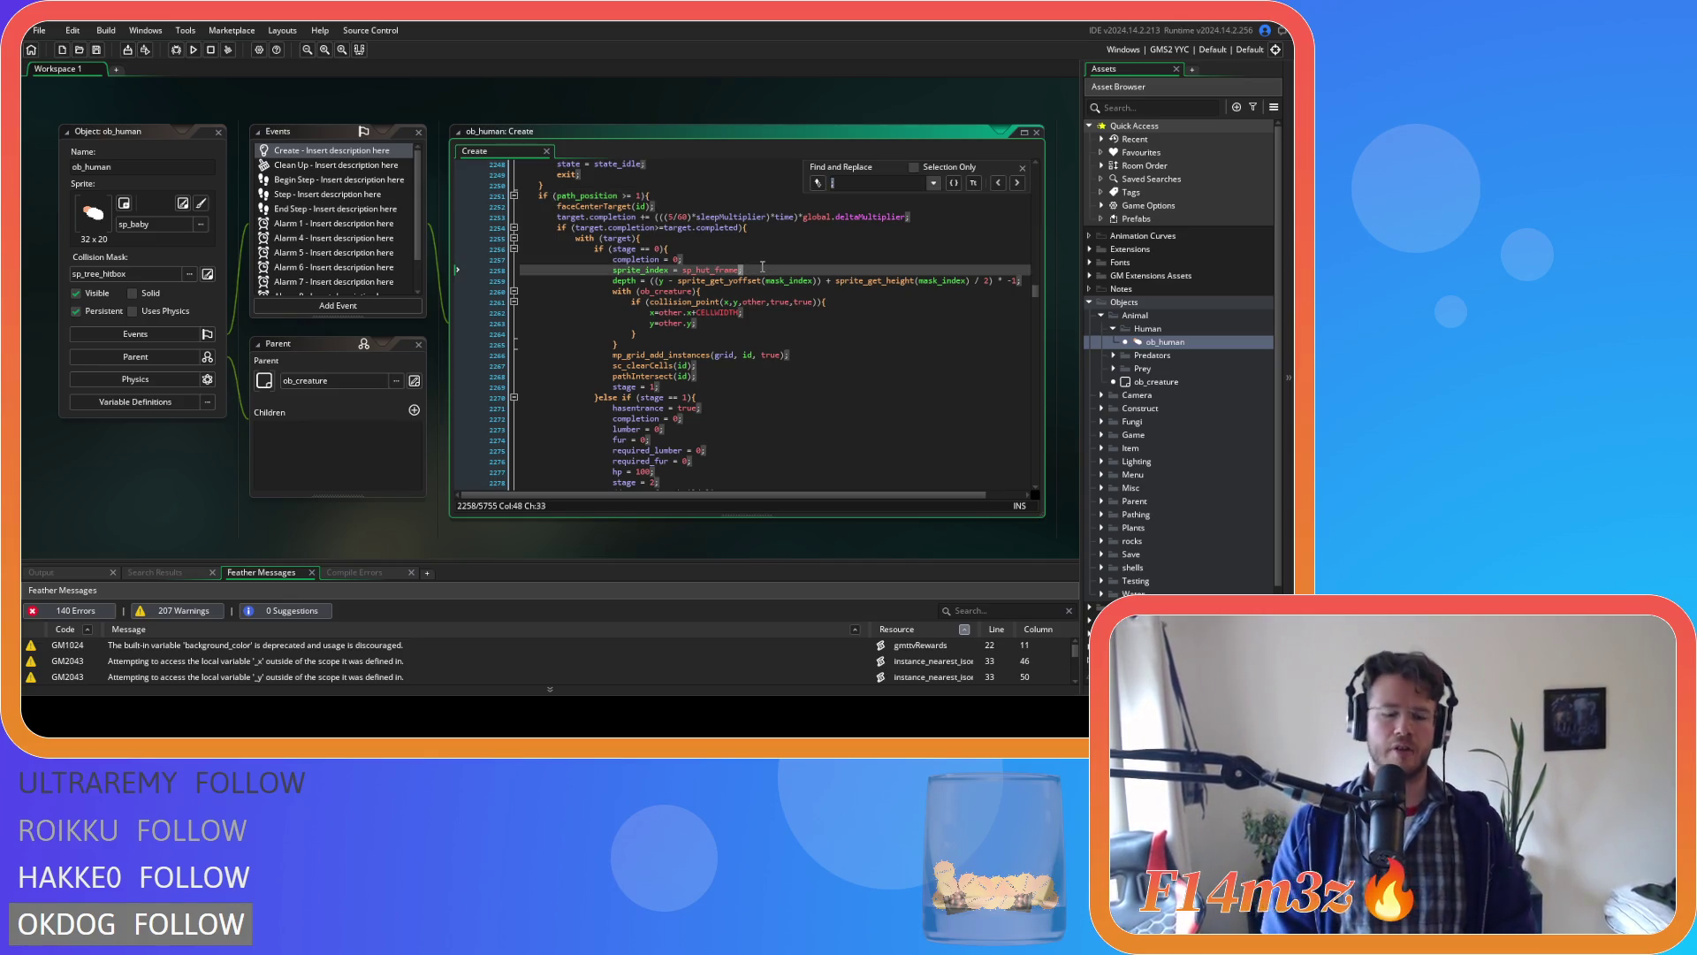
type("haste")
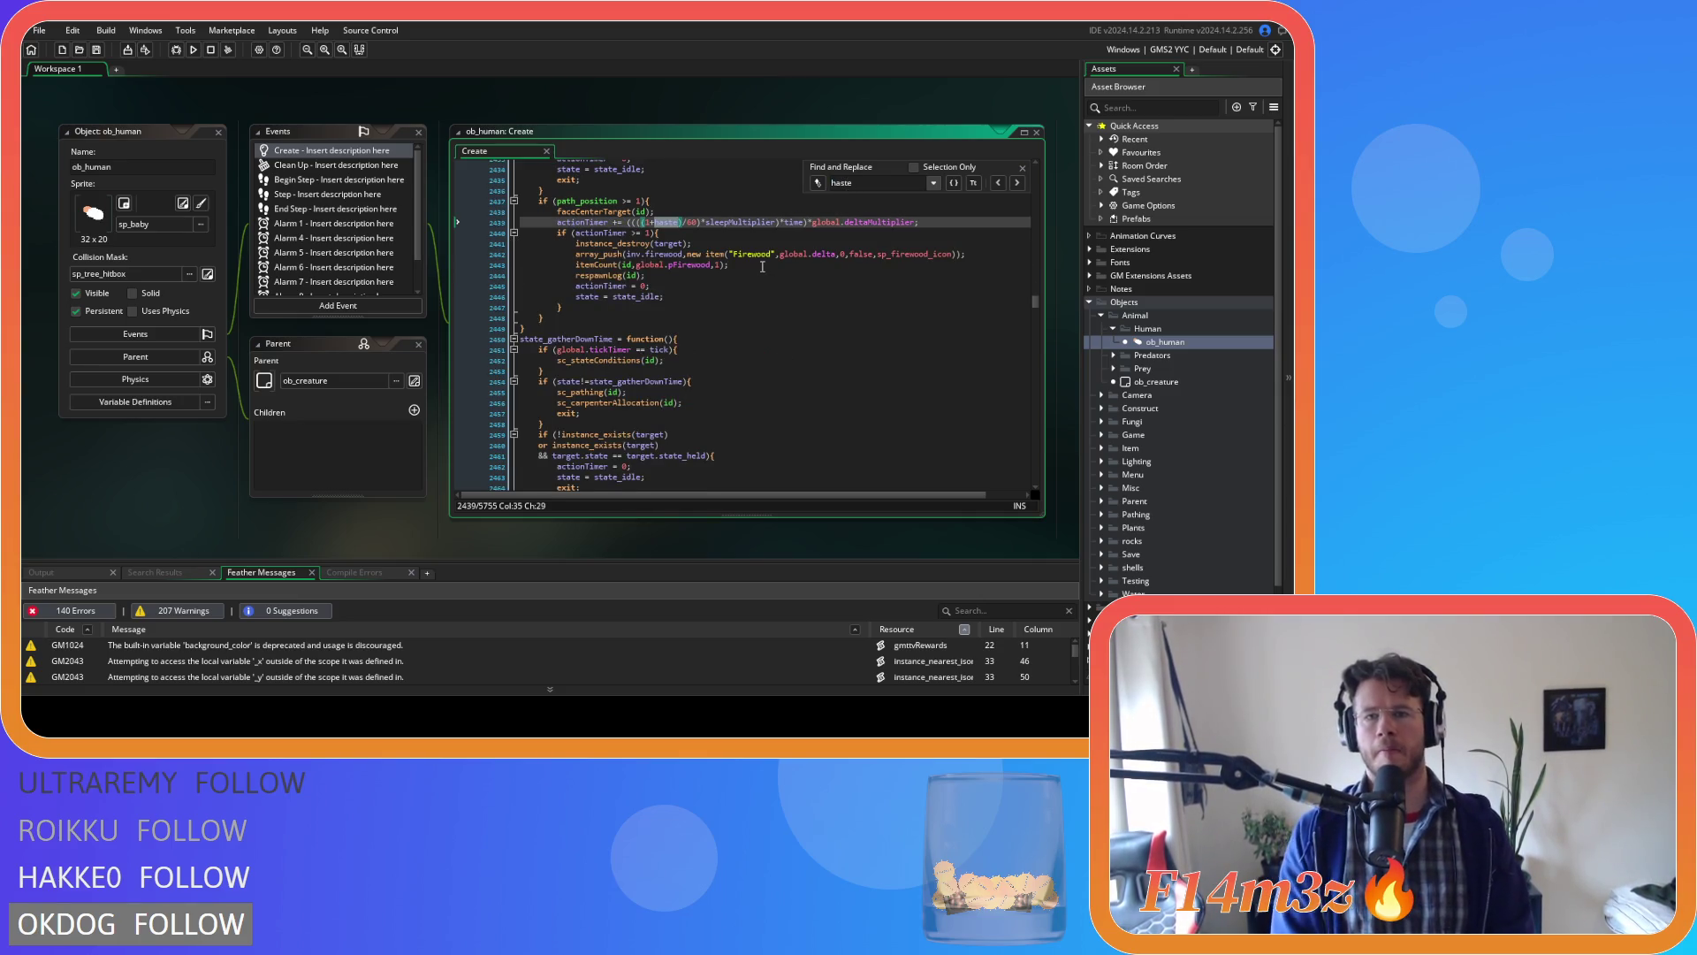
left_click(996, 183)
left_click(996, 183)
left_click(996, 183)
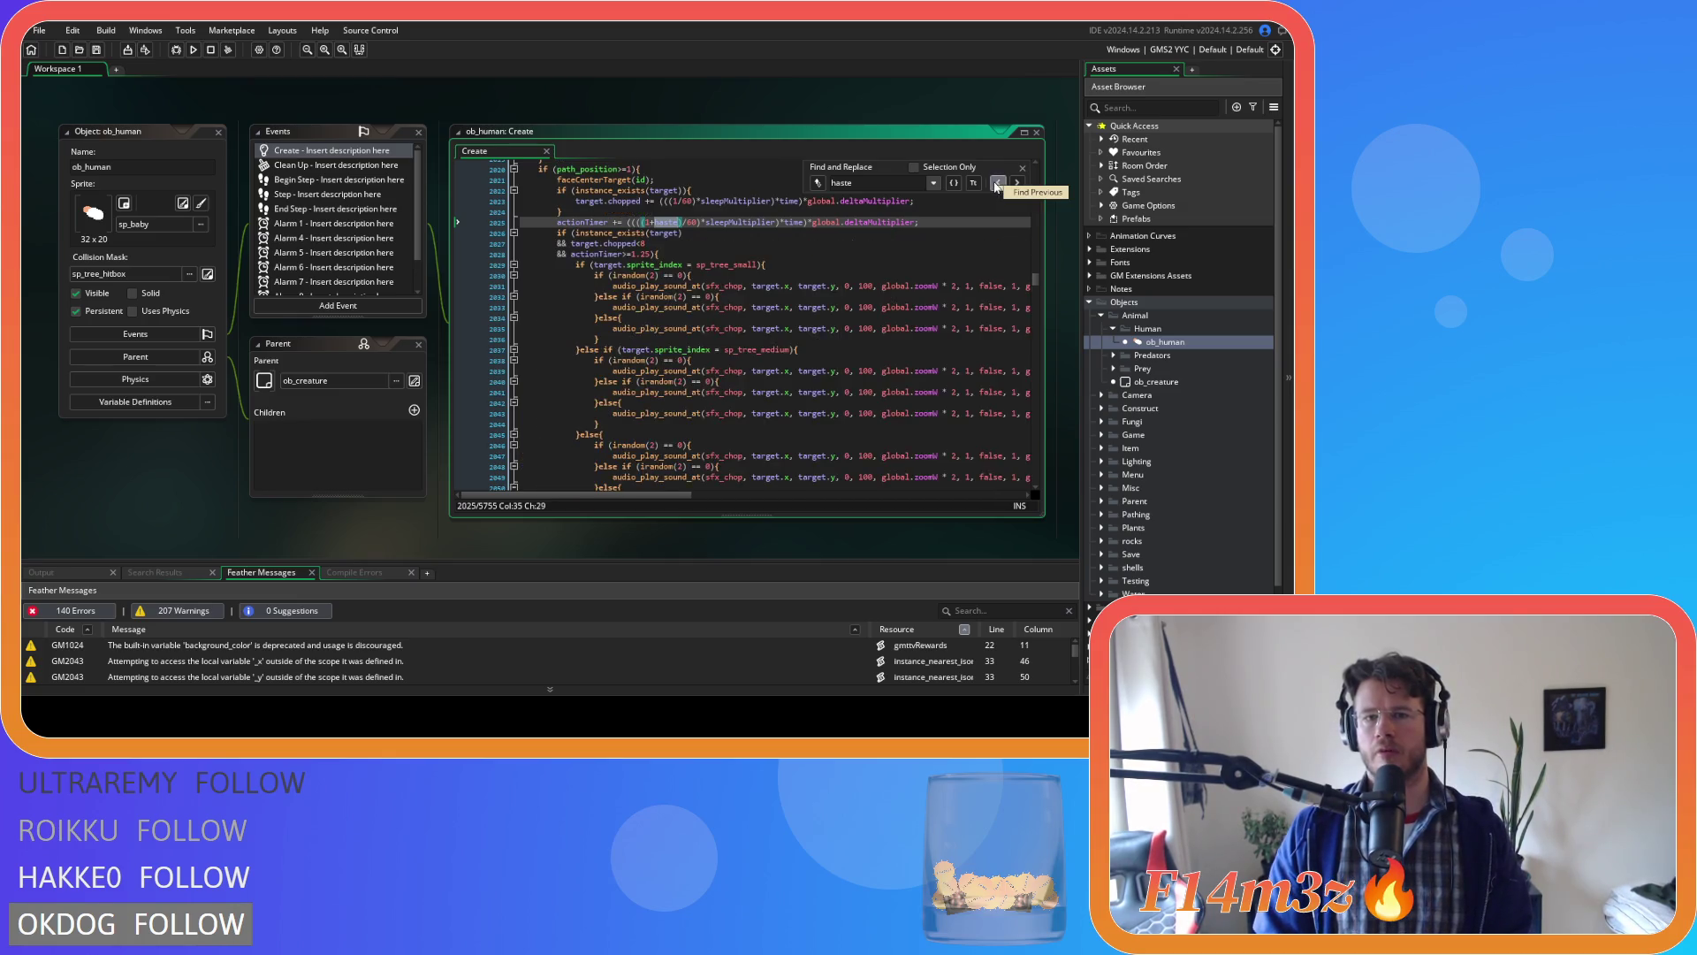
left_click(996, 183)
left_click(996, 183)
left_click(996, 183)
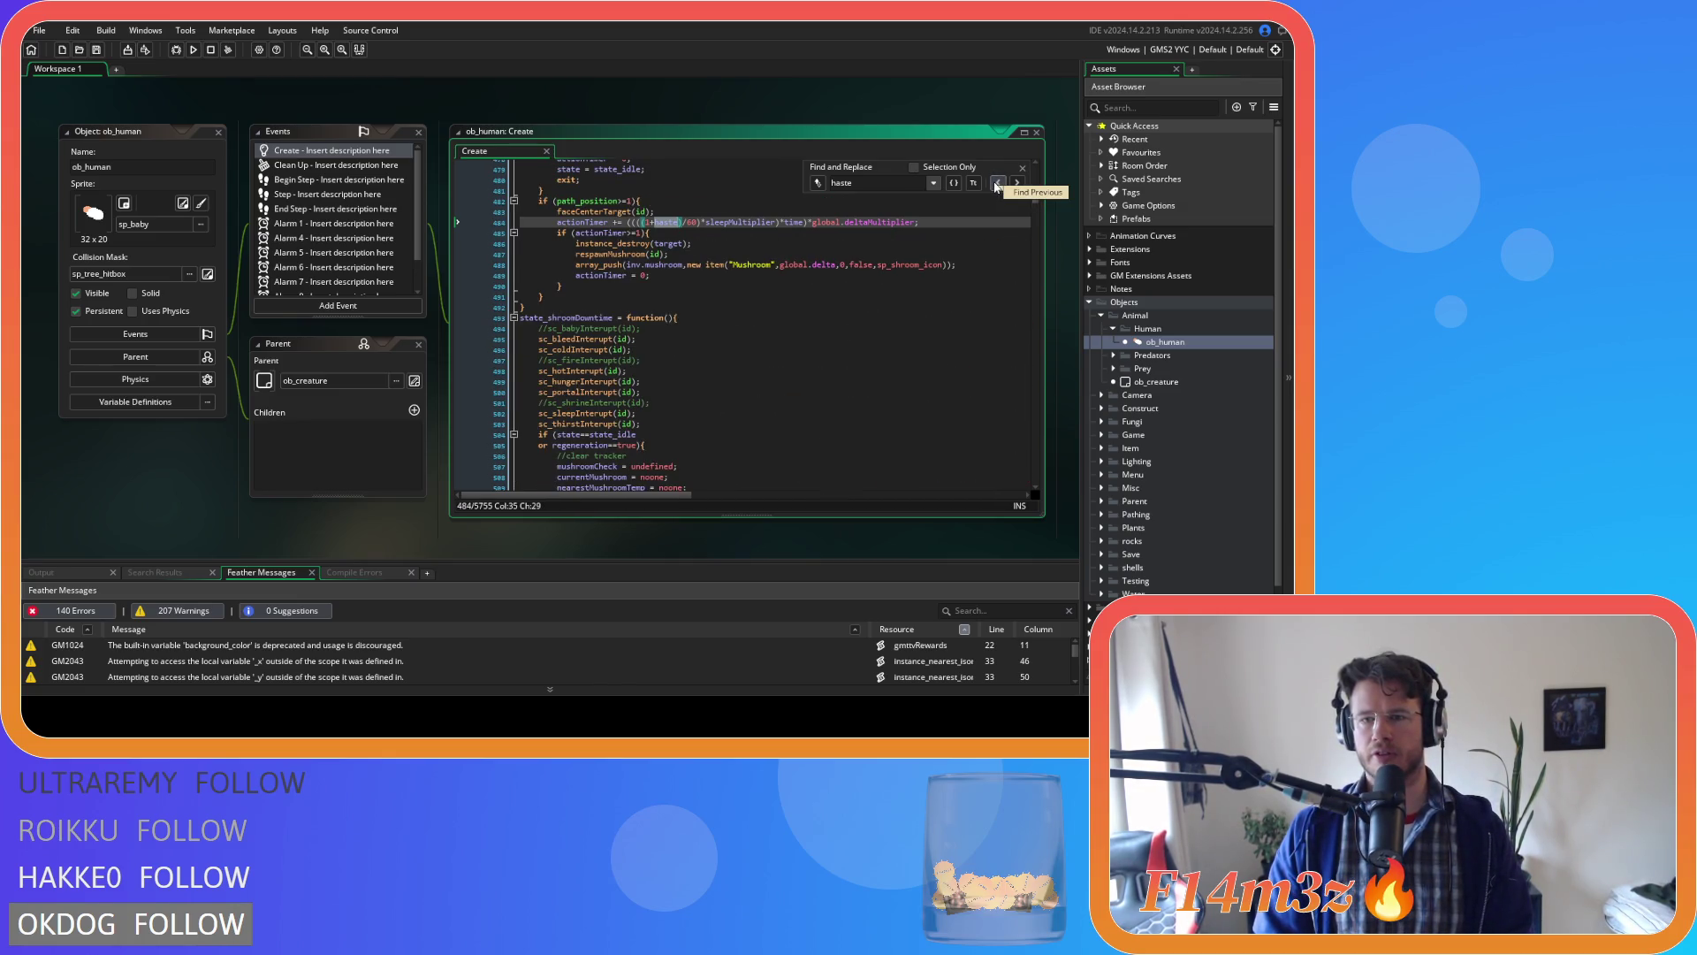
left_click(996, 183)
left_click(691, 220)
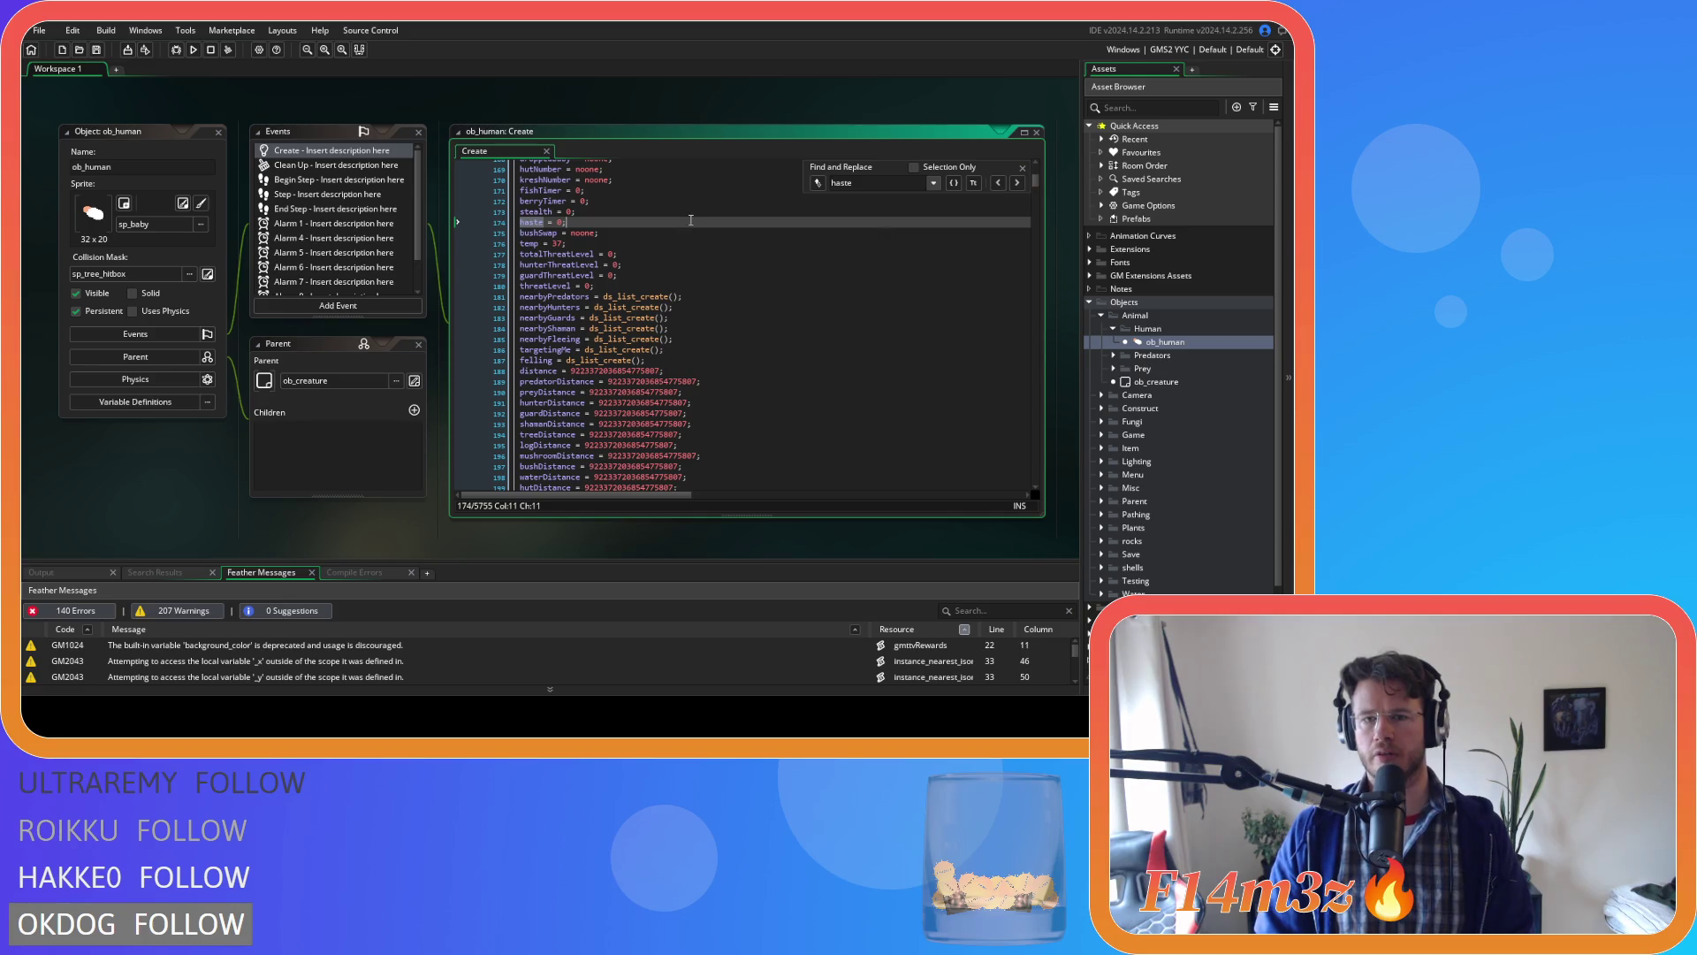
left_click(1019, 184)
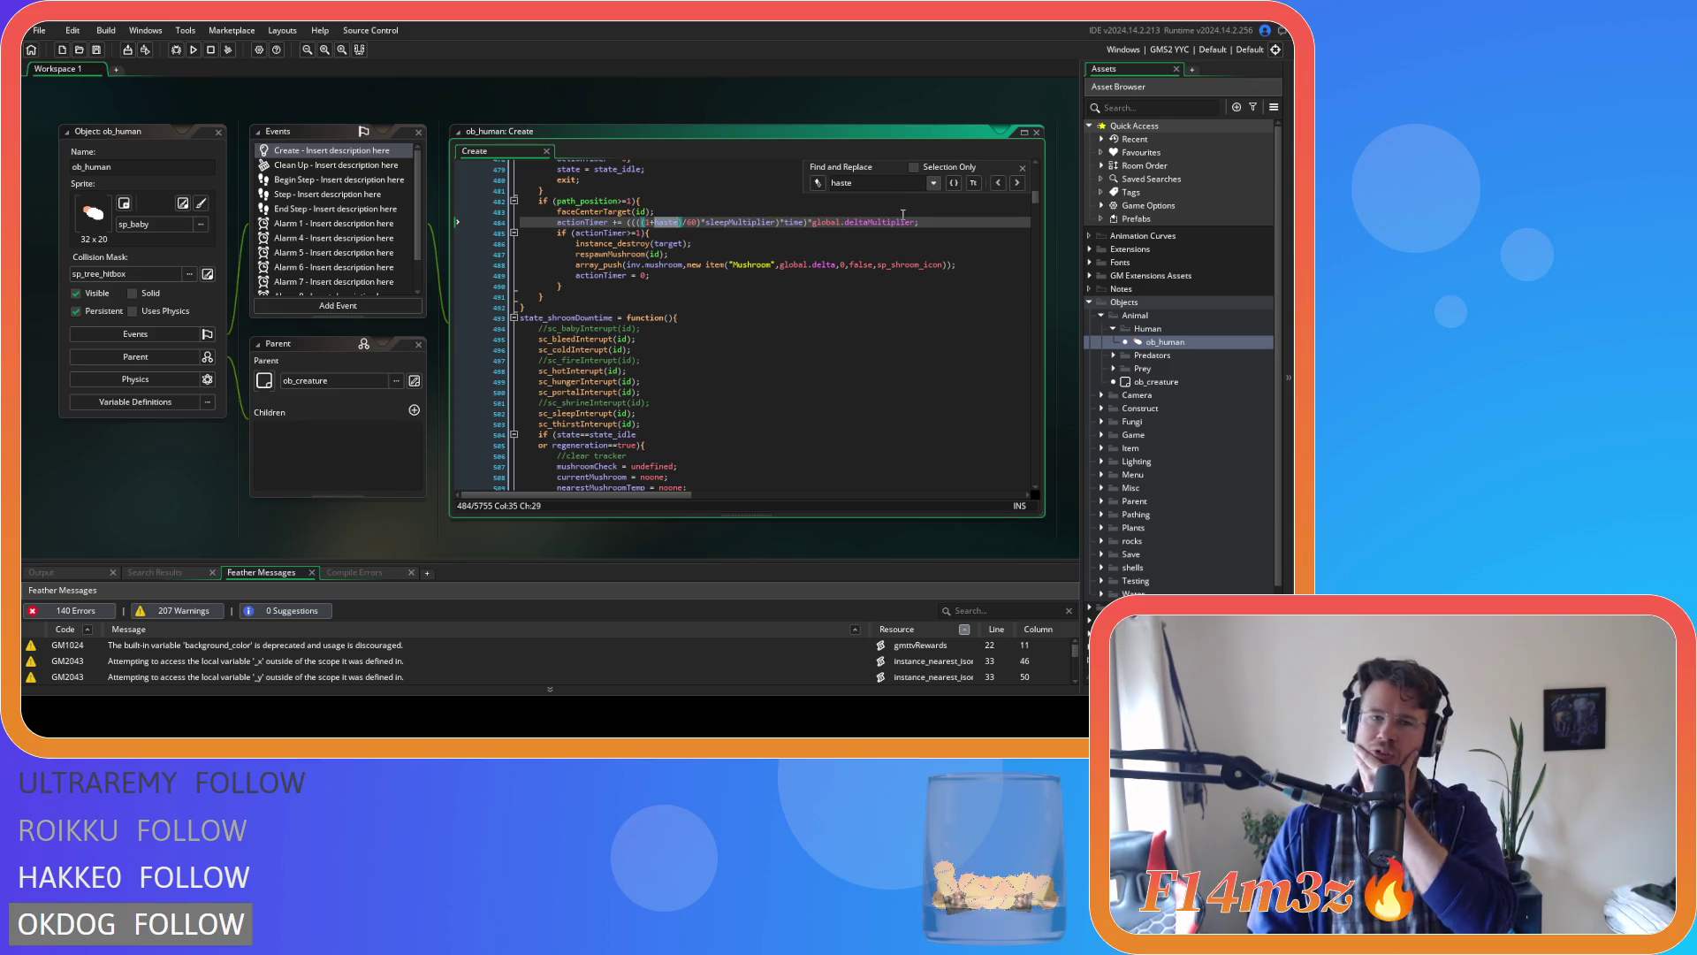
Select actionTimer on line 484, then move to the next haste match on line 568.
mouse_move(898, 222)
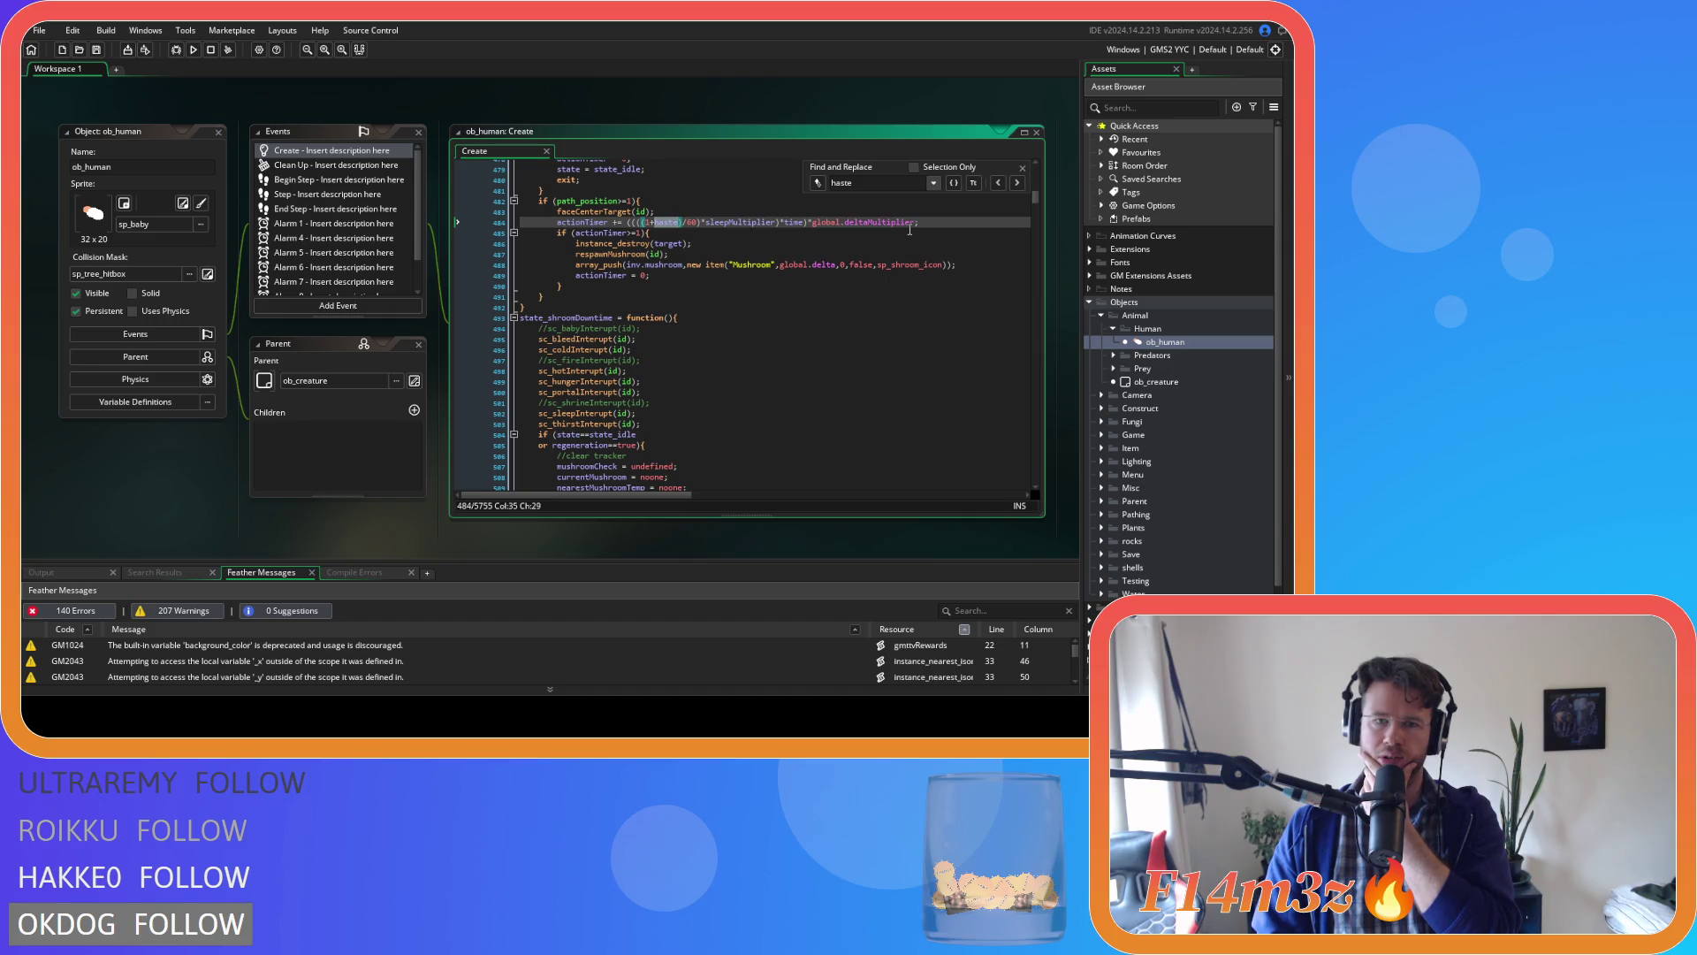
scroll(884, 247, "down", 5)
scroll(840, 261, "up", 6)
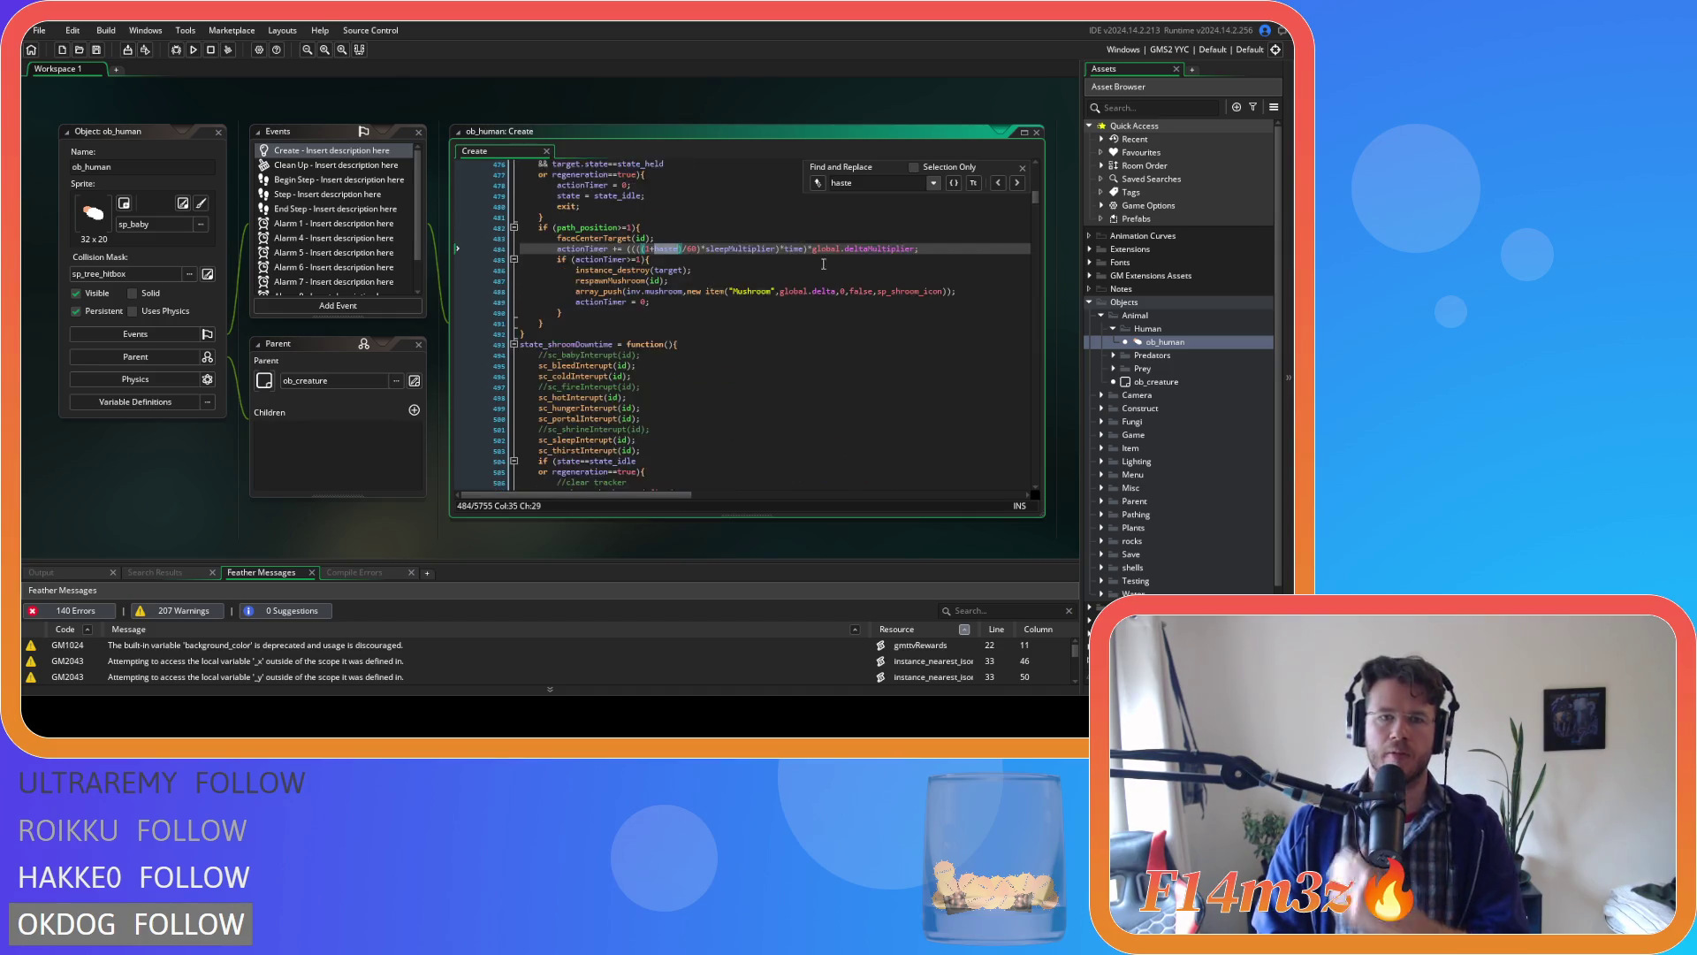
scroll(829, 266, "up", 3)
double_click(581, 328)
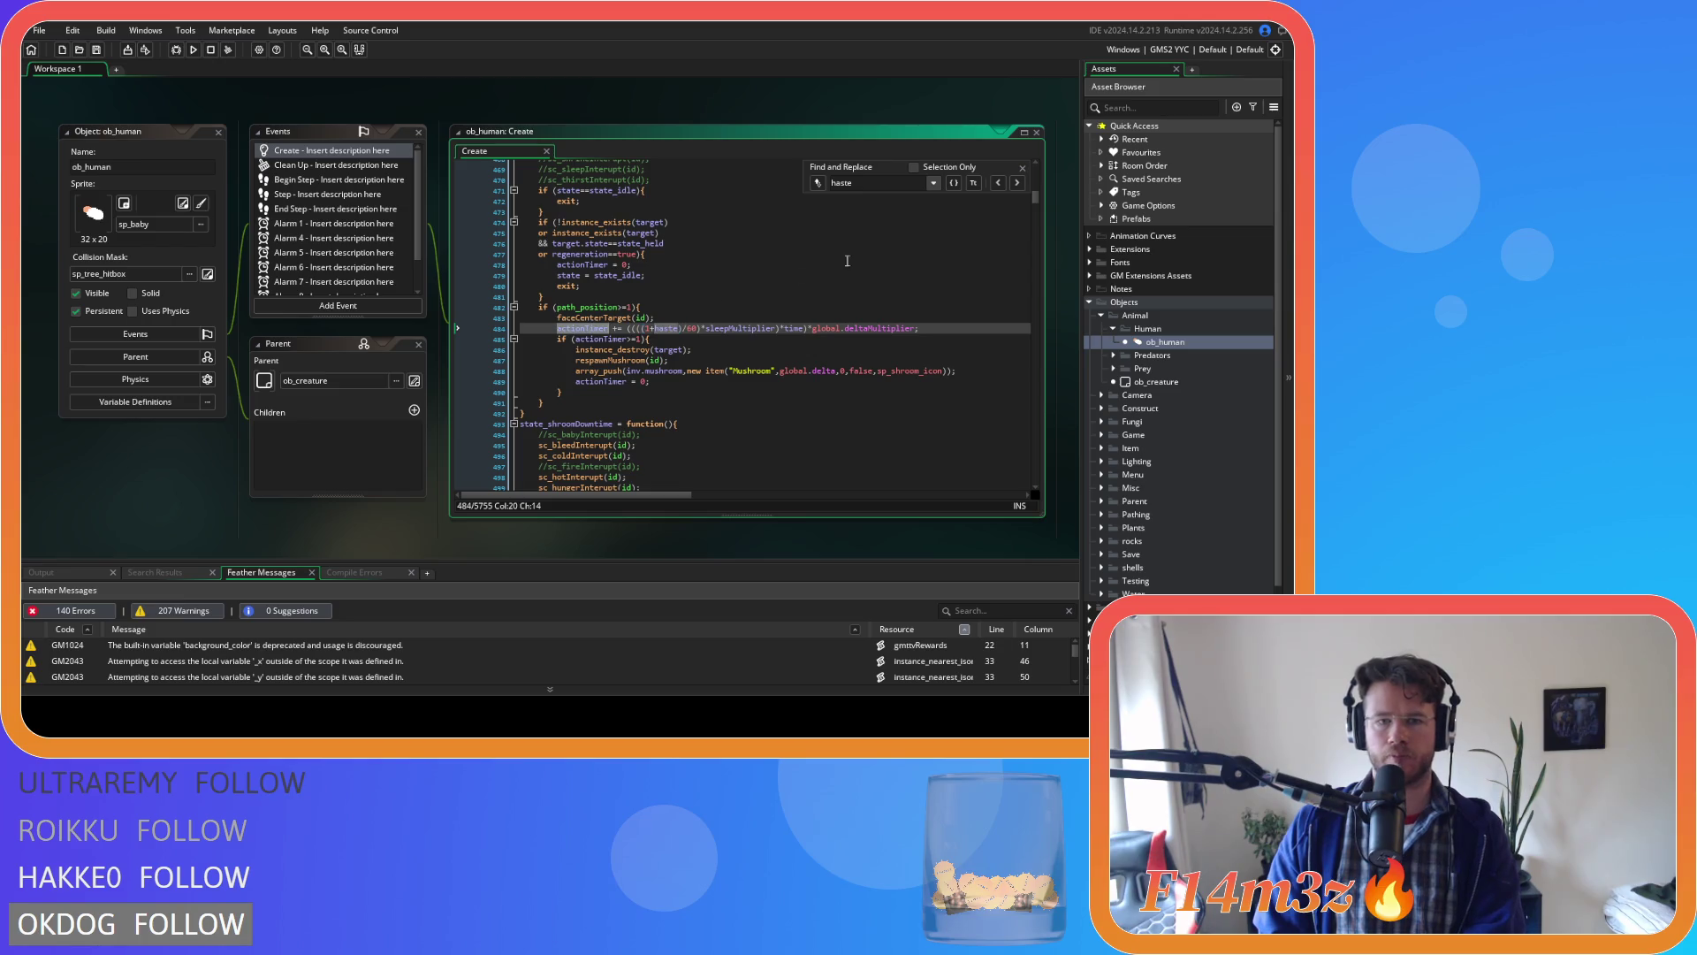
left_click(1018, 183)
left_click(1017, 184)
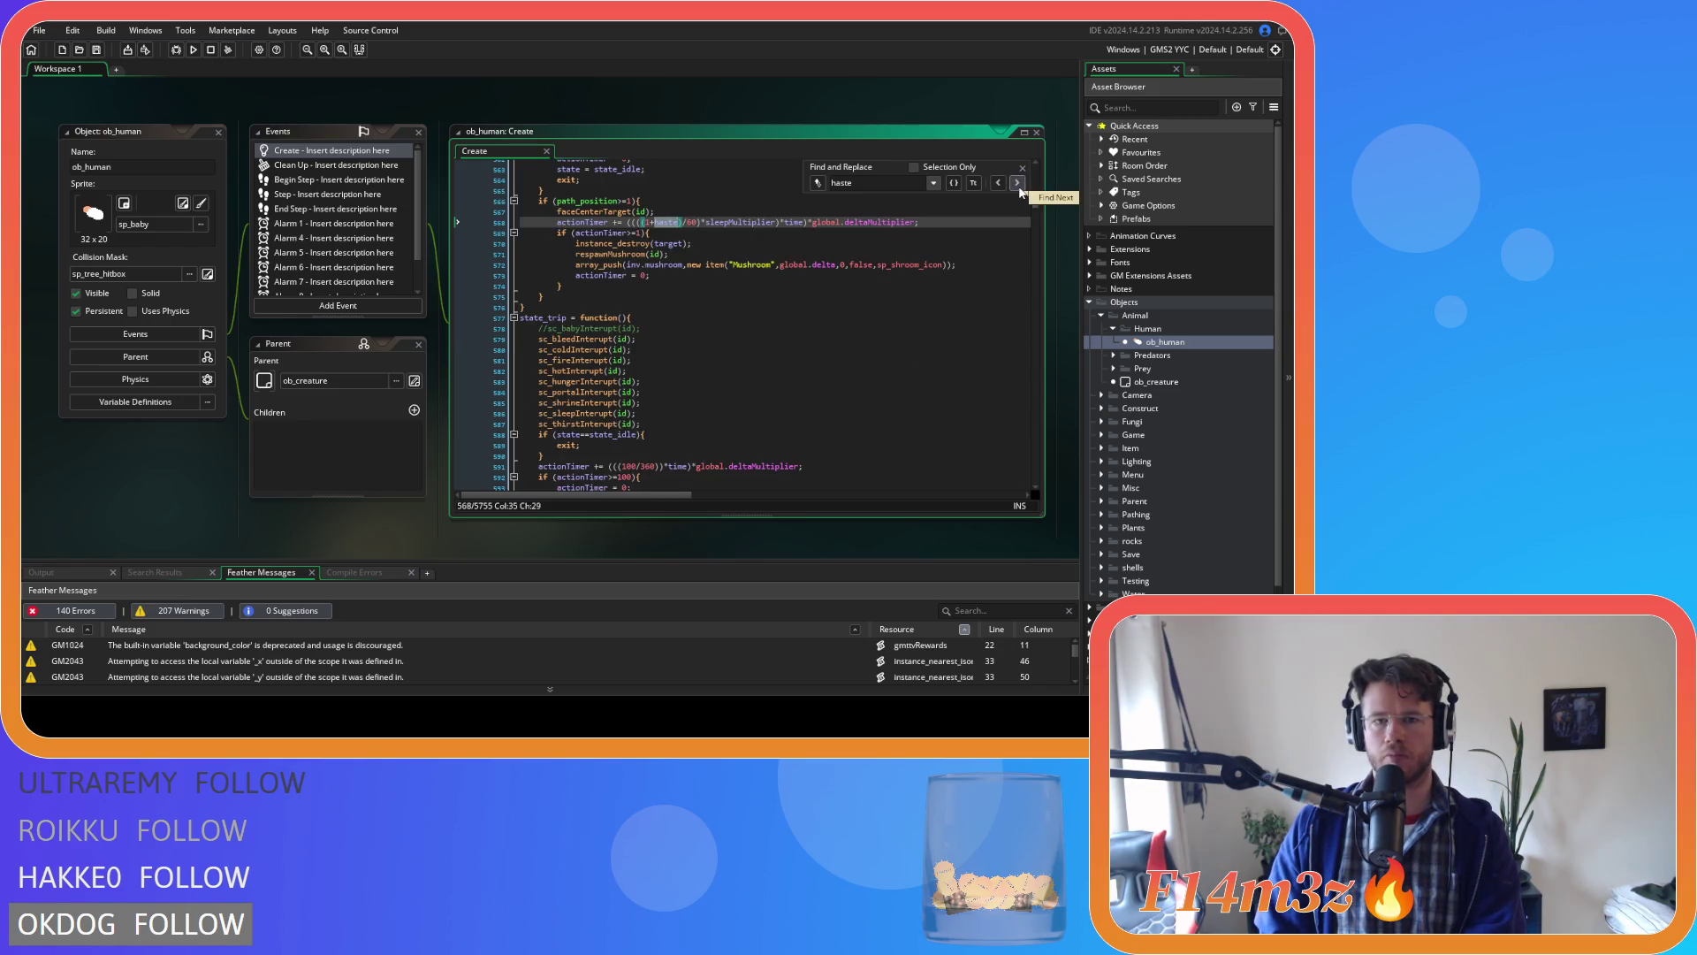
left_click(1022, 167)
double_click(582, 222)
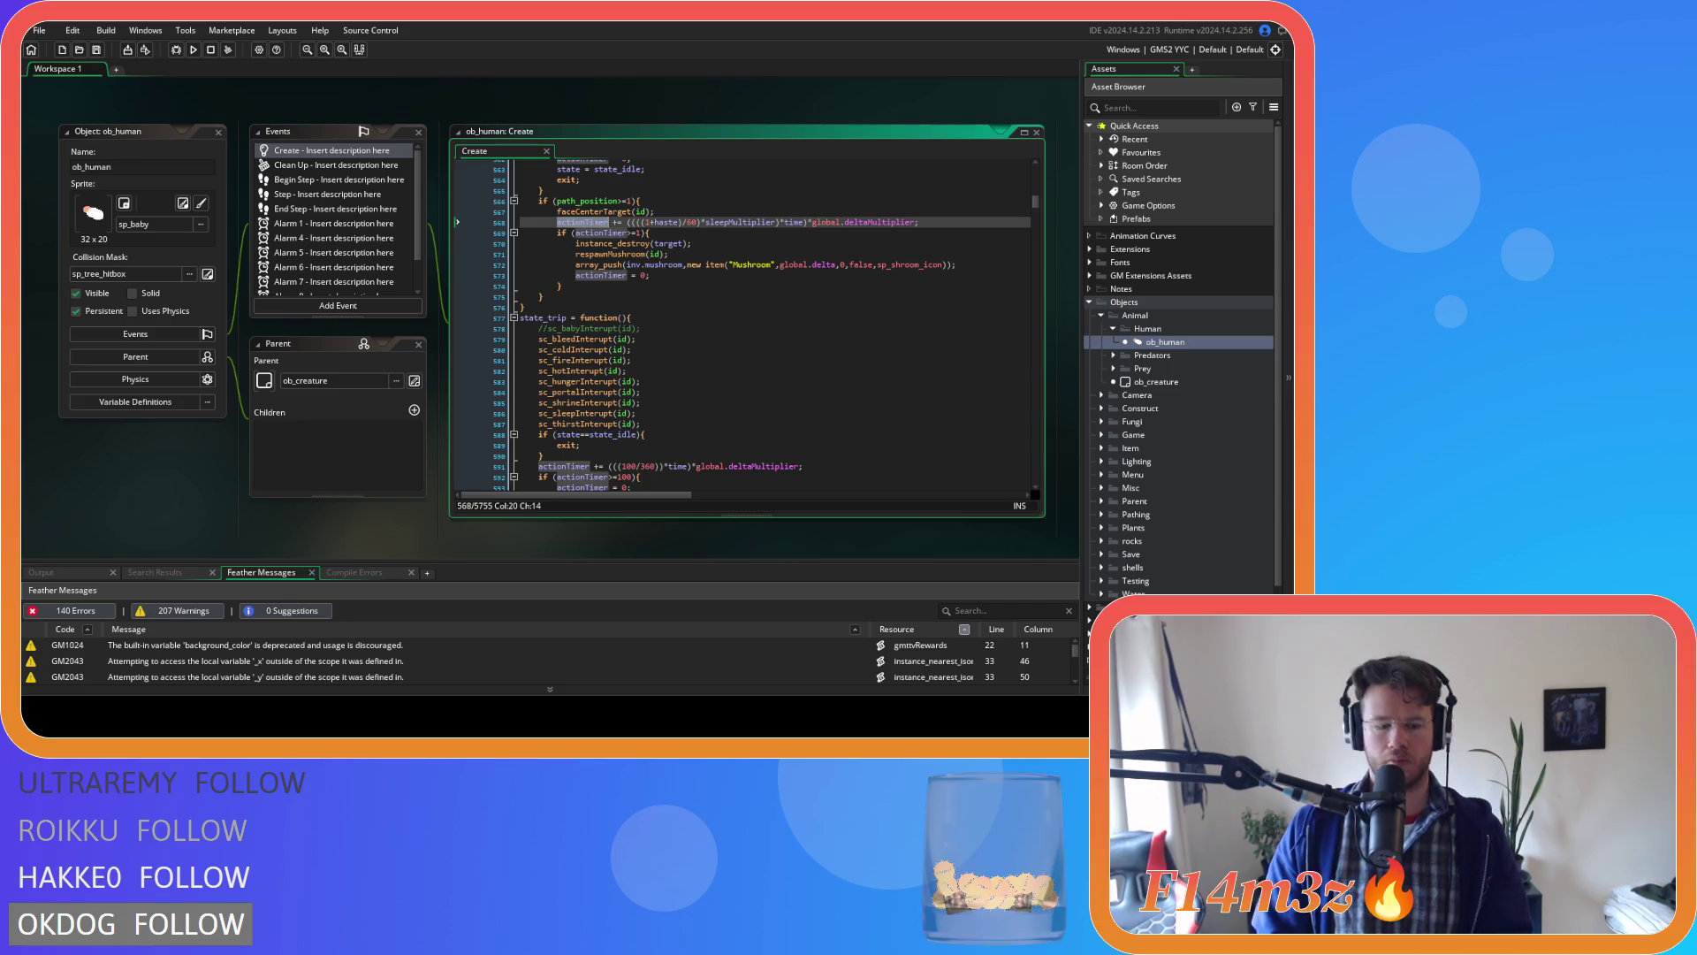
Search for 'actionTimer' and step through every occurrence, past line 1843.
key("ctrl+f")
left_click(1017, 184)
left_click(1018, 183)
left_click(1017, 183)
left_click(1017, 184)
left_click(1018, 184)
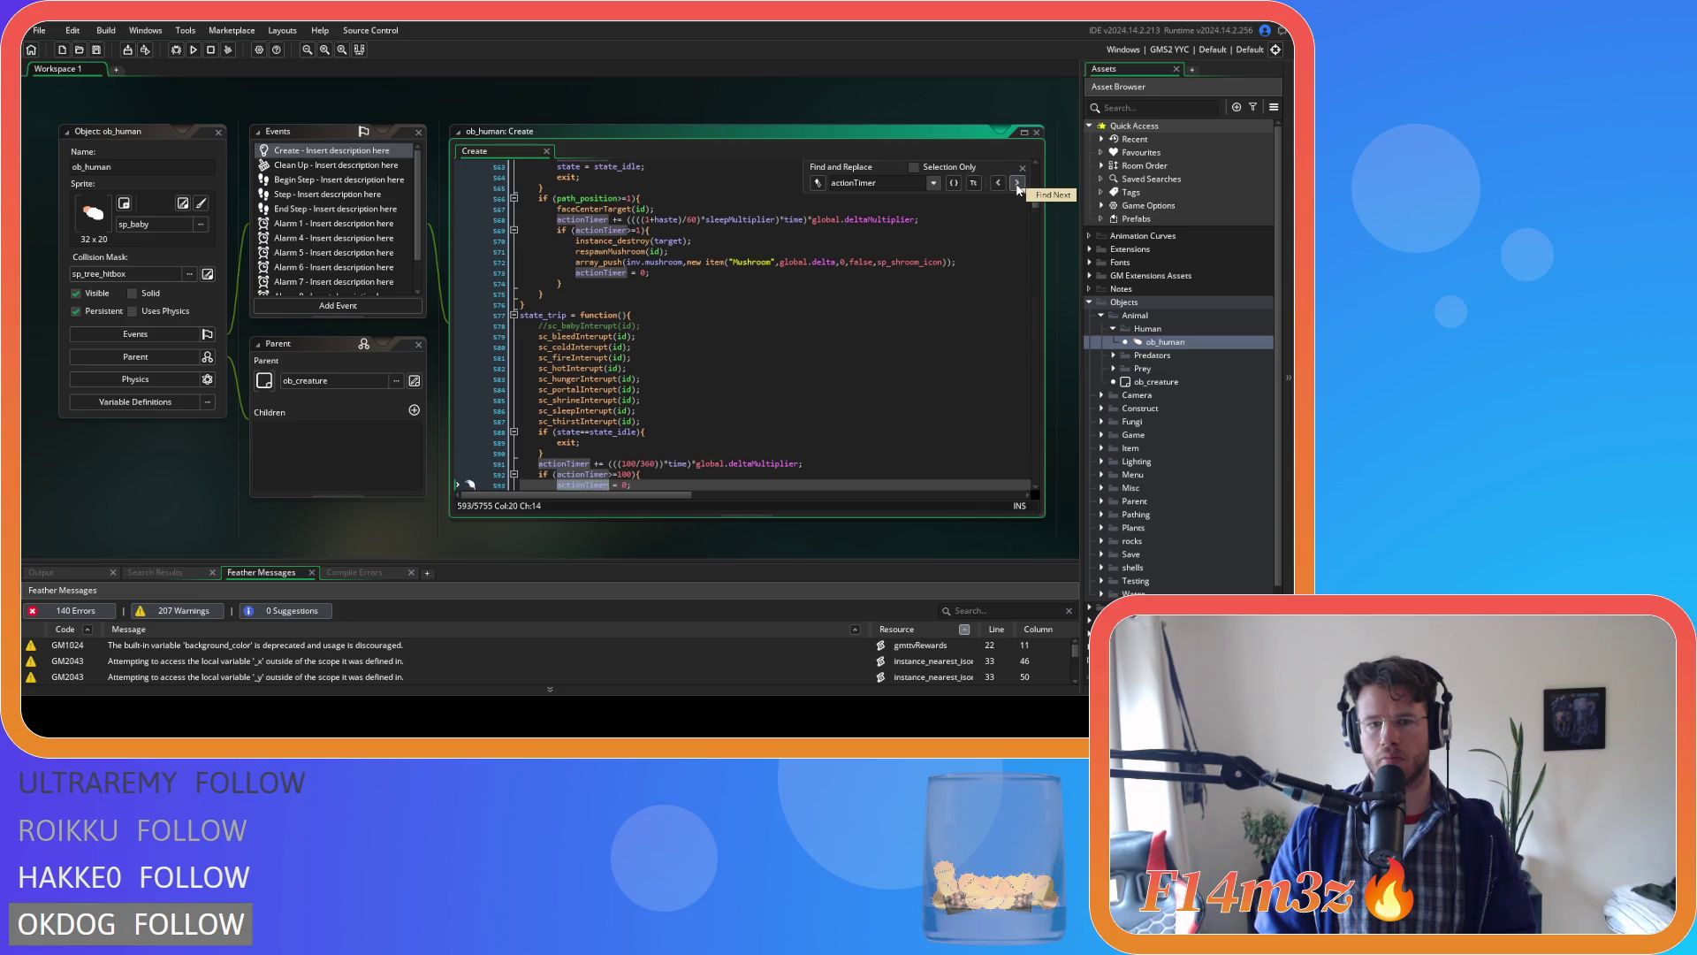
left_click(1017, 184)
left_click(1017, 184)
left_click(1017, 184)
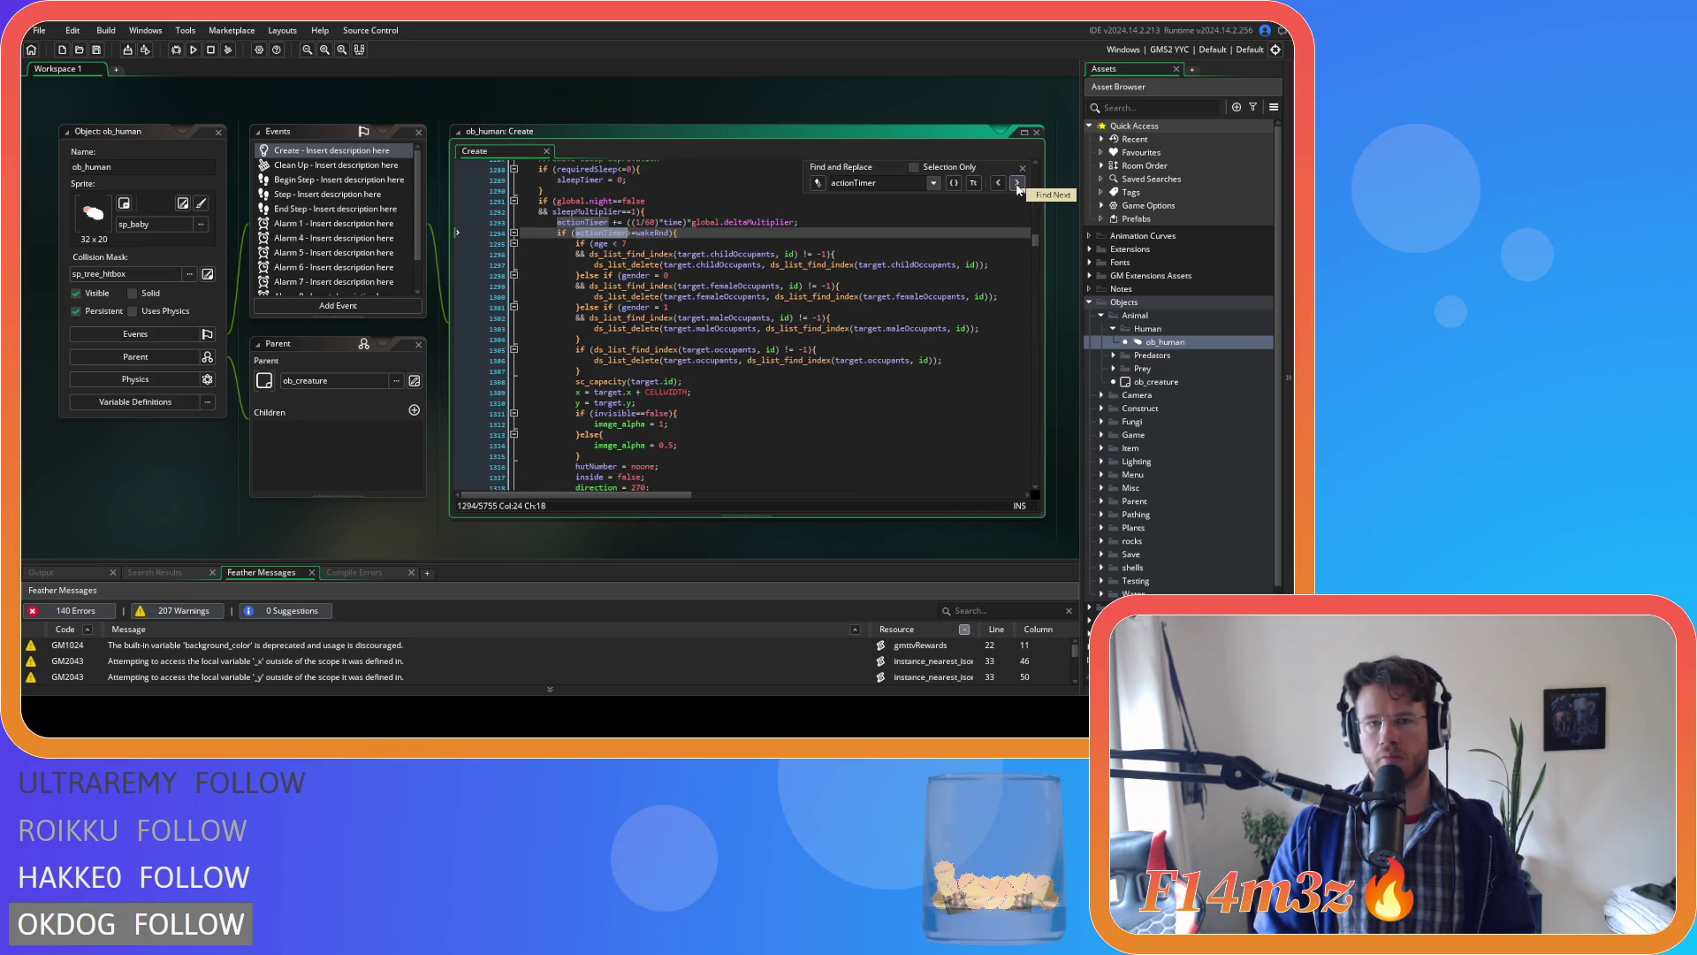
left_click(1017, 183)
left_click(1017, 184)
left_click(1017, 184)
left_click(1017, 184)
left_click(1017, 184)
left_click(1018, 184)
left_click(1017, 183)
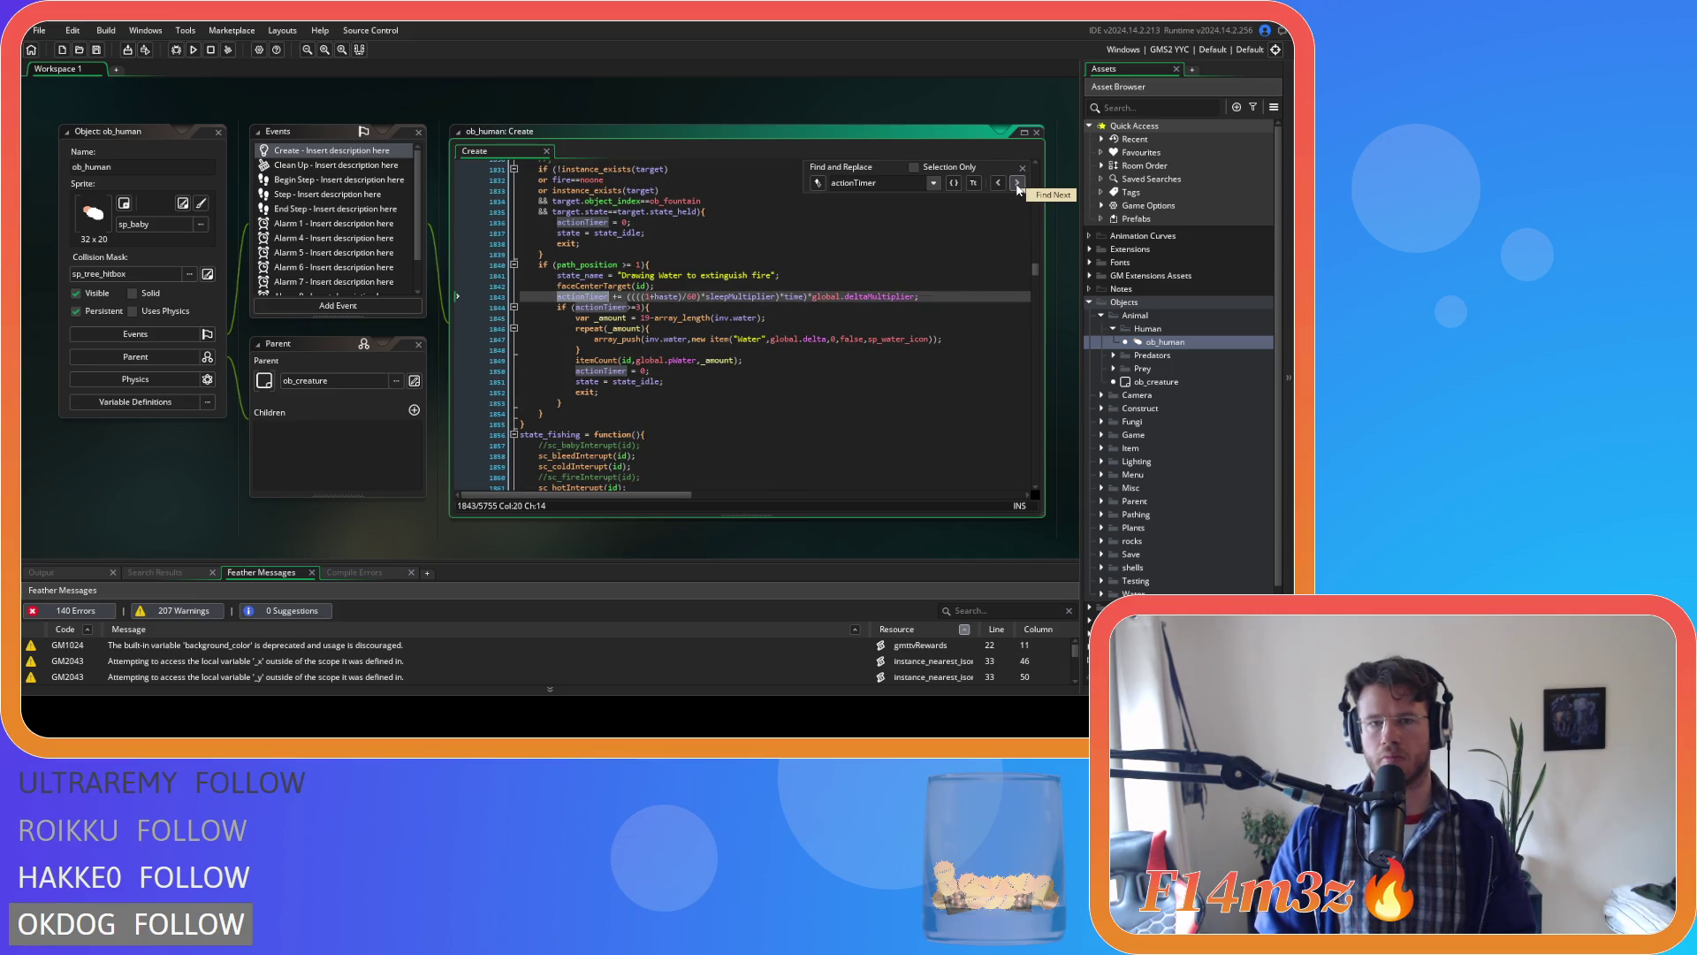
left_click(1018, 184)
left_click(1017, 184)
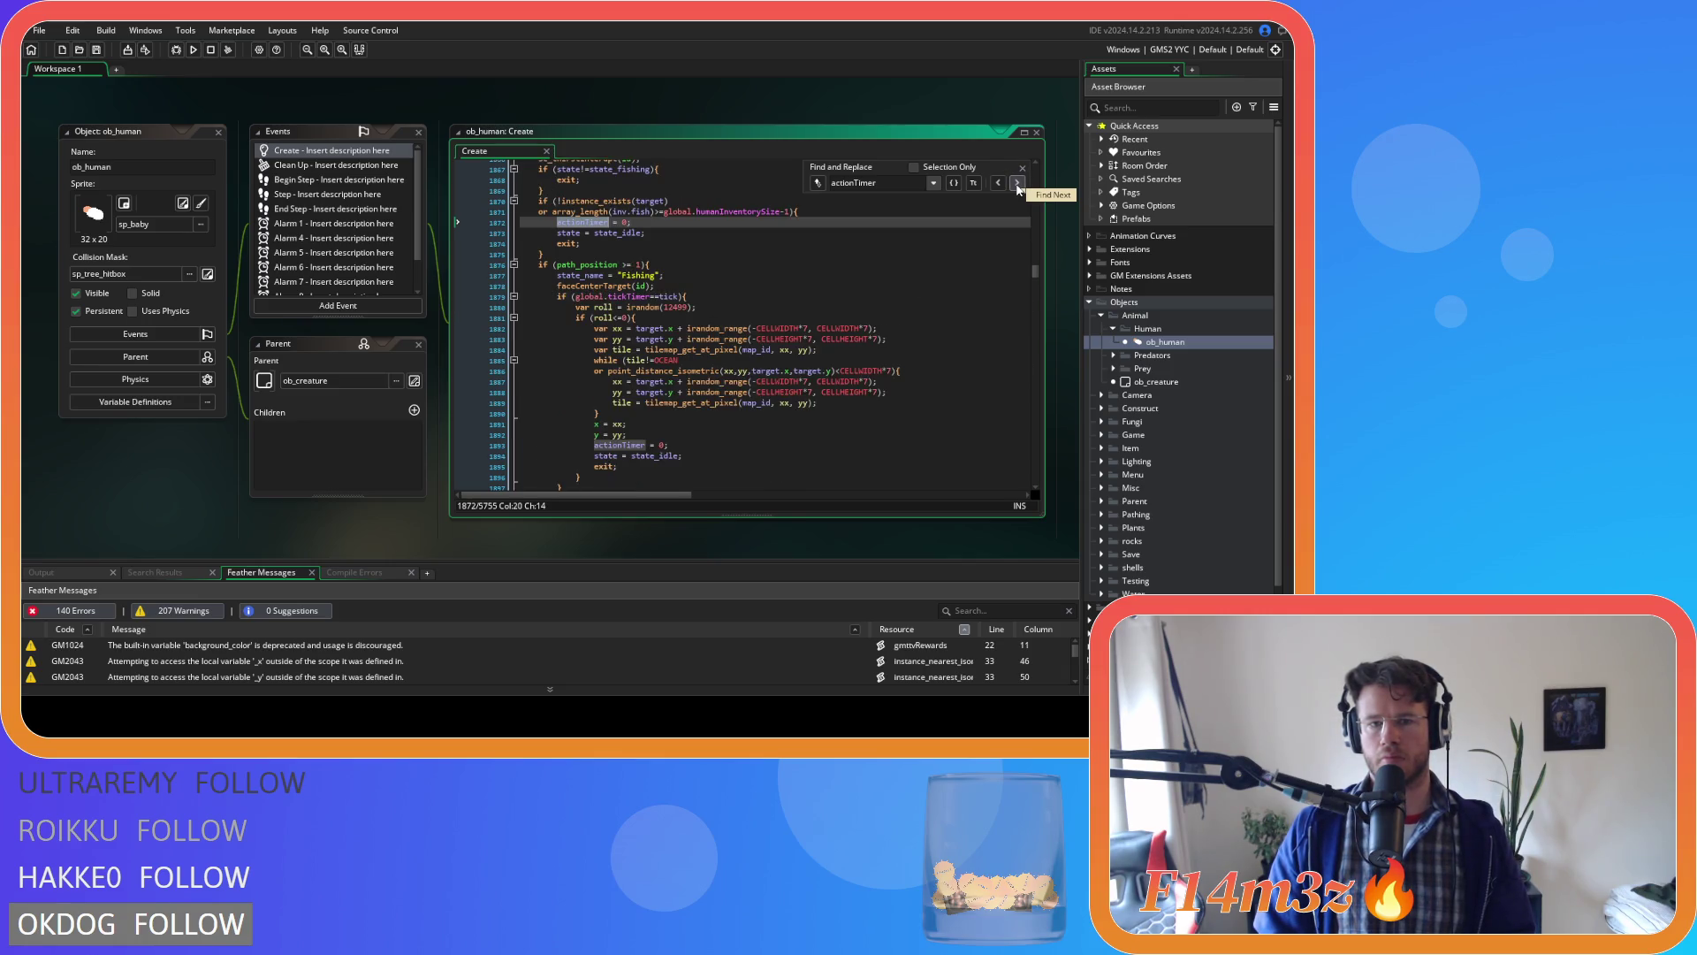
Refine the search to 'actionTimer +=' and cycle through all increments, lines 484 to 5696.
left_click(913, 182)
type("+=")
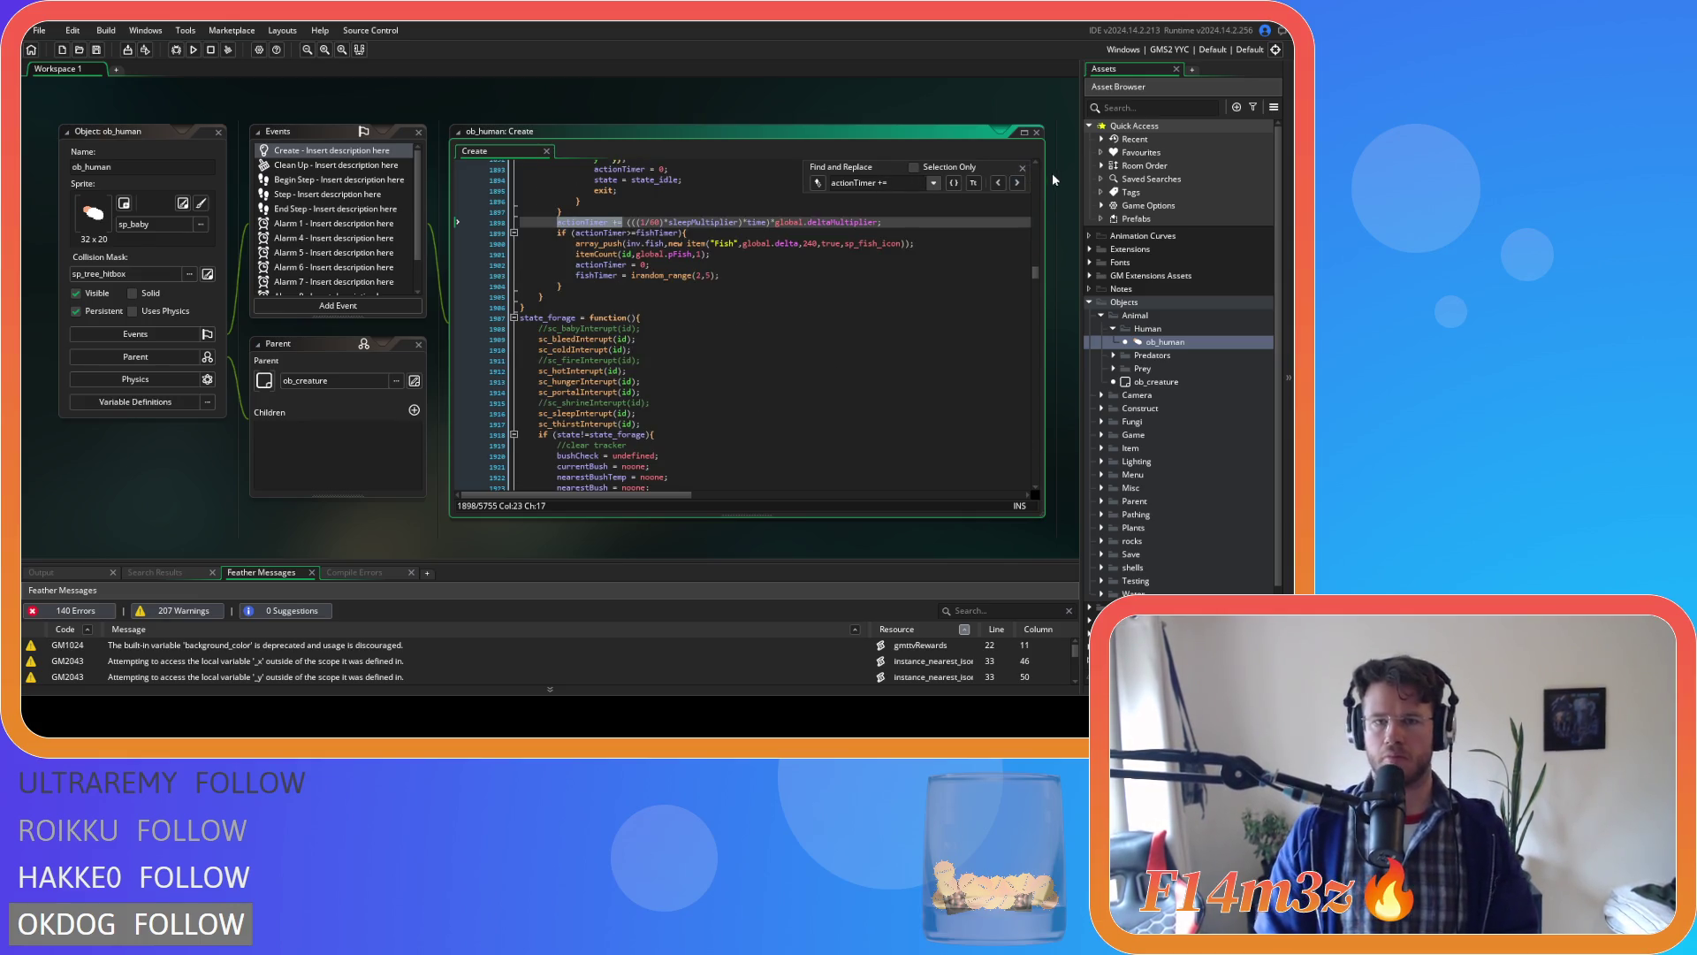
left_click(1017, 183)
left_click(1017, 184)
left_click(1017, 184)
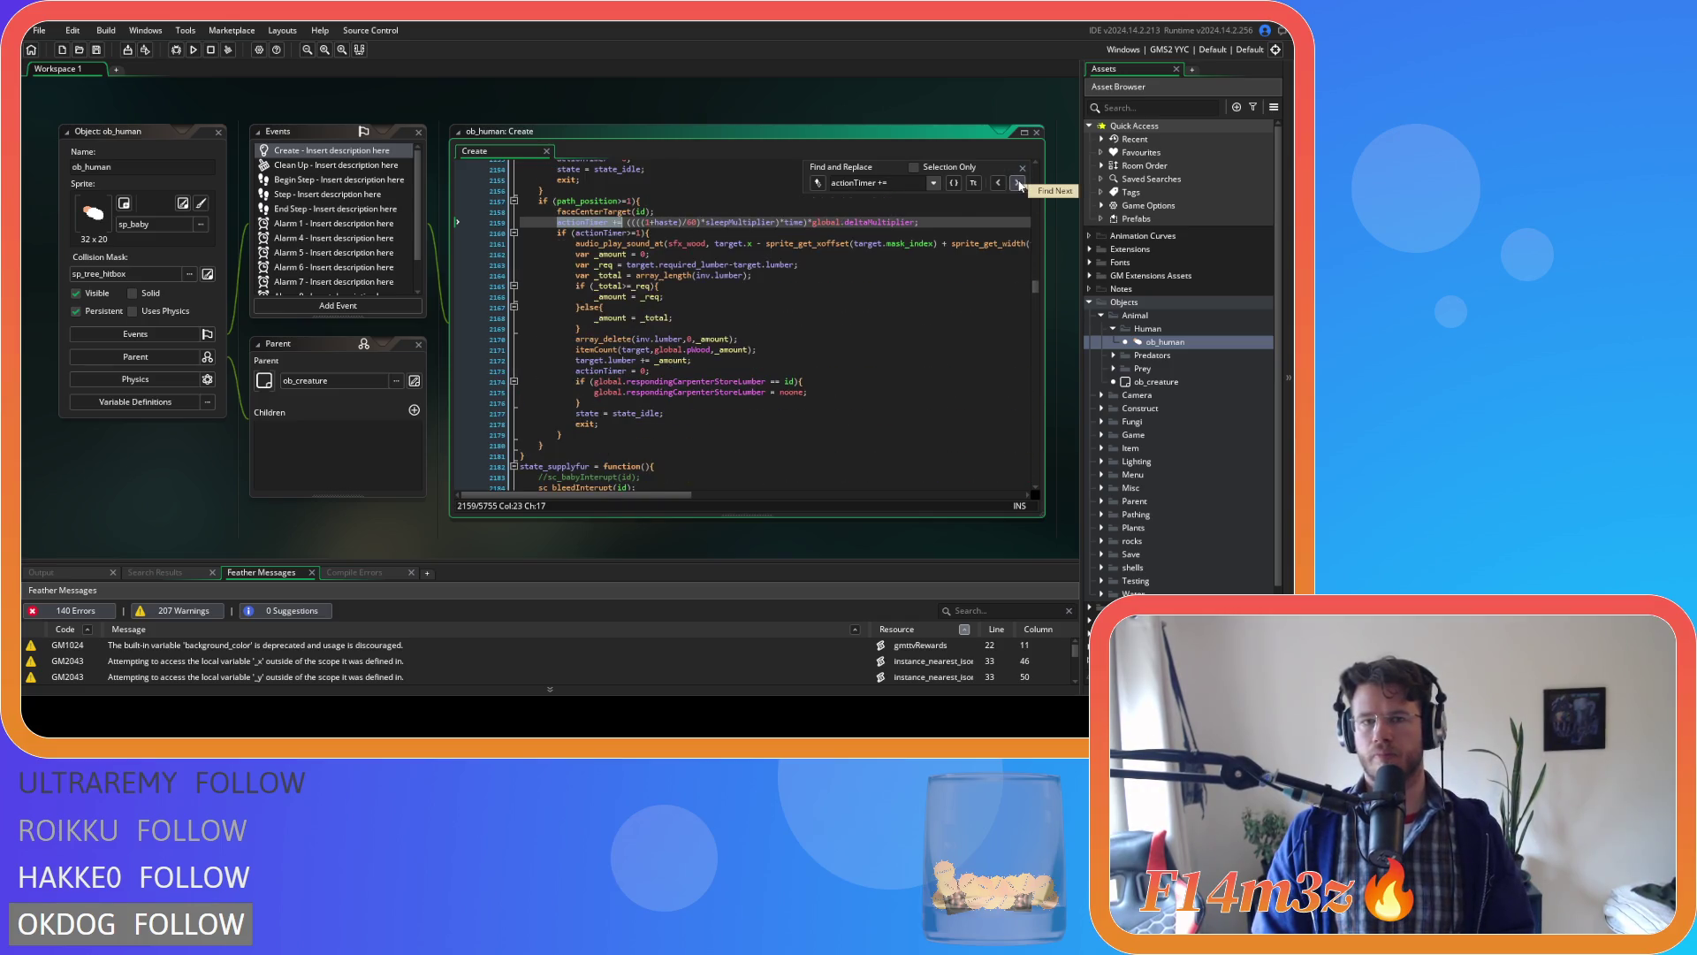
left_click(1017, 184)
left_click(1018, 184)
left_click(1017, 184)
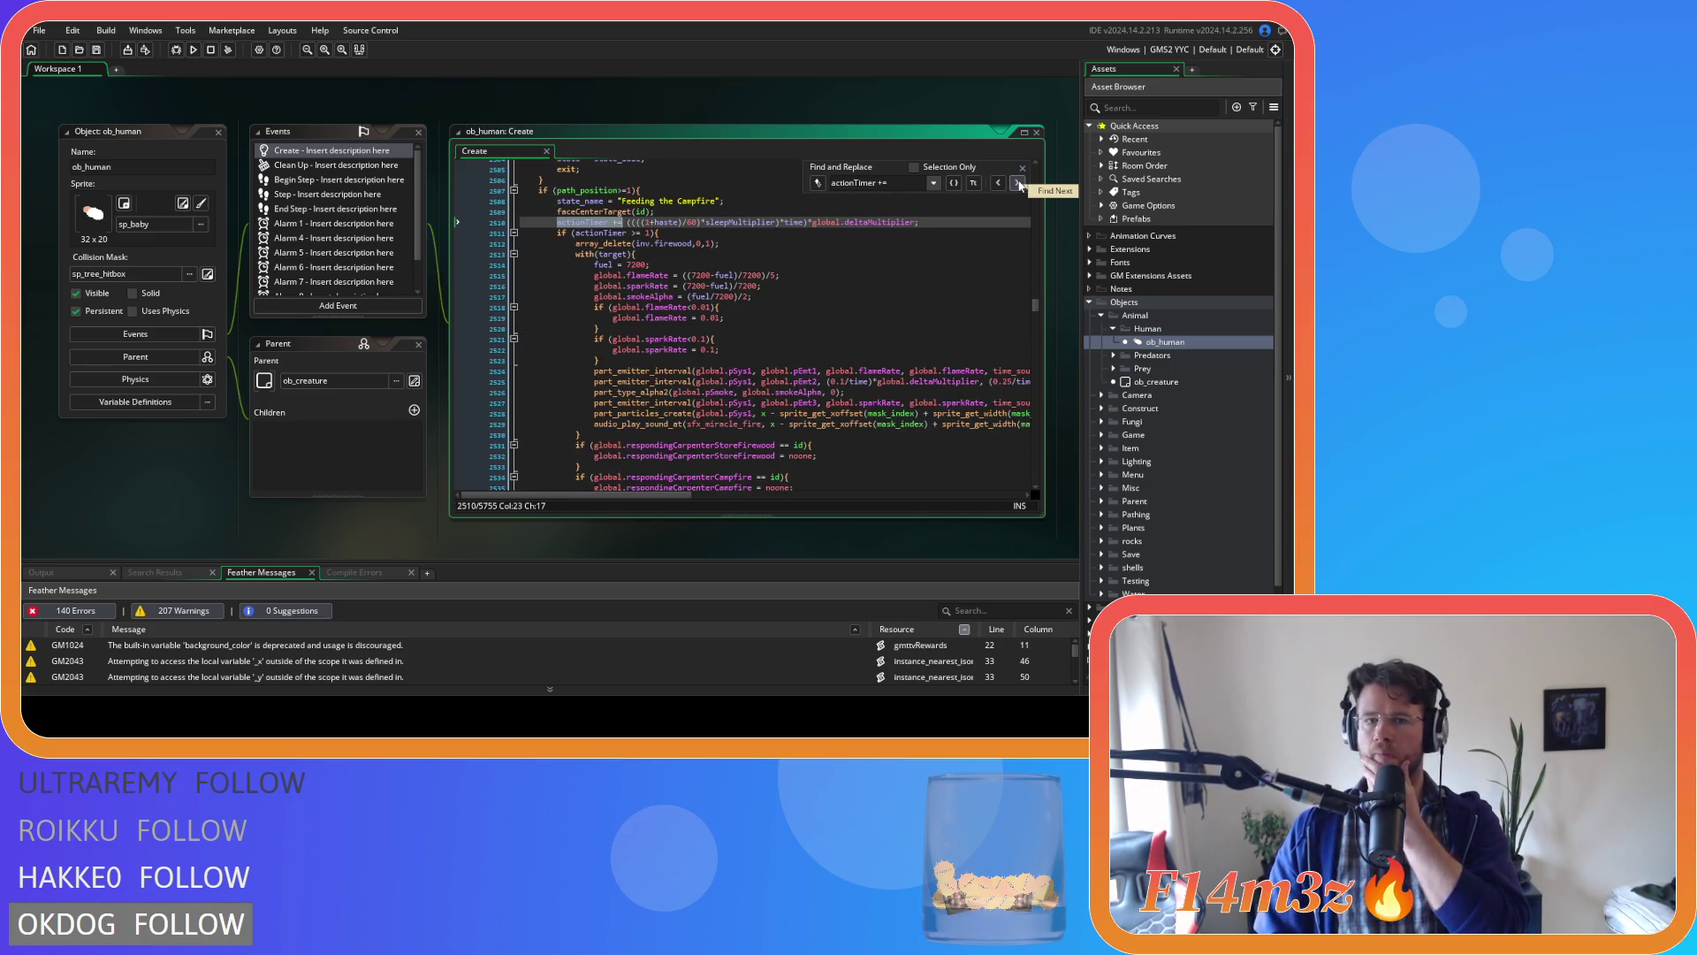
left_click(1017, 184)
left_click(1017, 184)
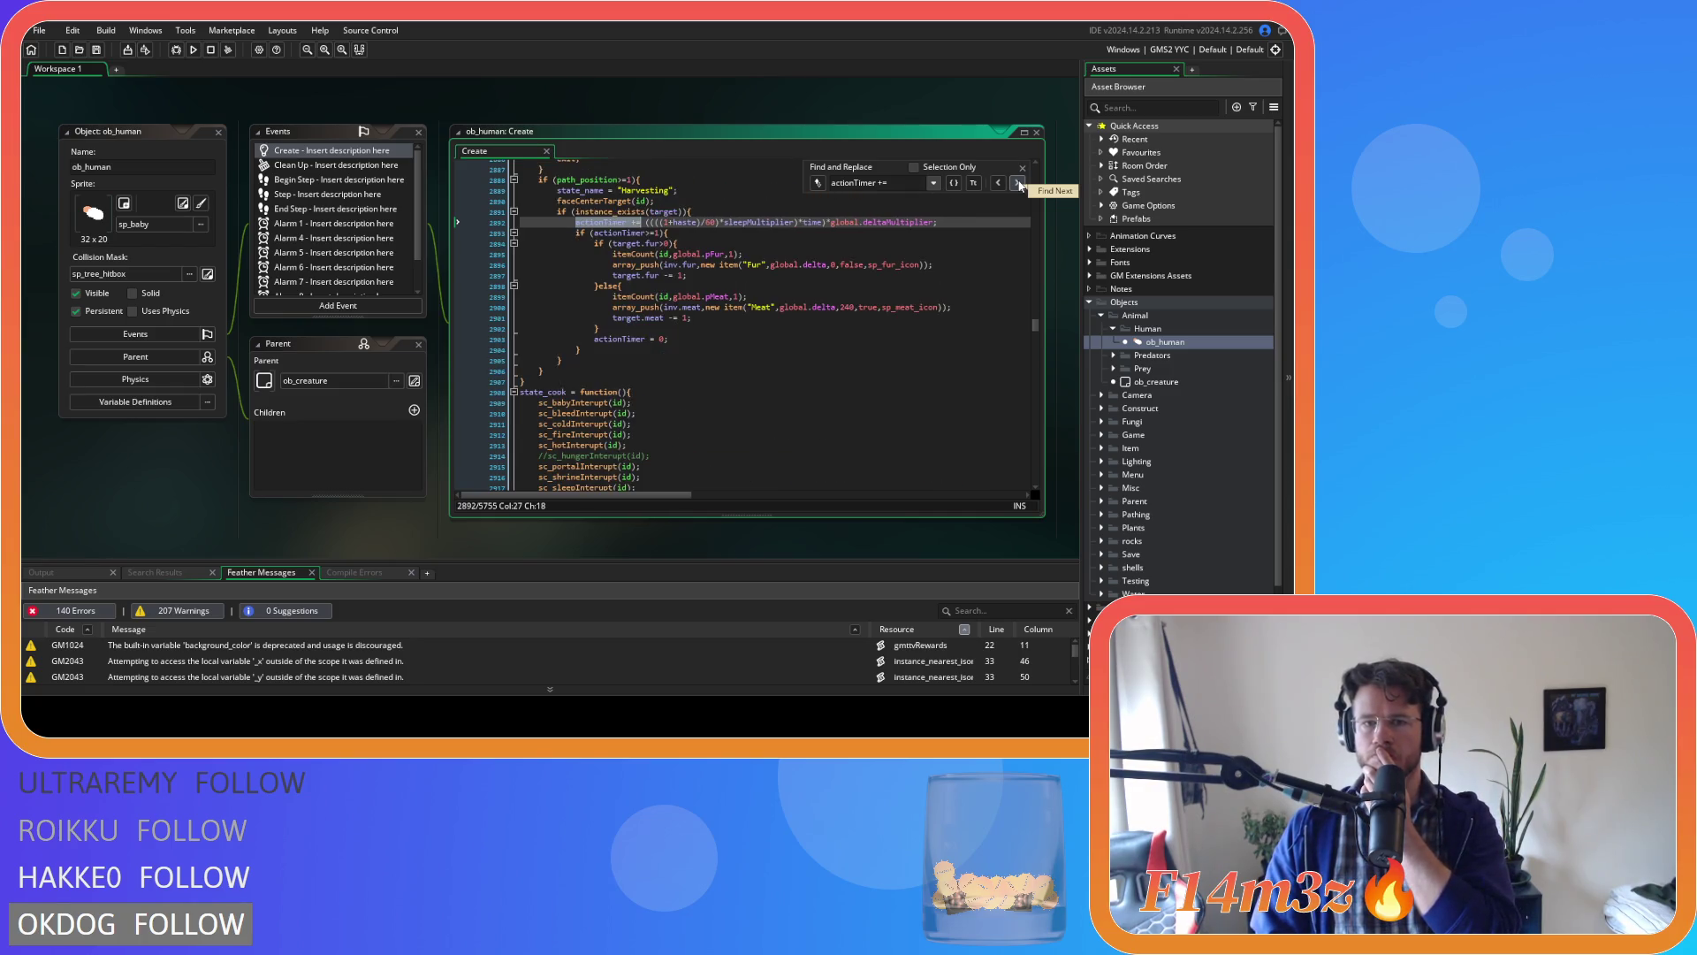
left_click(1017, 184)
left_click(1018, 183)
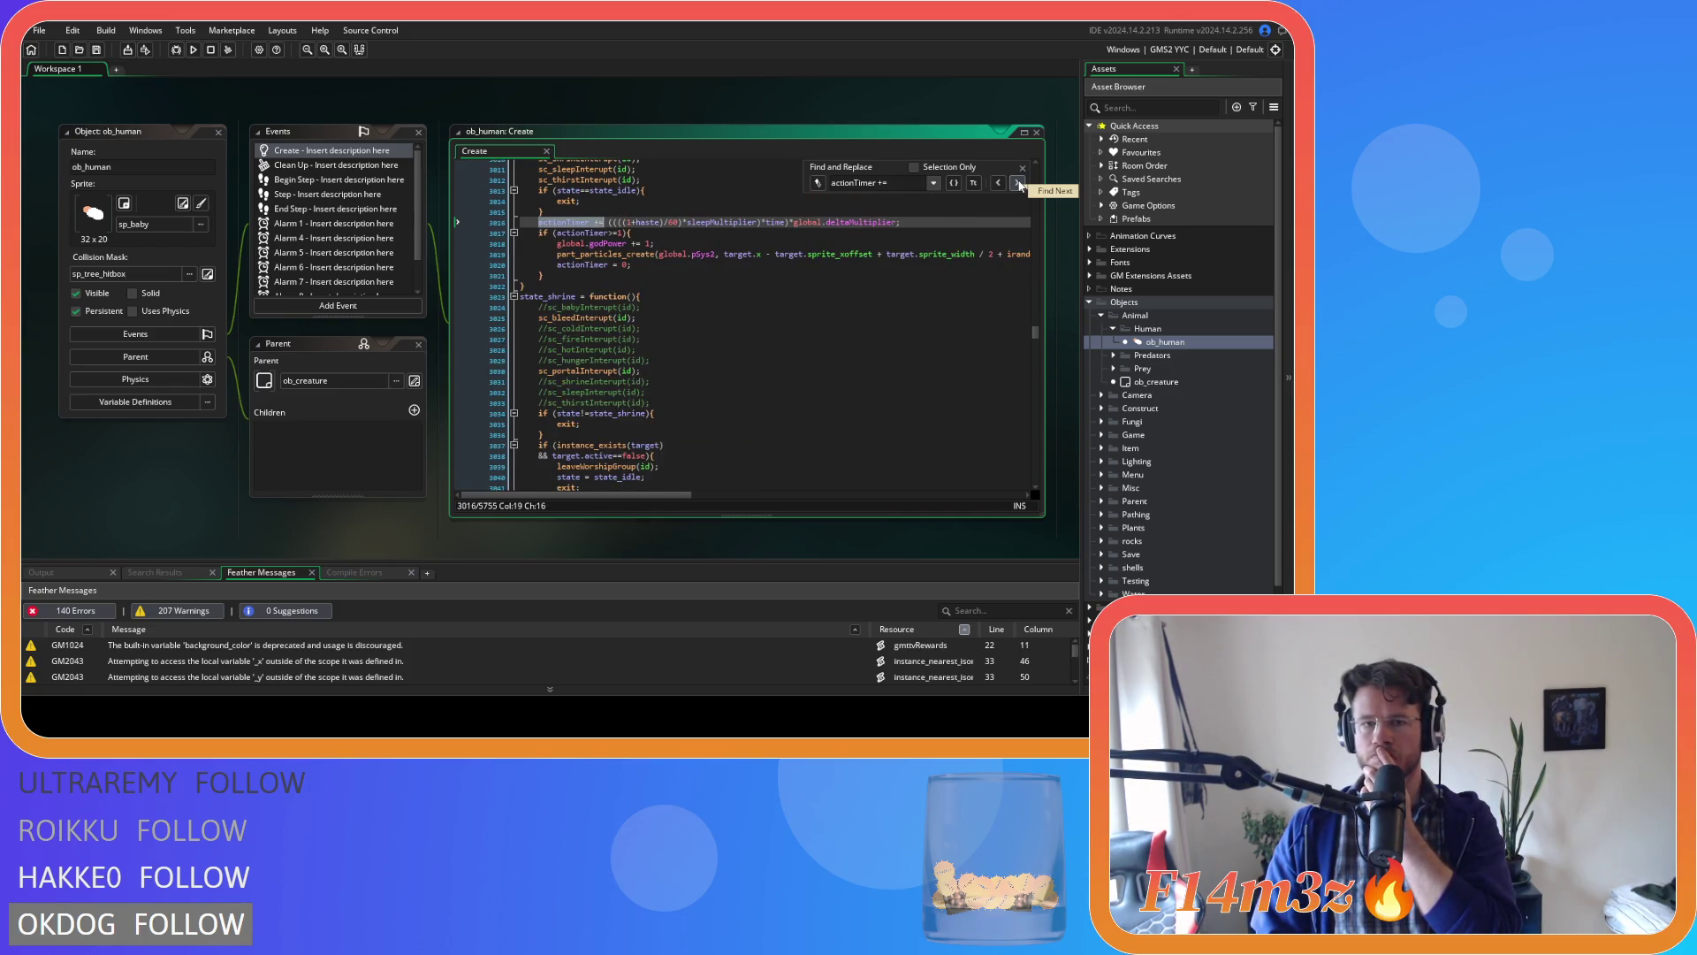
left_click(1018, 184)
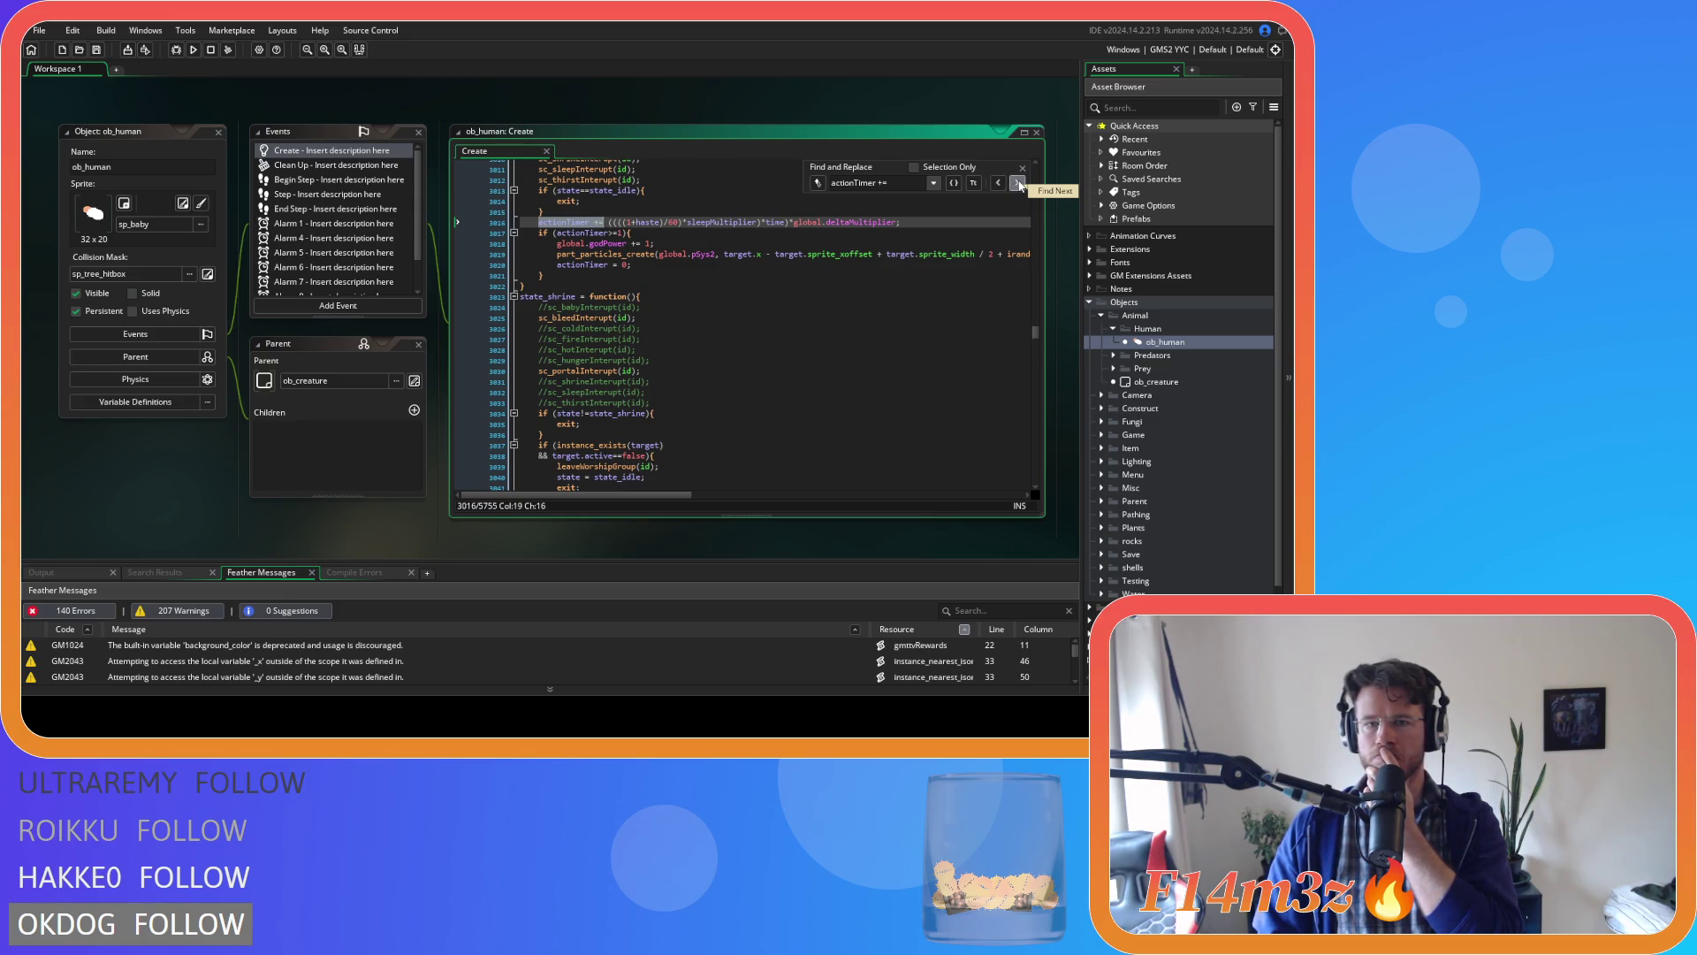
left_click(1017, 184)
left_click(1017, 183)
left_click(1017, 183)
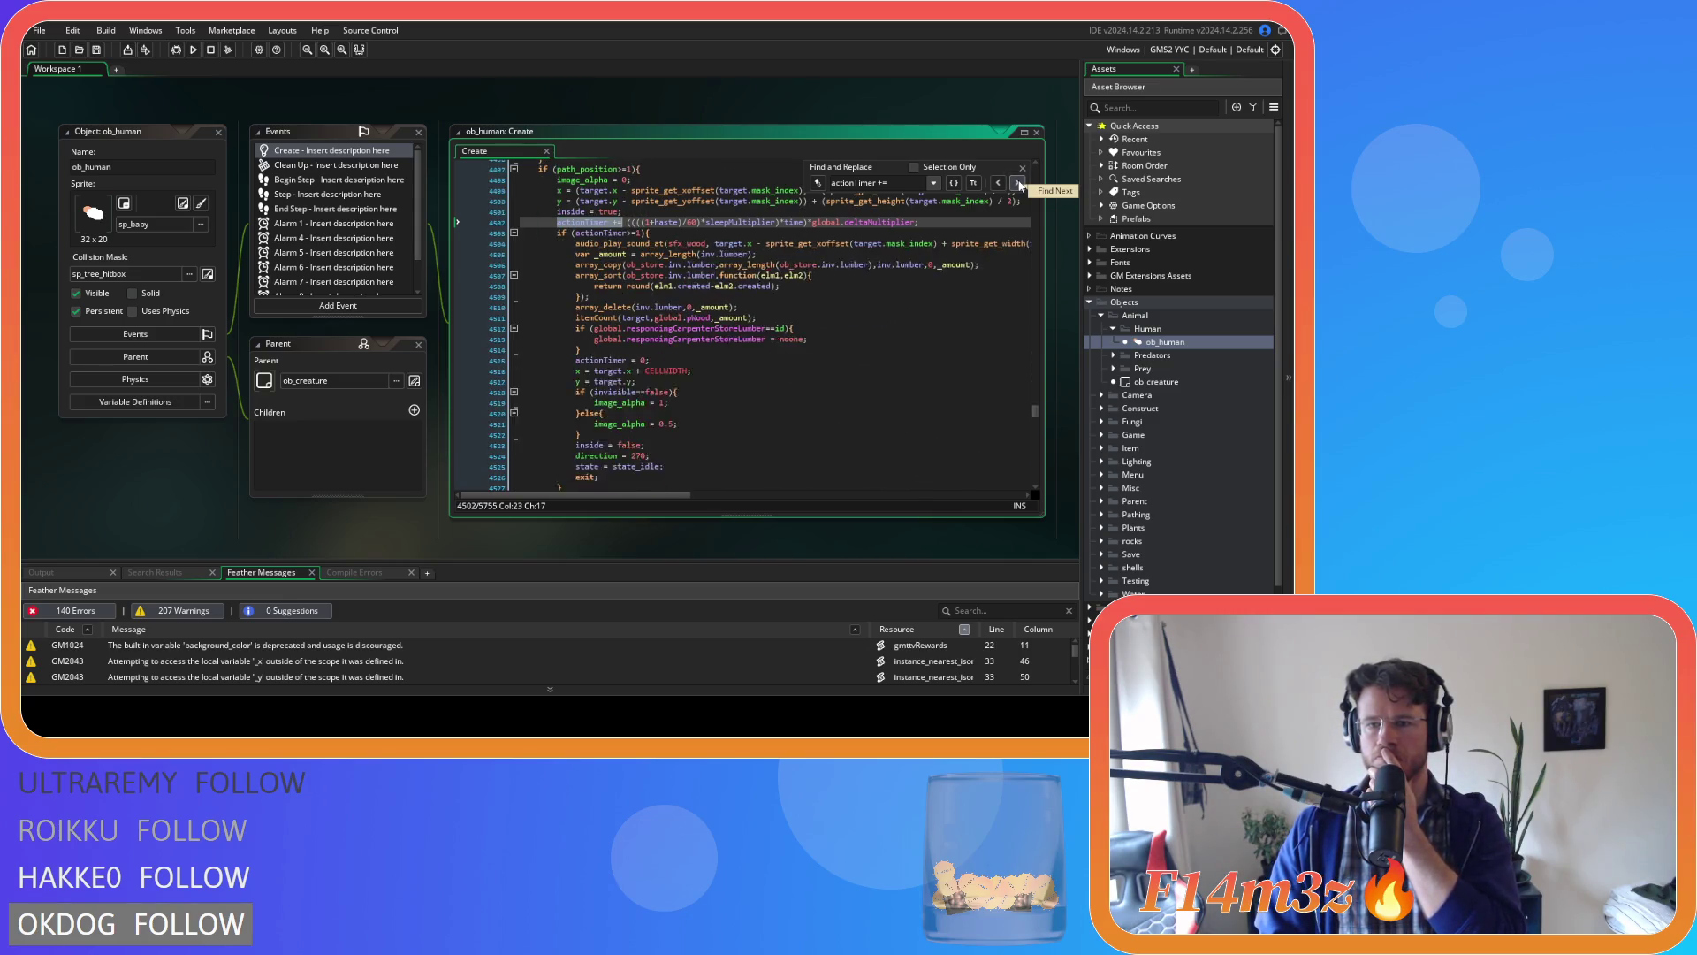
left_click(1017, 184)
left_click(1017, 184)
left_click(1018, 184)
left_click(1018, 184)
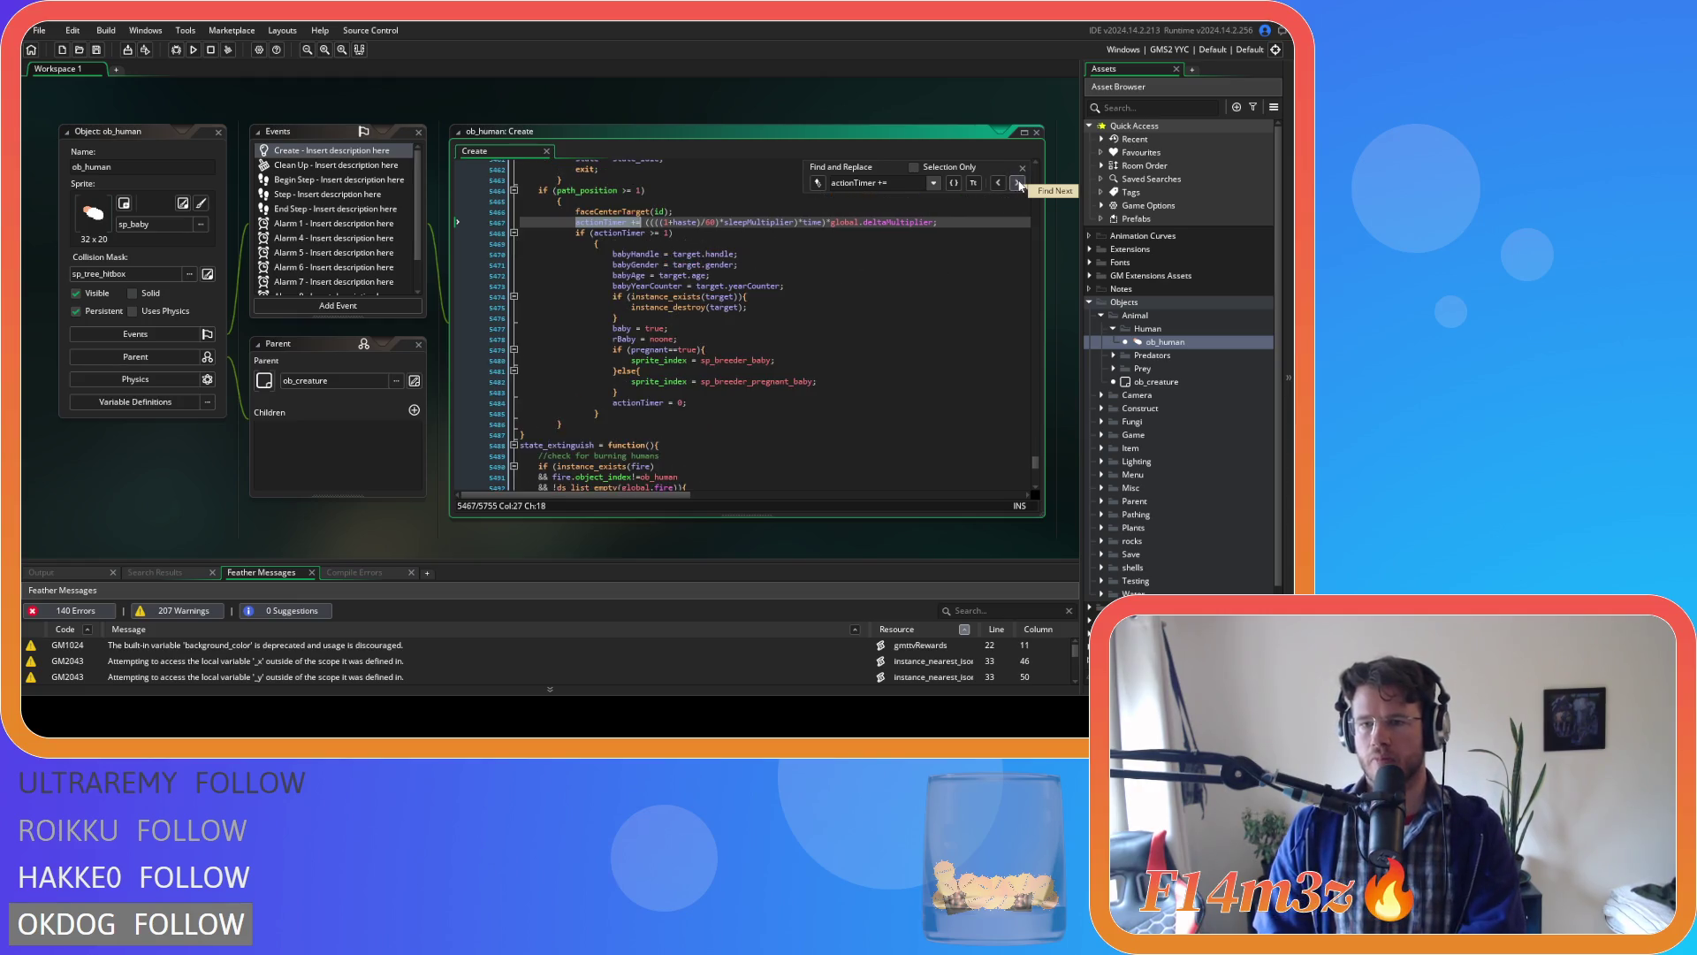
left_click(1018, 184)
left_click(1018, 184)
left_click(1018, 184)
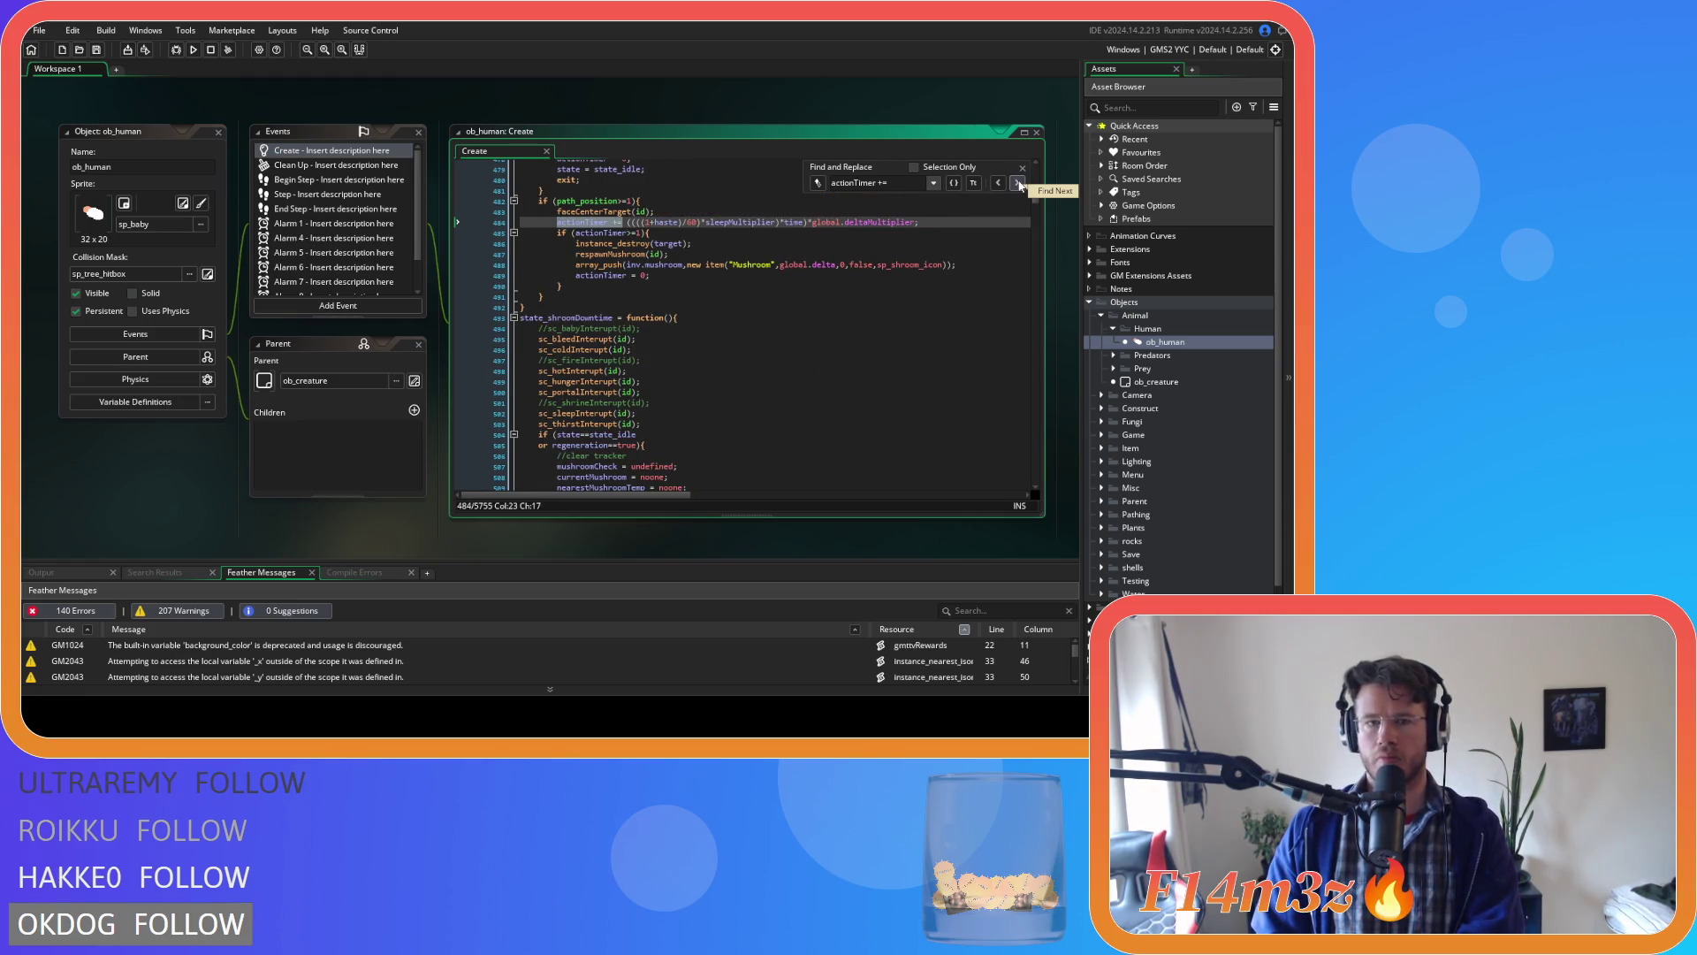
left_click(1018, 184)
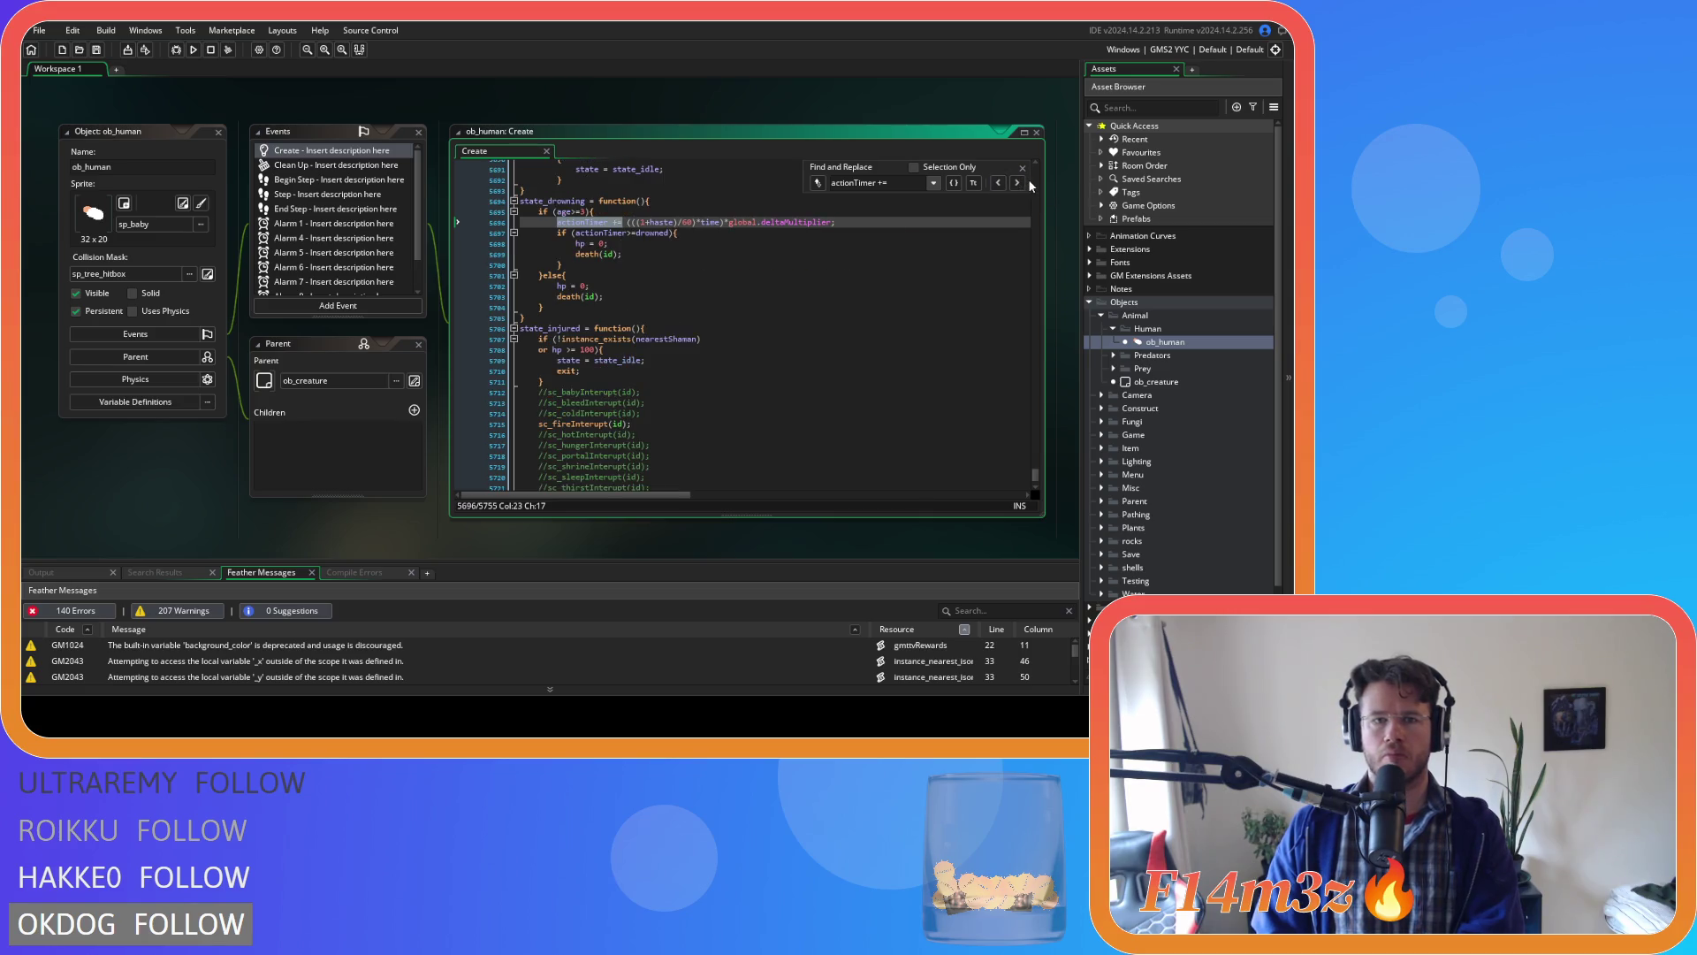
left_click(1018, 183)
Close the search and put the caret after (1+haste) on line 484.
left_click(972, 243)
left_click(1022, 167)
left_click(680, 222)
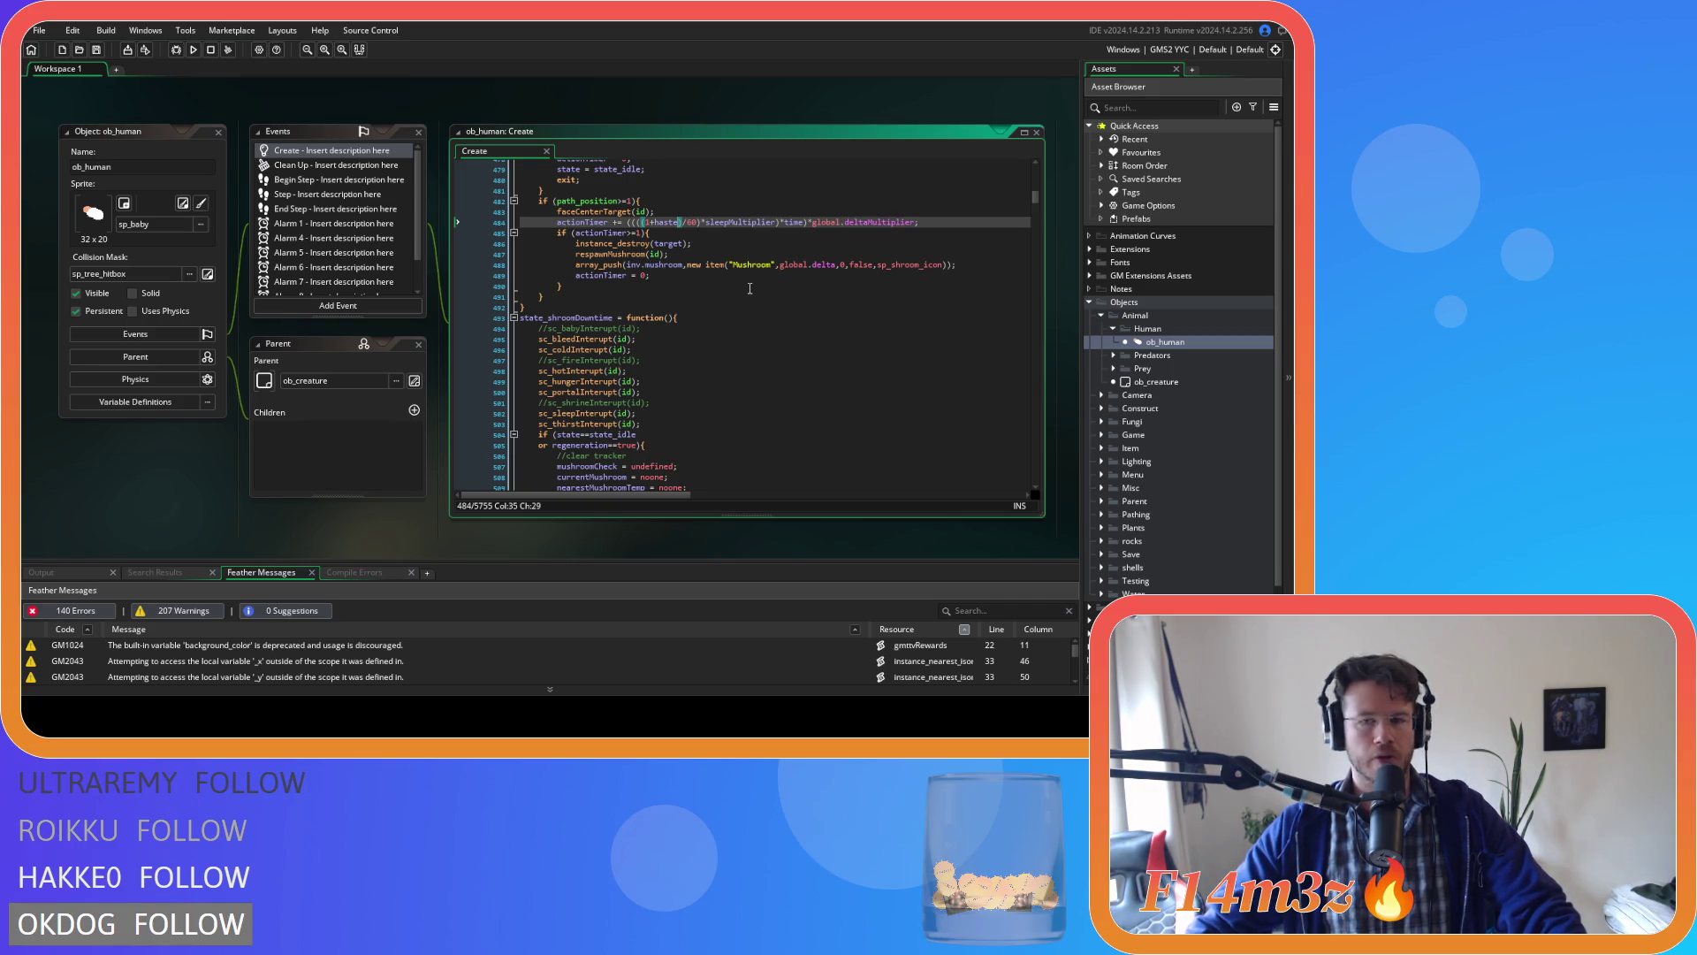
mouse_move(669, 221)
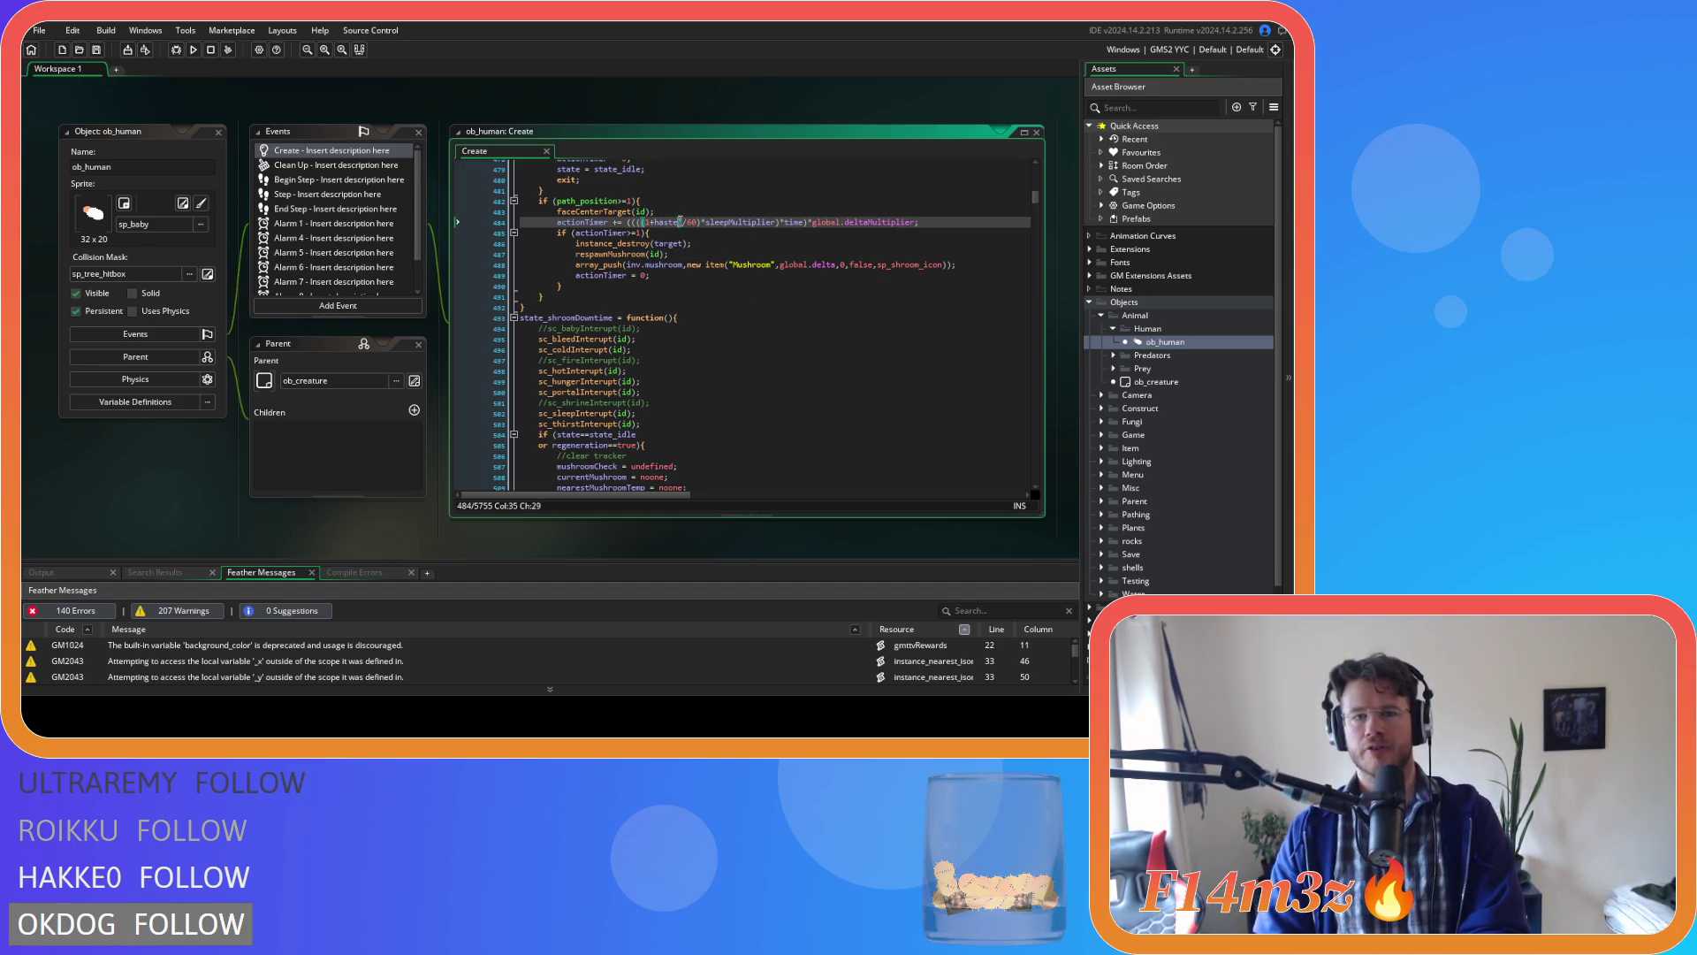
key("Right")
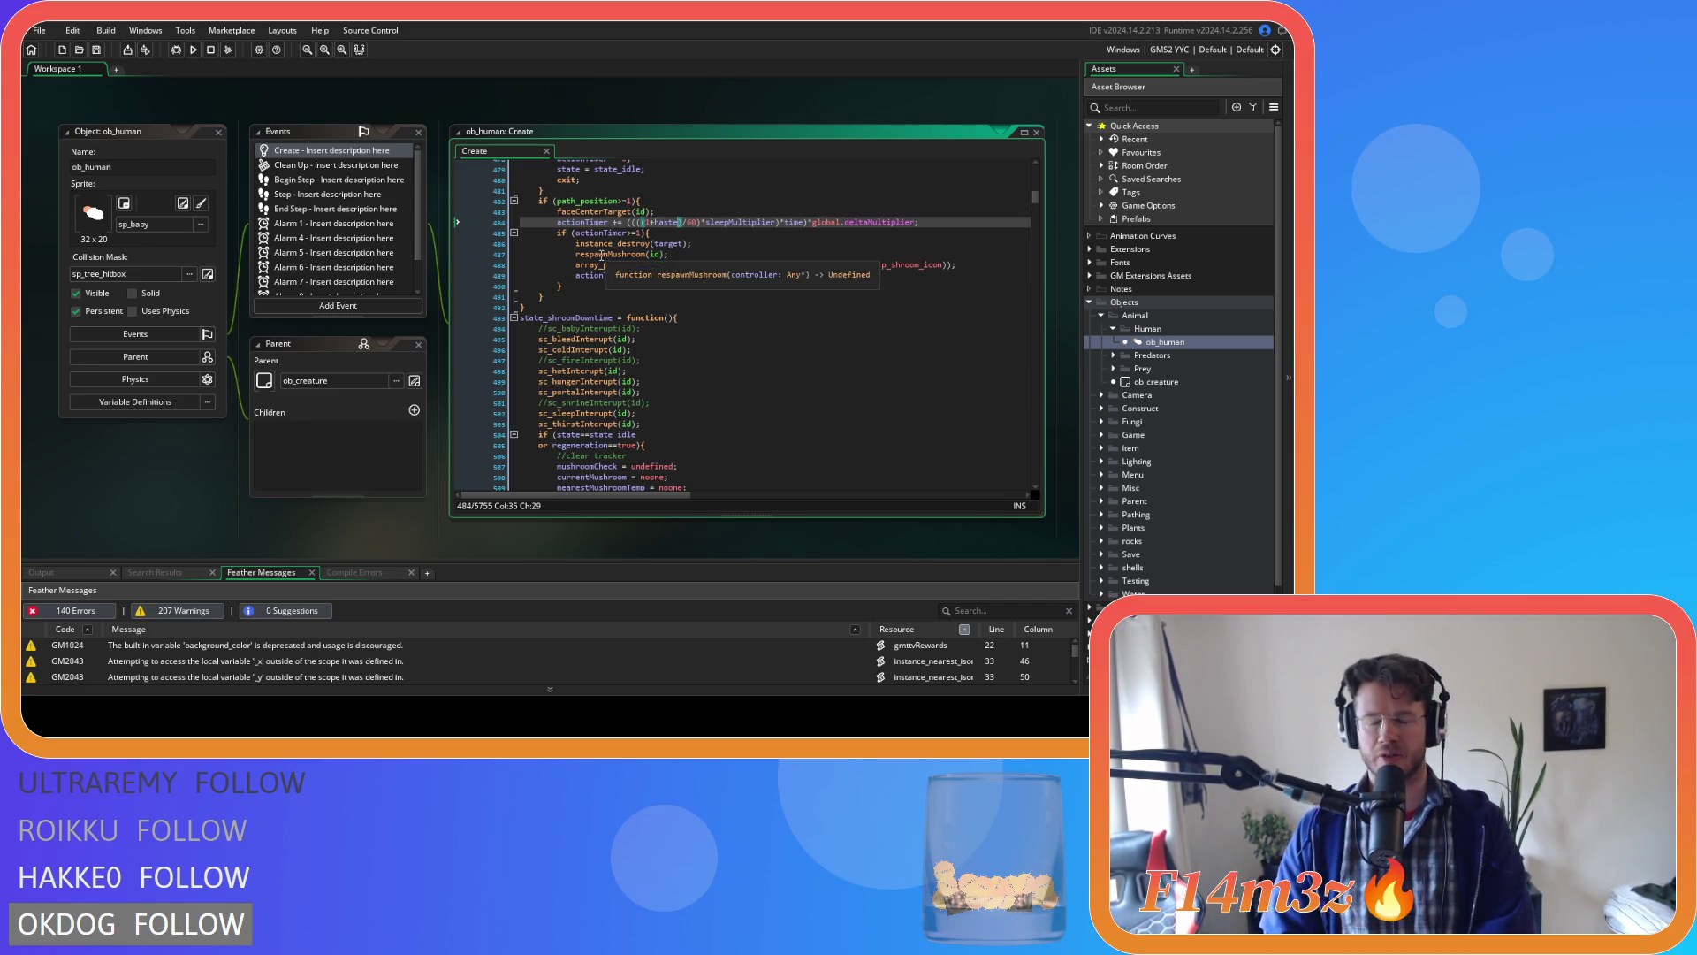
mouse_move(589, 258)
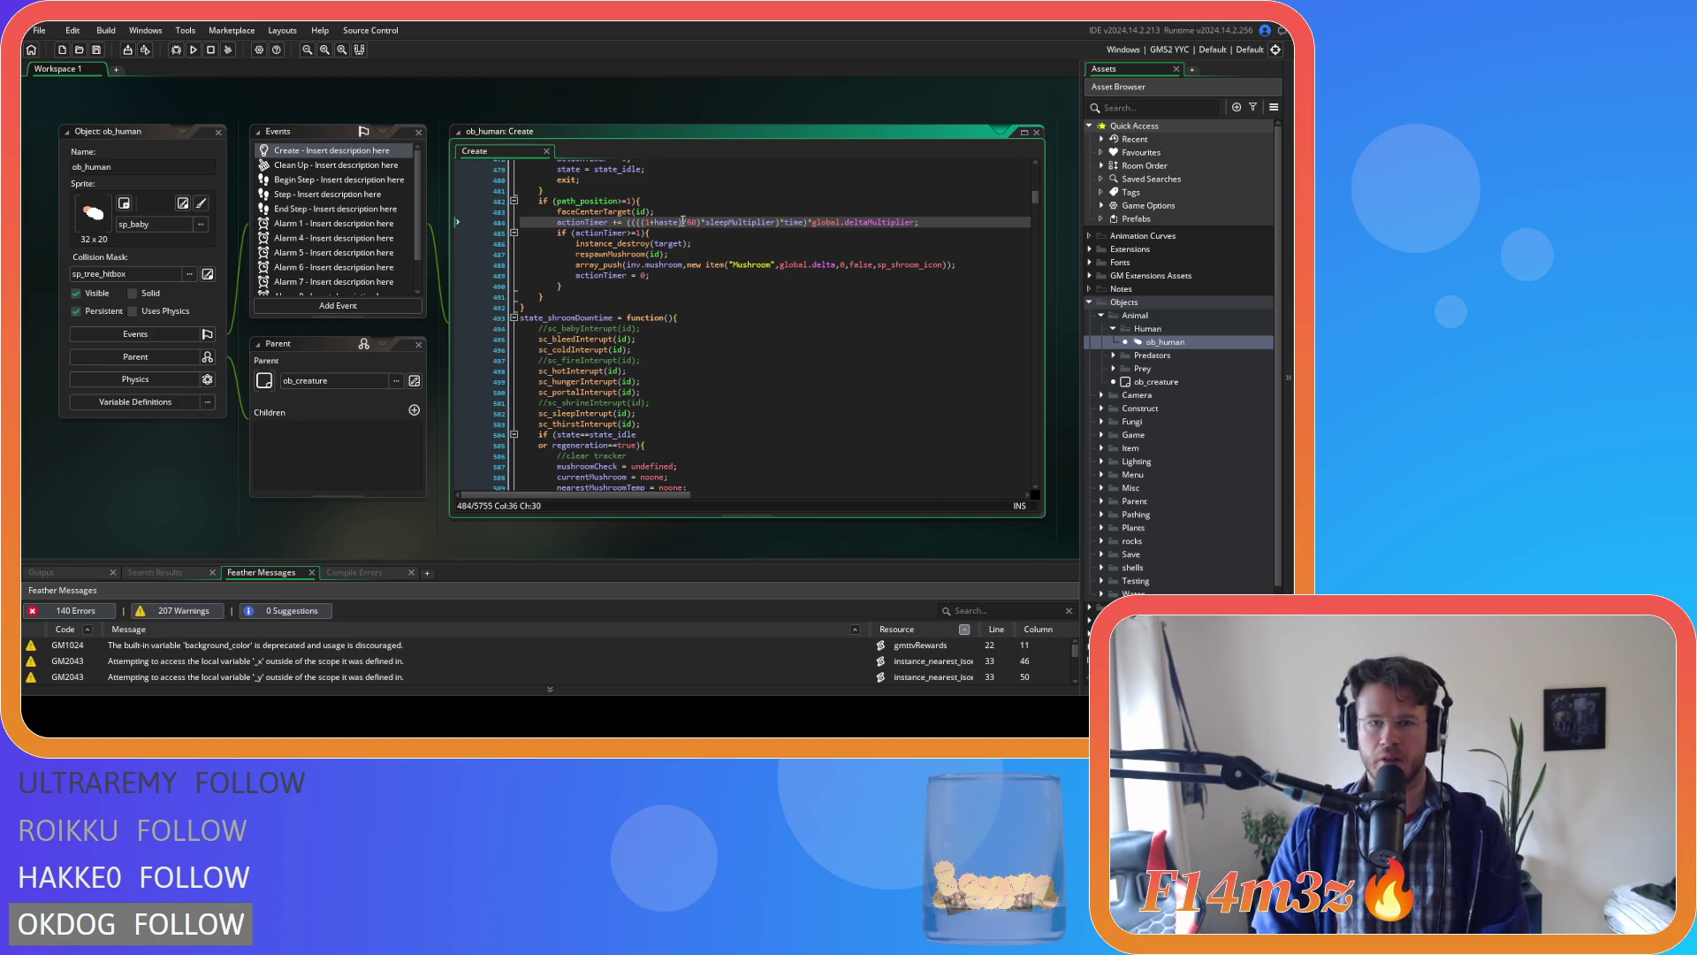
key("Right")
key("Left")
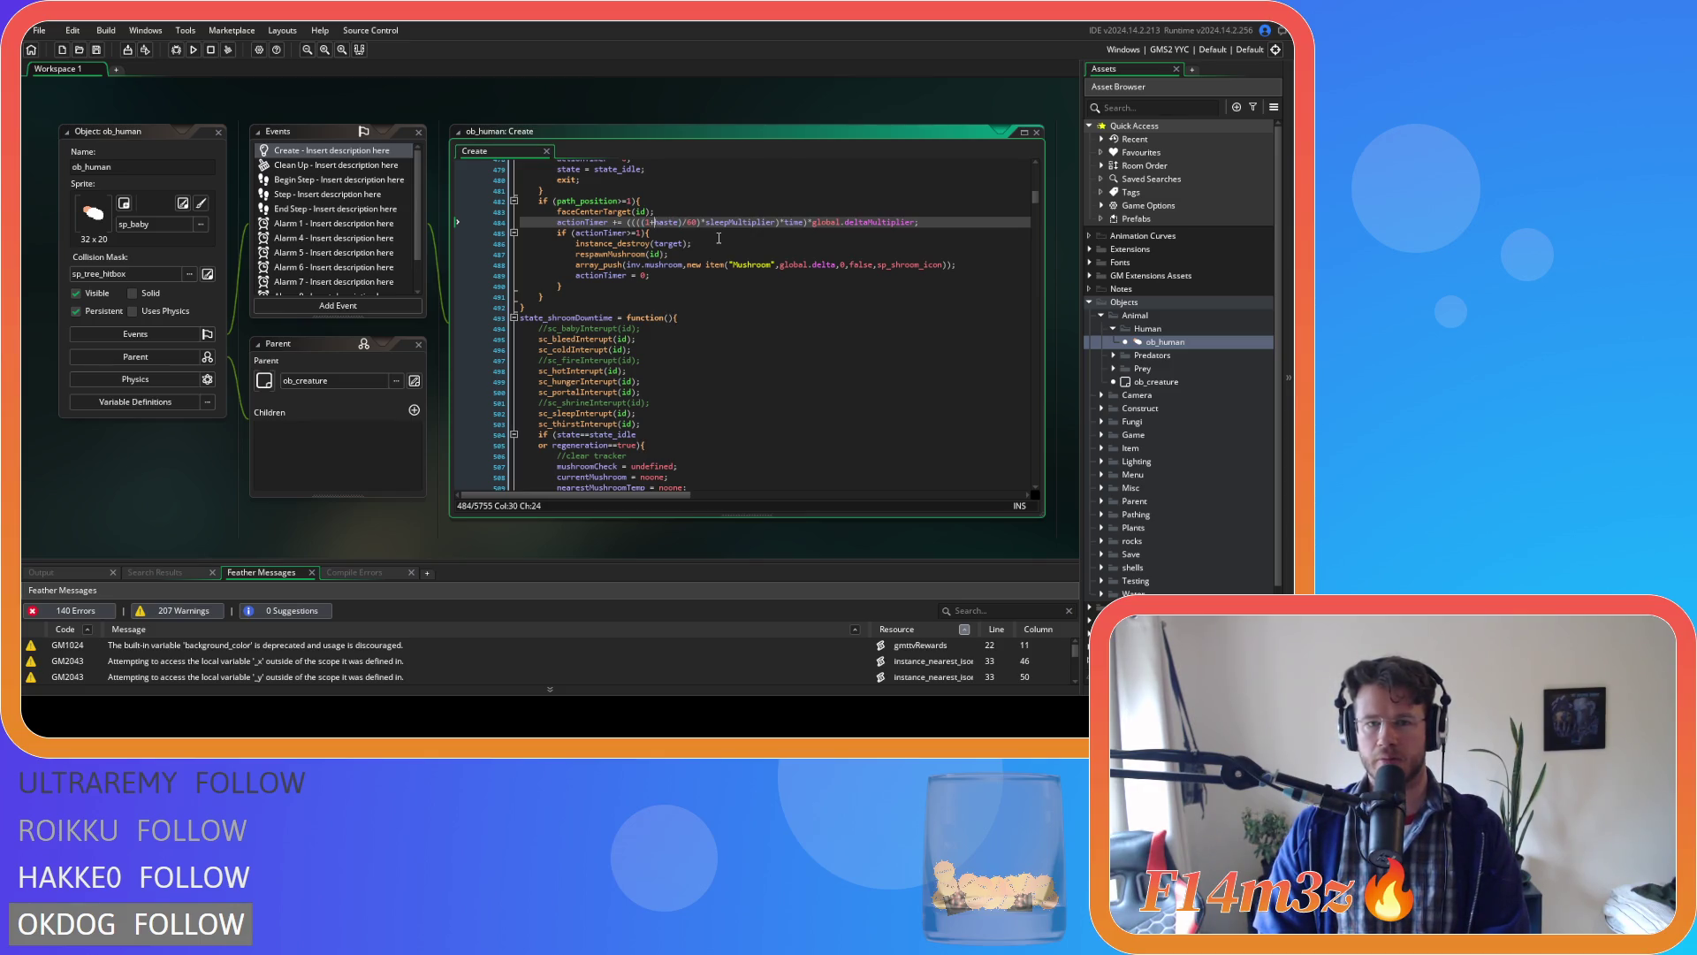
key("Right")
key("Right")
key("Right")
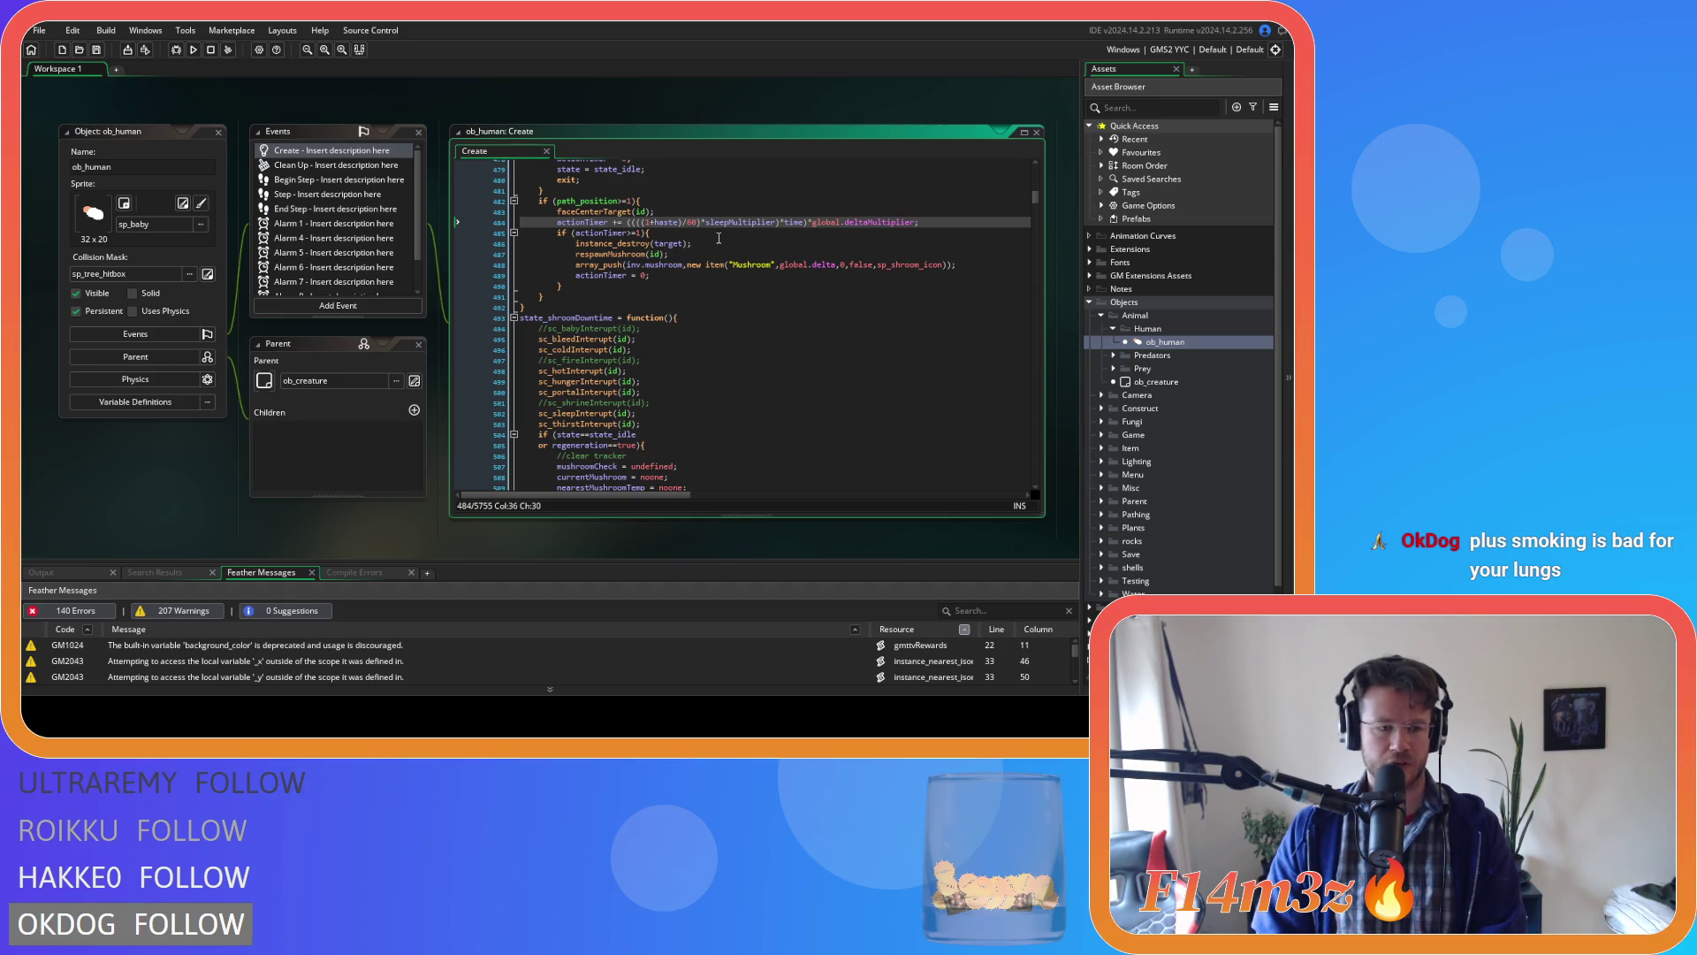
key("Right")
key("Left")
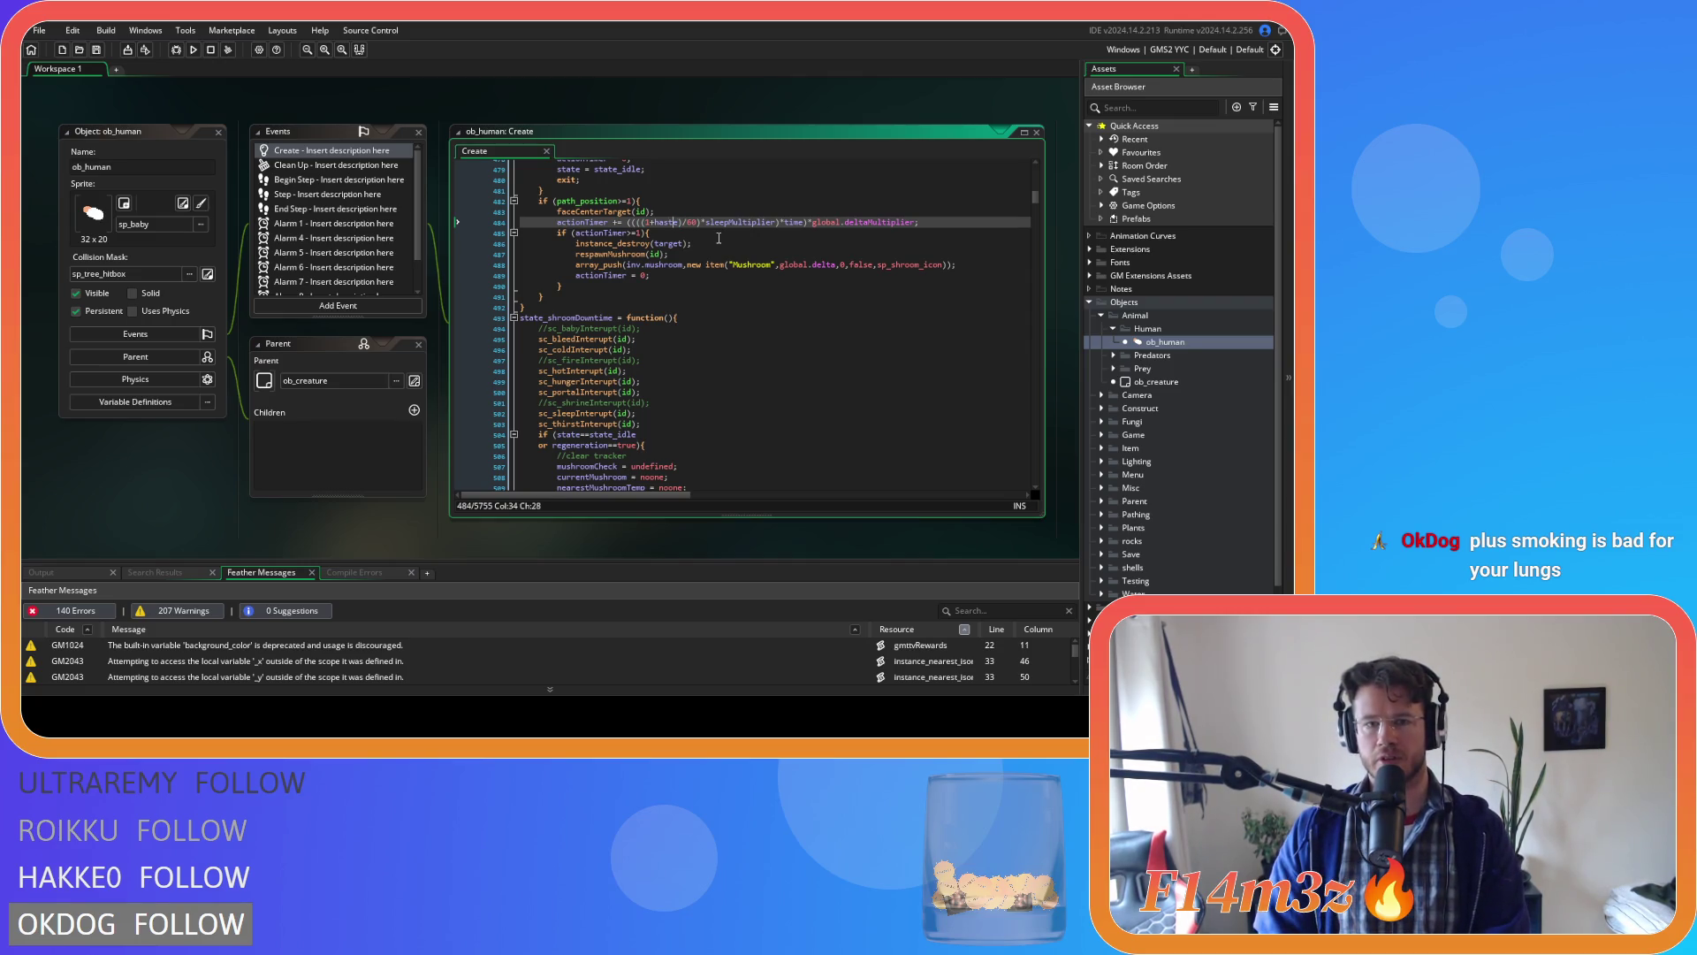
key("Right")
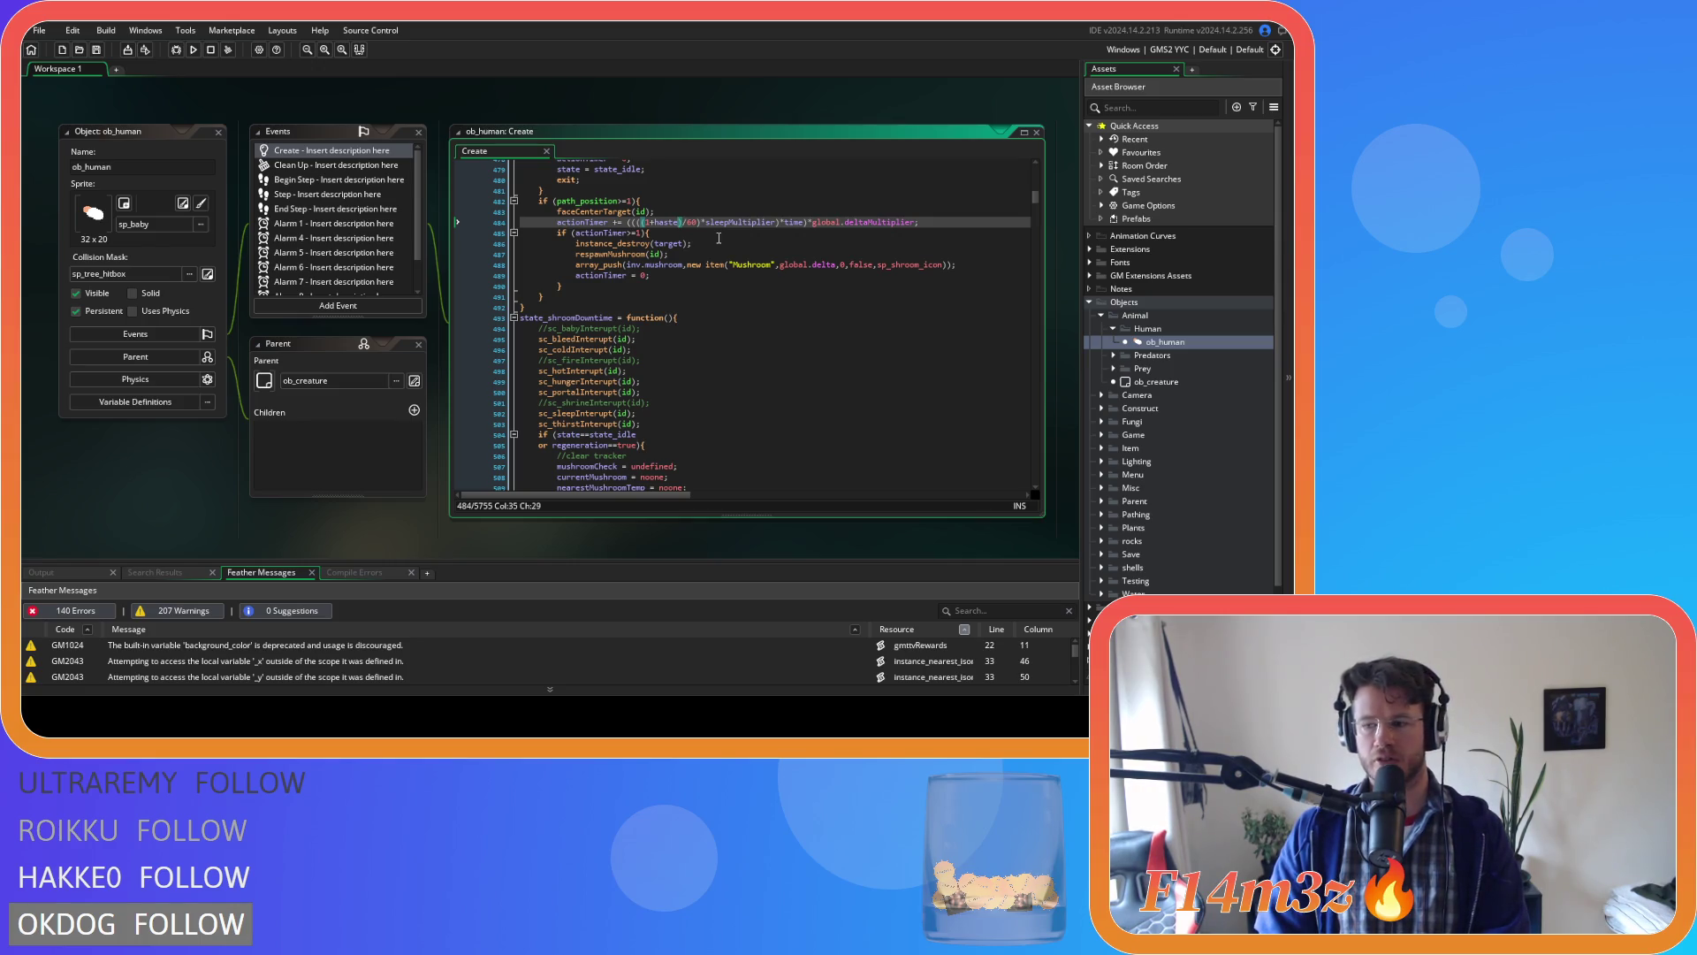
key("Left")
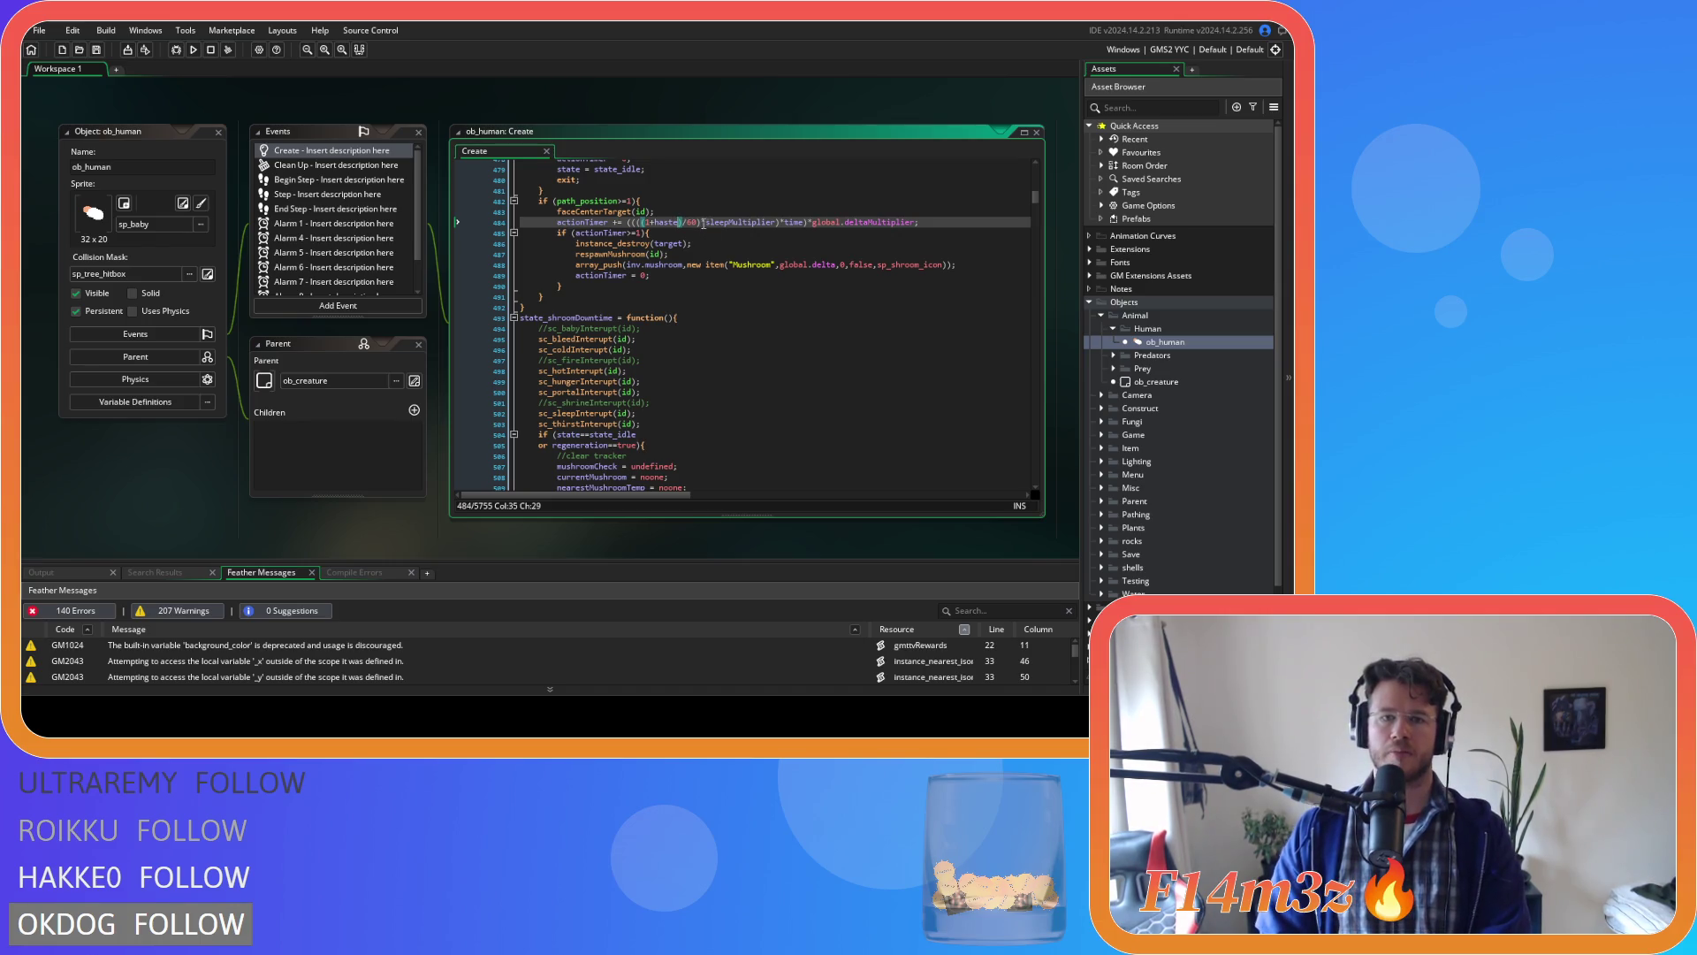
key("Right")
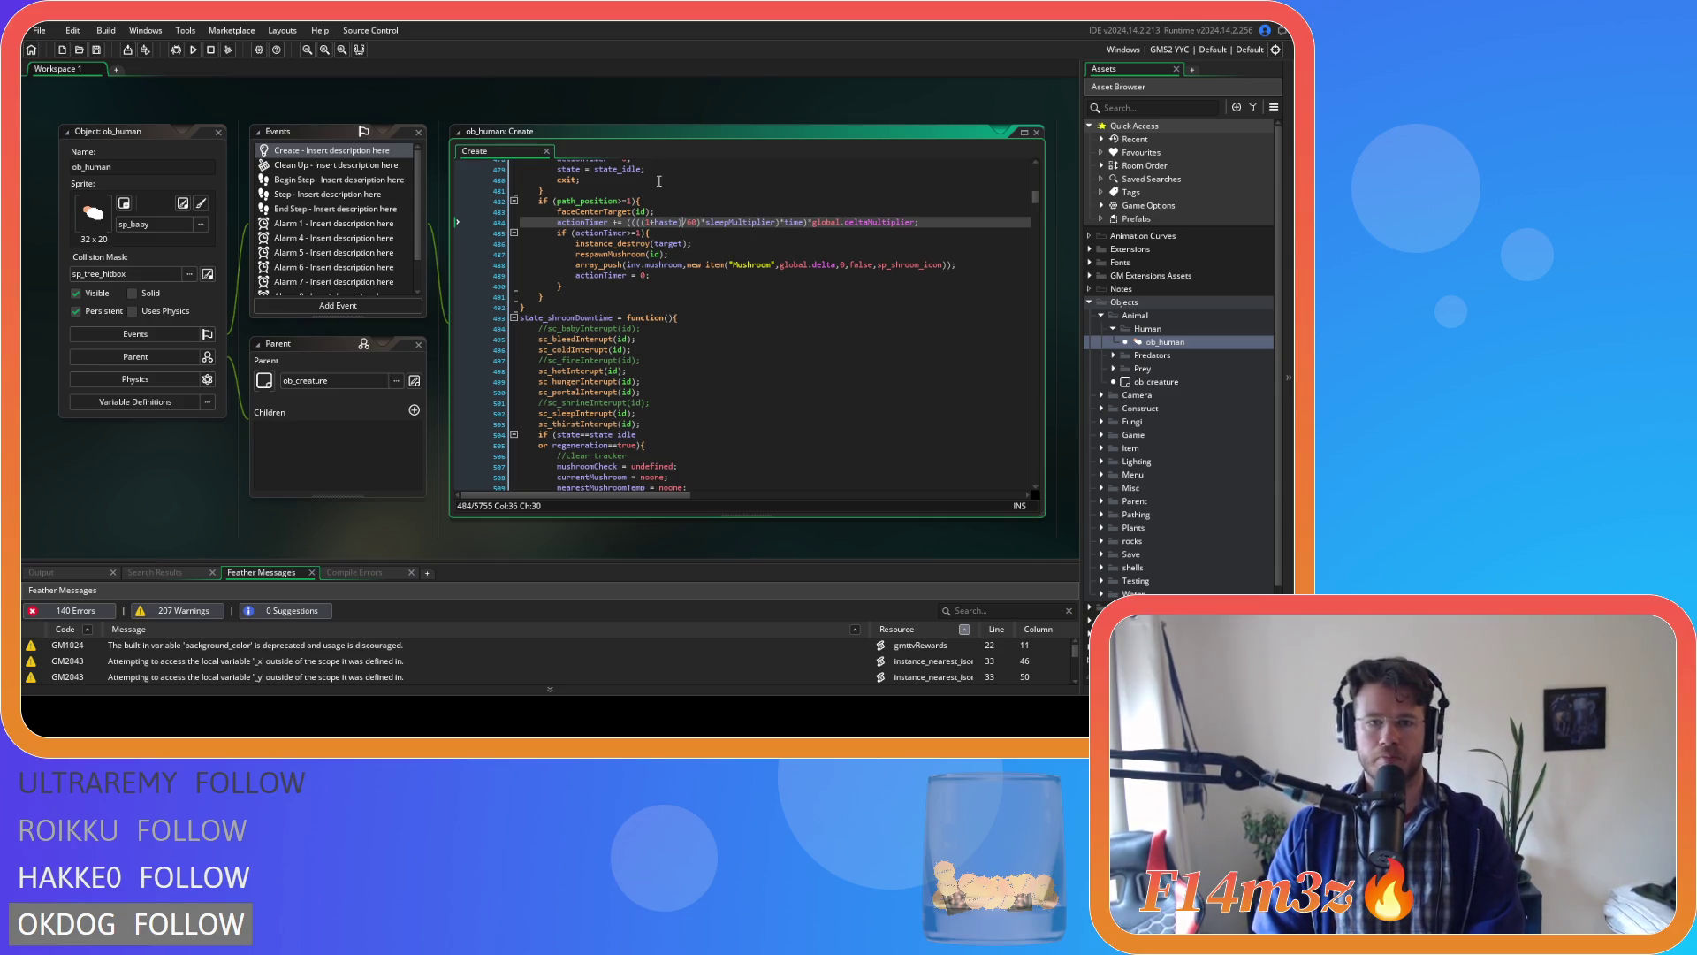
On line 484, remove '+haste' from the (1+haste) term and place haste after sleepMultiplier).
key("BackSpace")
key("BackSpace")
key("BackSpace")
key("BackSpace")
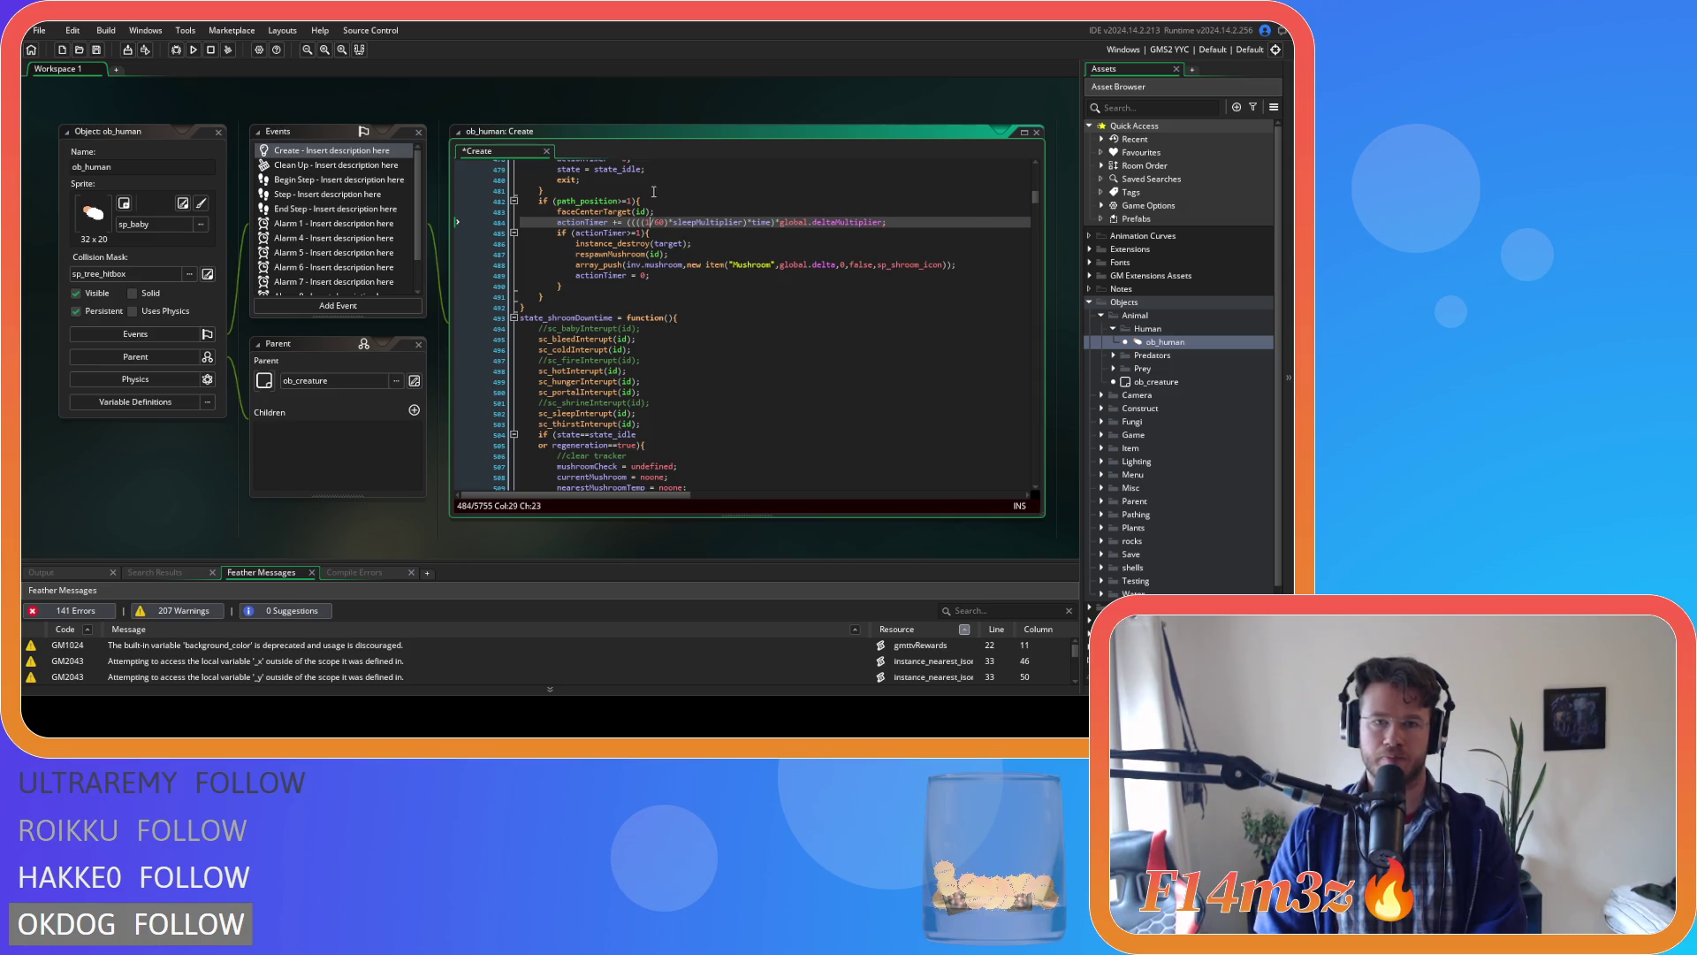
key("Left")
key("Left")
key("Right")
key("Right")
type("+haste)")
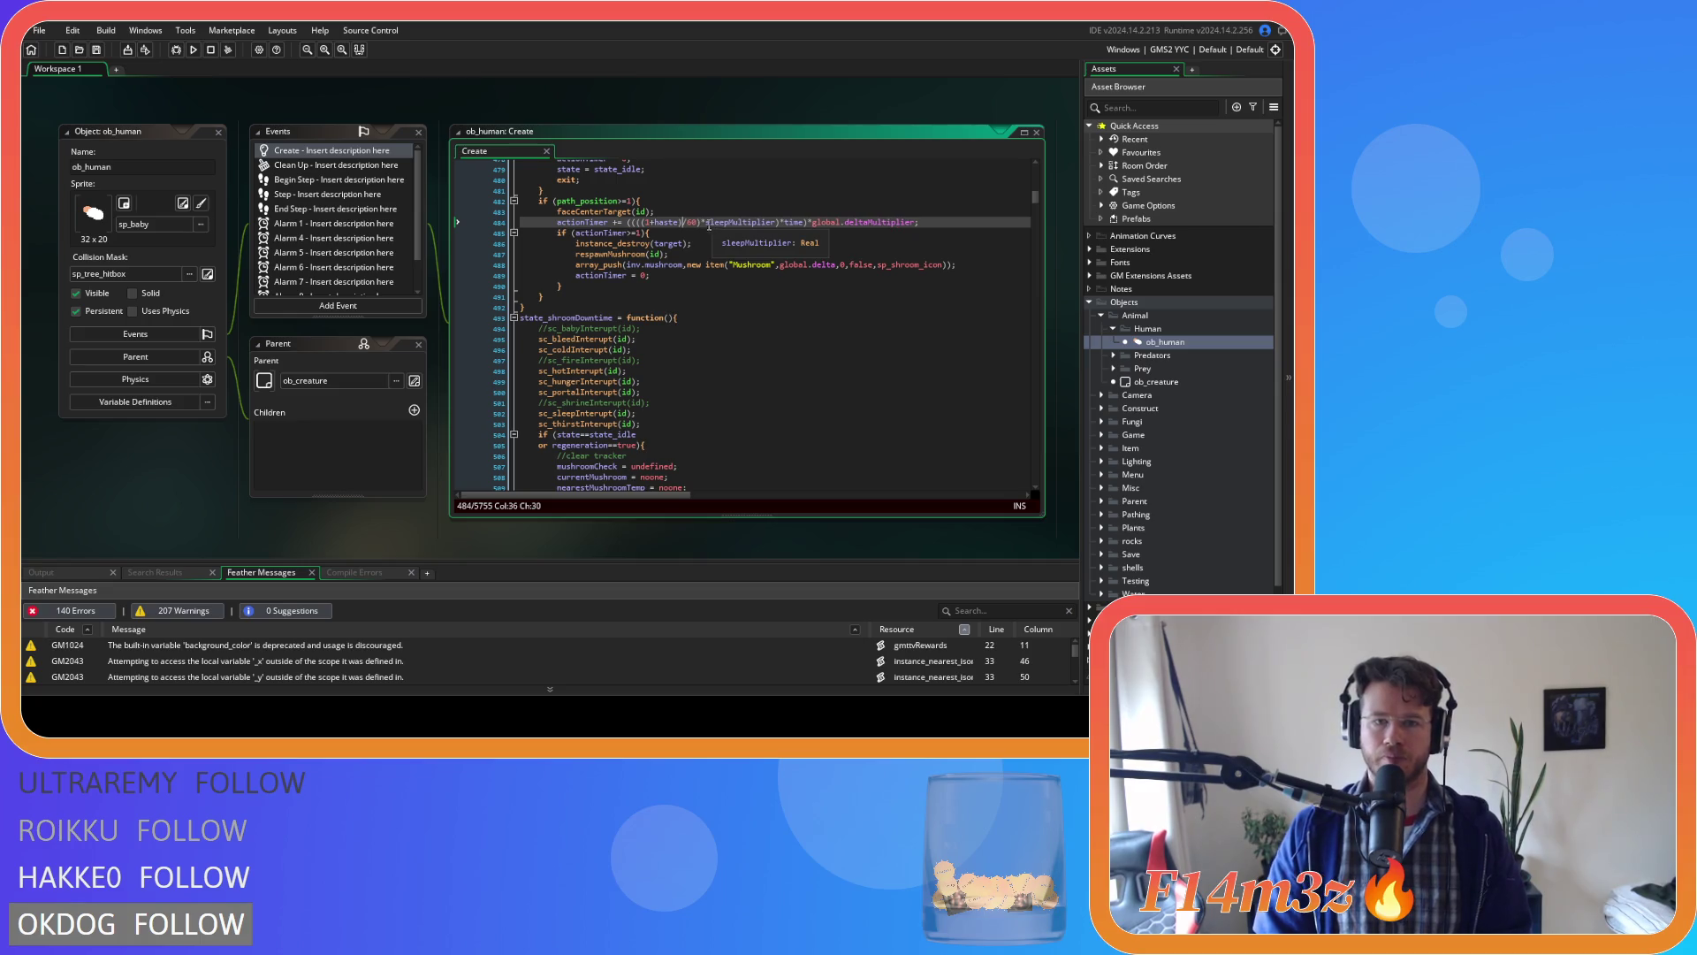
key("BackSpace")
key("BackSpace")
key("BackSpace")
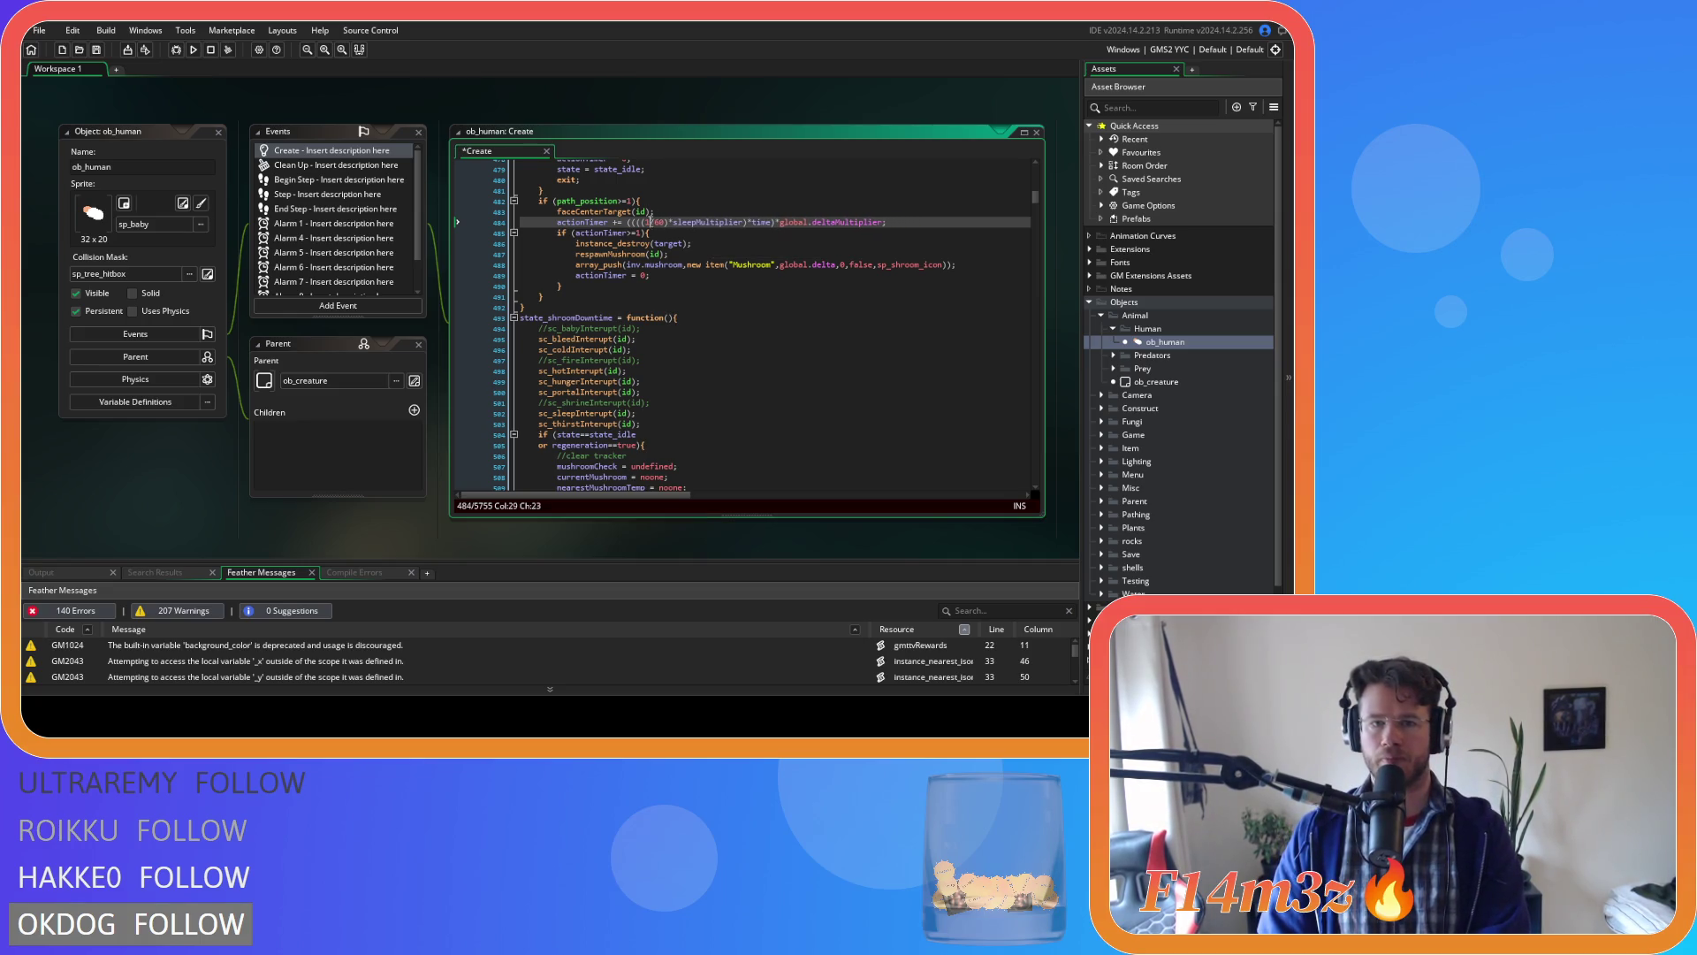
key("ctrl+z")
left_click(740, 222)
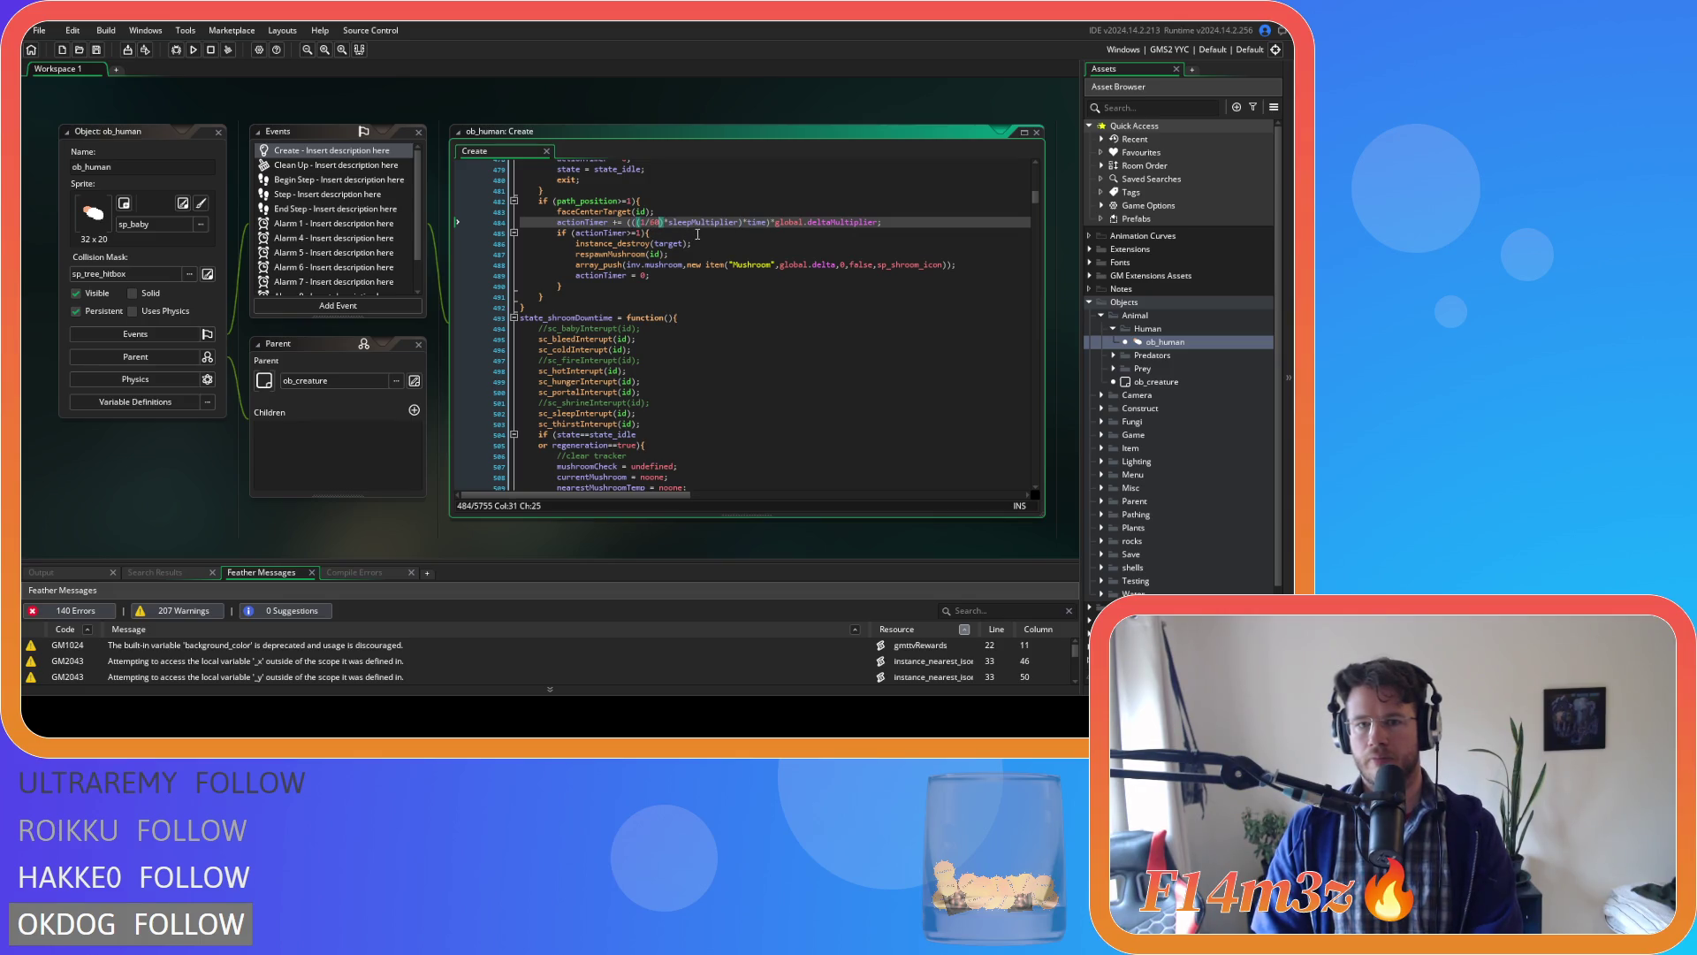
left_click(745, 221)
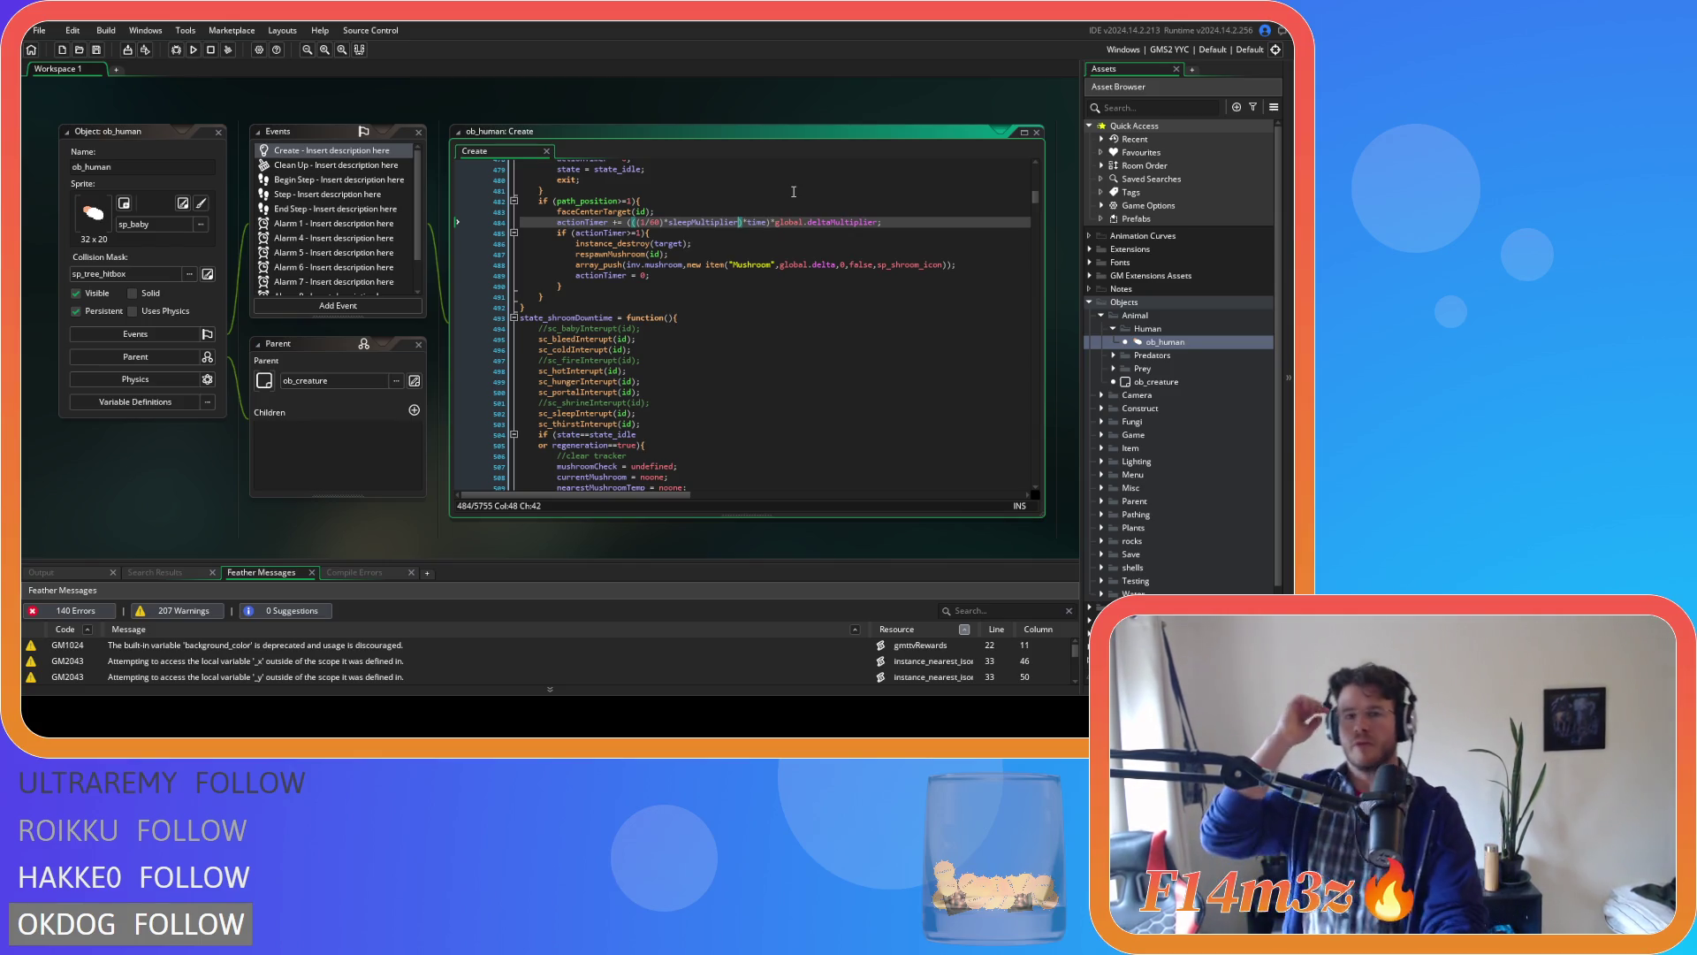
type("(")
type(")")
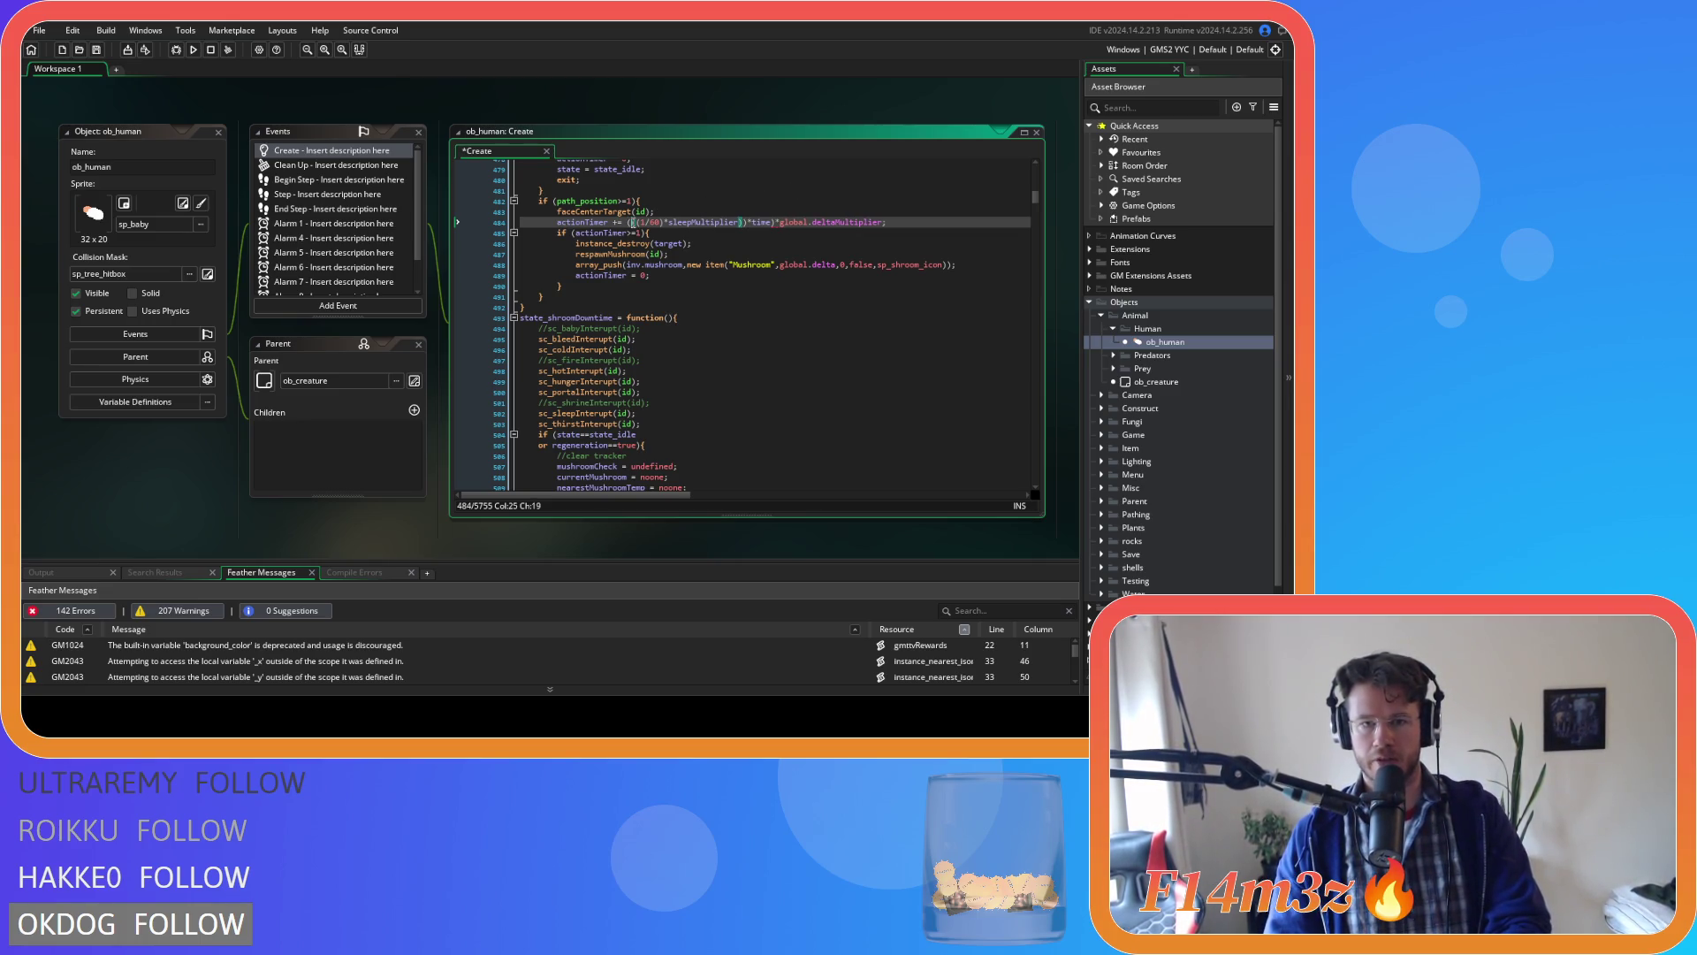
type("(")
left_click(747, 222)
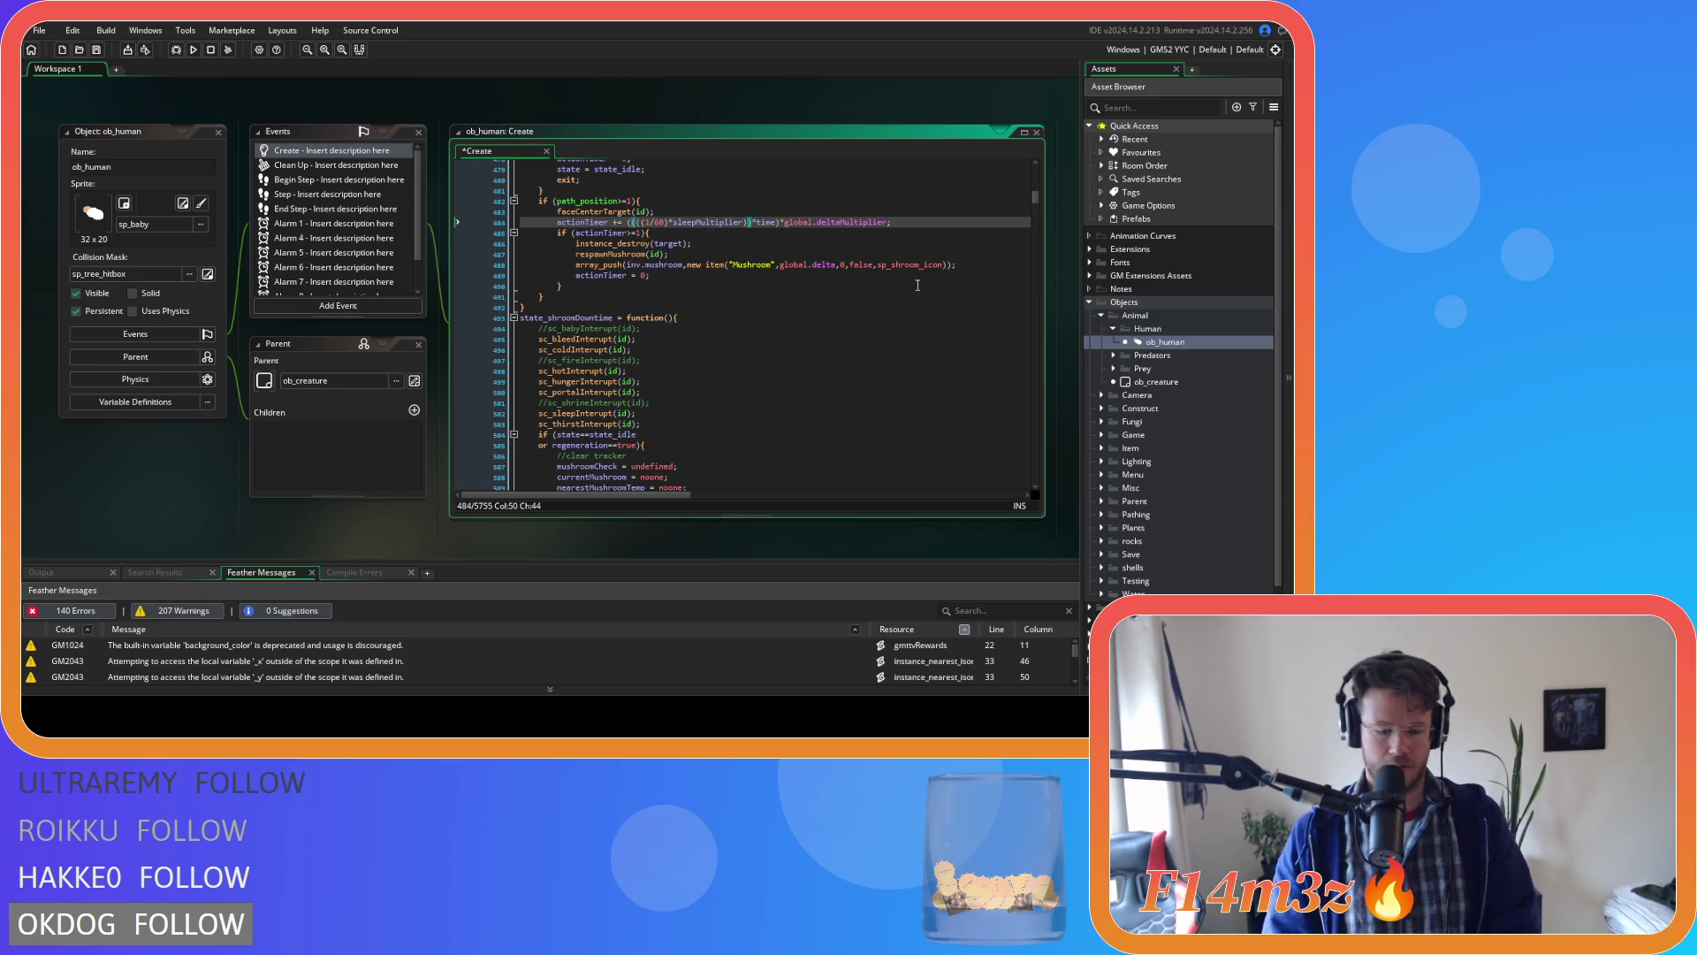
type("+haste")
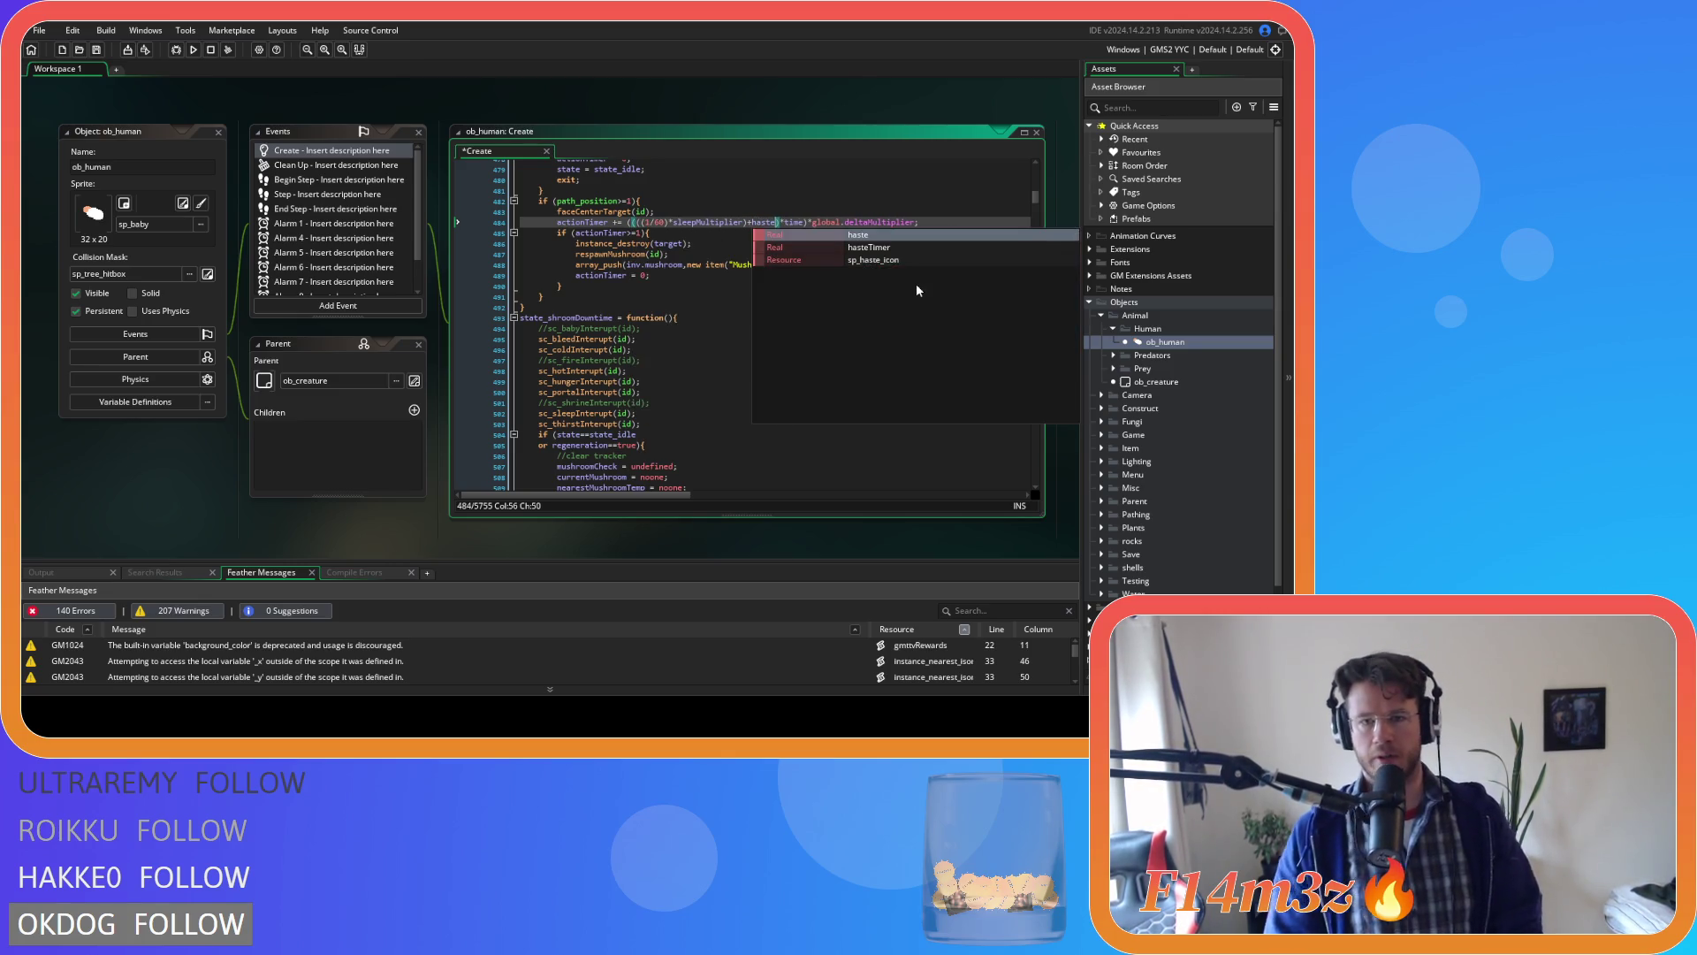
left_click(772, 222)
Turn the added haste into a '*haste' multiplier and save the Create code.
key("ctrl+s")
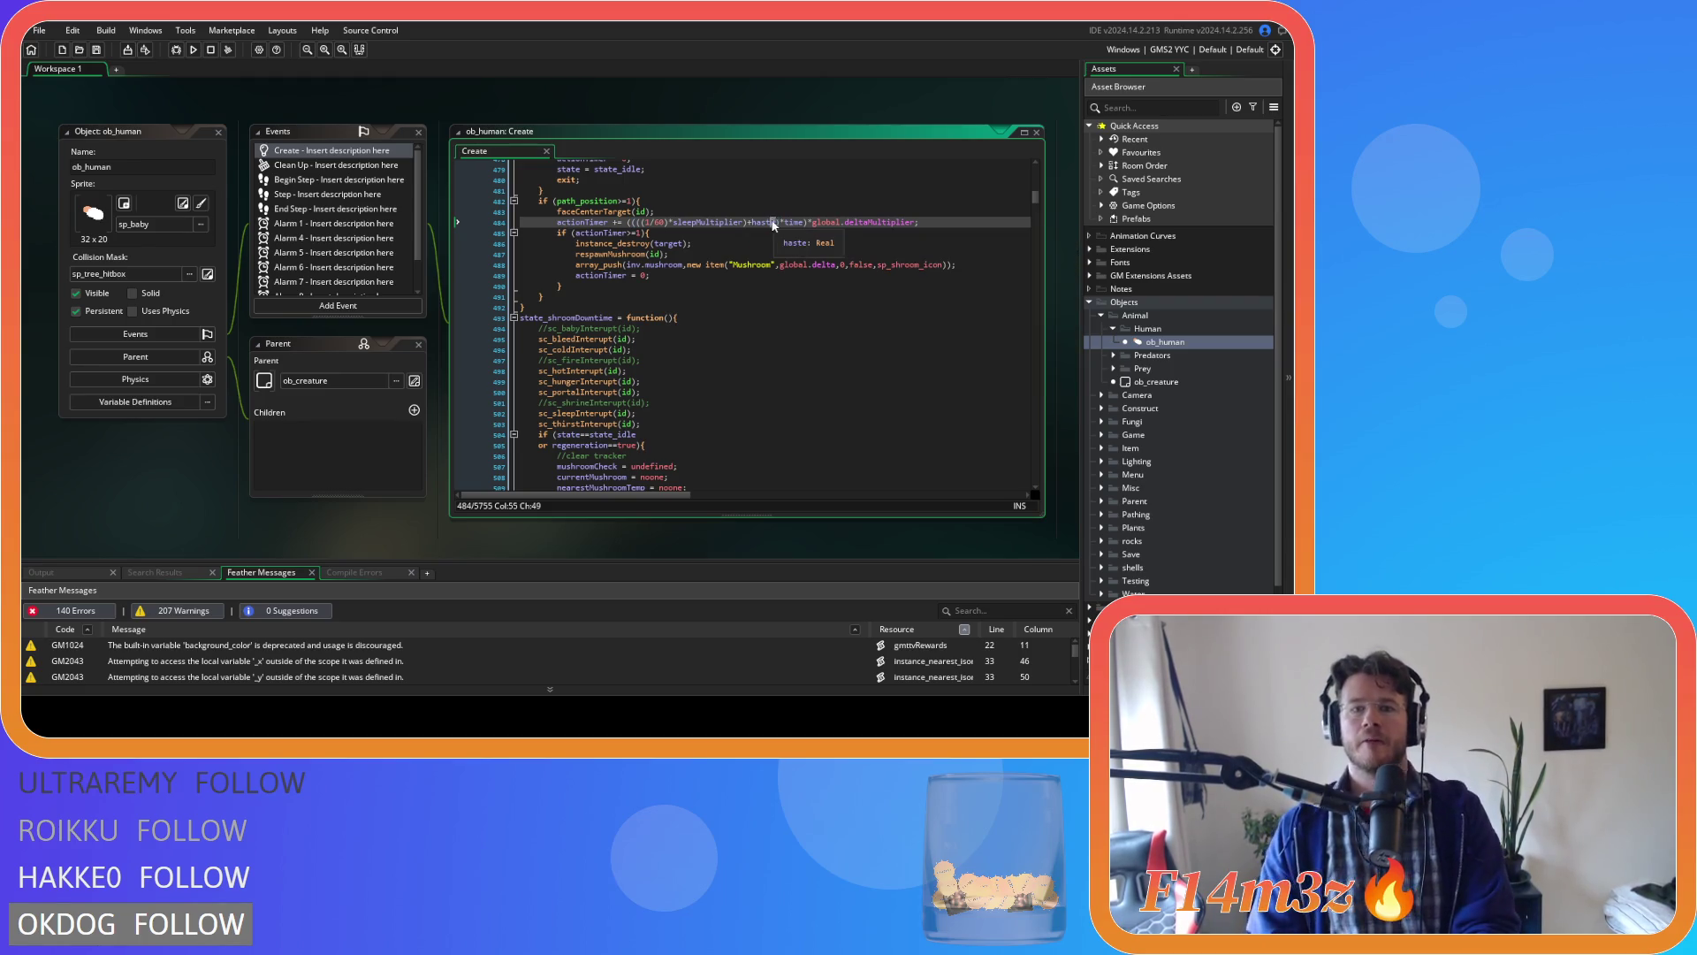
key("Left")
key("Left")
key("Left")
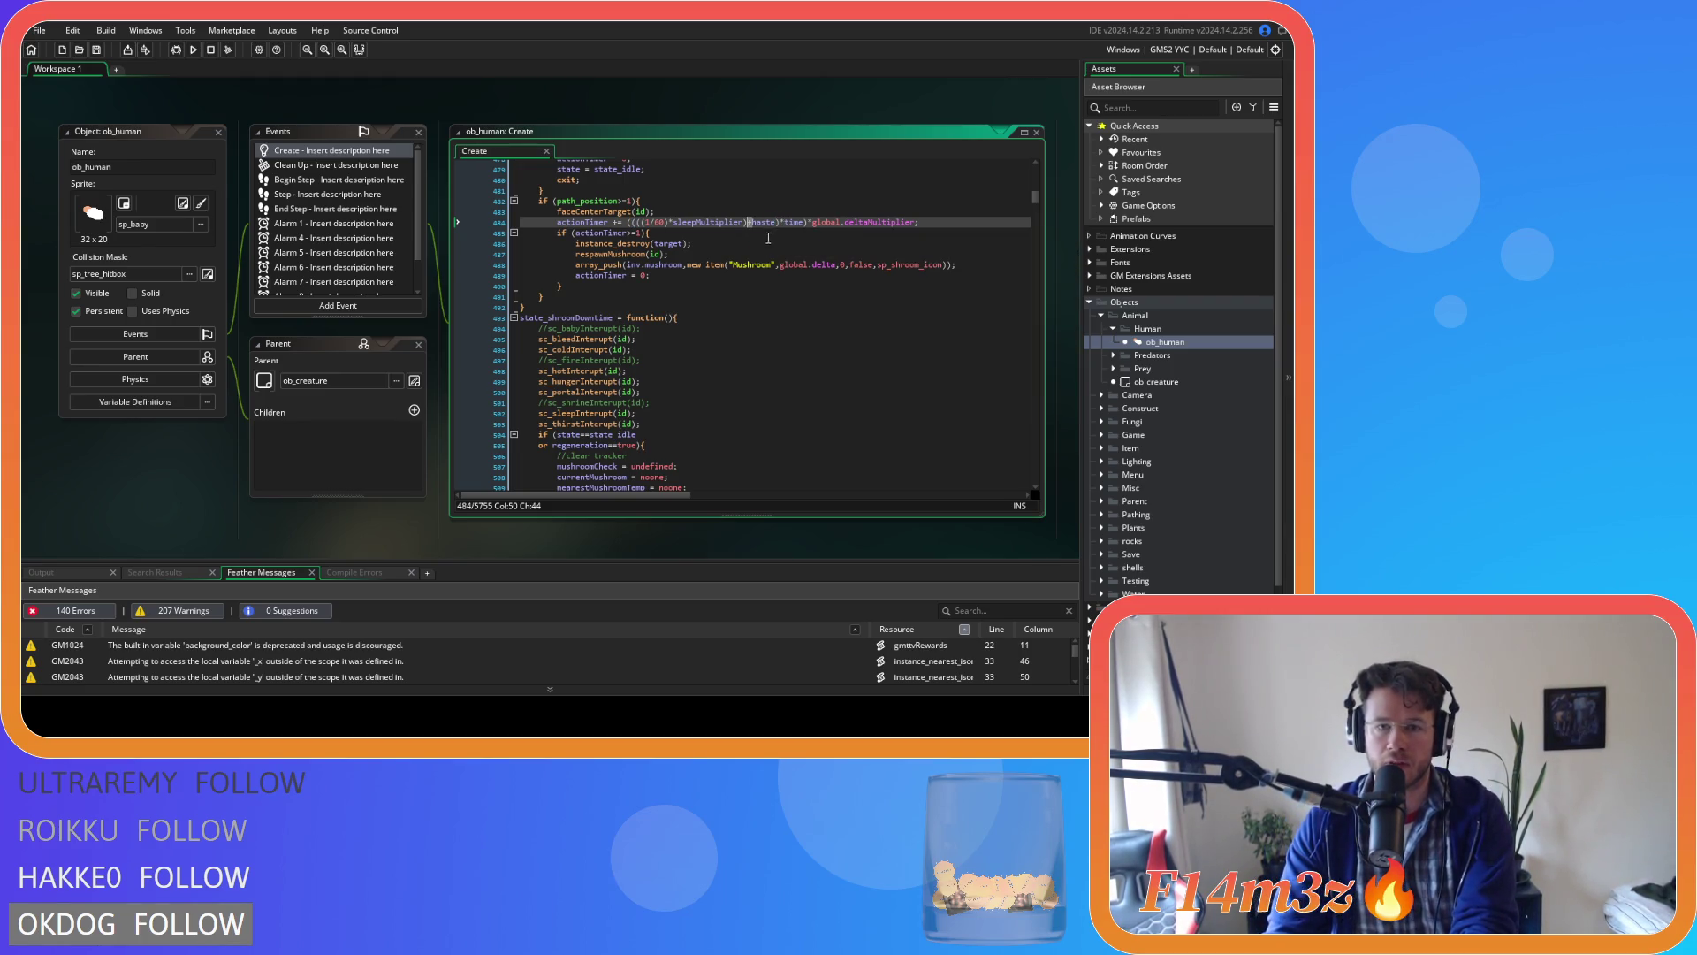
type("*")
left_click(817, 222)
key("ctrl+s")
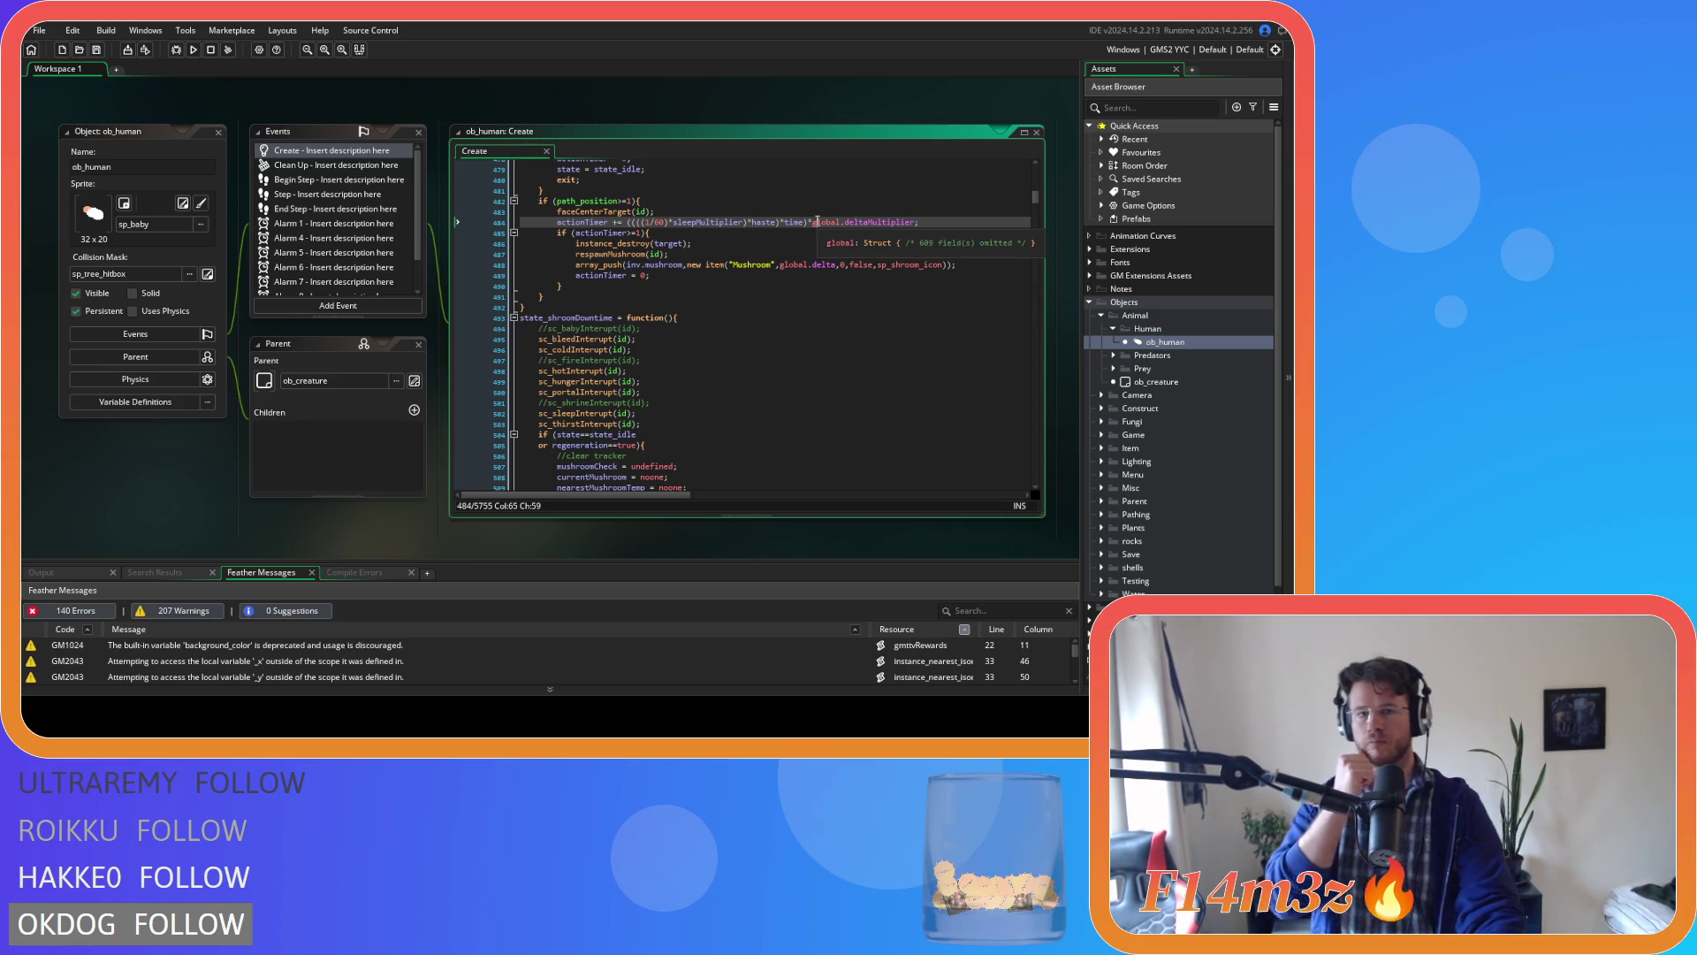
Check the haste variable, then select 'actionTimer +=' on line 484.
left_click(765, 222)
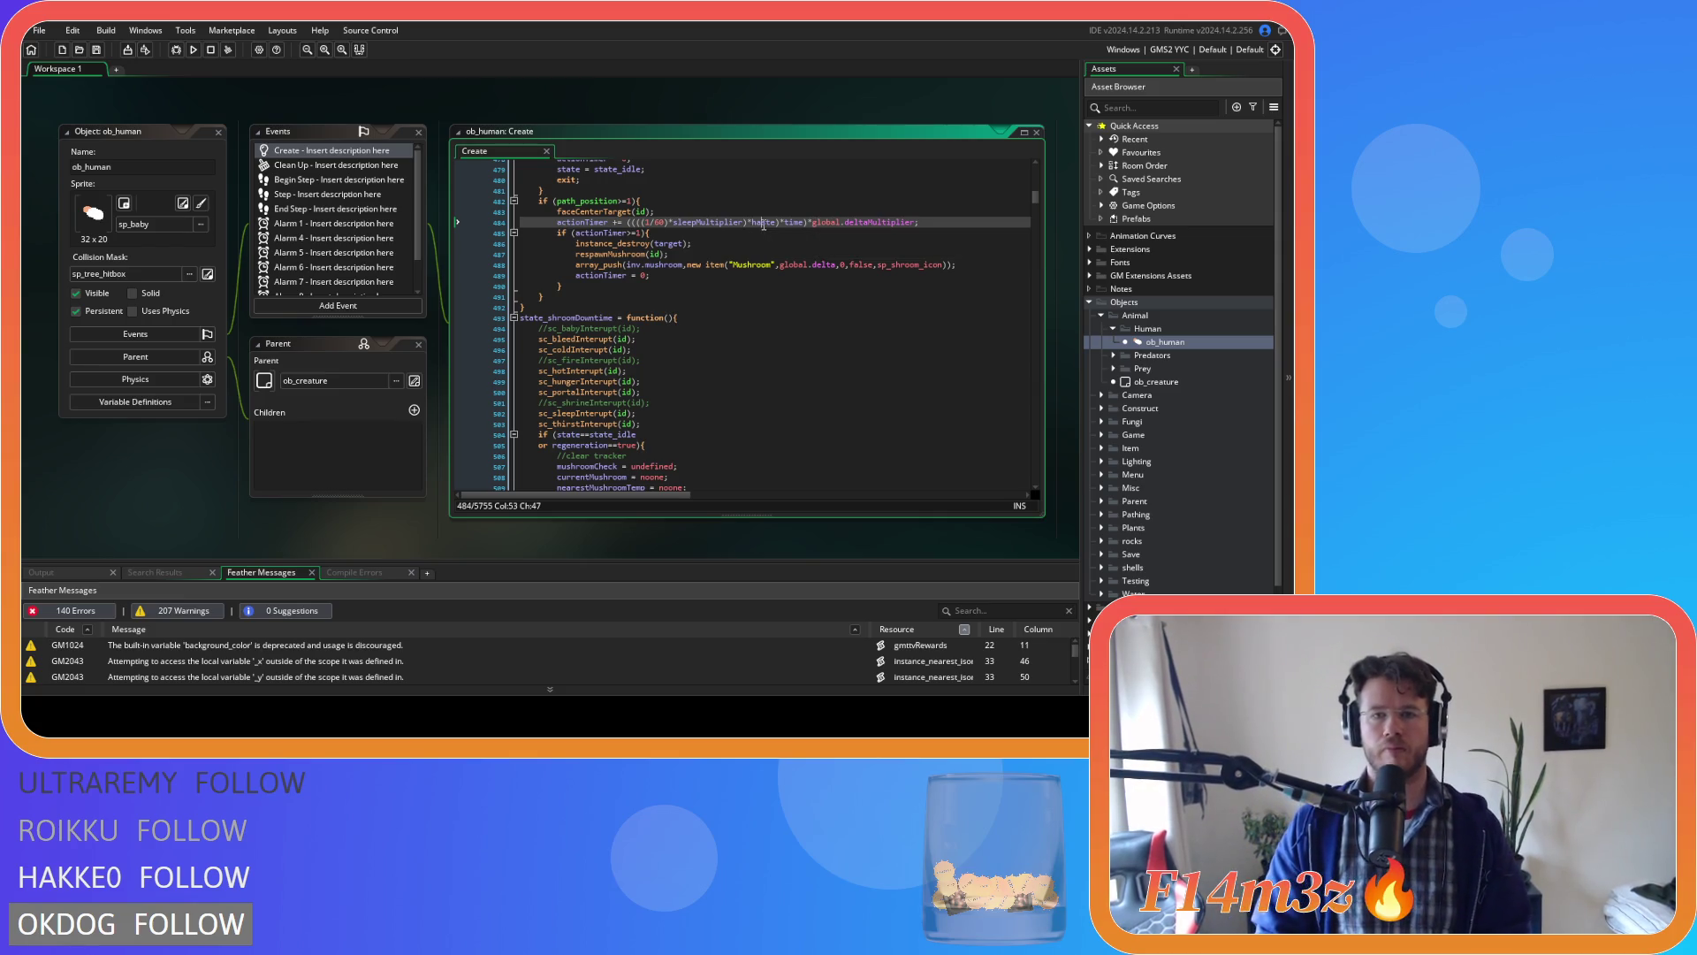
left_click(764, 222)
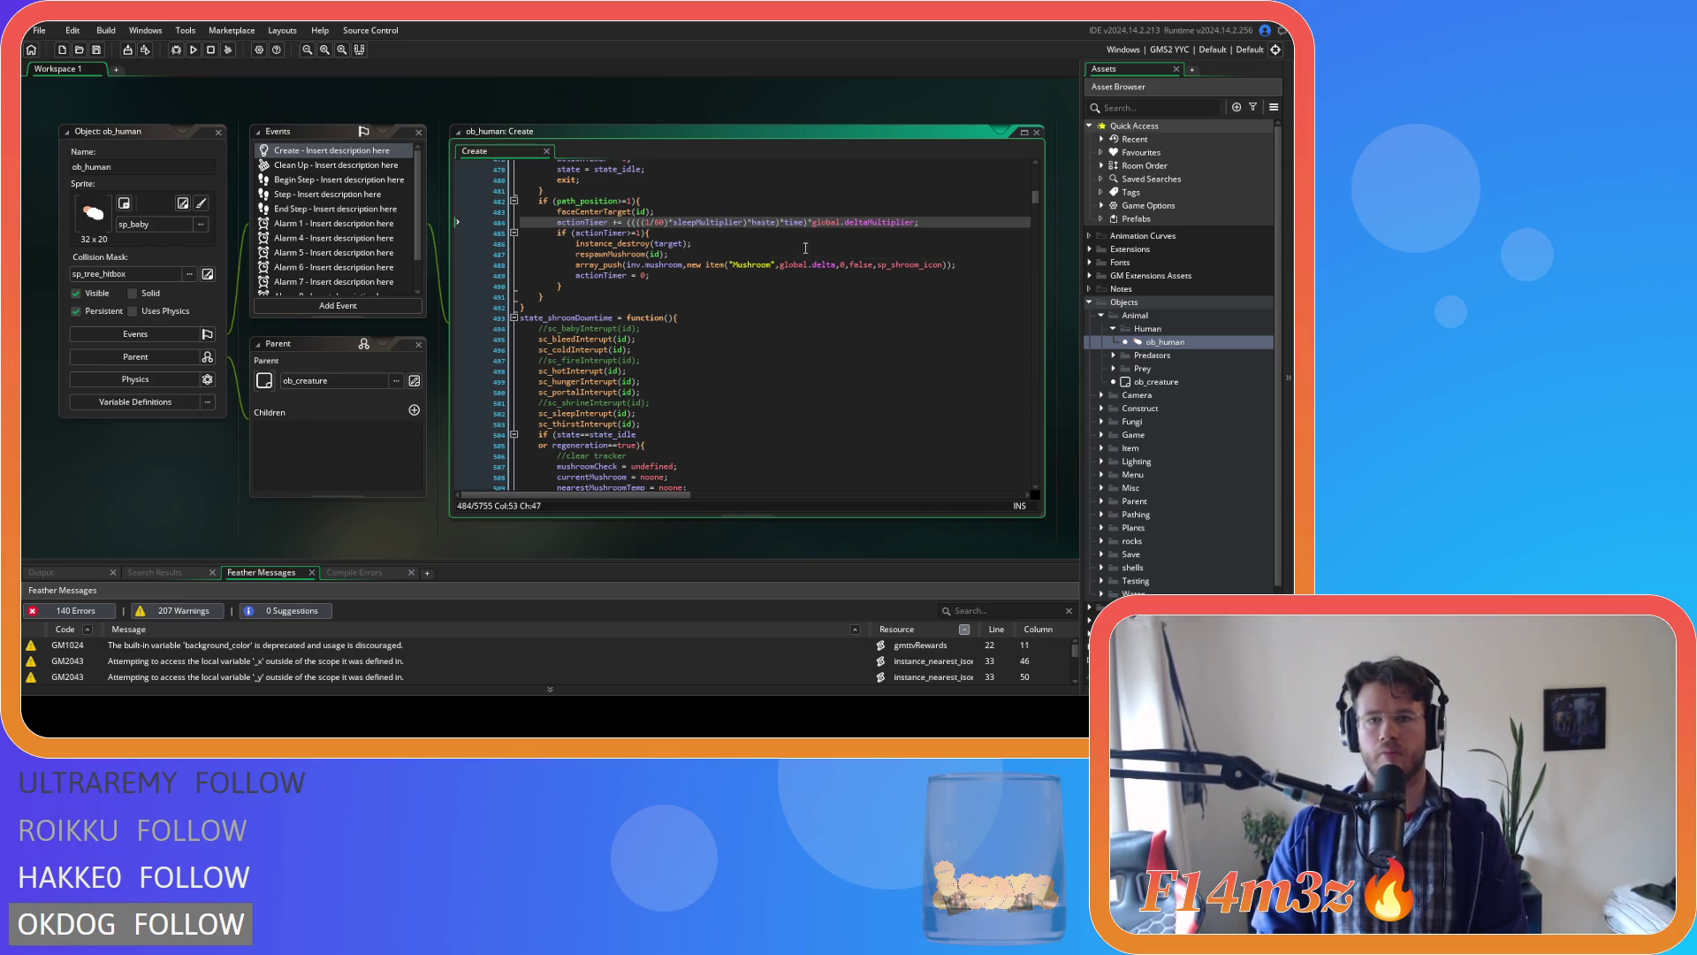
left_click(771, 223)
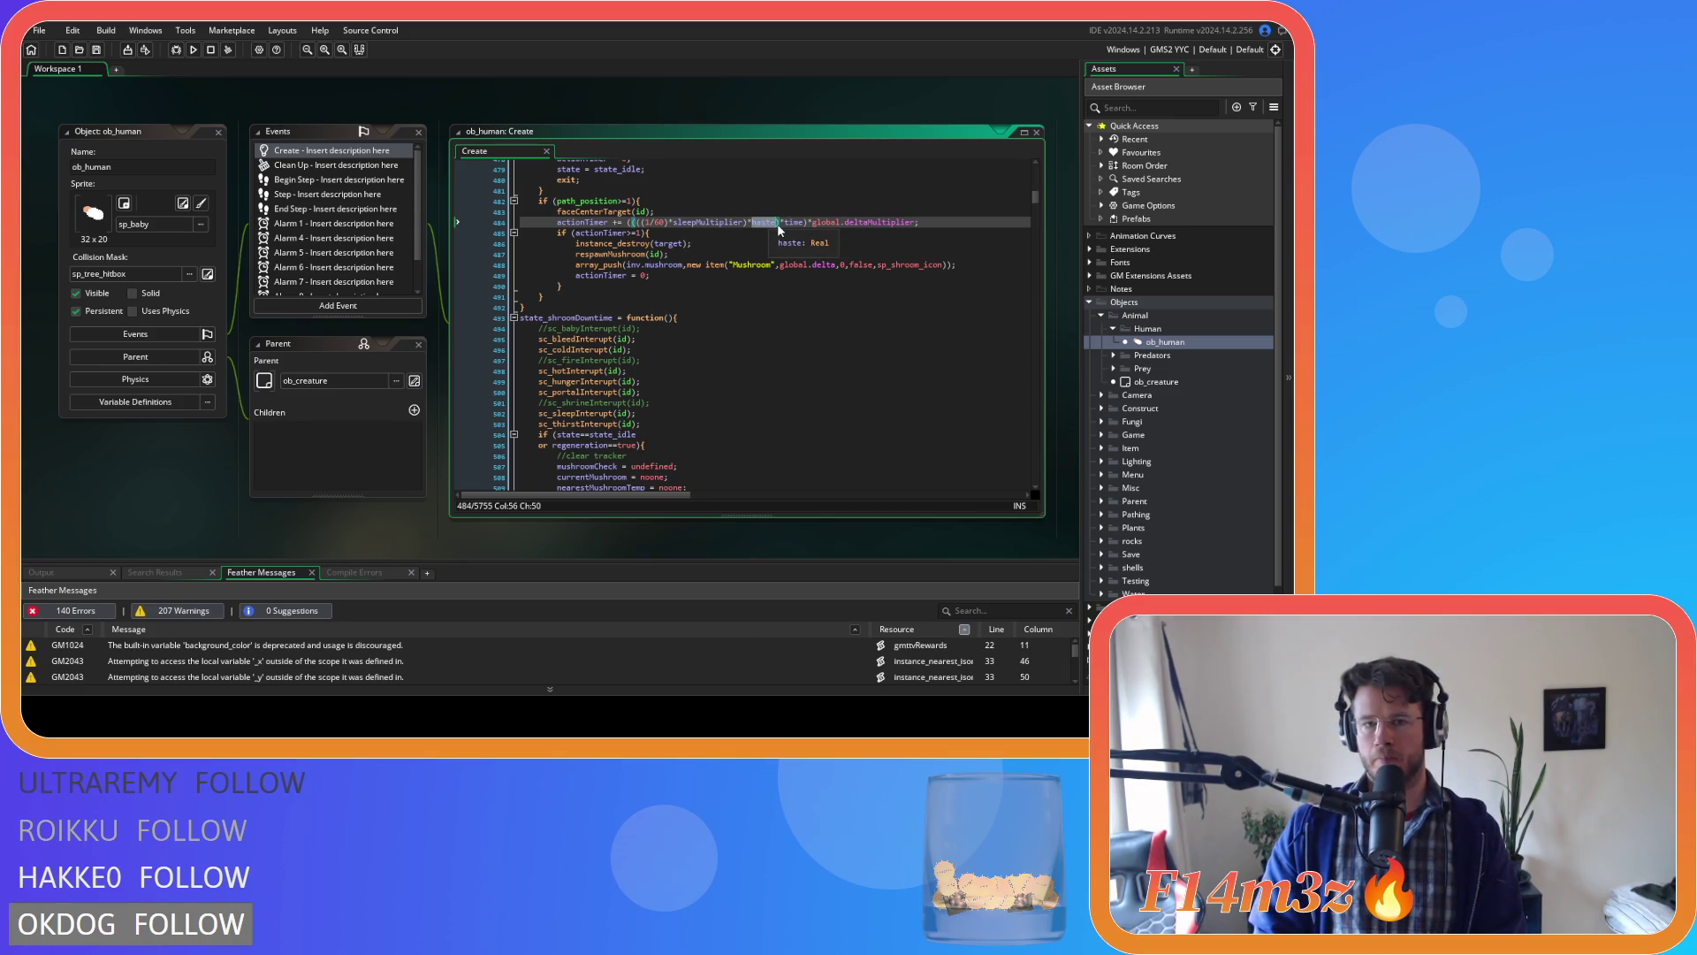
left_click(751, 224)
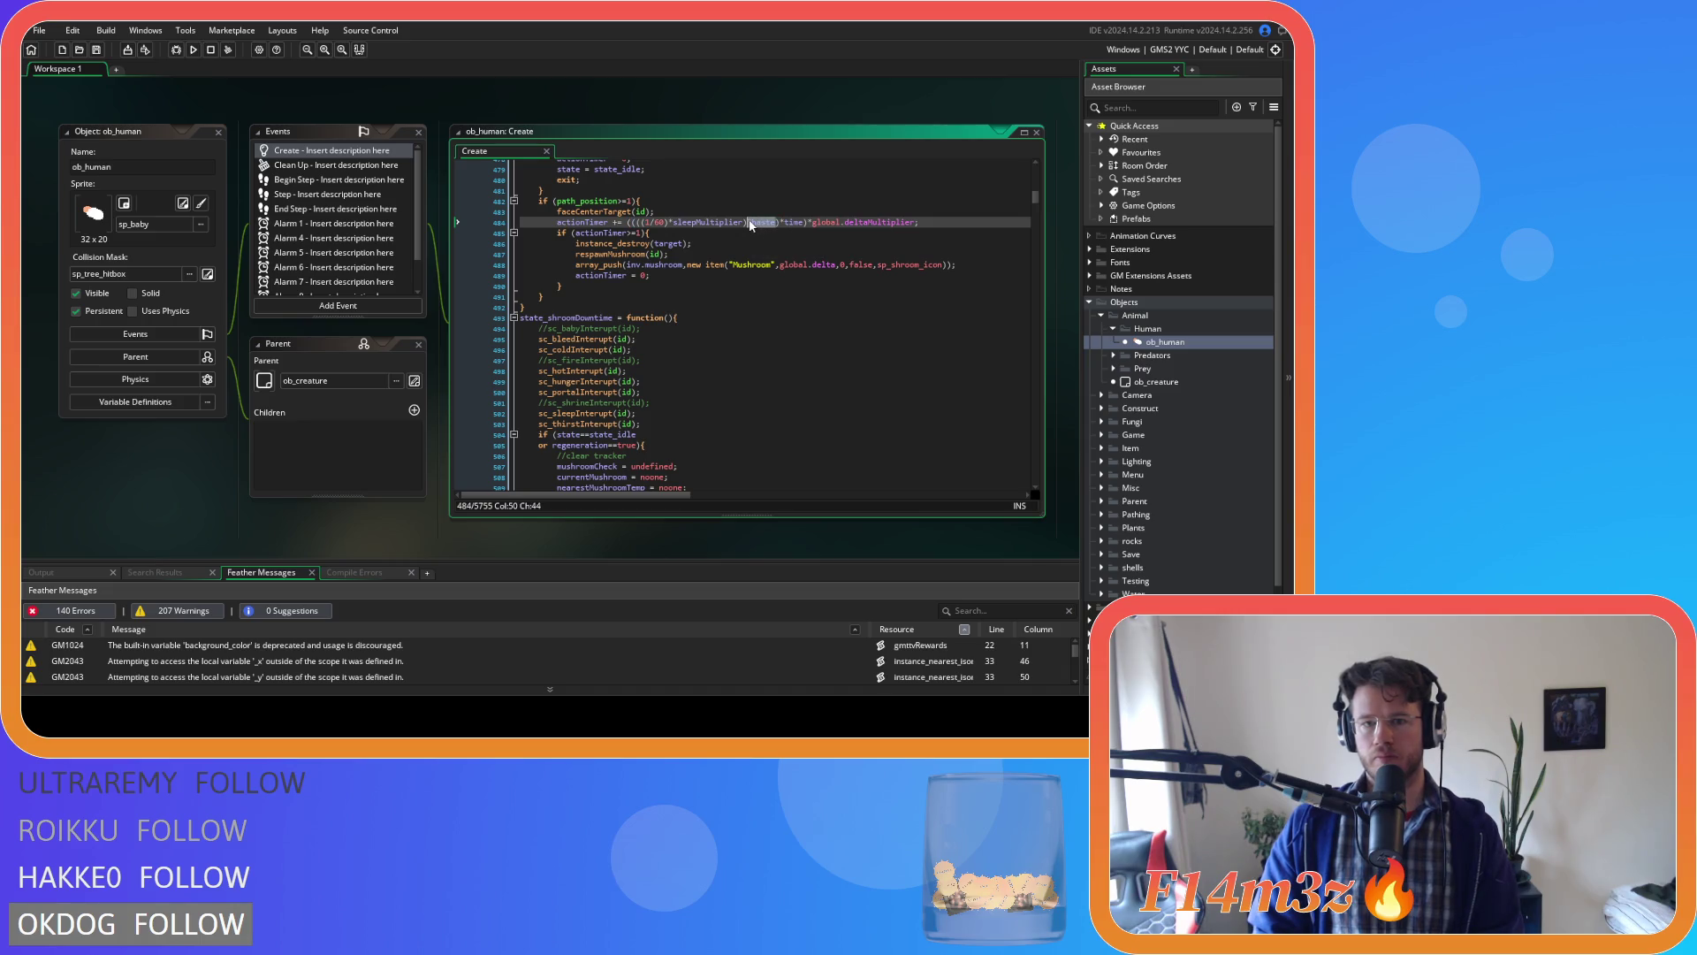
left_click_drag(626, 222, 545, 224)
Search for 'actionTimer +=' and advance to the match on line 568.
key("ctrl+f")
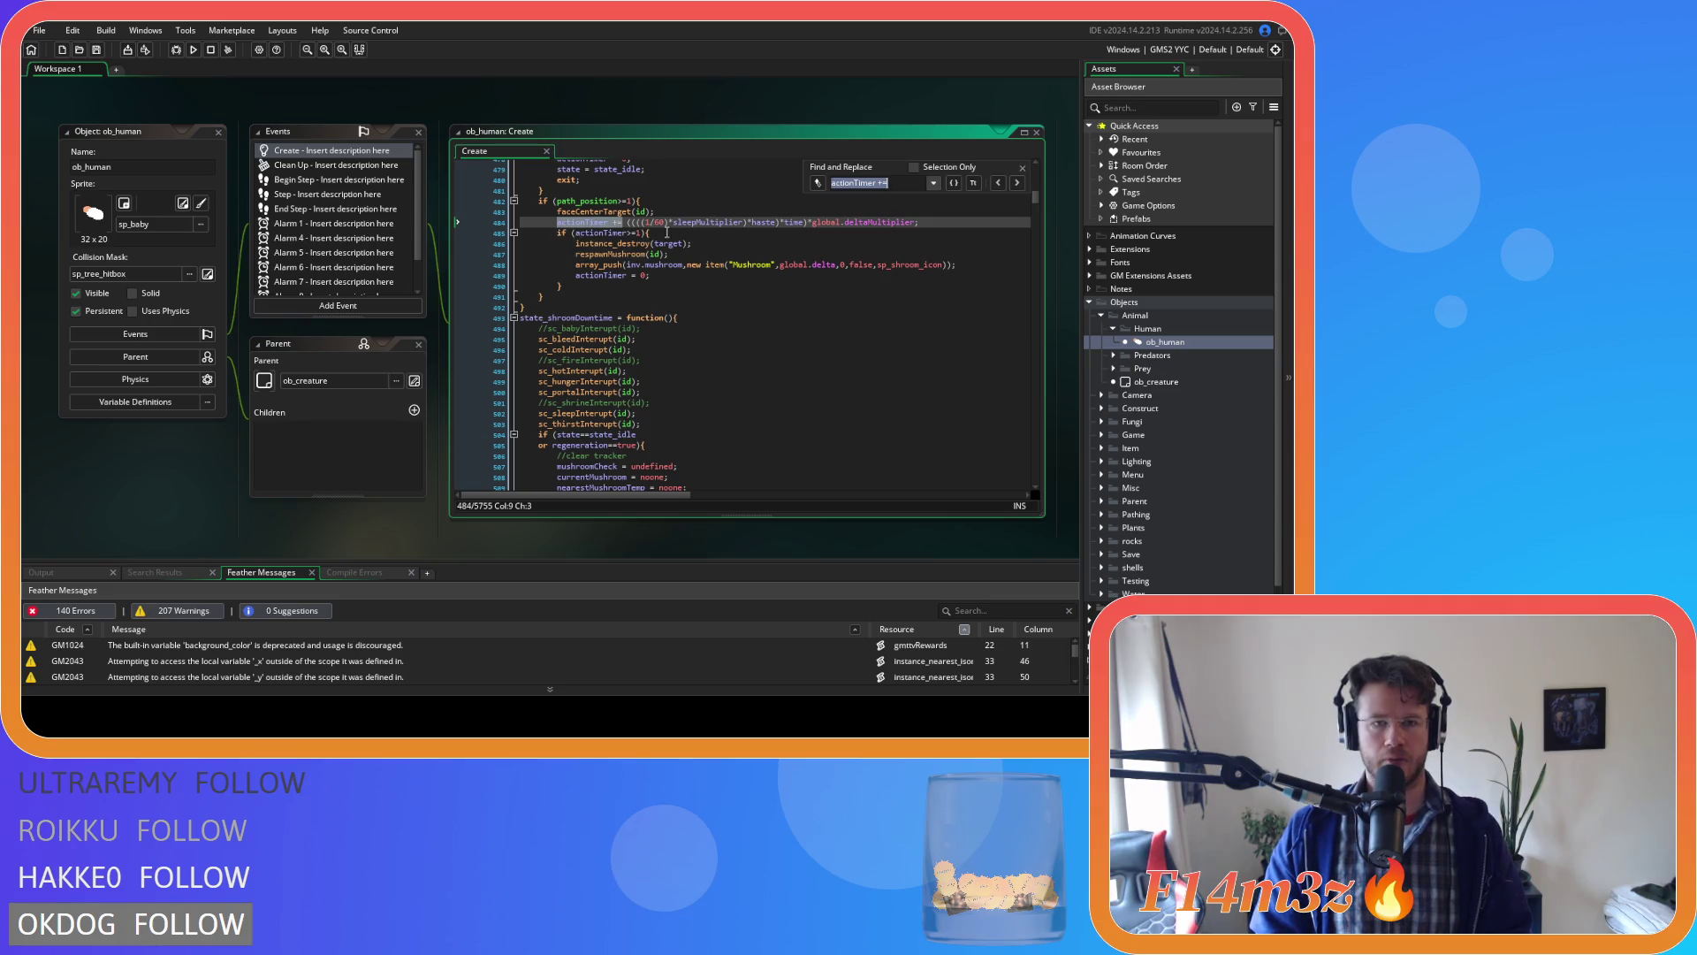
left_click(1016, 183)
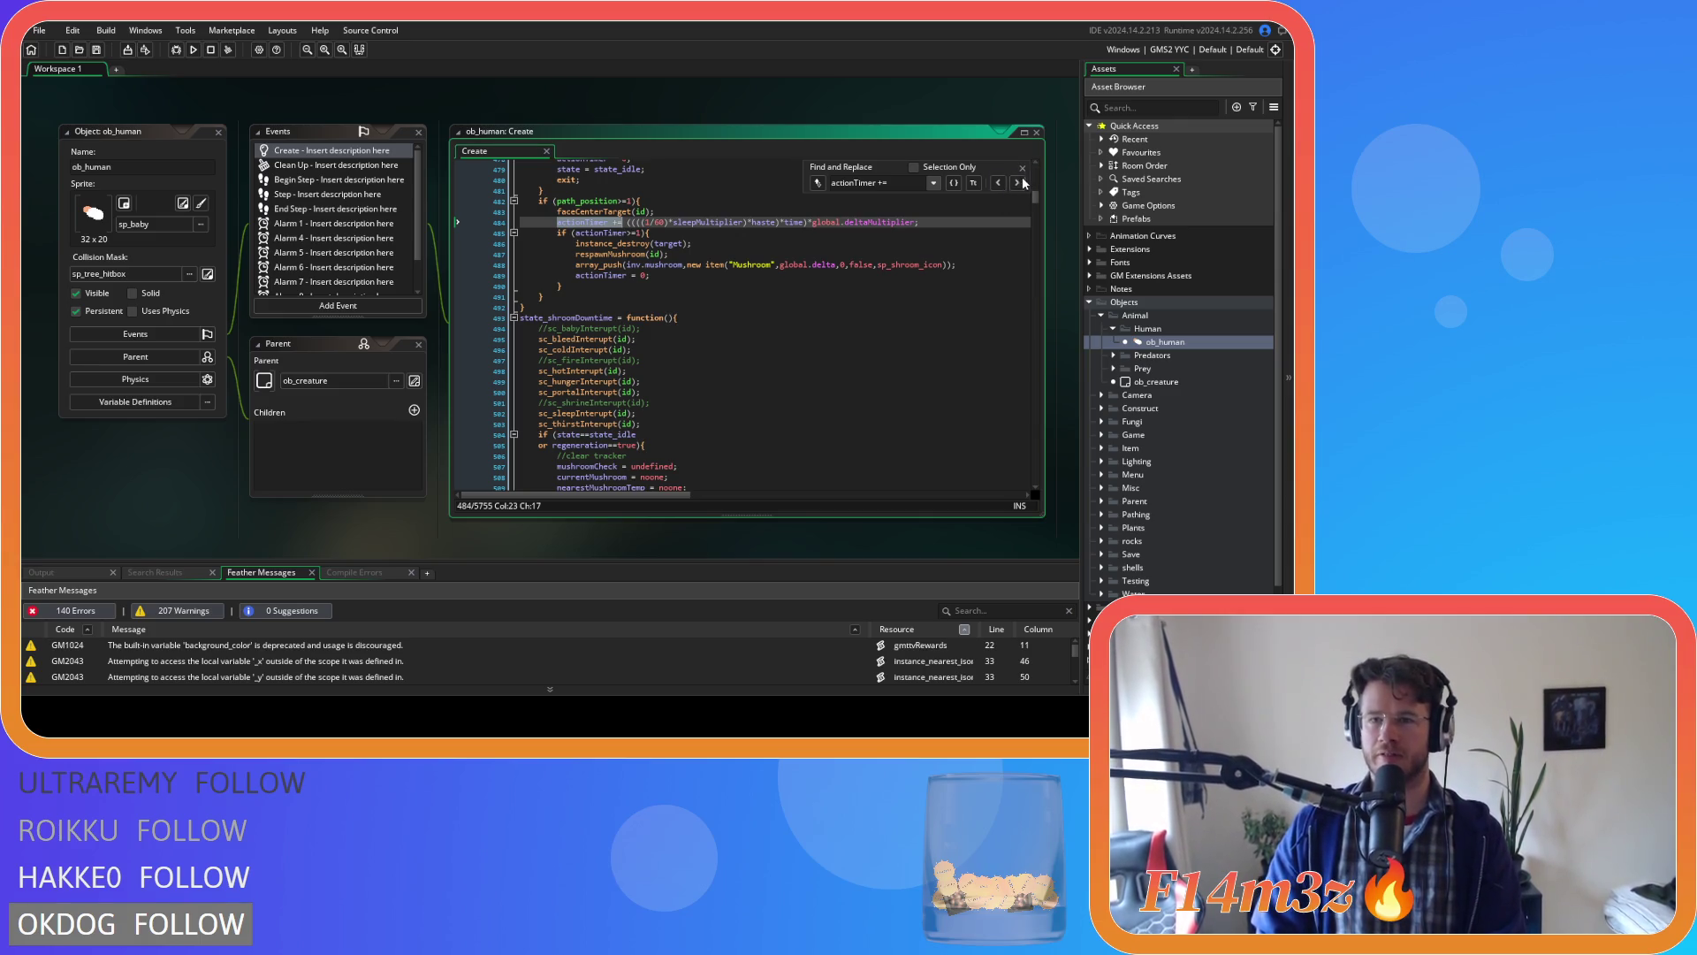
left_click(1022, 182)
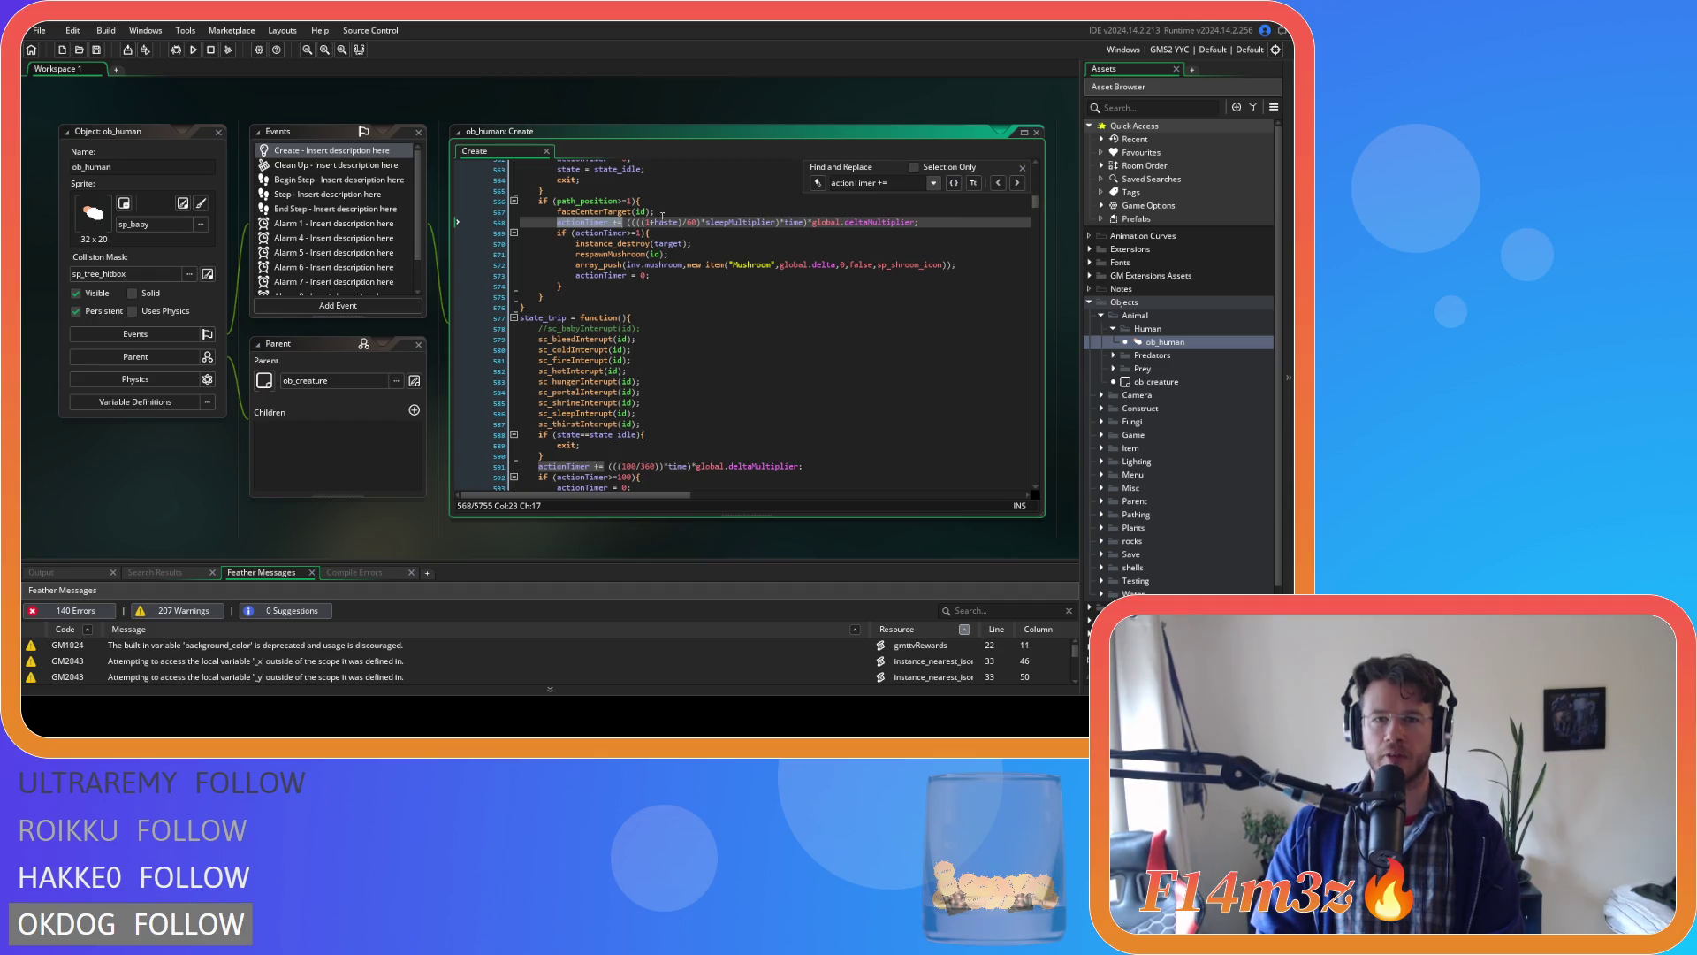
On line 568, replace '+haste)' with '*haste)' after sleepMultiplier) and save.
left_click_drag(679, 221, 650, 222)
key("BackSpace")
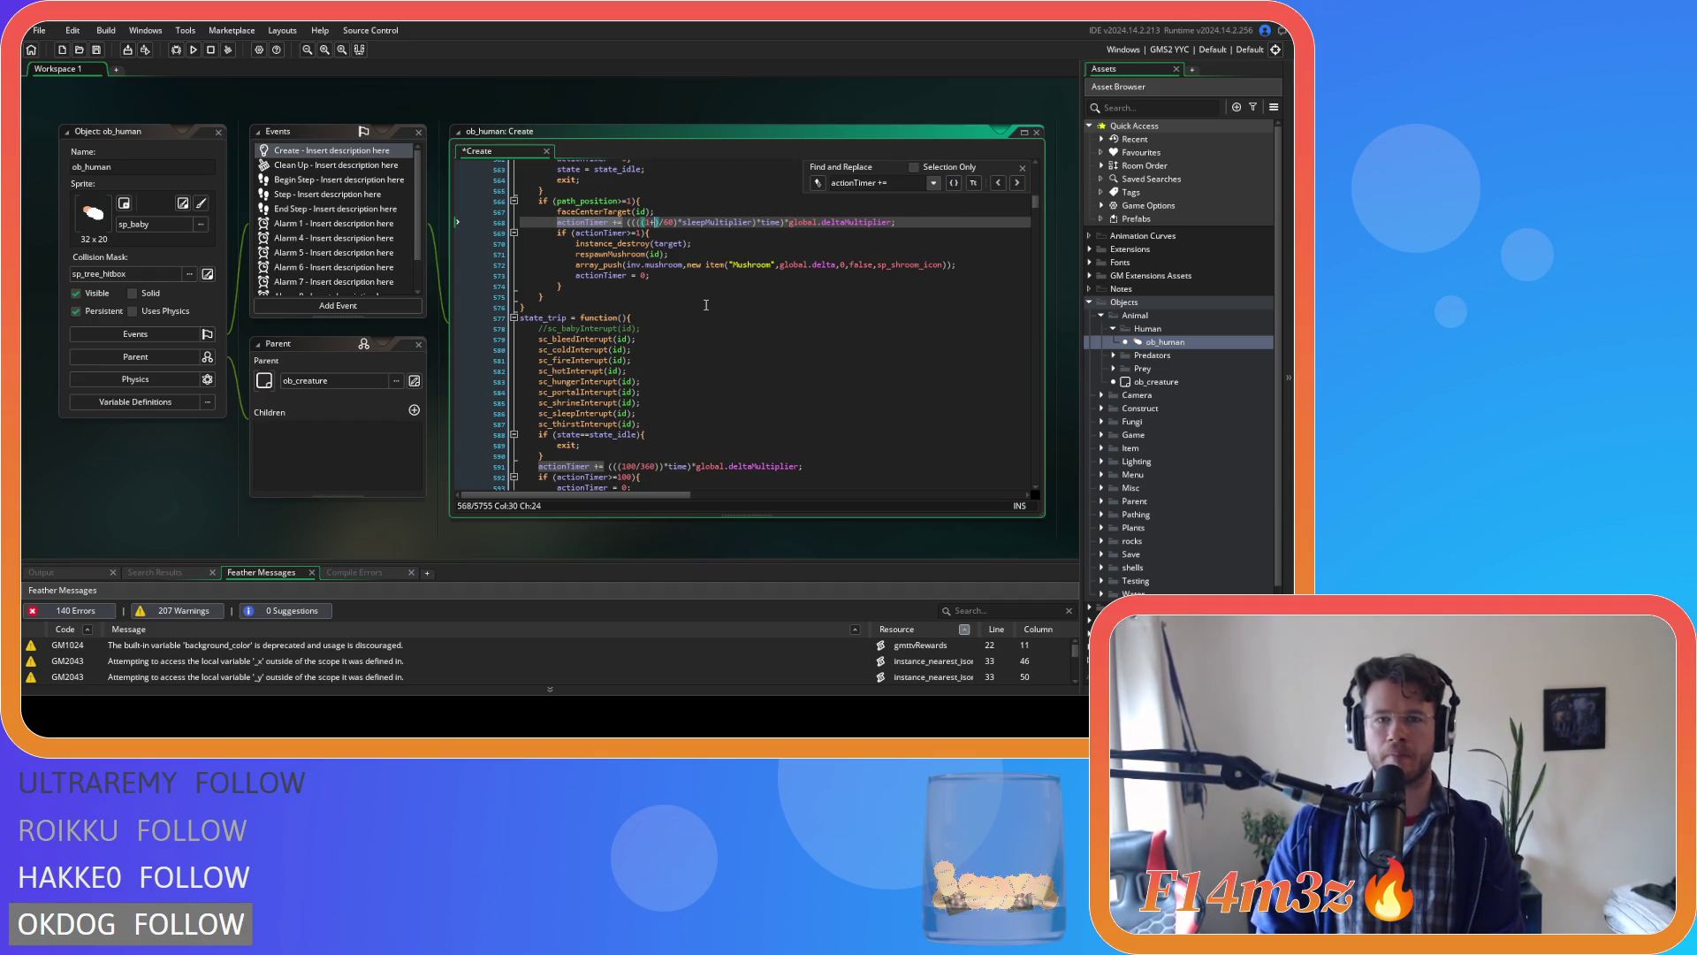
key("BackSpace")
key("BackSpace")
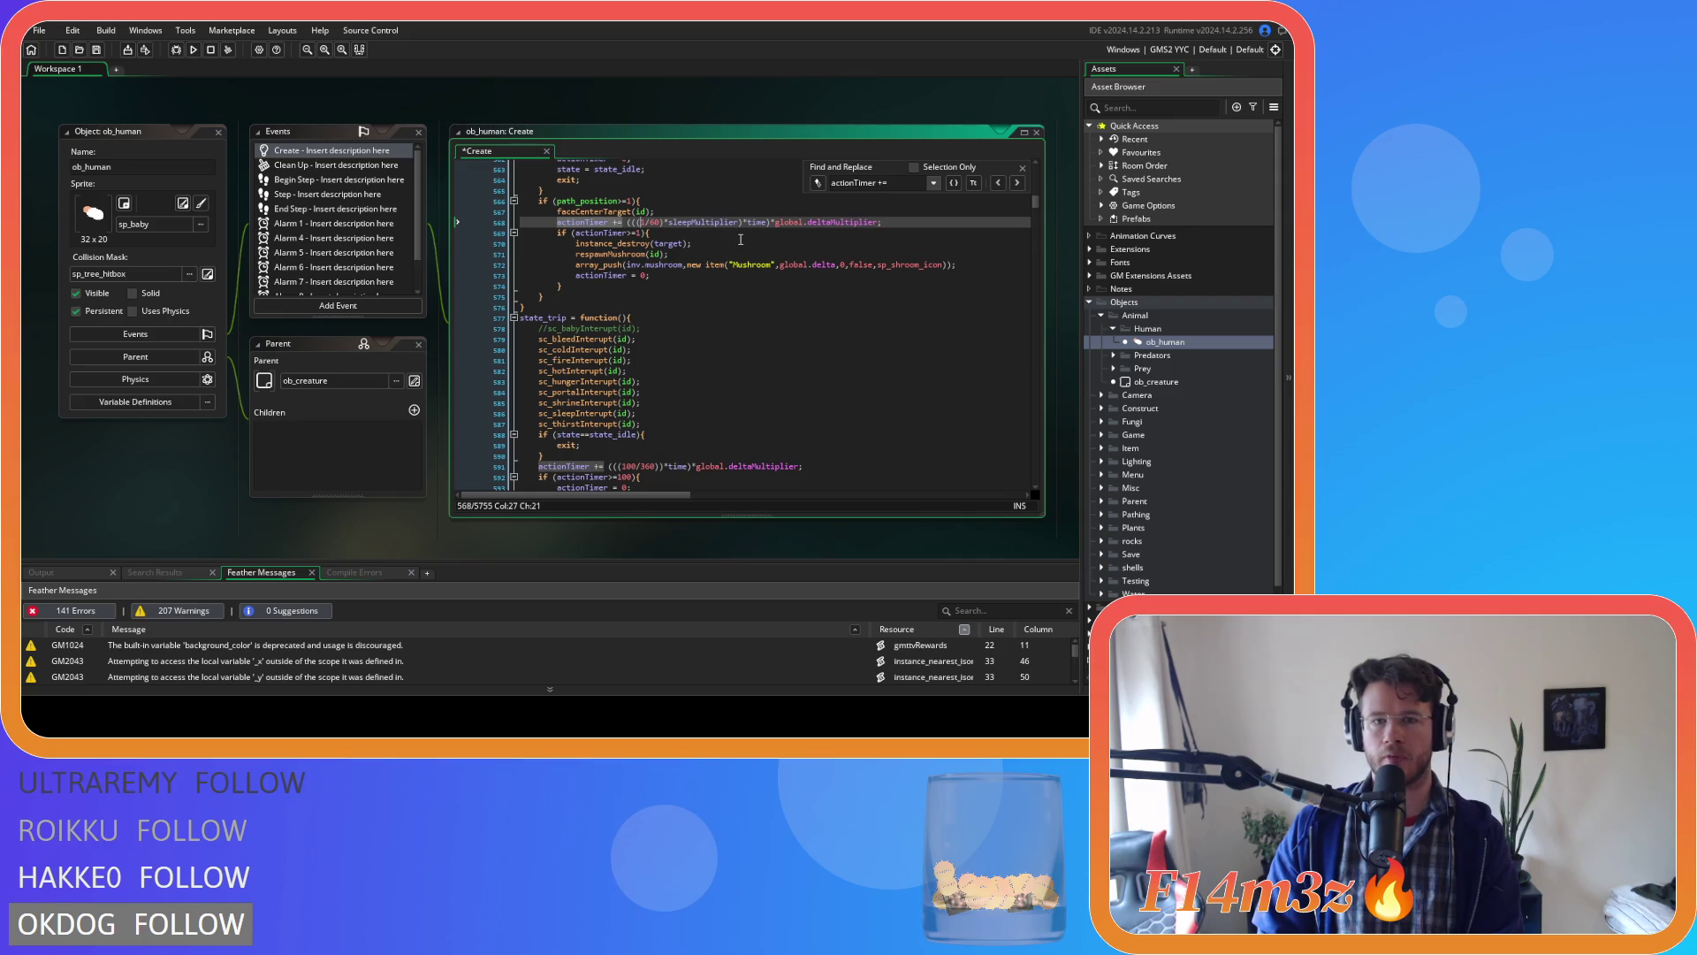
type("(")
left_click(750, 223)
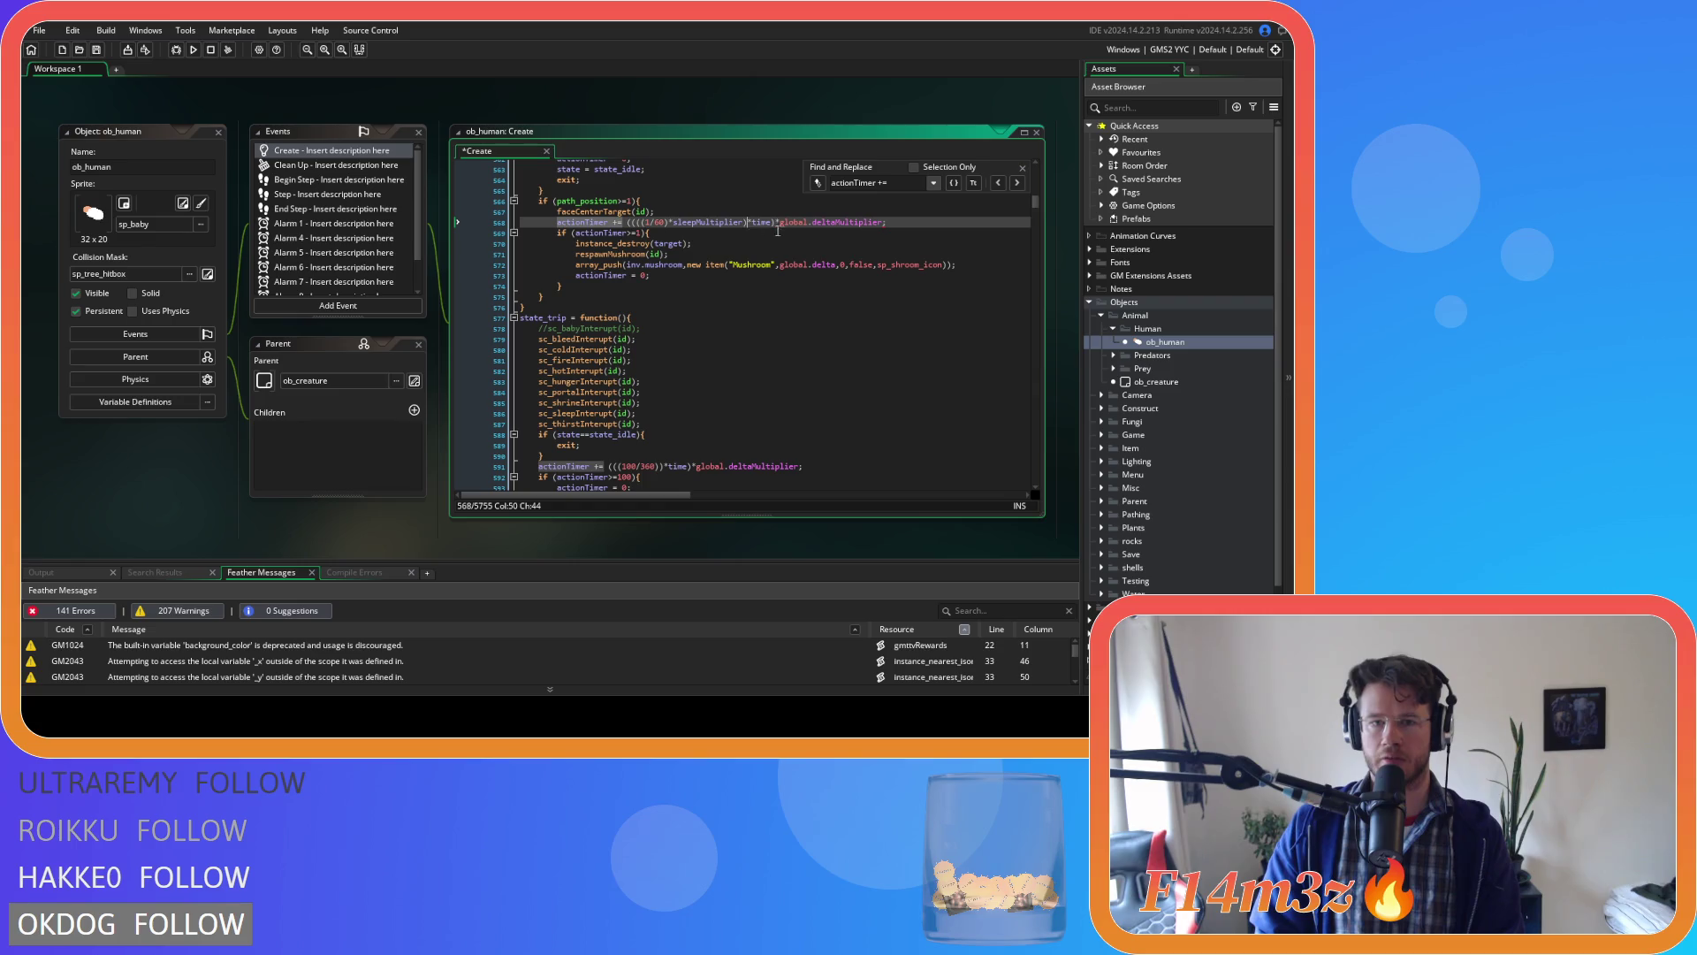
type("*haste")
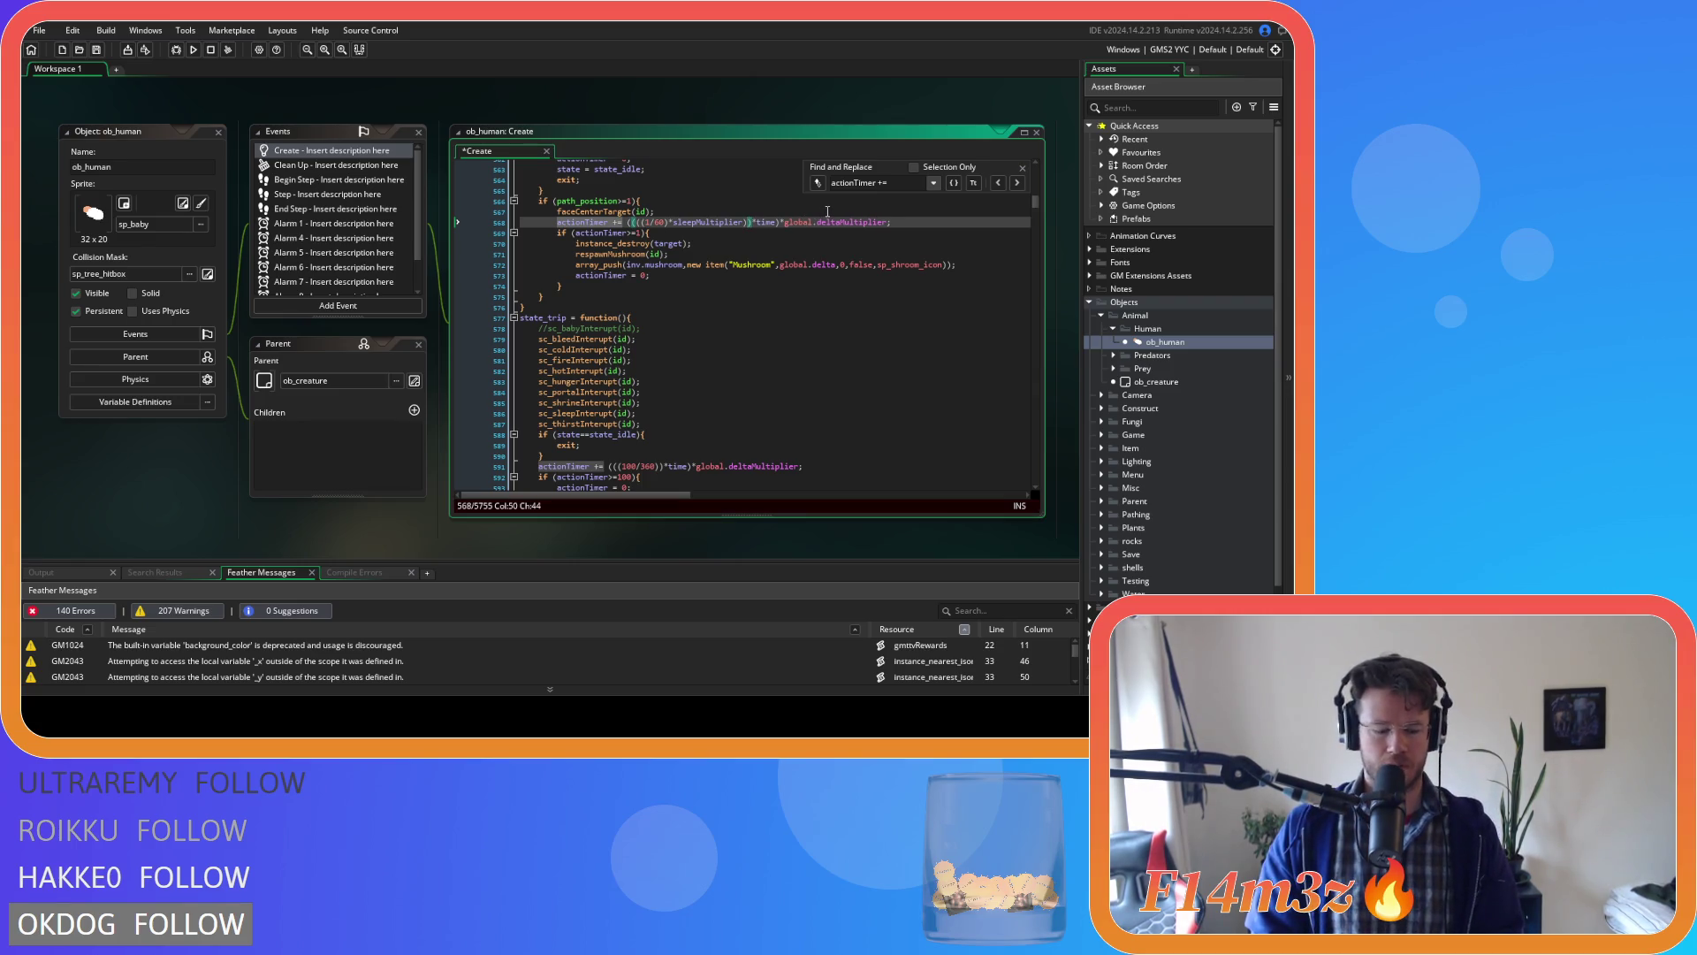
key("Right")
key("Right")
key("Right")
key("ctrl+s")
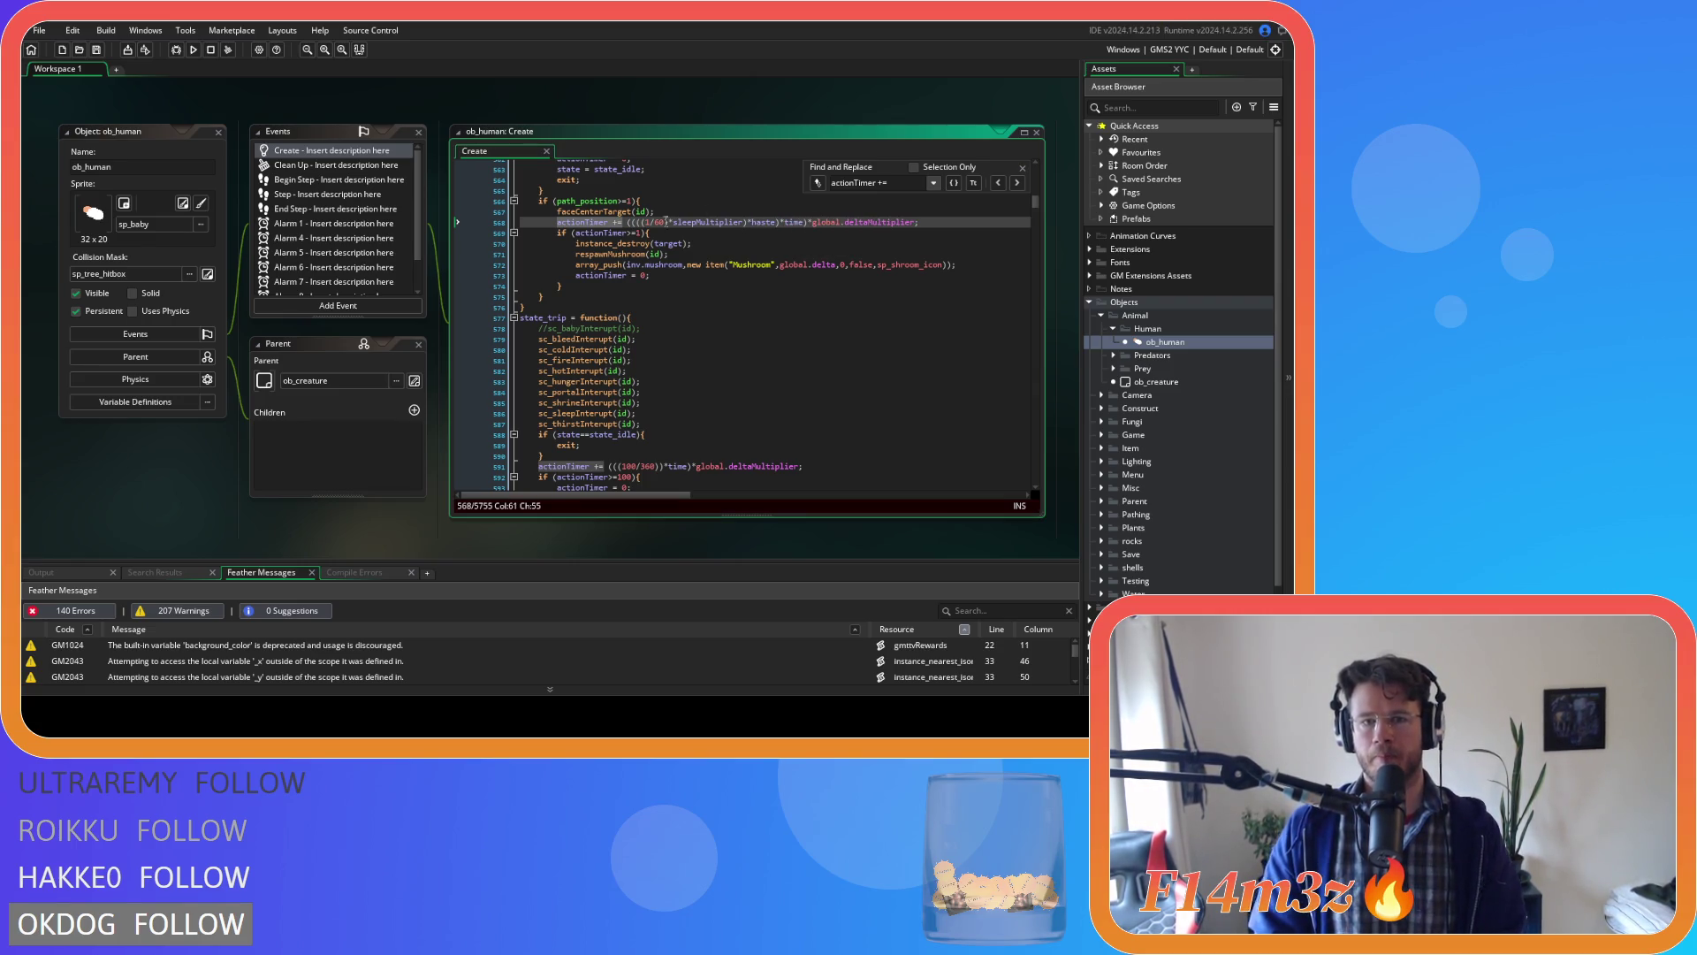
left_click(1017, 183)
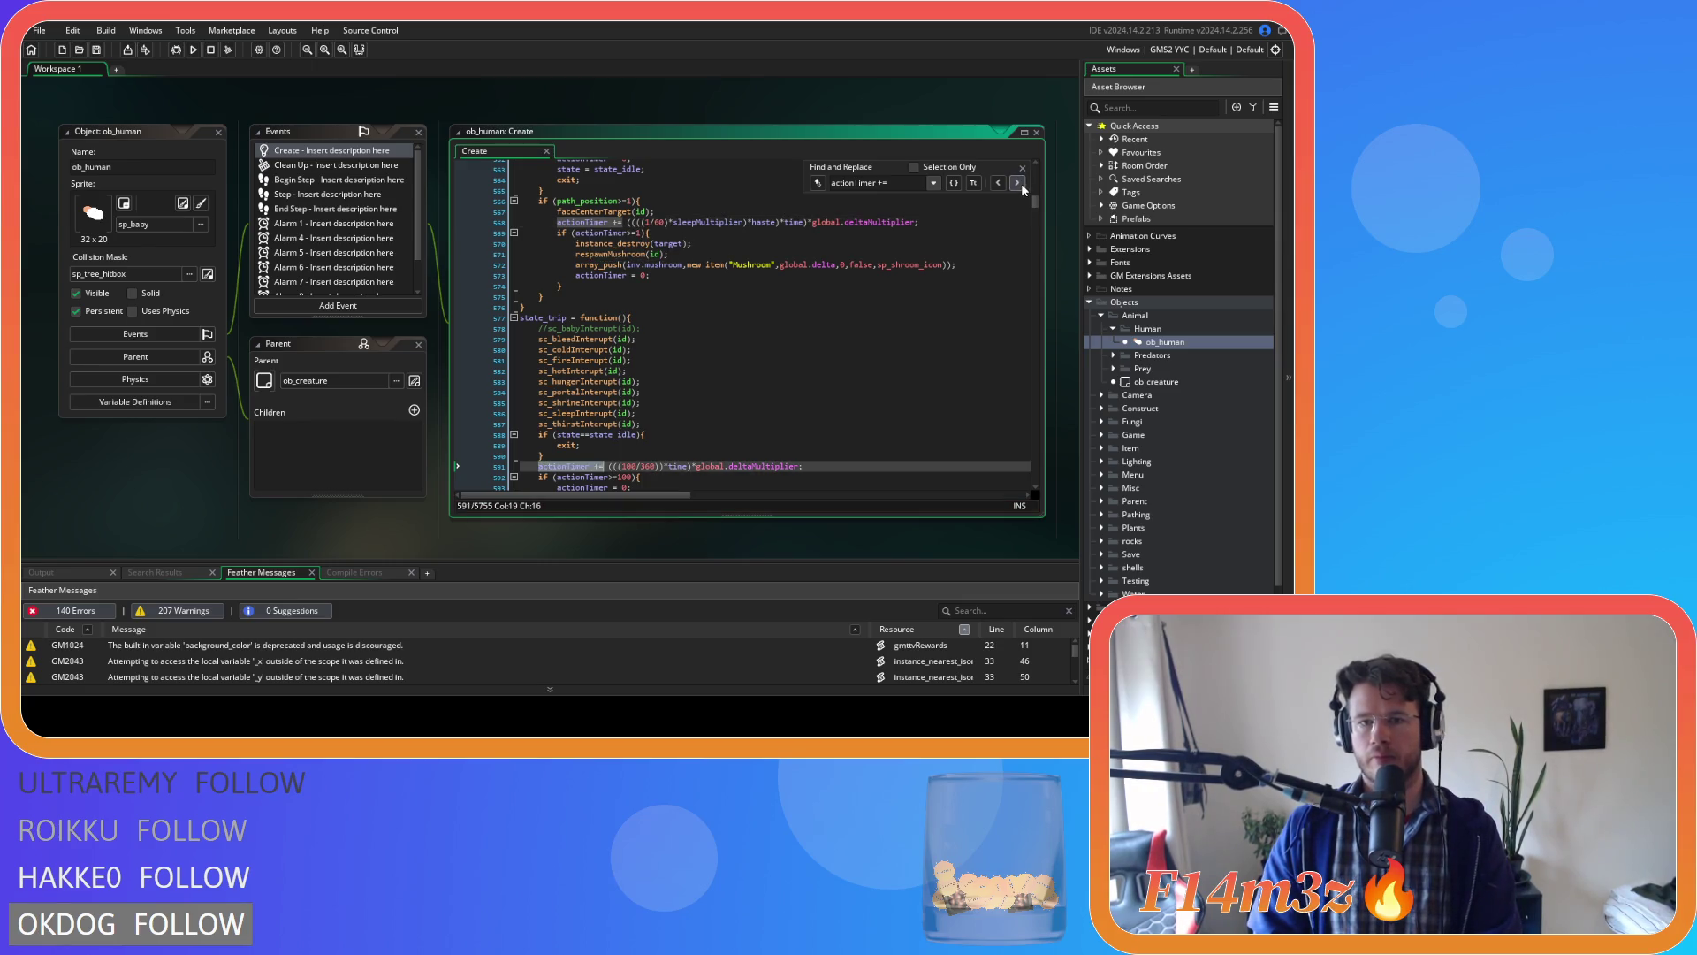
Step through the 'actionTimer +=' matches until reaching line 1789 in state_fetchwater.
scroll(875, 294, "down", 3)
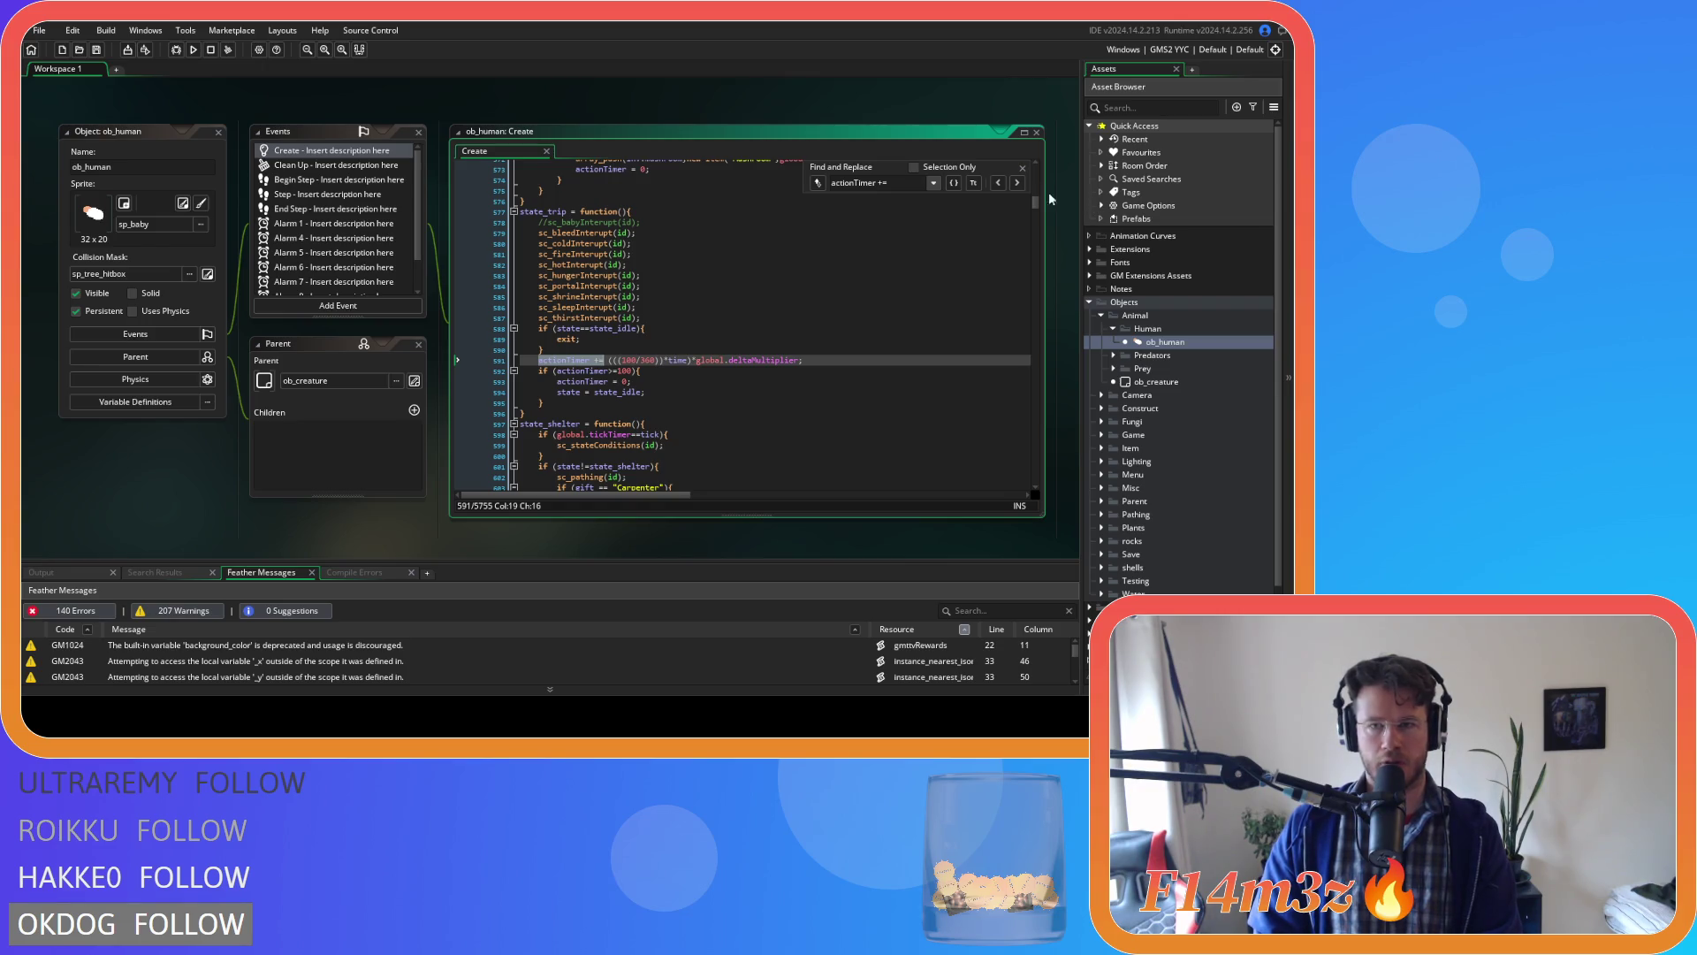
left_click(1017, 183)
scroll(816, 296, "up", 8)
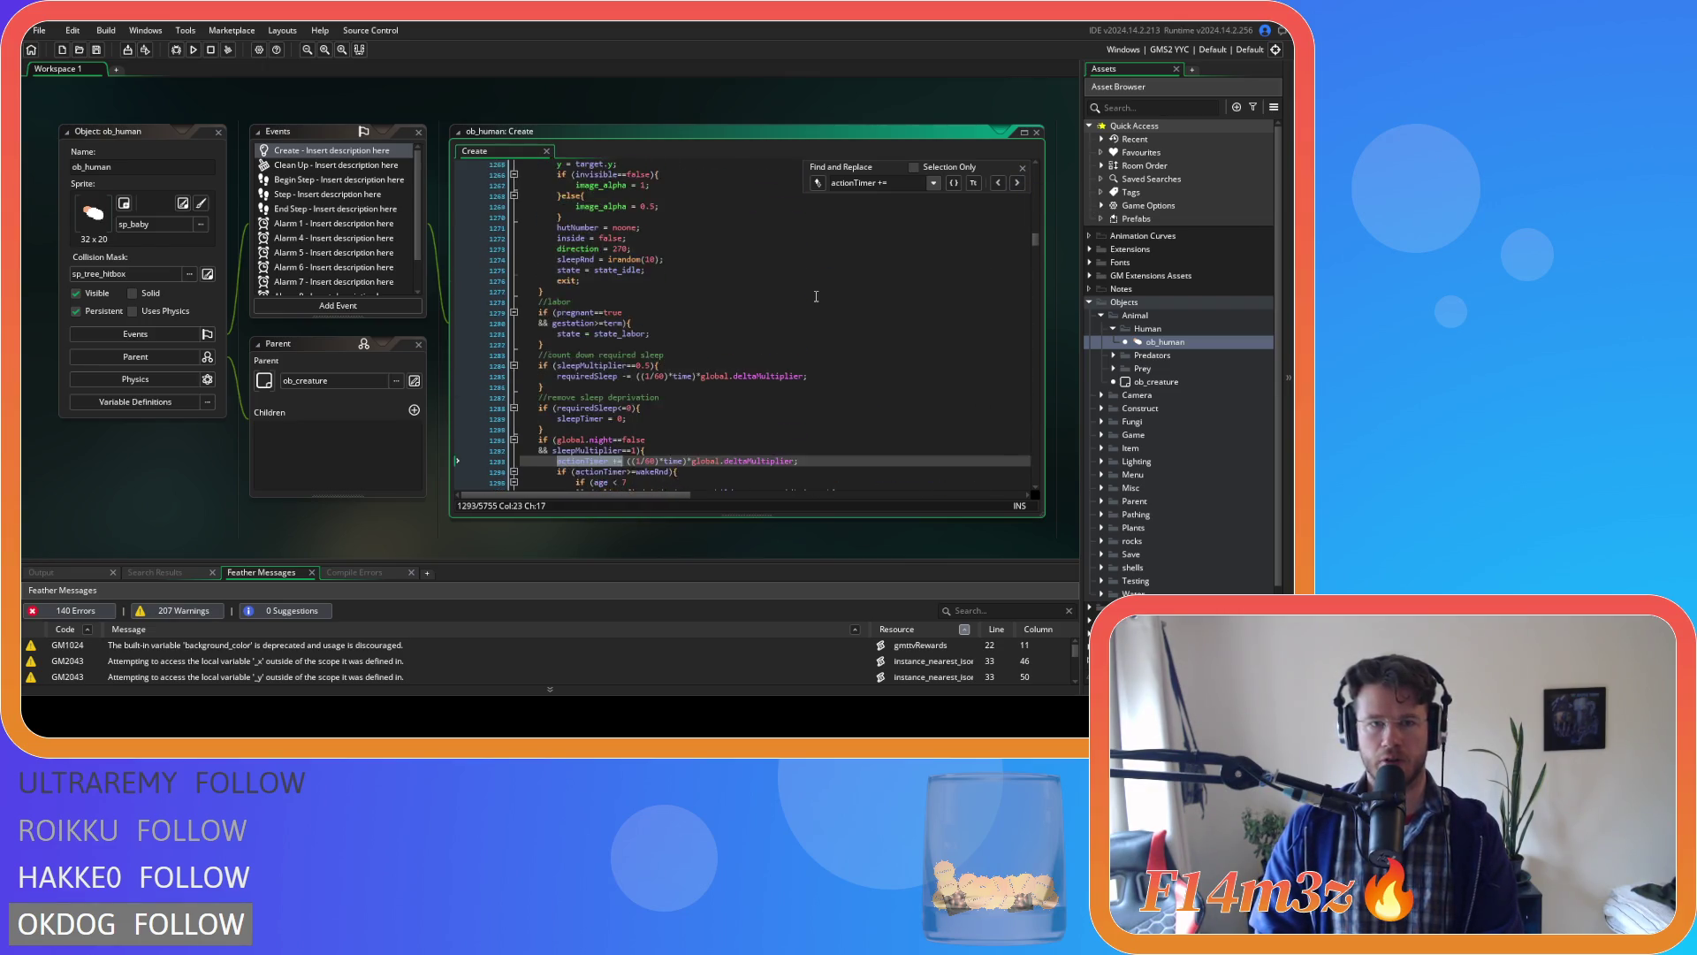
scroll(816, 296, "up", 20)
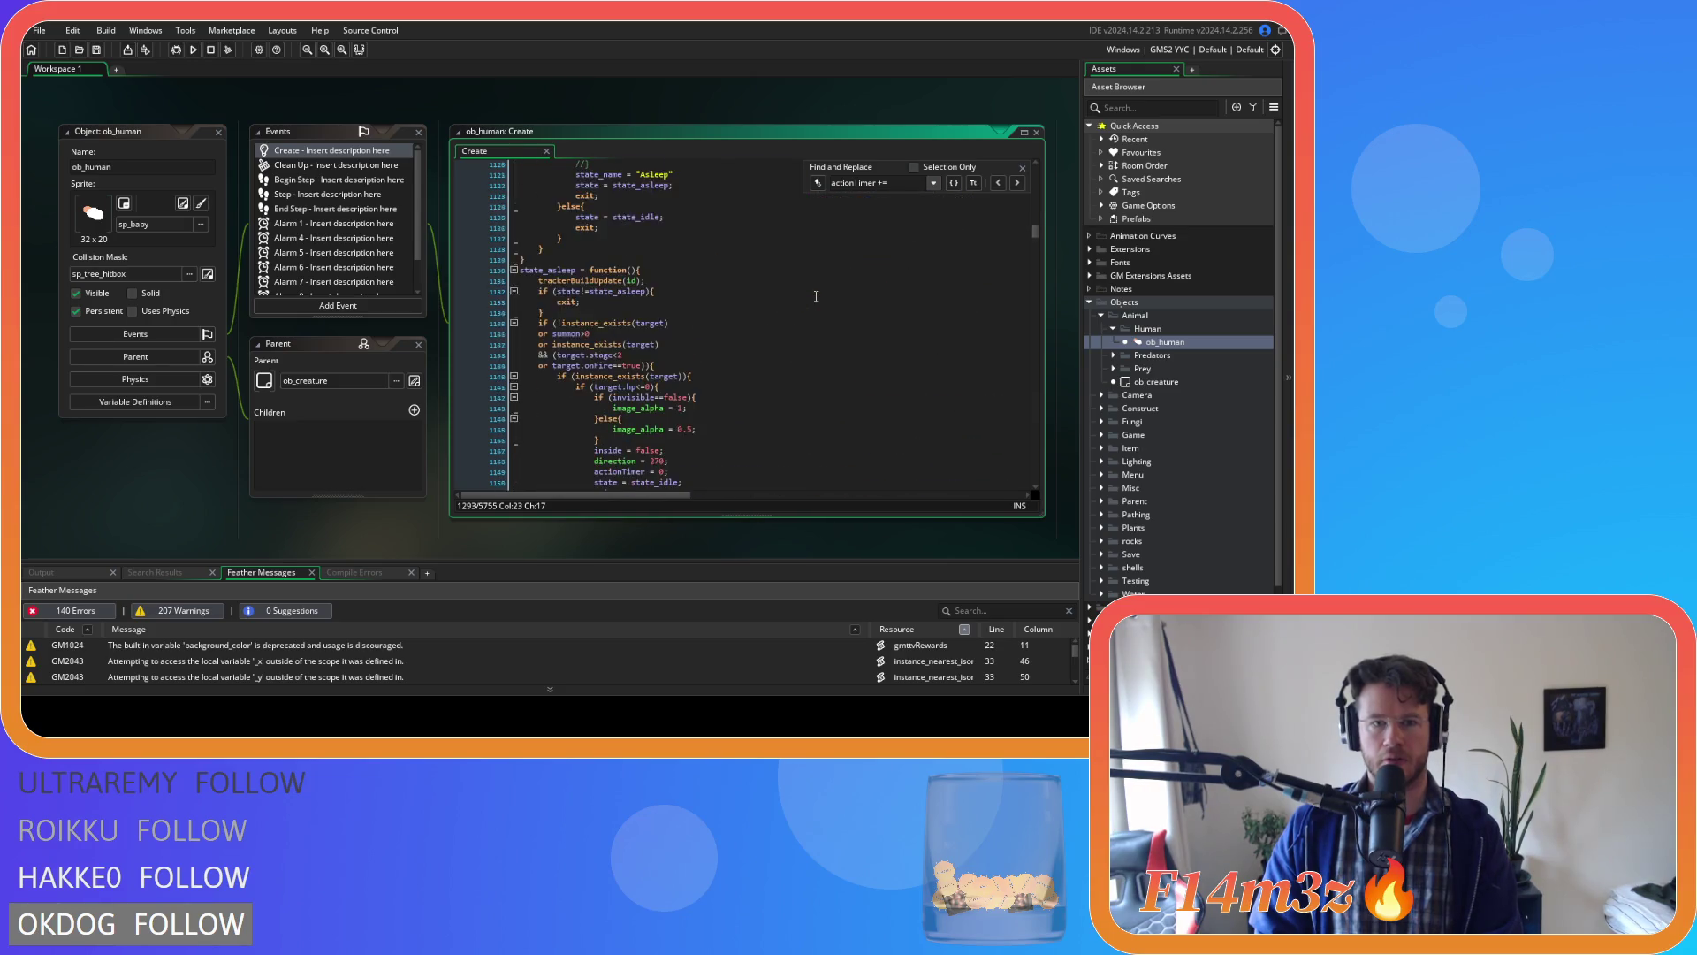
scroll(817, 296, "down", 3)
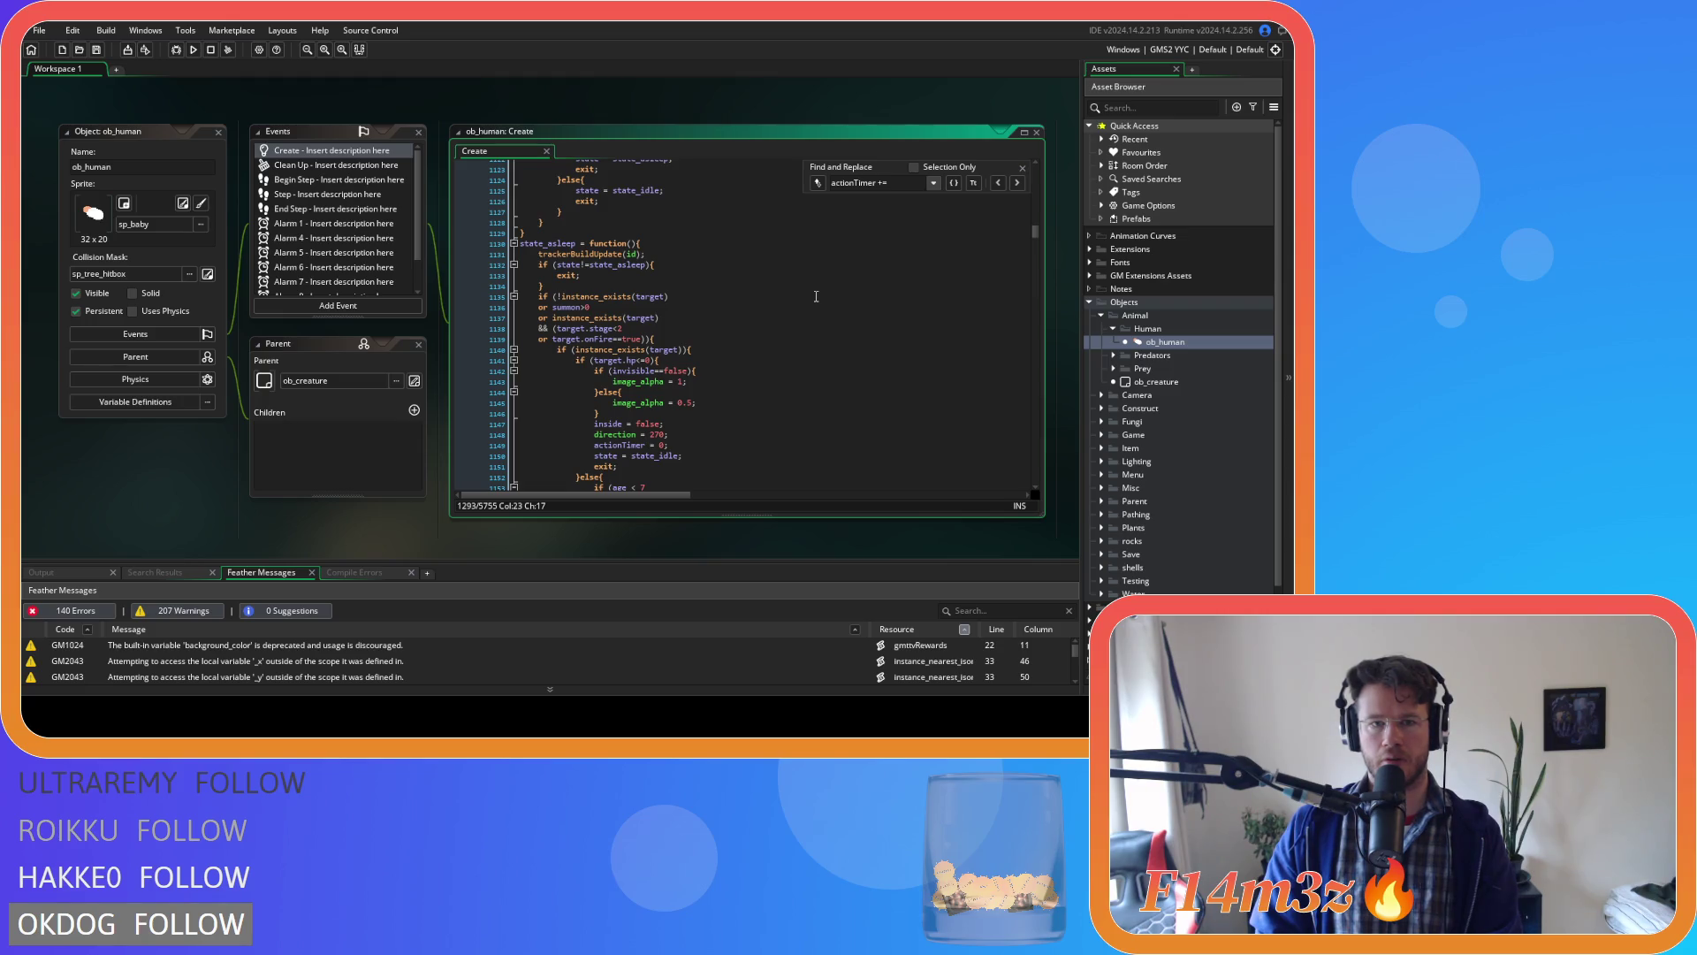
scroll(813, 293, "down", 20)
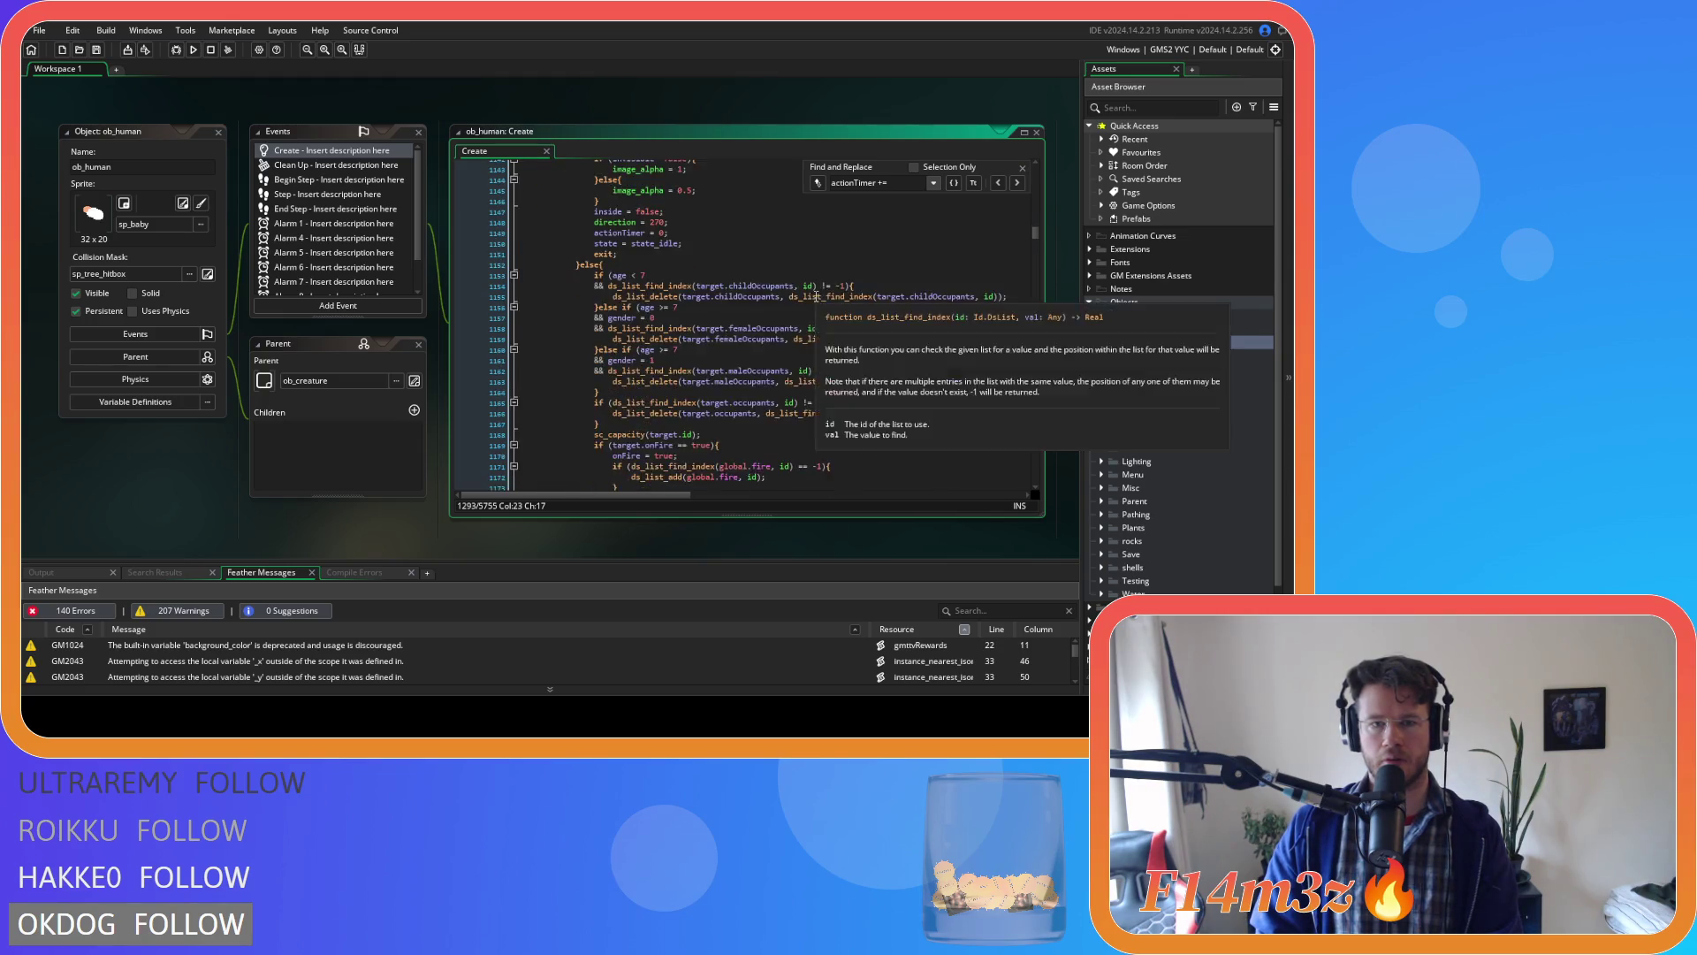
key("Return")
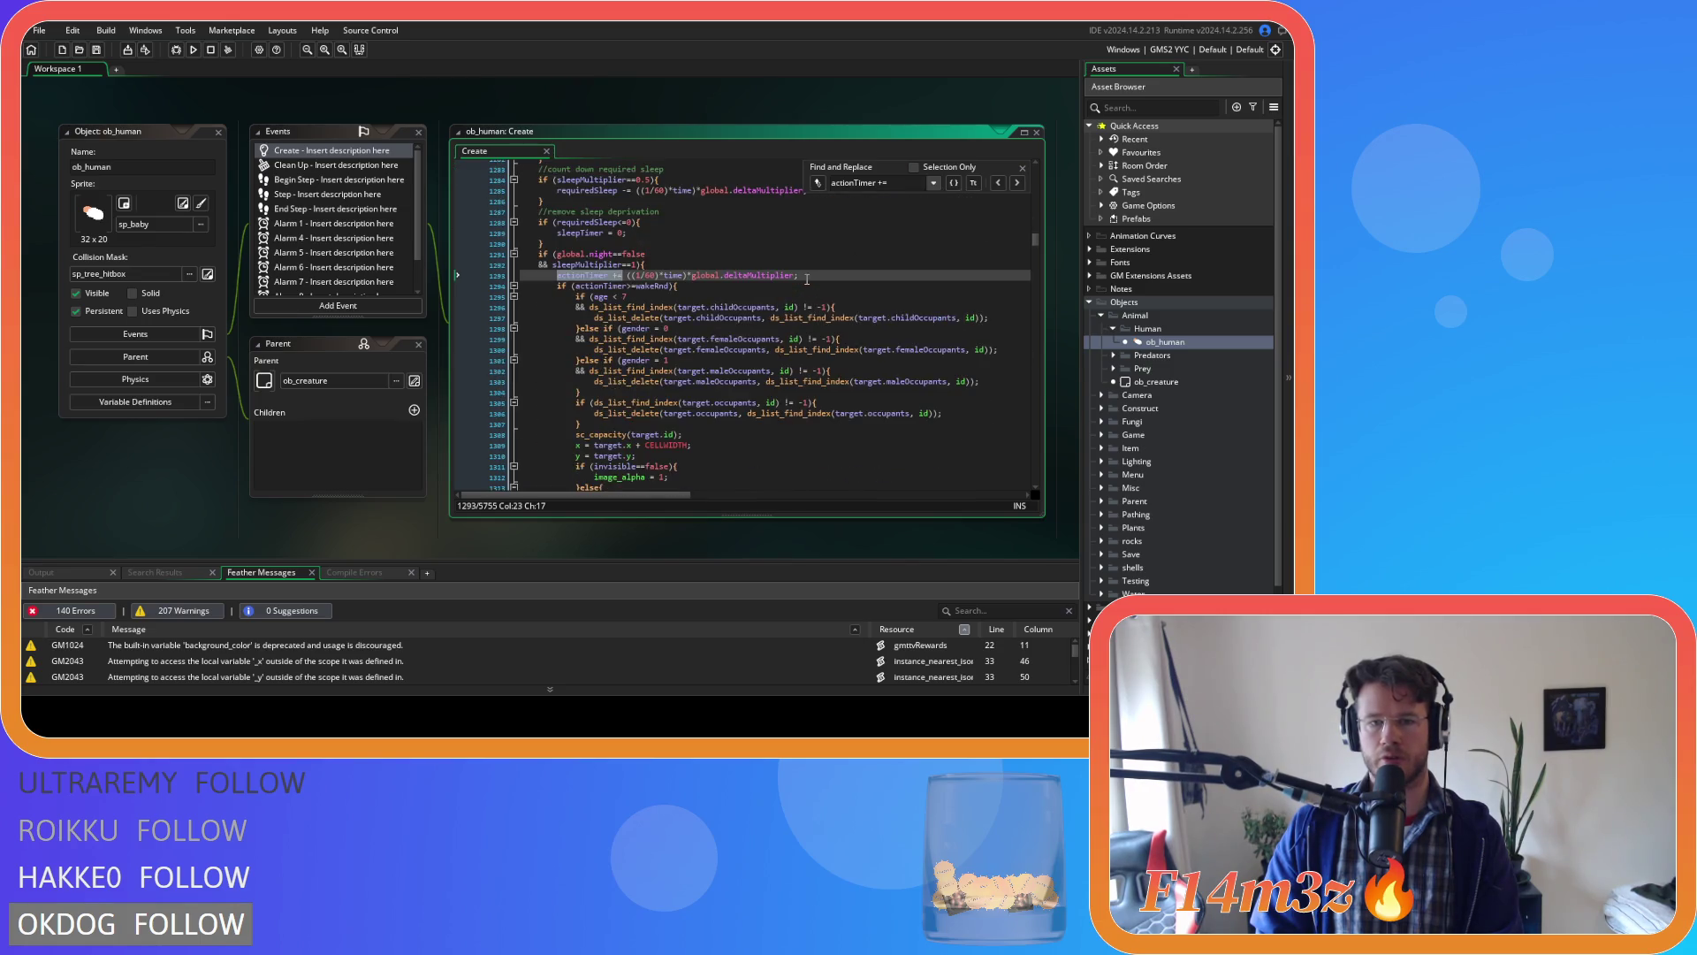
key("Return")
scroll(620, 296, "up", 5)
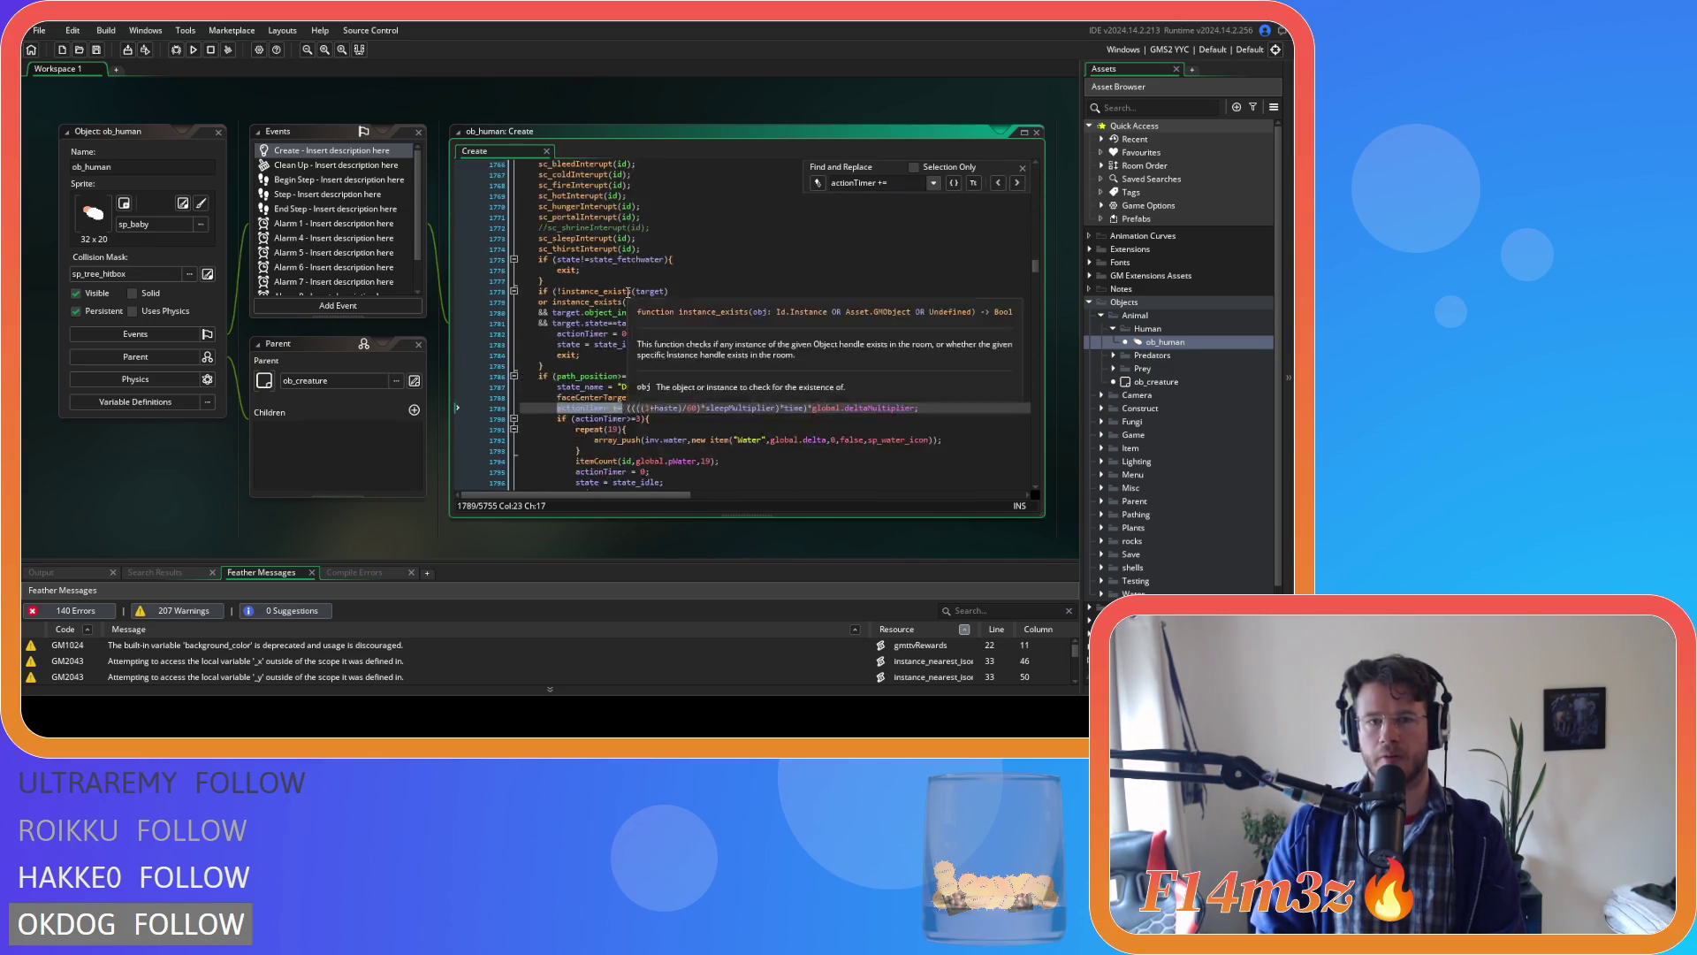
scroll(633, 292, "up", 3)
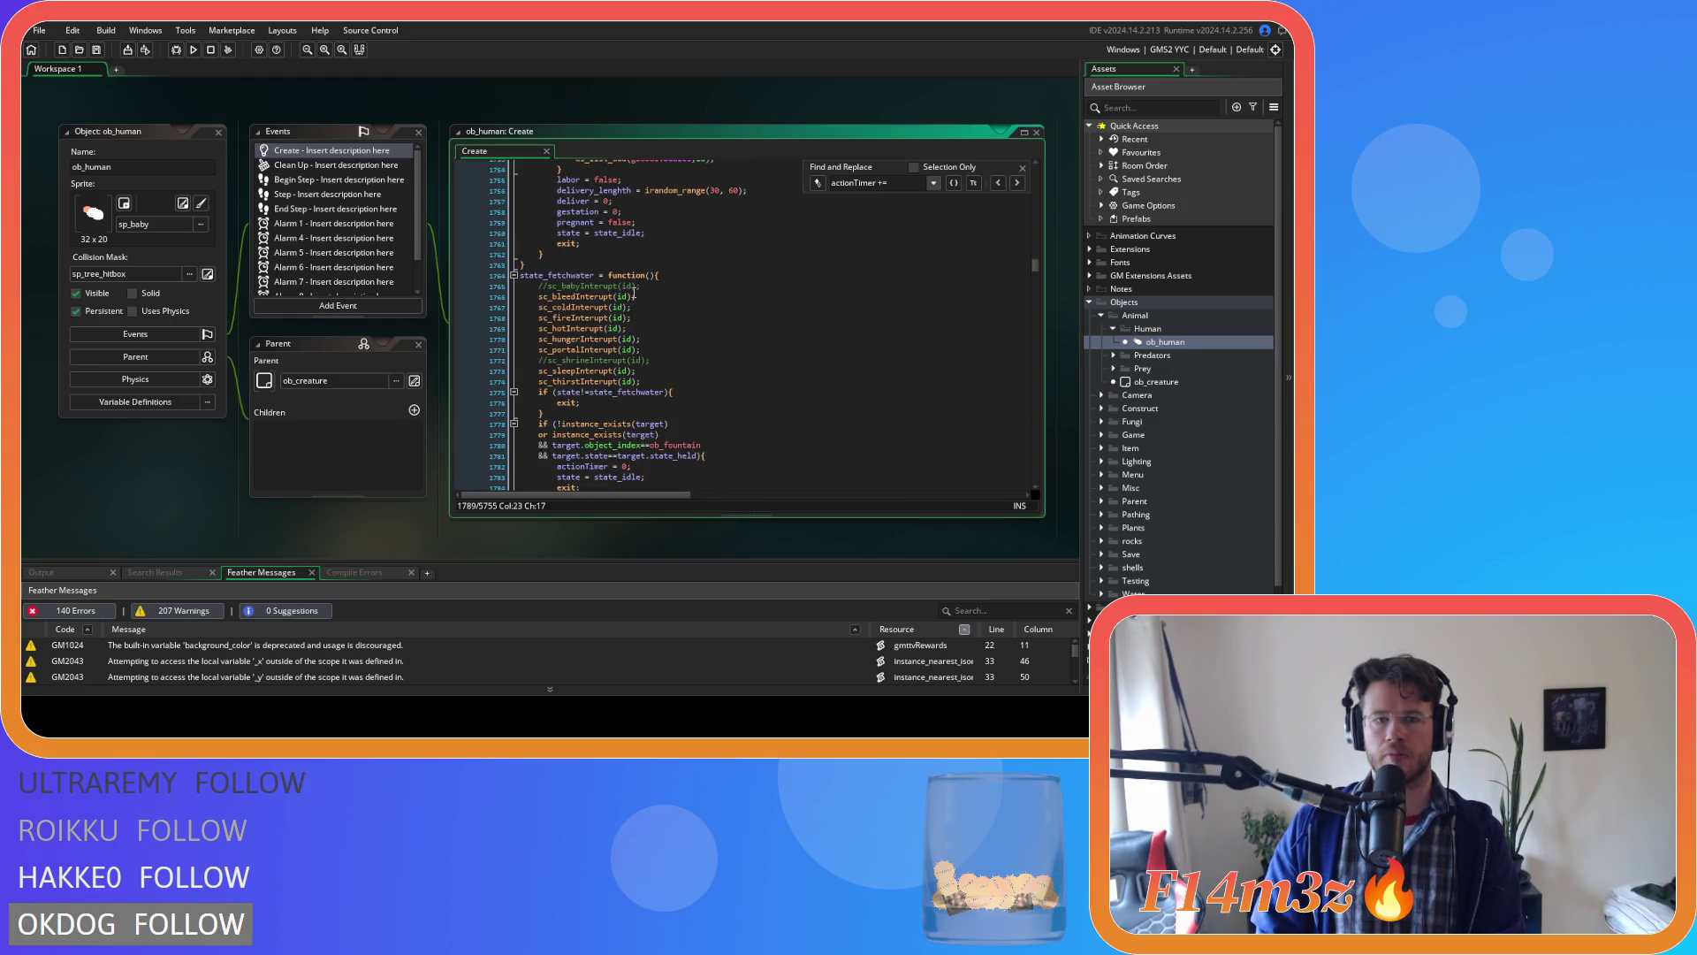
scroll(633, 292, "down", 3)
scroll(634, 290, "up", 2)
scroll(634, 290, "down", 2)
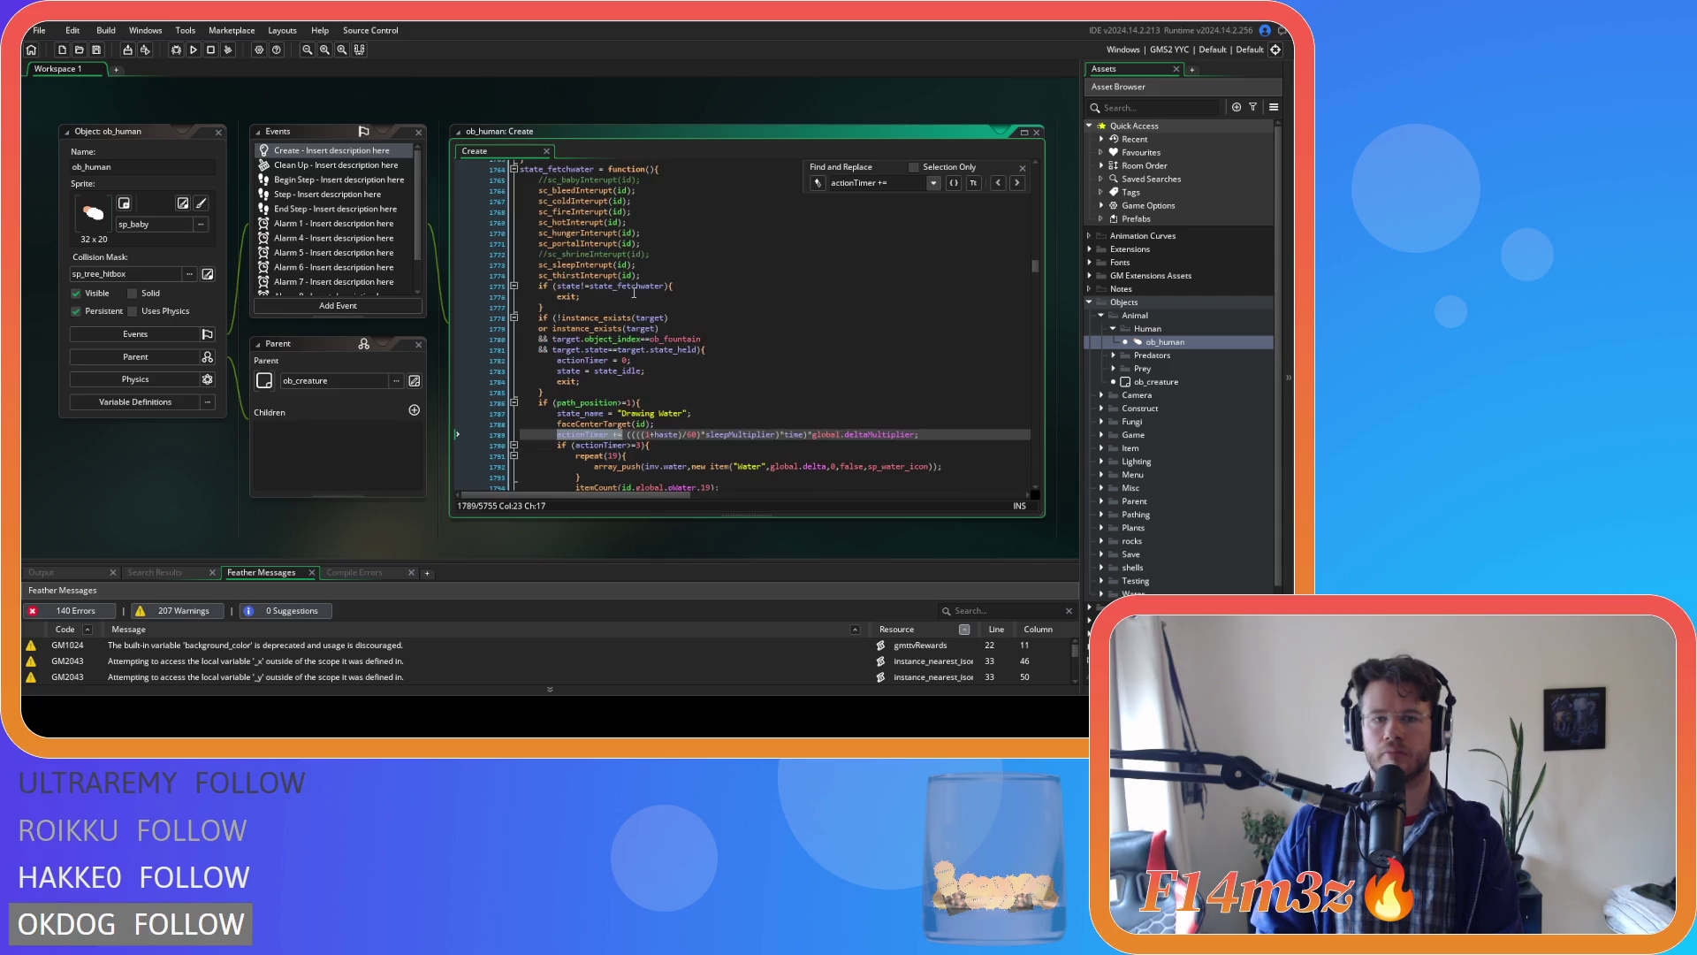
scroll(634, 292, "down", 1)
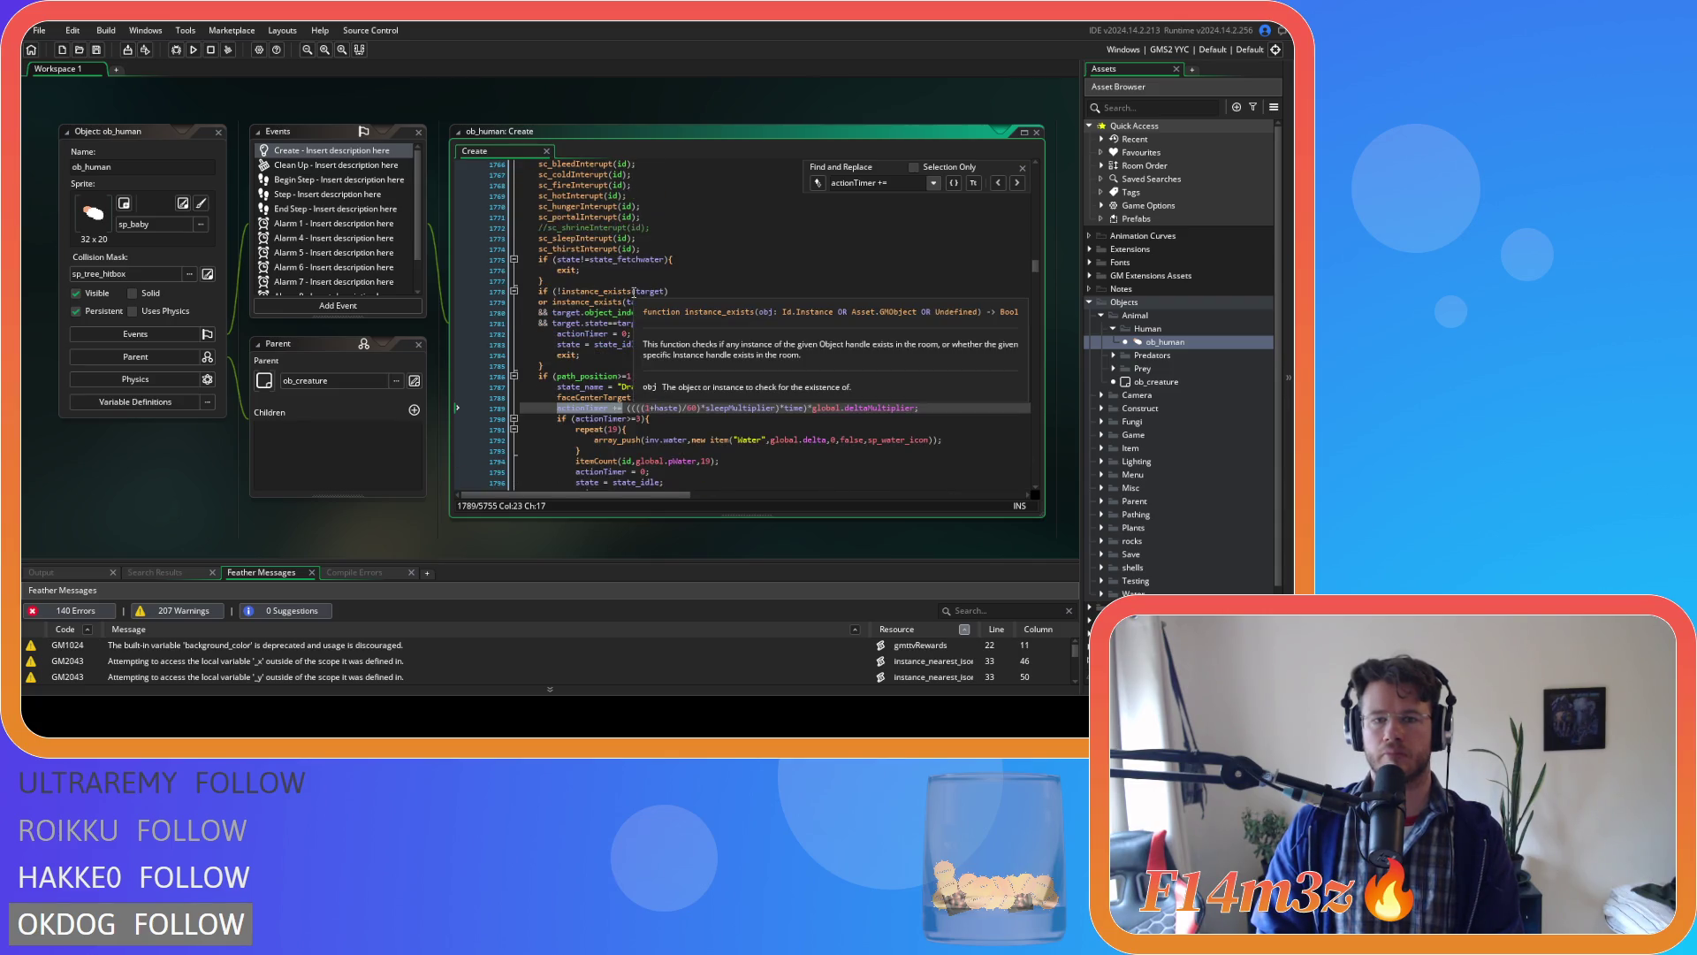
scroll(634, 292, "up", 3)
scroll(634, 290, "down", 1)
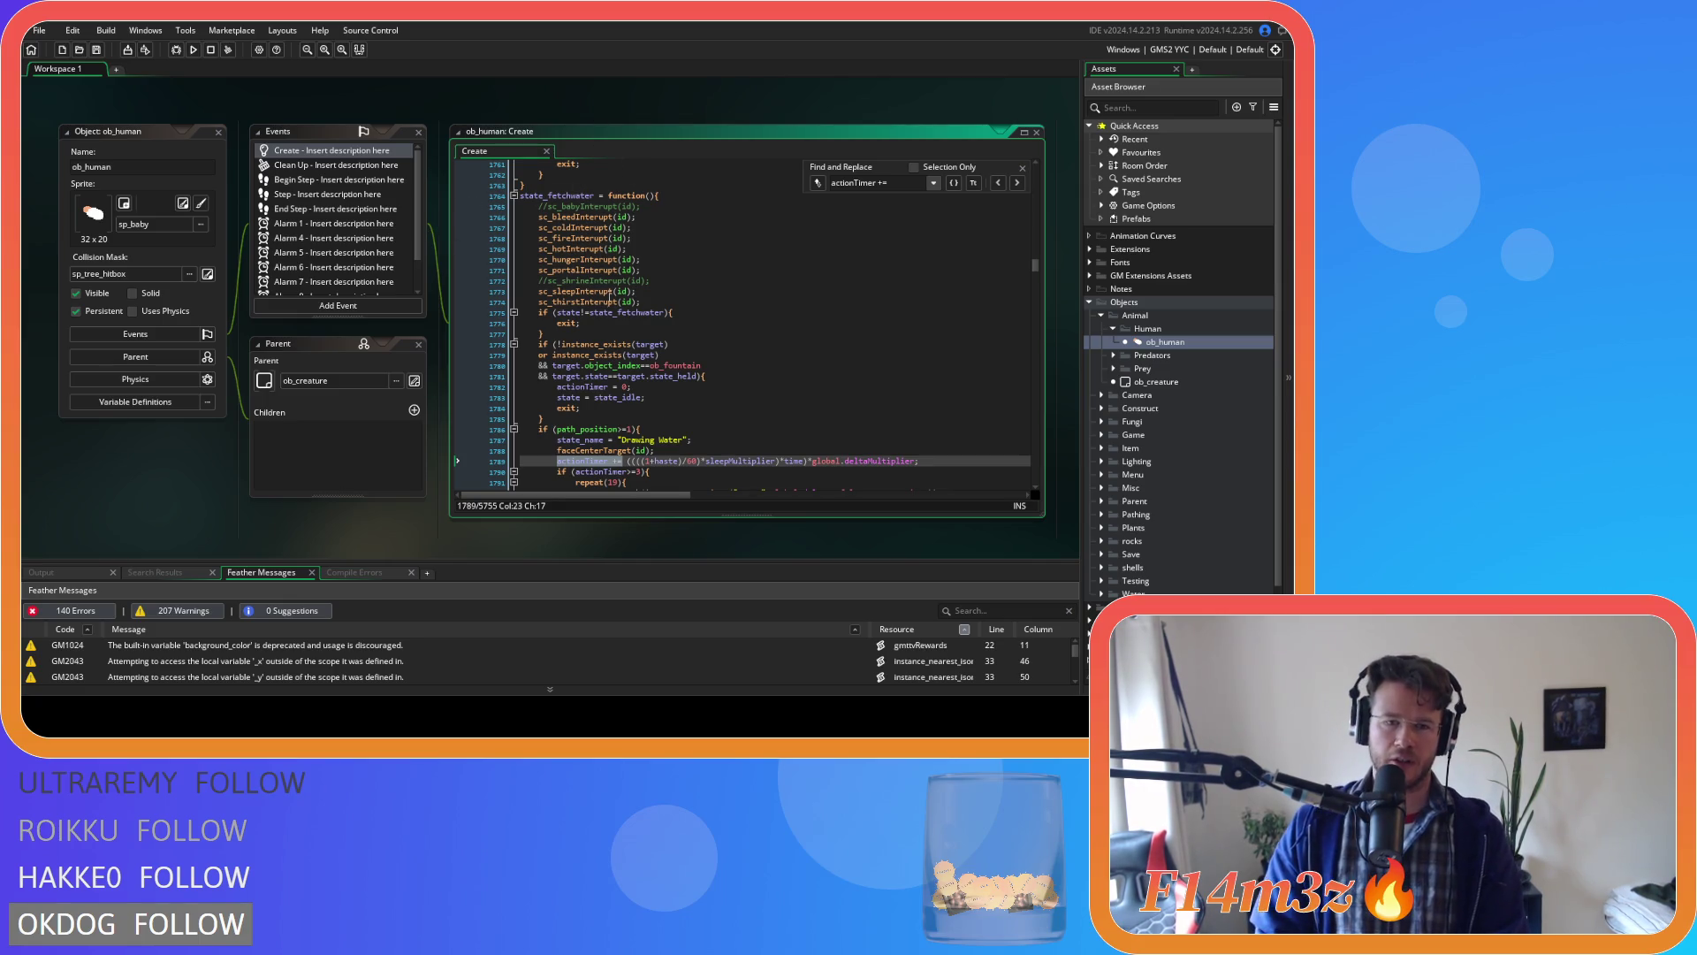
key("Left")
key("Left")
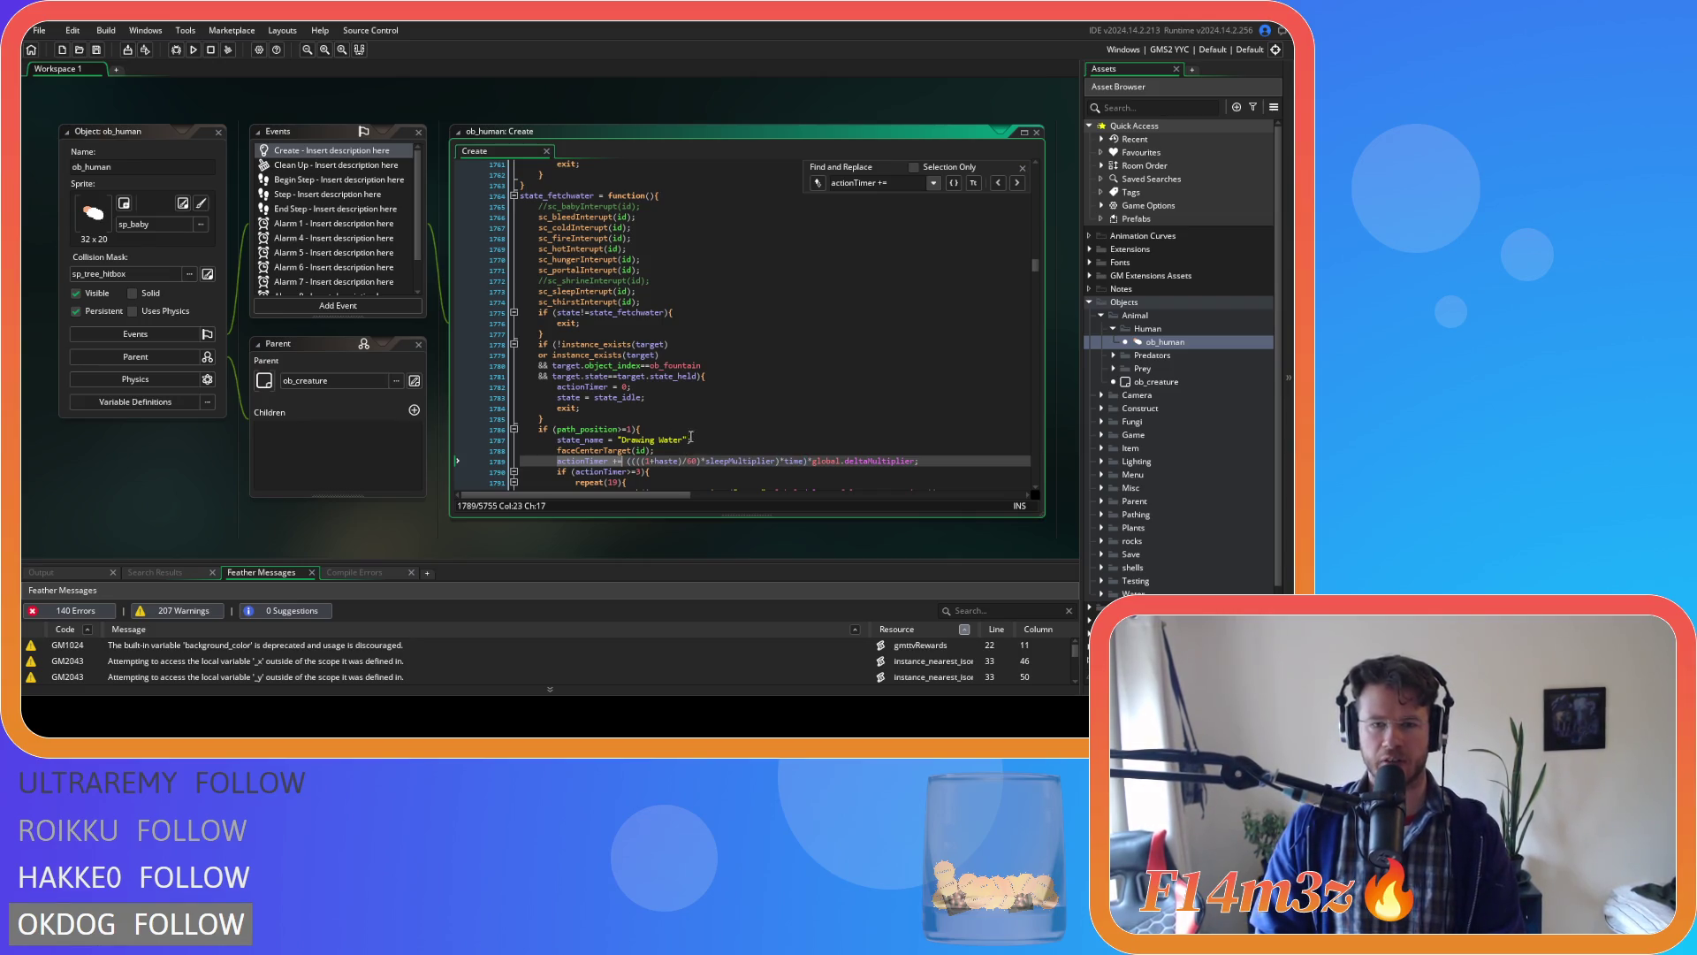
scroll(694, 436, "down", 2)
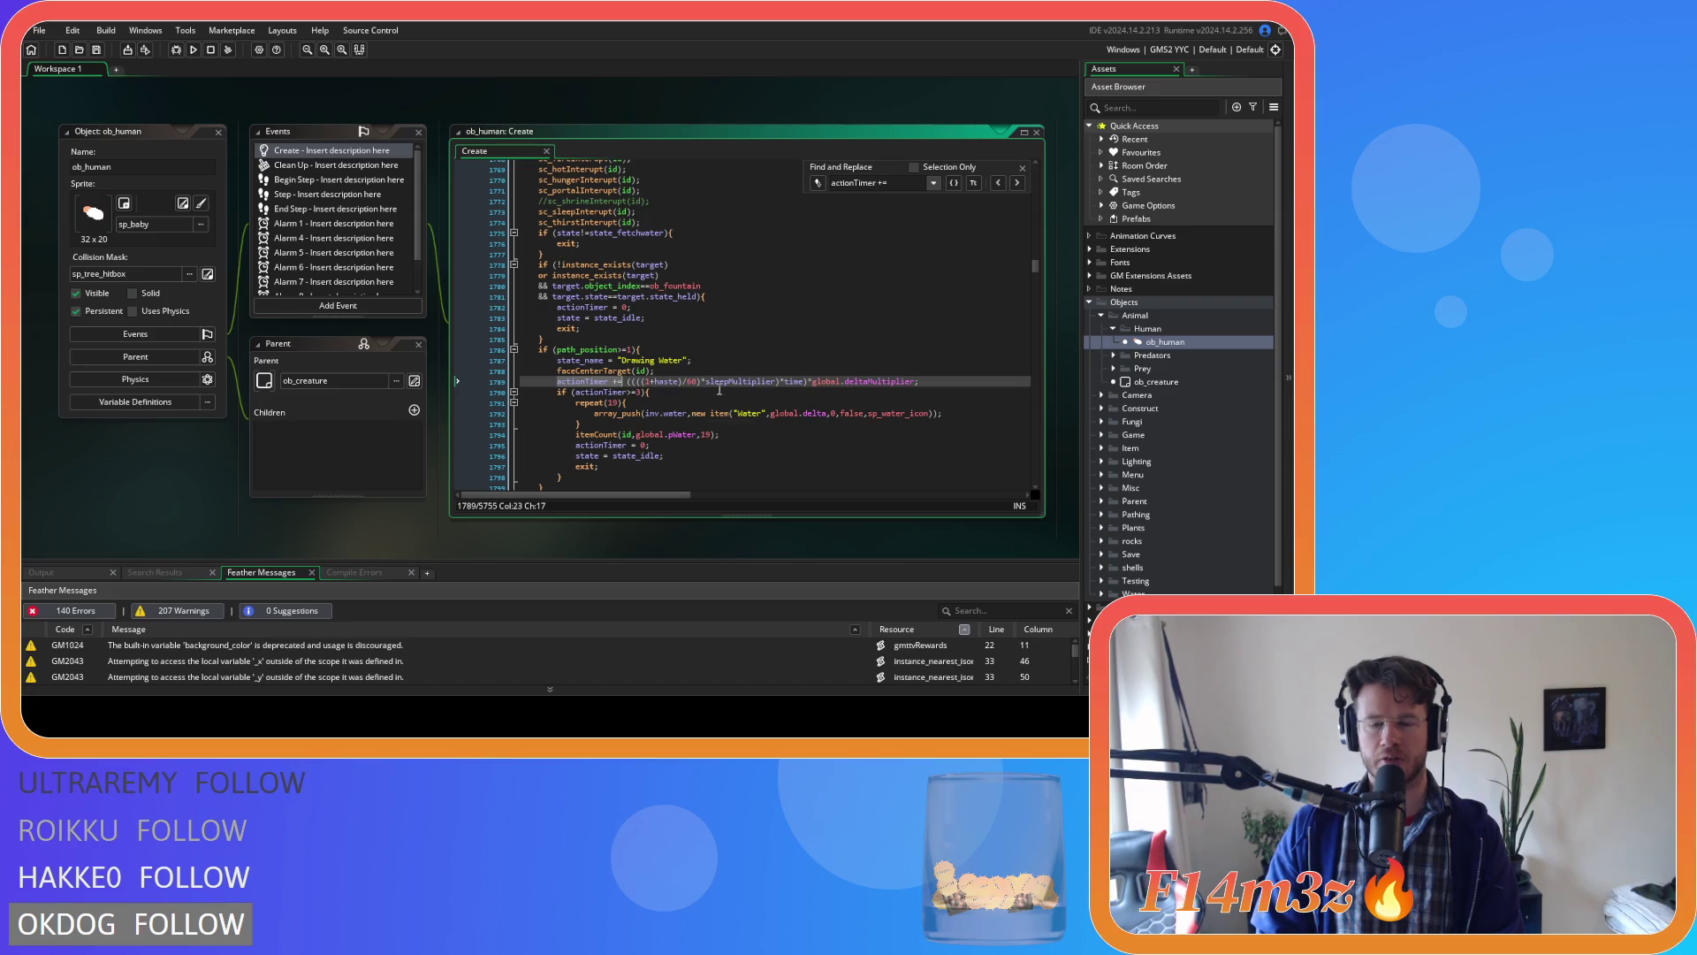
On line 1789, reduce (1+haste) to 1 and append ')*haste' after sleepMultiplier.
left_click(677, 382)
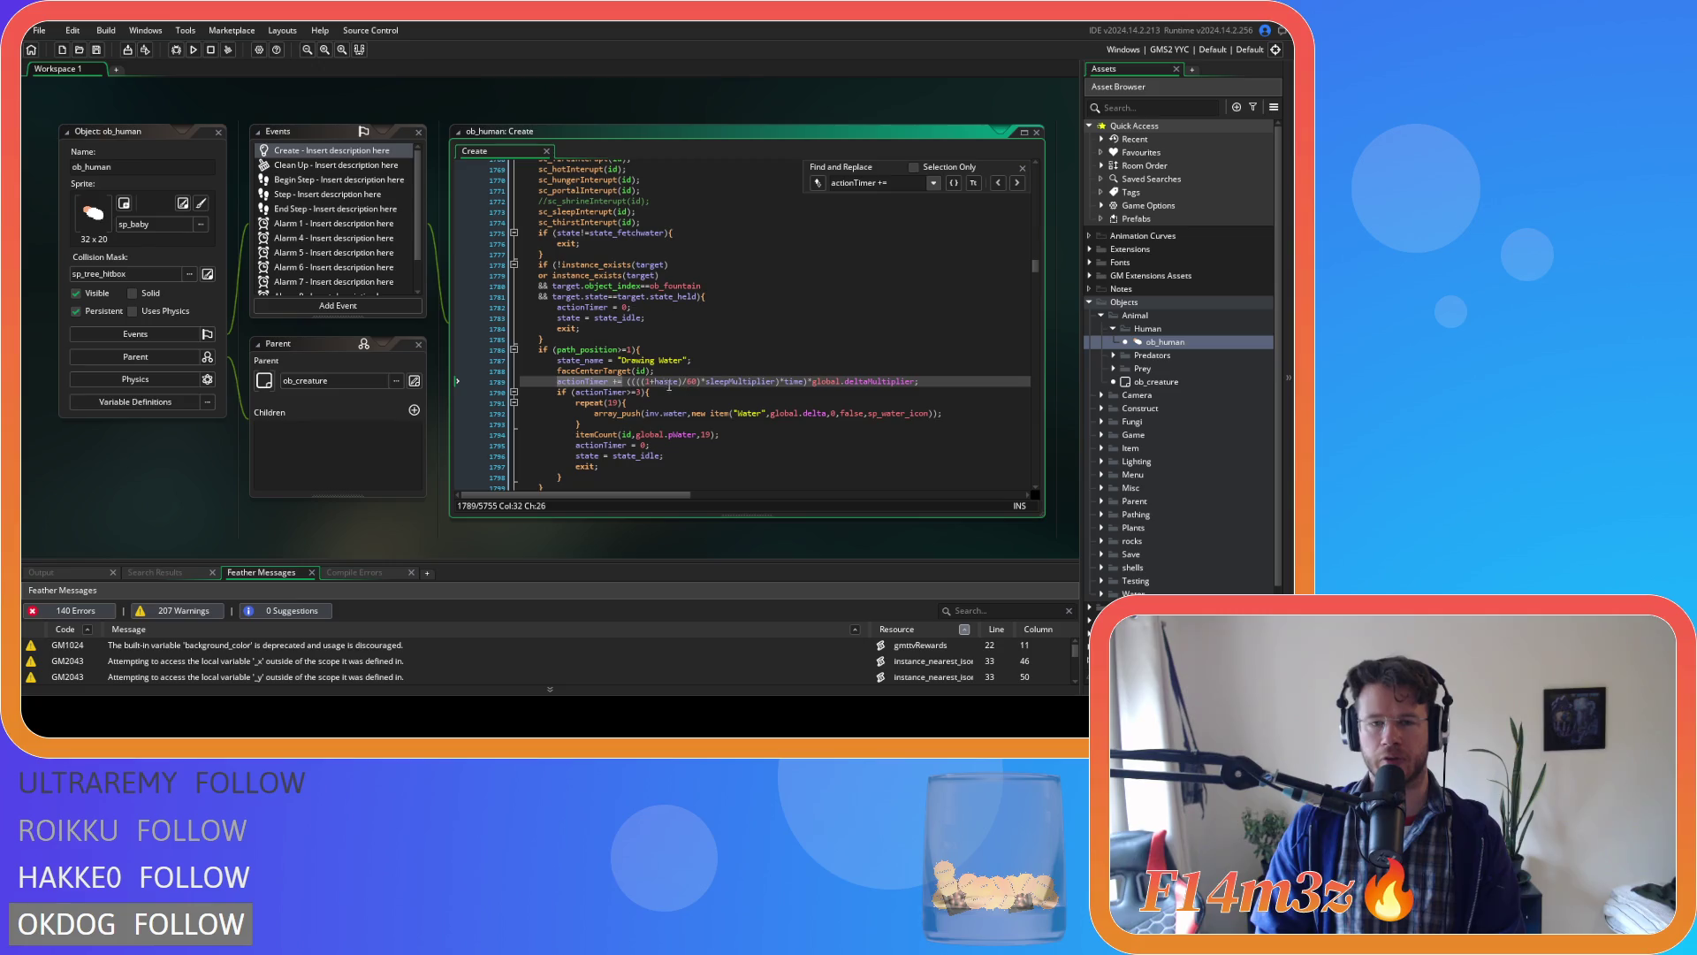
key("BackSpace")
key("BackSpace")
key("BackSpace")
key("Delete")
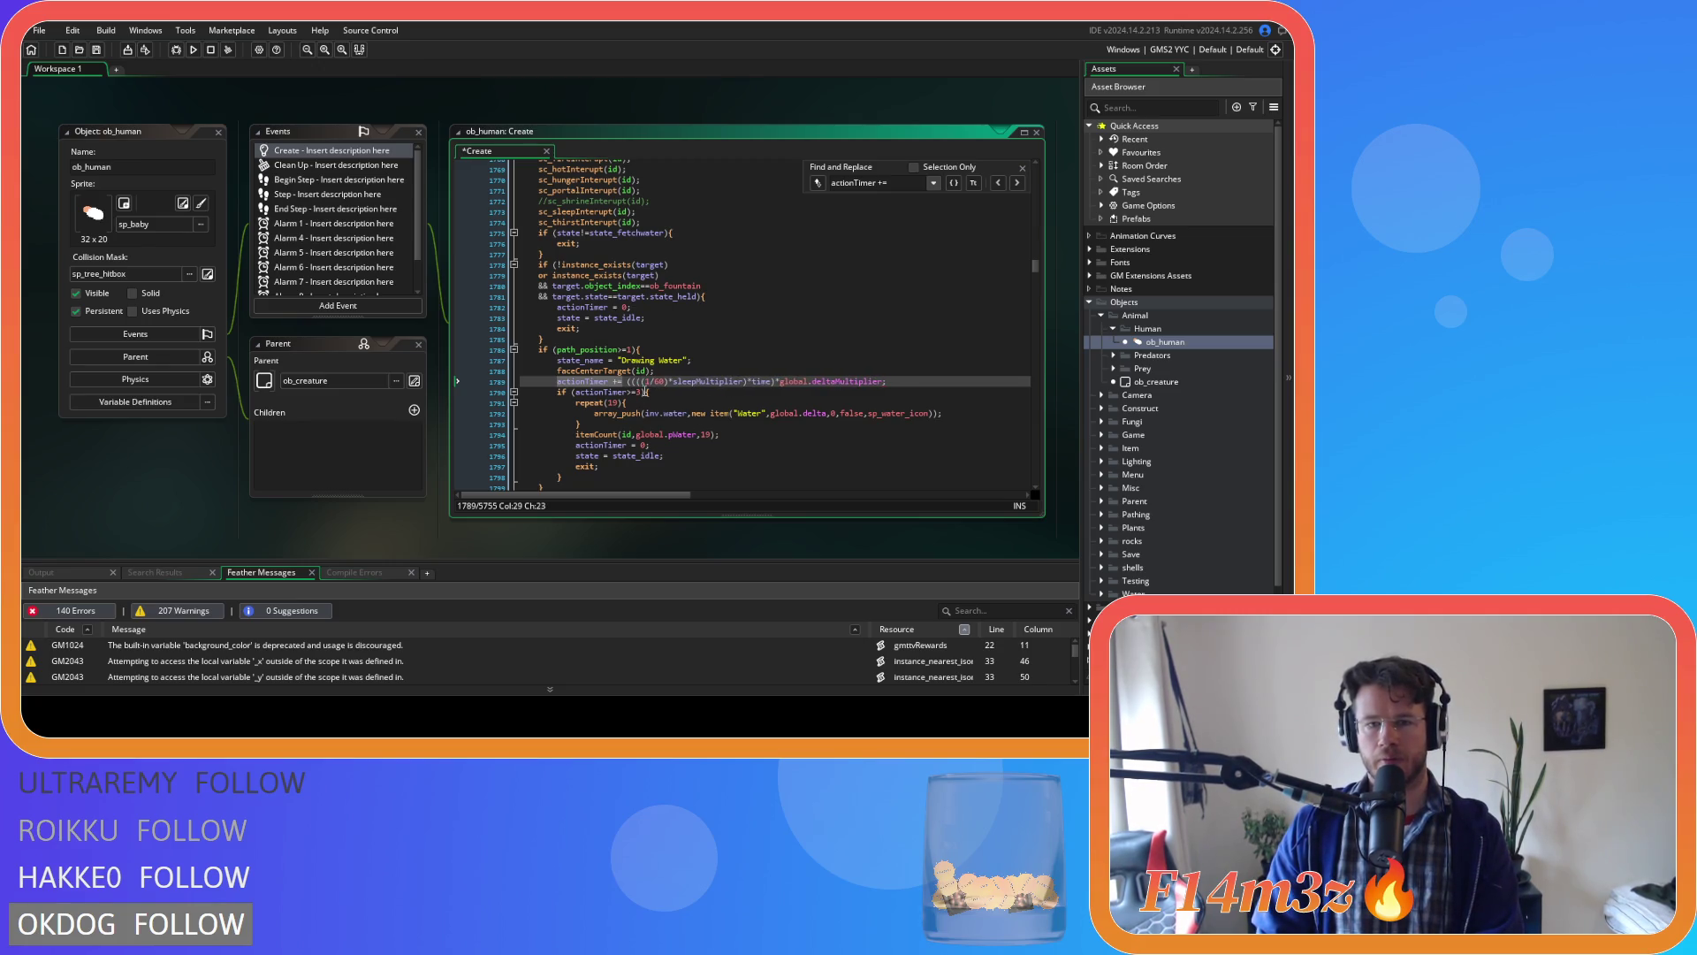
left_click(742, 383)
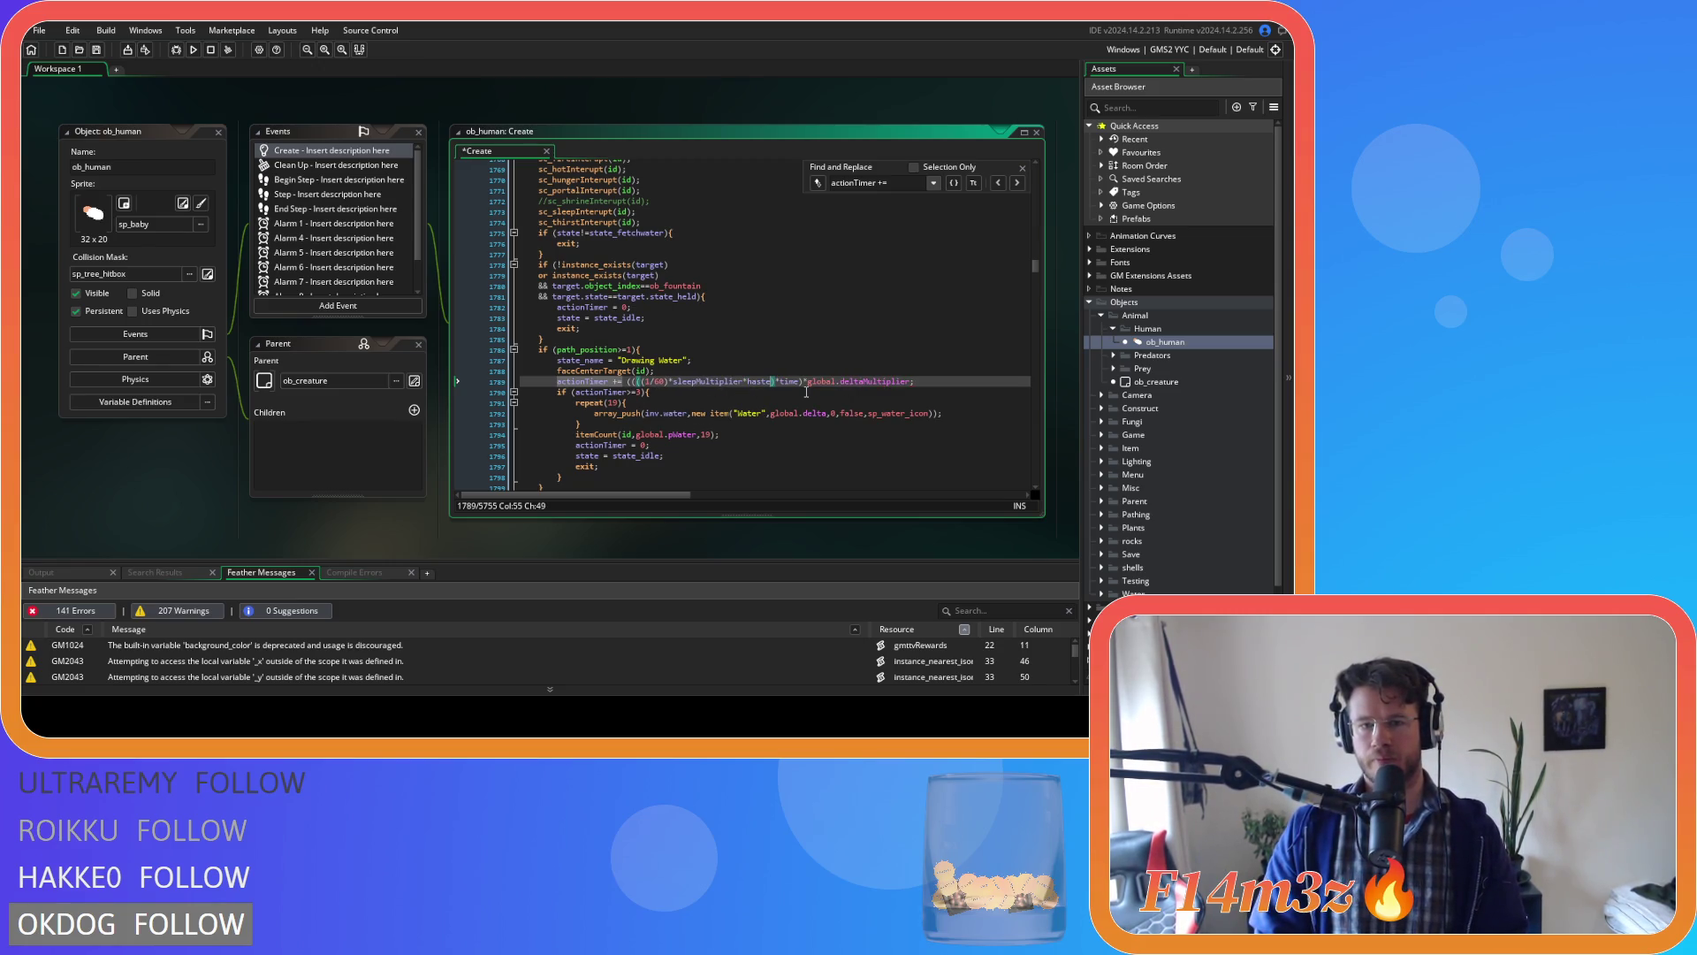
type(")*haste")
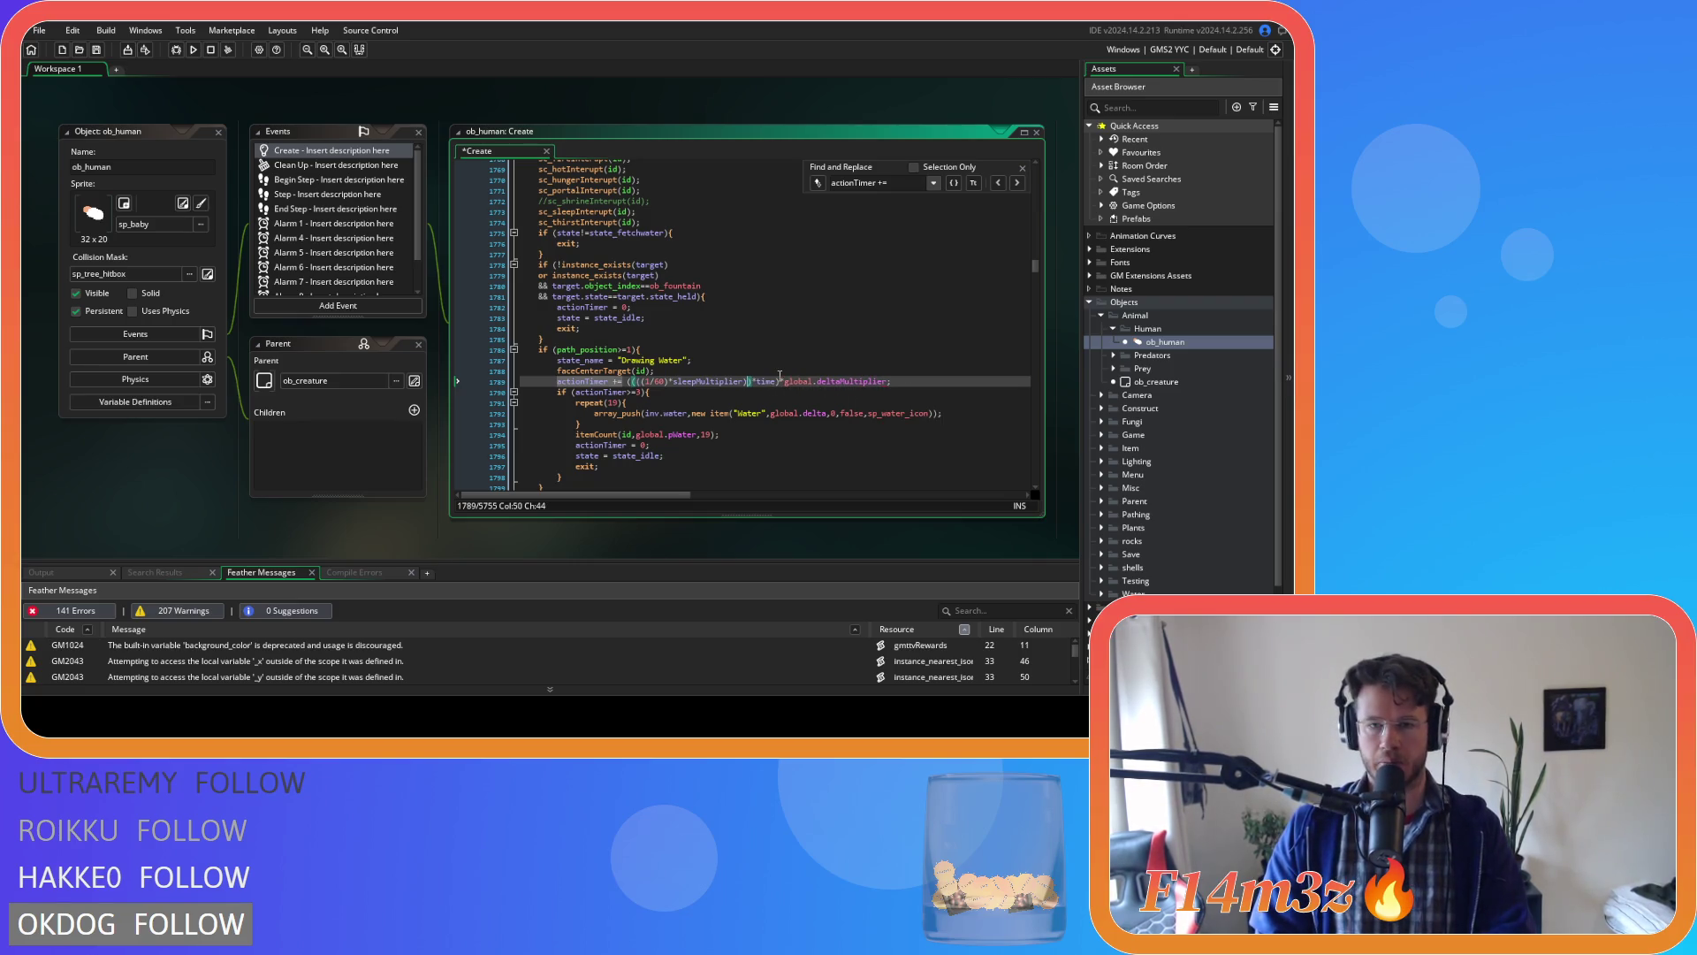
key("shift+Left")
key("shift+Left")
key("shift+Left")
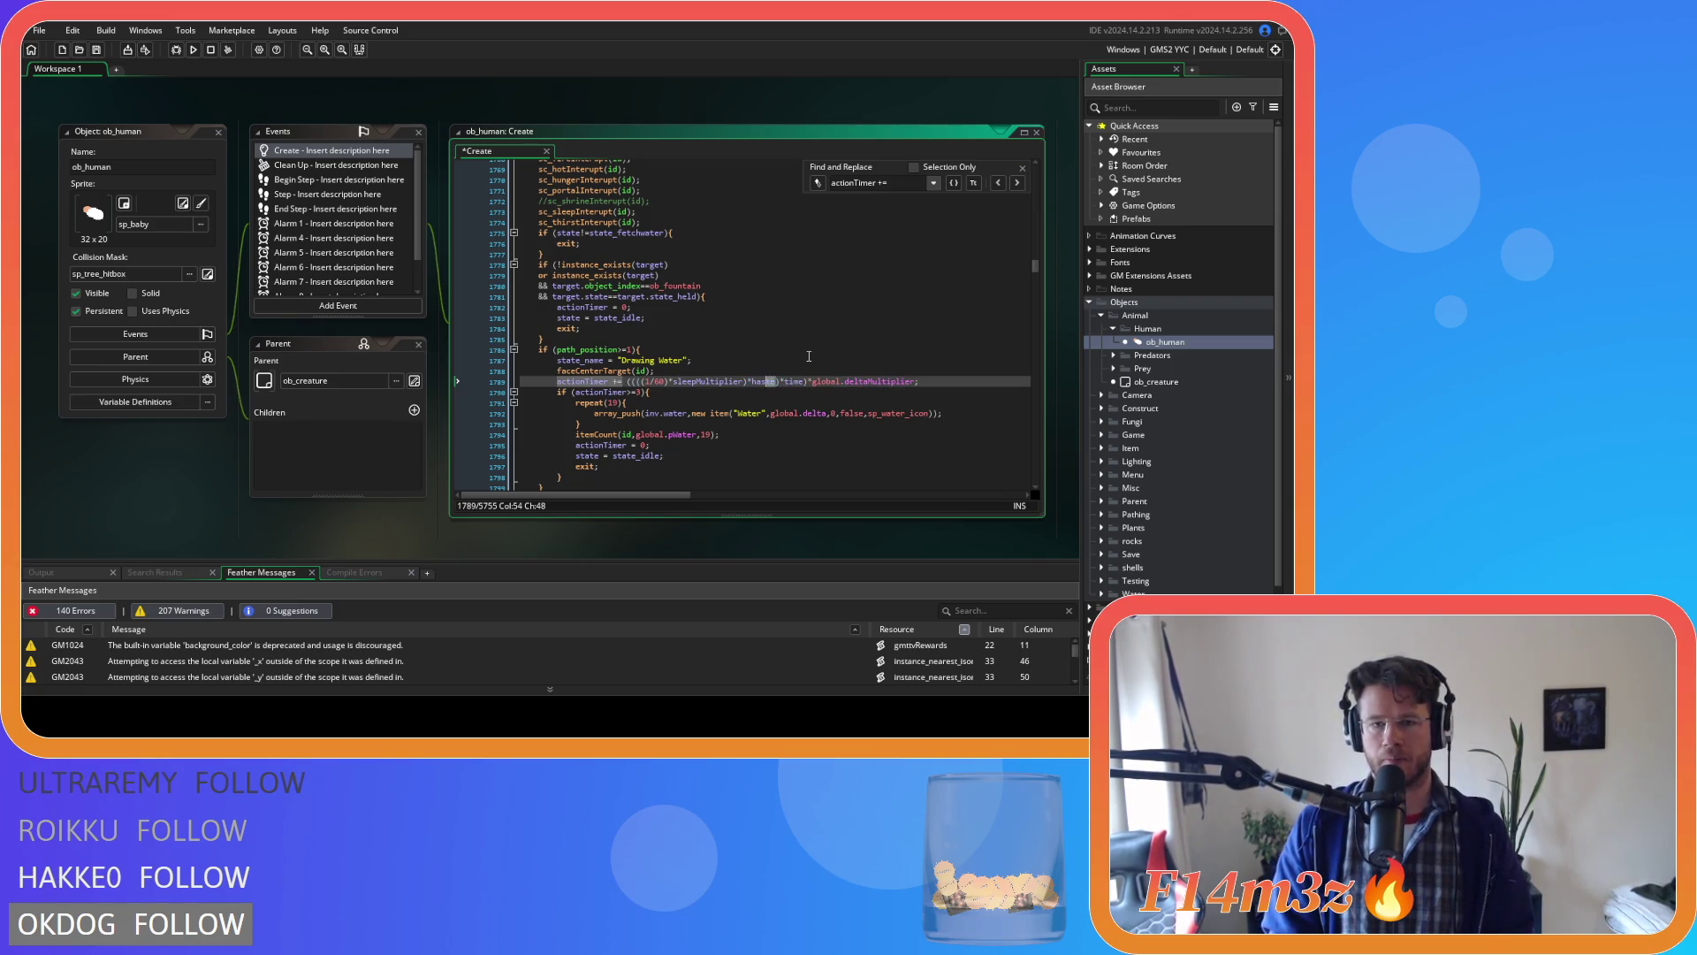
left_click(684, 378)
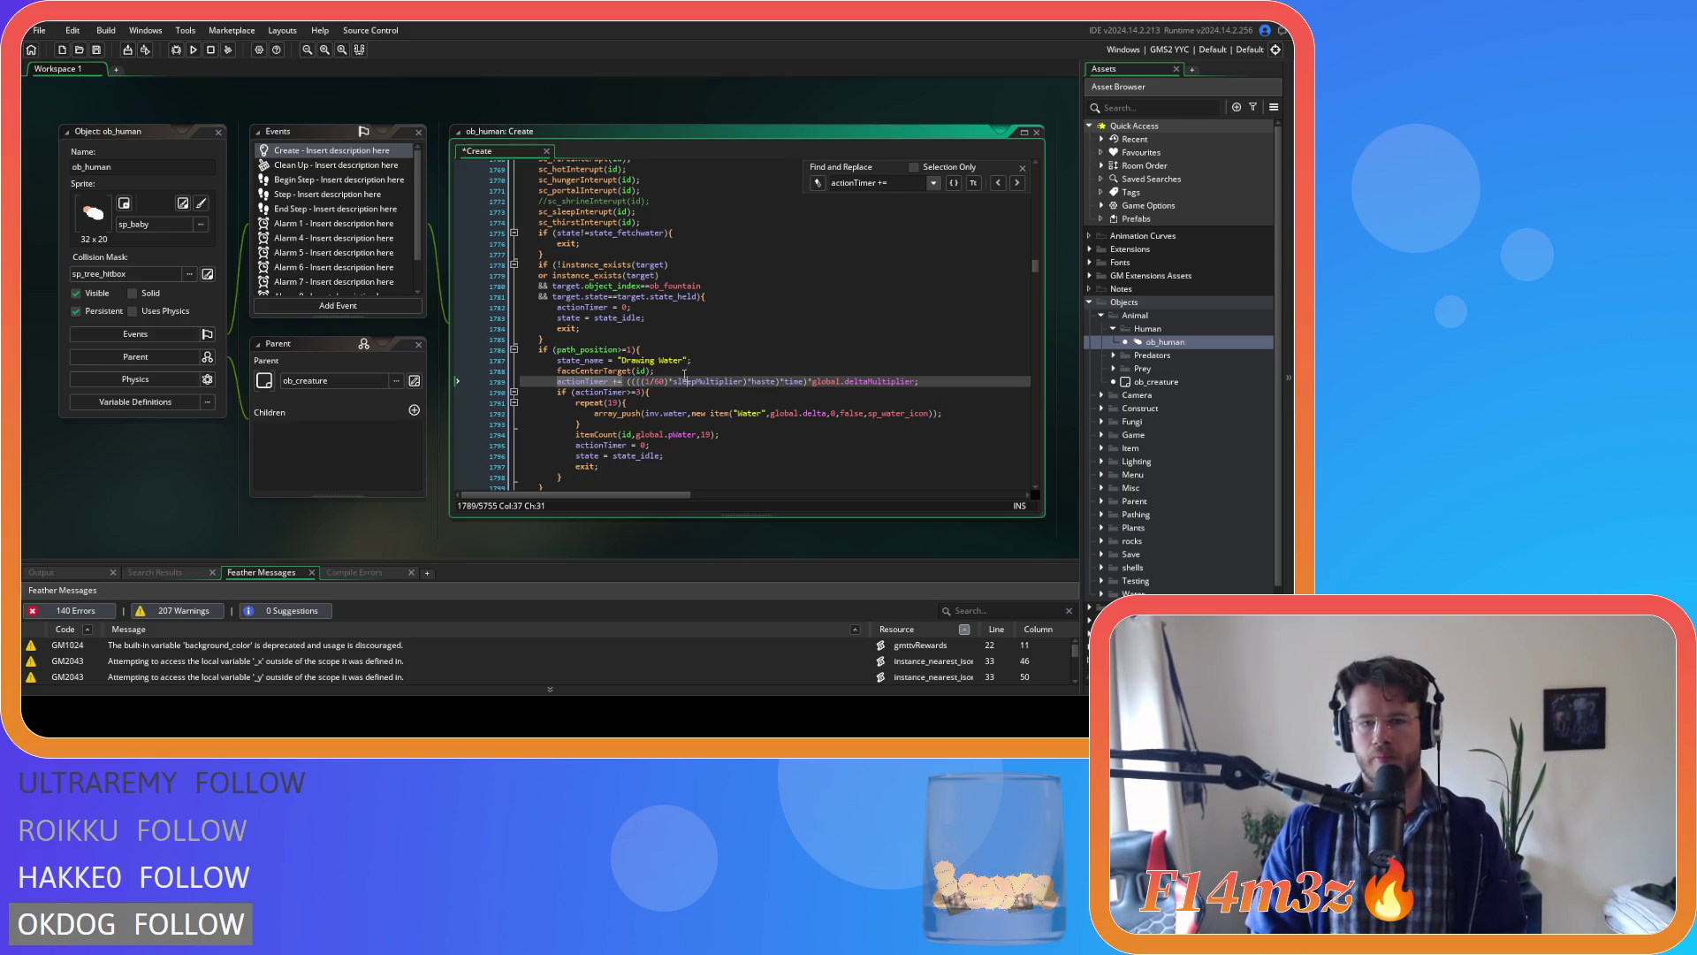
Go to line 1843 and delete '+haste' and its extra bracket.
left_click(1018, 183)
scroll(677, 255, "up", 1)
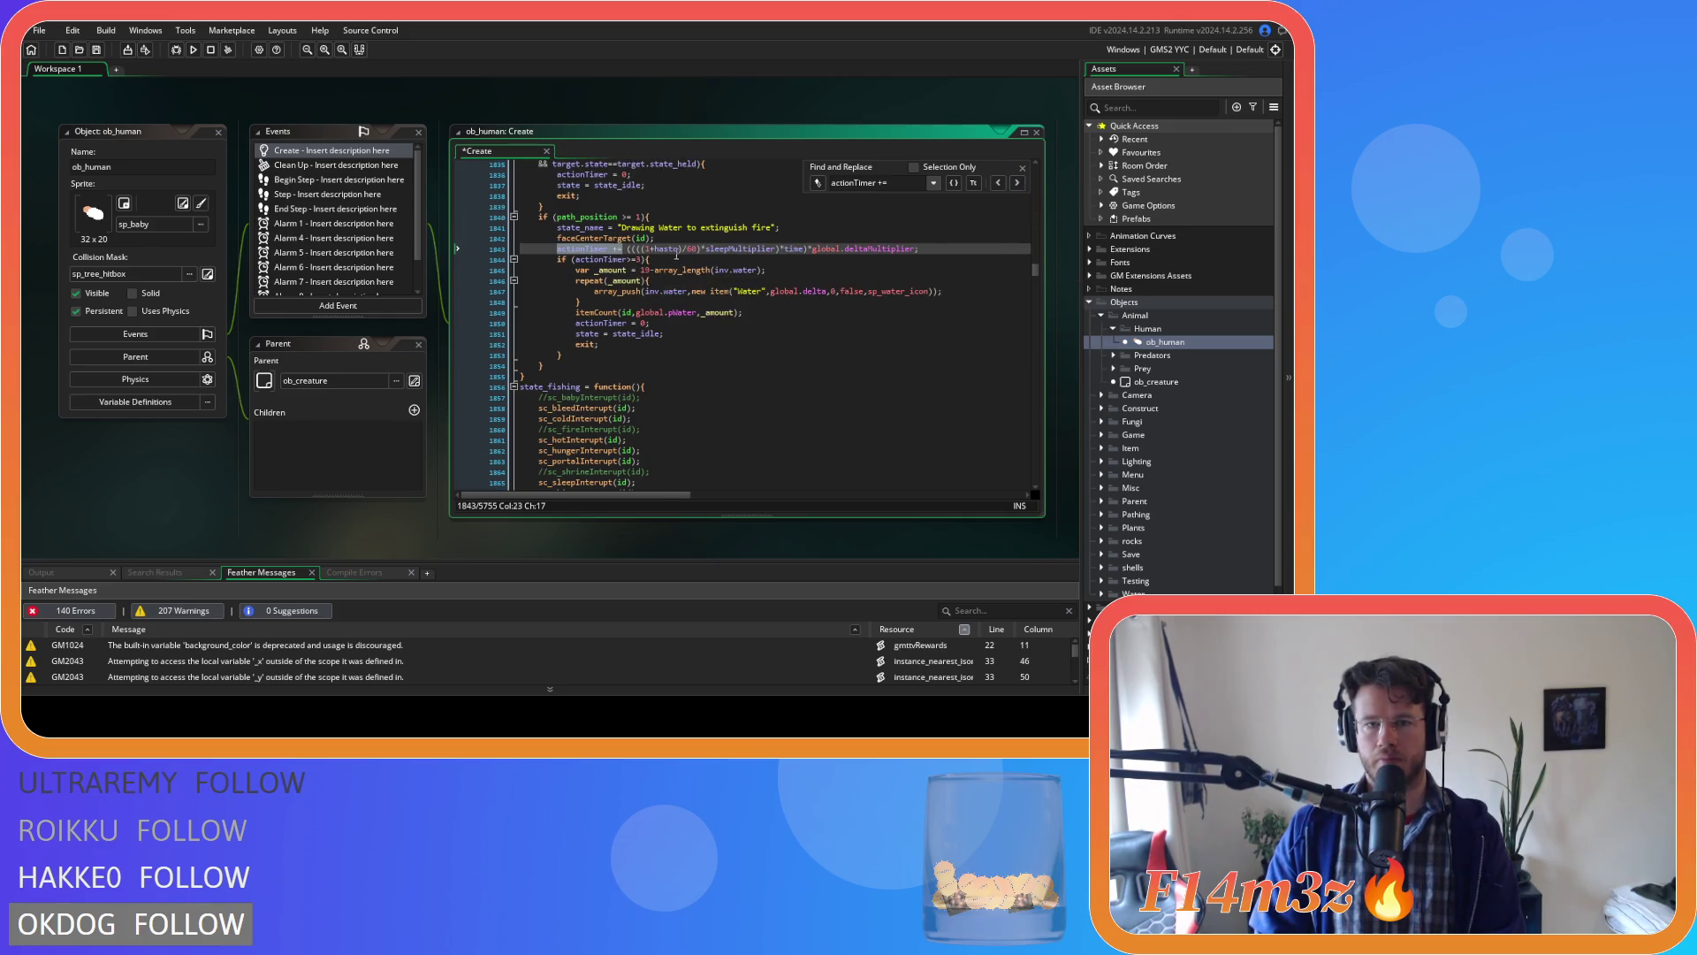
left_click_drag(684, 249, 652, 248)
key("BackSpace")
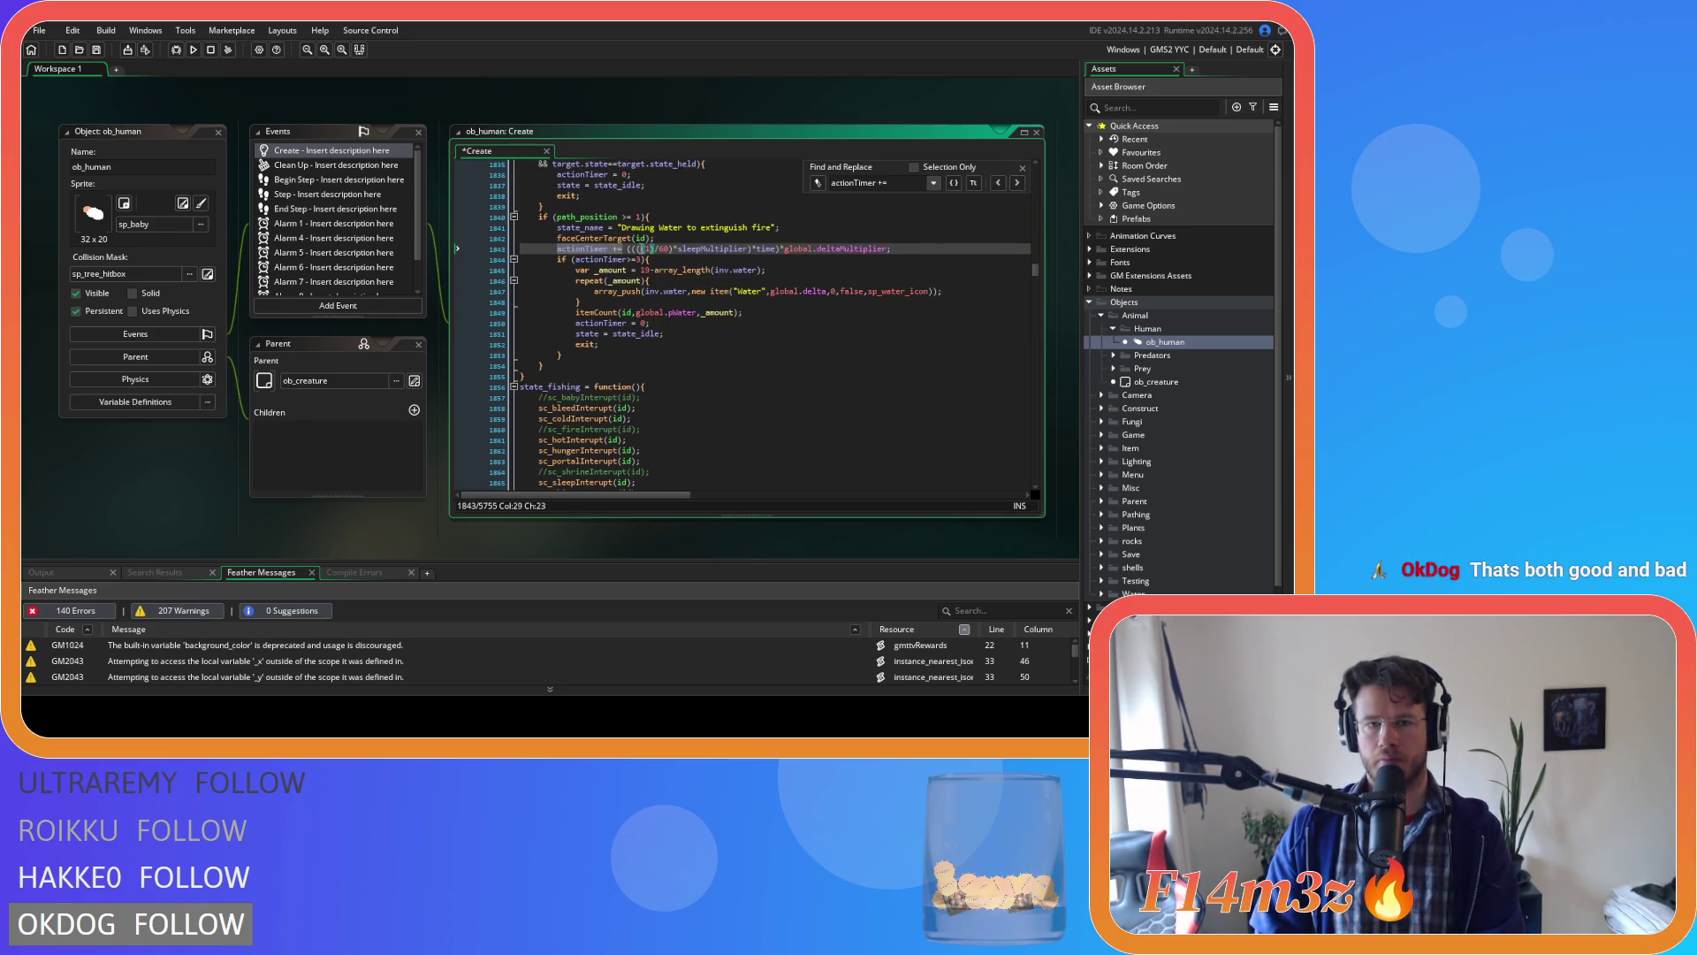
key("Delete")
Insert '*haste)' after sleepMultiplier) on line 1843 and save the code.
left_click(750, 249)
type(")*haste*")
key("ctrl+z")
type("*haste)")
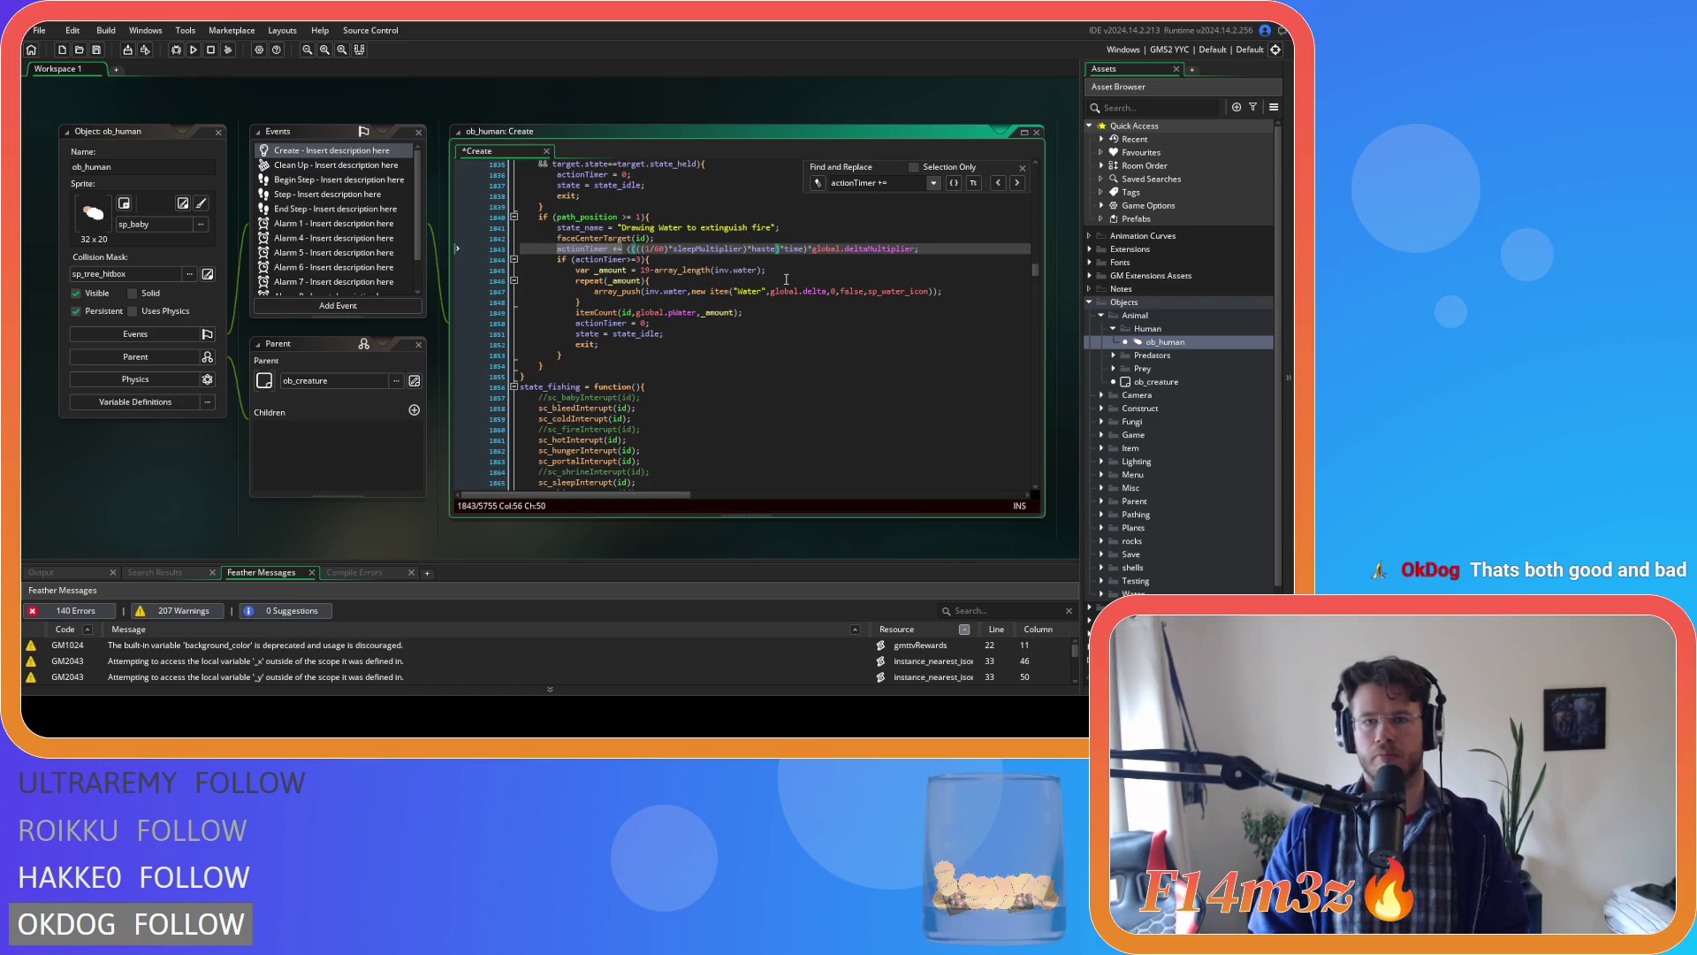
key("Left")
key("Left")
key("Left")
key("ctrl+s")
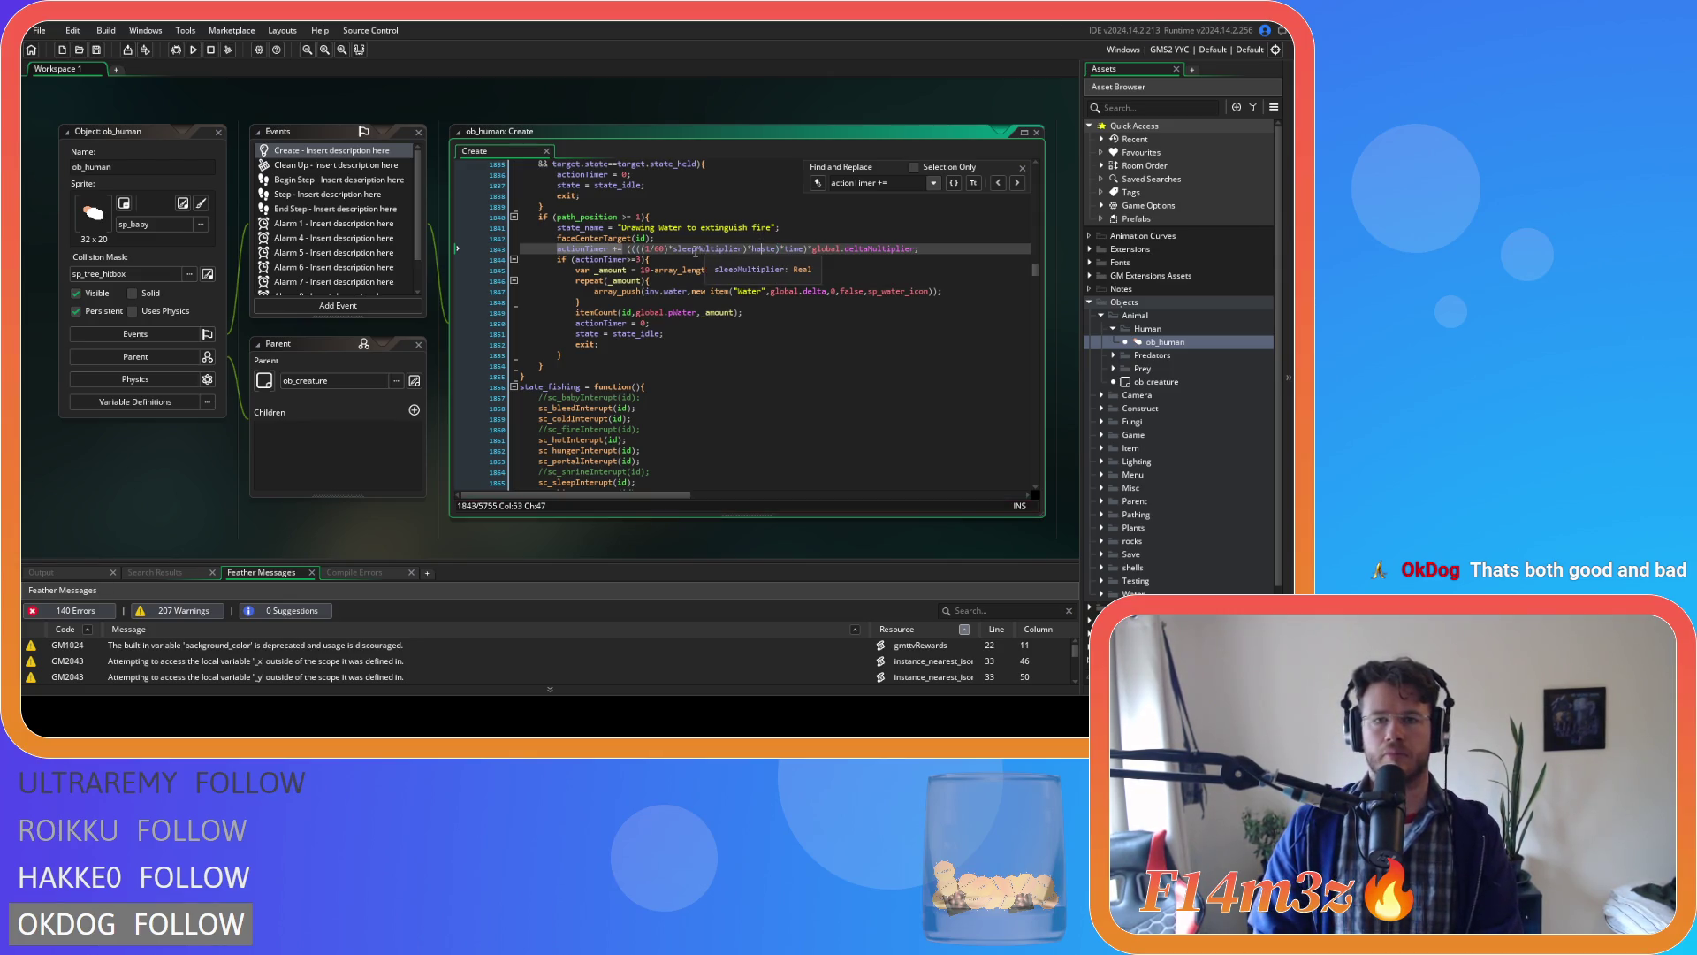
key("Down")
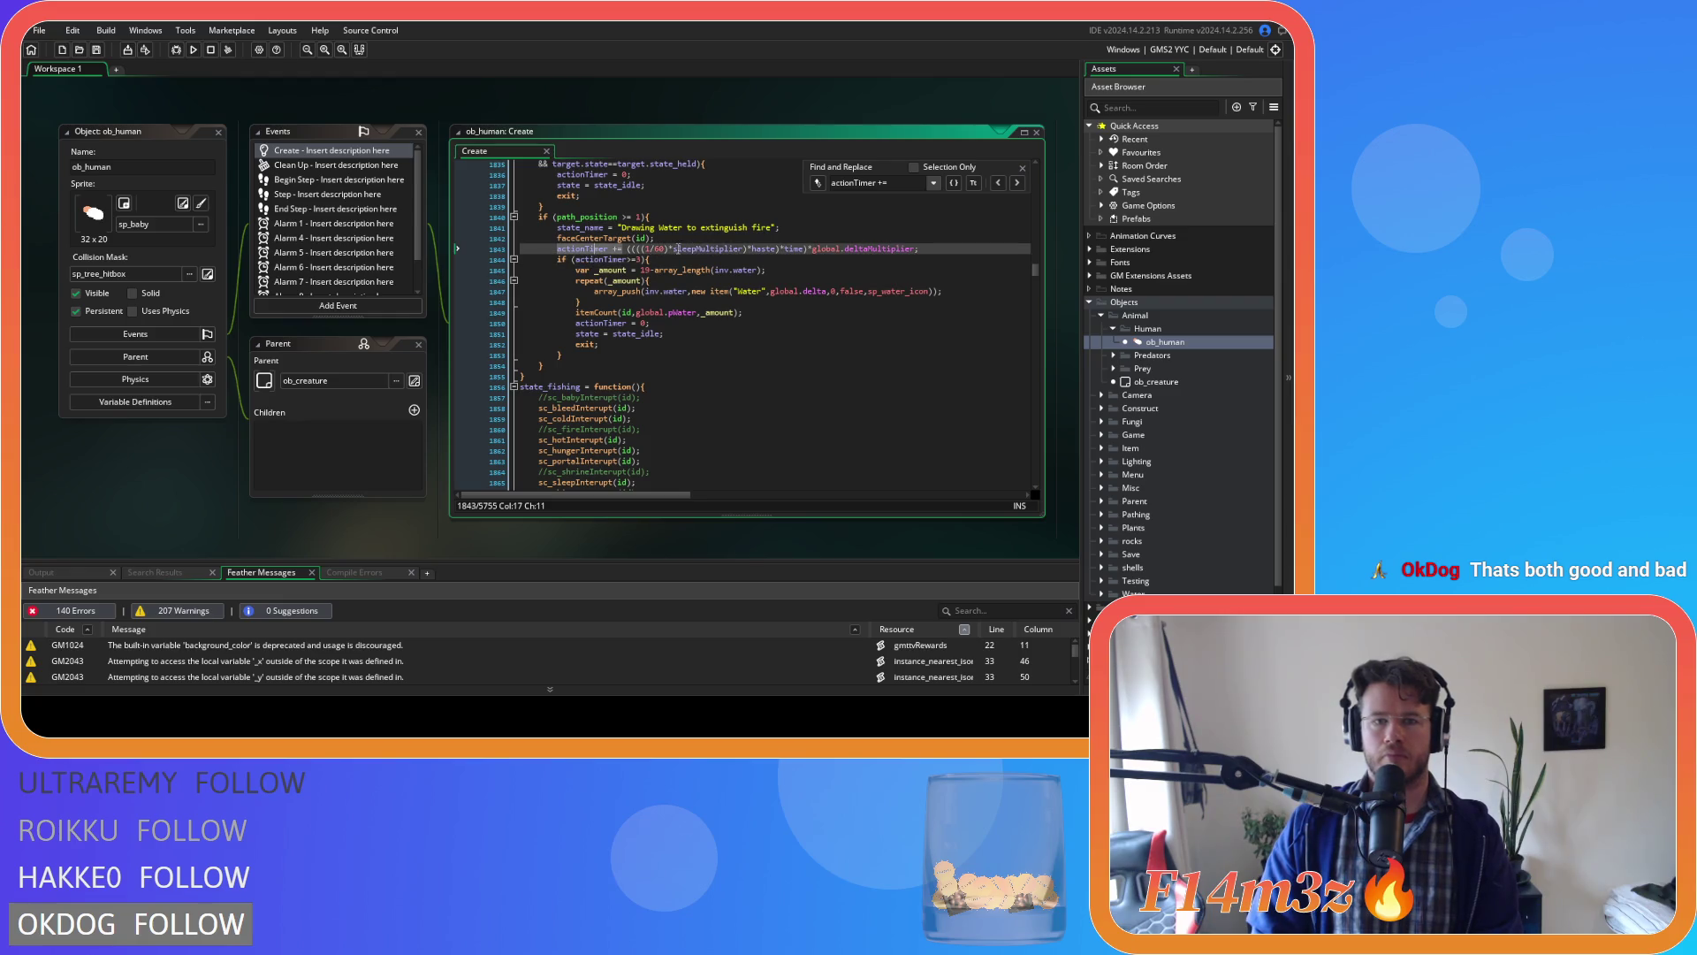
left_click(1017, 184)
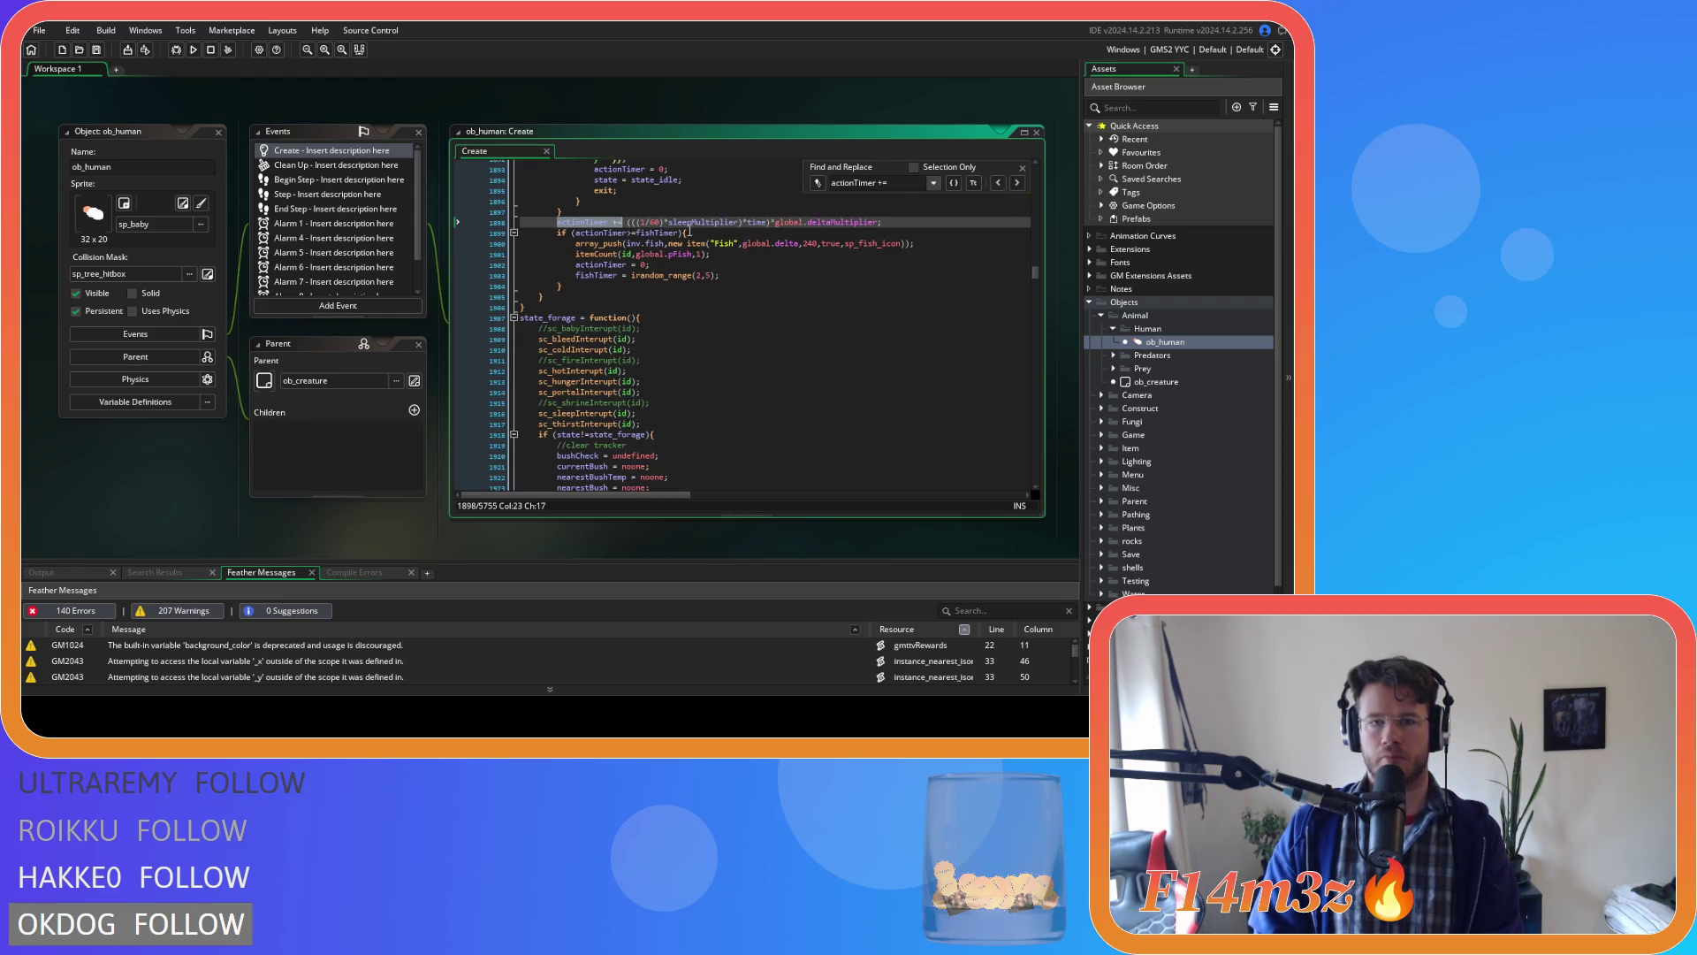
Advance through the 'actionTimer +=' matches past line 1898 to the berry-picking line 1981.
left_click(742, 221)
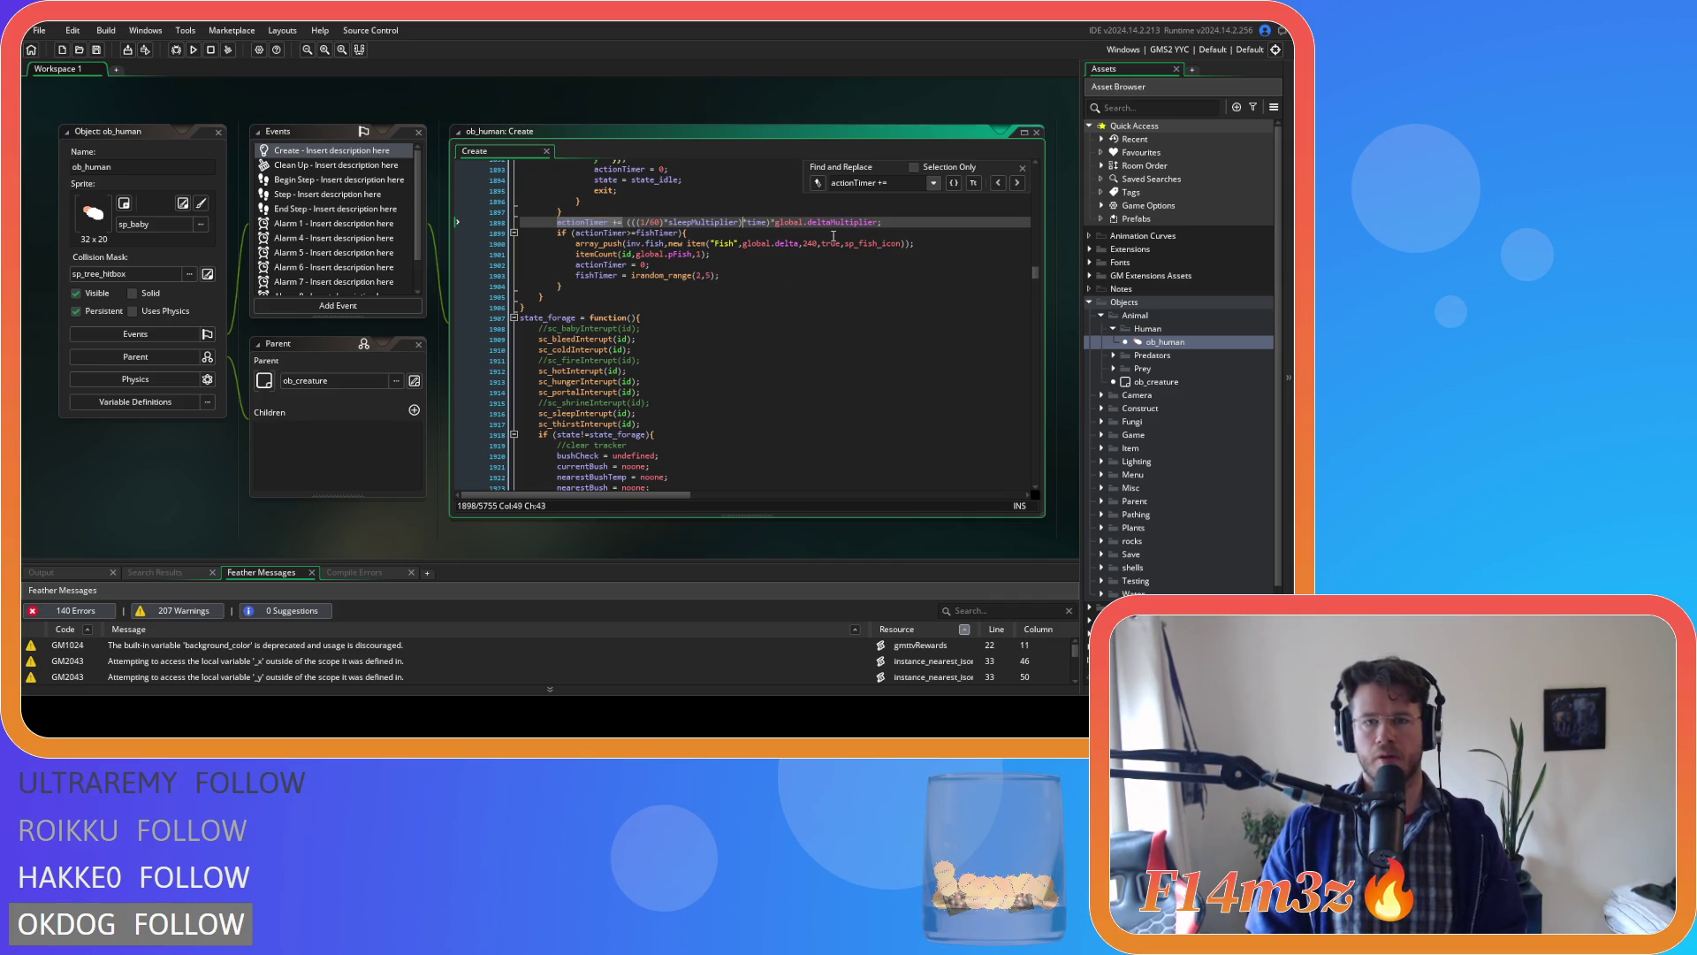
scroll(645, 239, "up", 15)
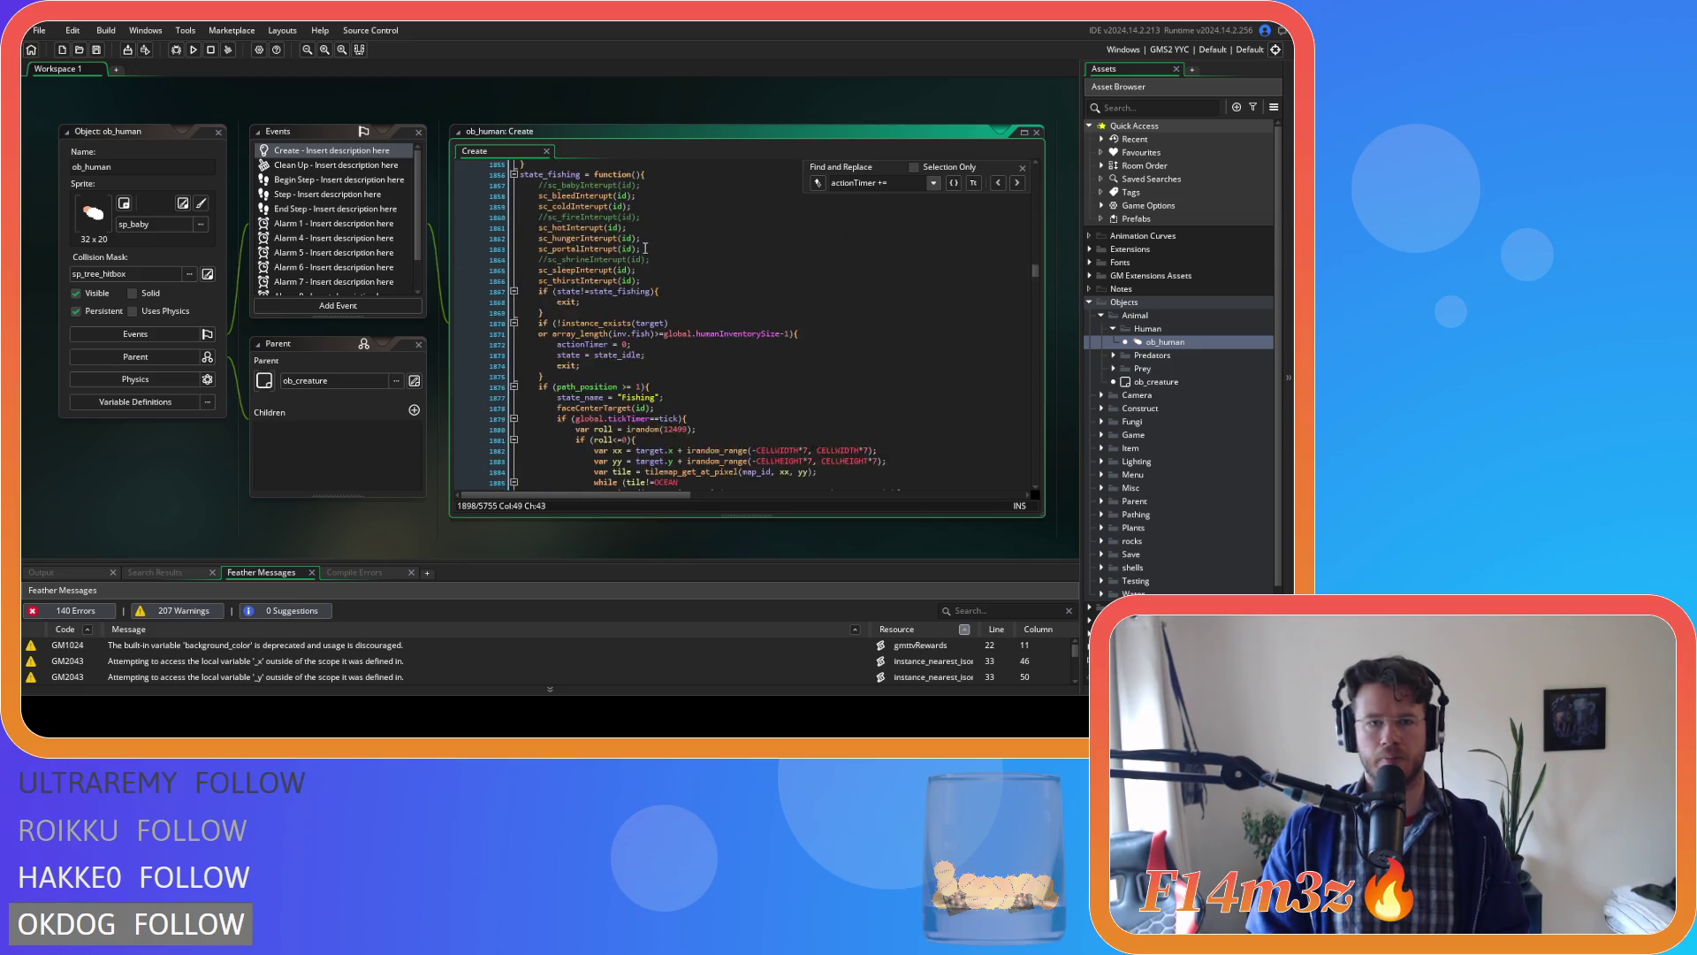
scroll(672, 265, "up", 15)
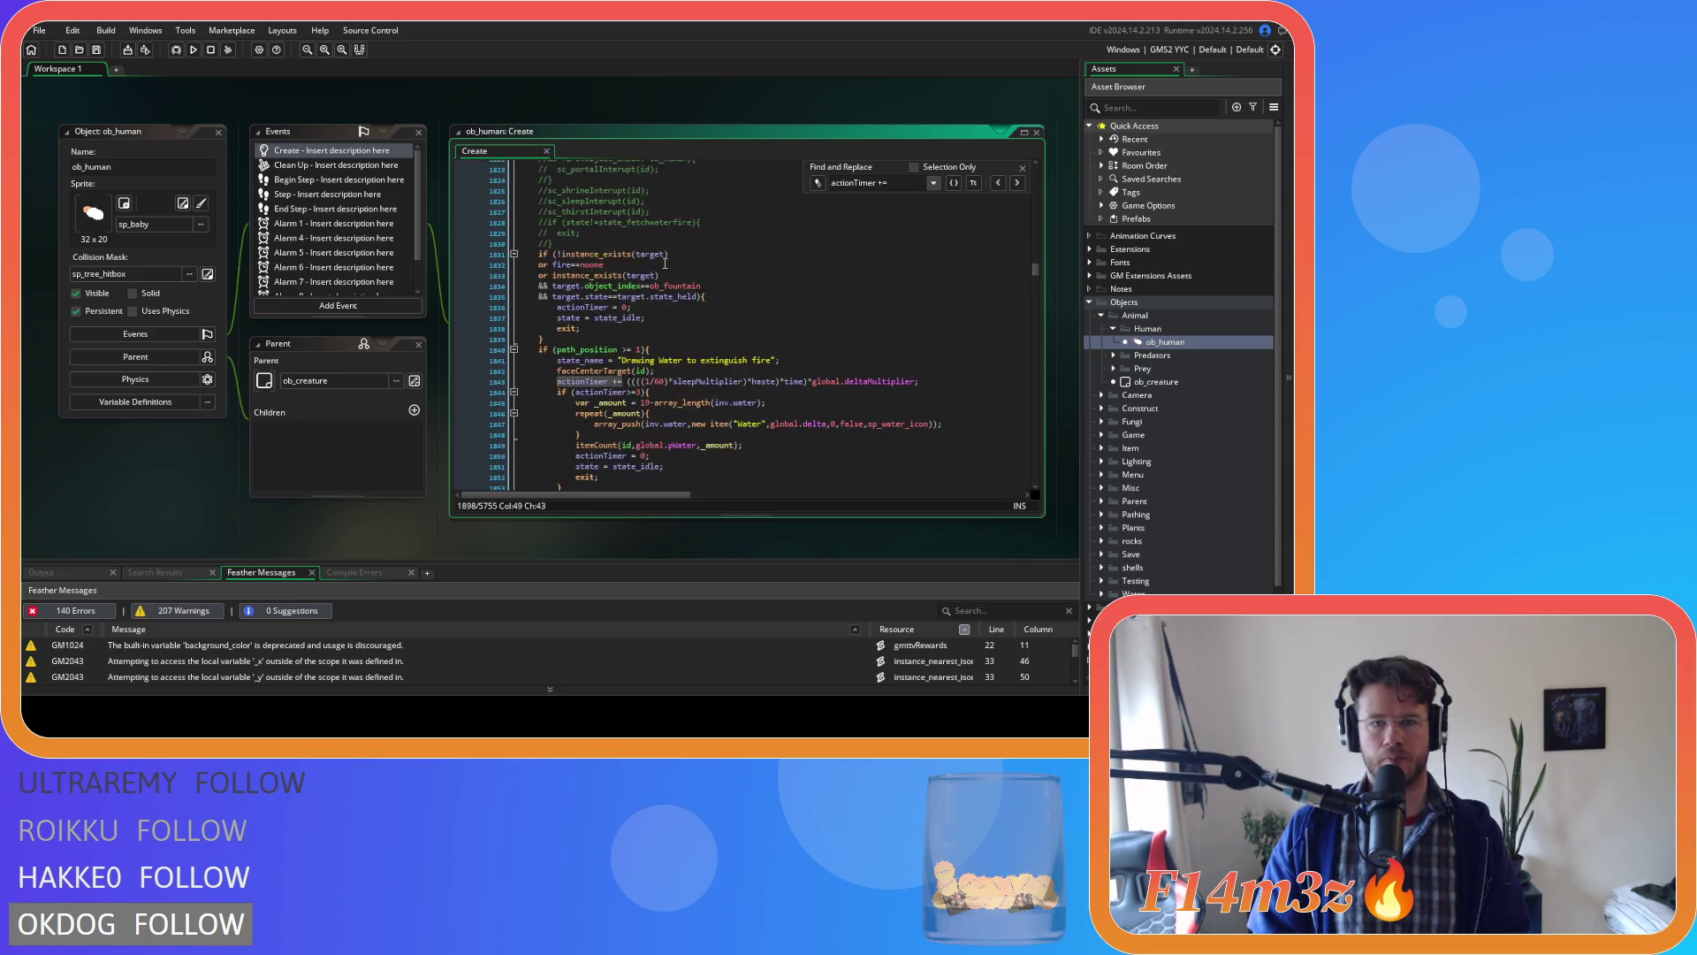
scroll(687, 274, "down", 18)
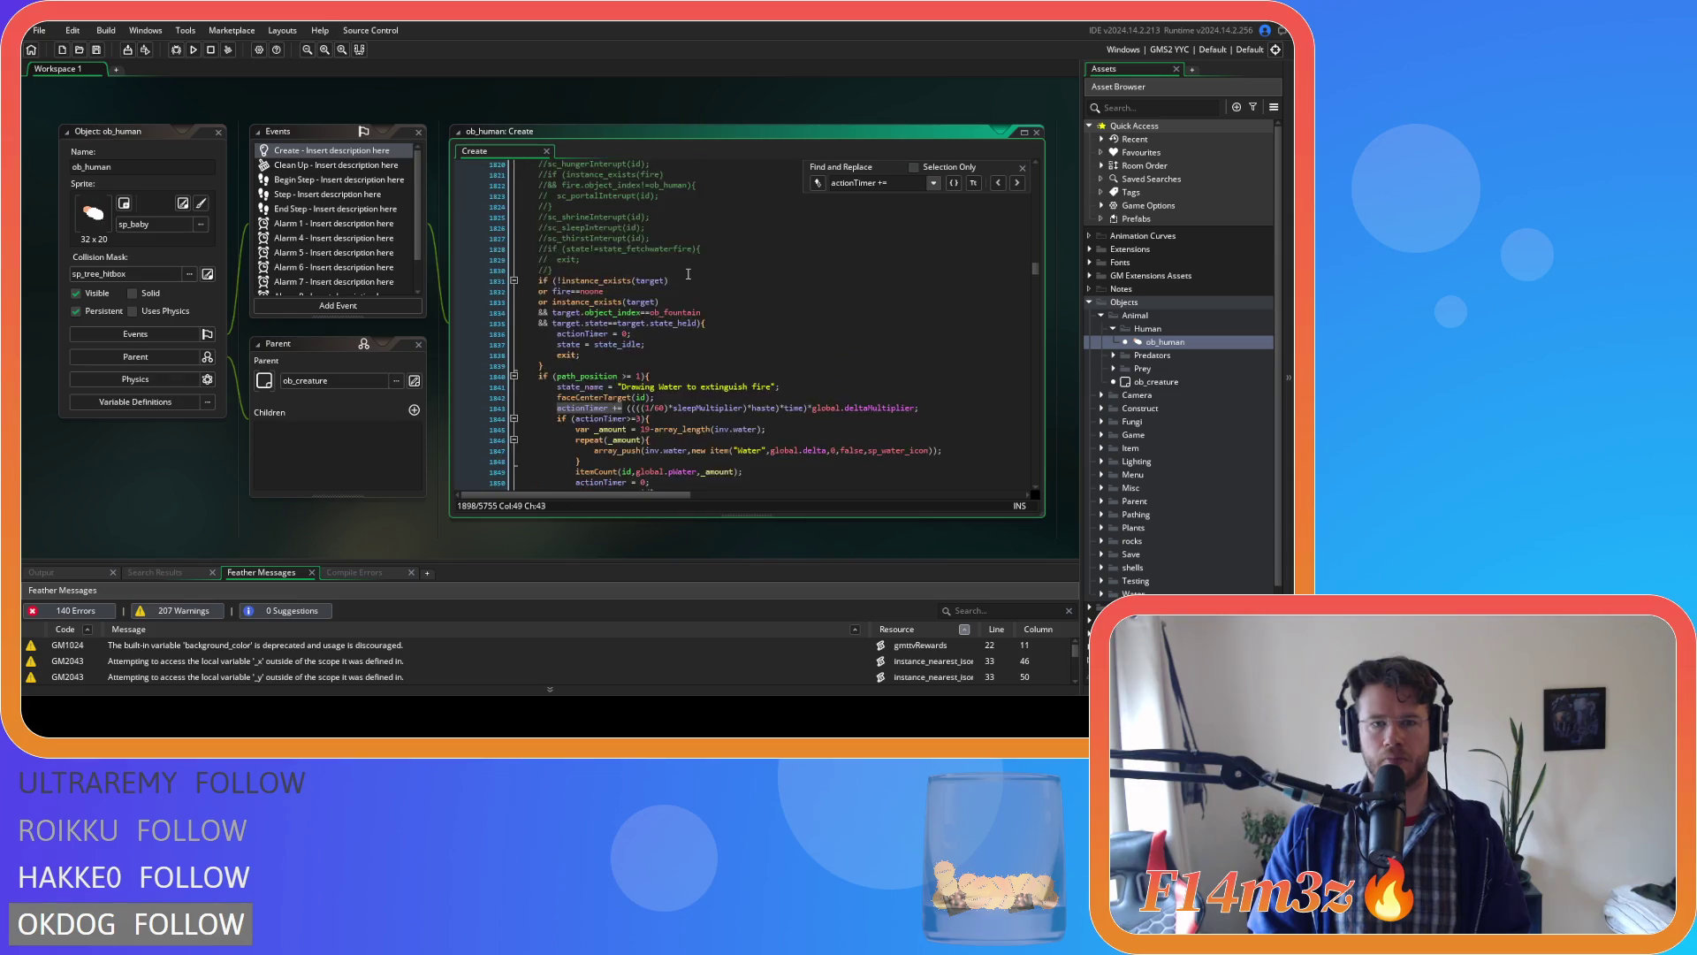
scroll(688, 274, "up", 8)
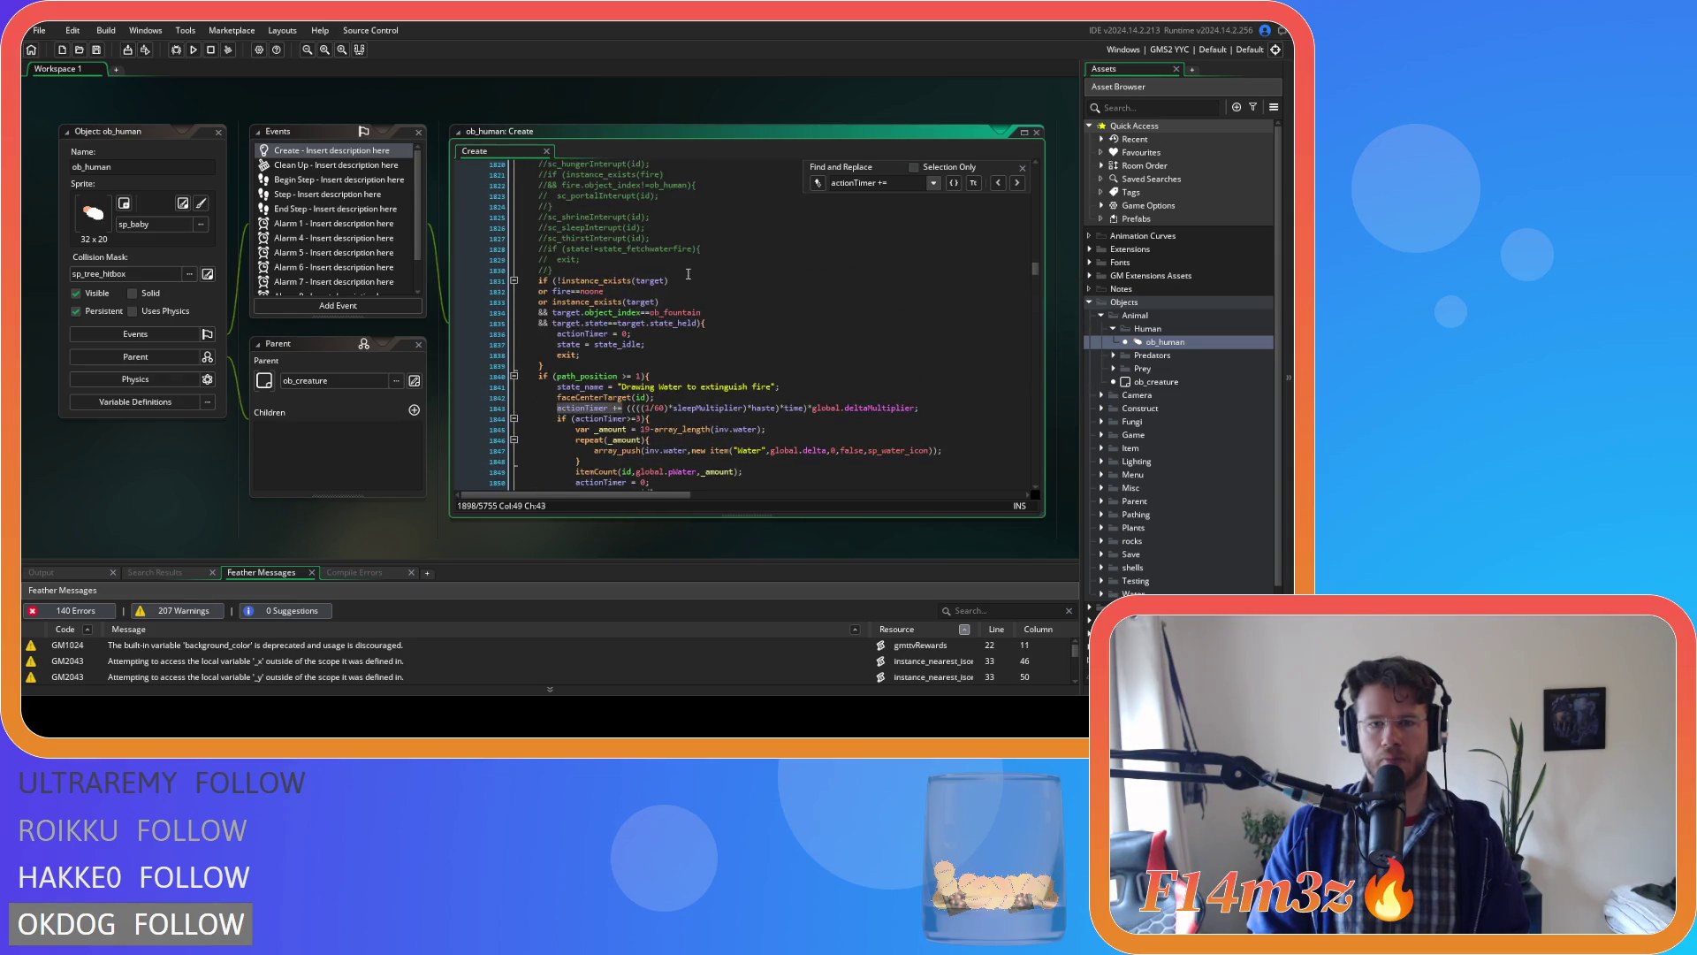
left_click(583, 408)
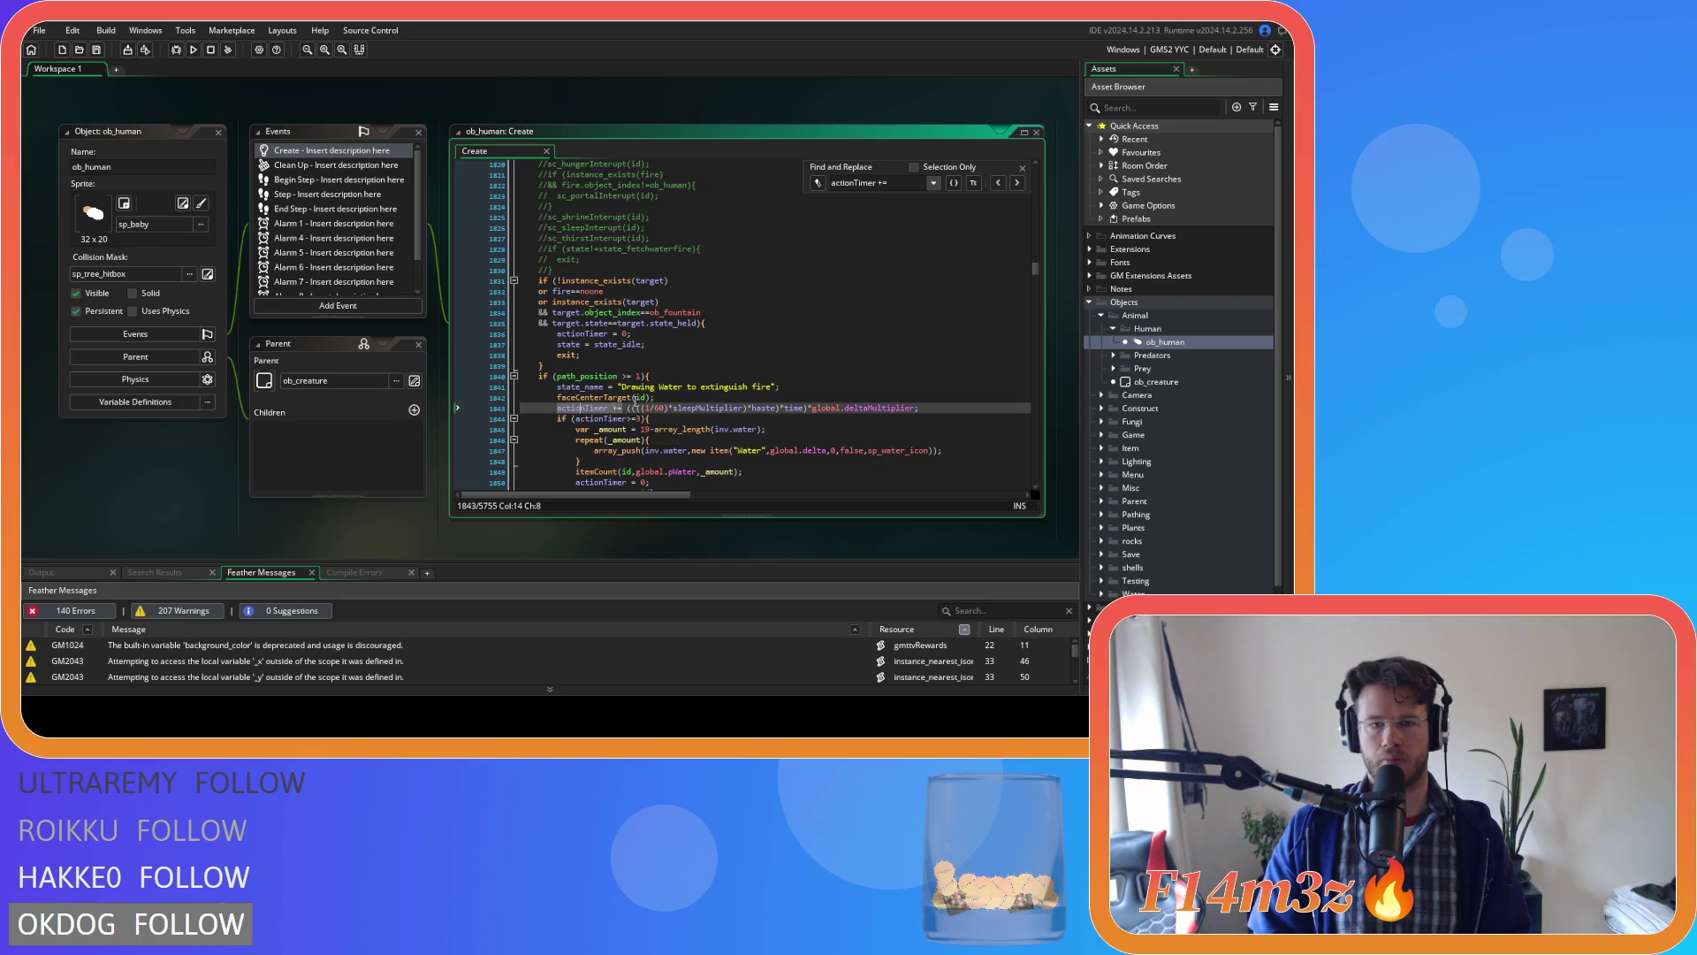
left_click(1016, 182)
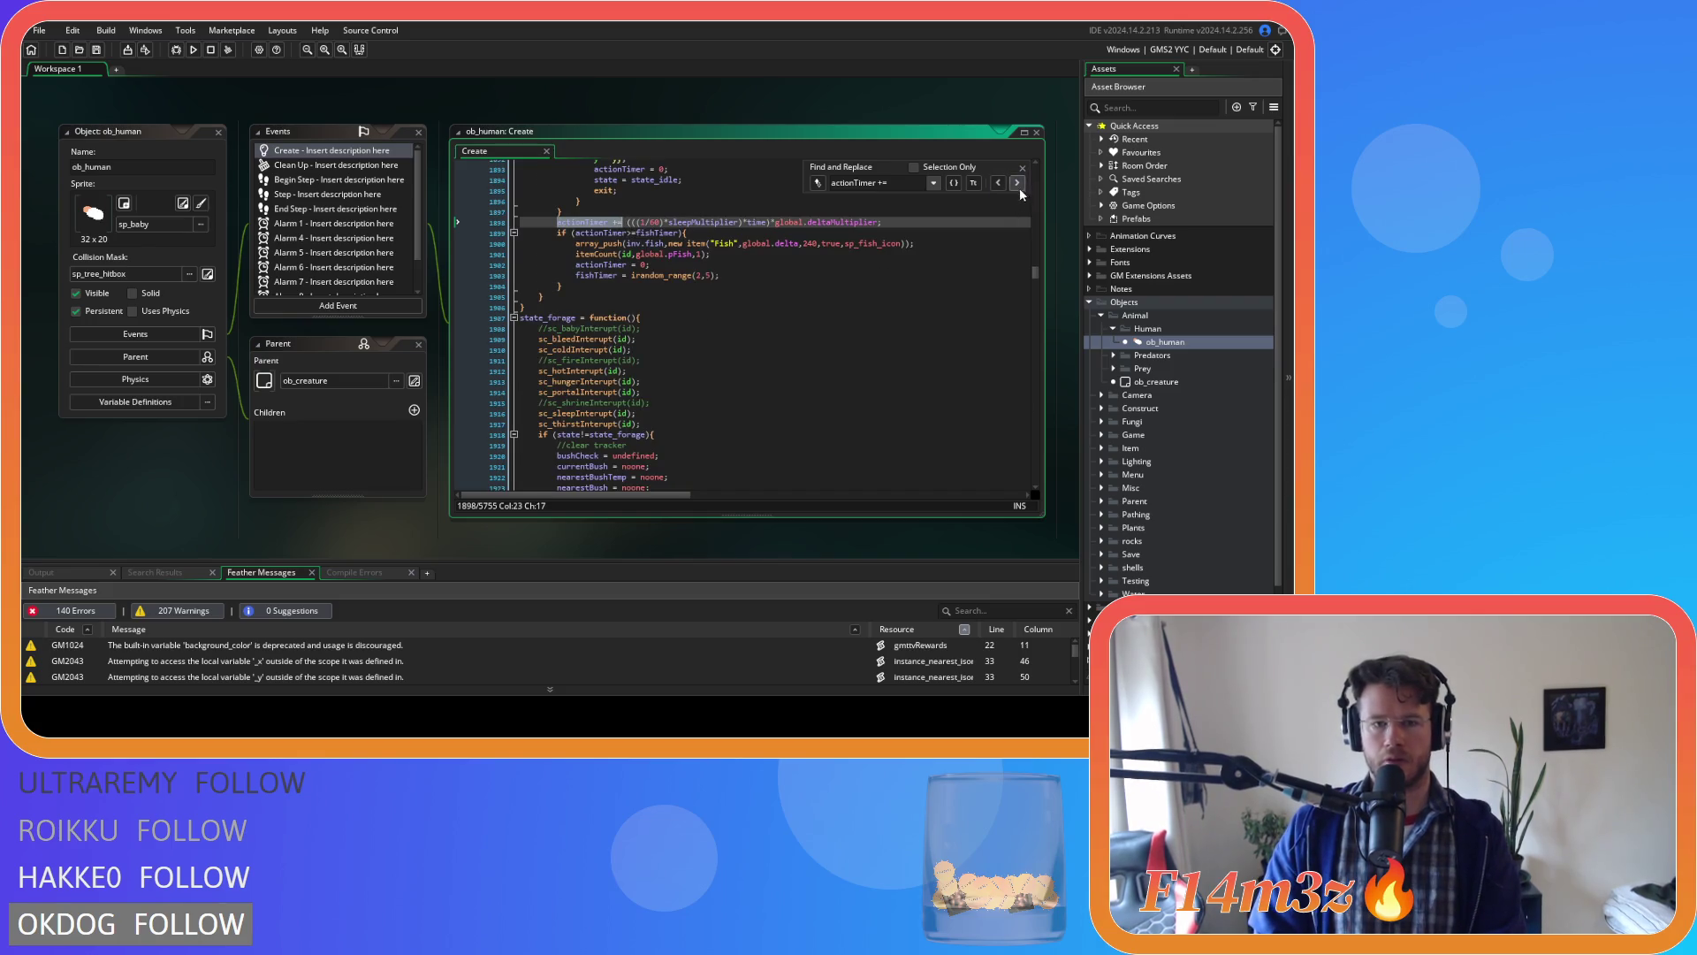
left_click(1017, 182)
scroll(675, 275, "up", 7)
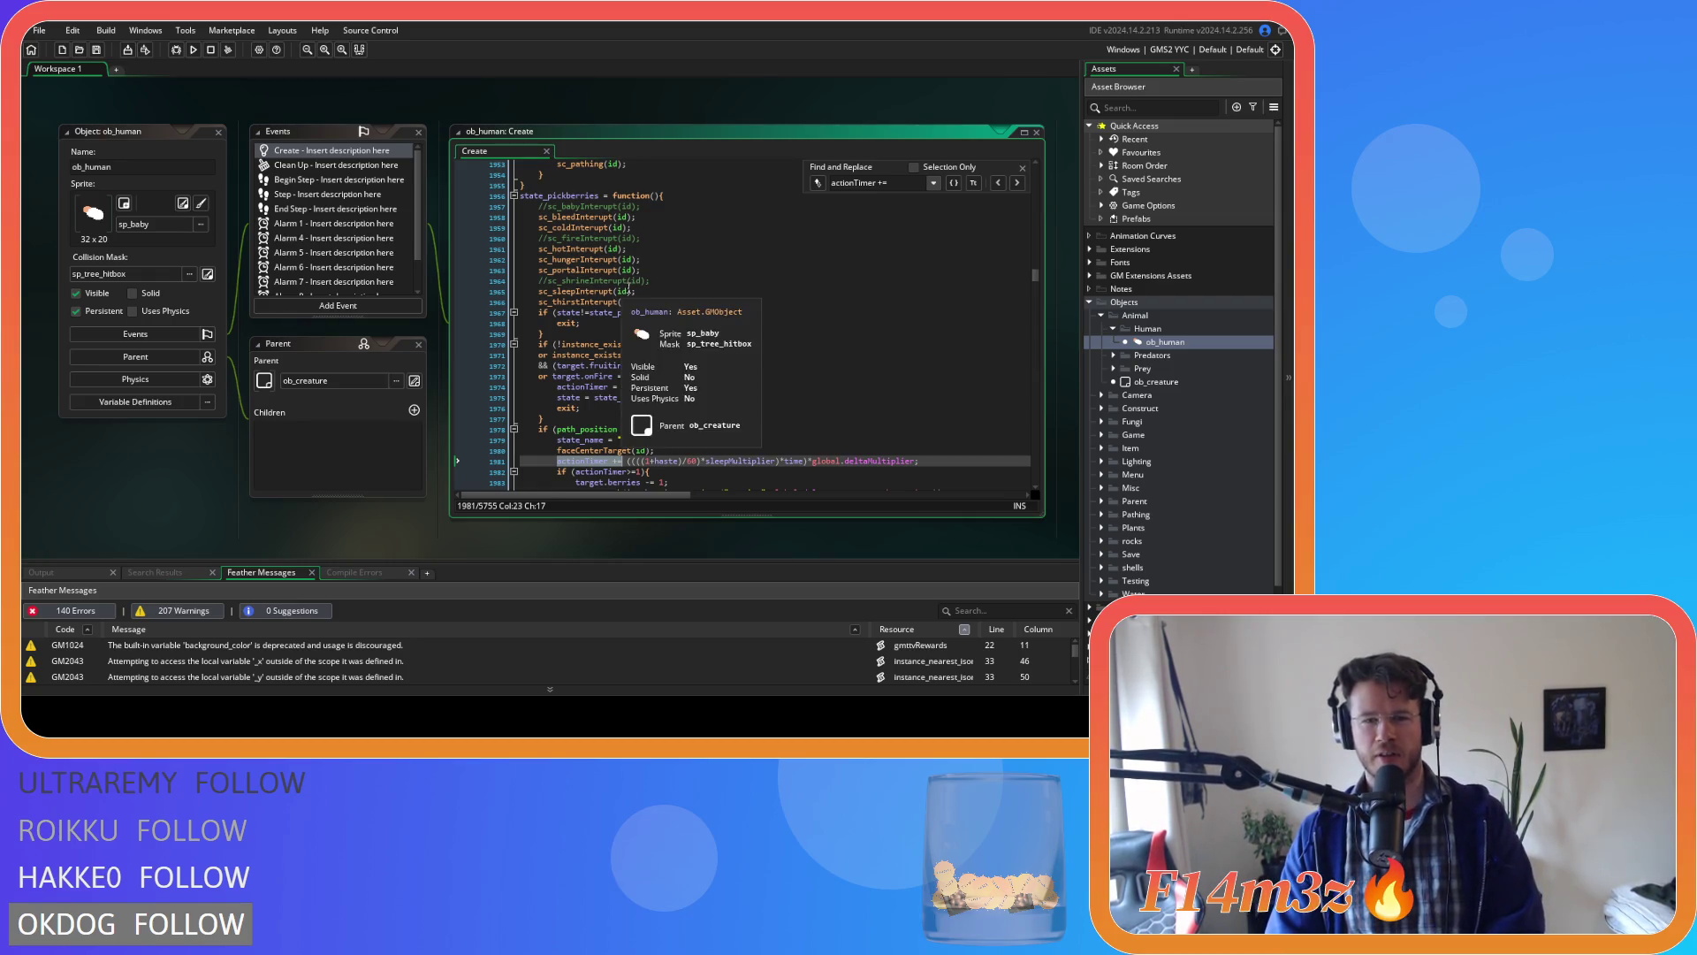
On line 1981, delete '+haste' from (1+haste) and add haste after sleepMultiplier).
double_click(666, 461)
key("BackSpace")
key("BackSpace")
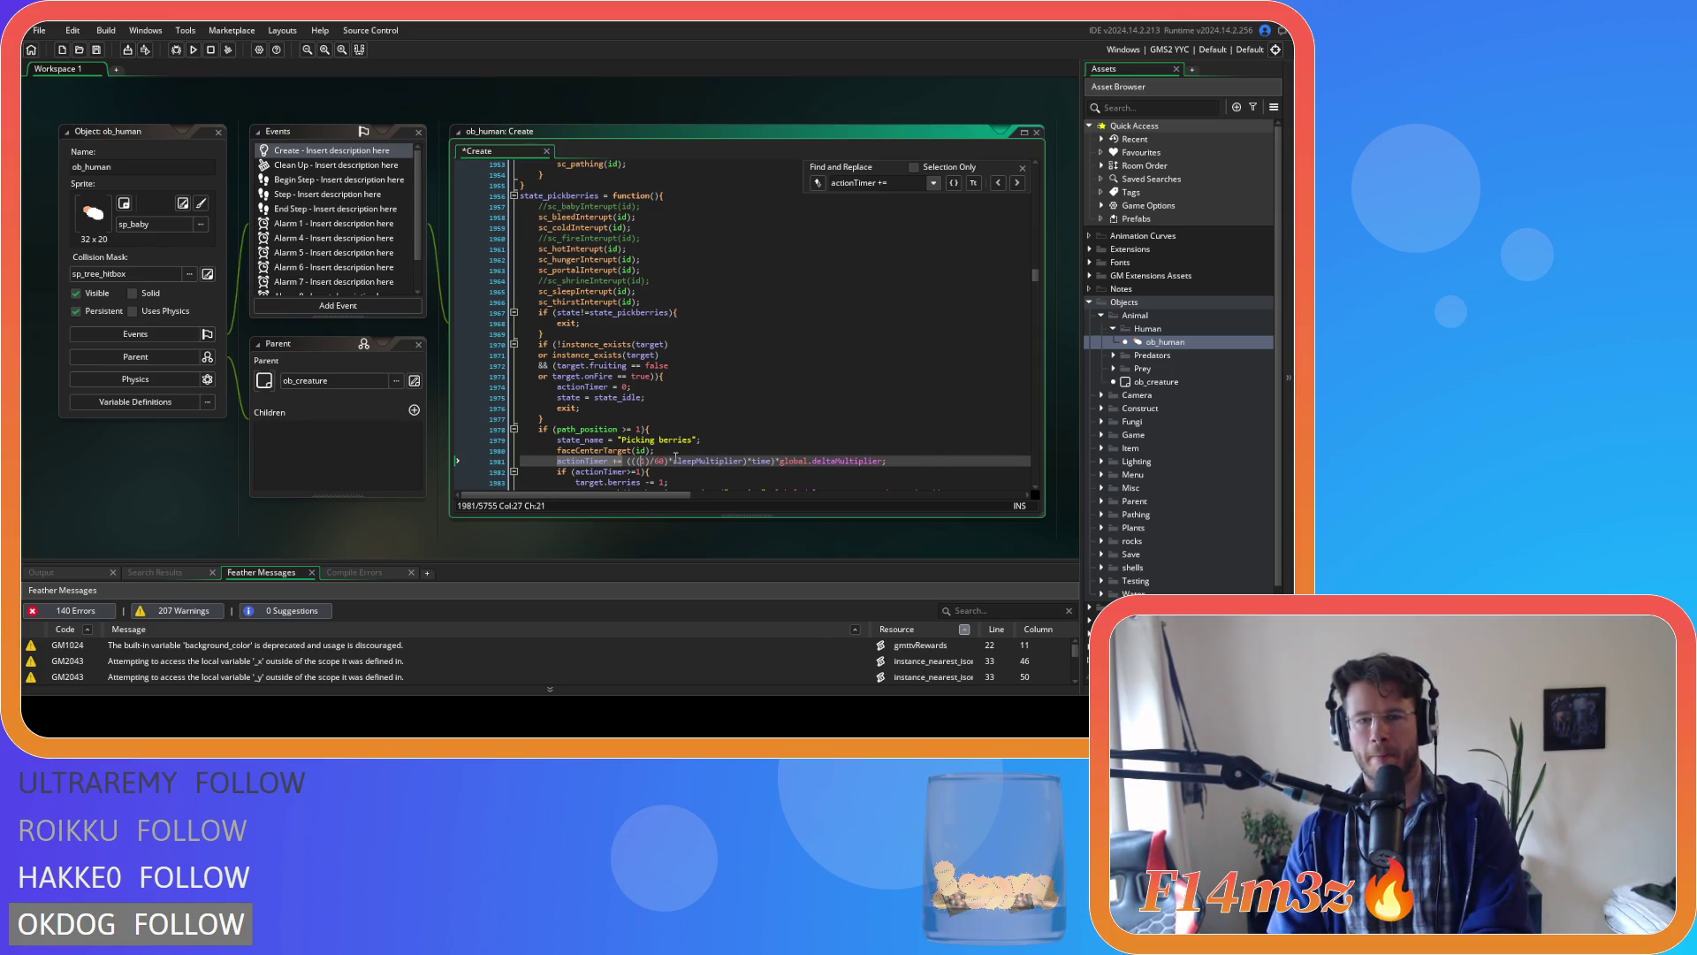
type("(")
left_click(745, 461)
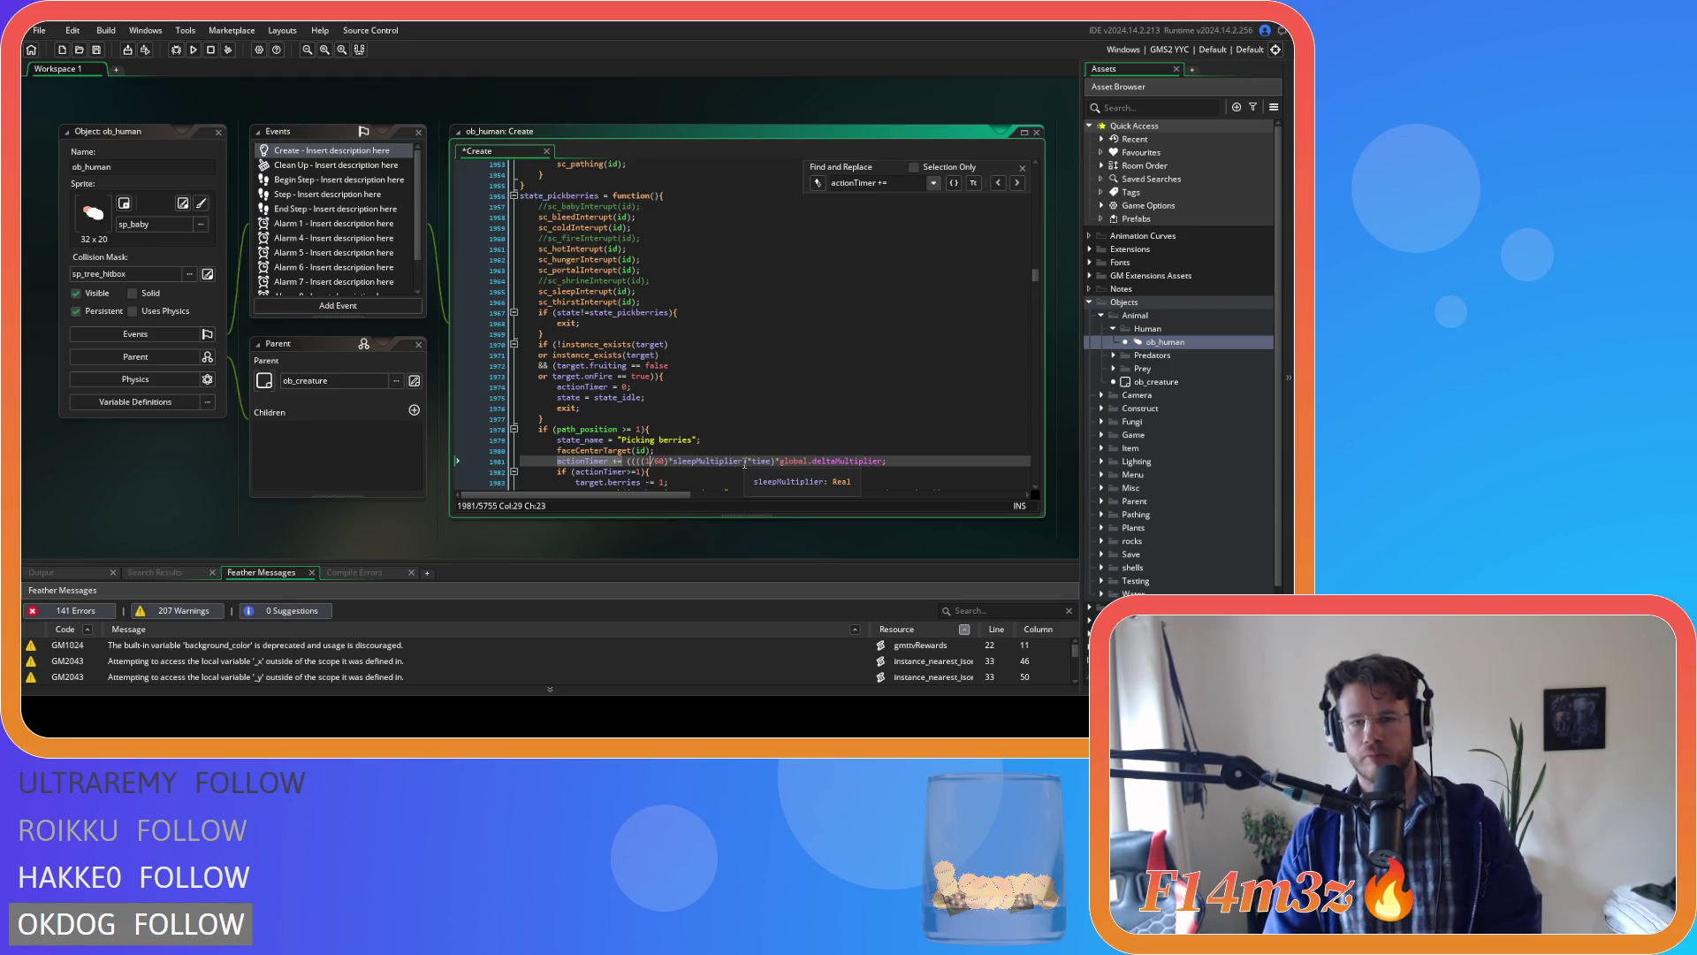
type("))*haste")
Fix the parentheses so the line reads ((((1/60)*sleepMultiplier)*haste)*time)*global.deltaMultiplier.
scroll(794, 466, "down", 1)
key("BackSpace")
key("BackSpace")
key("BackSpace")
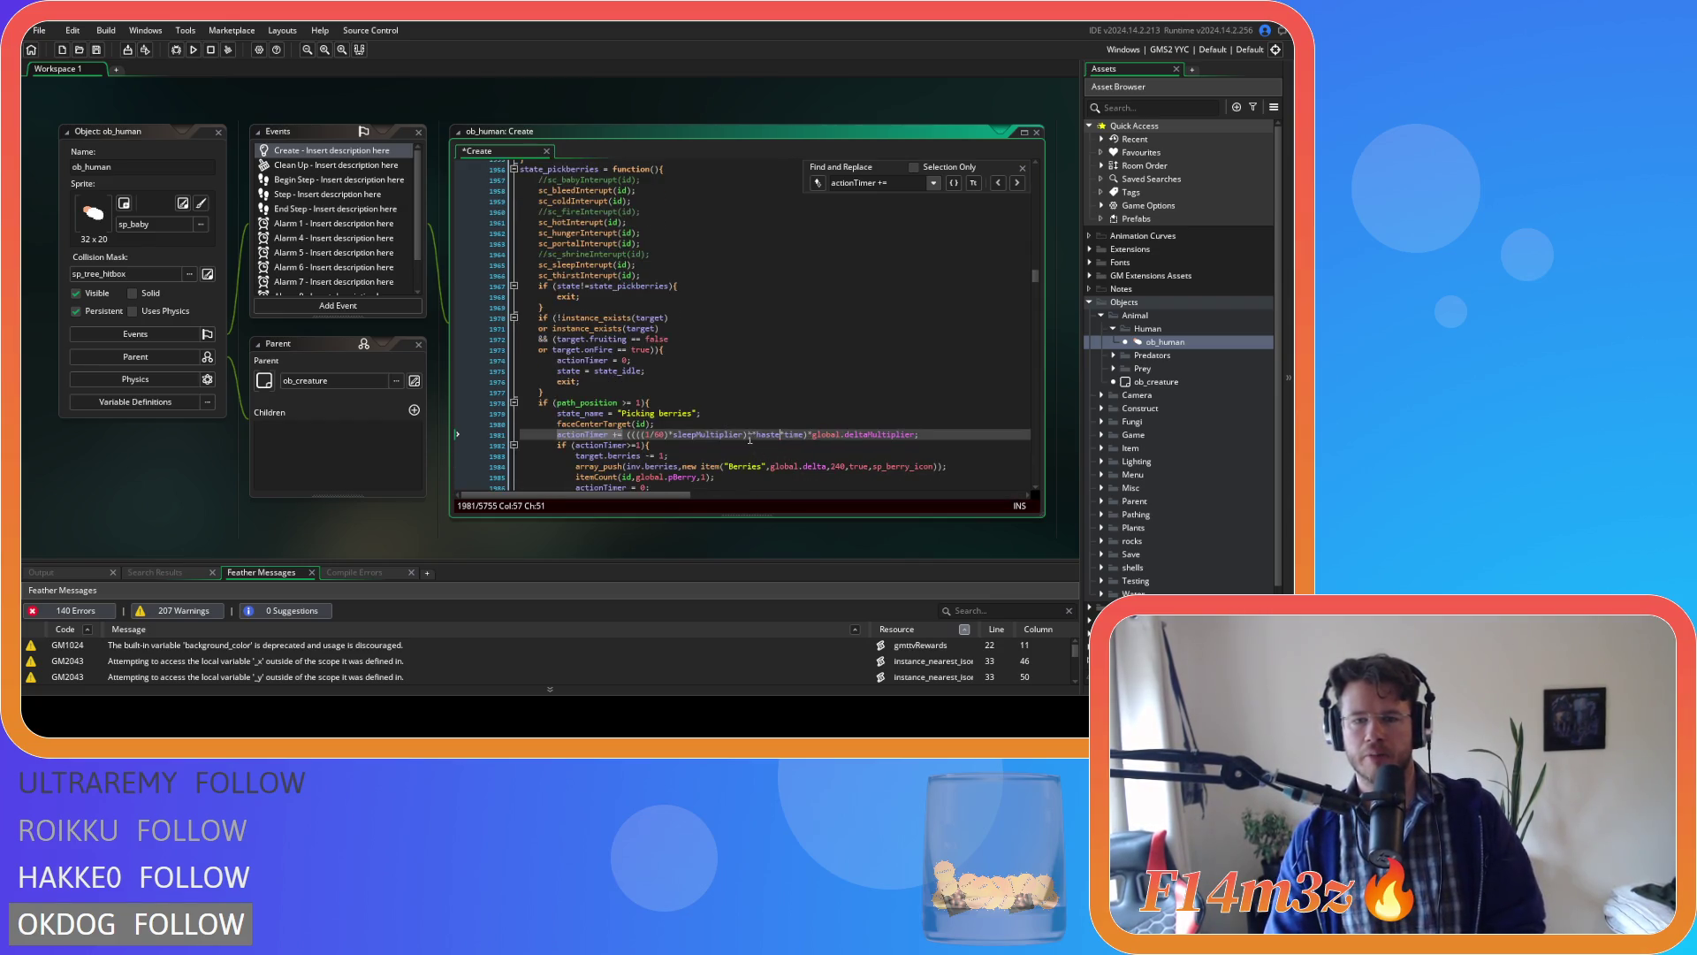
type("*haste")
left_click(777, 434)
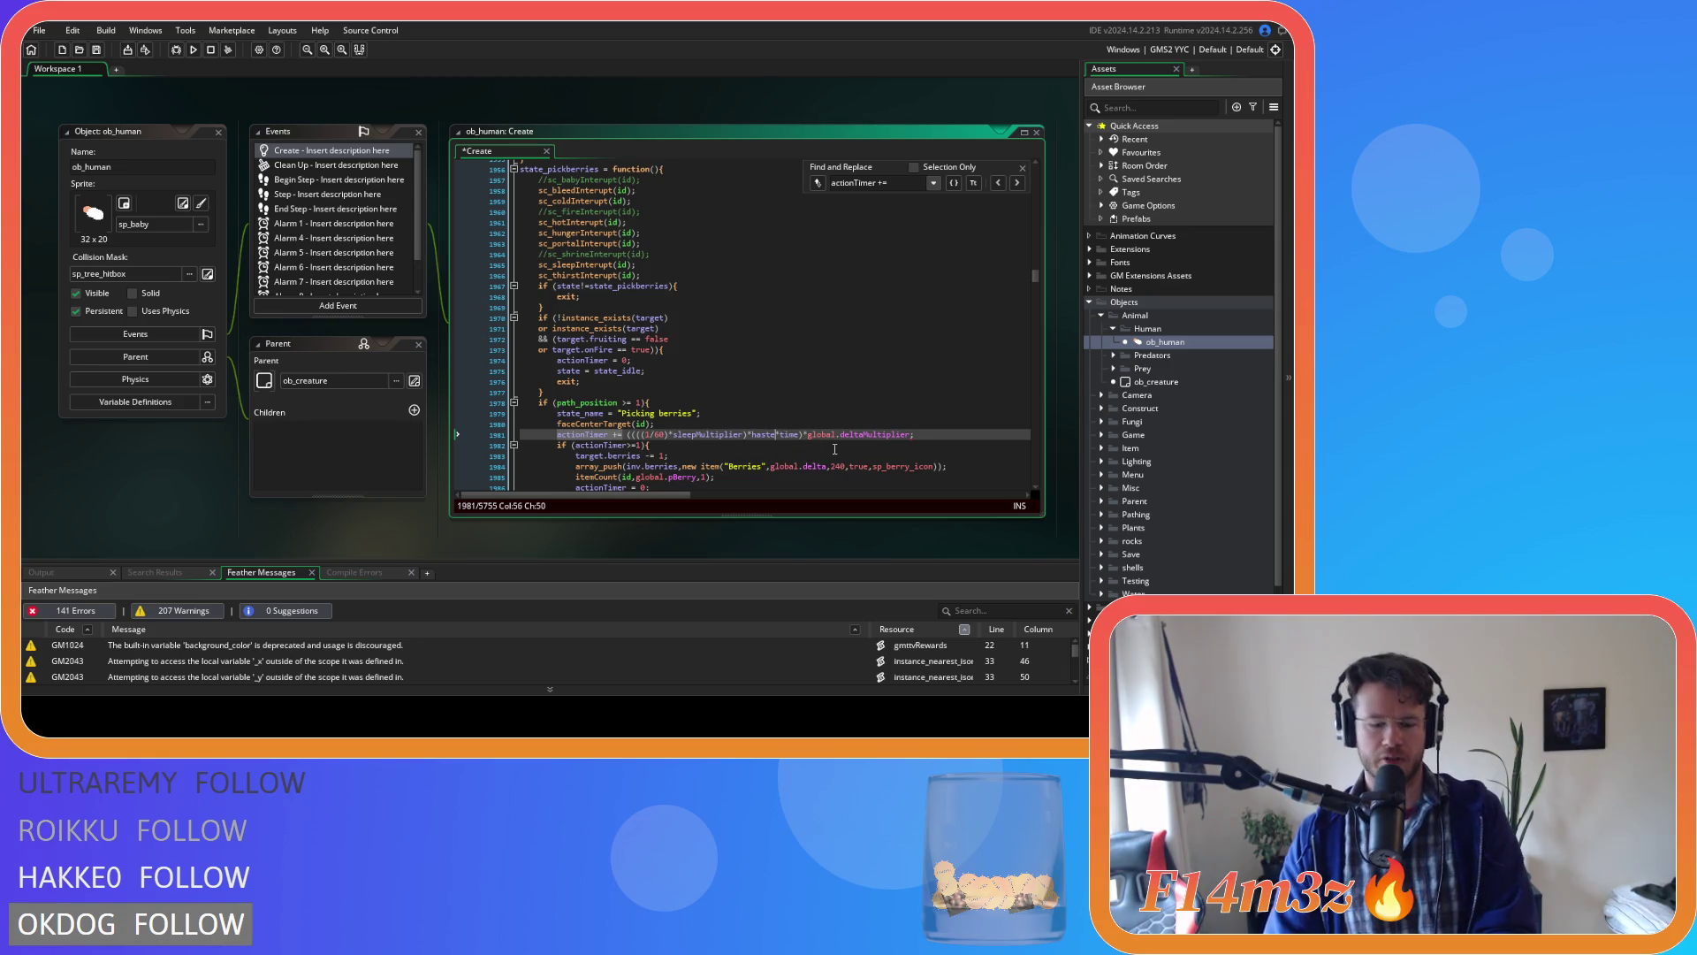
type(")")
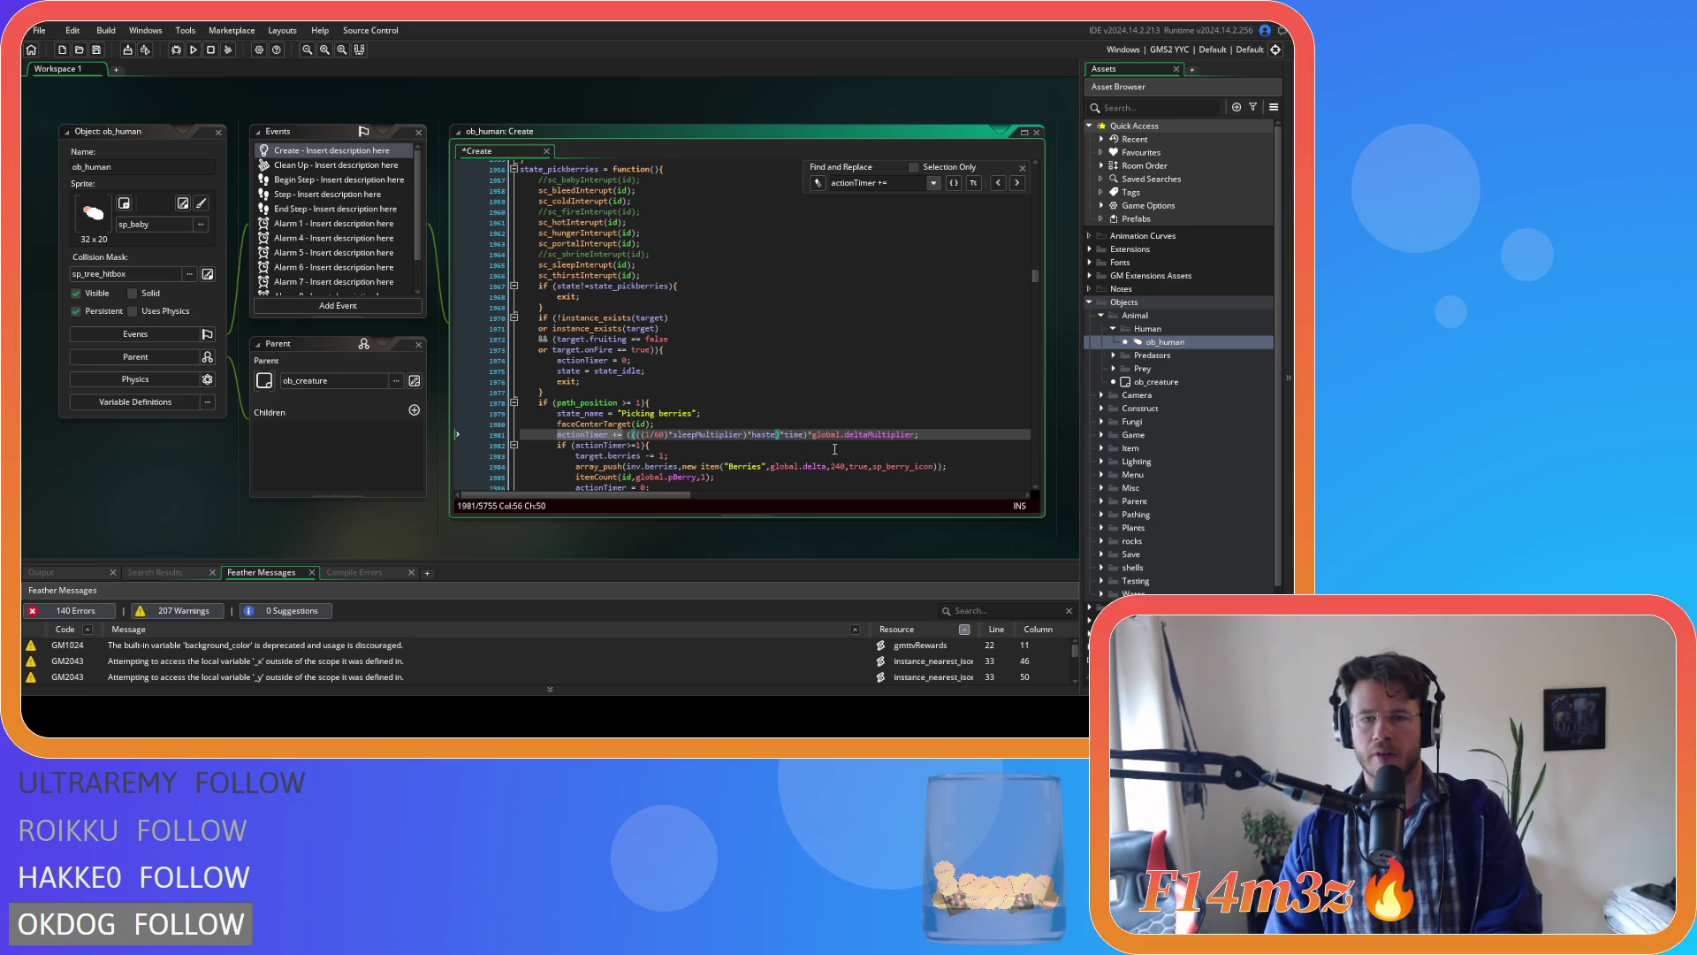
left_click(607, 434)
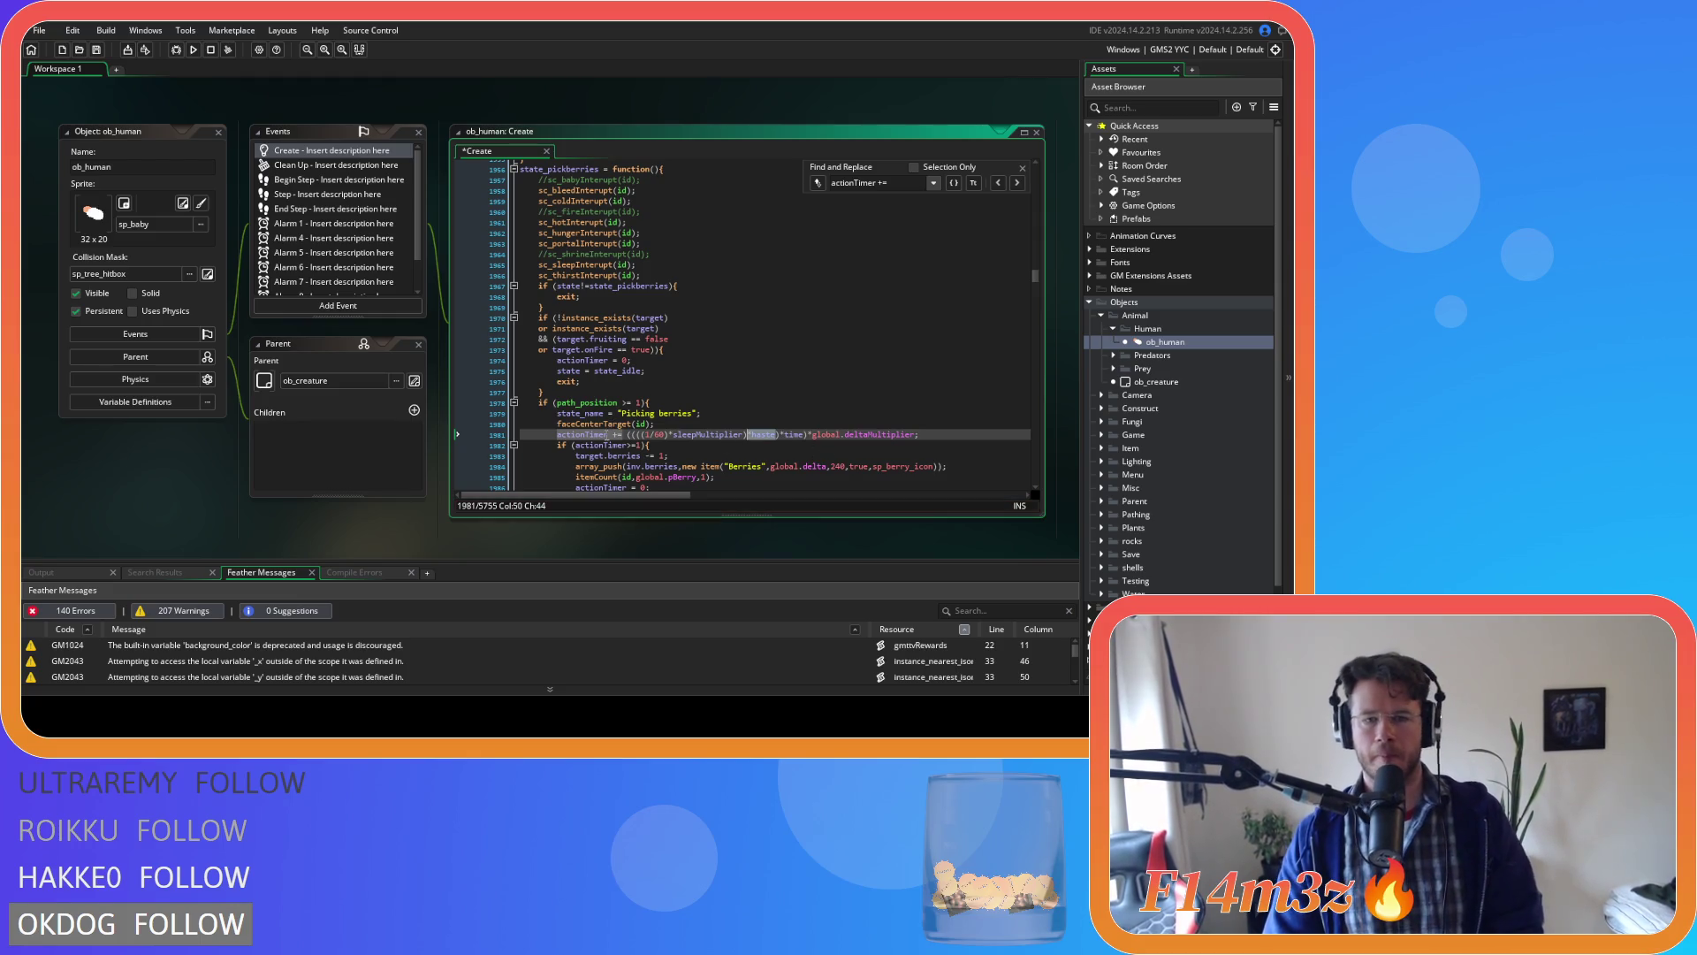
left_click(998, 186)
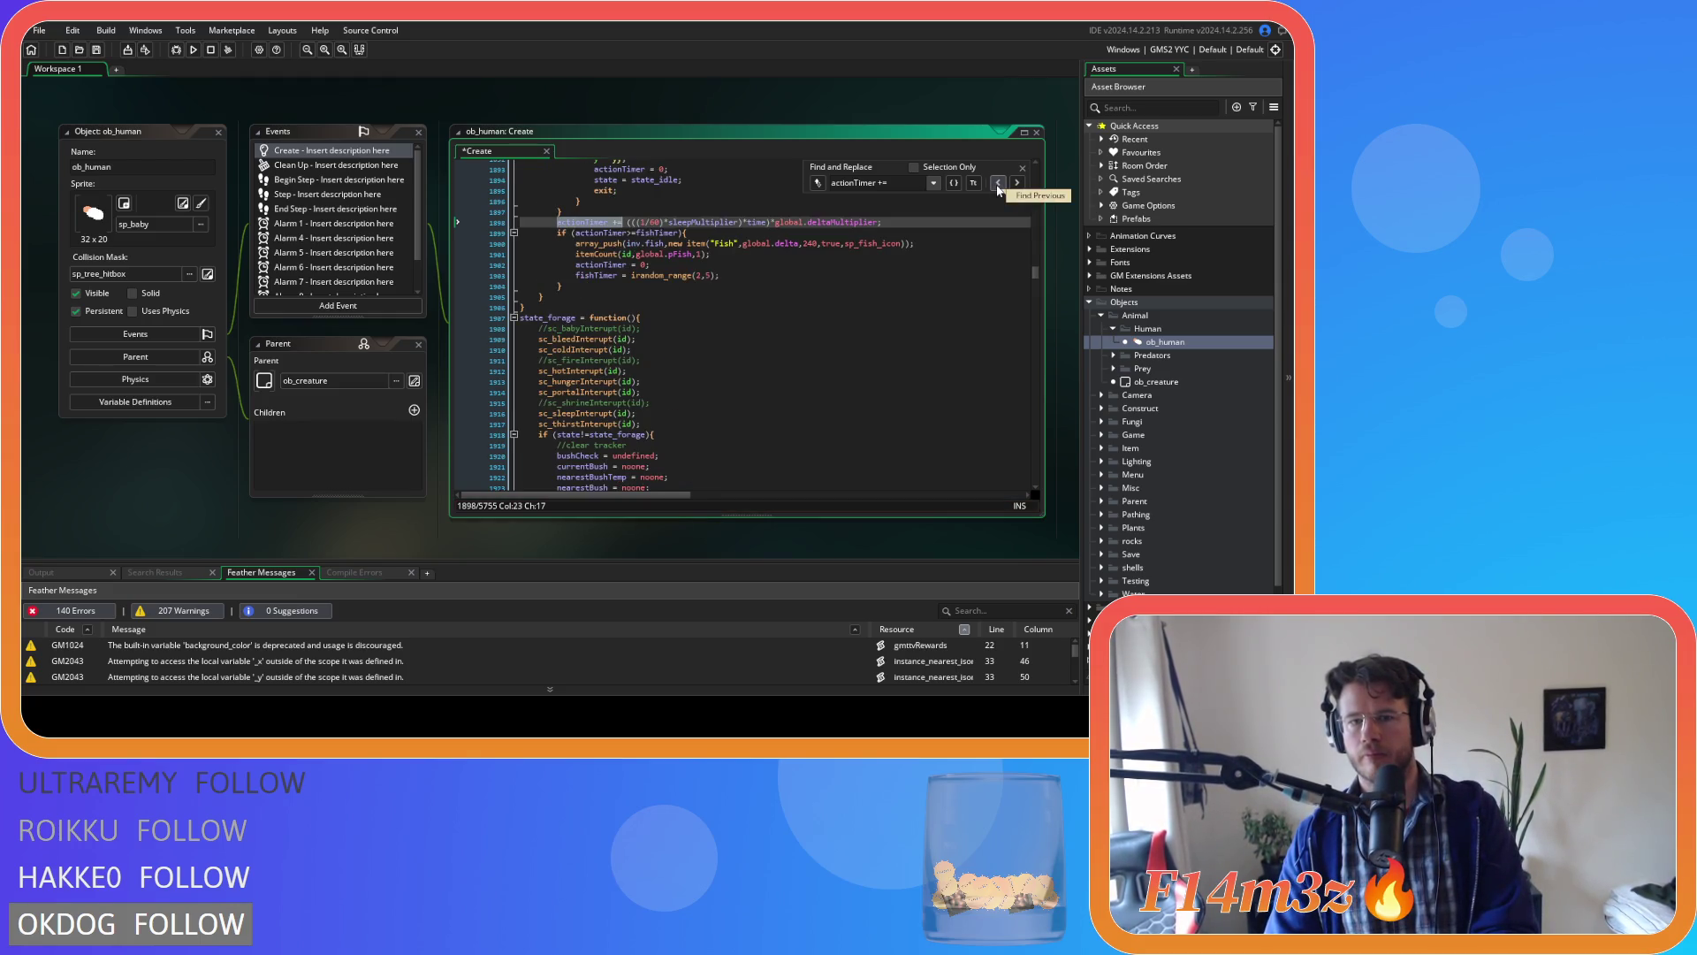
Step back through earlier actionTimer lines to recheck their haste grouping.
left_click(998, 186)
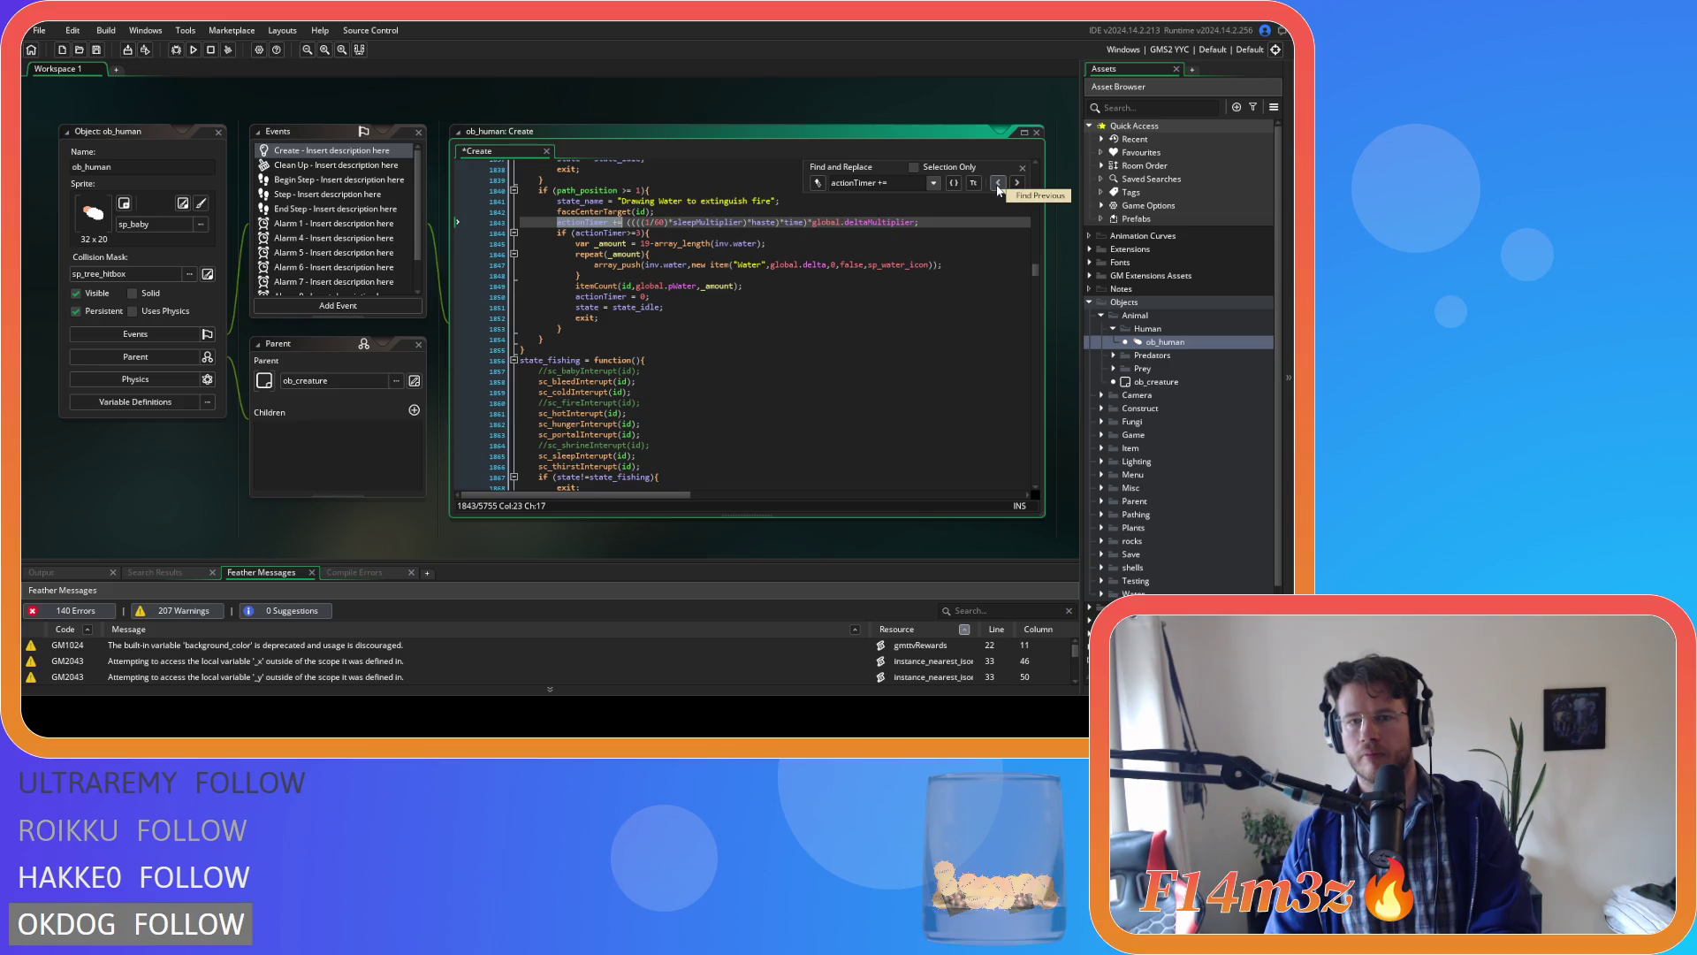
left_click(745, 223)
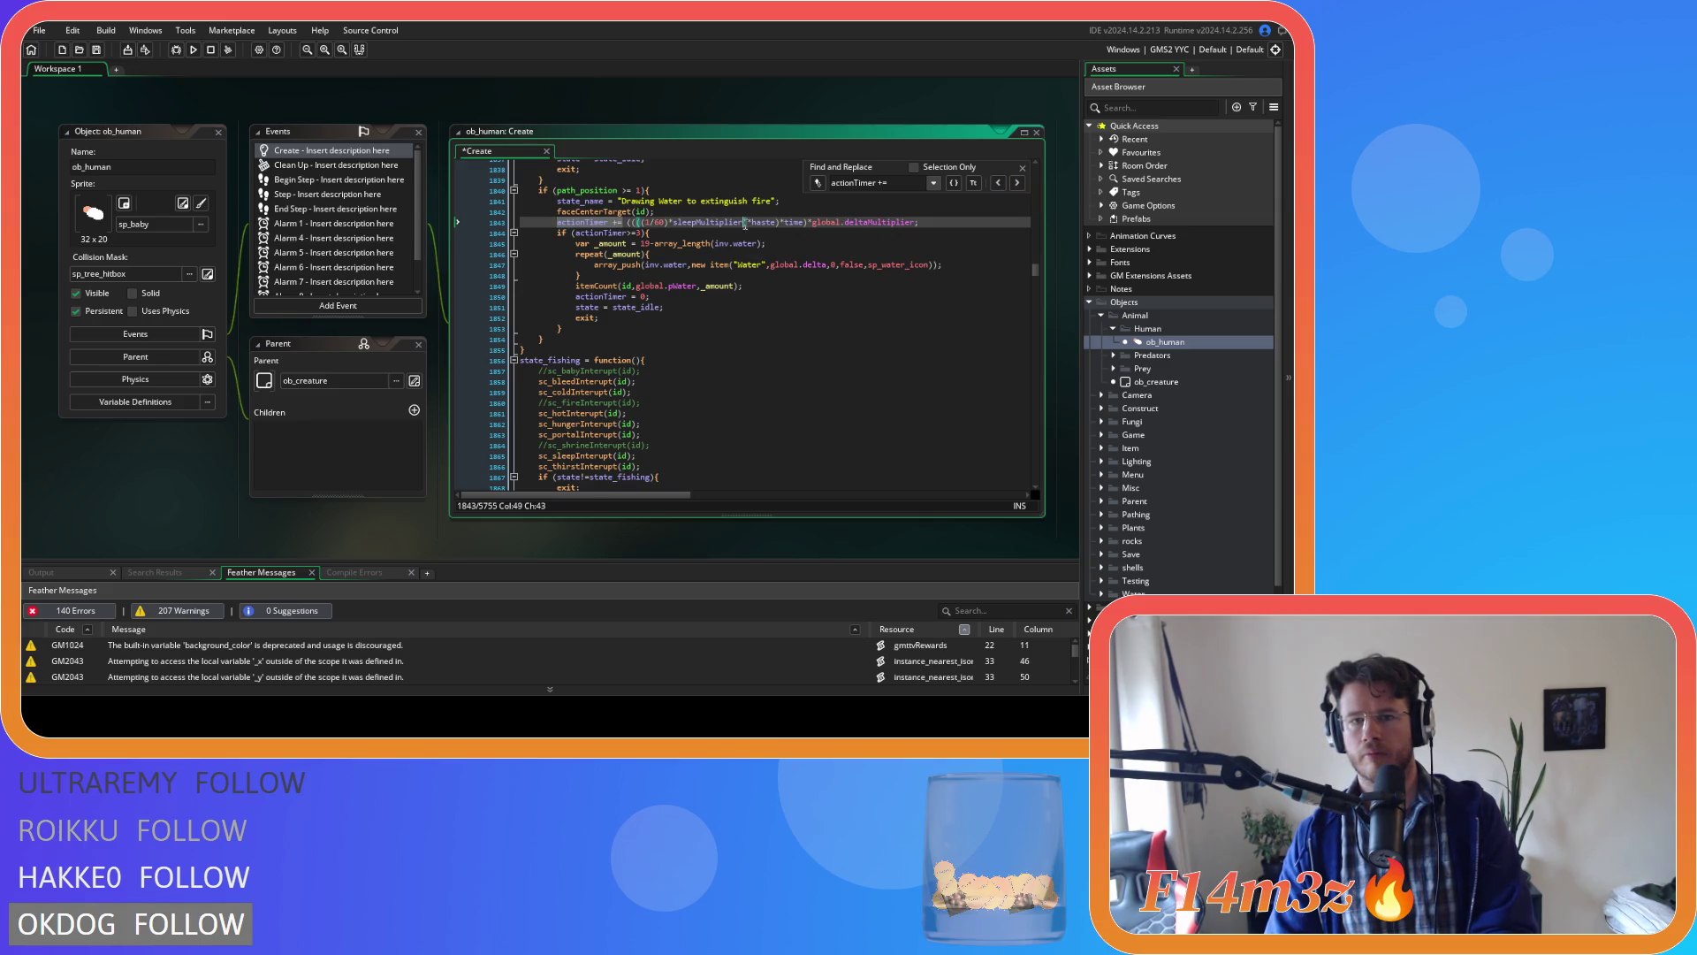
left_click(998, 183)
left_click(998, 183)
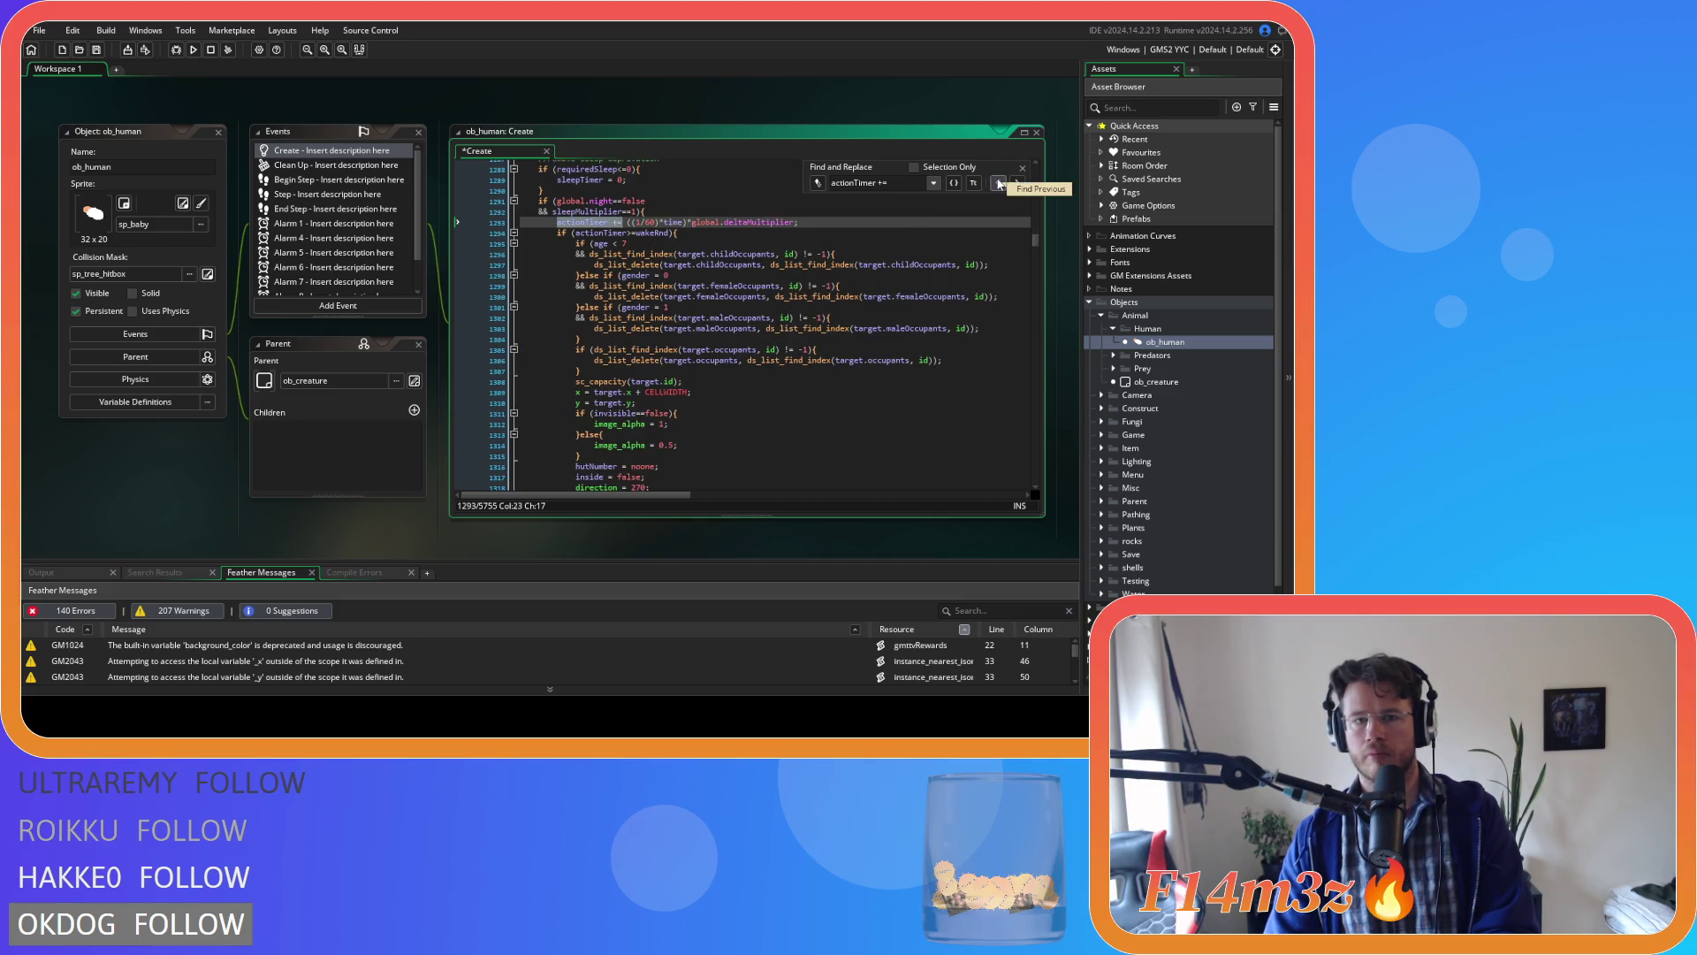
left_click(1022, 183)
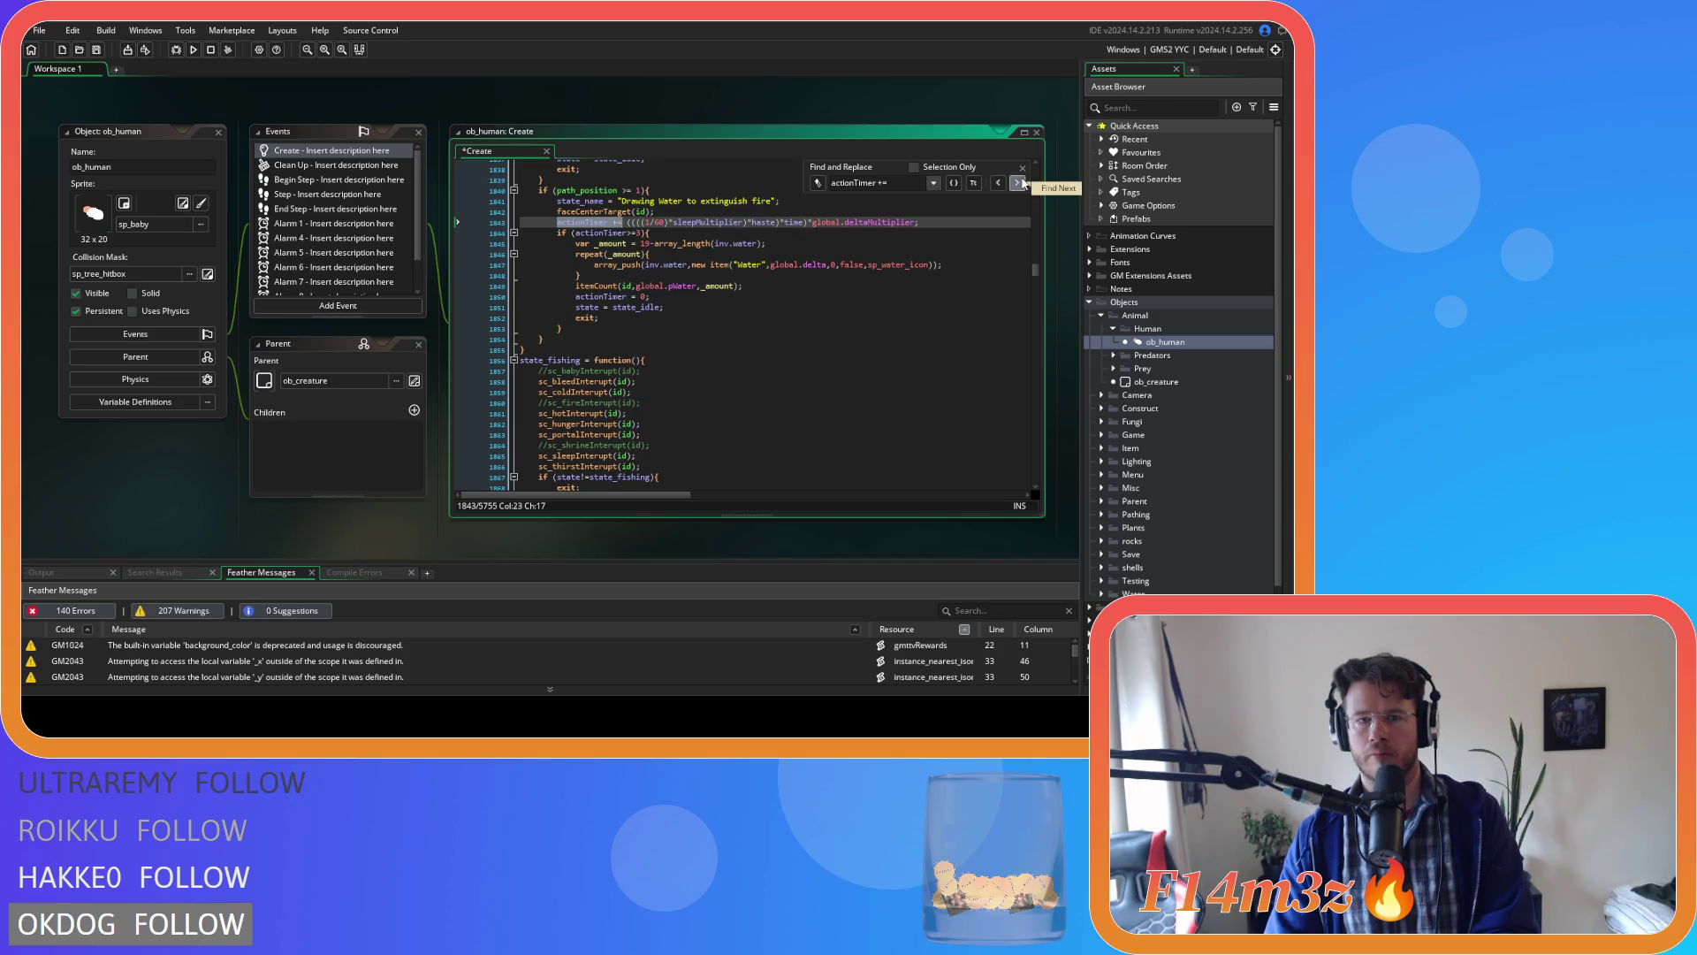
left_click(1023, 183)
Move forward past the berry-picking line to the tree-chopping actionTimer line 2025.
scroll(948, 287, "up", 3)
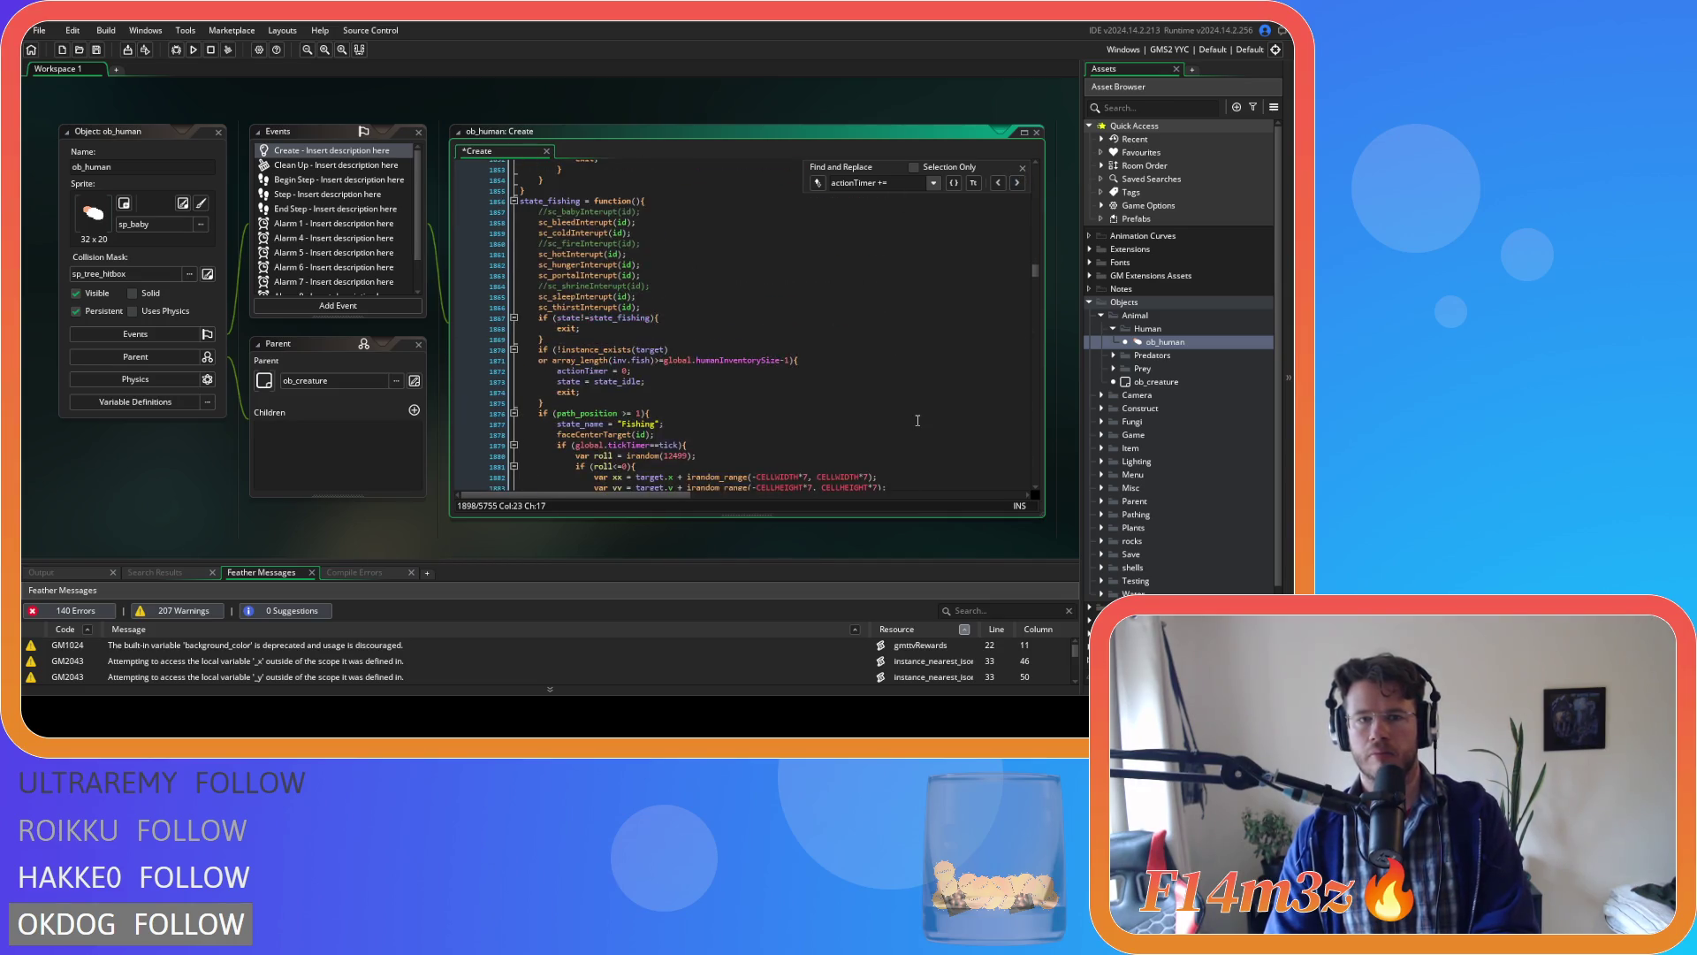
scroll(948, 287, "down", 1)
left_click(1017, 183)
scroll(928, 328, "up", 9)
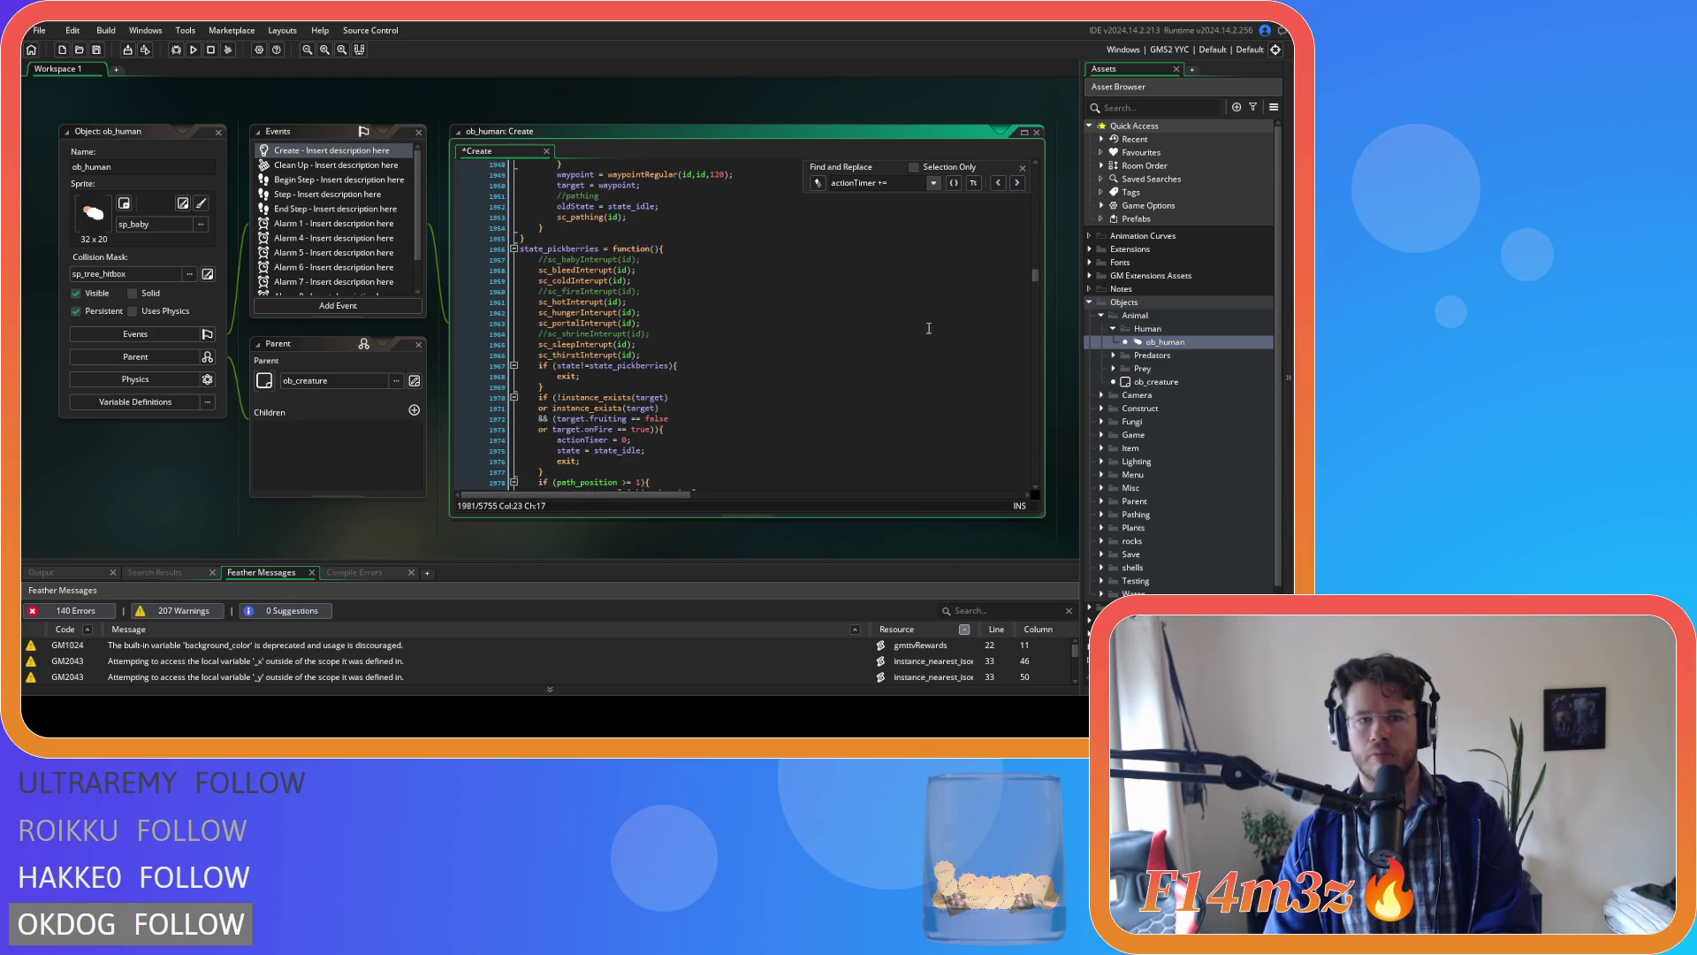
scroll(928, 328, "down", 8)
scroll(928, 328, "up", 8)
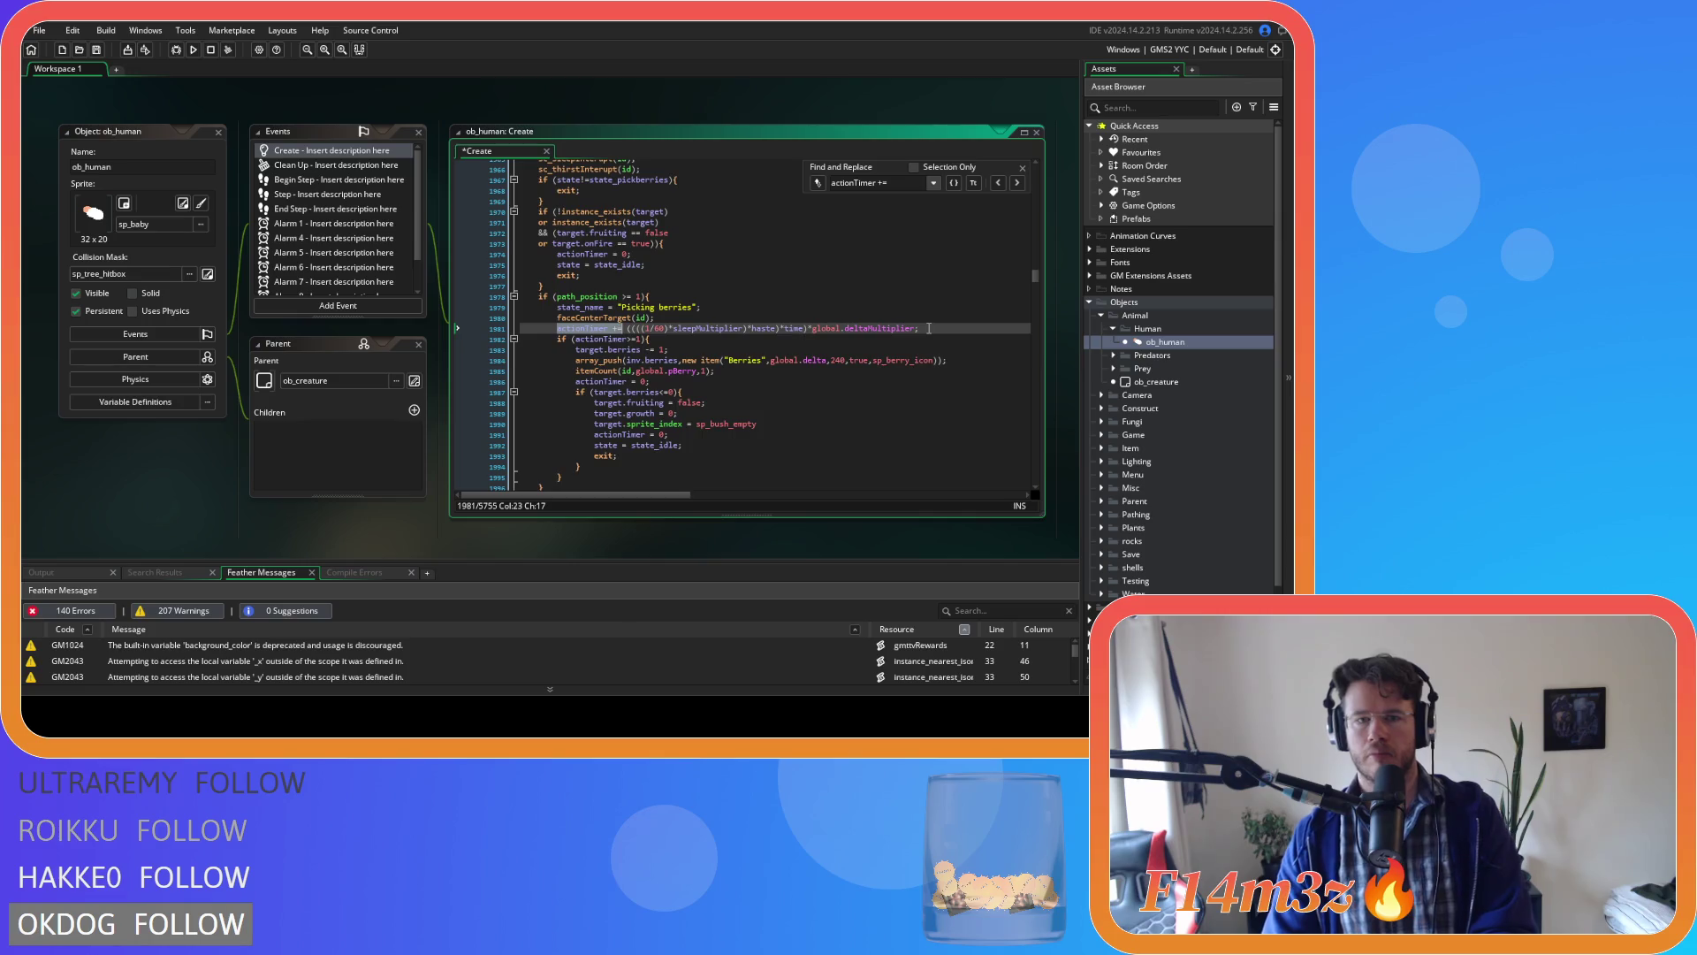
scroll(928, 336, "down", 4)
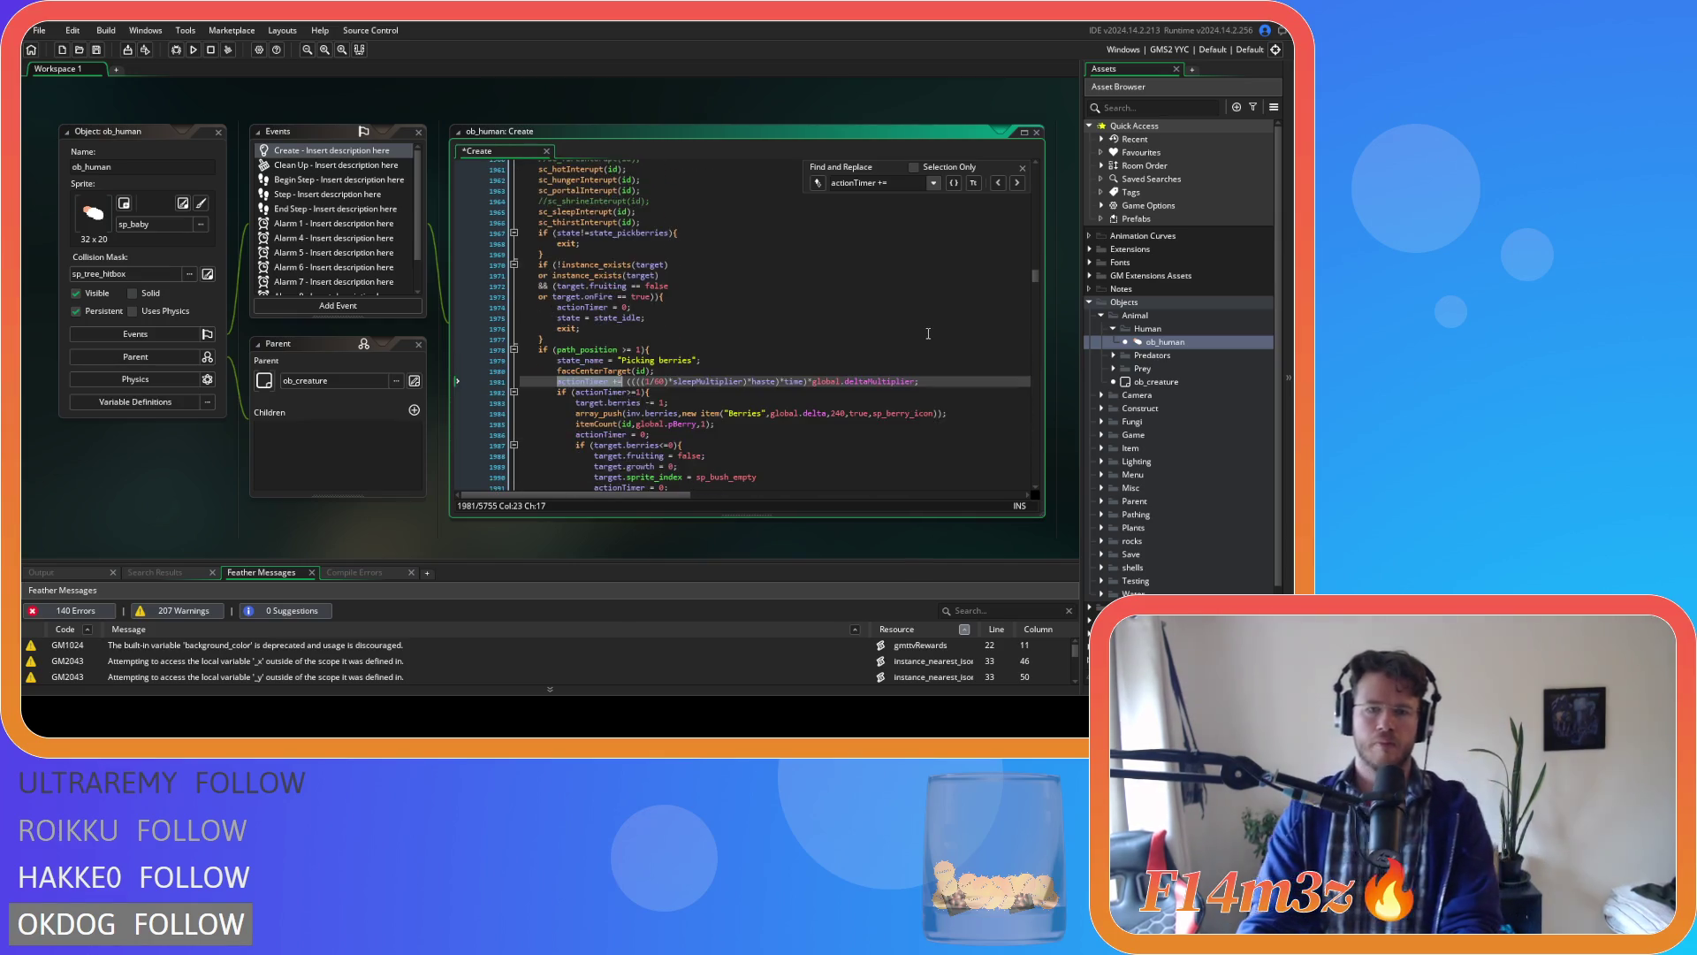
scroll(942, 318, "down", 3)
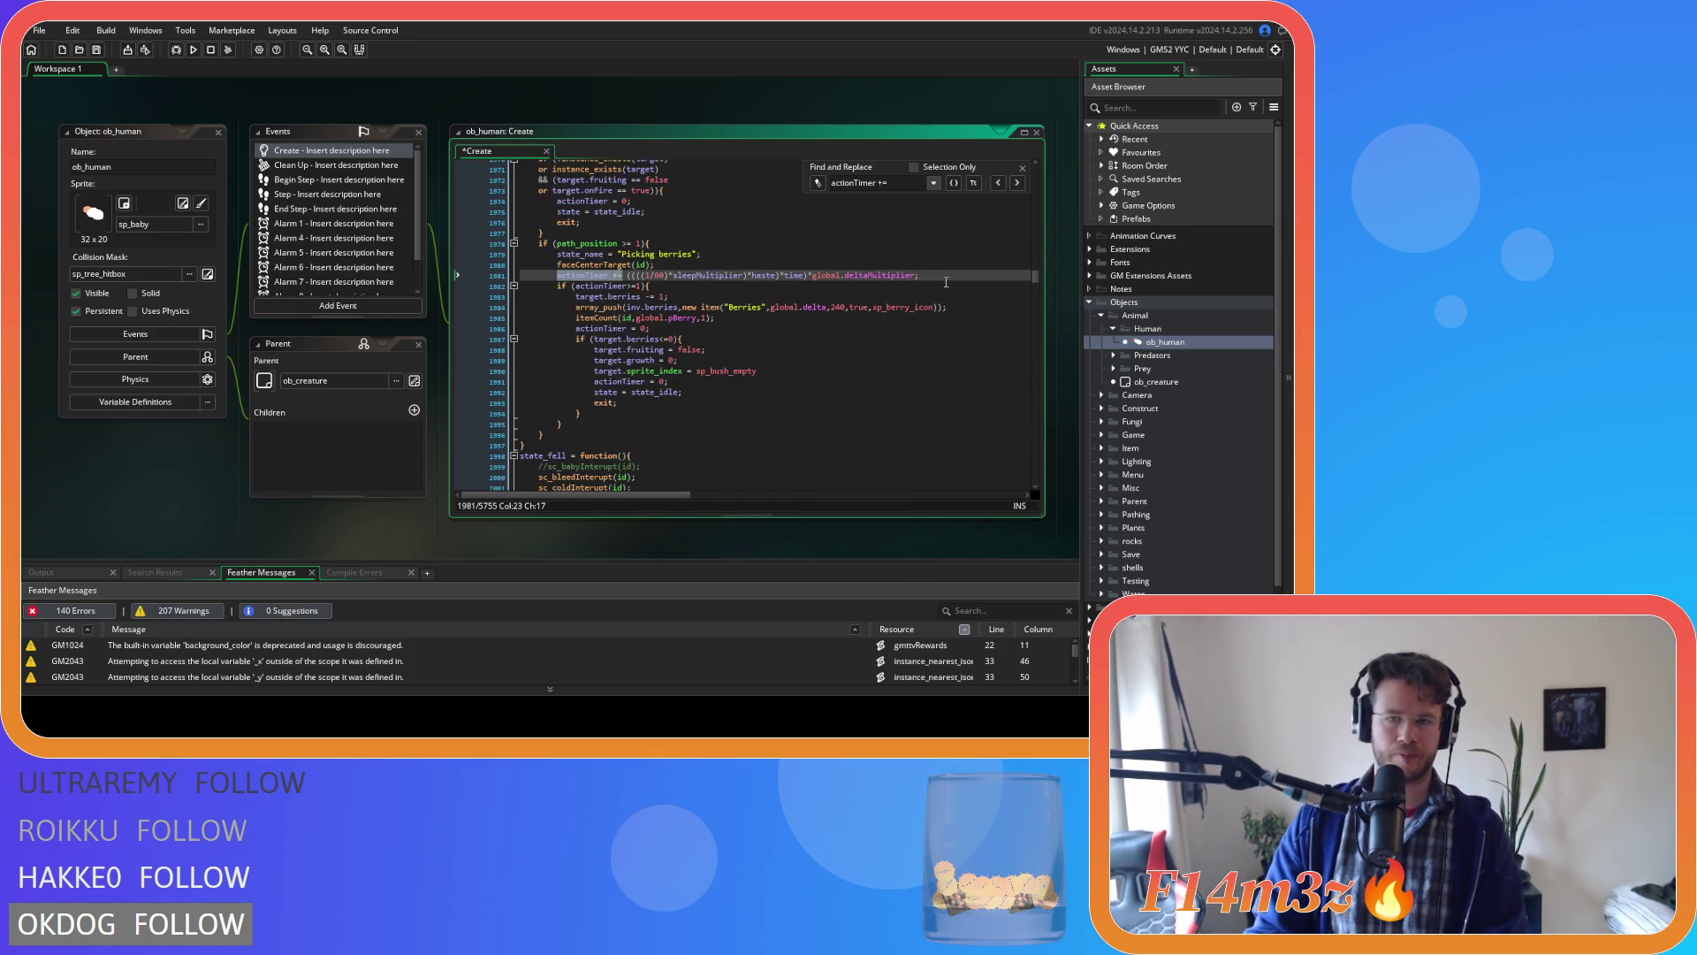
left_click(1017, 184)
On line 2025, replace (1+haste)/60 with 1/60 and append *haste after sleepMultiplier.
double_click(663, 223)
key("BackSpace")
key("BackSpace")
key("Delete")
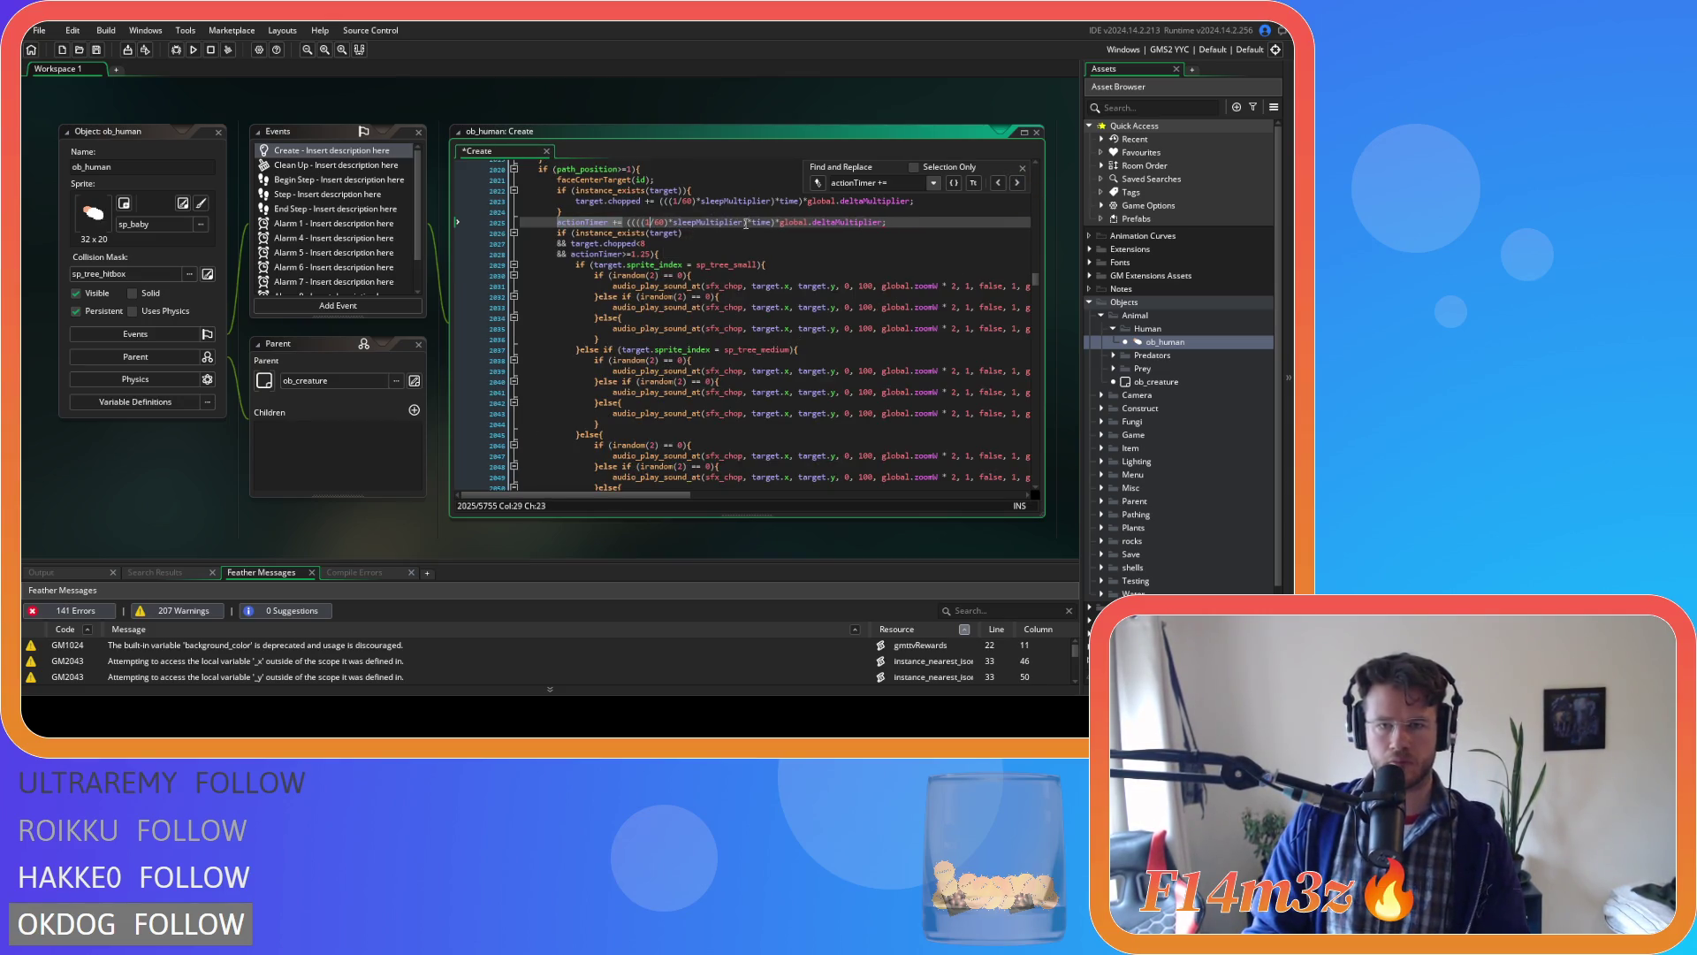
type("*haste")
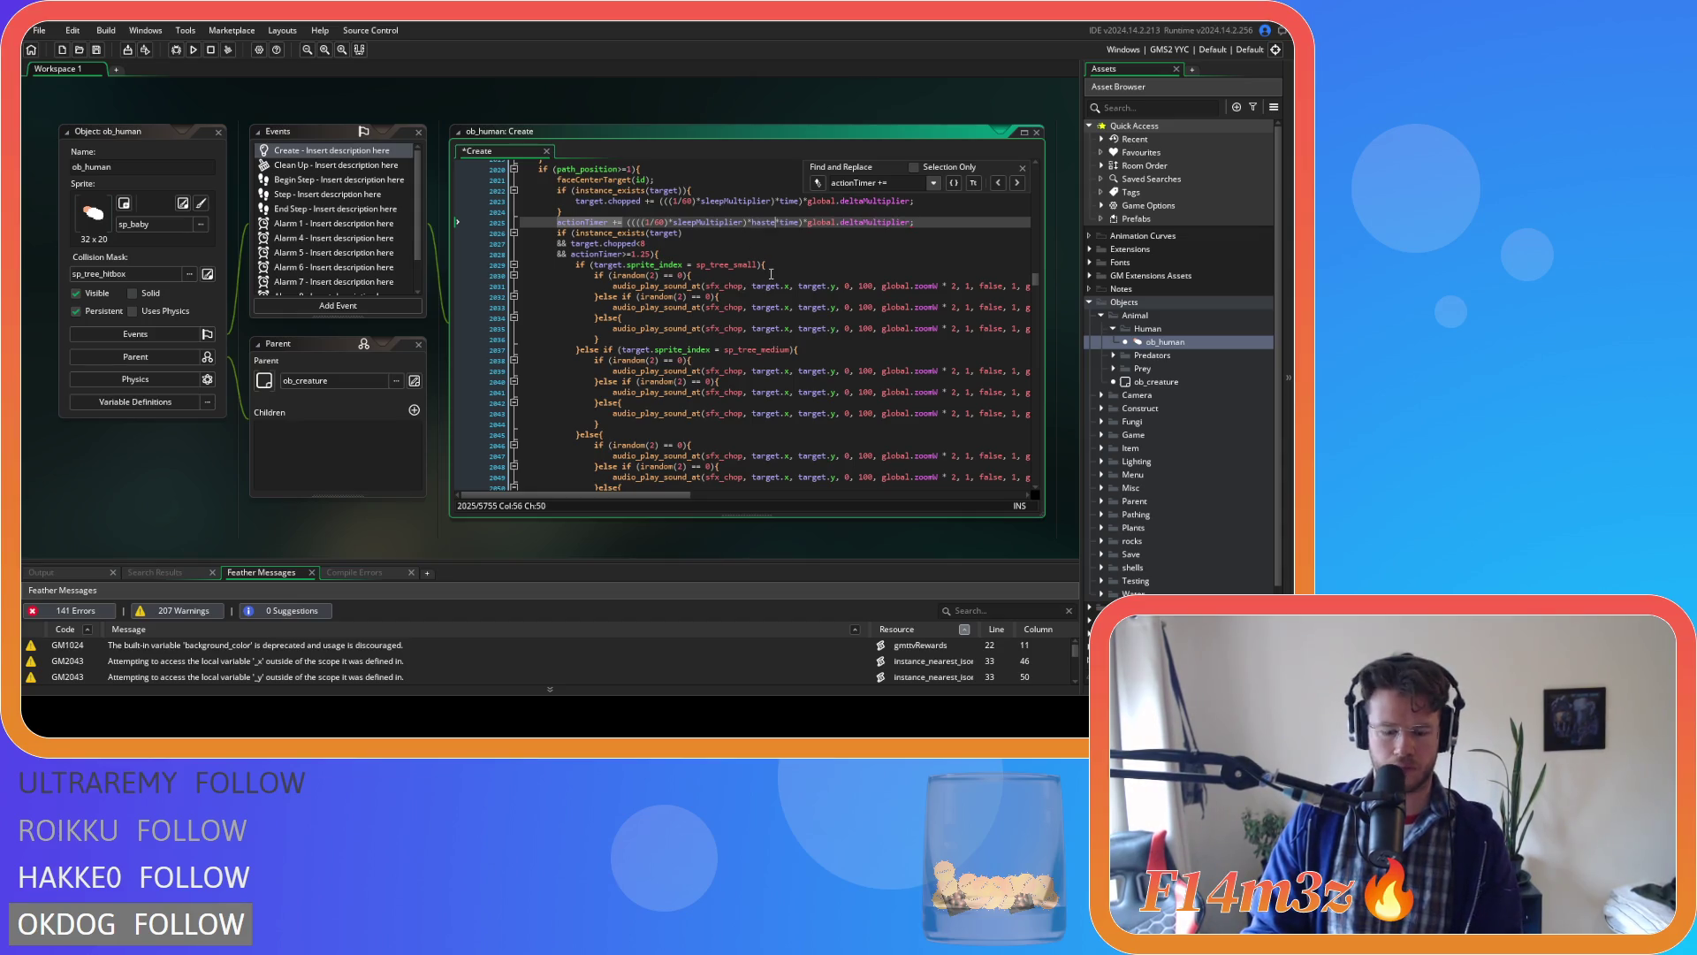
type(")")
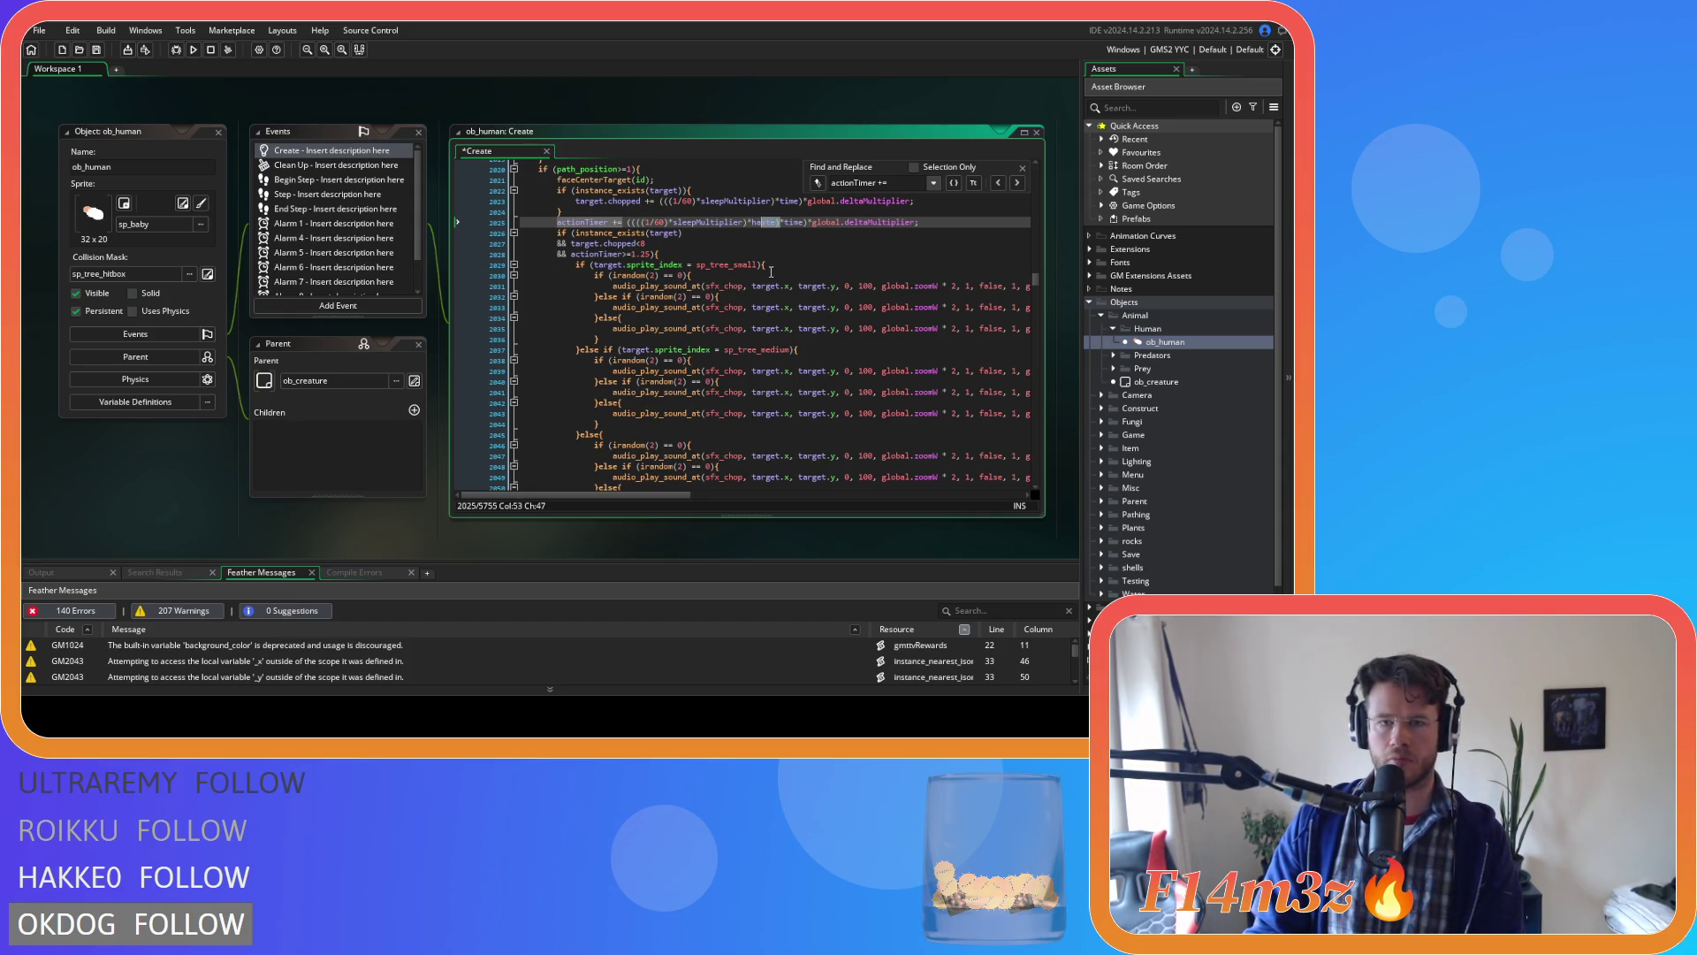
left_click(609, 223)
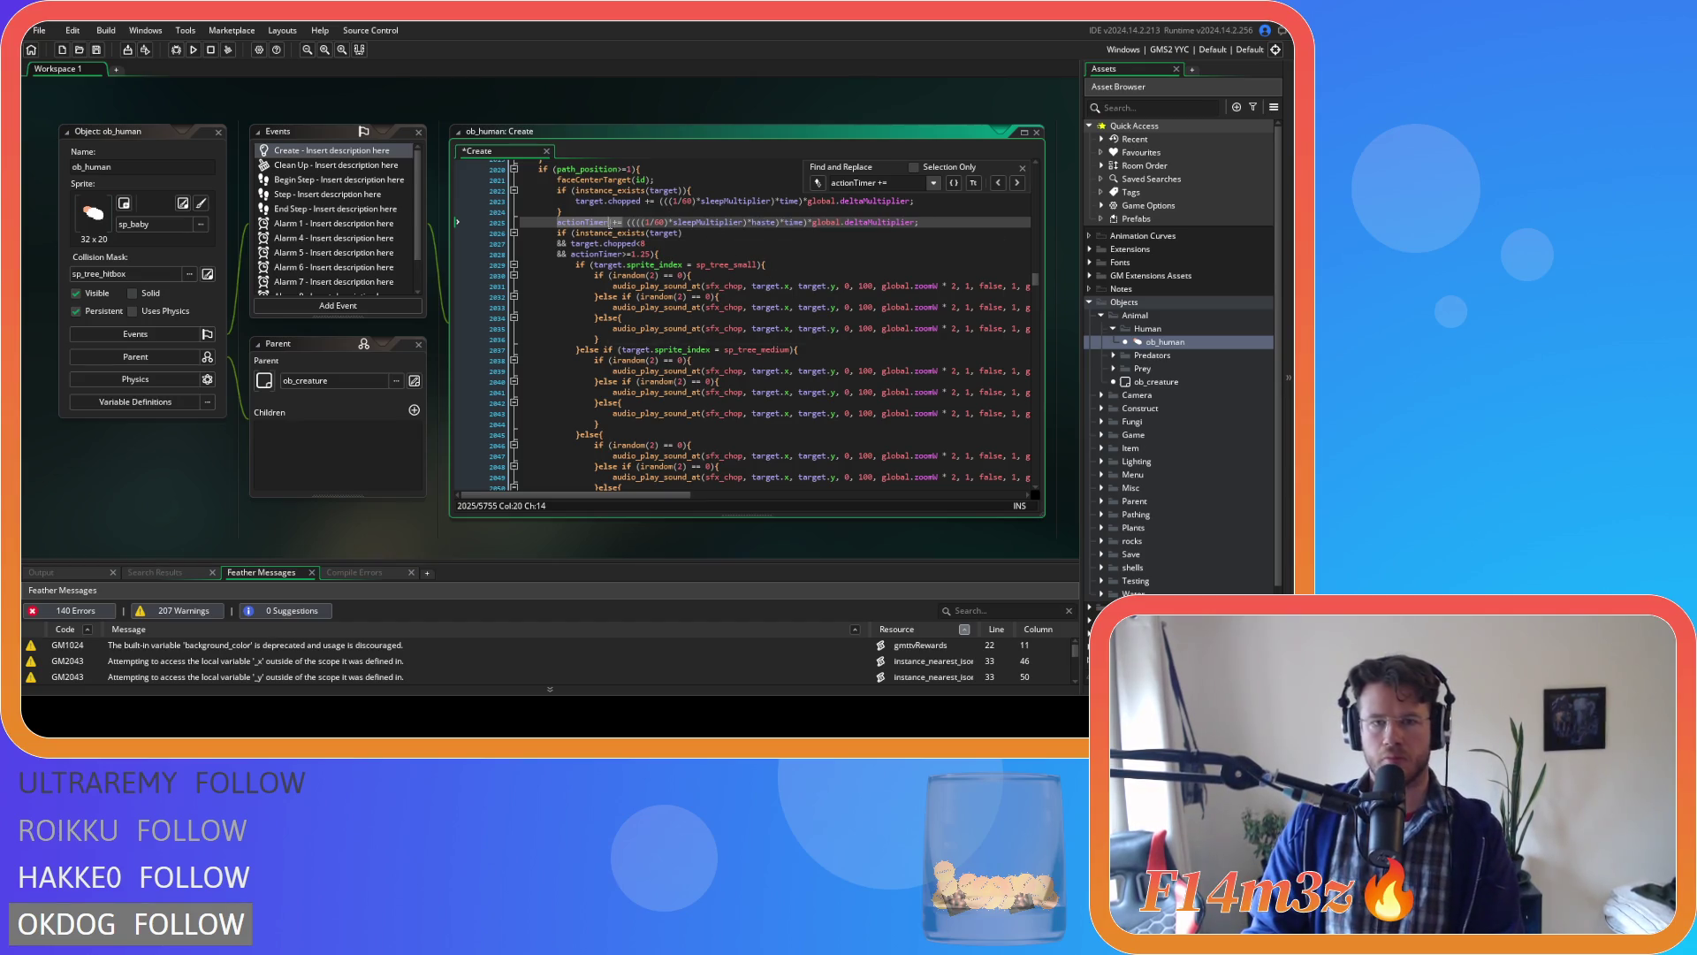
Apply the same haste regrouping to the actionTimer line at 2159.
left_click(1017, 182)
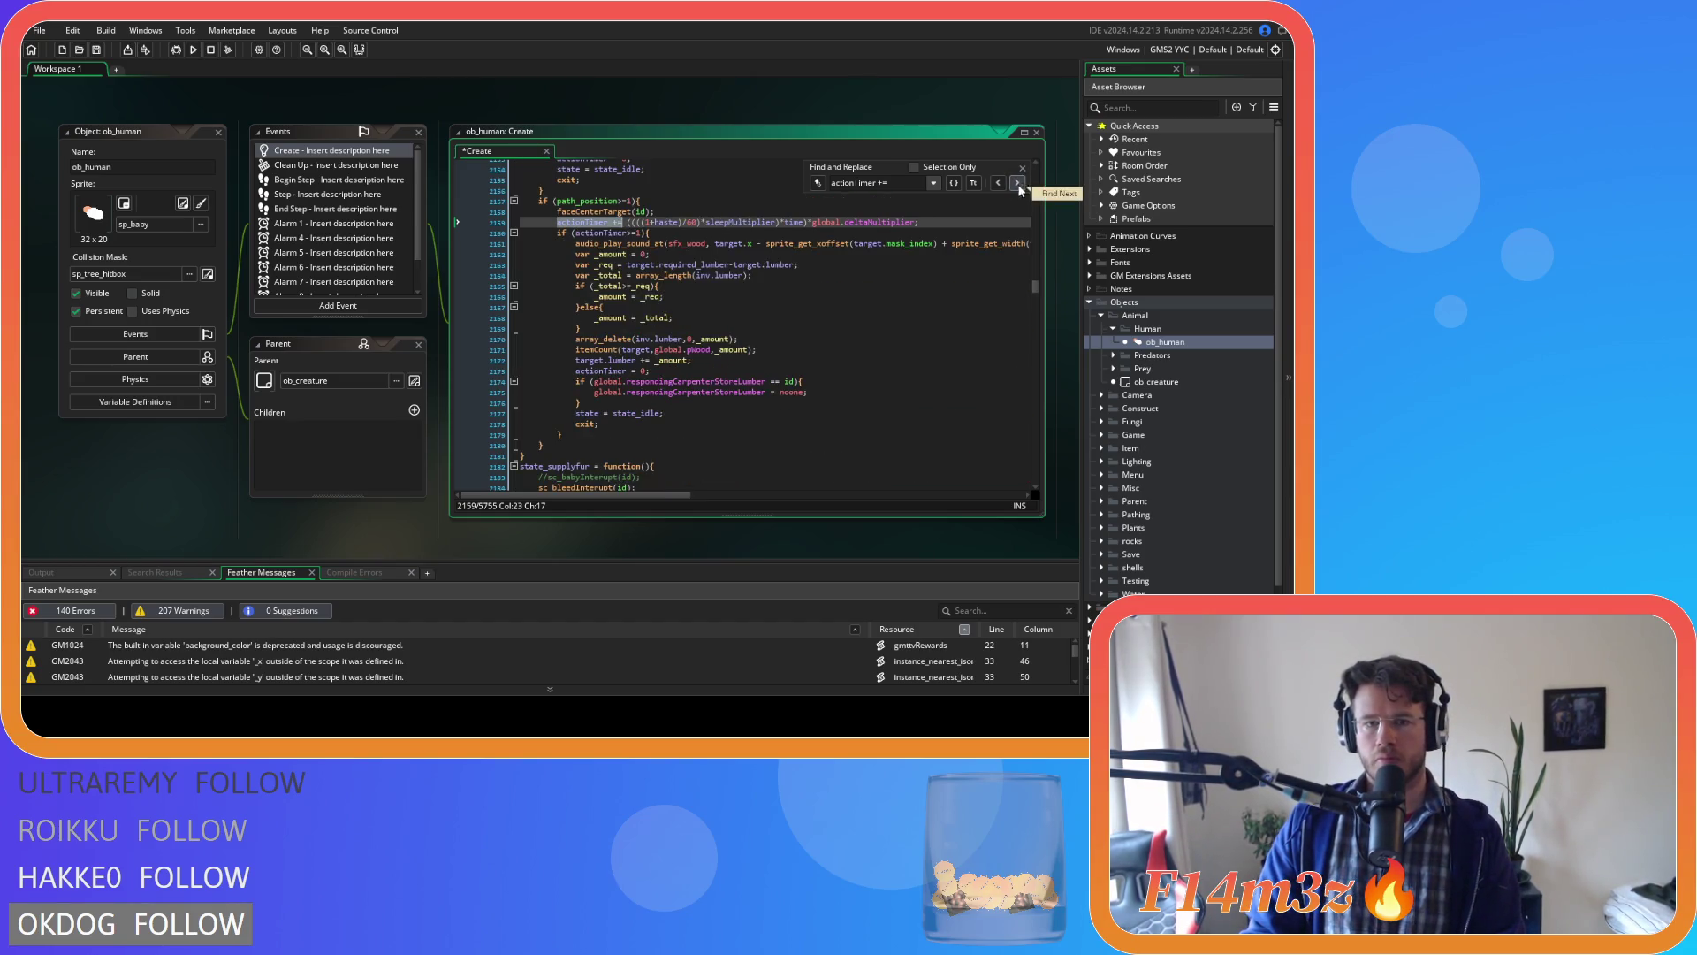
scroll(674, 249, "up", 2)
double_click(669, 274)
key("BackSpace")
key("BackSpace")
key("Delete")
type("*haste)")
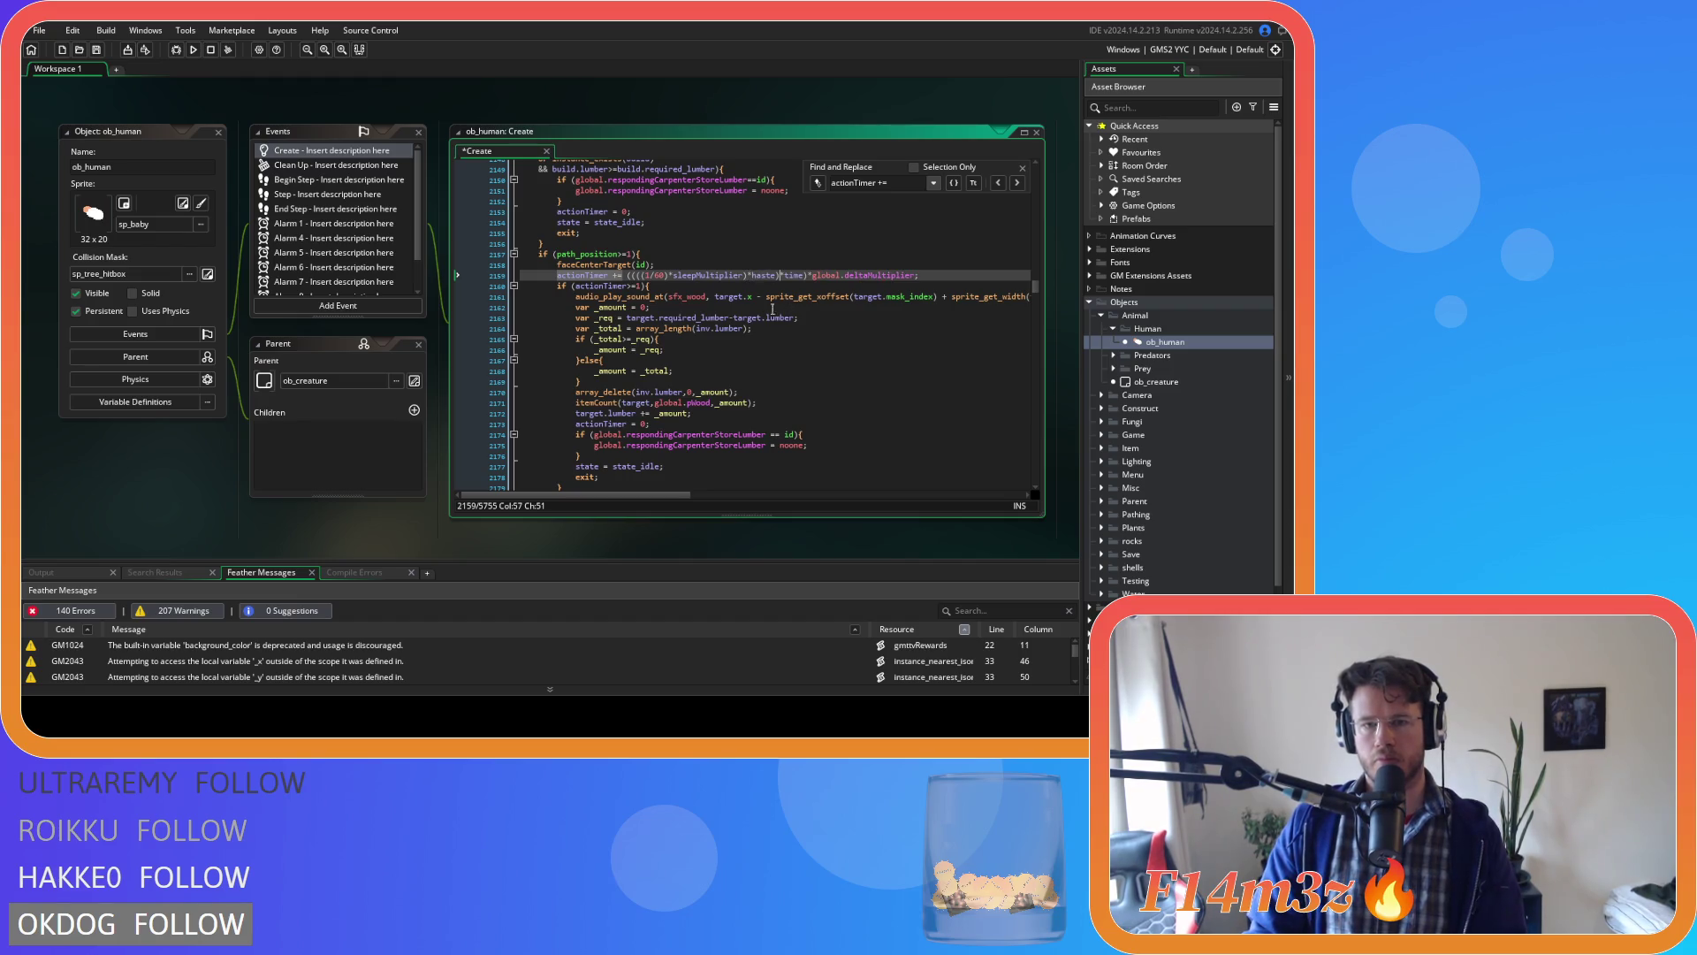
On line 2208, remove +haste from the 1/60 term and add *haste after sleepMultiplier.
left_click(1021, 184)
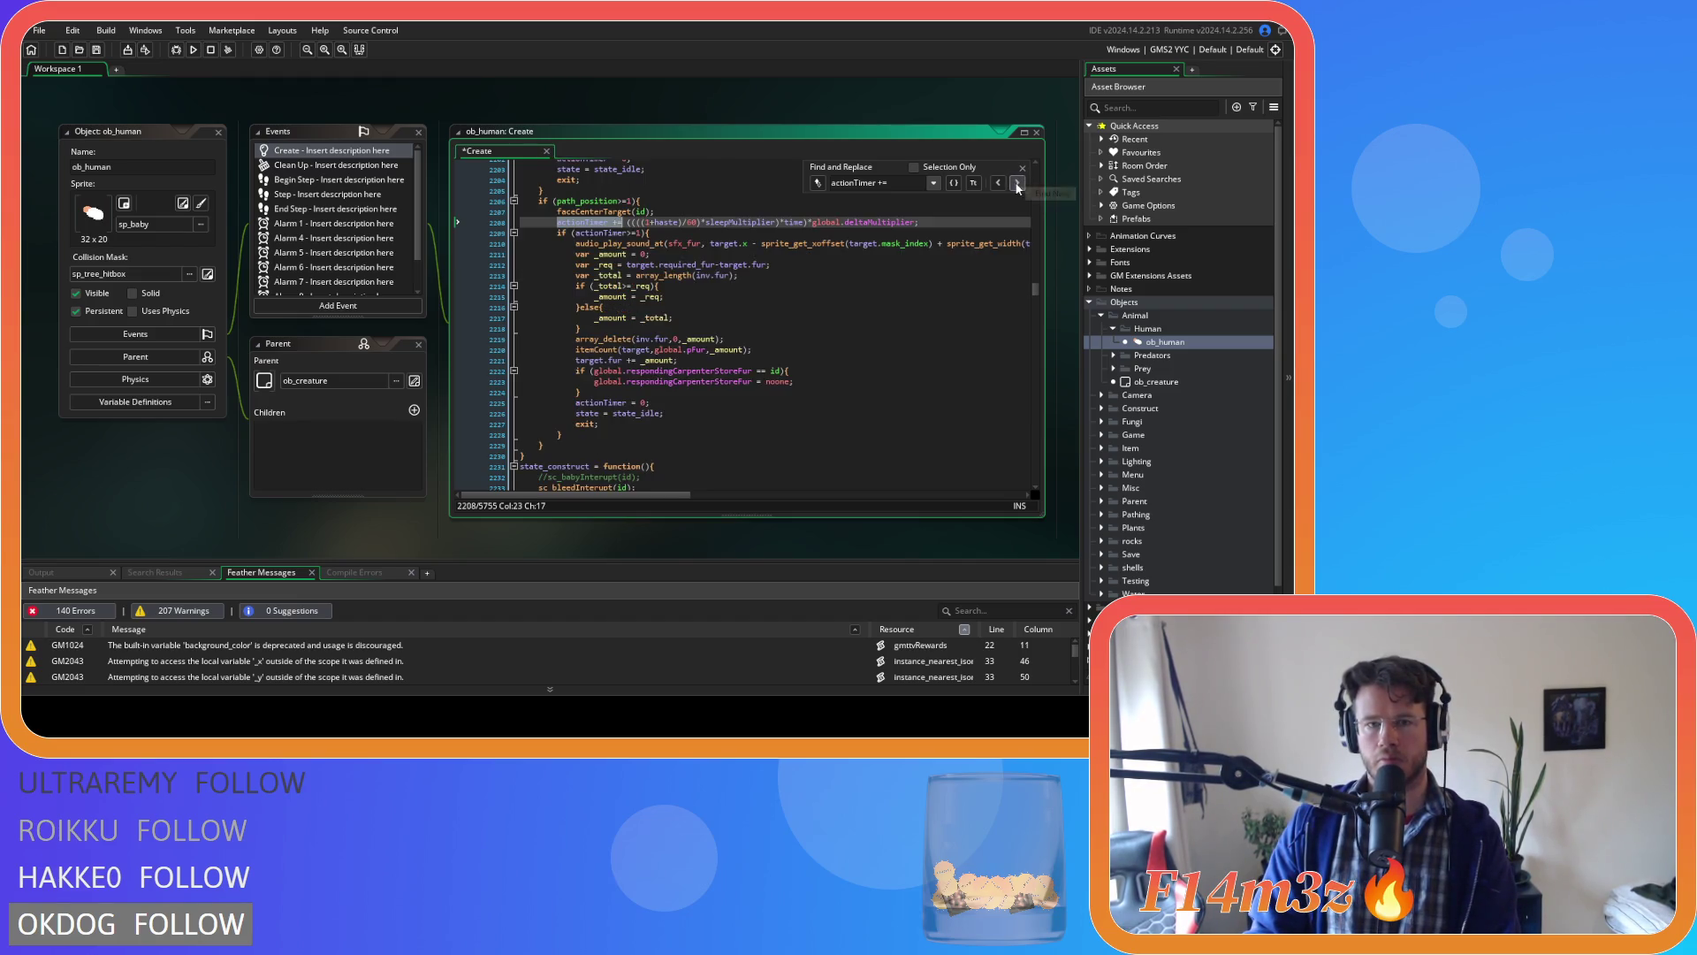
left_click(672, 221)
key("BackSpace")
key("BackSpace")
key("BackSpace")
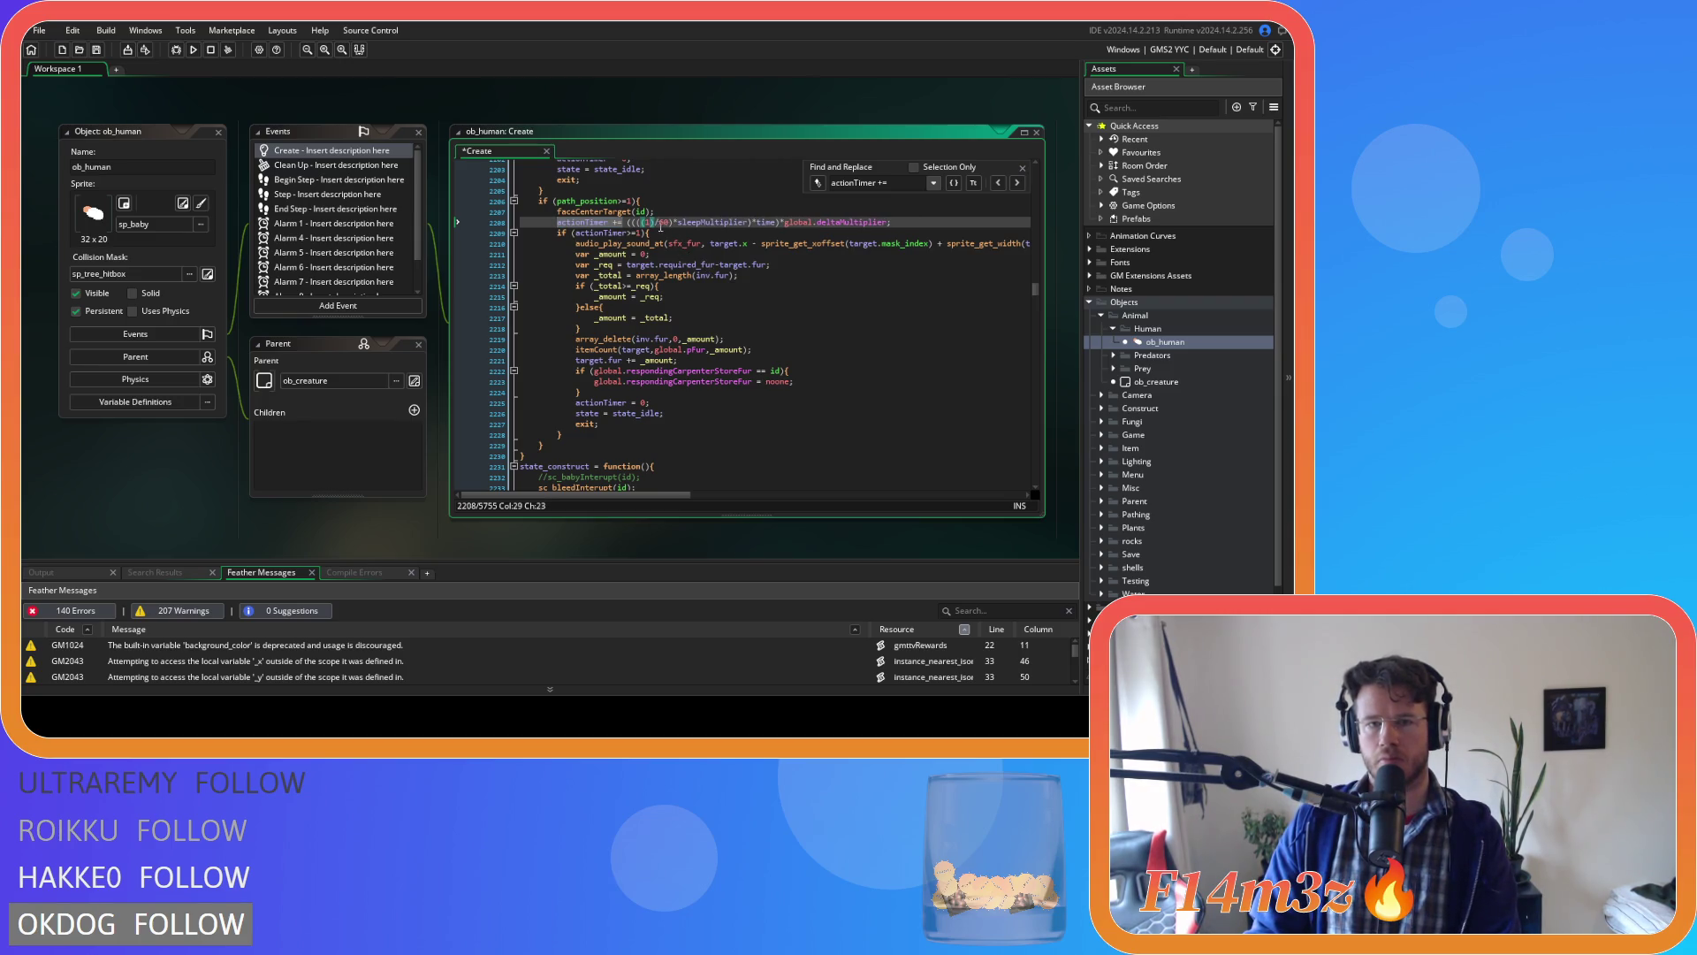
left_click(752, 222)
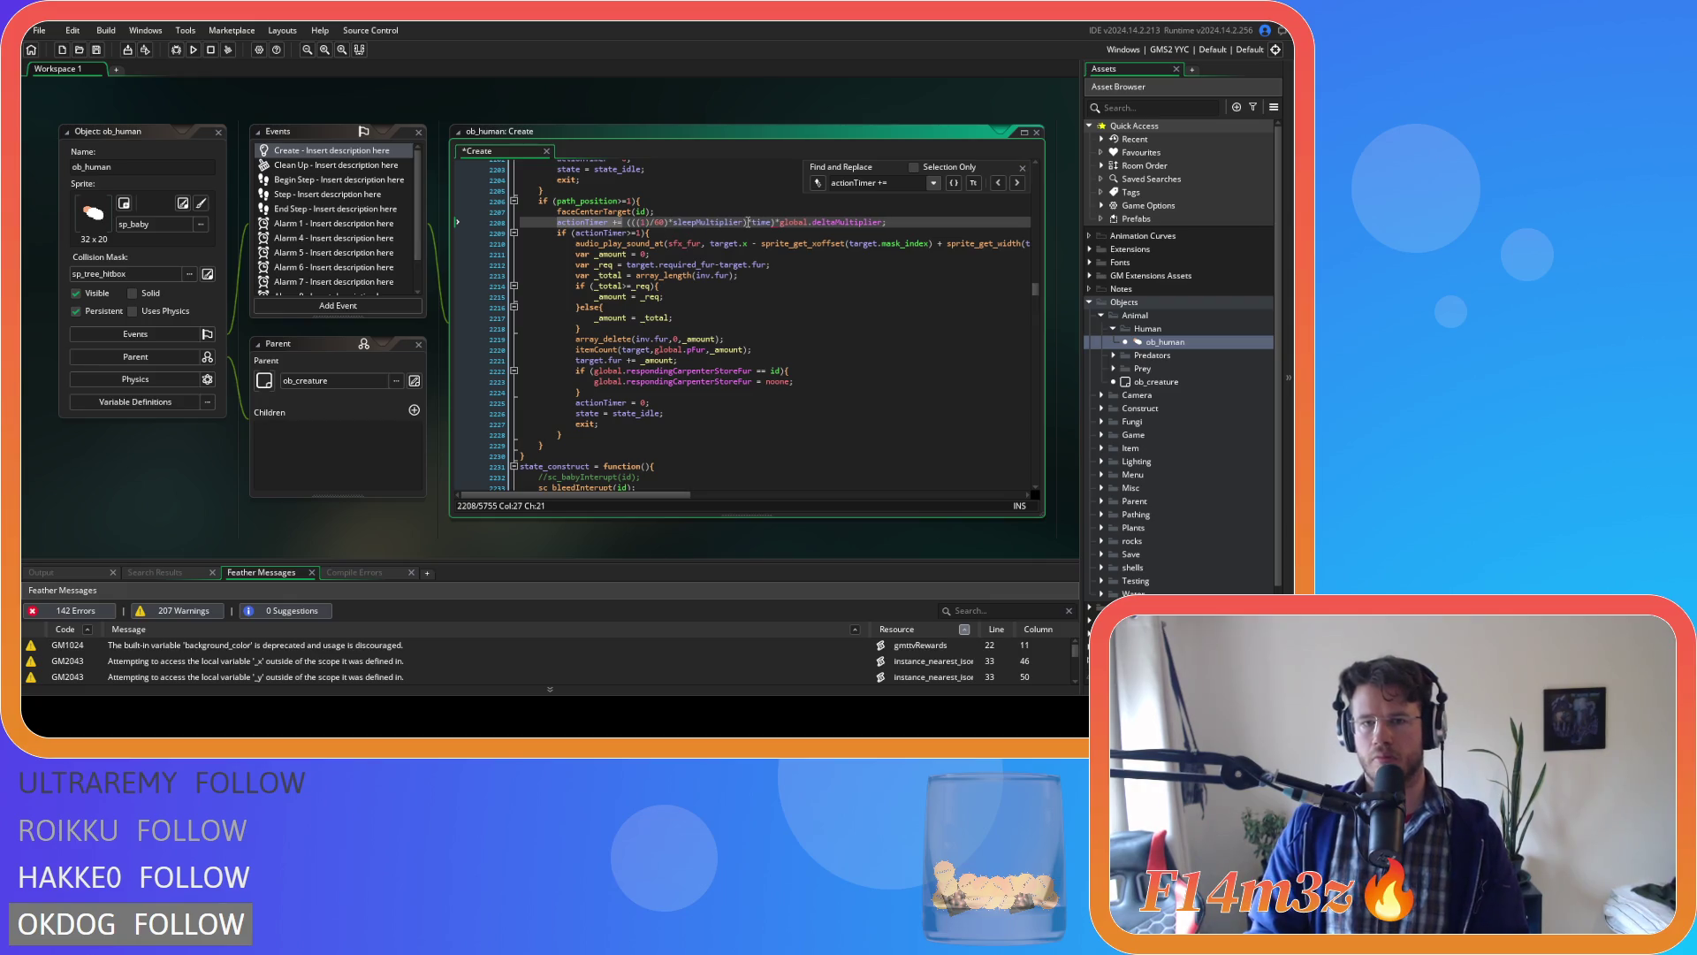
type("*haste)")
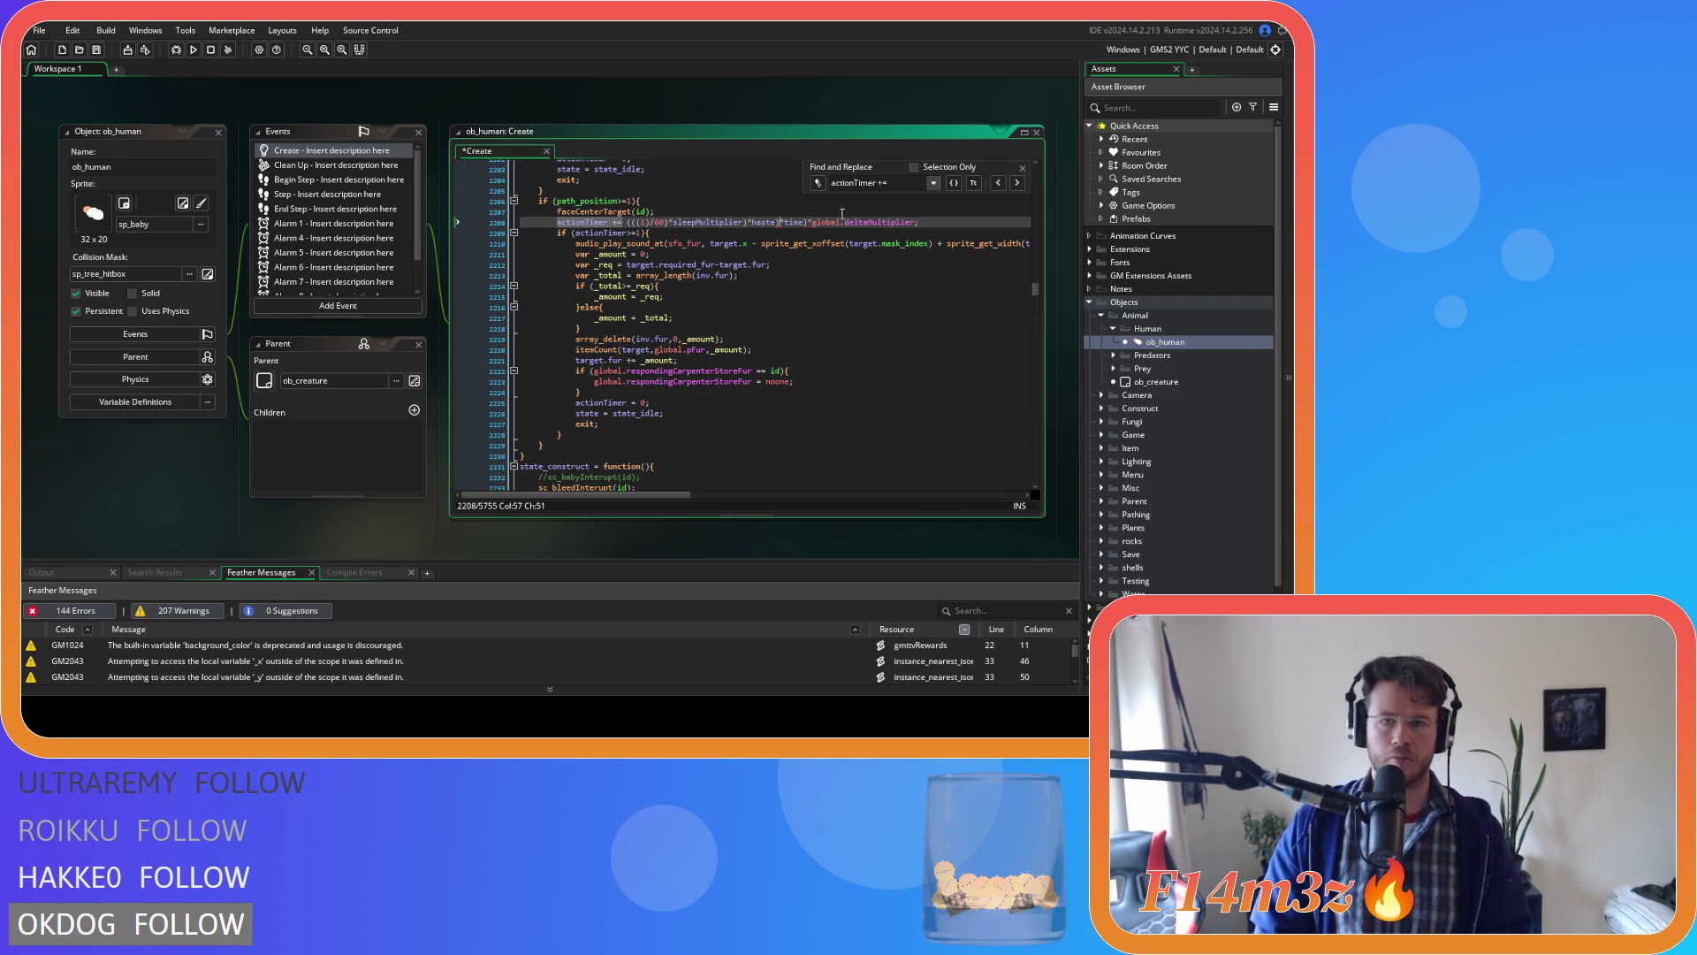
key("Home")
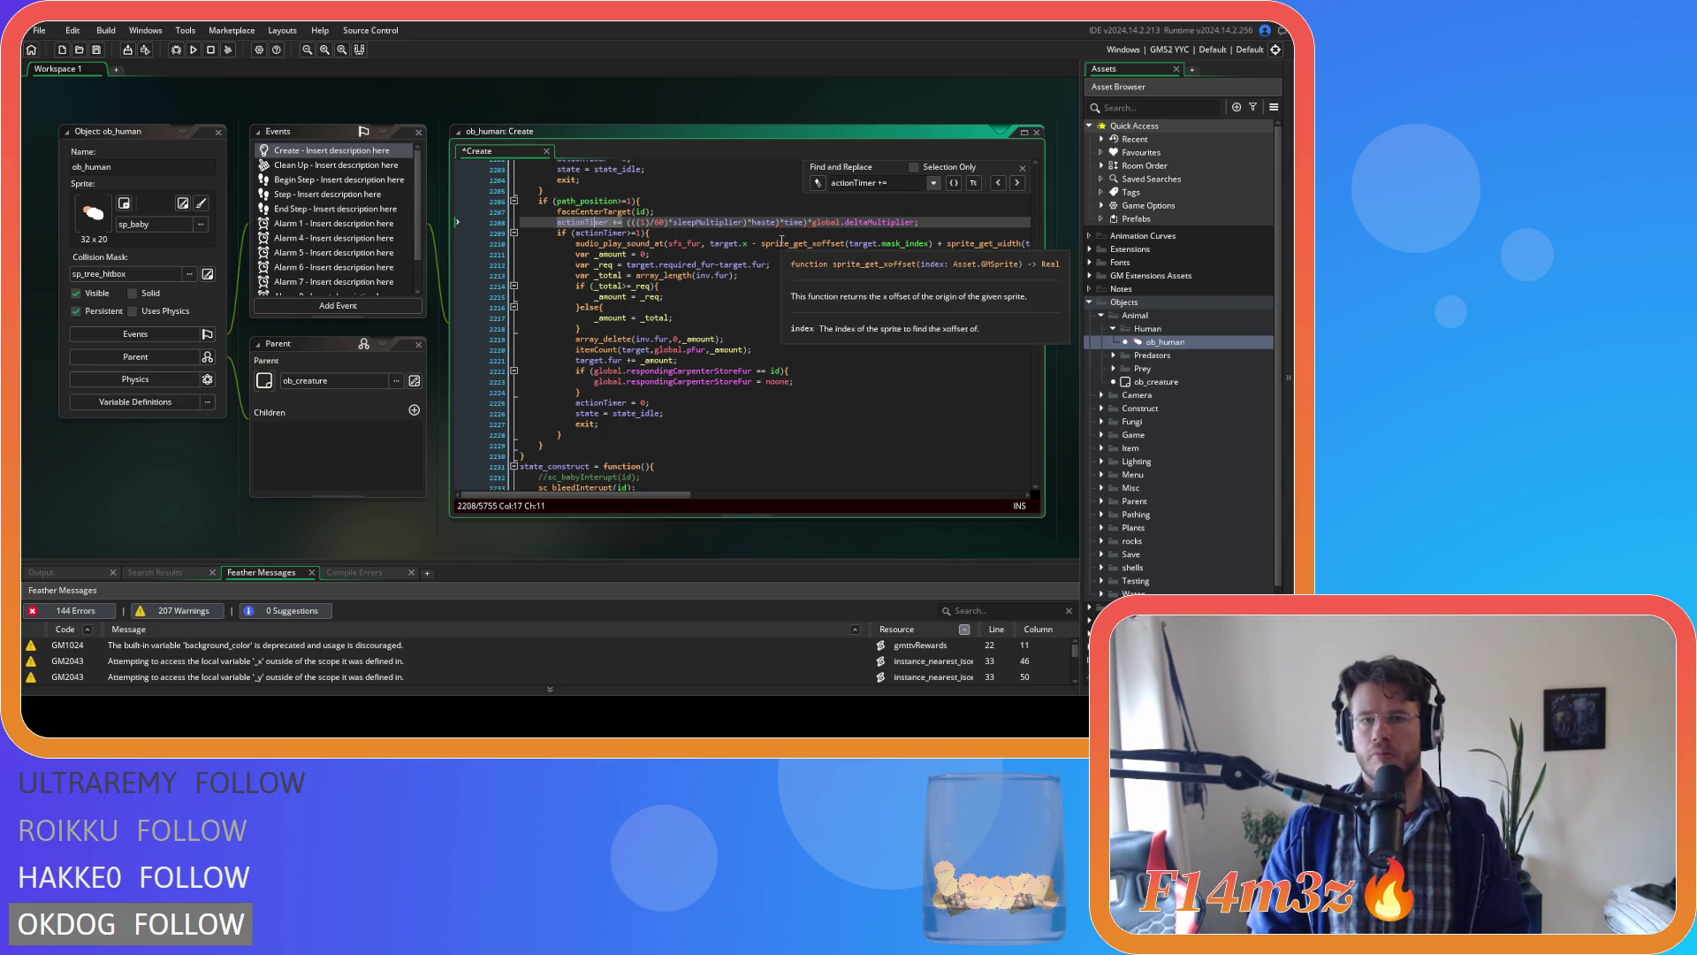
Undo the line 2208 edits and retype ')*haste)' after sleepMultiplier instead.
key("ctrl+z")
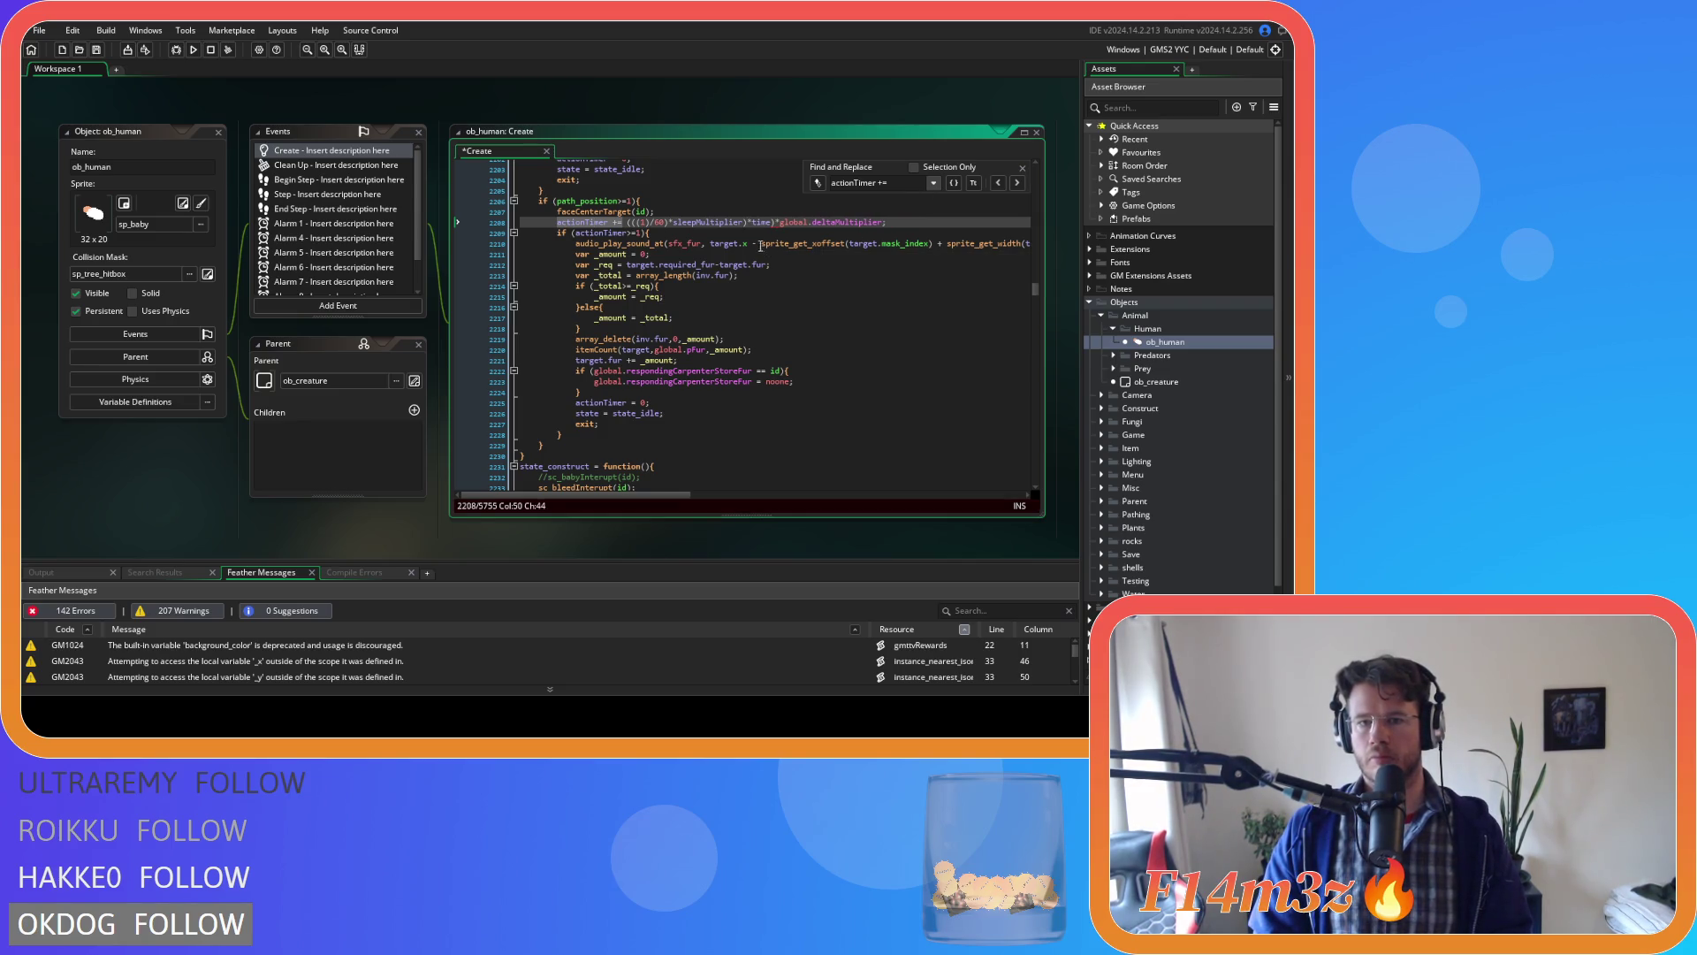
key("ctrl+z")
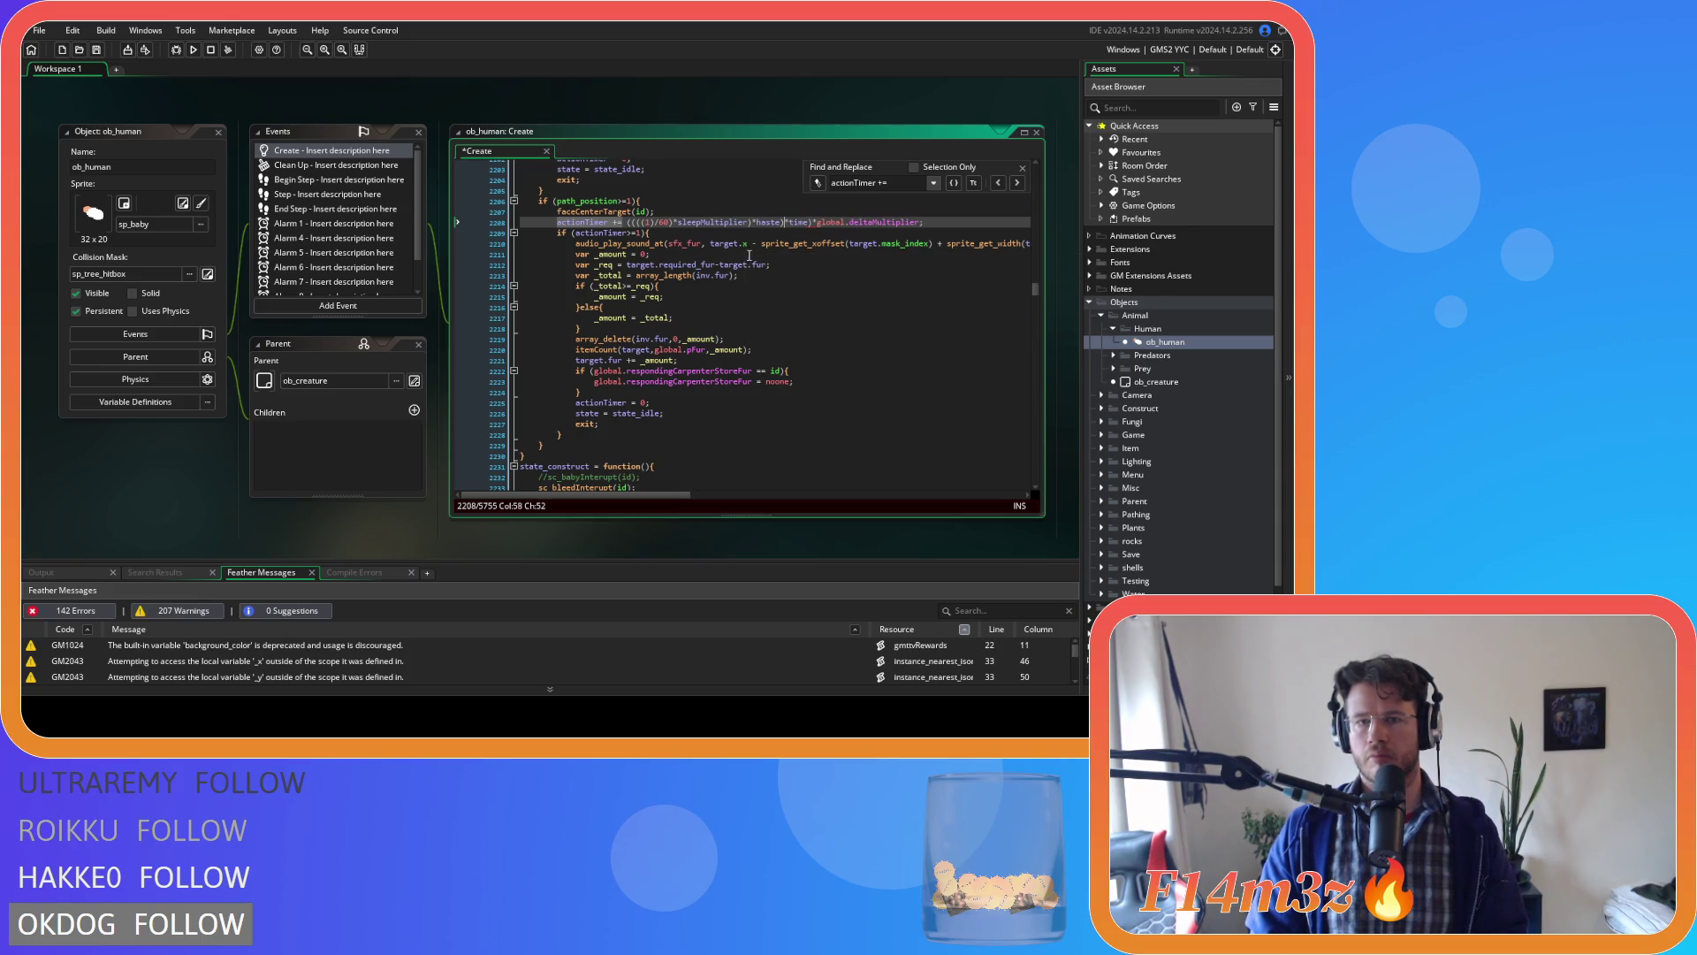
key("ctrl+z")
key("ctrl+z")
key("ctrl+z")
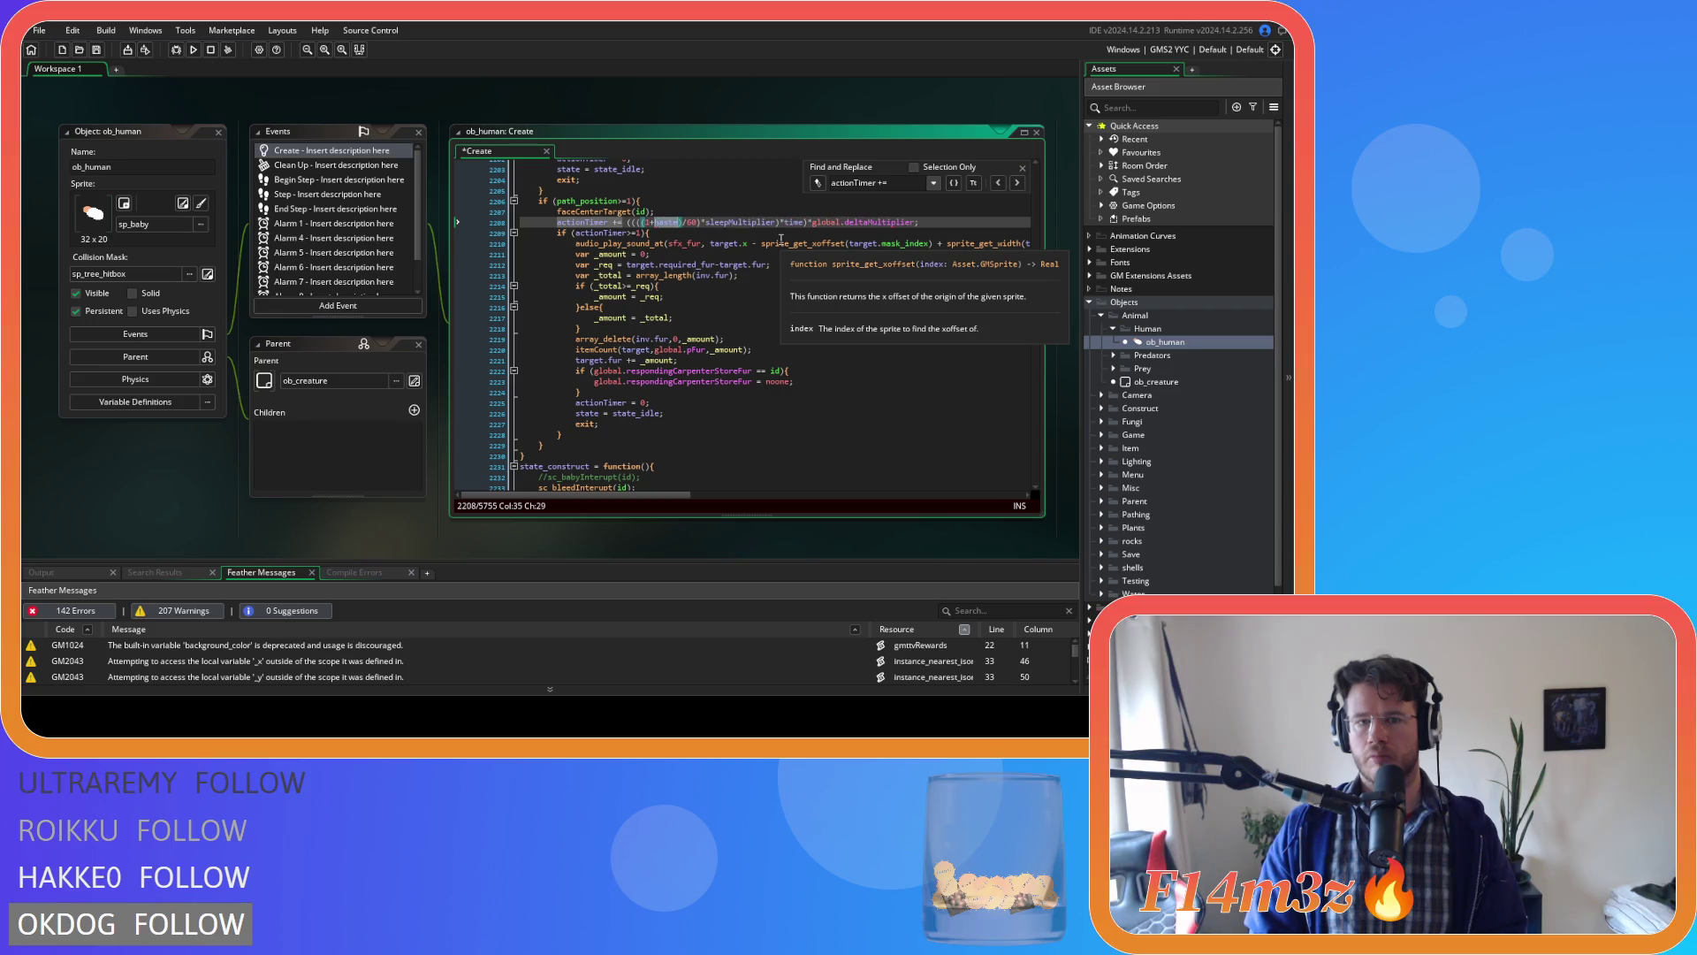
key("ctrl+z")
key("ctrl+z")
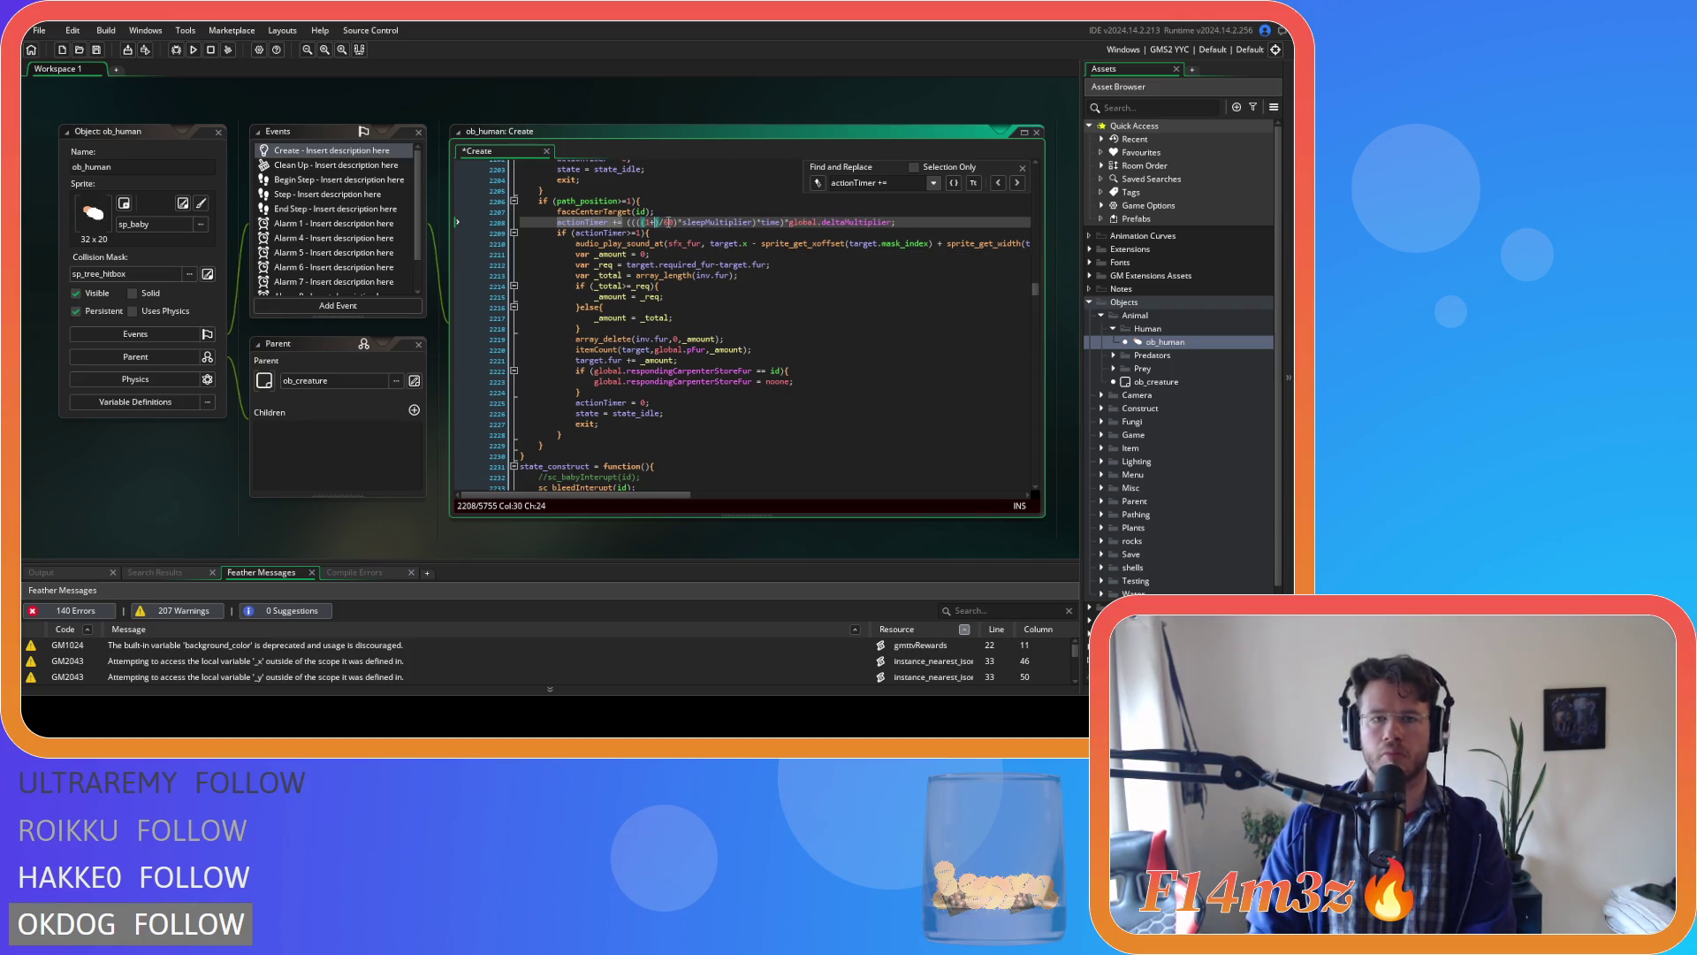
key("ctrl+z")
left_click(745, 225)
type(")*haste)")
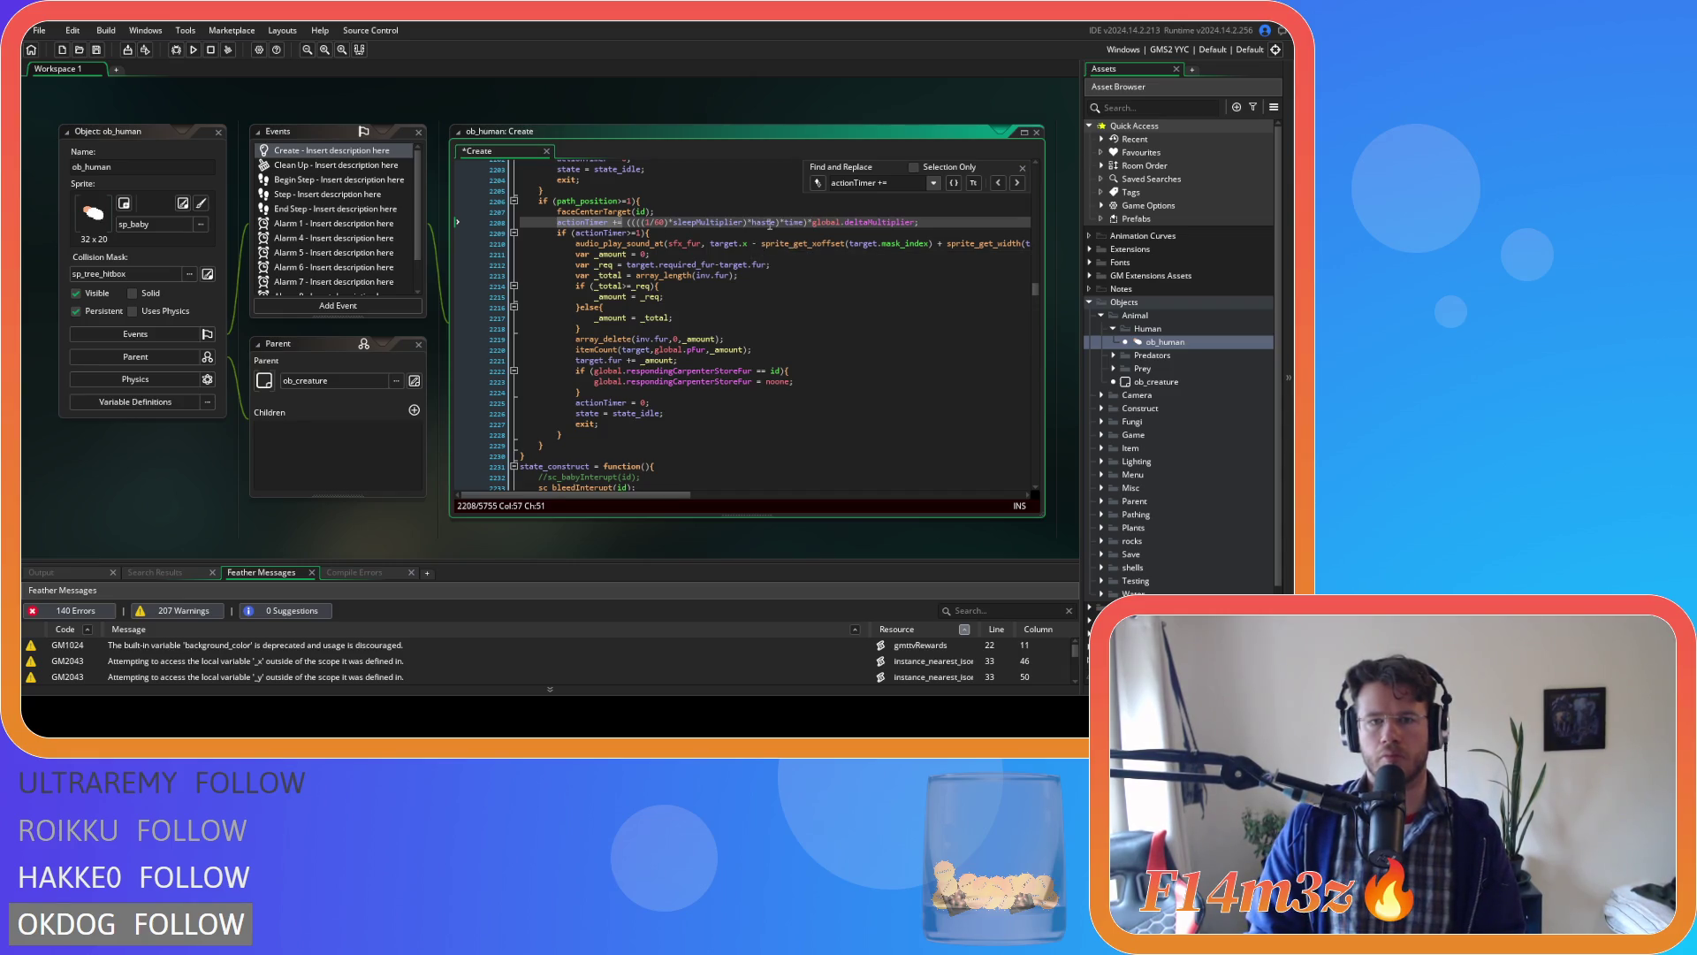
Remove the +haste term from line 2439's actionTimer, reverting it with undo.
left_click(1020, 184)
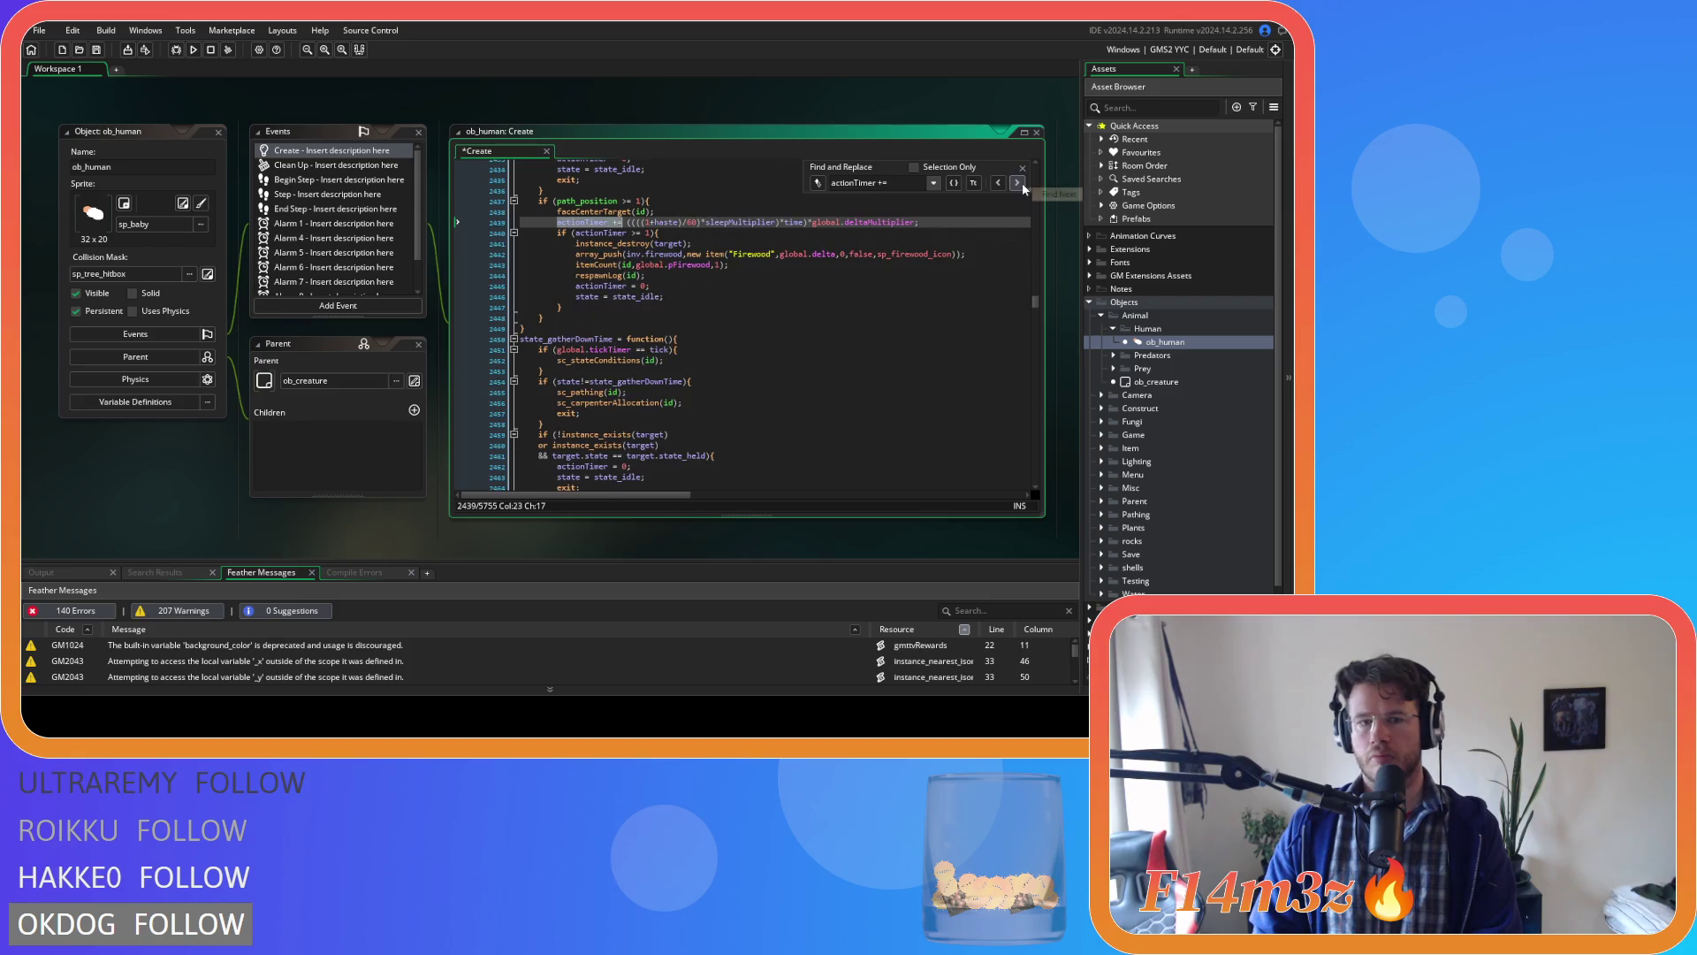
scroll(714, 326, "up", 3)
left_click(784, 301)
scroll(817, 306, "up", 7)
scroll(818, 305, "down", 5)
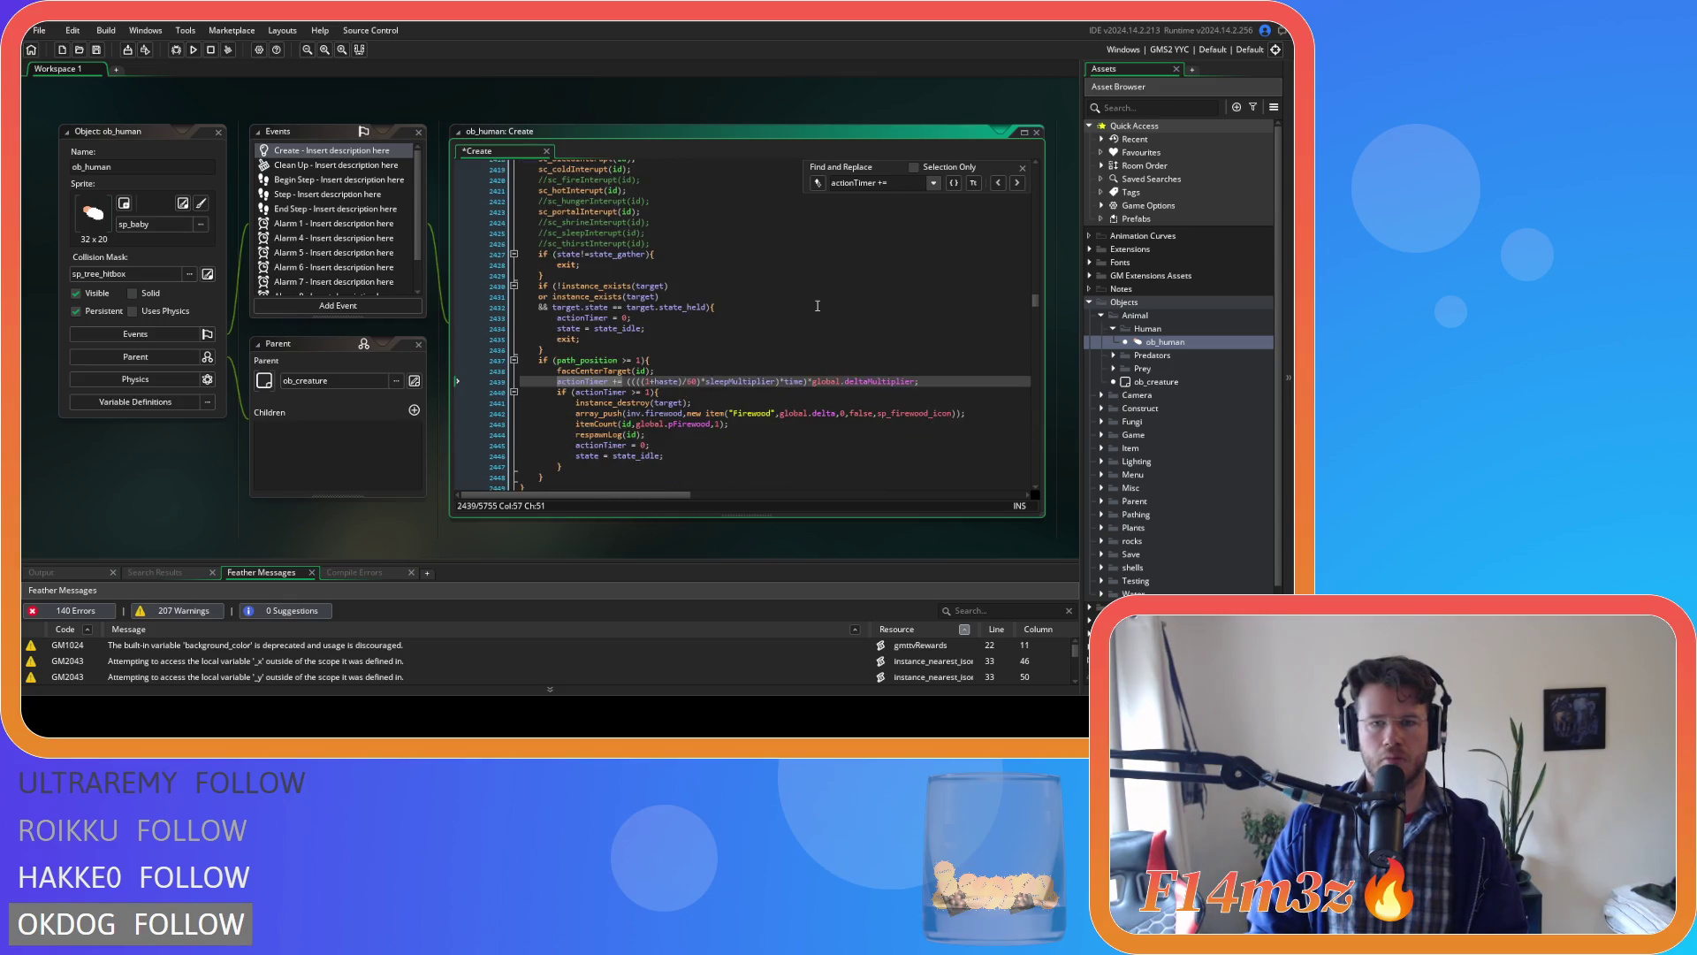
double_click(663, 381)
key("BackSpace")
key("BackSpace")
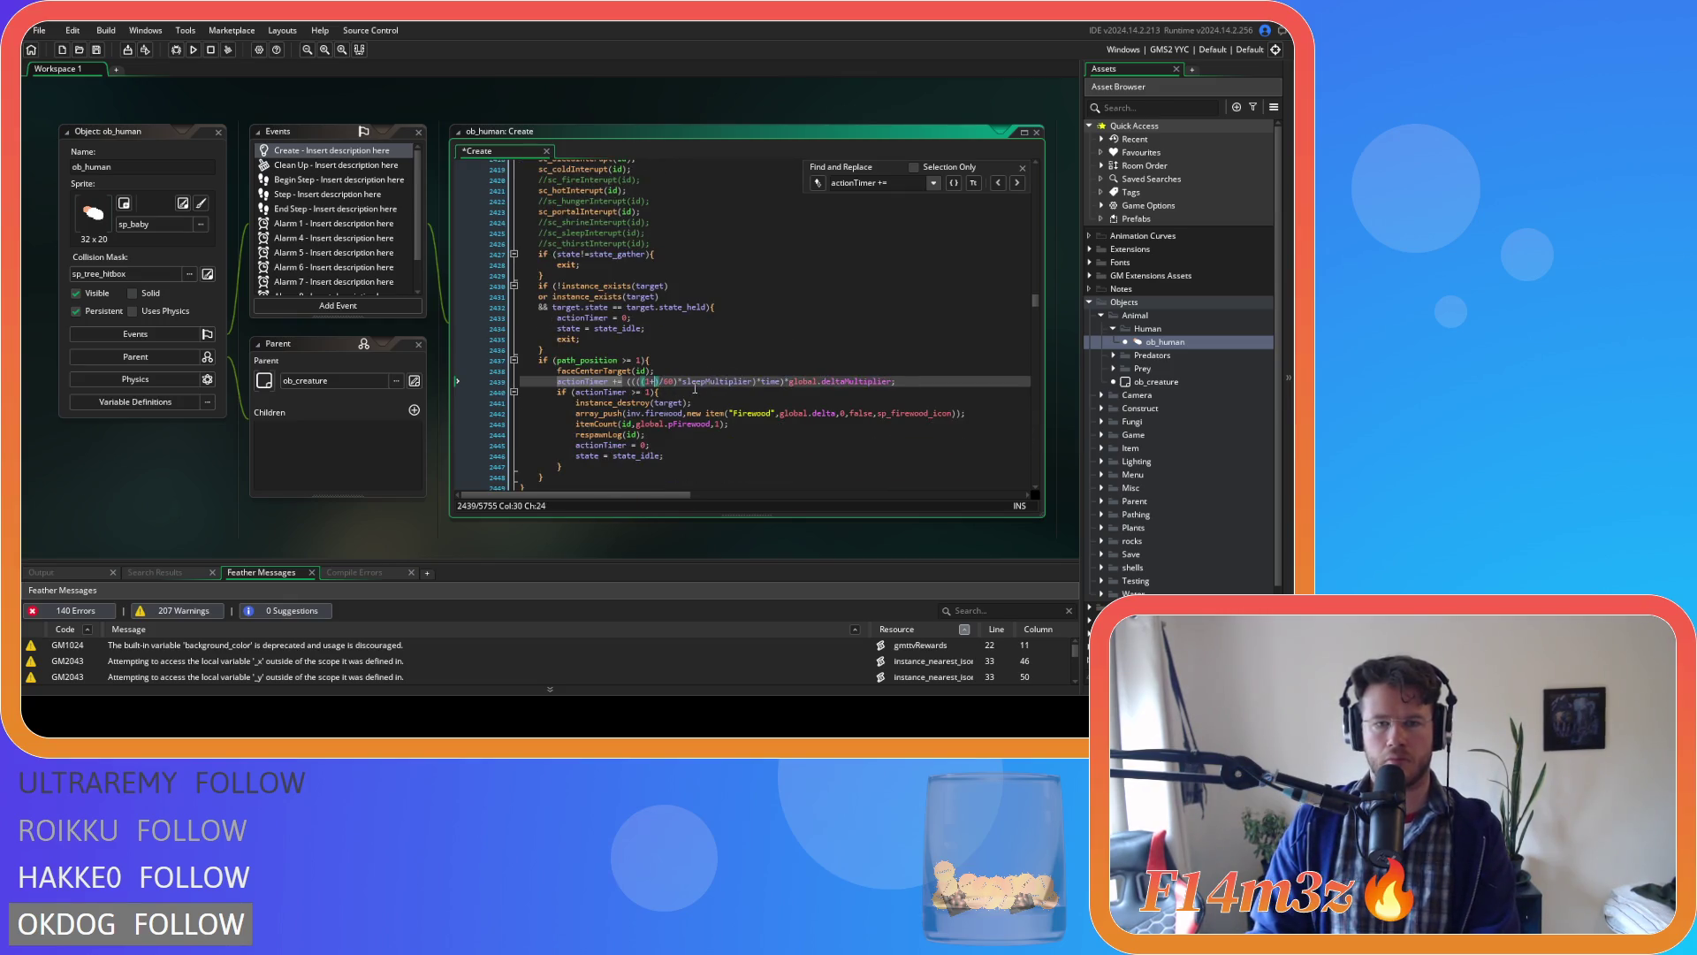
key("ctrl+z")
Delete +haste from line 2468's firewood actionTimer, undo, and advance to line 2510.
left_click(1017, 183)
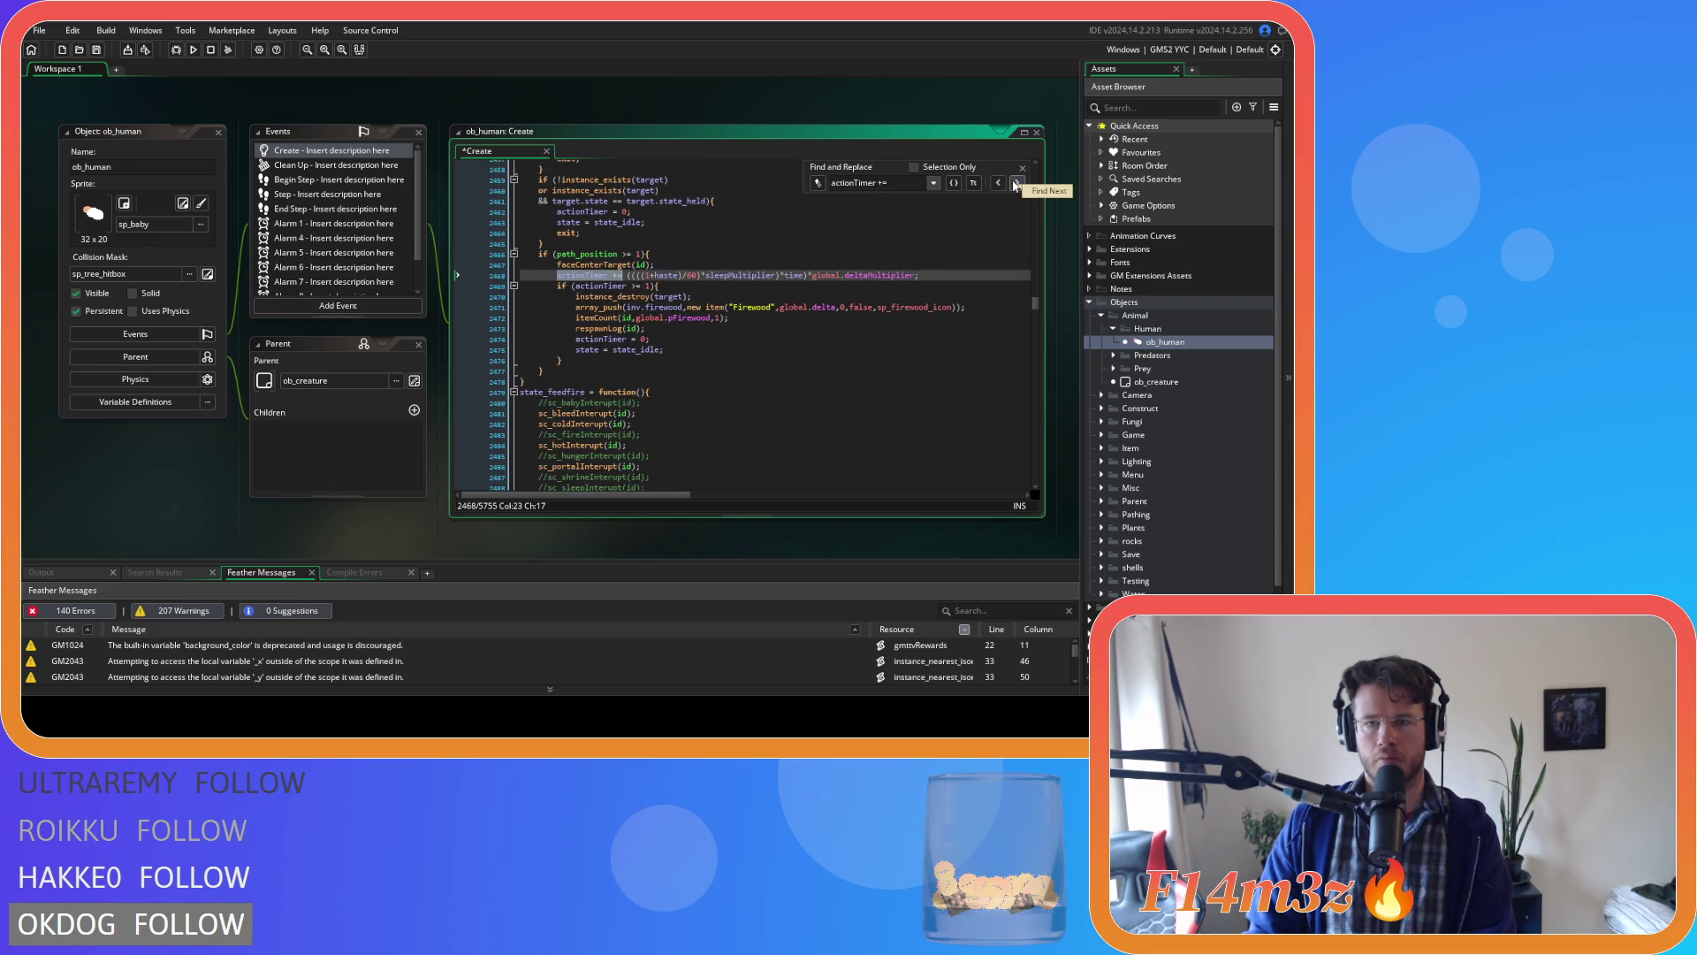
scroll(683, 339, "up", 3)
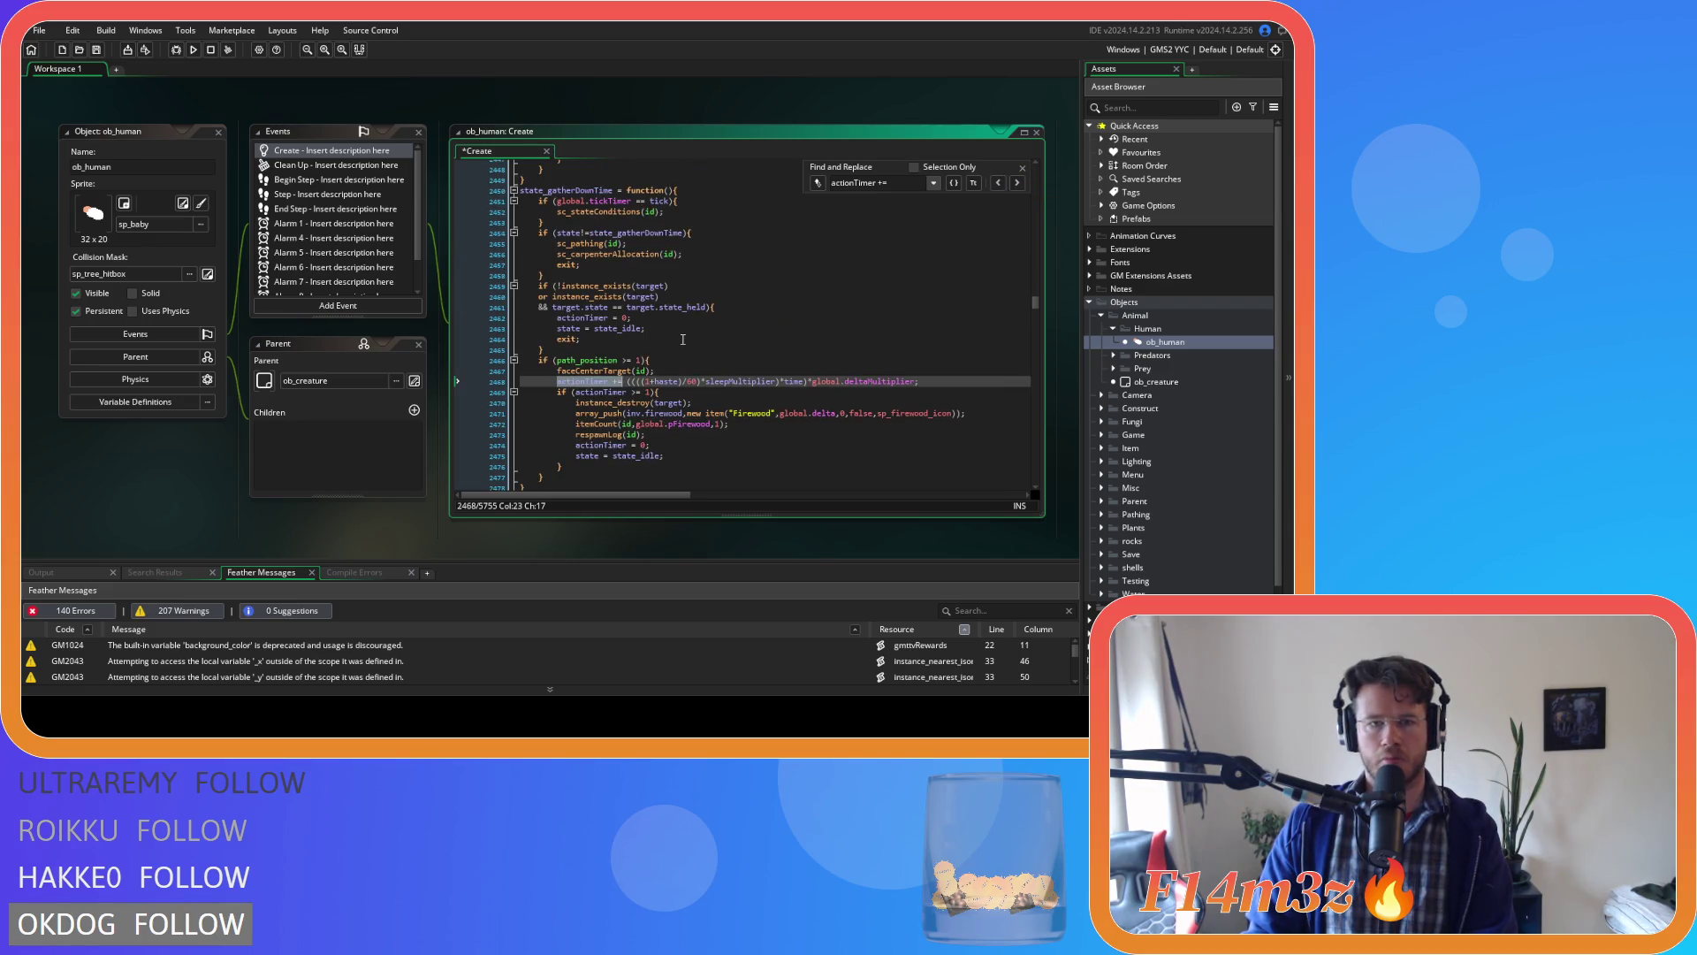
scroll(683, 339, "down", 2)
left_click_drag(652, 329, 685, 329)
key("BackSpace")
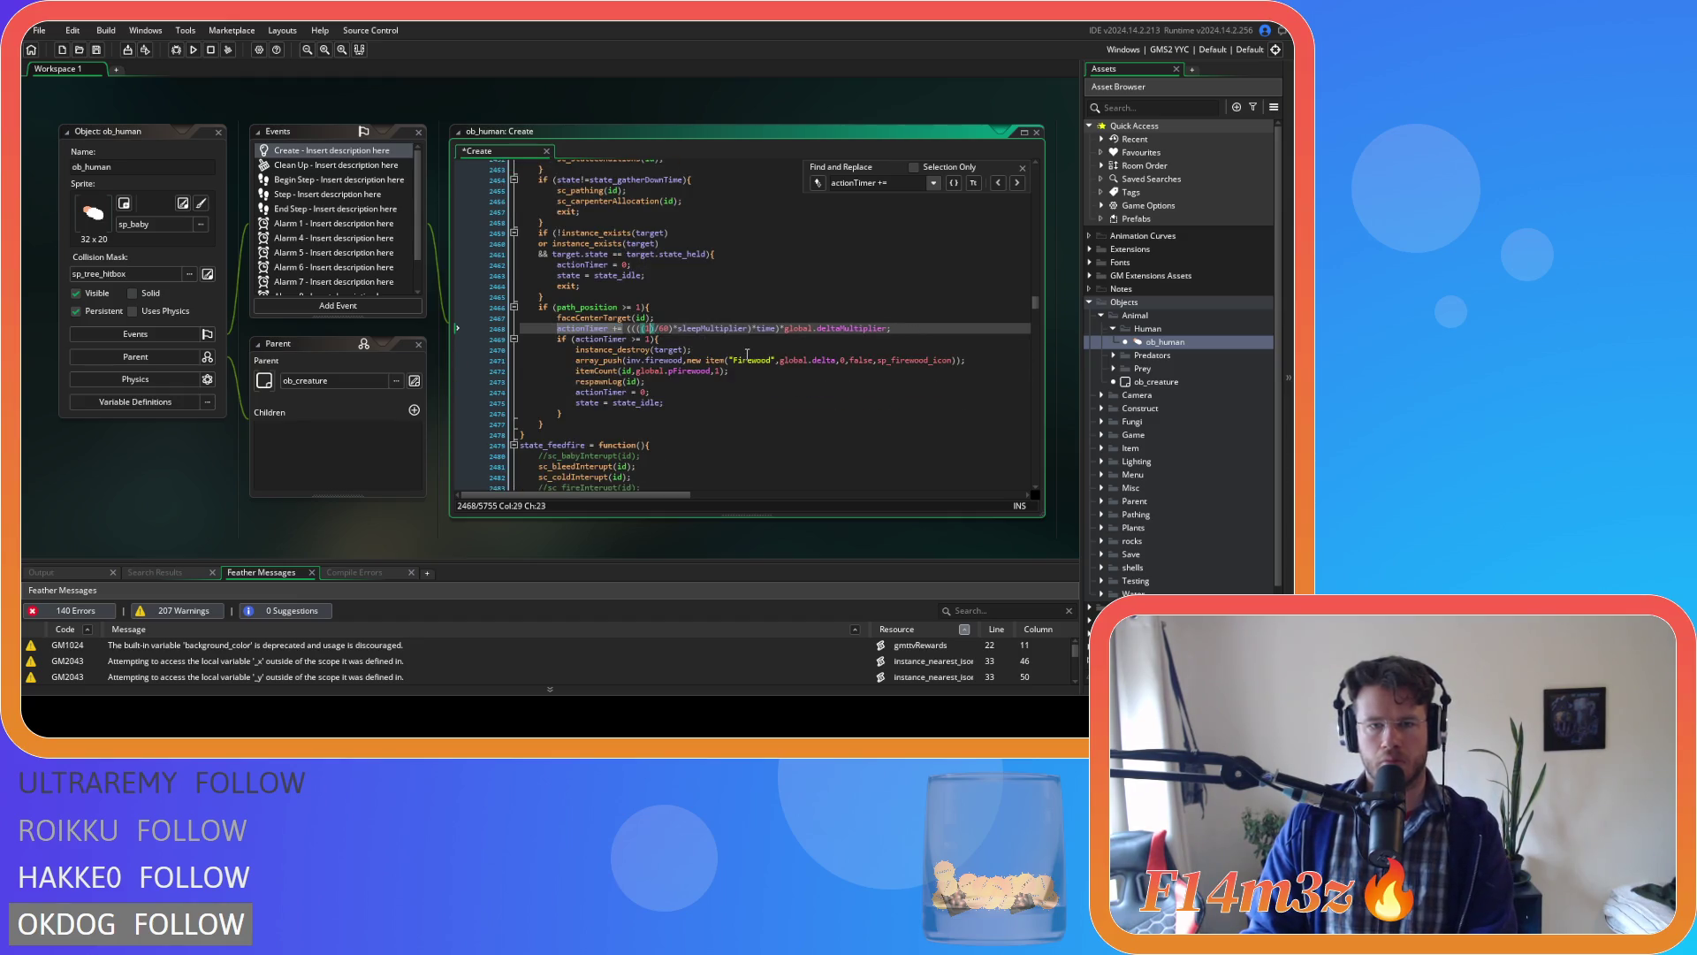
key("ctrl+z")
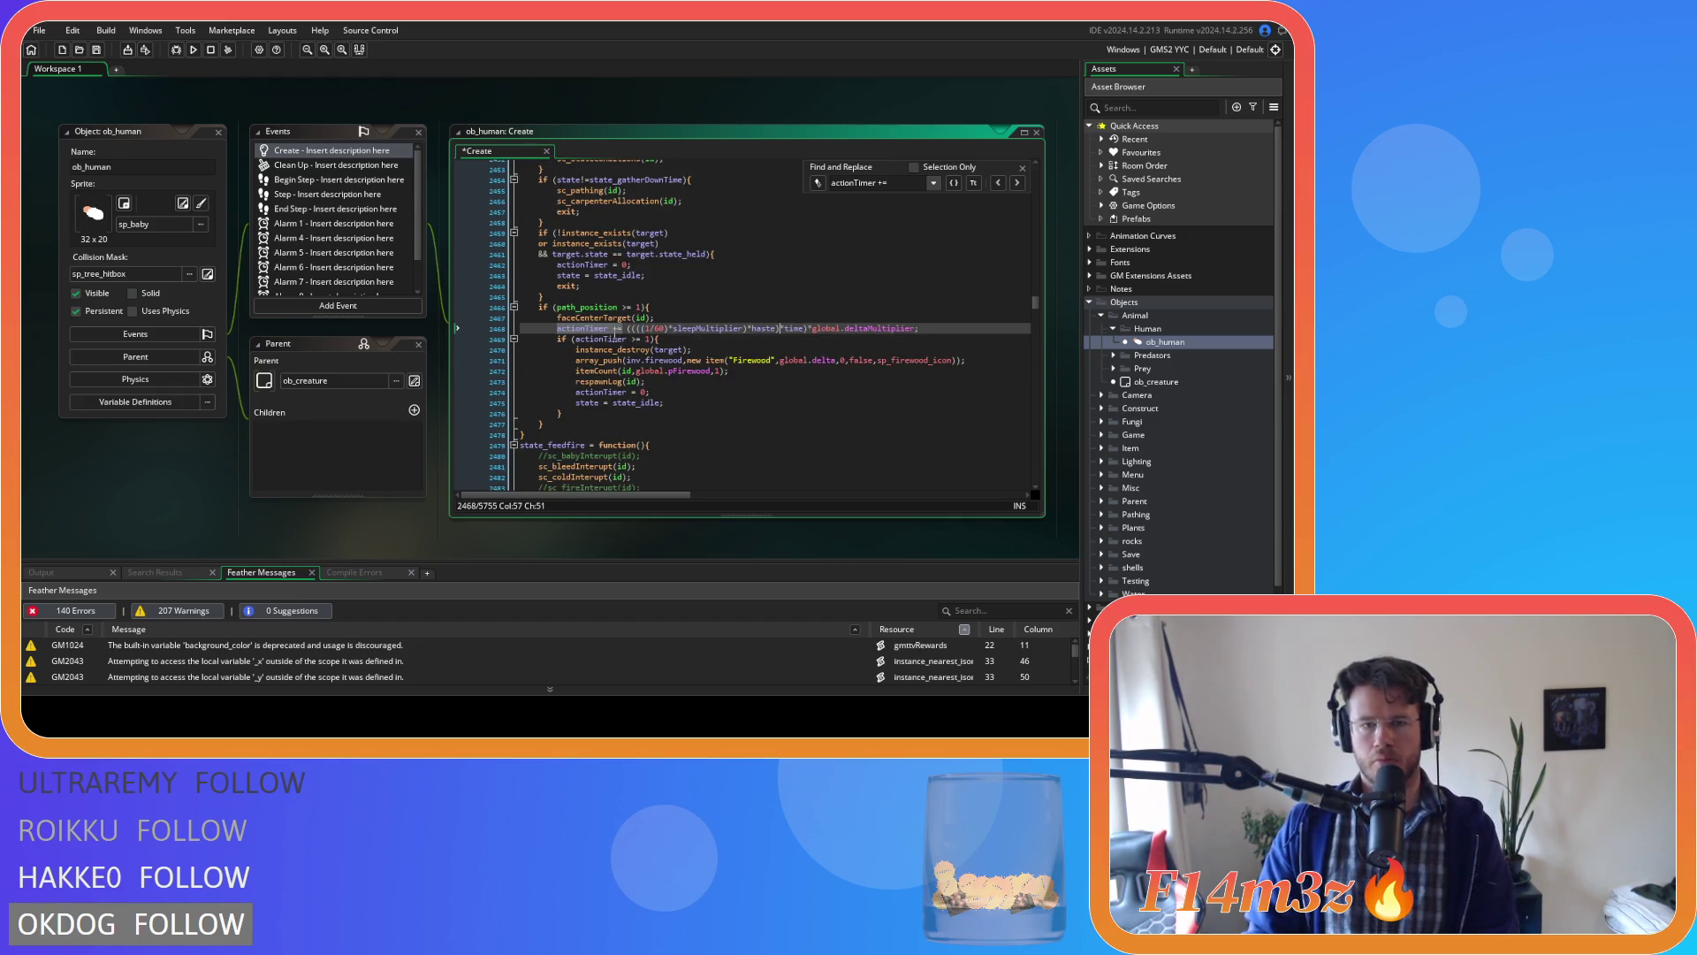
left_click(1017, 183)
left_click(1017, 183)
scroll(682, 322, "up", 5)
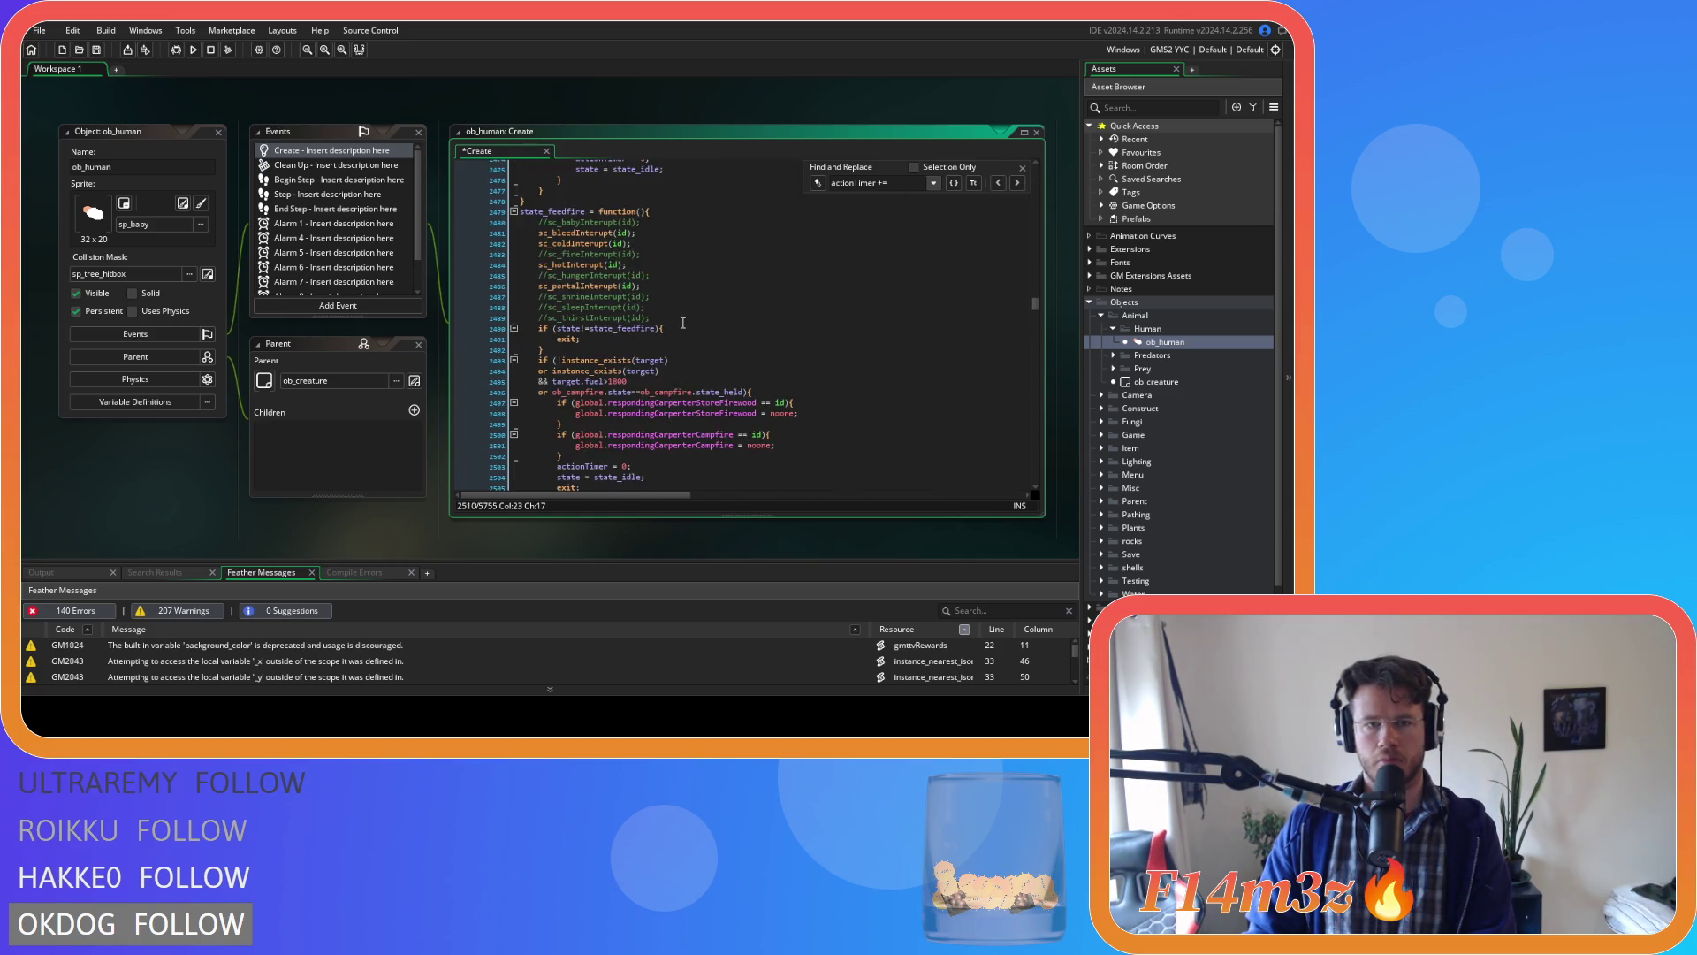
On line 2510, drop +haste from the 1/60 term and add *haste after sleepMultiplier.
scroll(682, 323, "down", 5)
left_click_drag(679, 327, 652, 328)
key("BackSpace")
key("Delete")
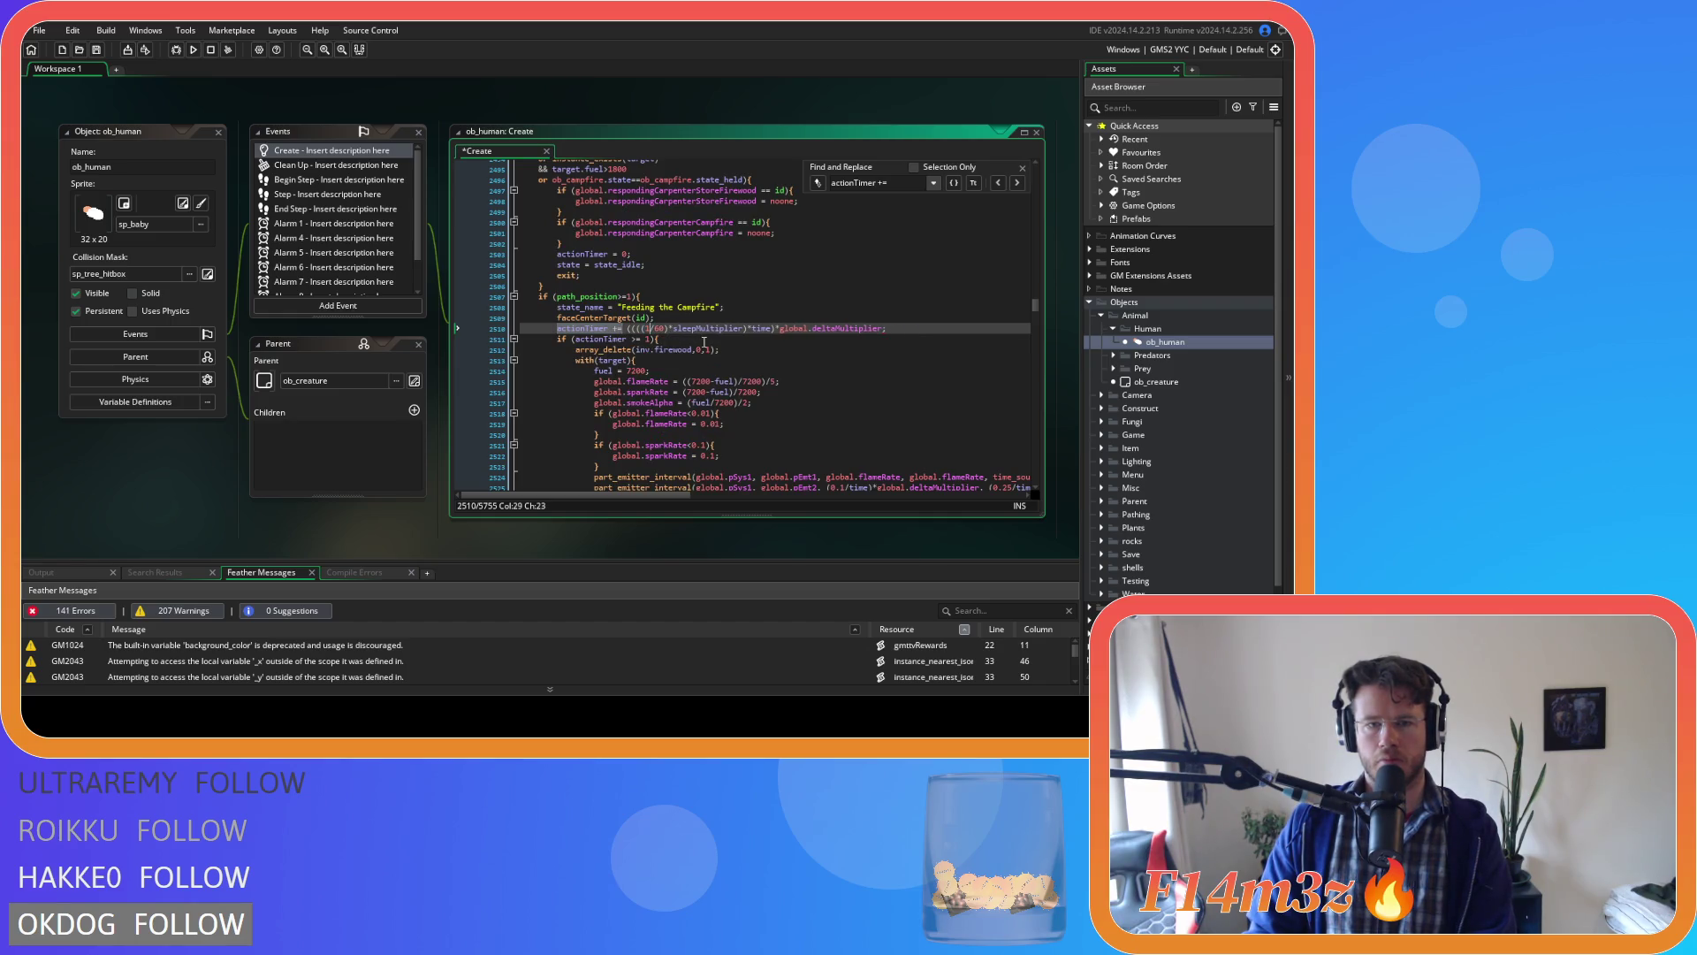
left_click(747, 328)
type("*haste)")
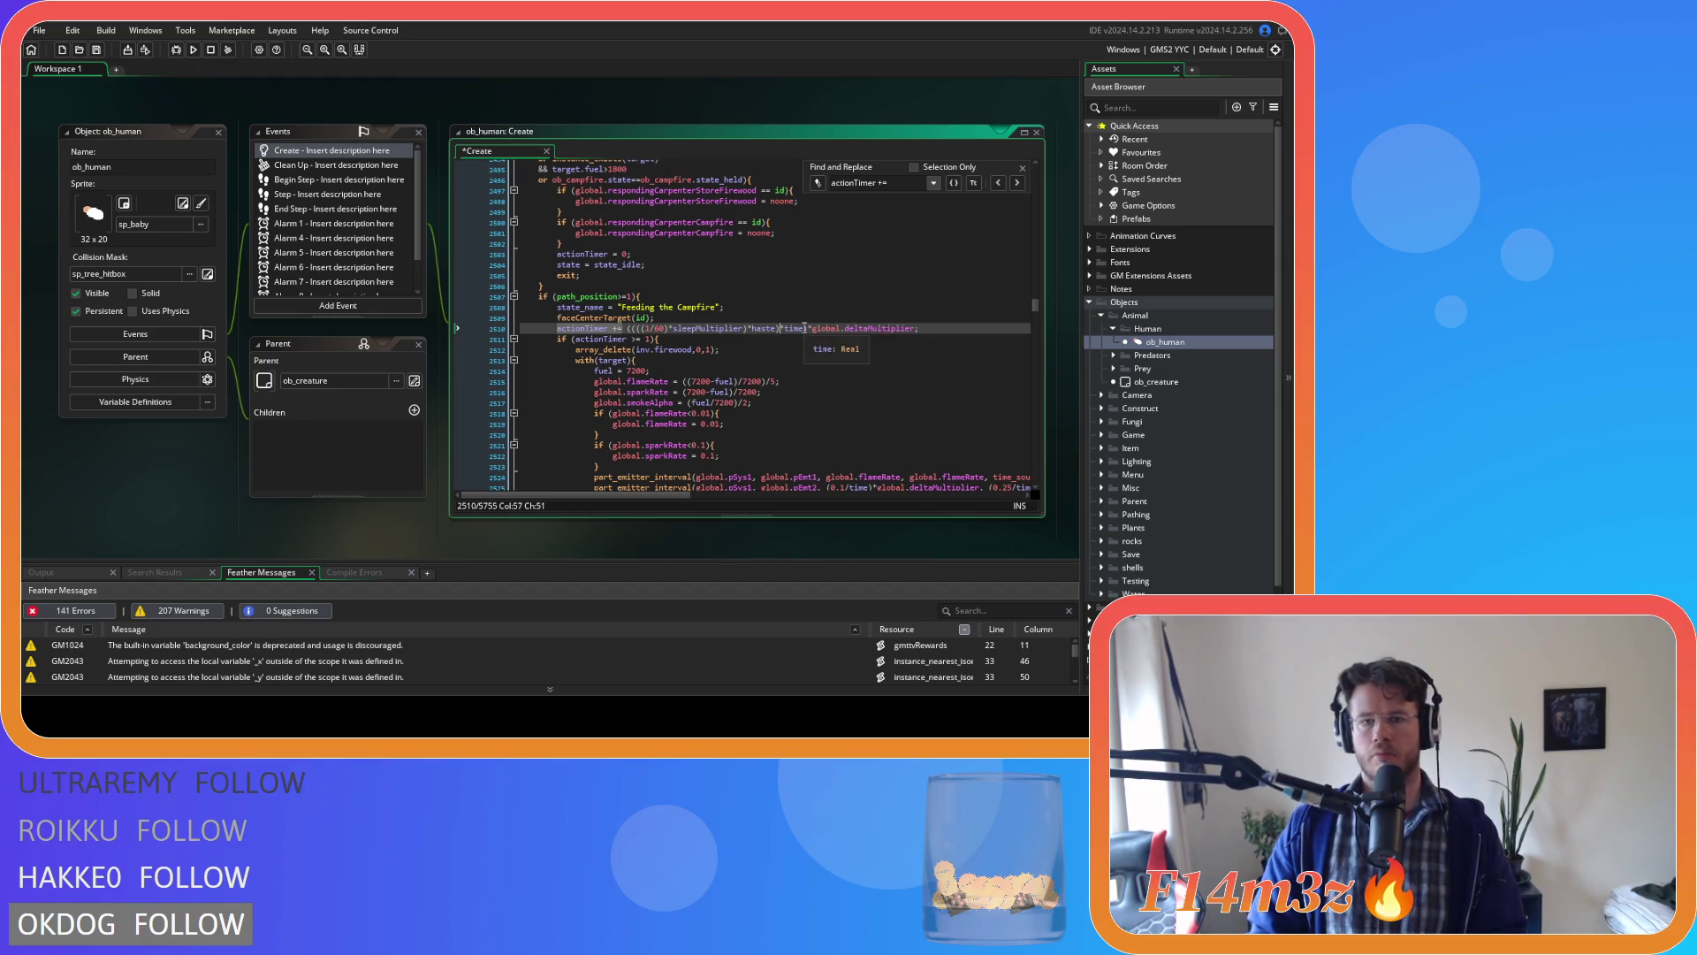
left_click(582, 328)
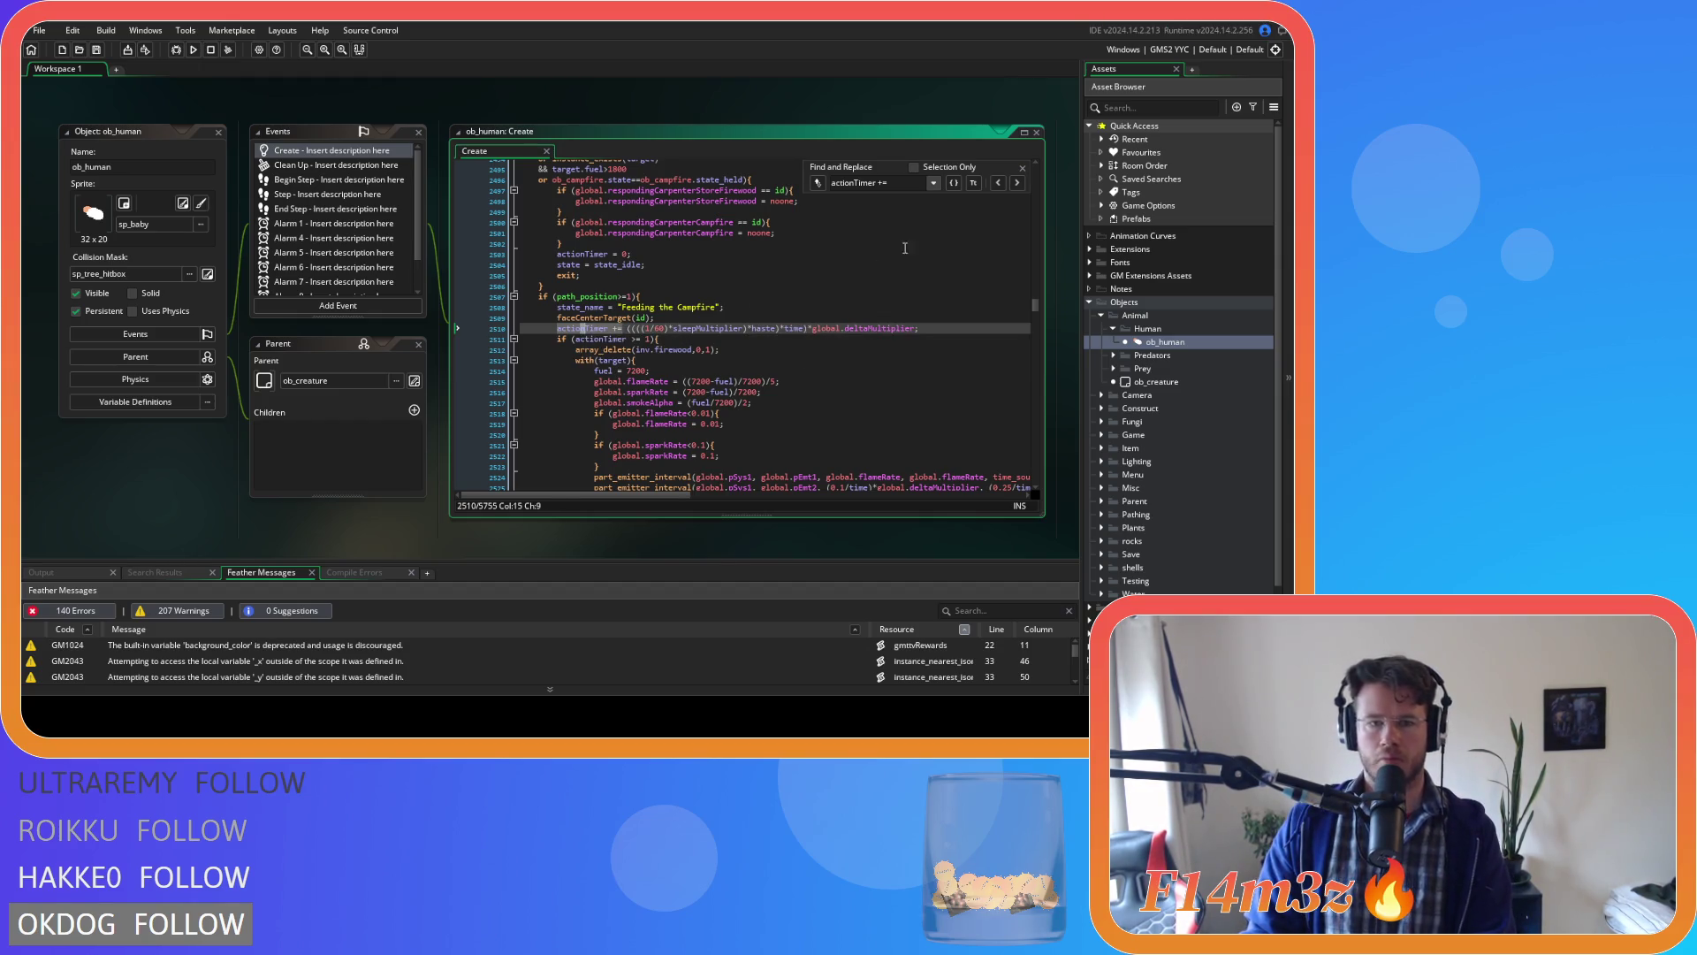
Change line 2892's Harvesting actionTimer to ((((1/60)*sleepMultiplier)*haste)*time).
left_click(1017, 182)
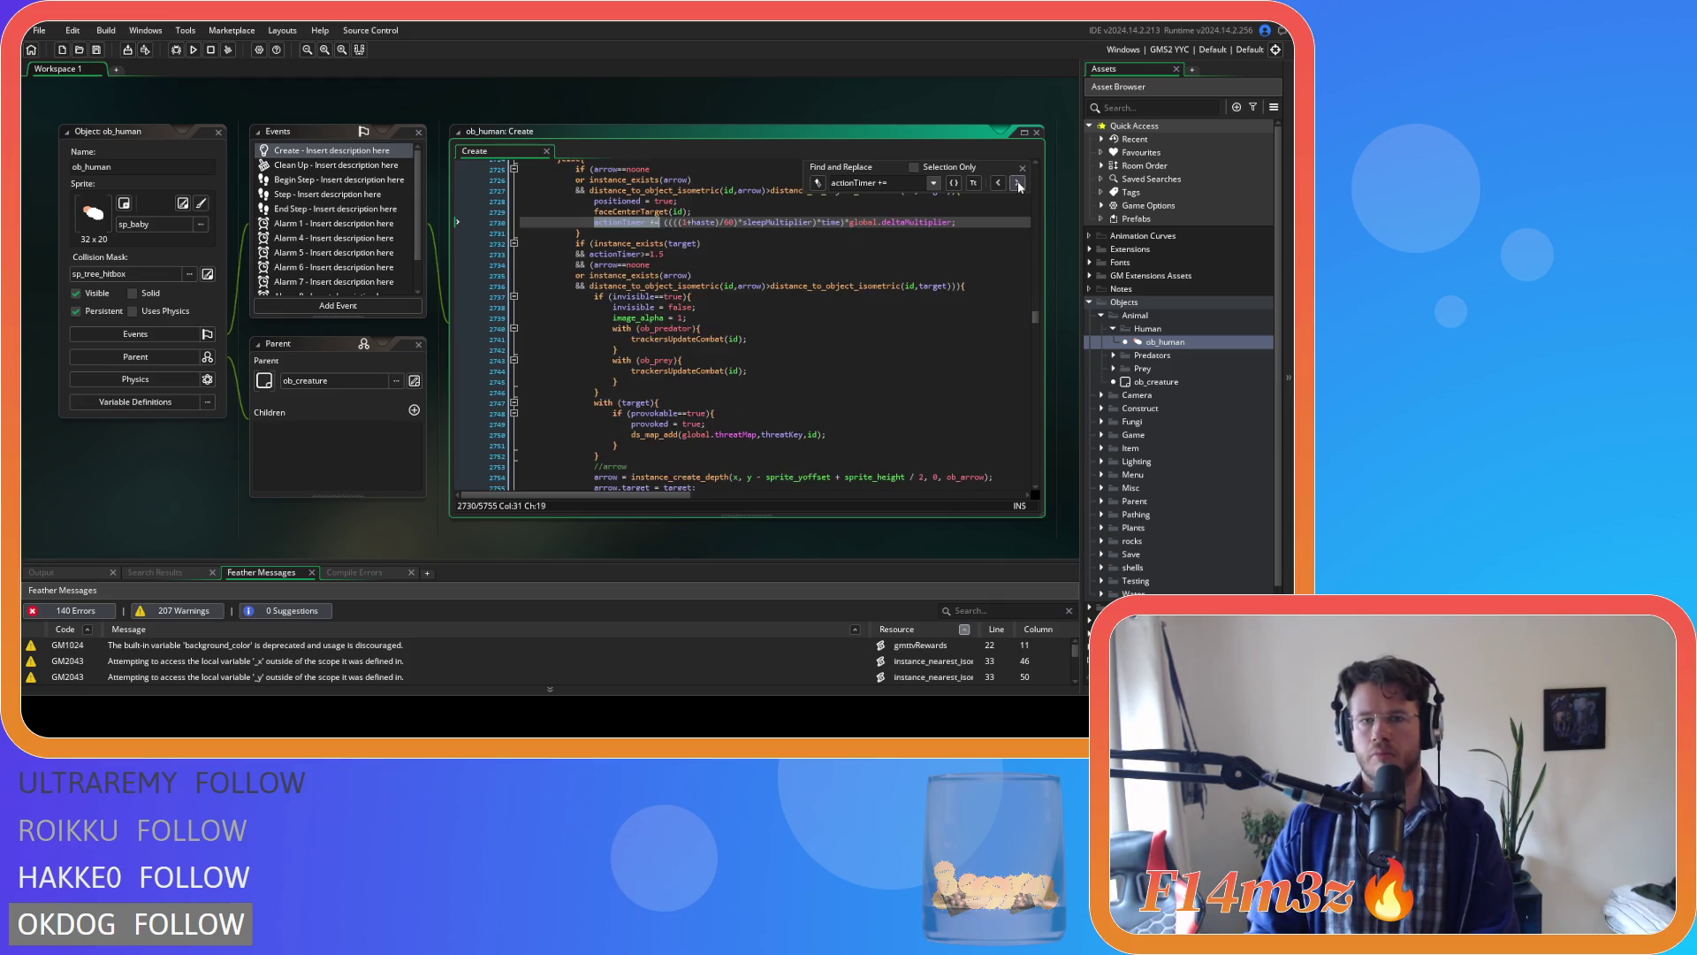
scroll(794, 286, "up", 10)
scroll(793, 286, "up", 15)
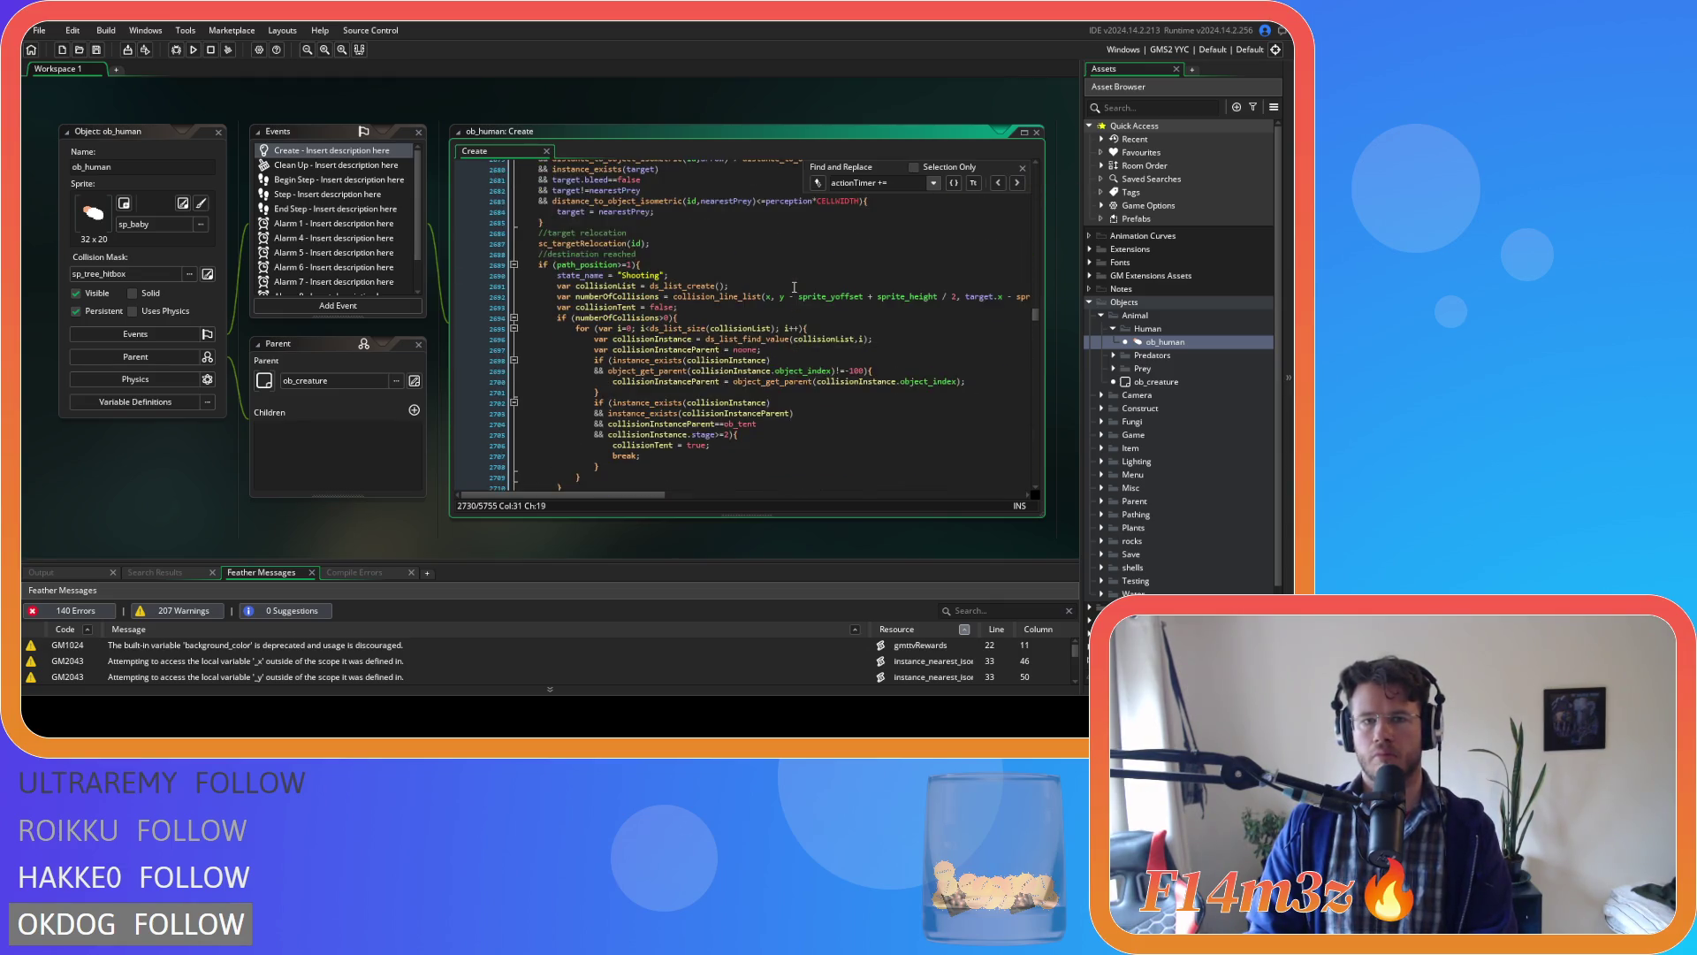
scroll(793, 287, "down", 16)
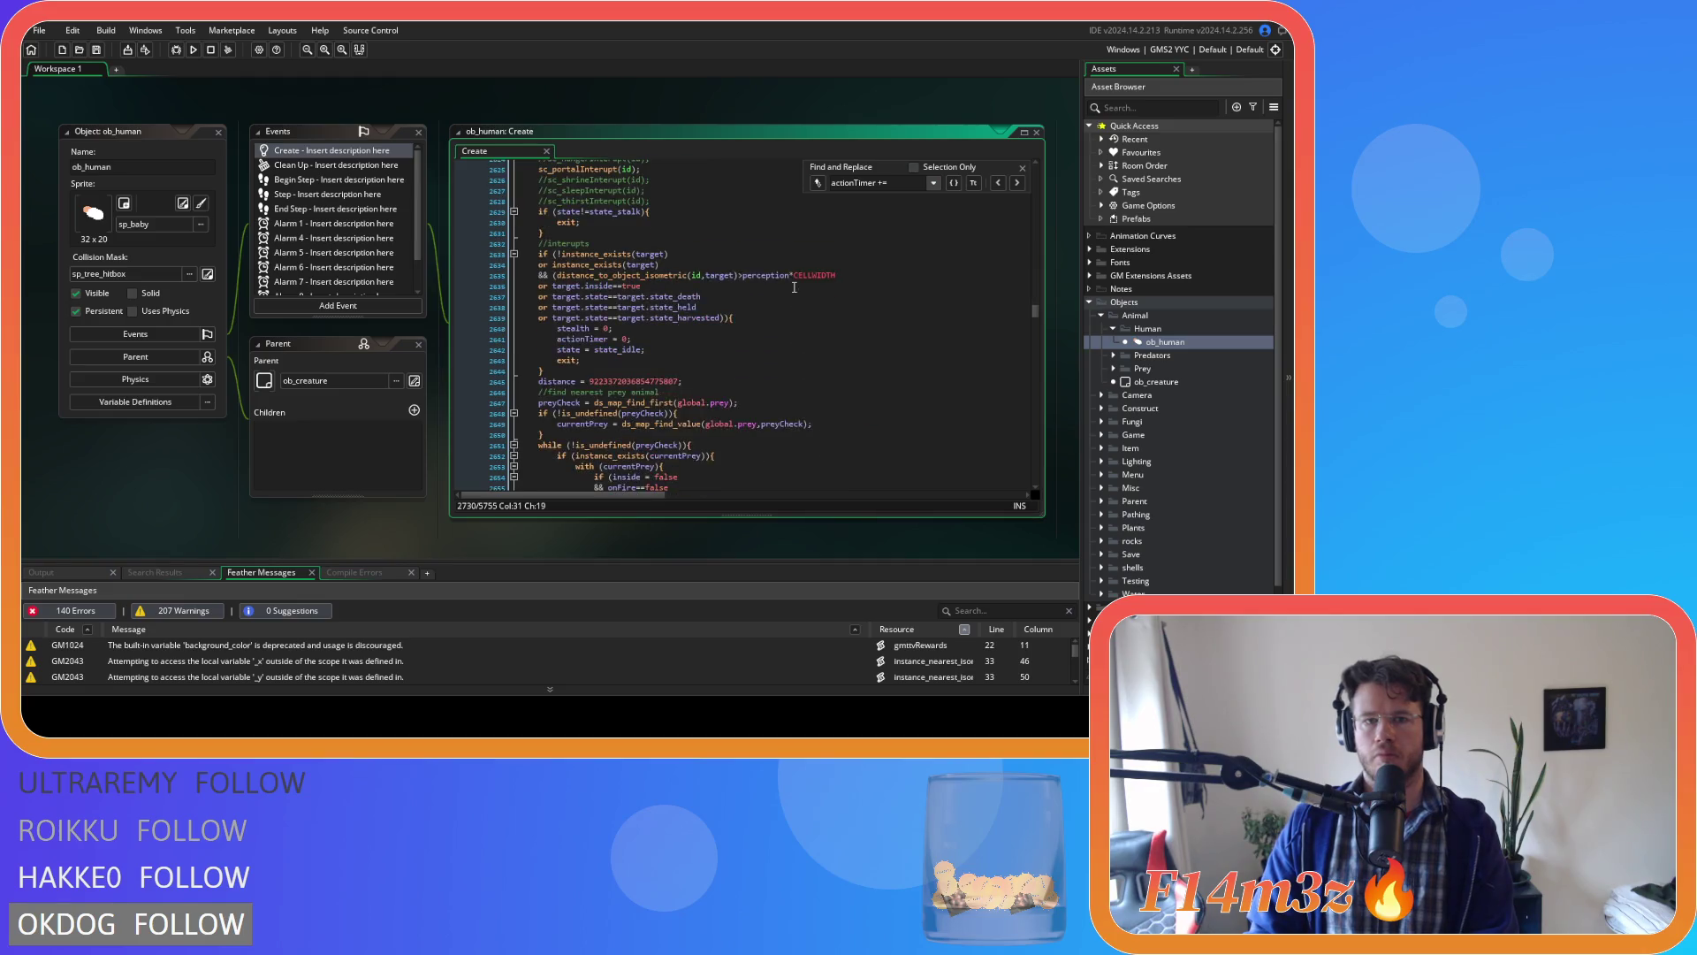
scroll(794, 286, "down", 10)
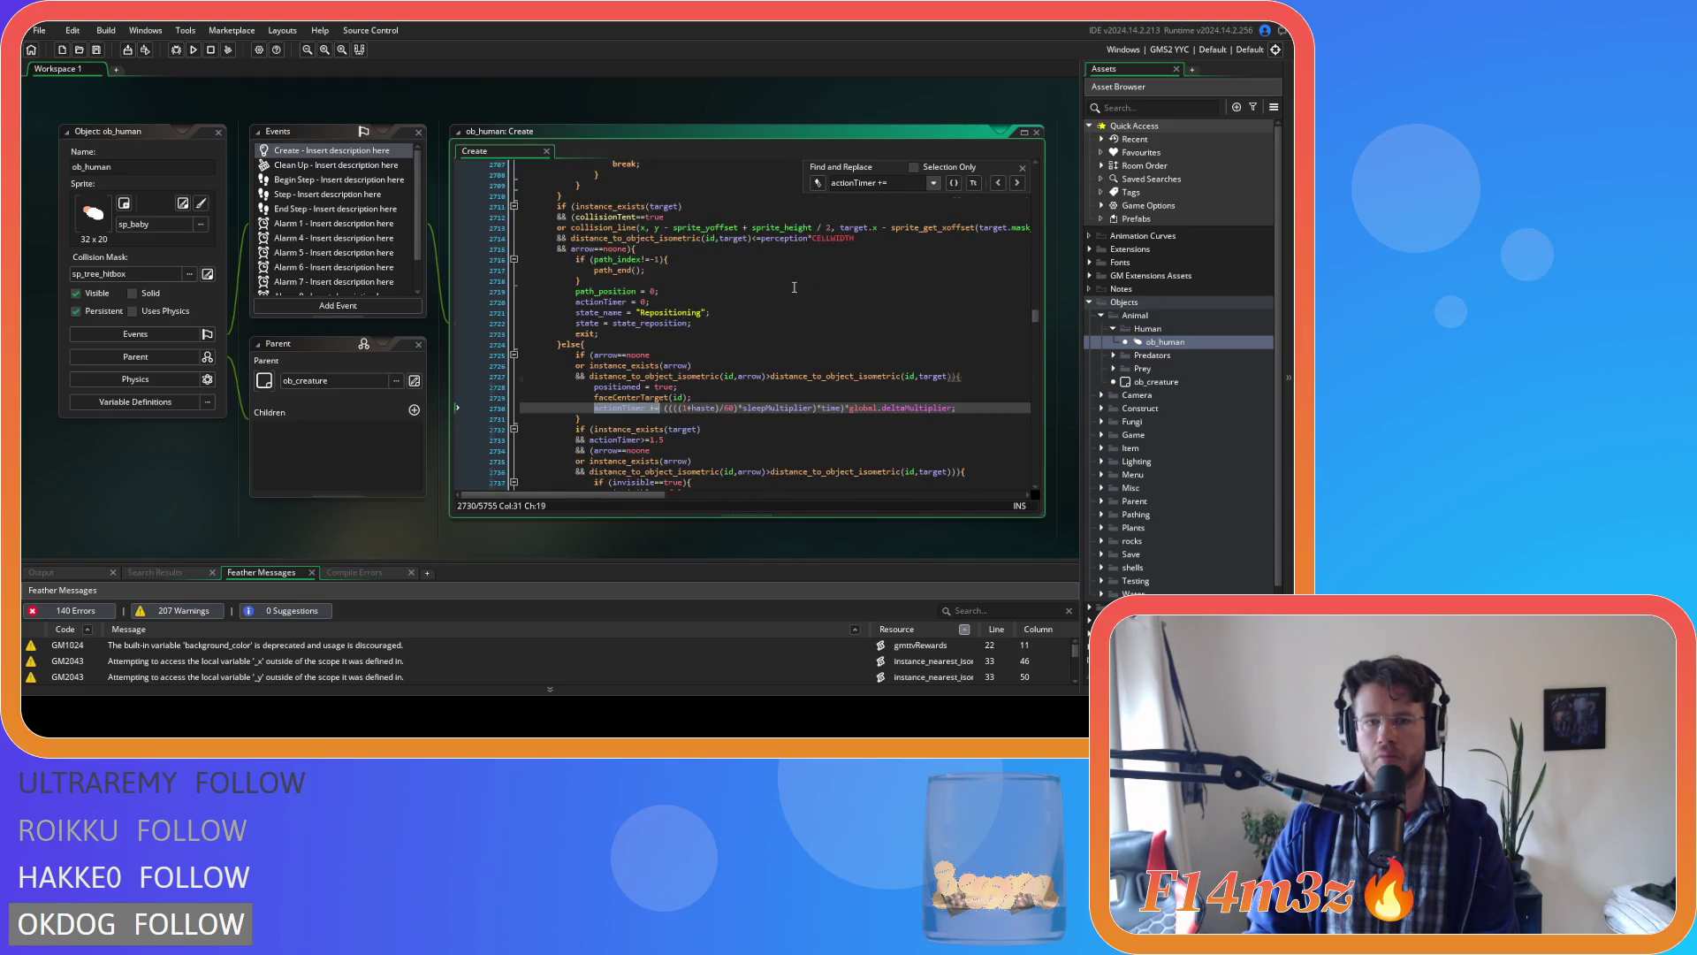
key("Return")
key("Return")
key("Return")
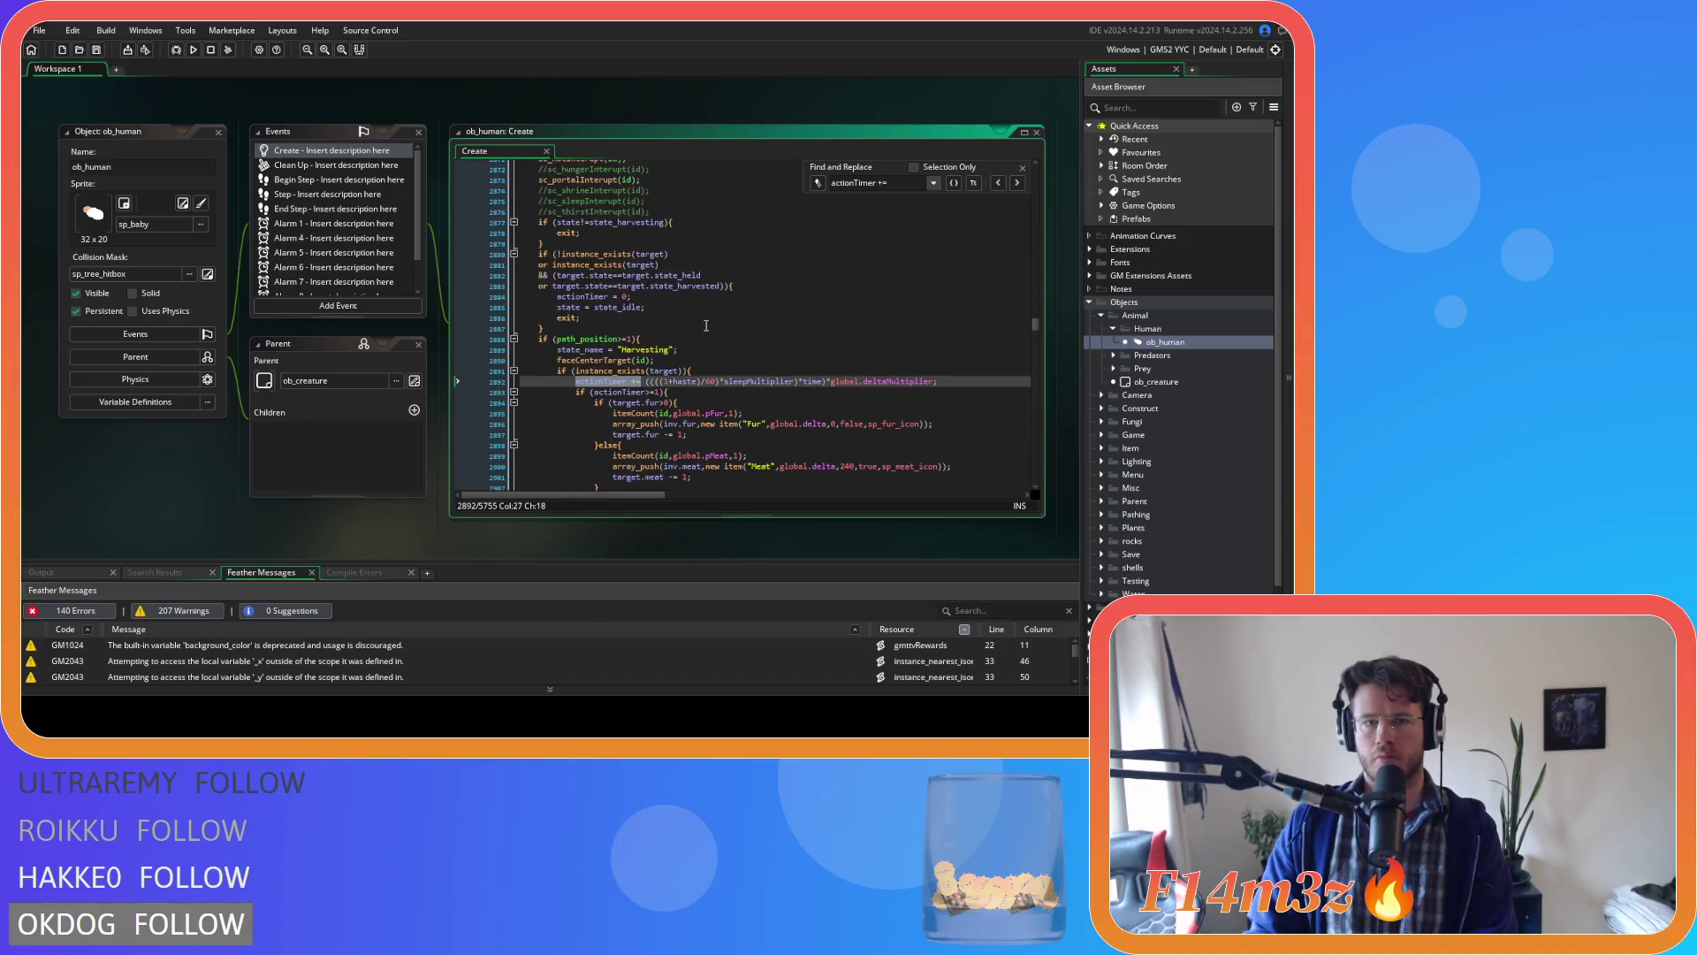
scroll(706, 325, "down", 3)
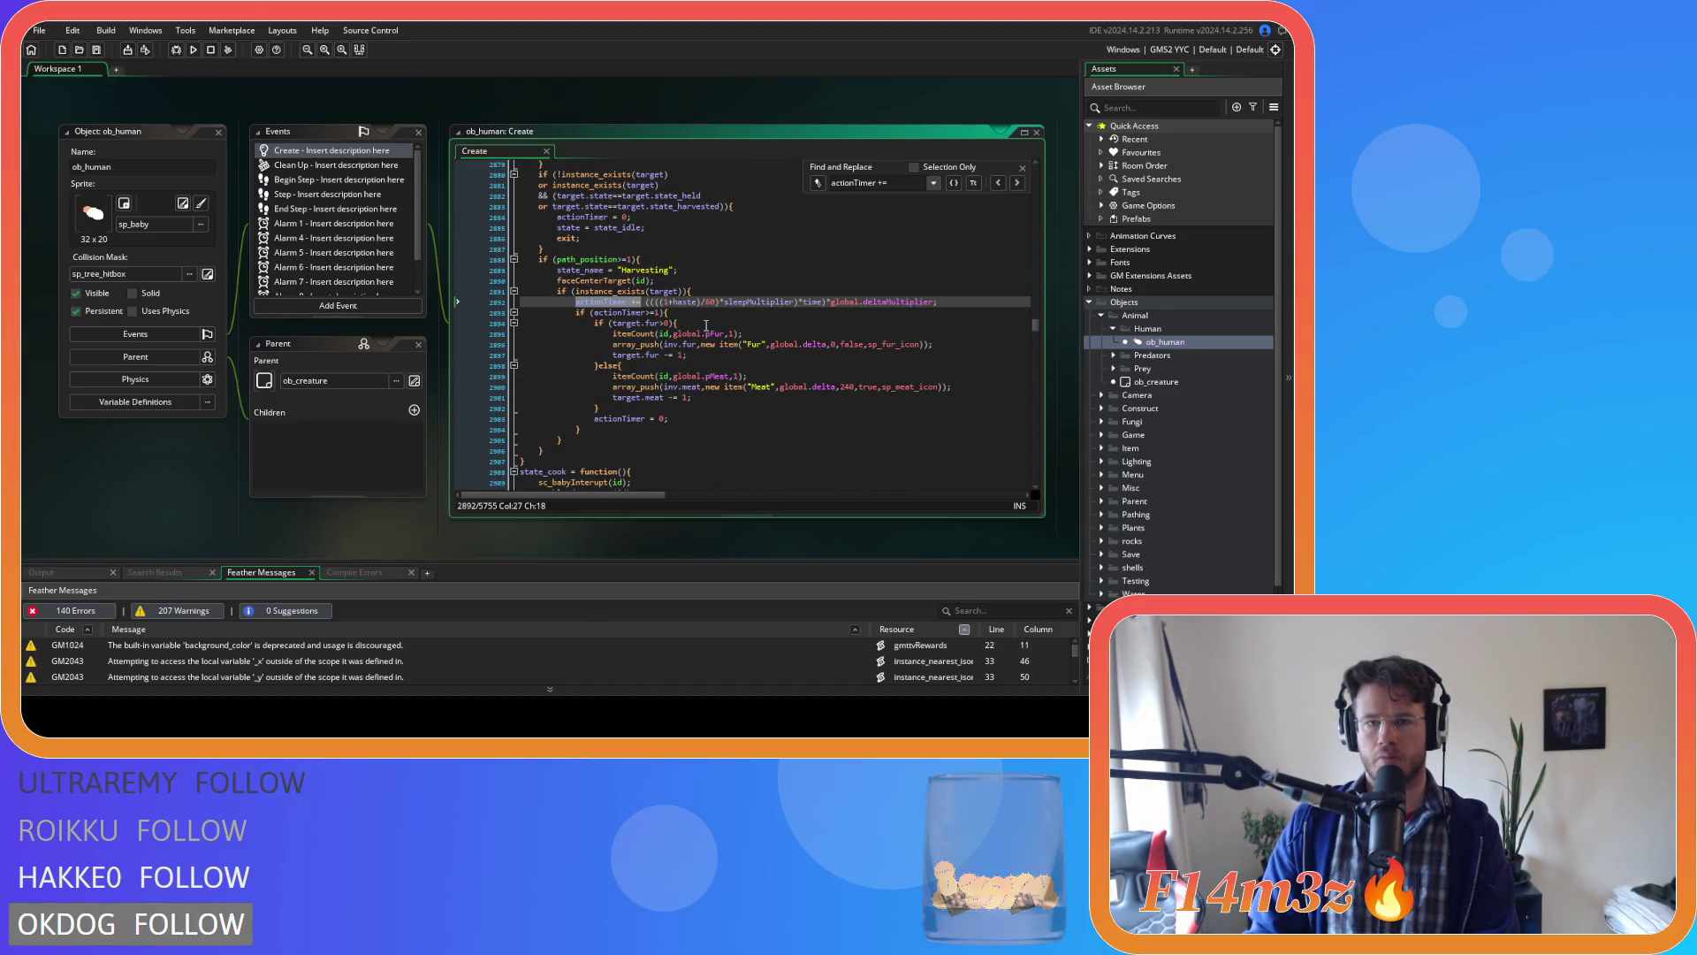
key("Right")
key("Right")
key("Right")
key("Delete")
key("Delete")
key("Delete")
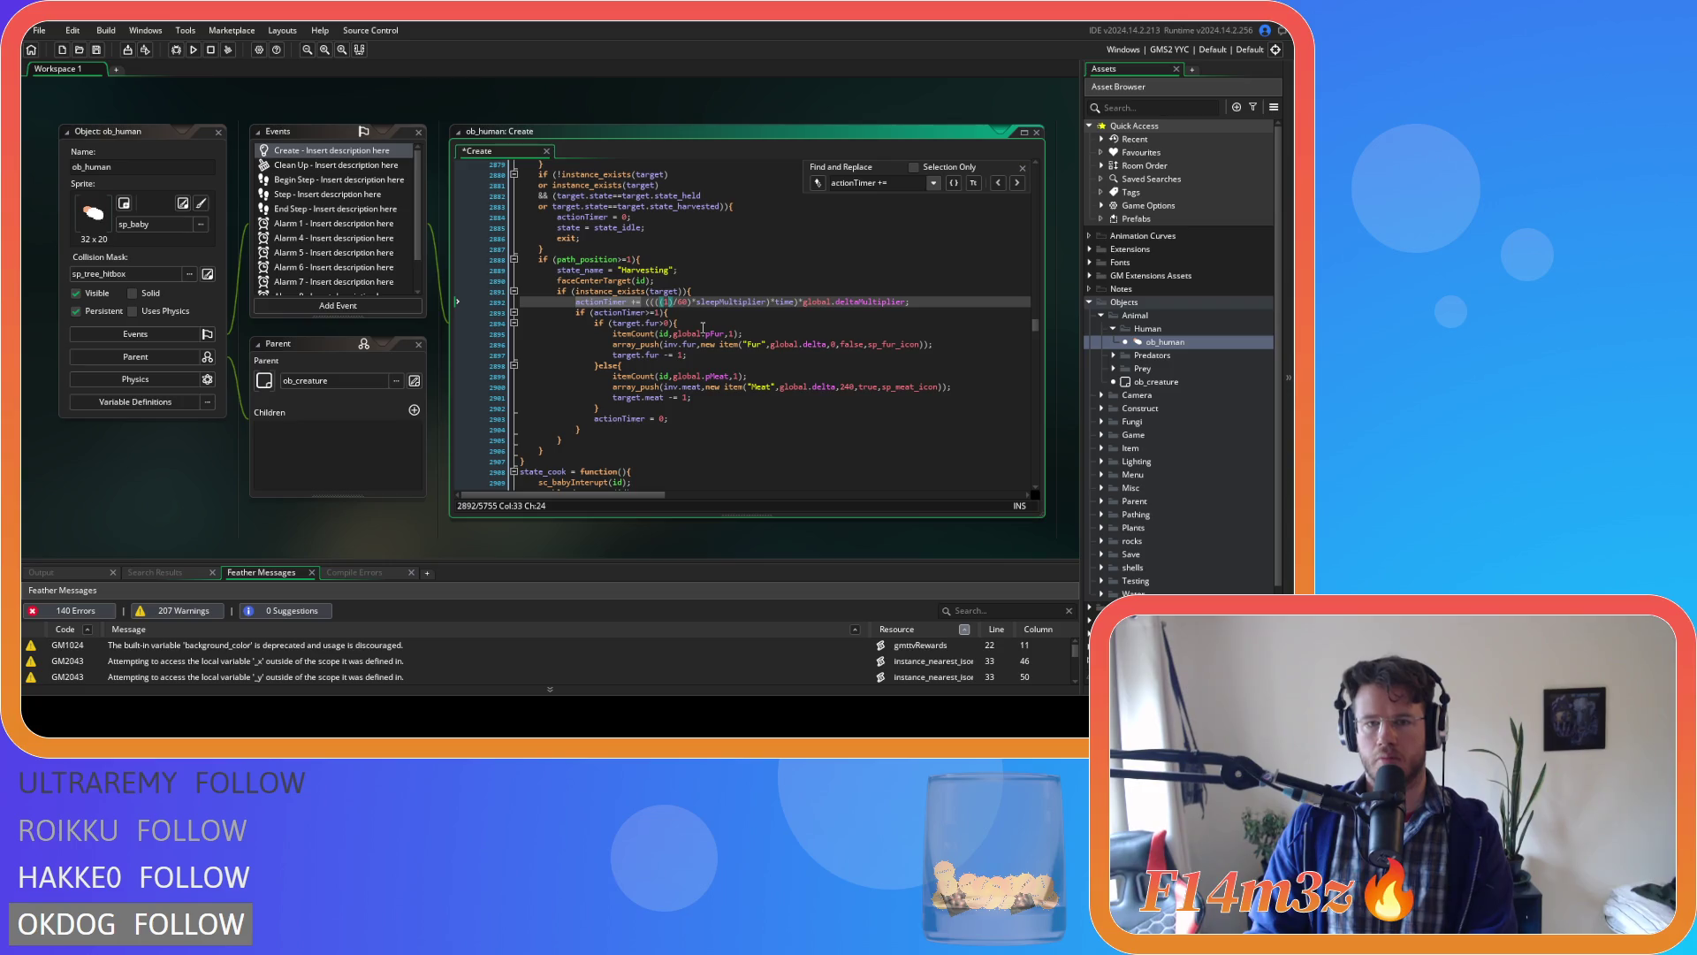
key("ctrl+Right")
type("*haste)")
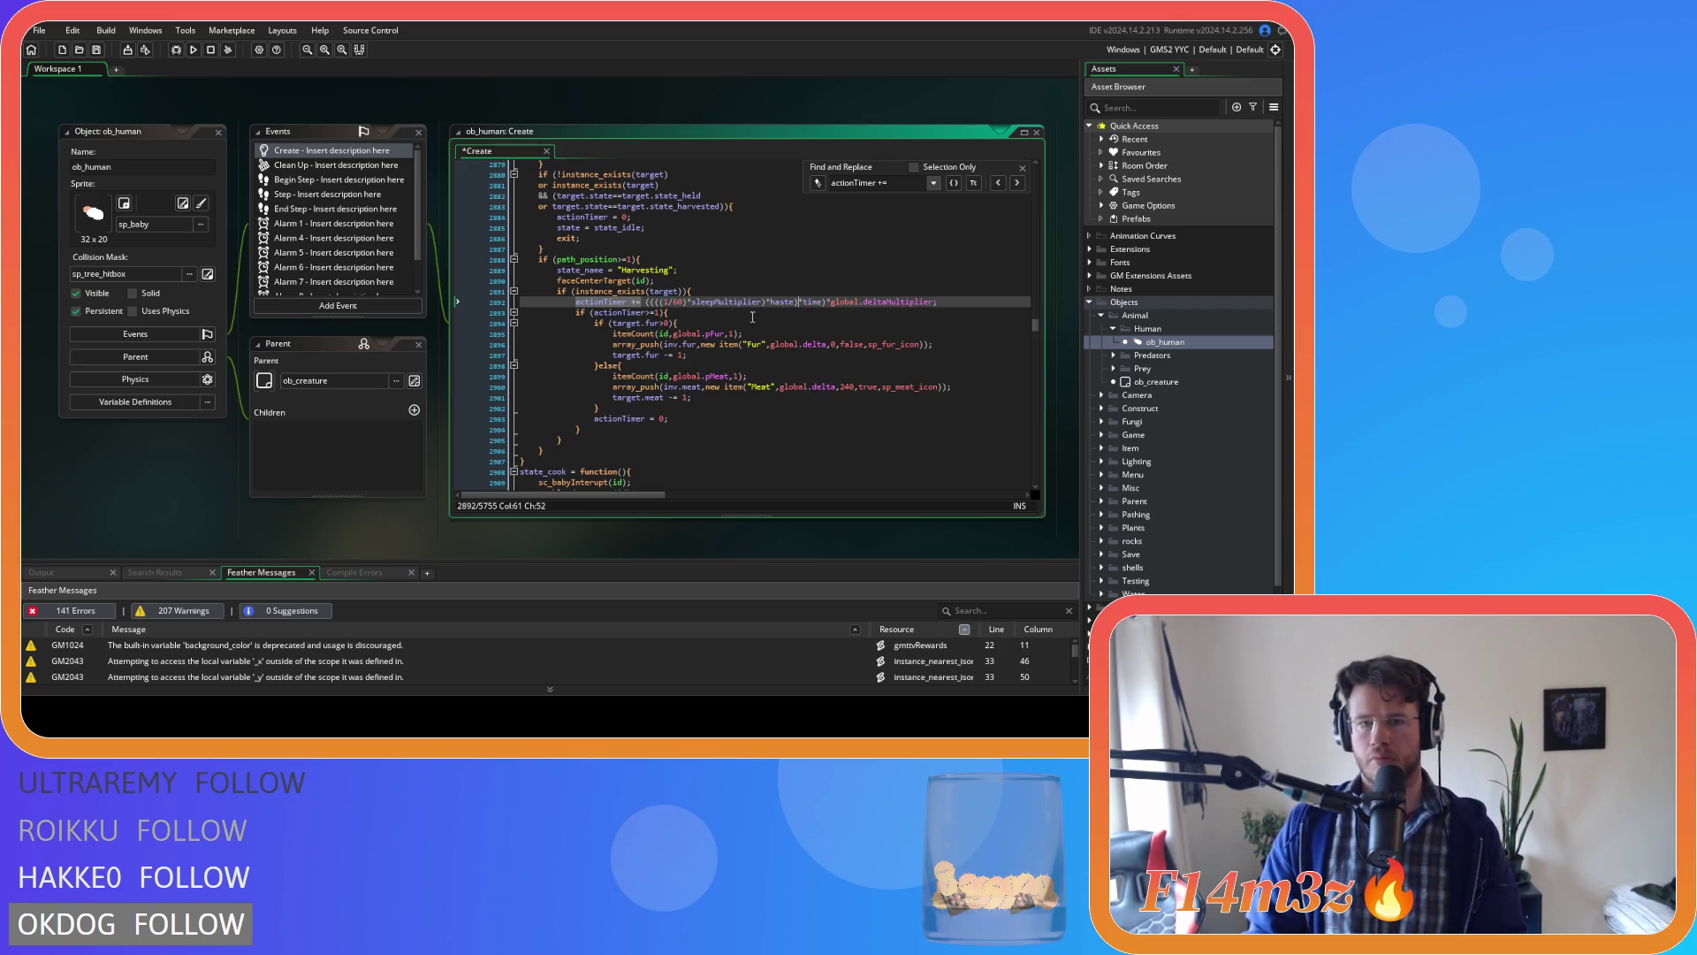
Save the Create event code and move to the next actionTimer += match.
key("ctrl+s")
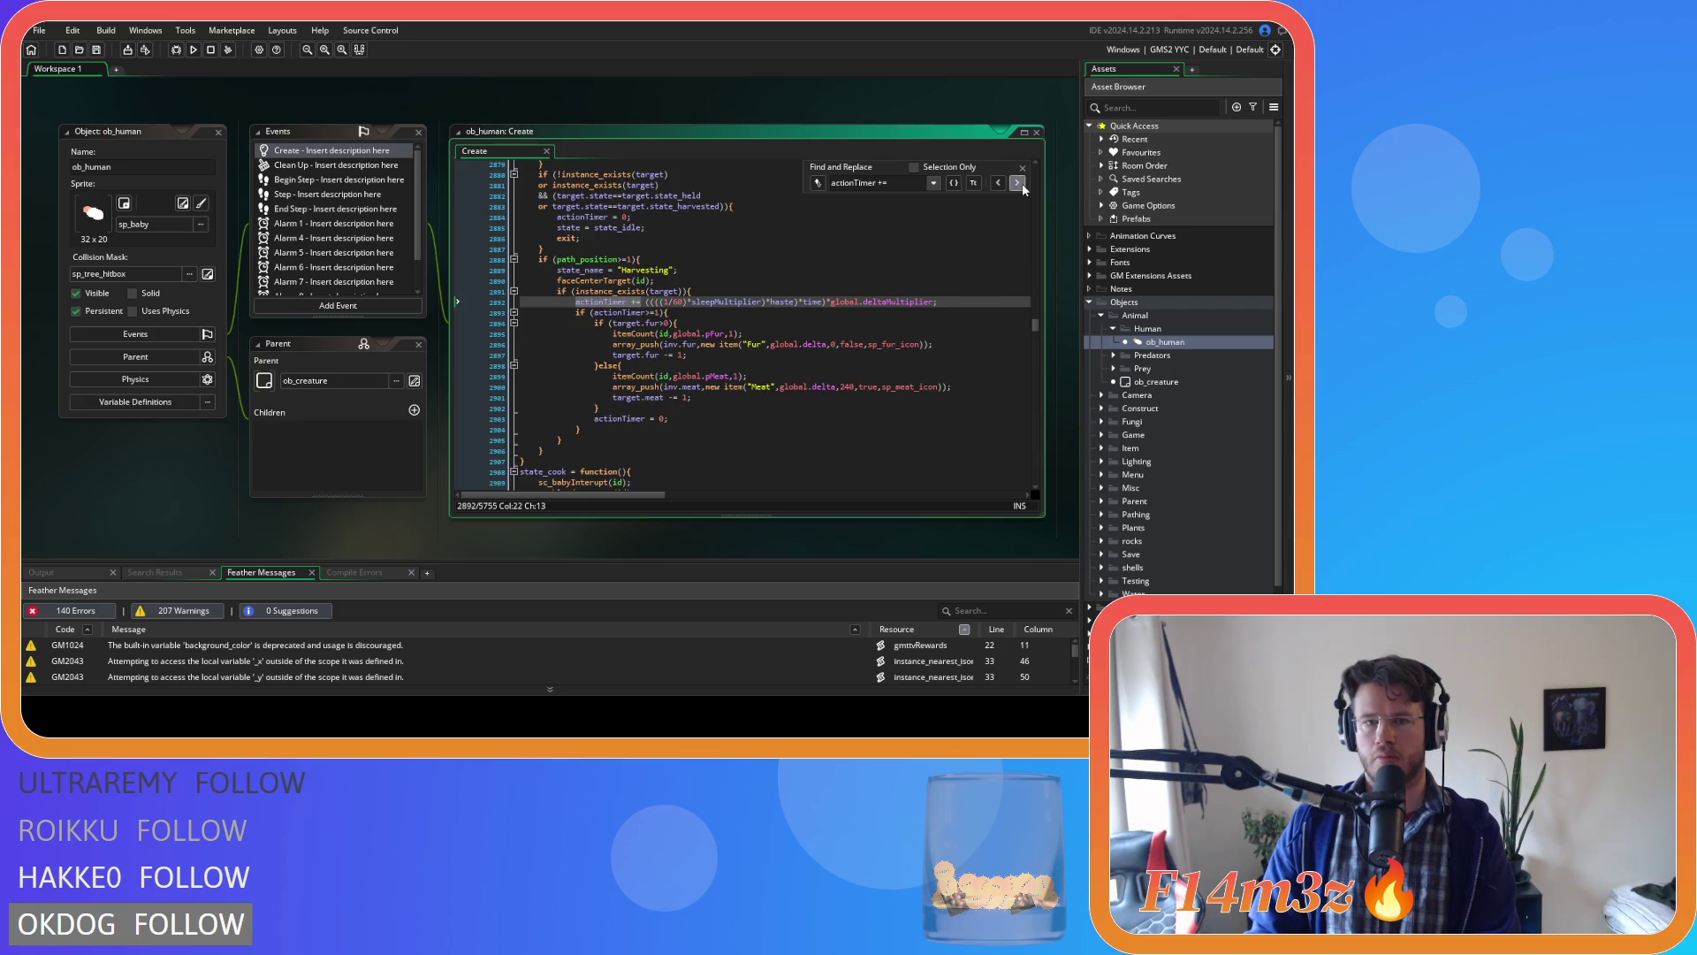
key("F3")
scroll(778, 296, "up", 3)
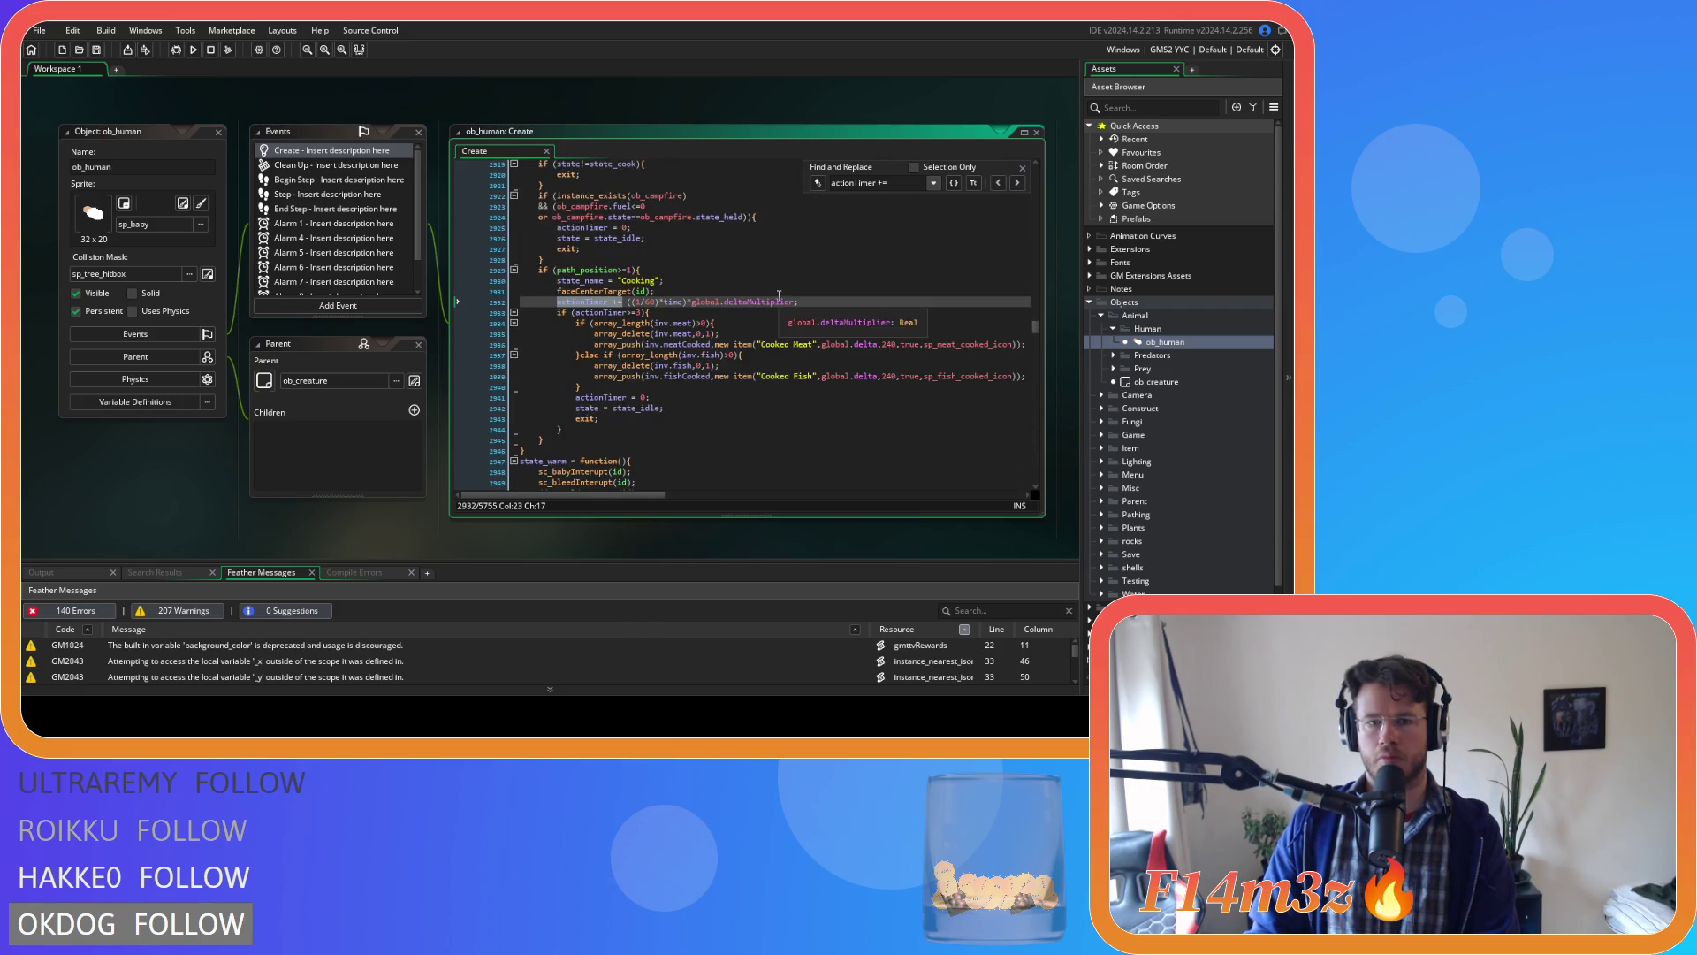
On line 3016 in state_prayer, delete +haste and insert ')*haste)' after sleepMultiplier.
key("F3")
scroll(673, 286, "up", 6)
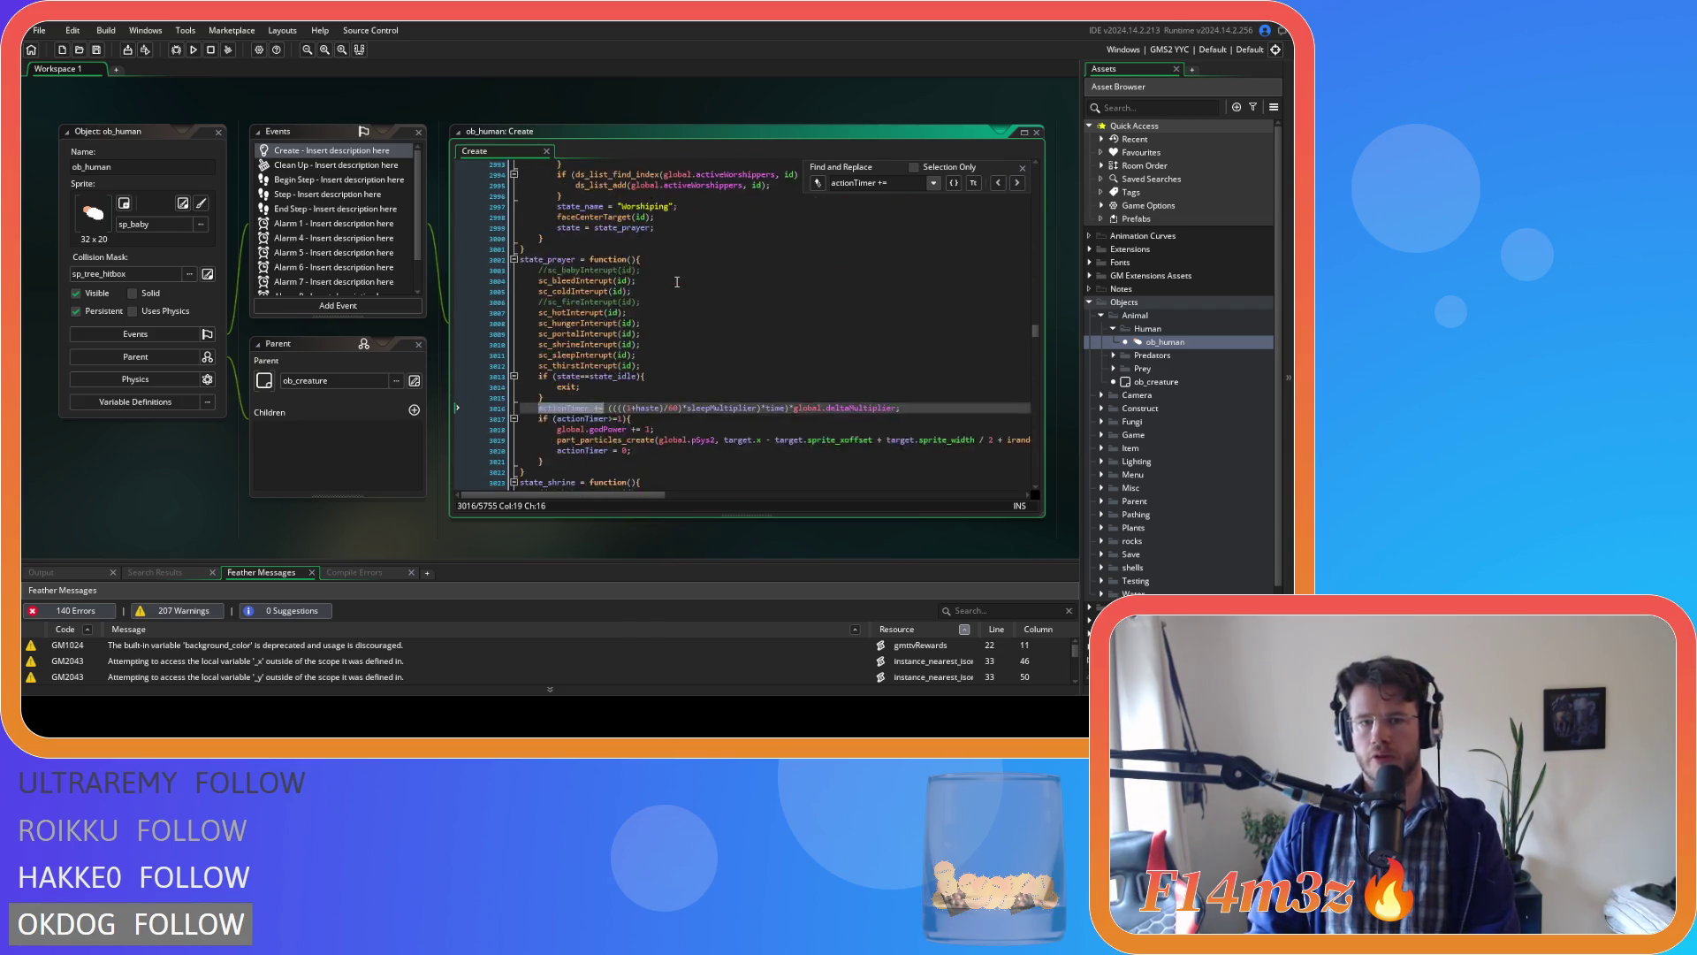
scroll(673, 285, "down", 3)
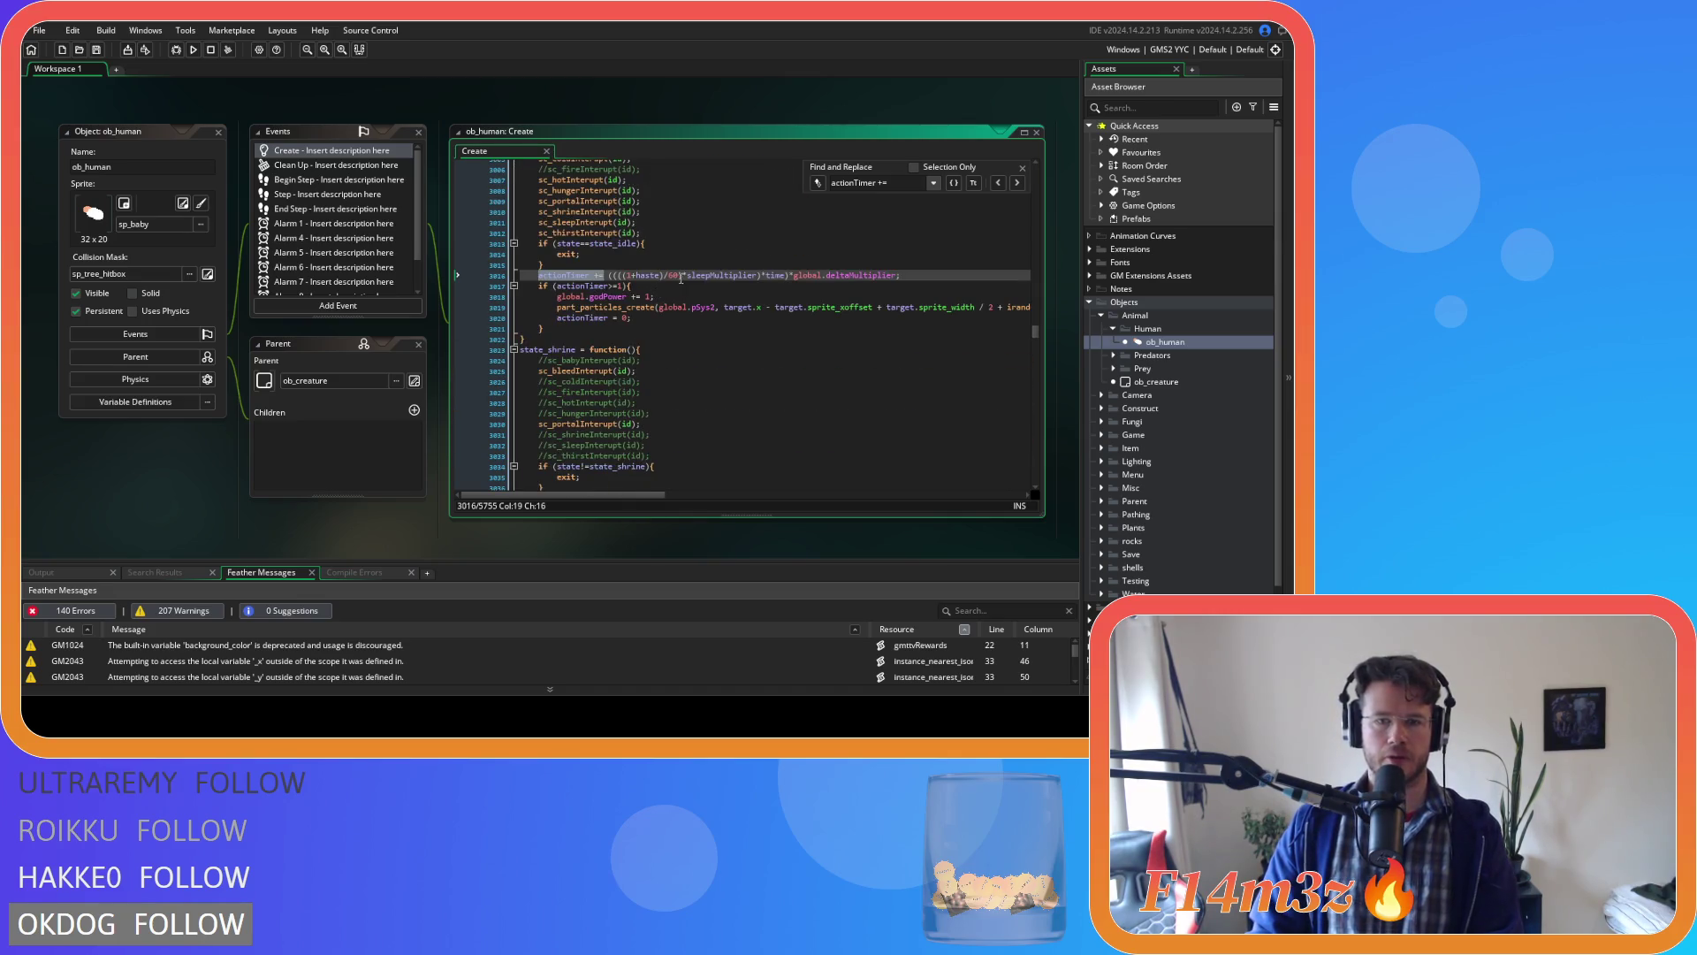
scroll(636, 301, "up", 3)
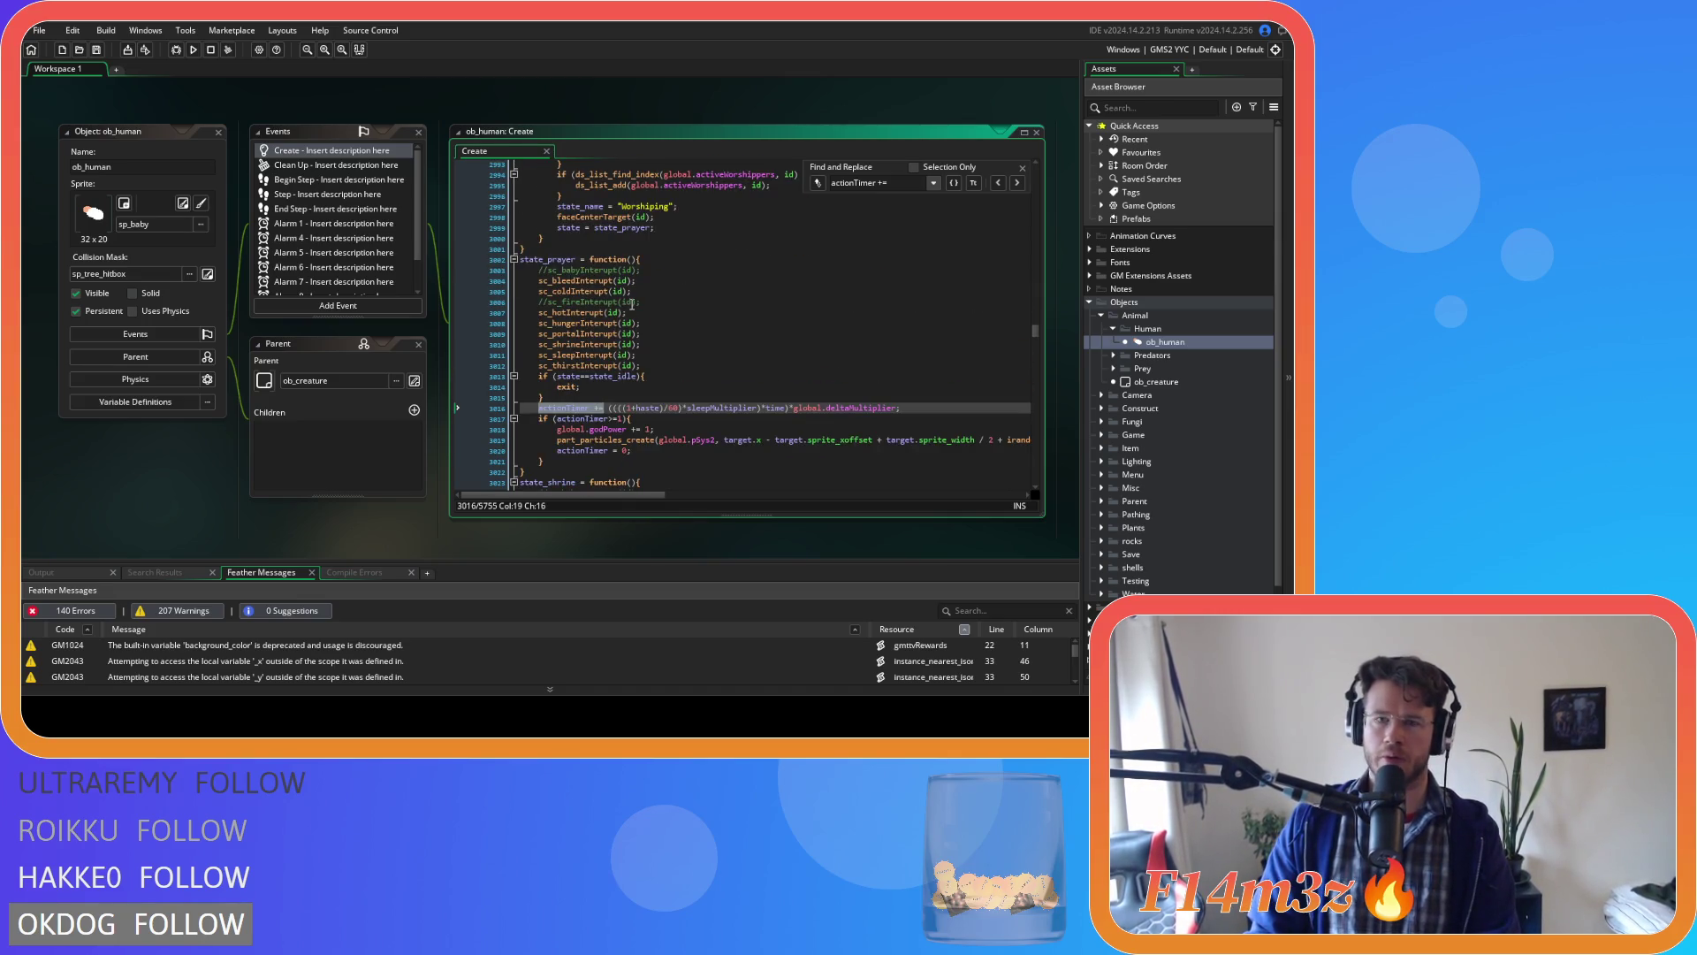
double_click(646, 408)
key("BackSpace")
key("BackSpace")
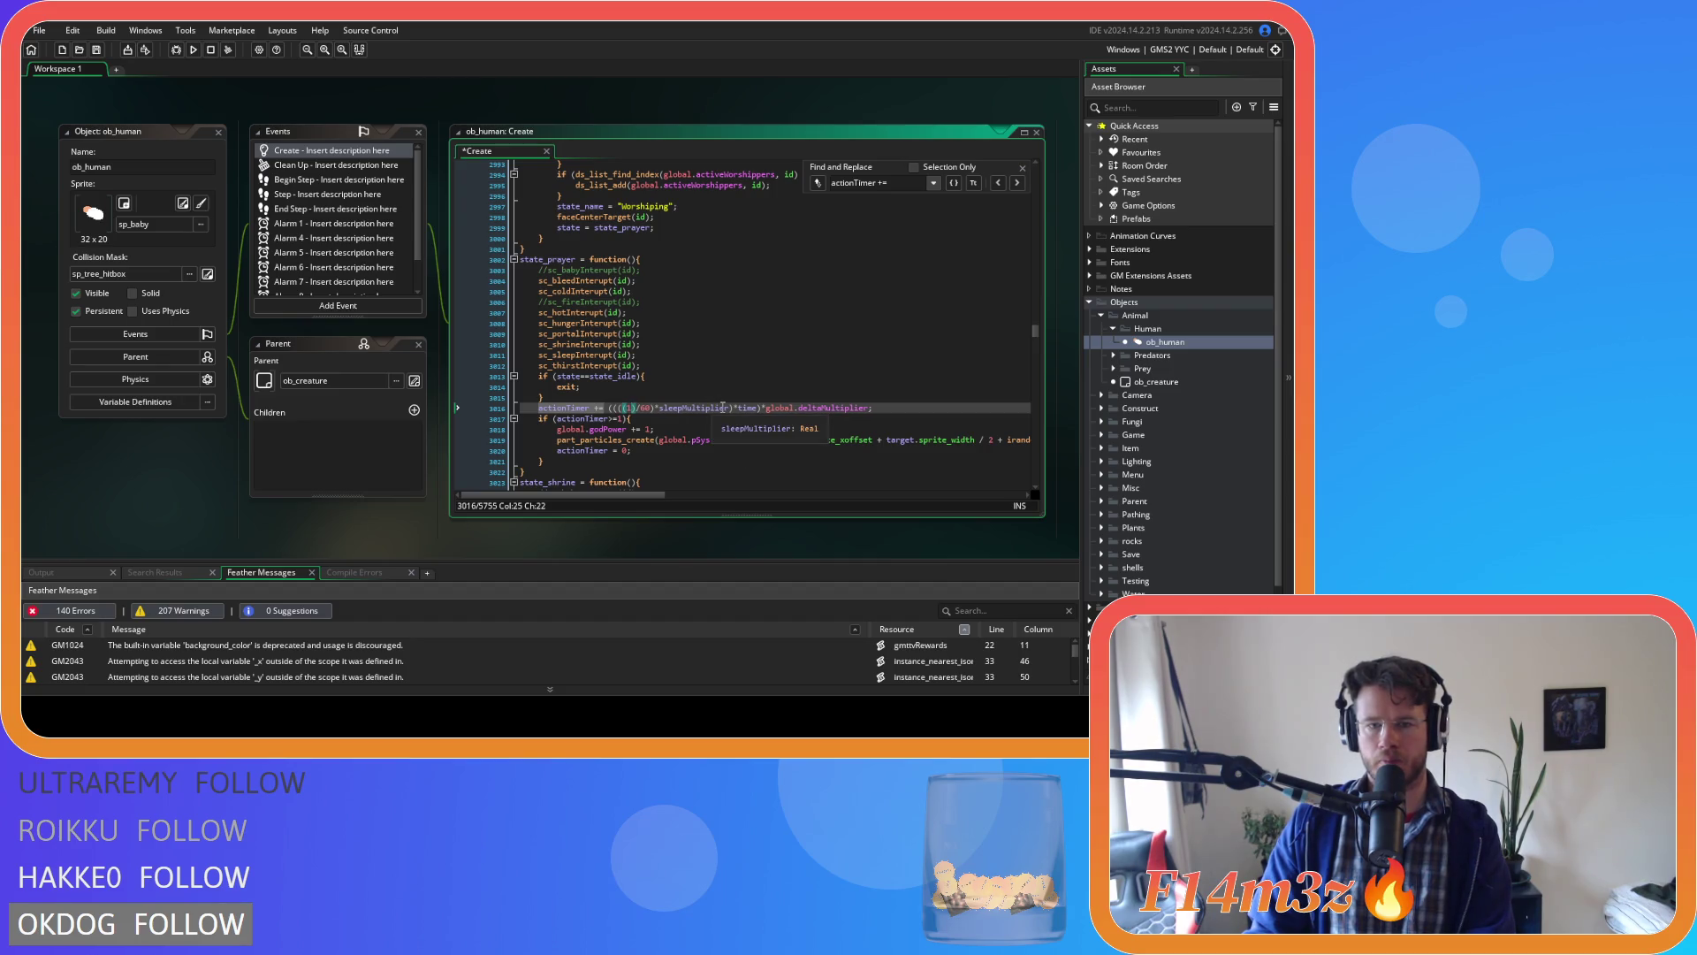
left_click(727, 407)
type(")*haste)*")
left_click(583, 409)
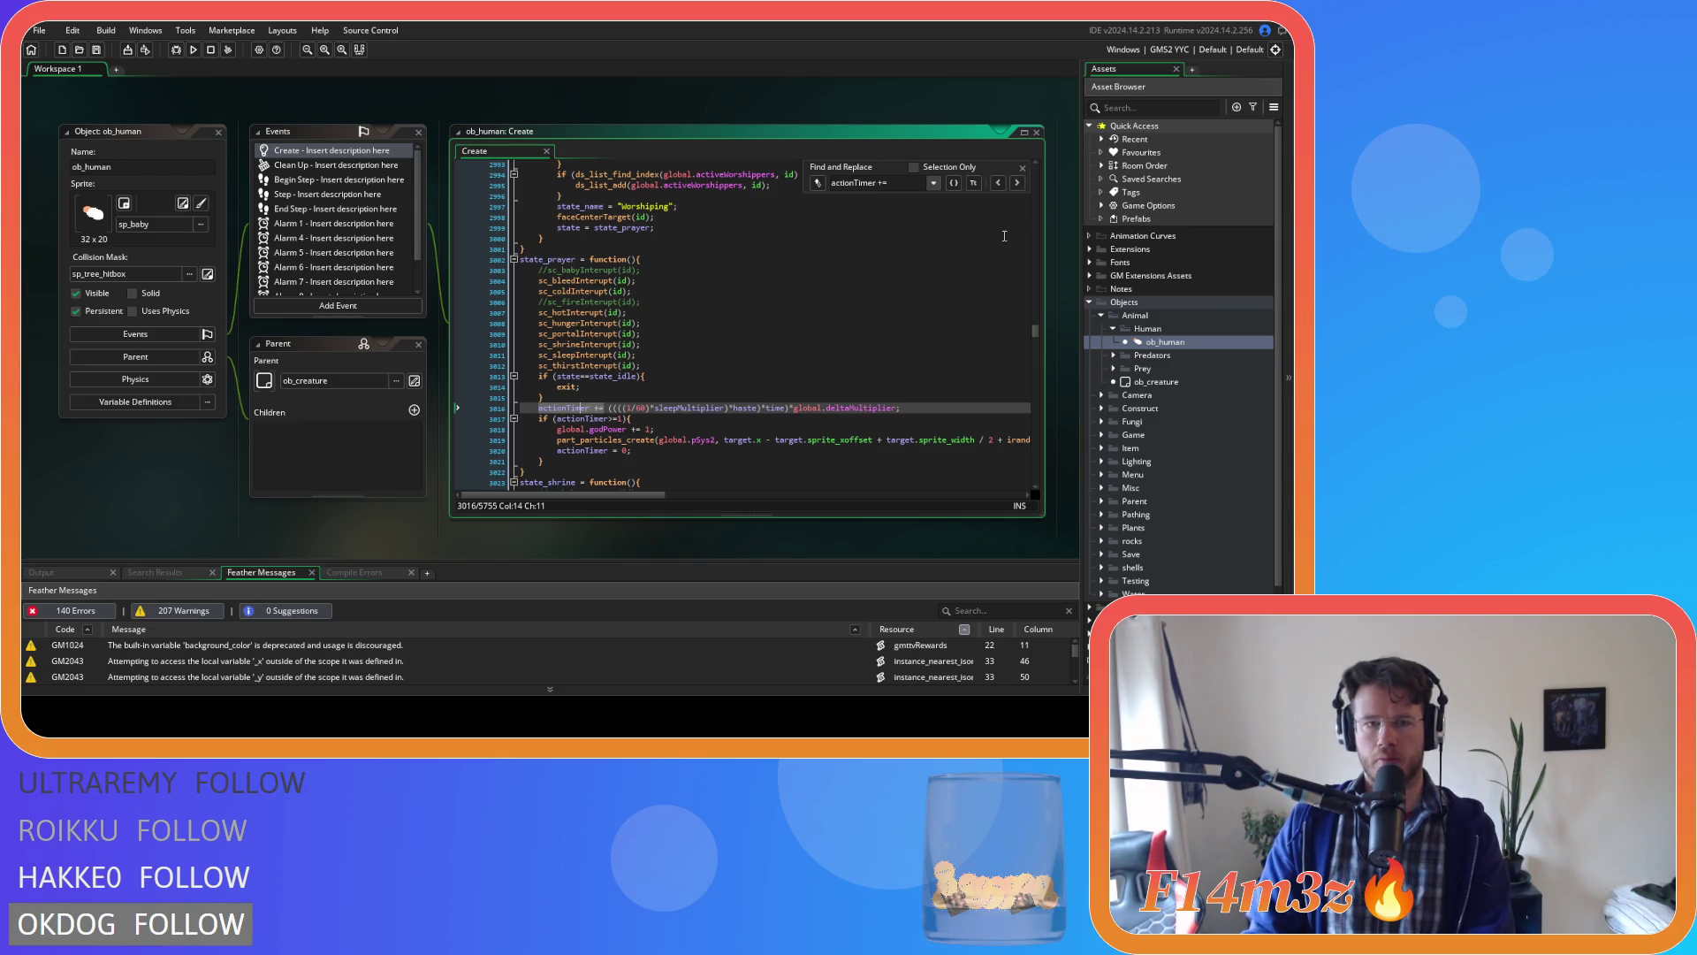
left_click(1017, 182)
Delete the haste term on line 3346's actionTimer, then revert it with undo.
scroll(814, 374, "up", 15)
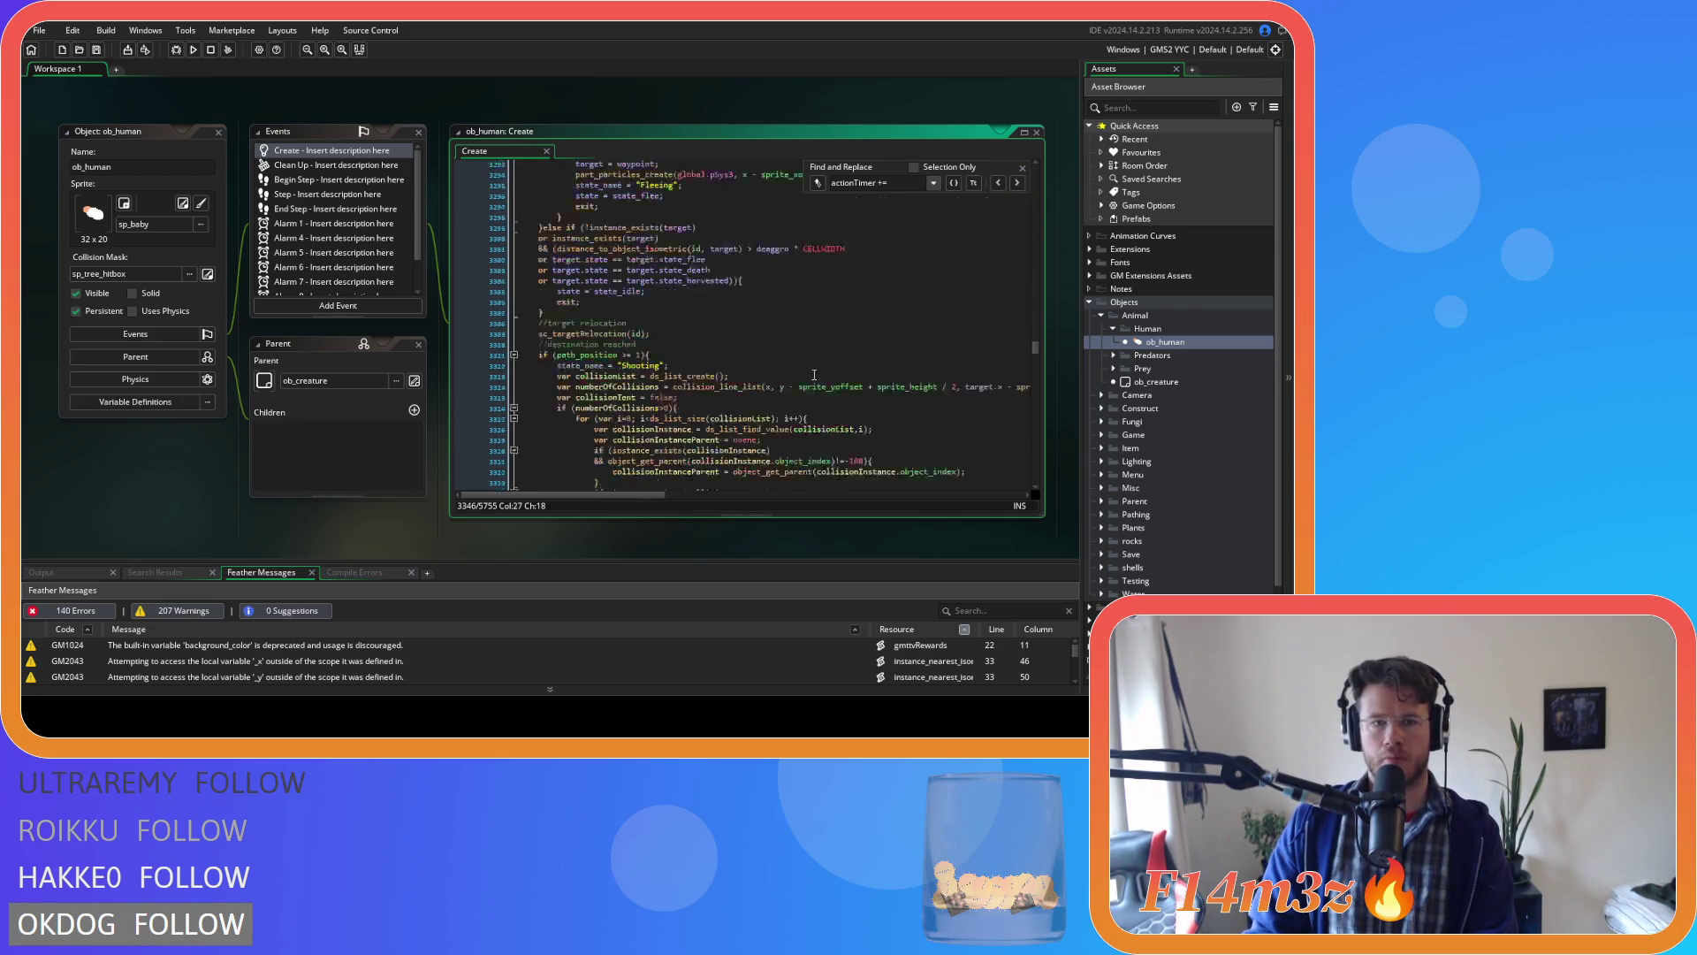
scroll(814, 375, "up", 20)
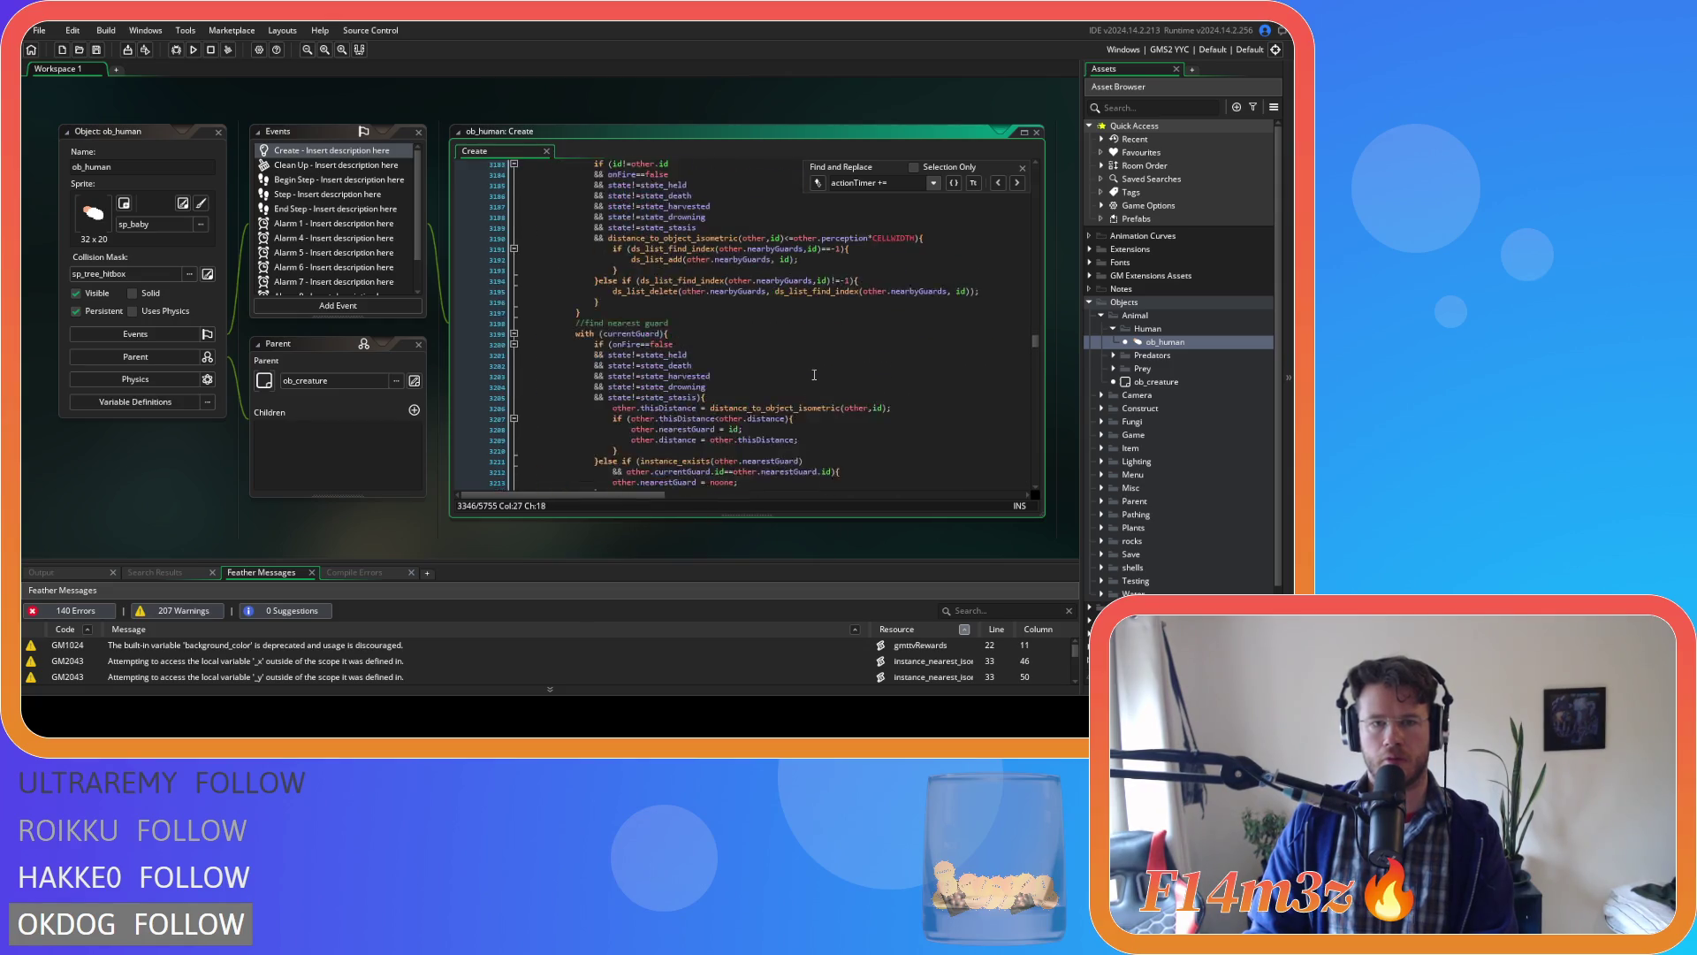
scroll(814, 375, "up", 10)
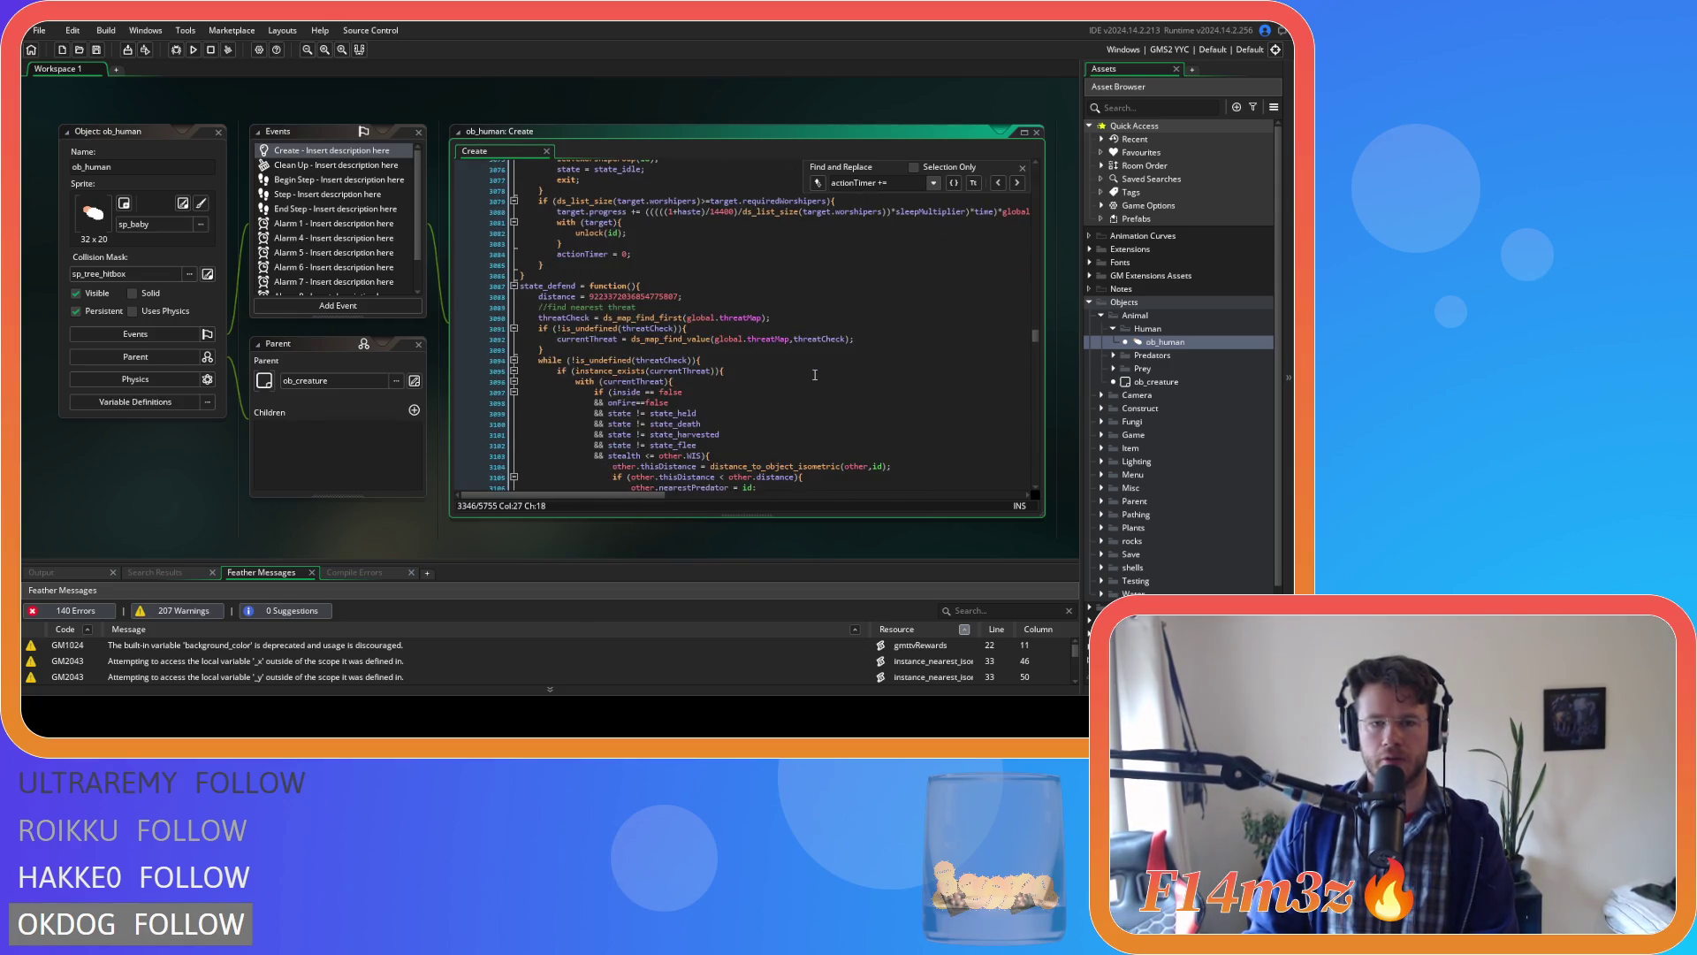
scroll(814, 375, "down", 20)
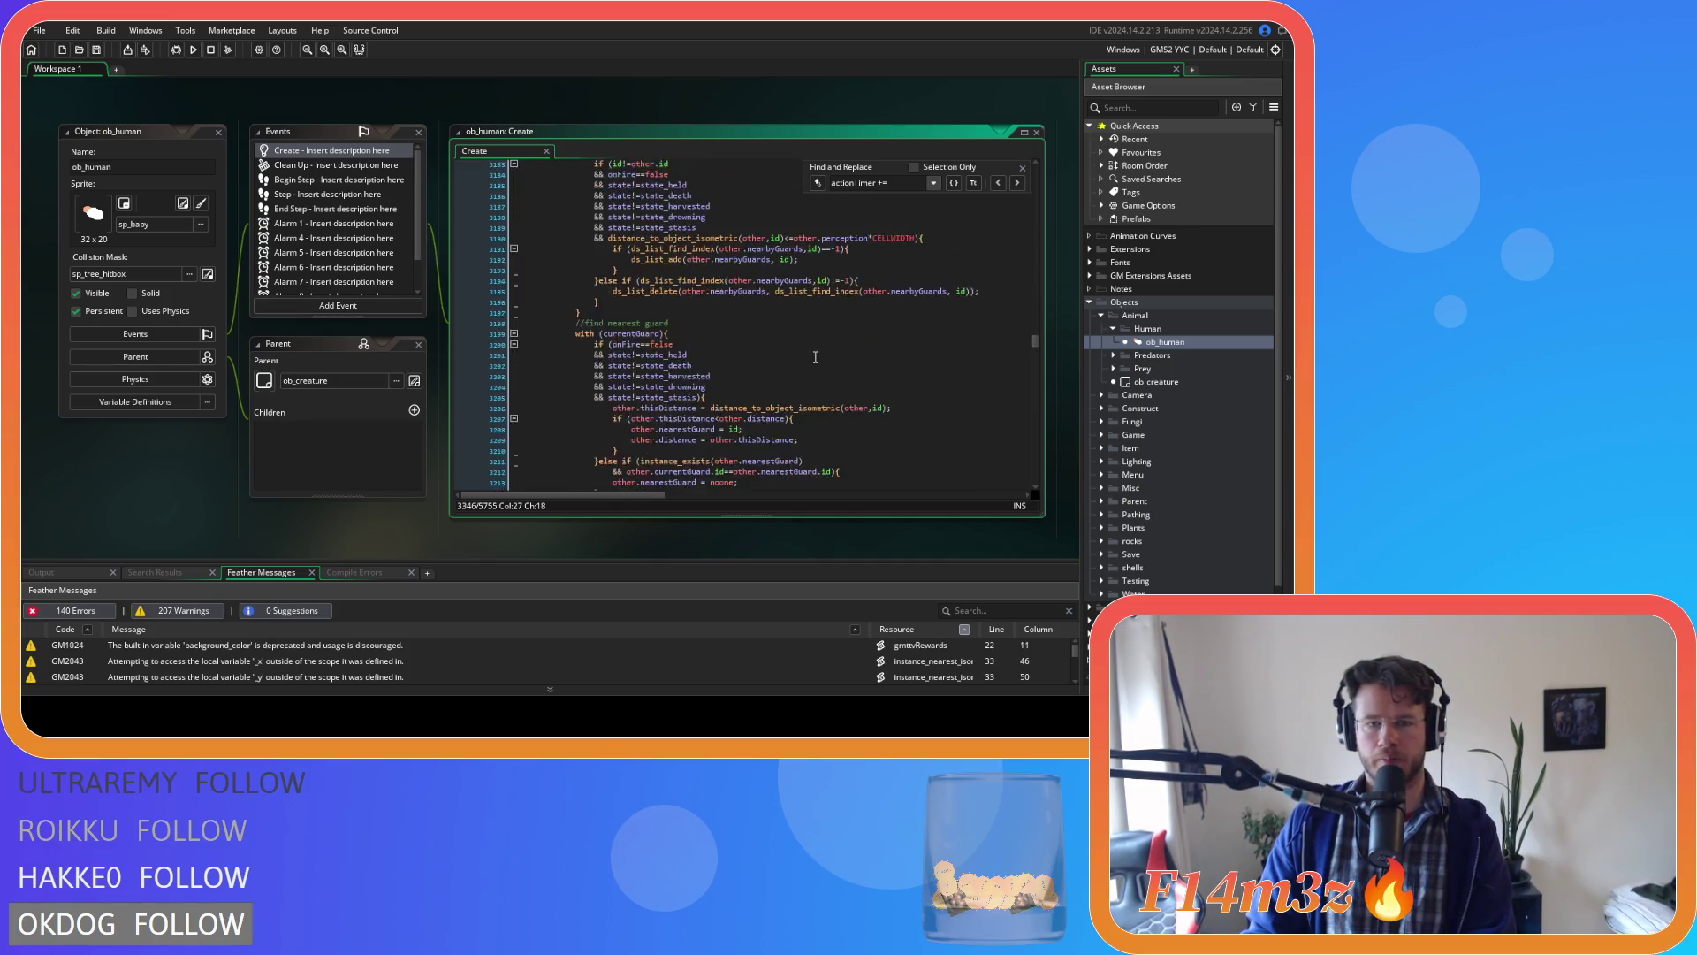
scroll(815, 356, "down", 20)
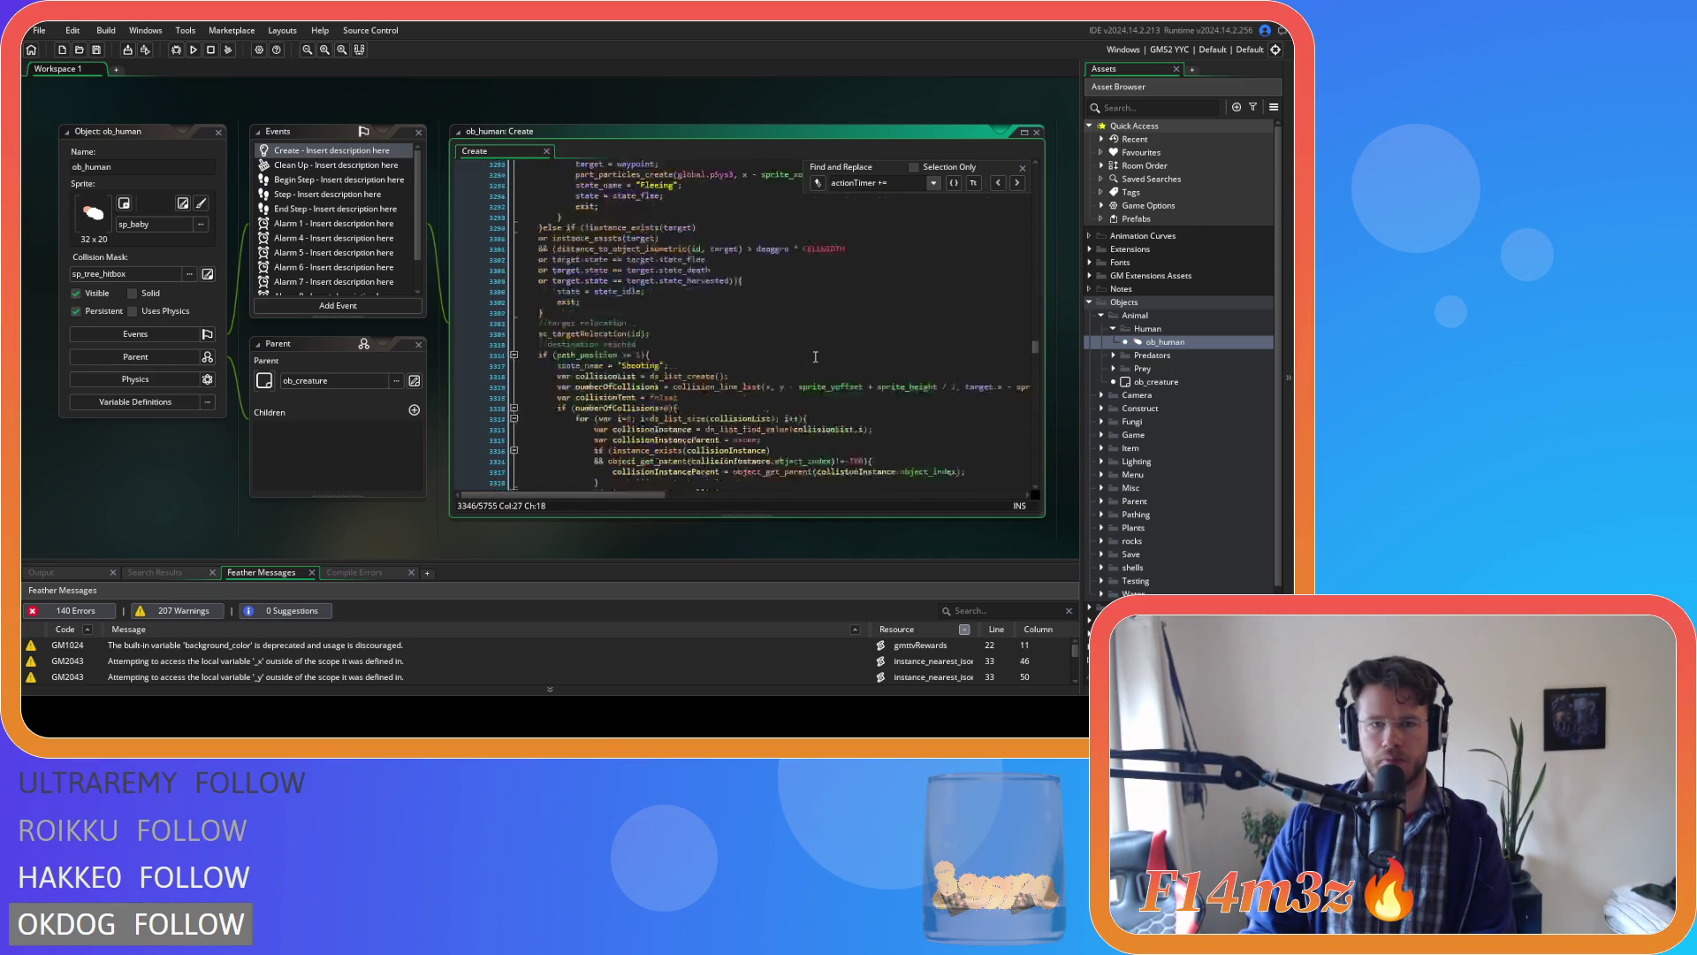
scroll(815, 356, "down", 4)
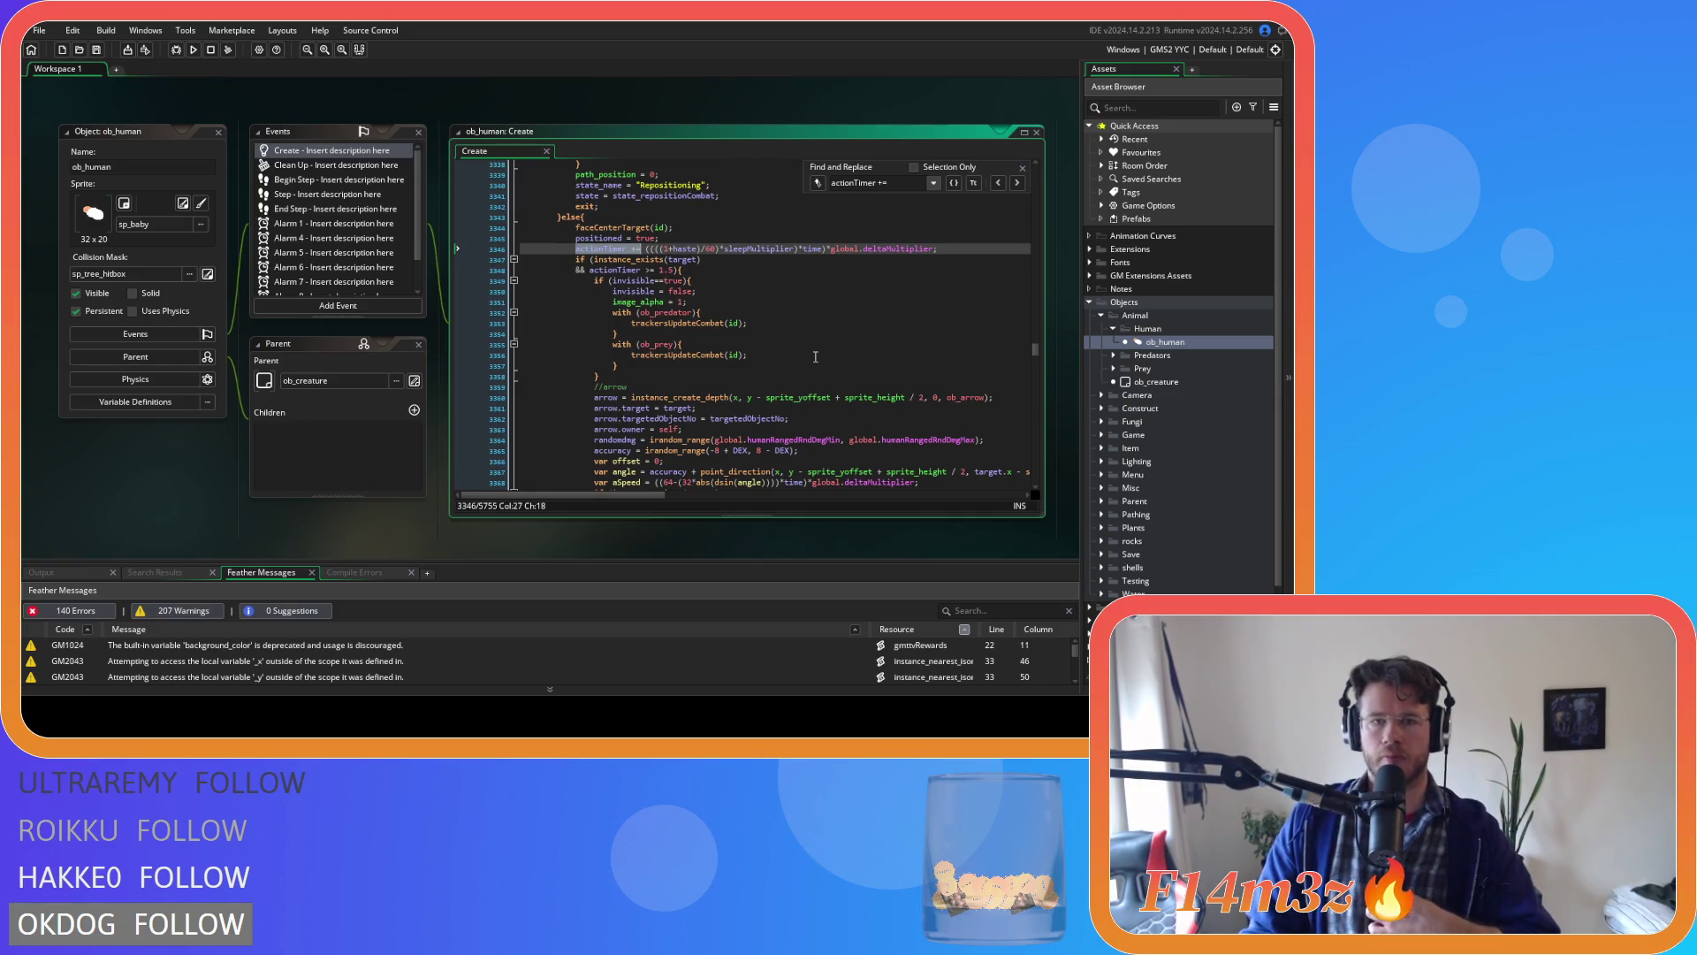
left_click(680, 249)
double_click(682, 248)
key("BackSpace")
key("BackSpace")
key("Delete")
key("ctrl+z")
type(")*haste")
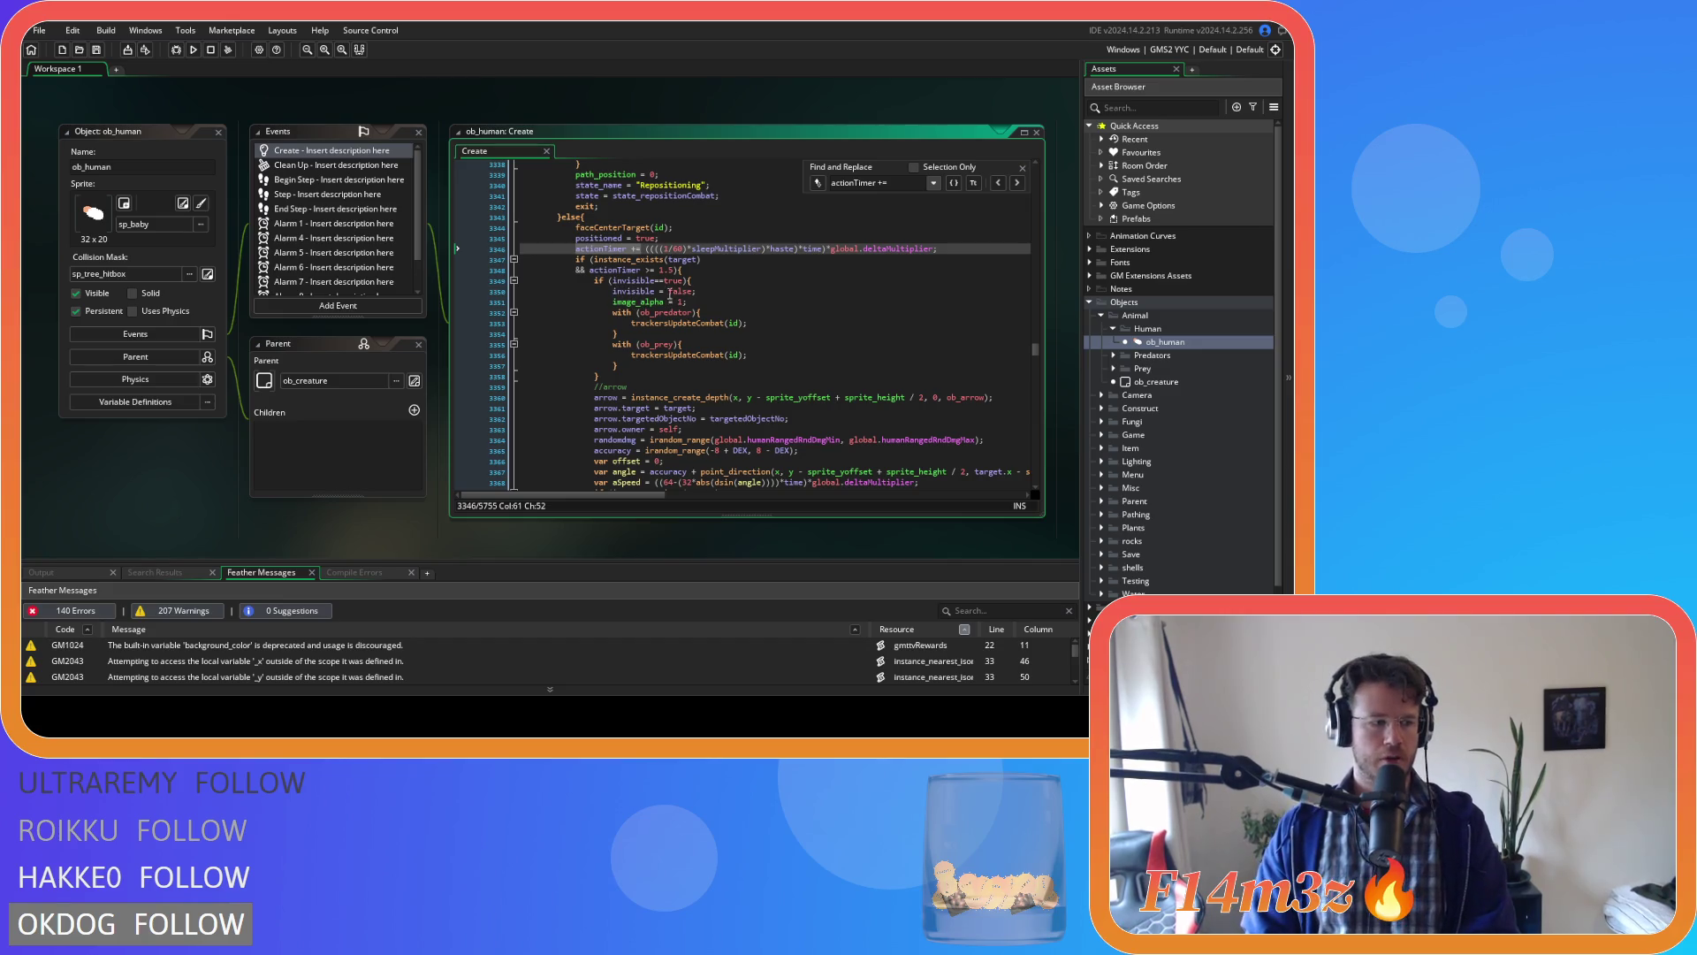
left_click(618, 249)
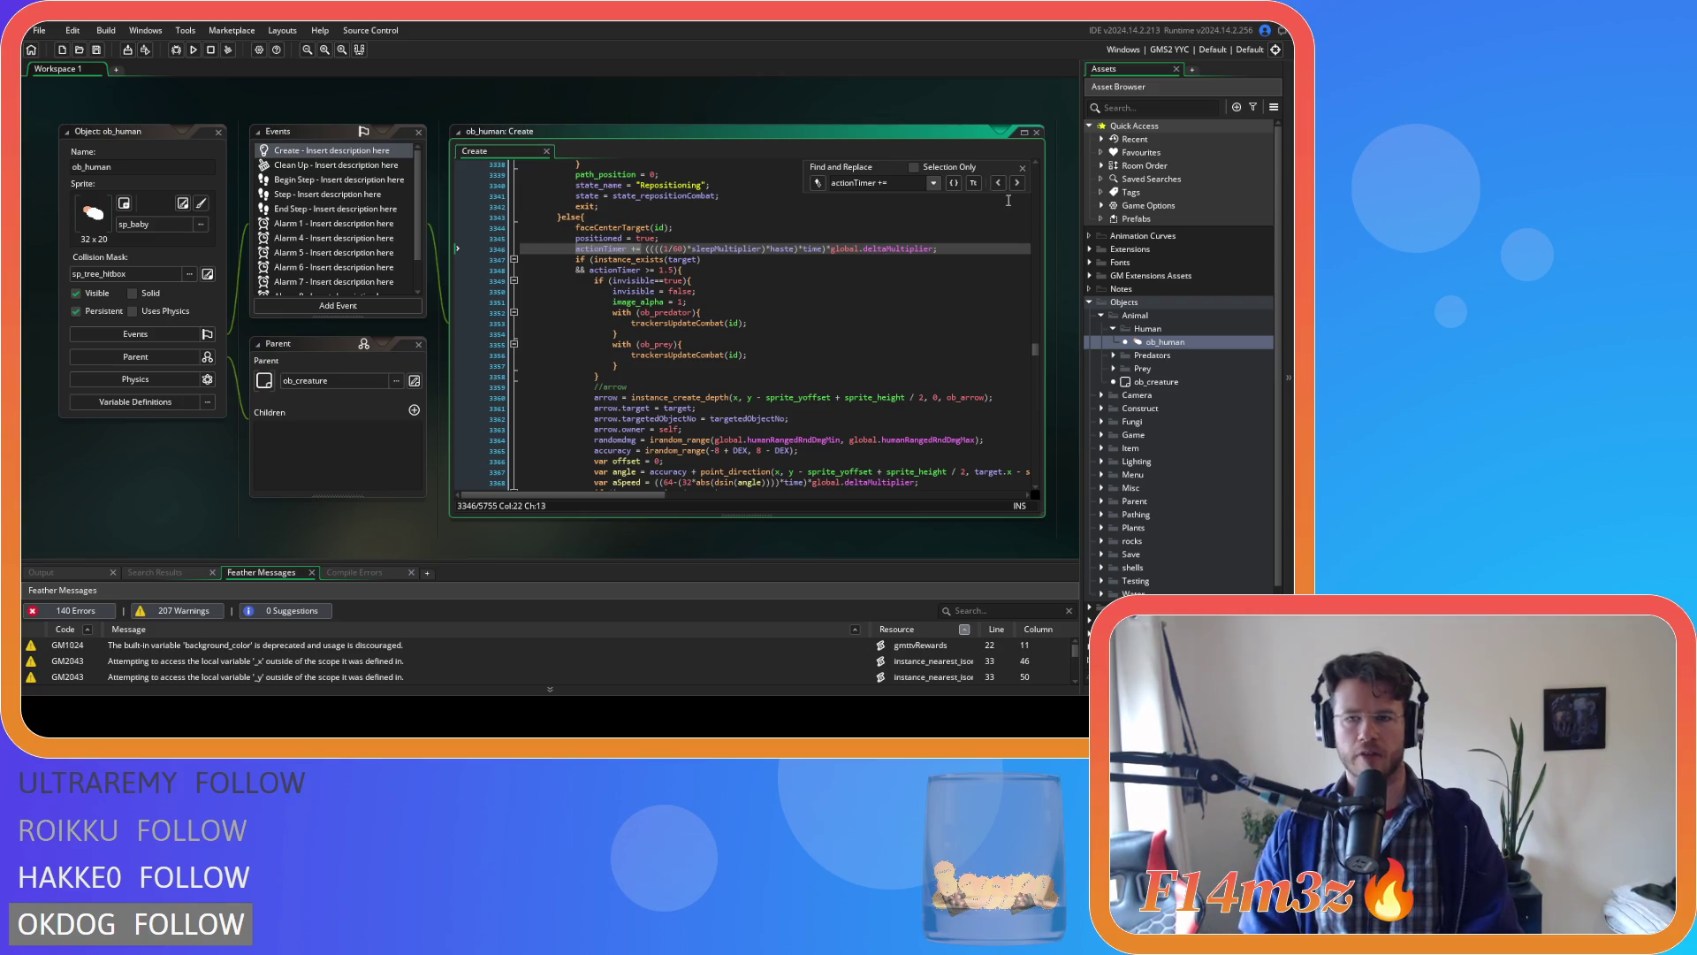
On line 3481, remove +haste from the 1/60 term and add *haste after sleepMultiplier.
key("F3")
left_click(660, 222)
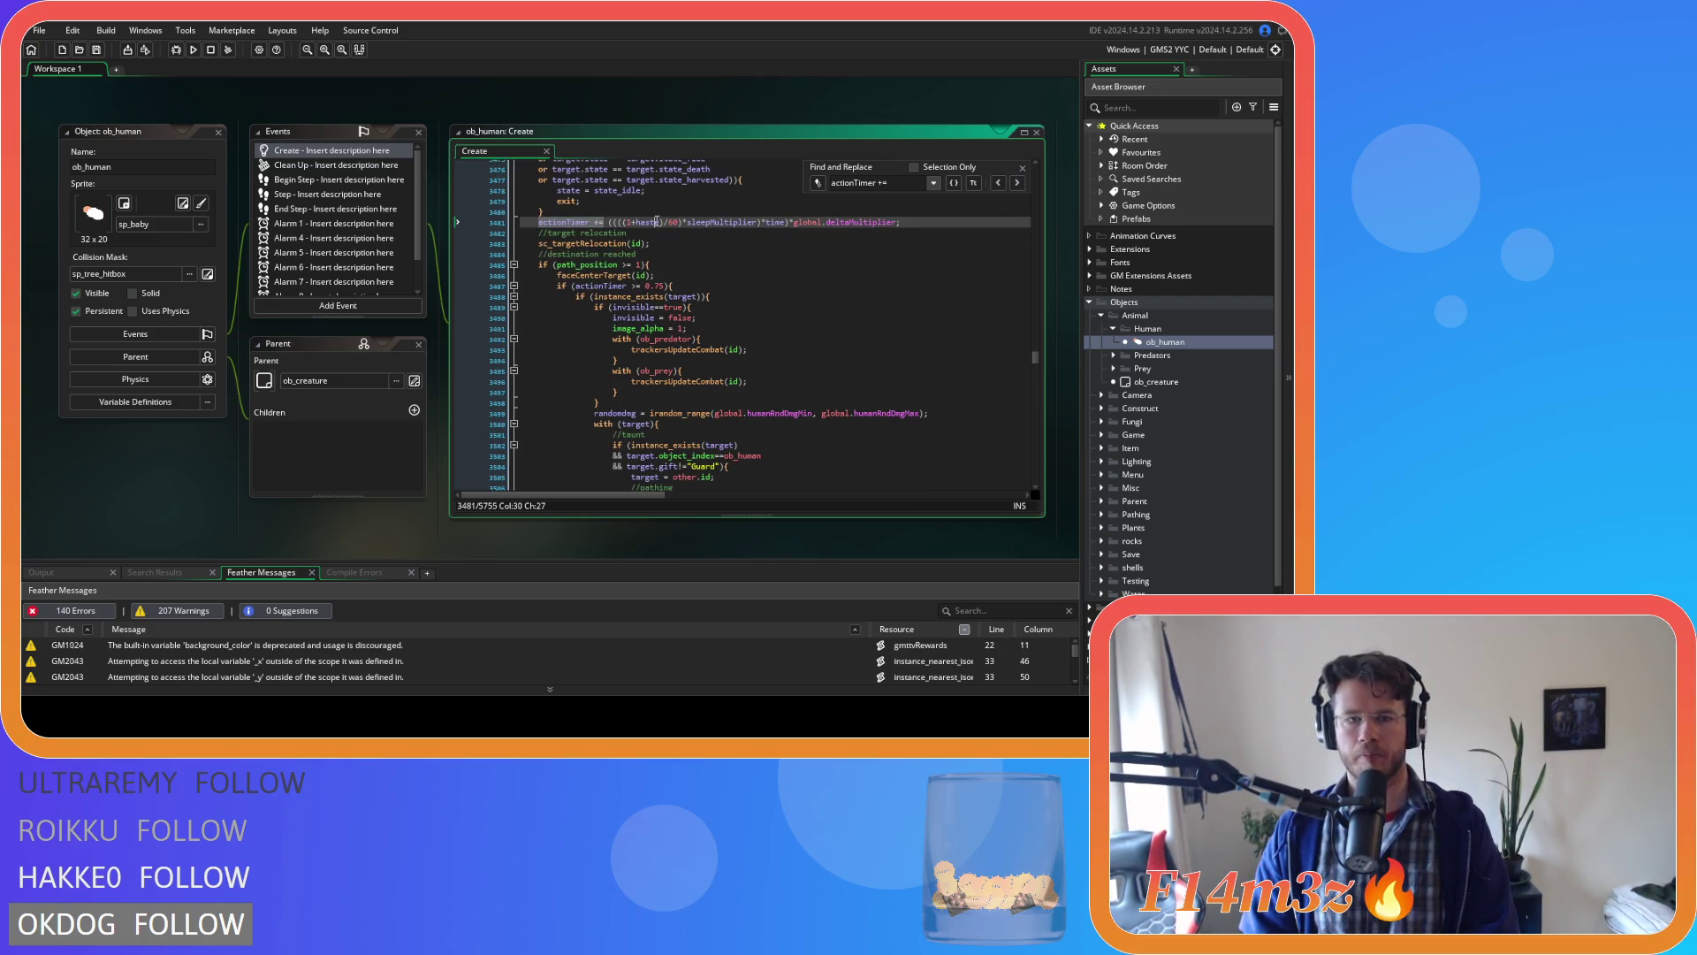
key("BackSpace")
key("BackSpace")
key("BackSpace")
type("(")
left_click(729, 222)
type("*haste)")
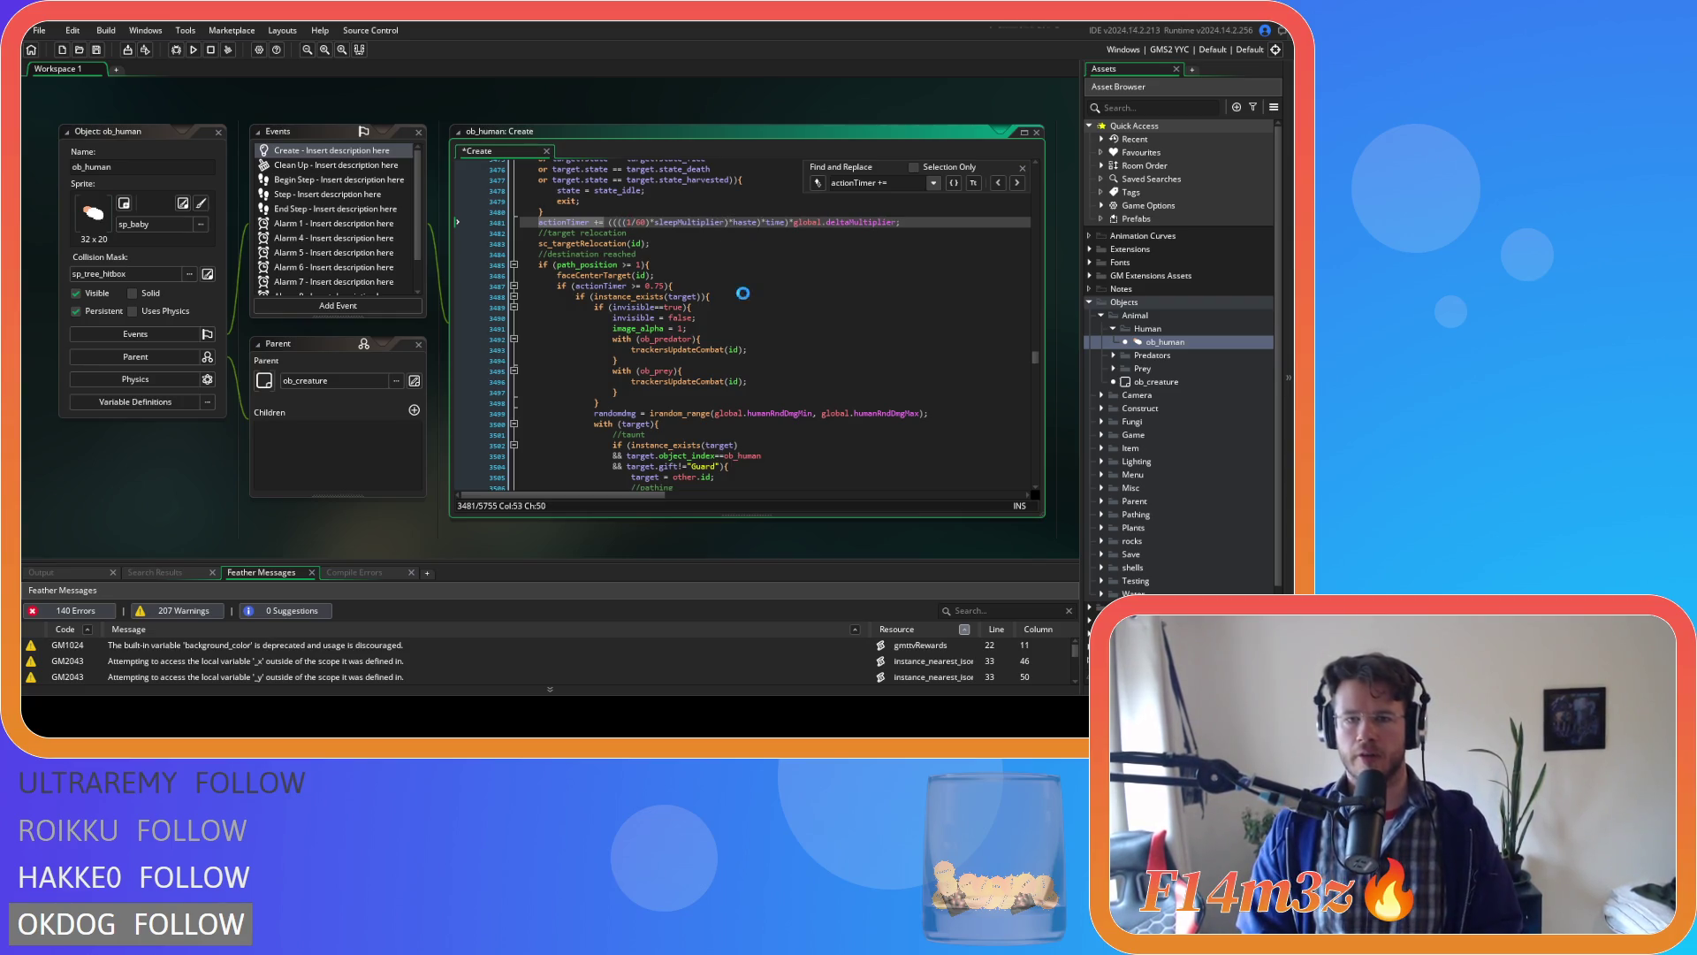
left_click(564, 222)
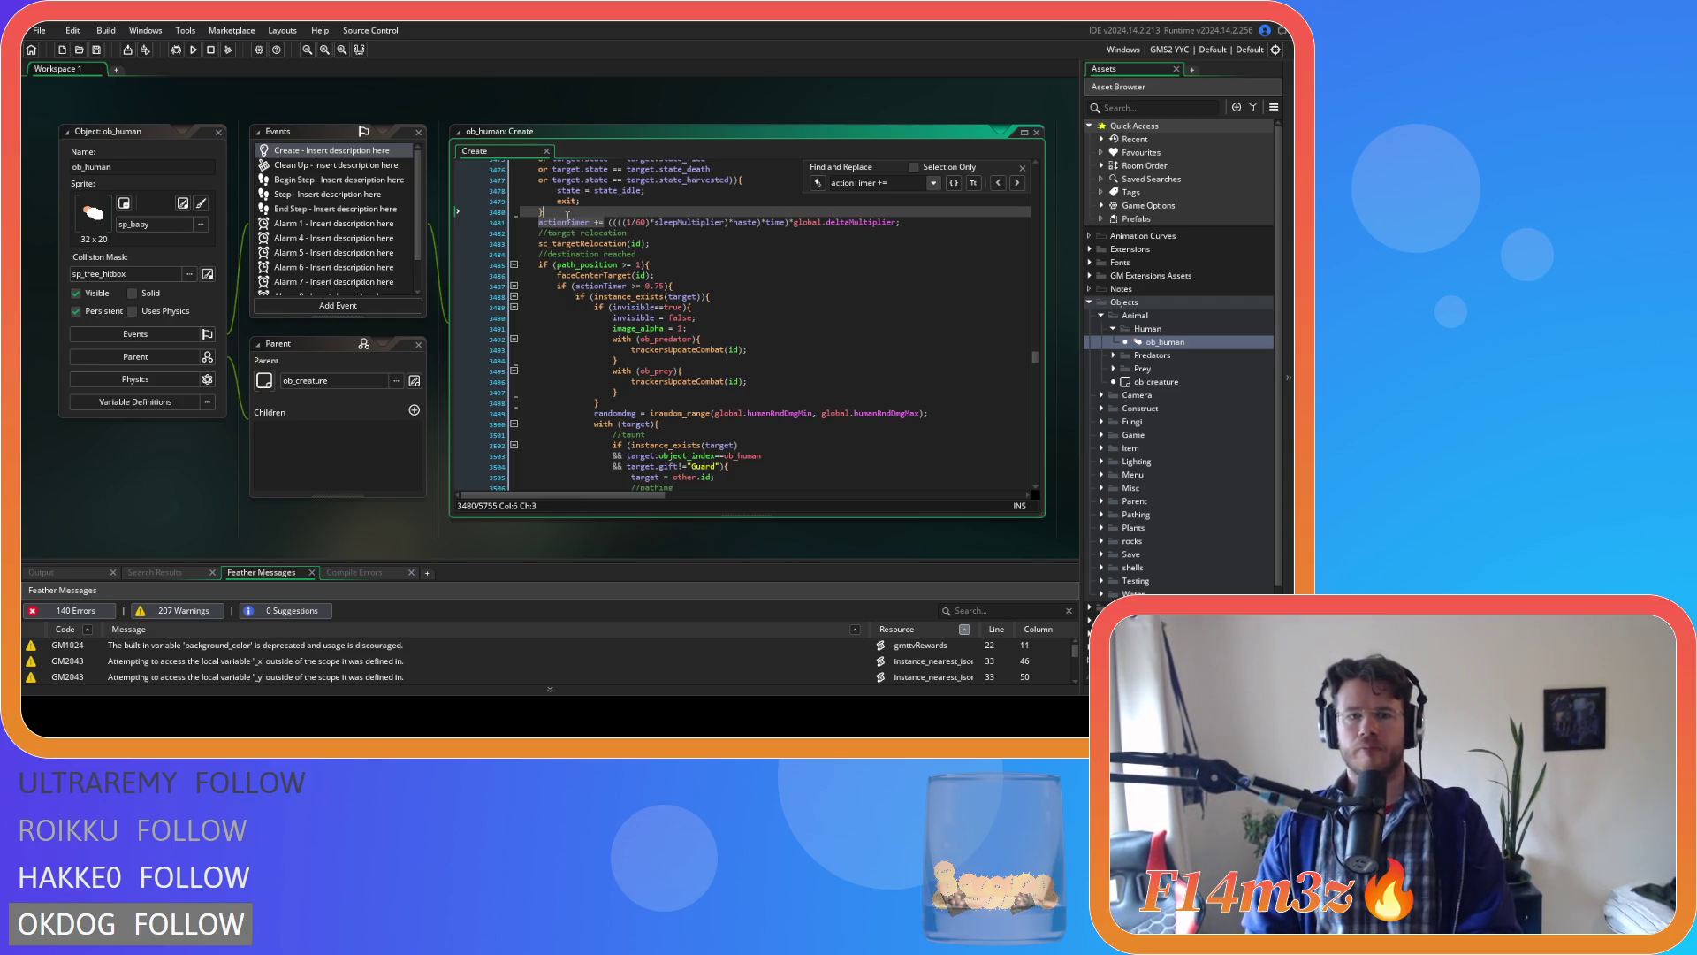
Regroup line 3820's state_heal actionTimer so haste multiplies after sleepMultiplier.
left_click(1018, 184)
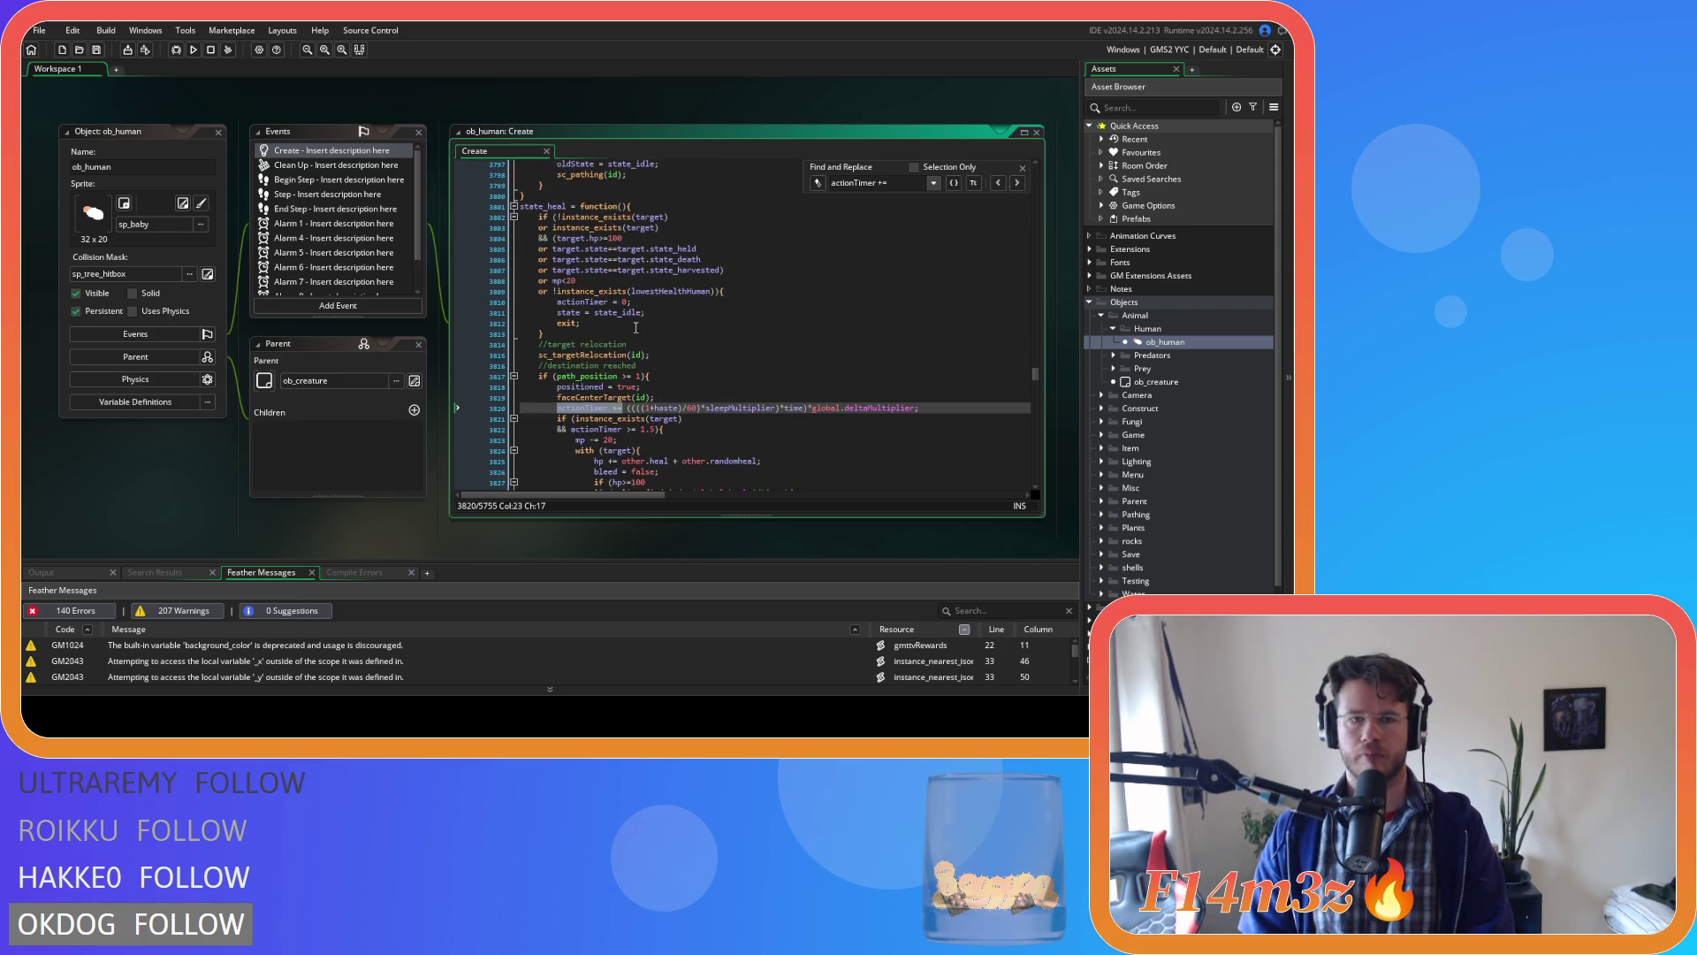
scroll(635, 328, "down", 2)
double_click(667, 354)
key("BackSpace")
key("BackSpace")
left_click(745, 356)
type("*haste)")
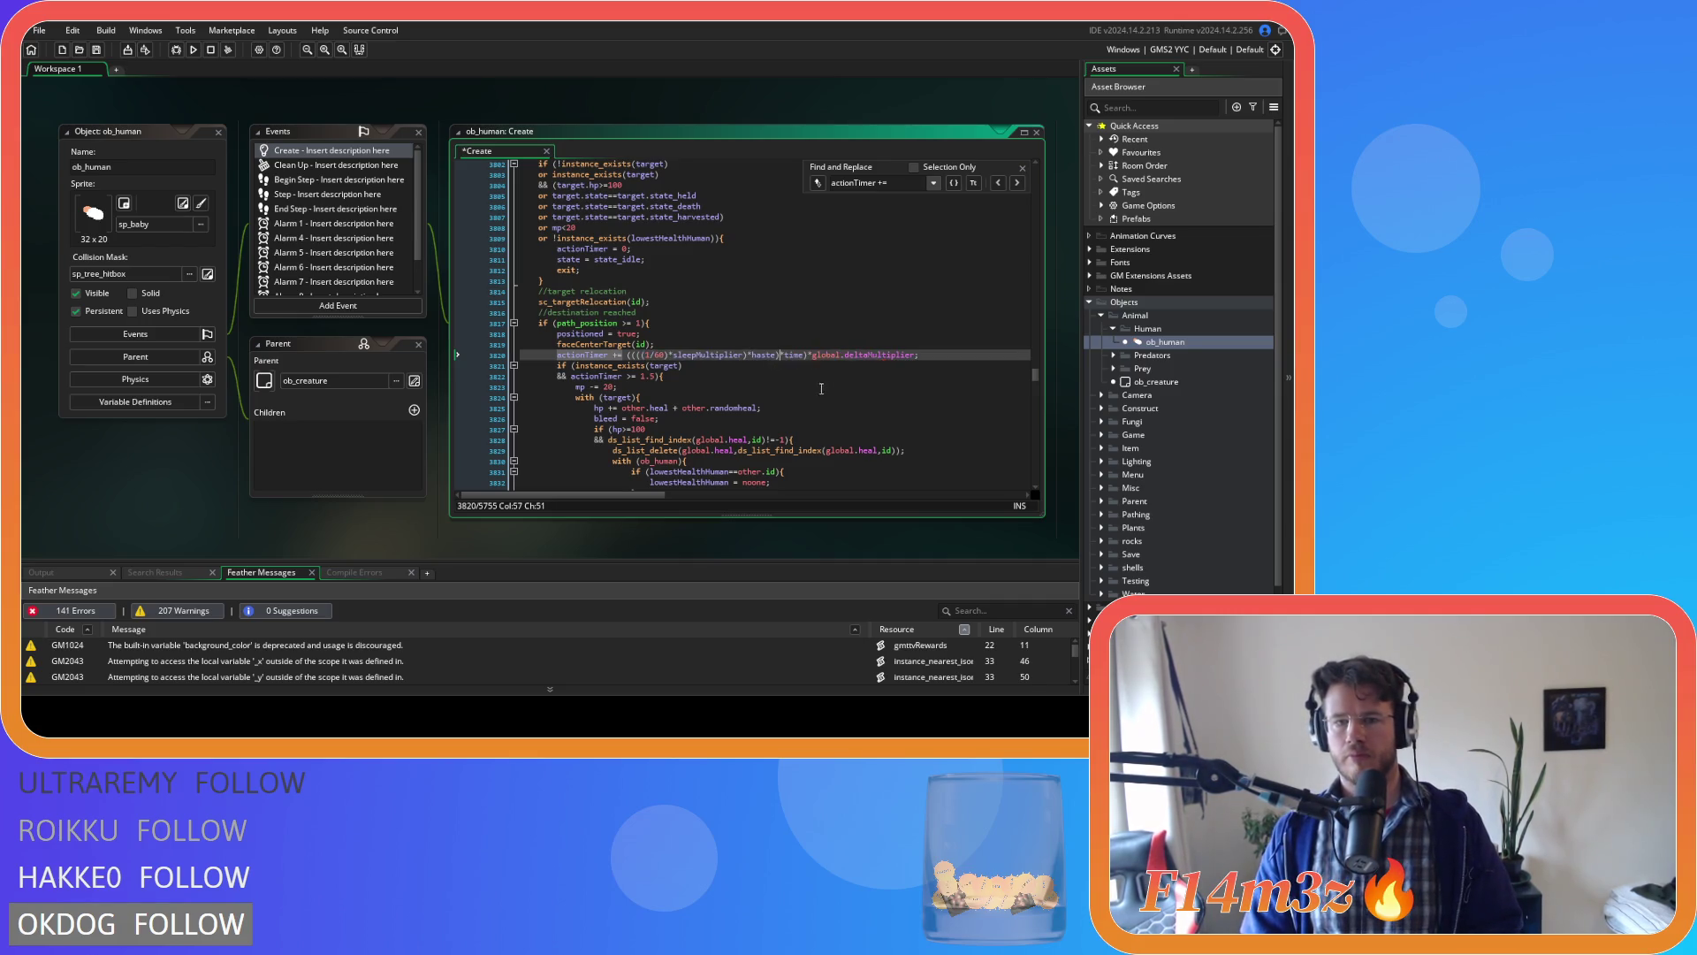
left_click(587, 355)
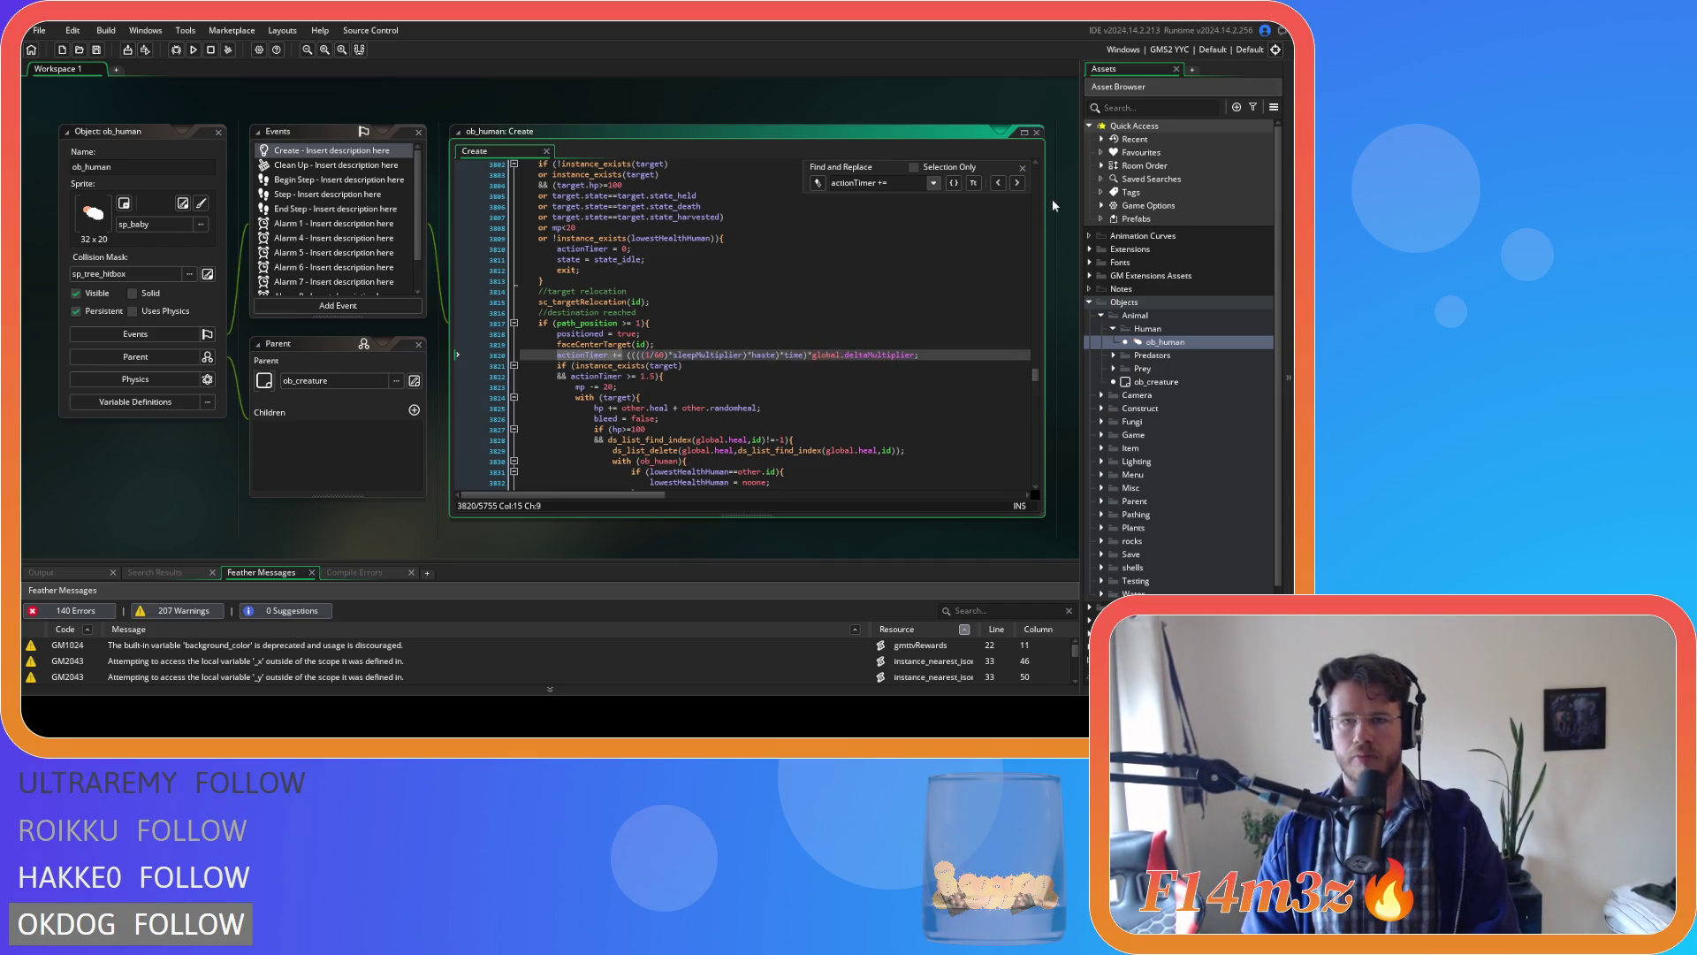
left_click(1017, 183)
On line 3954, replace +haste) with *haste) placed after sleepMultiplier.
scroll(736, 362, "up", 5)
scroll(736, 362, "down", 5)
scroll(736, 362, "up", 5)
scroll(736, 359, "down", 3)
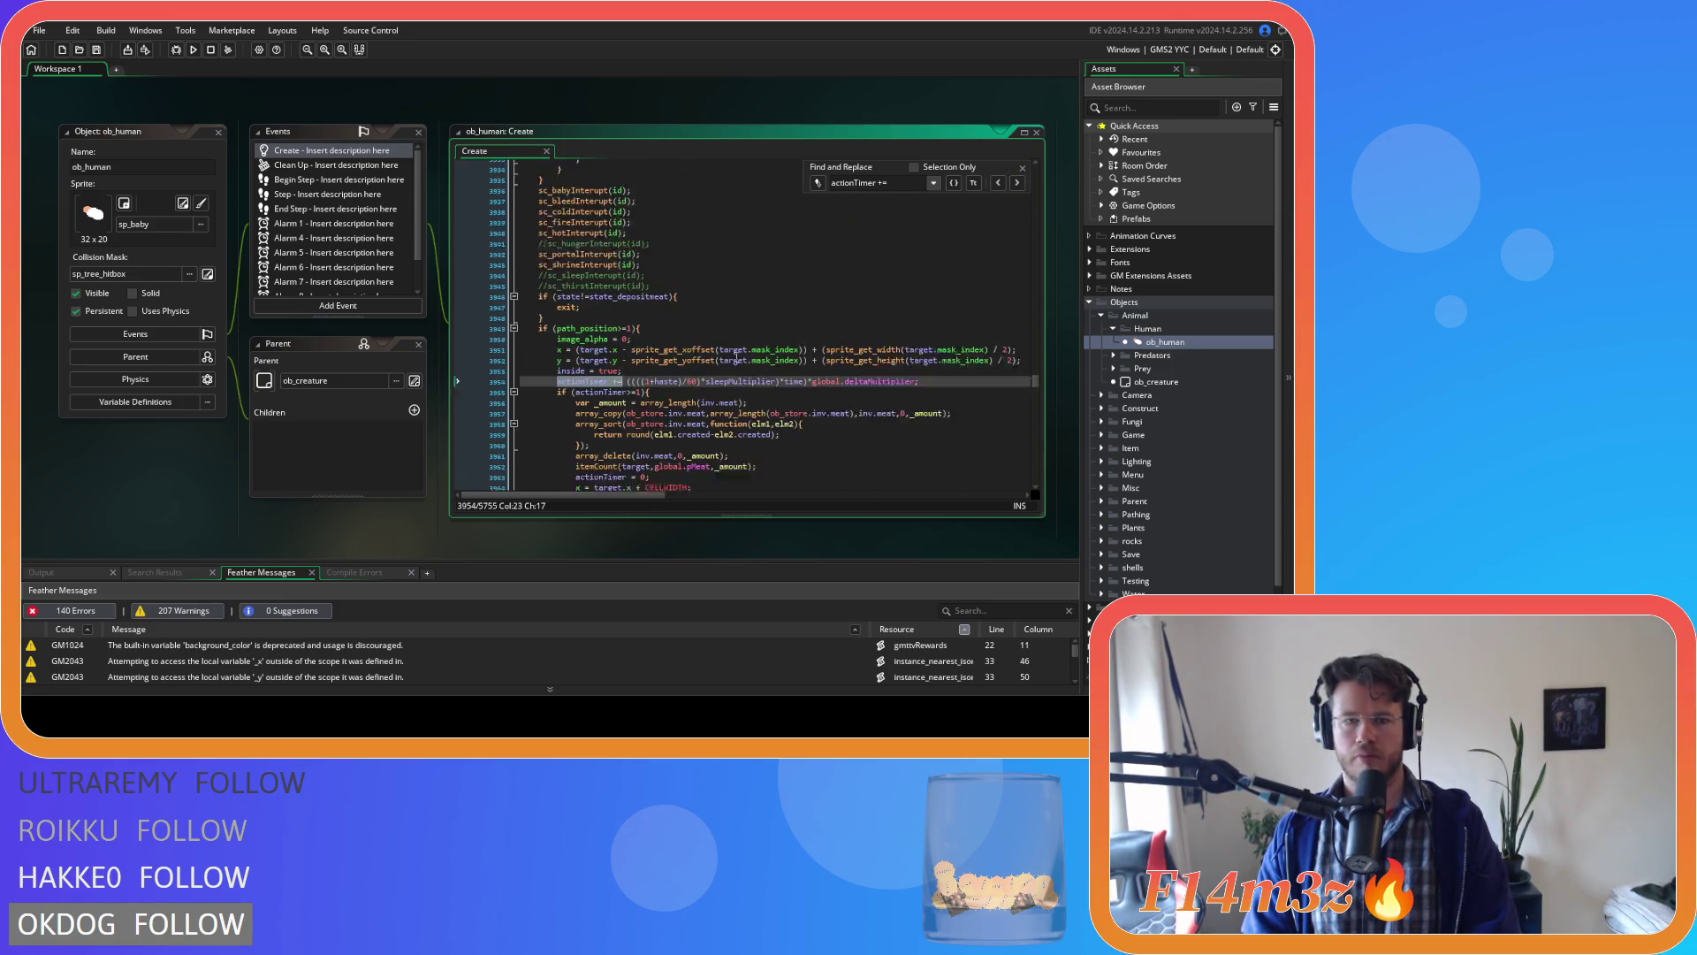
scroll(737, 357, "down", 5)
left_click_drag(682, 250, 652, 250)
key("BackSpace")
type("1")
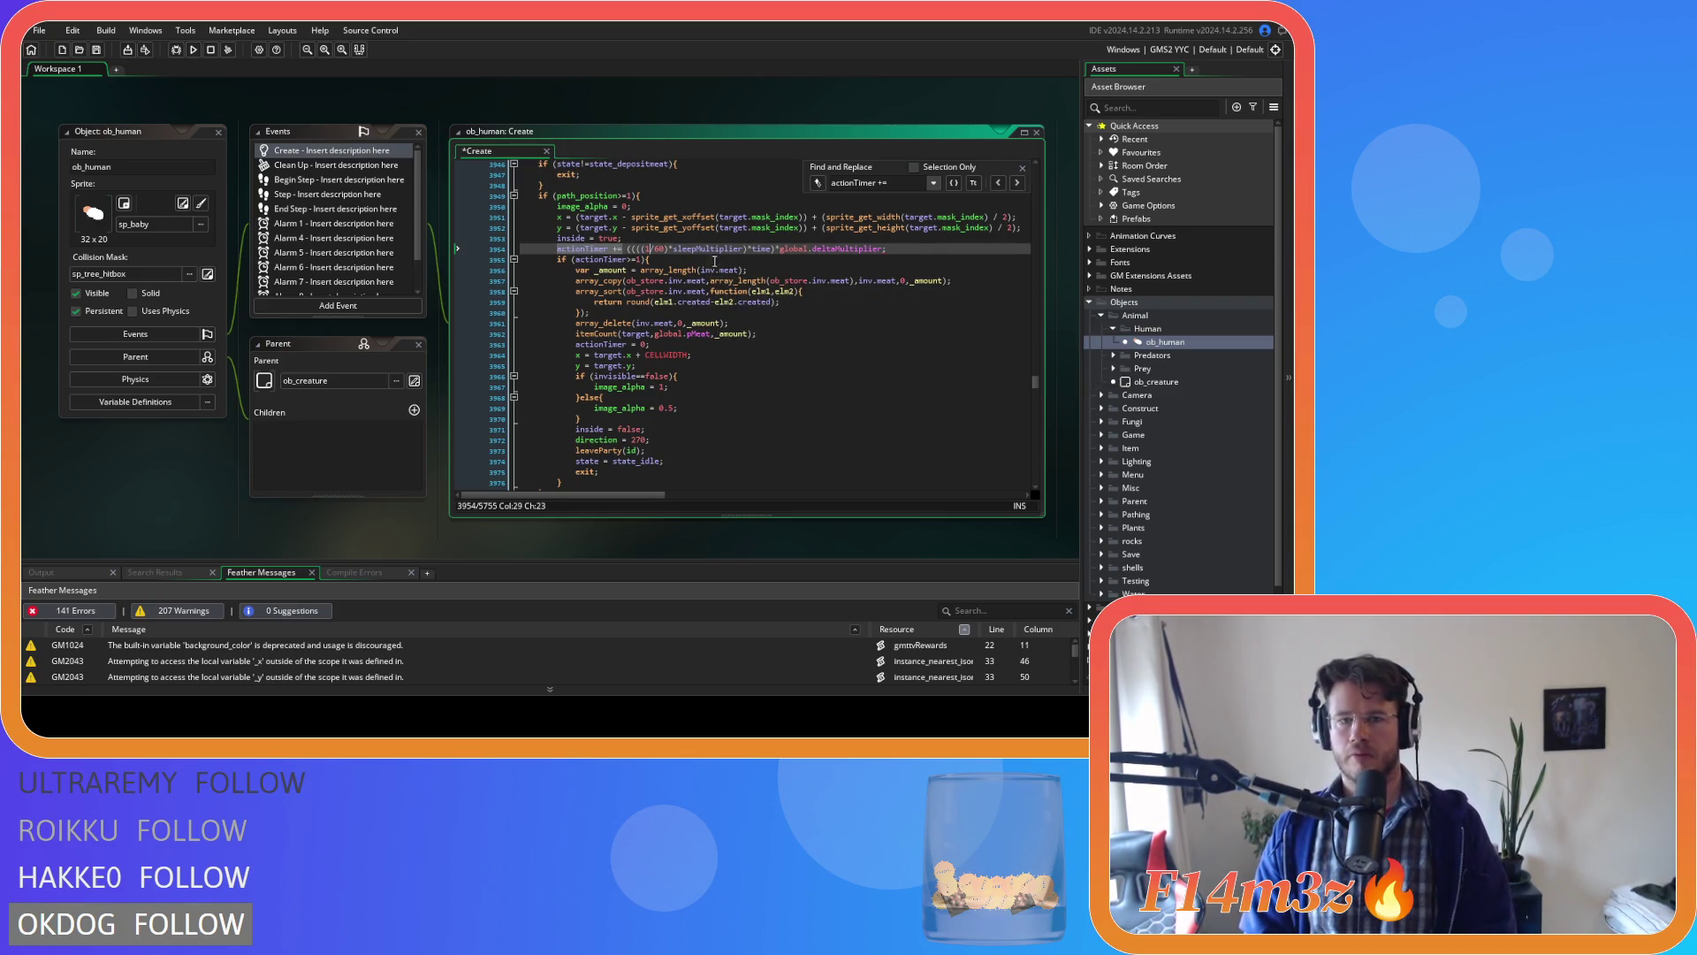
left_click(747, 249)
type("*haste)")
left_click(591, 238)
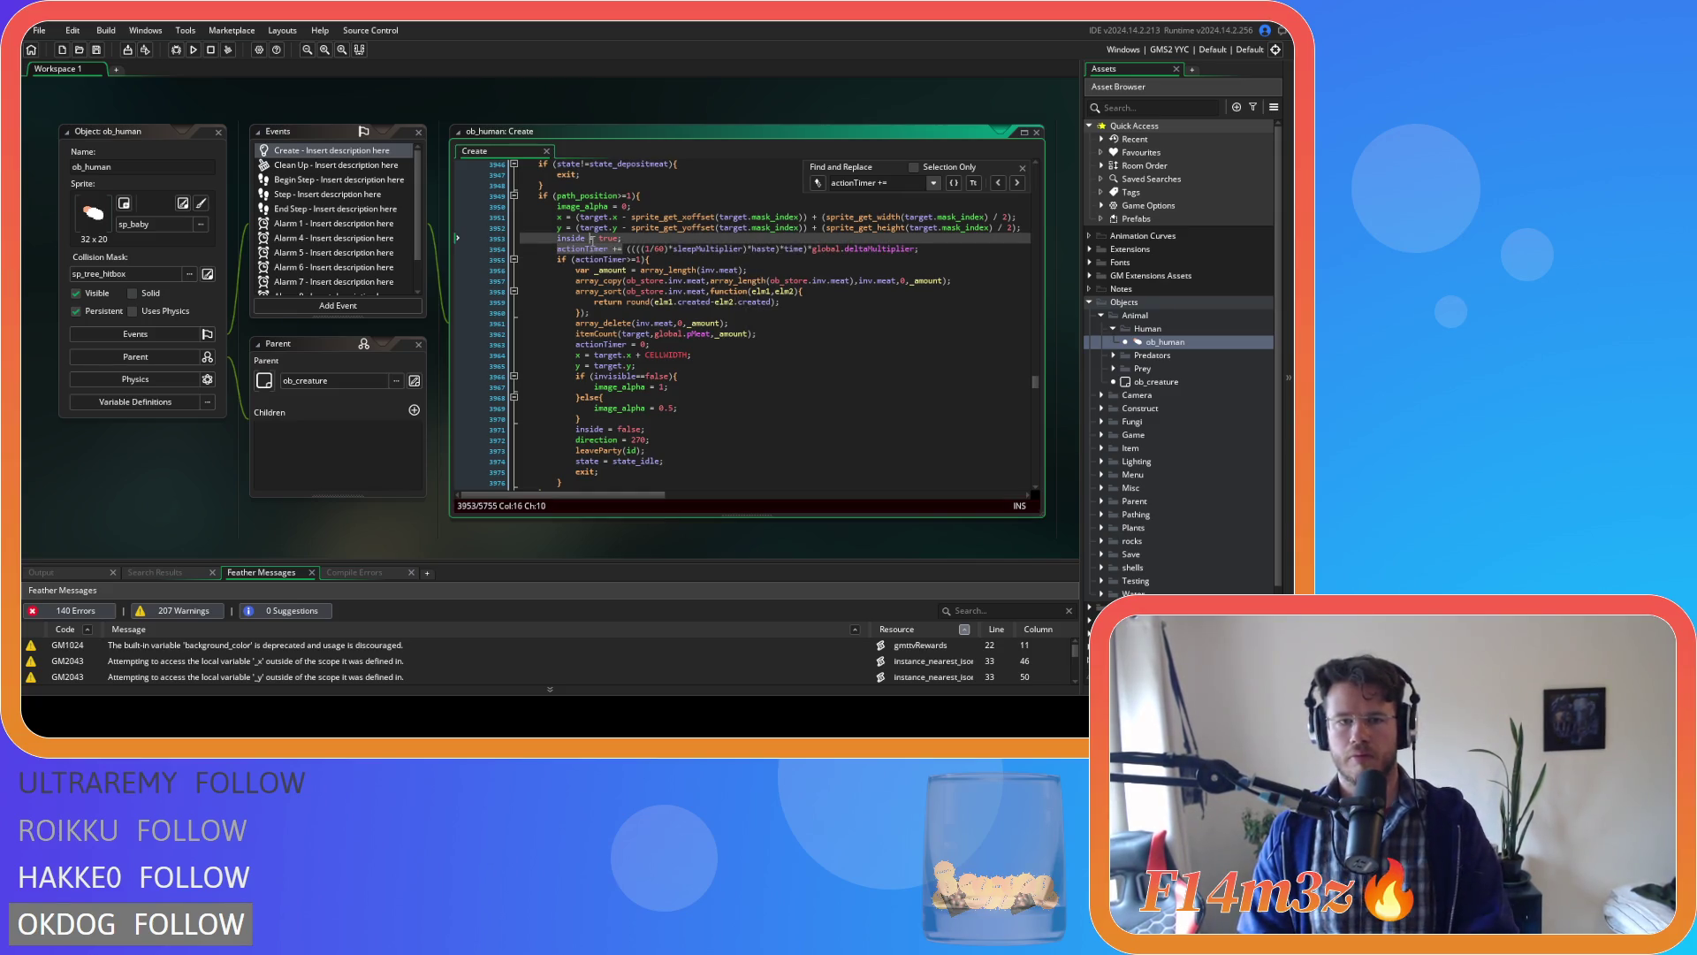
left_click(590, 248)
Remove +haste from line 4044's 1/60 term and save the Create event code.
left_click(1016, 182)
scroll(790, 340, "up", 5)
scroll(791, 340, "down", 15)
double_click(667, 276)
key("BackSpace")
key("BackSpace")
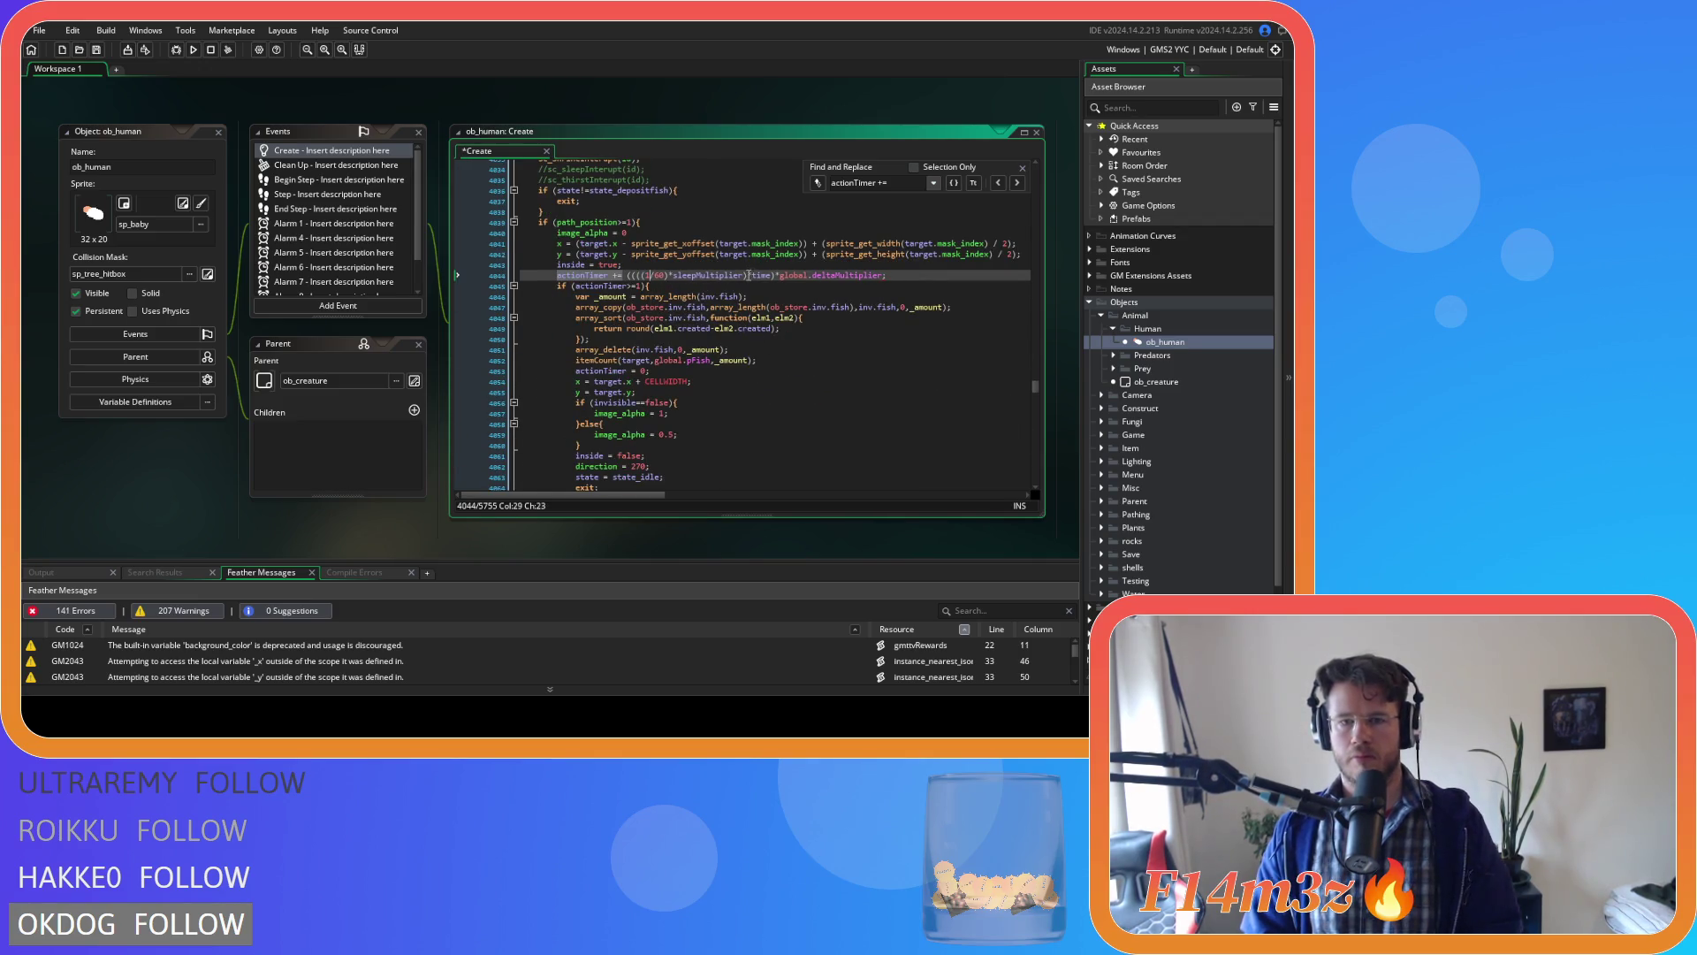
type("haste)*")
key("ctrl+s")
scroll(606, 323, "up", 9)
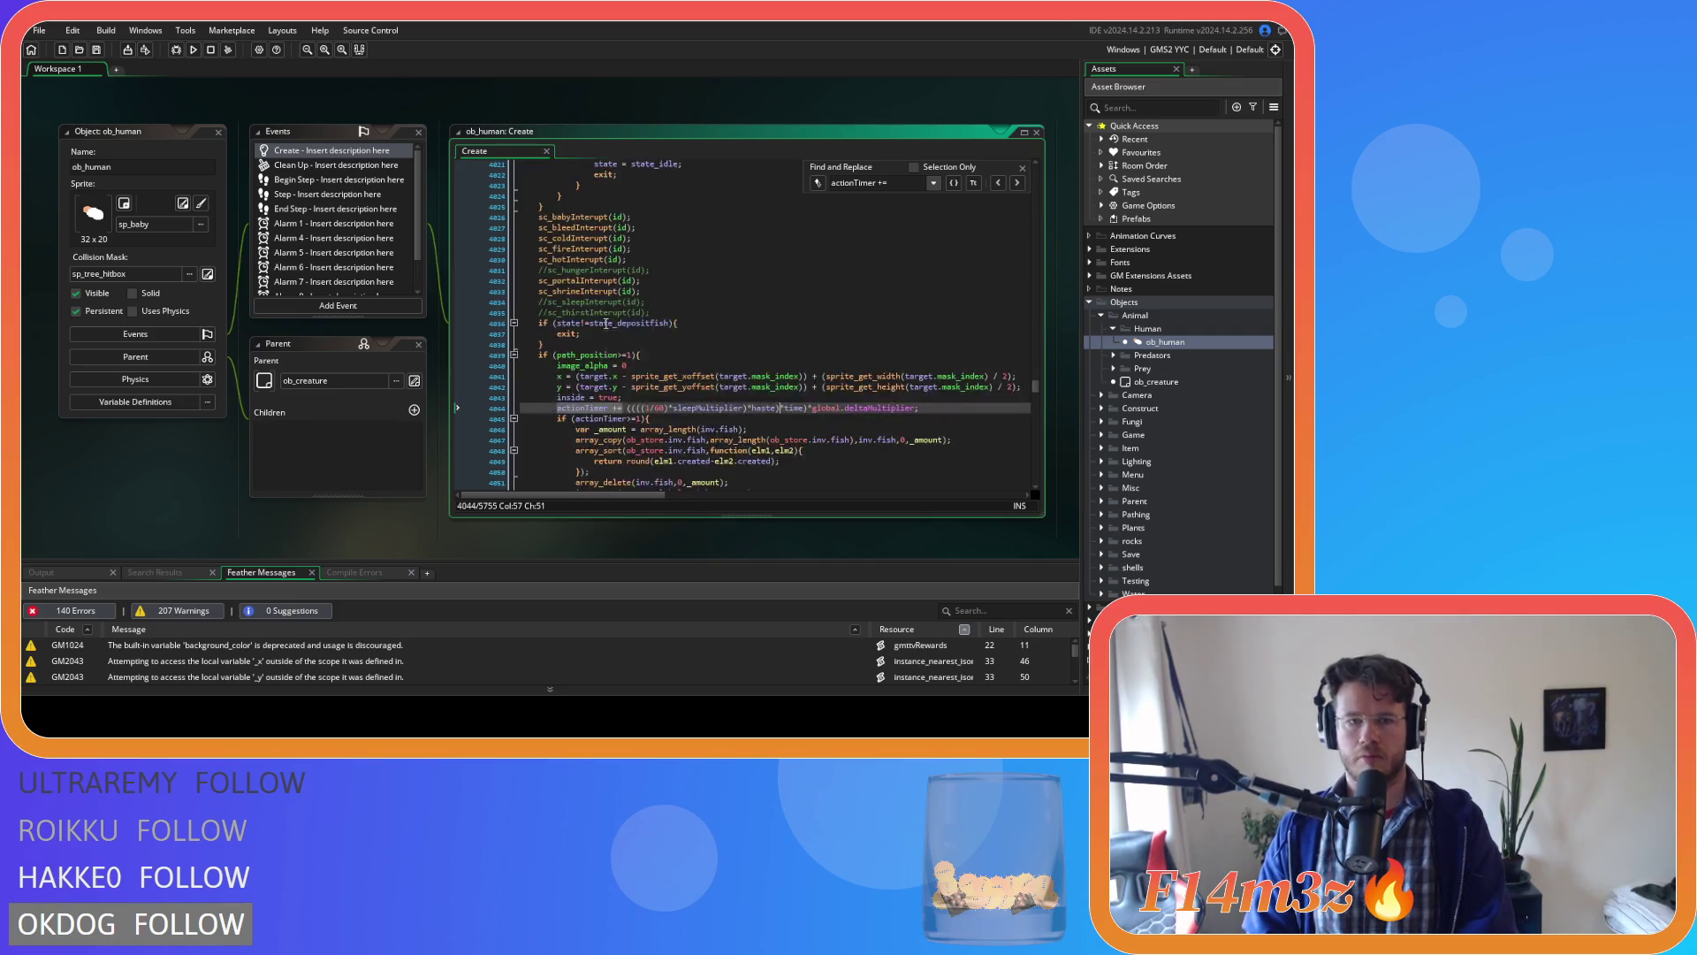
left_click(1017, 183)
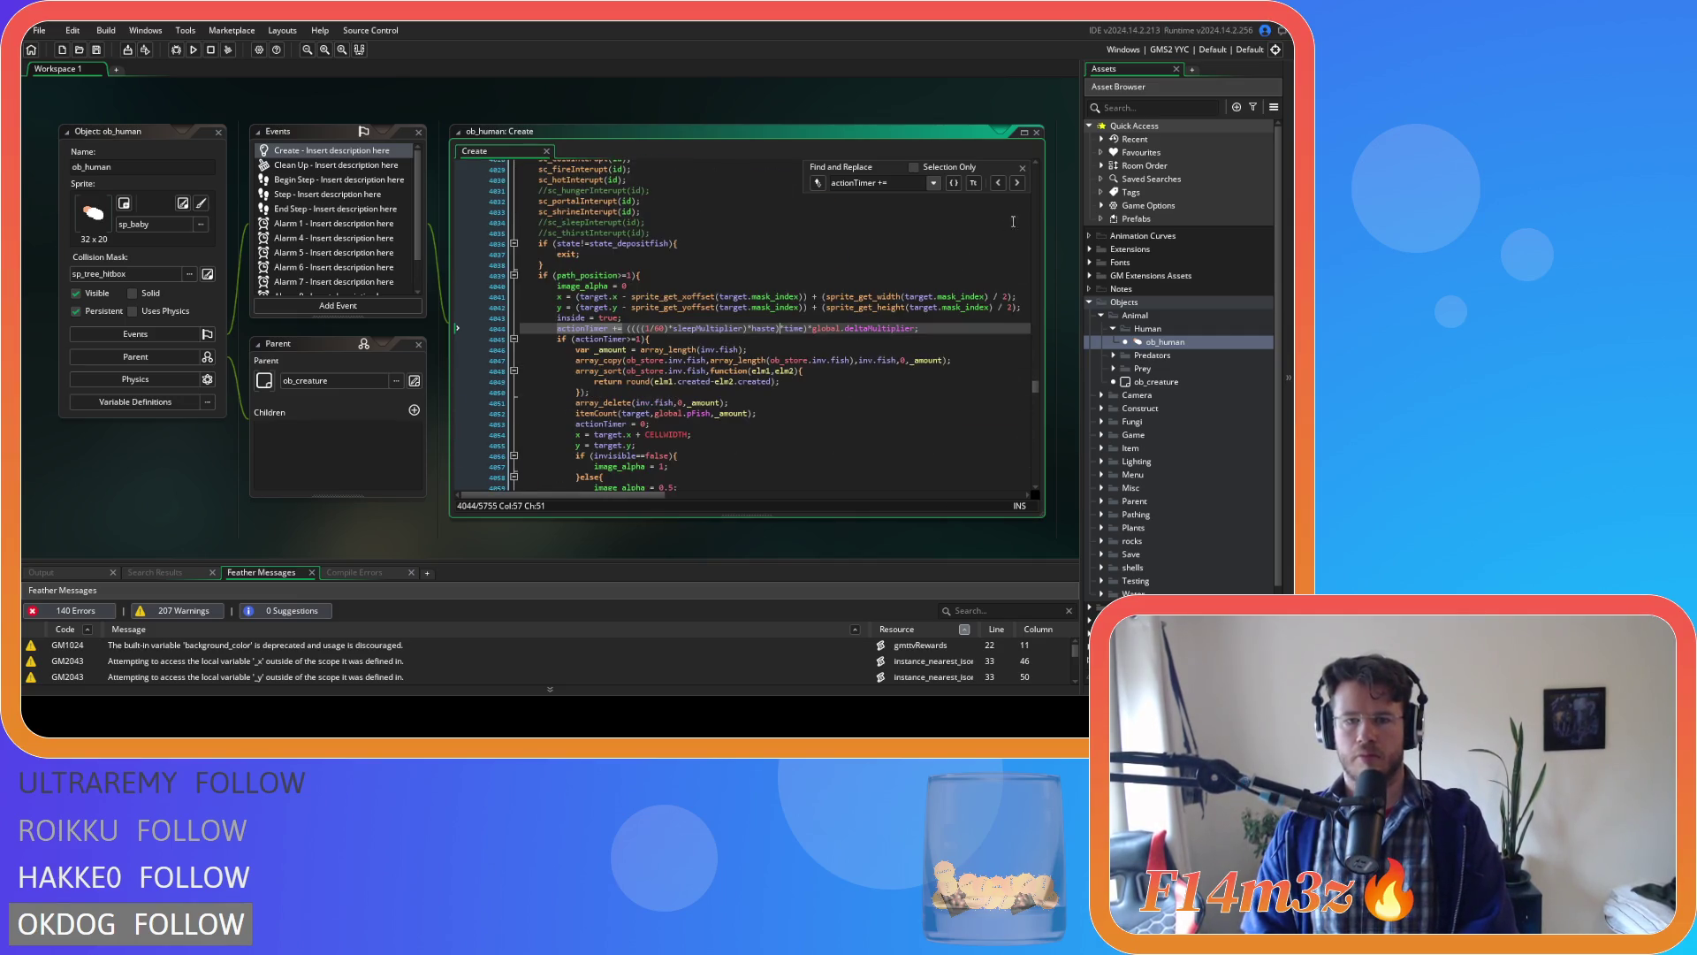
Move haste after sleepMultiplier on line 4129's berry-depositing actionTimer and save.
left_click(1017, 183)
scroll(705, 351, "up", 20)
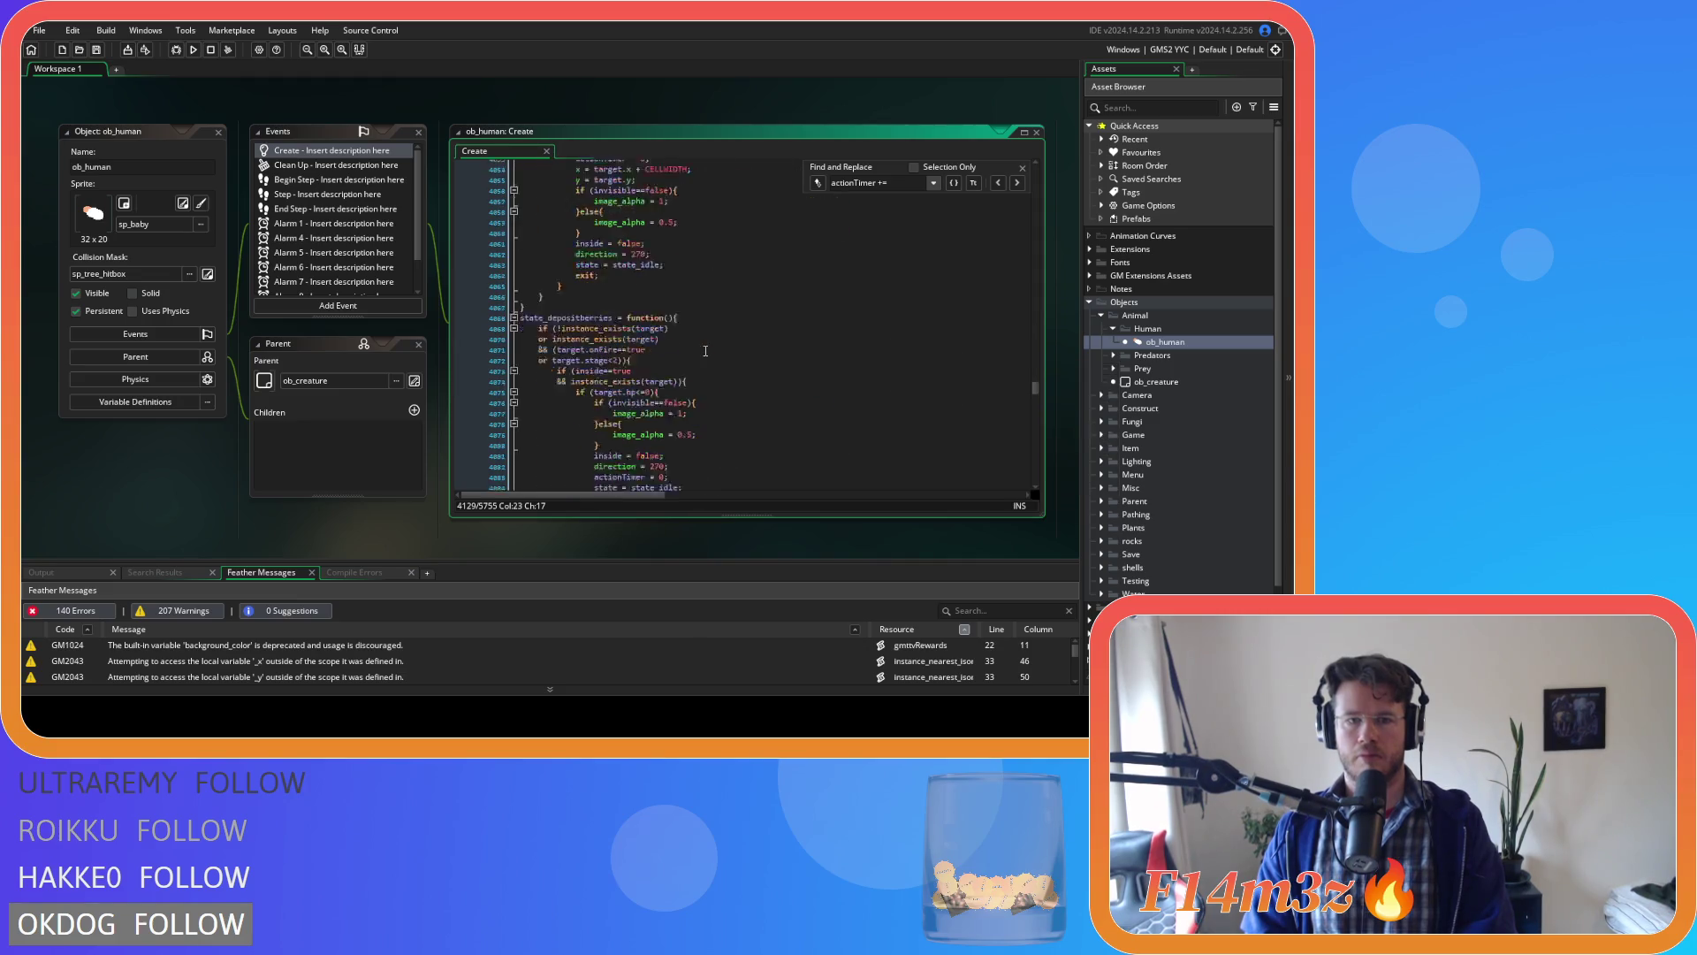
scroll(705, 351, "down", 20)
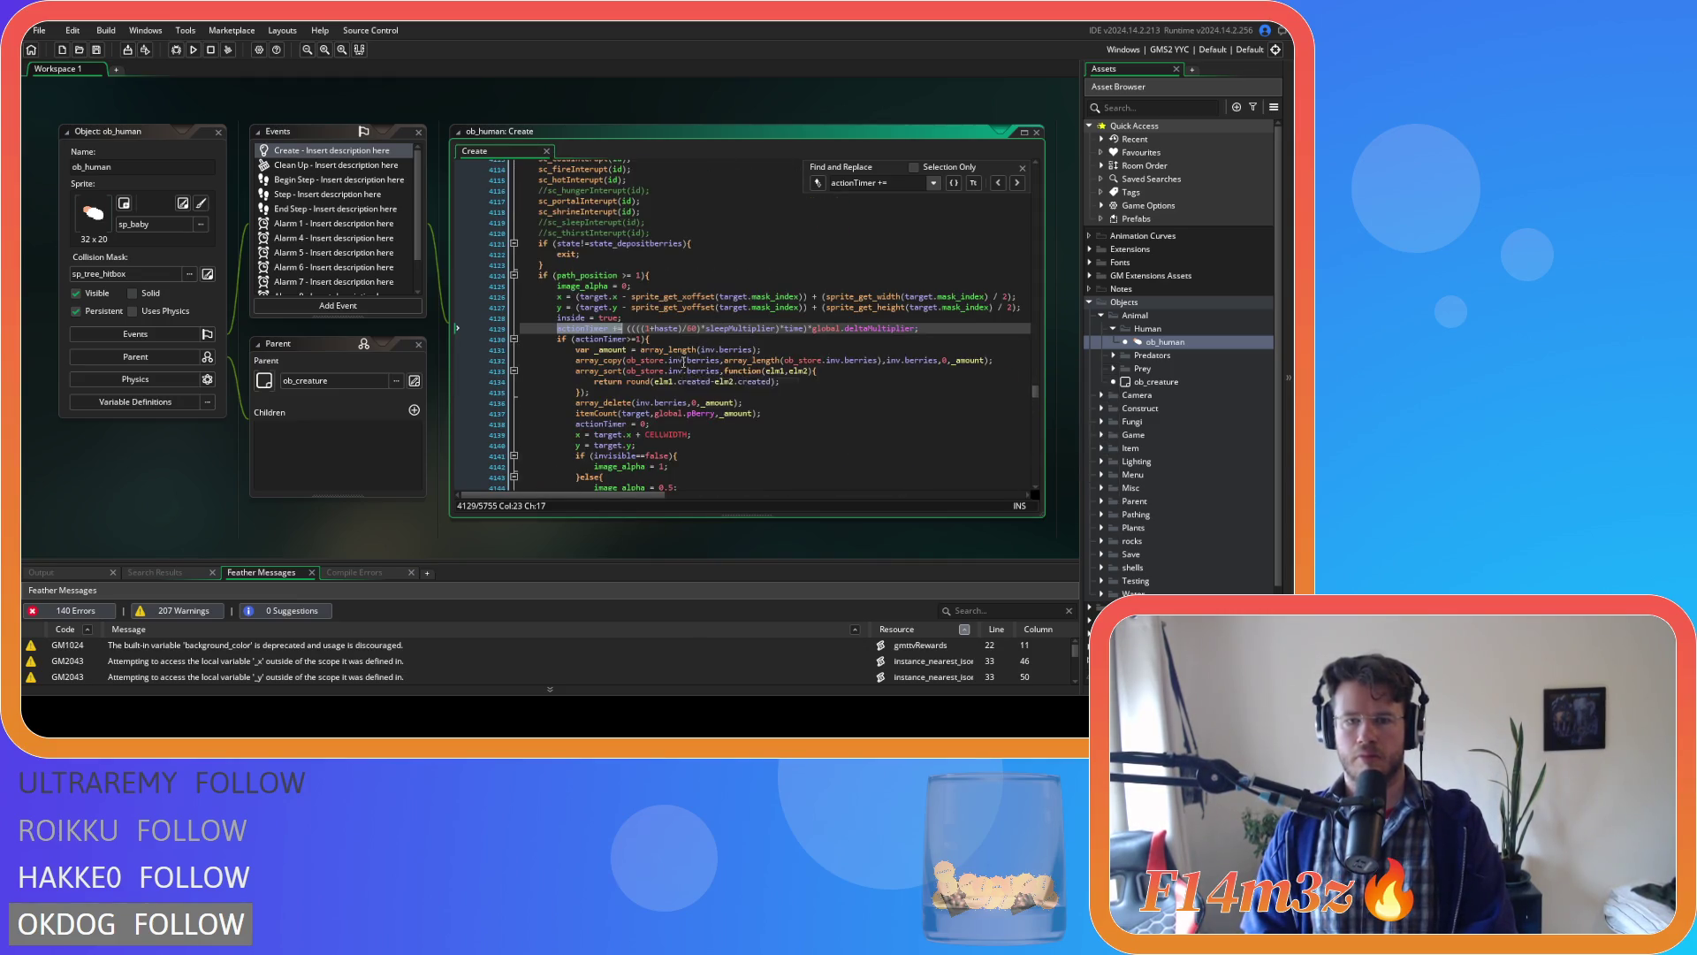
left_click(681, 329)
key("BackSpace")
key("BackSpace")
key("BackSpace")
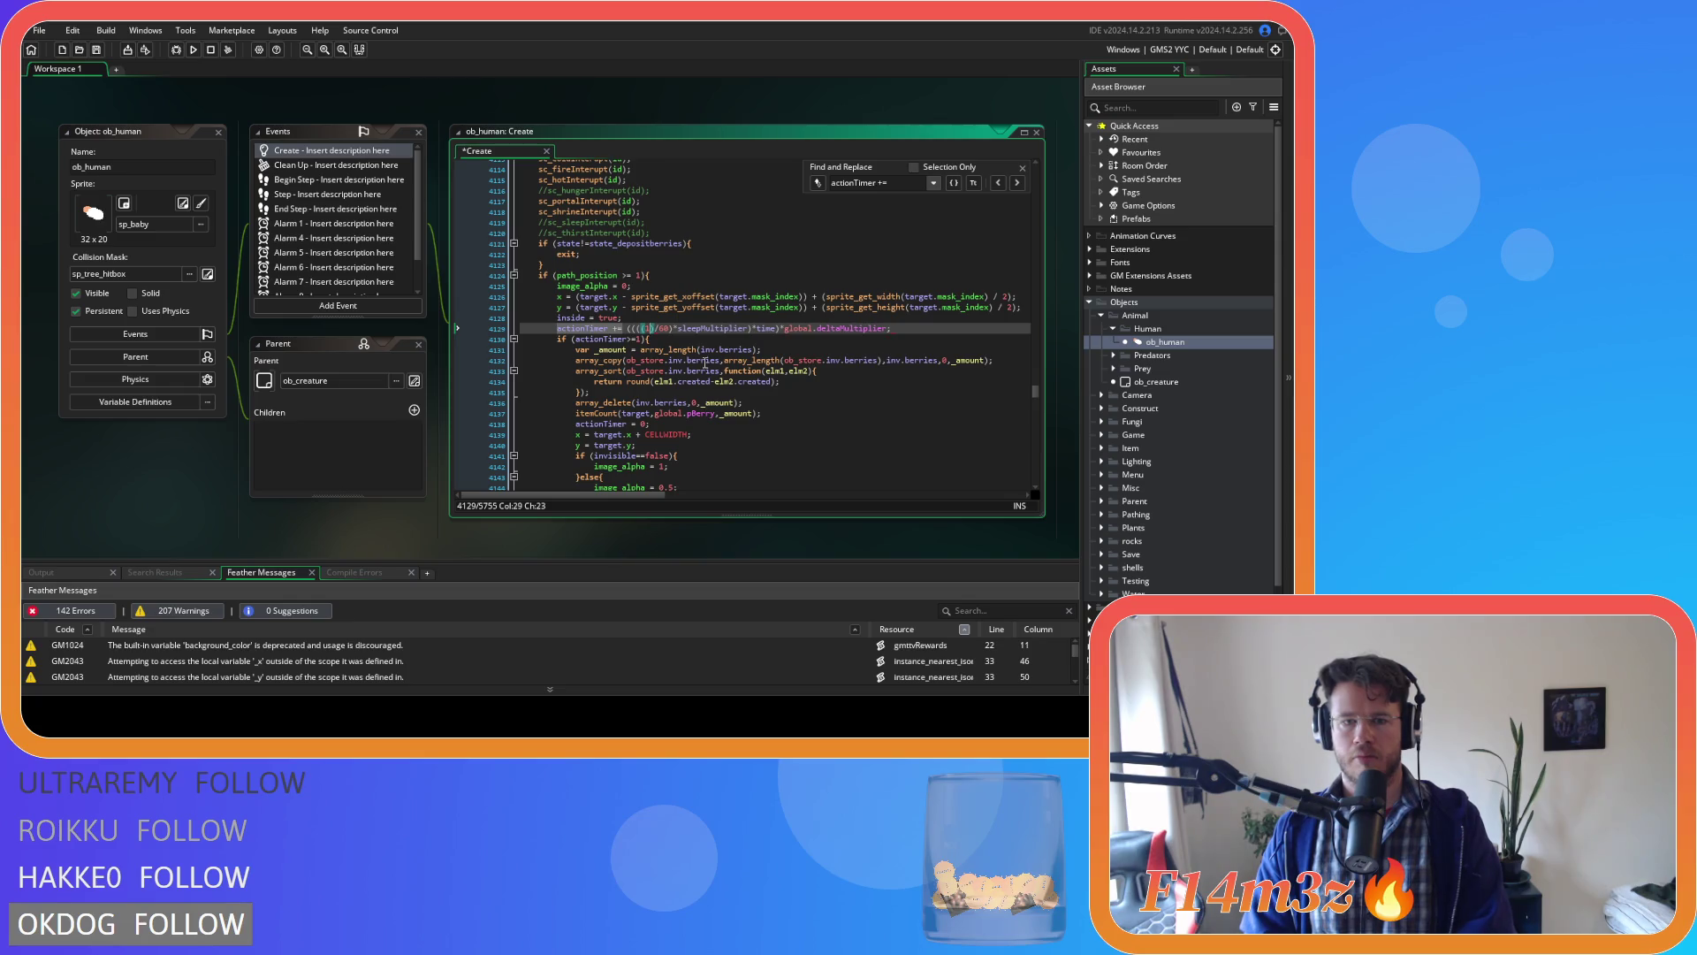
left_click(743, 332)
type("*haste)")
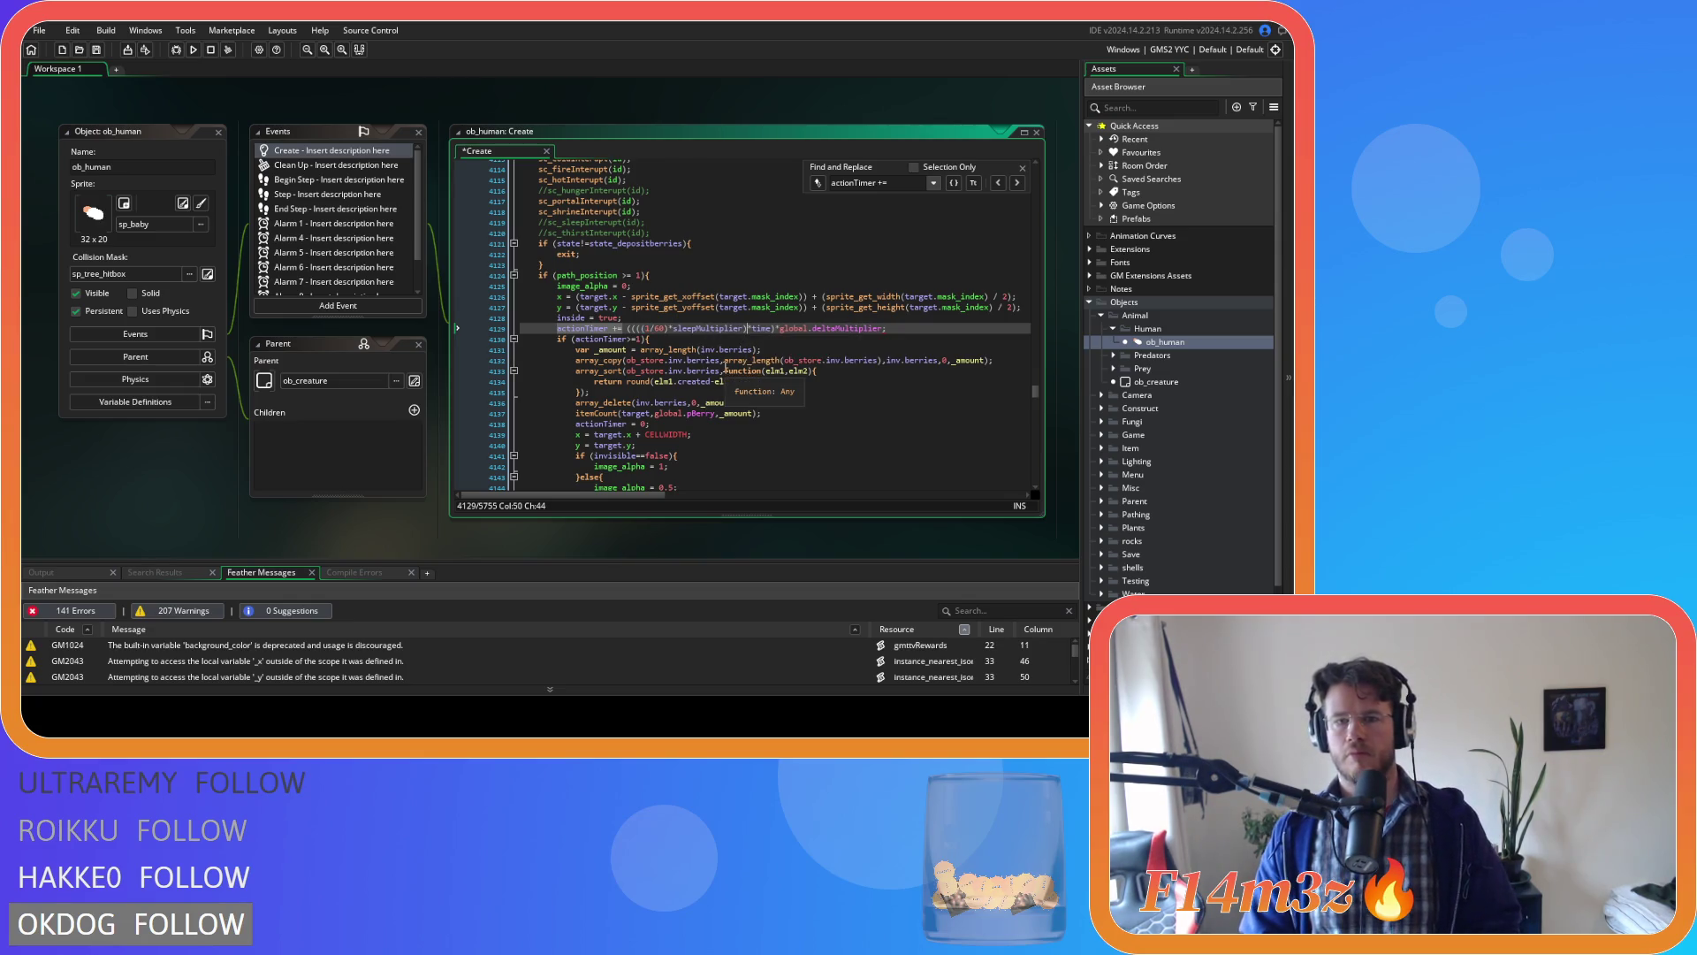
key("ctrl+s")
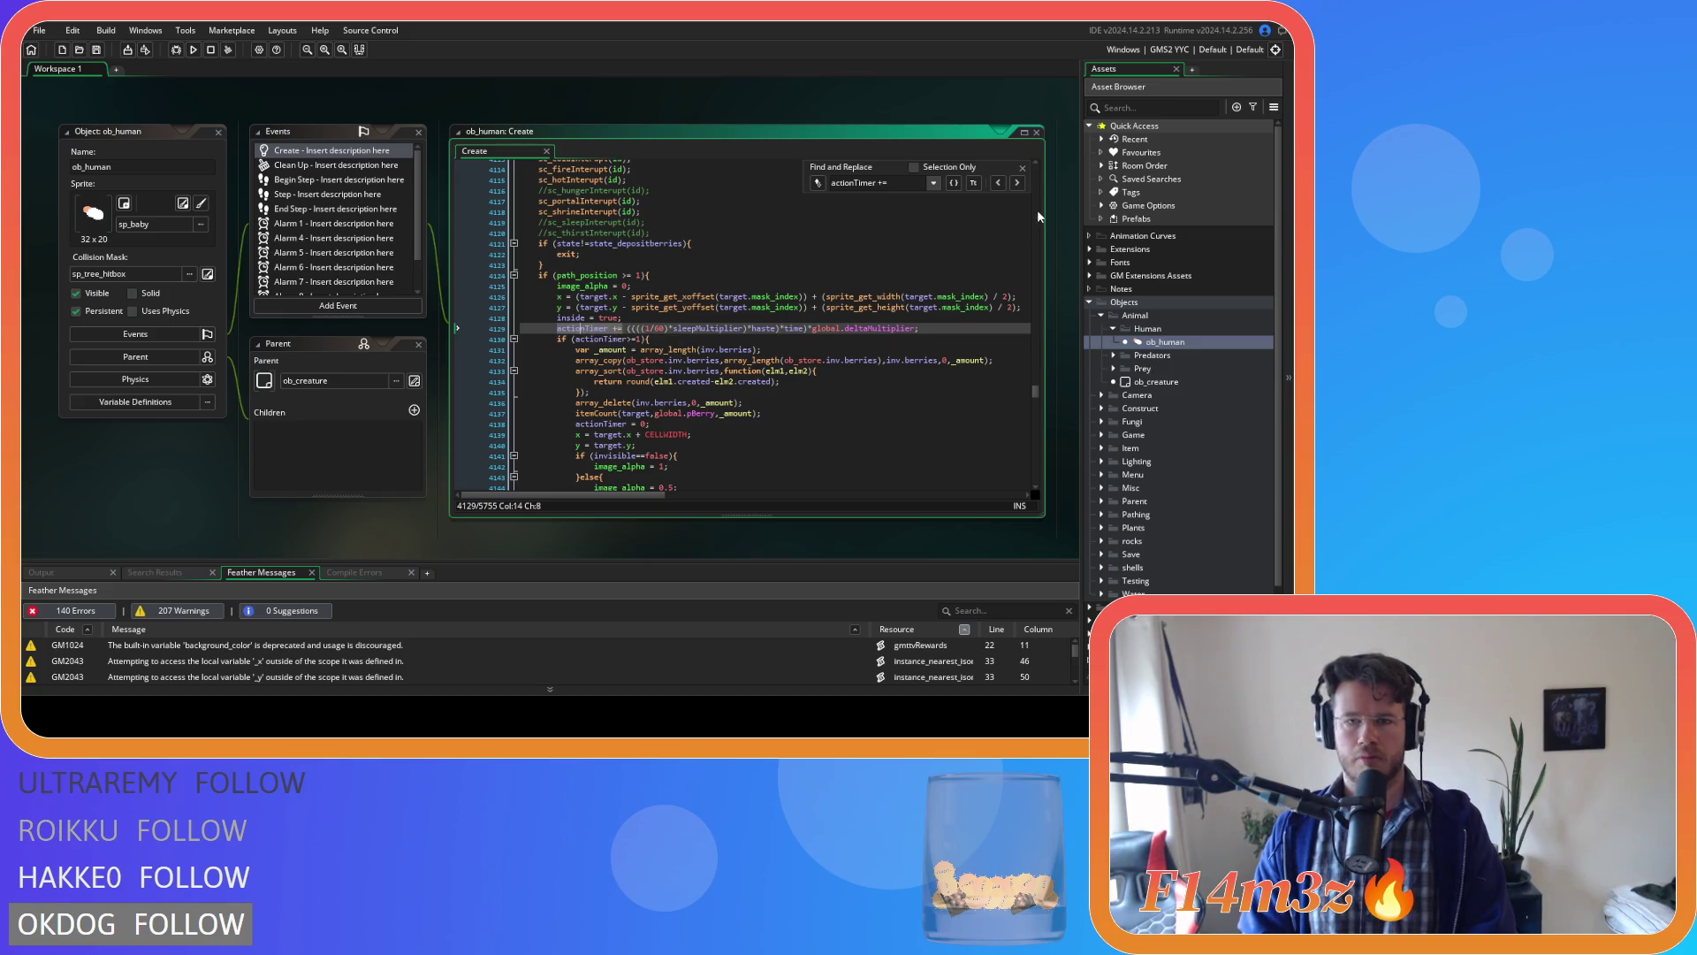
Go to line 4214's actionTimer and select its +haste) term.
left_click(1016, 184)
scroll(748, 356, "up", 10)
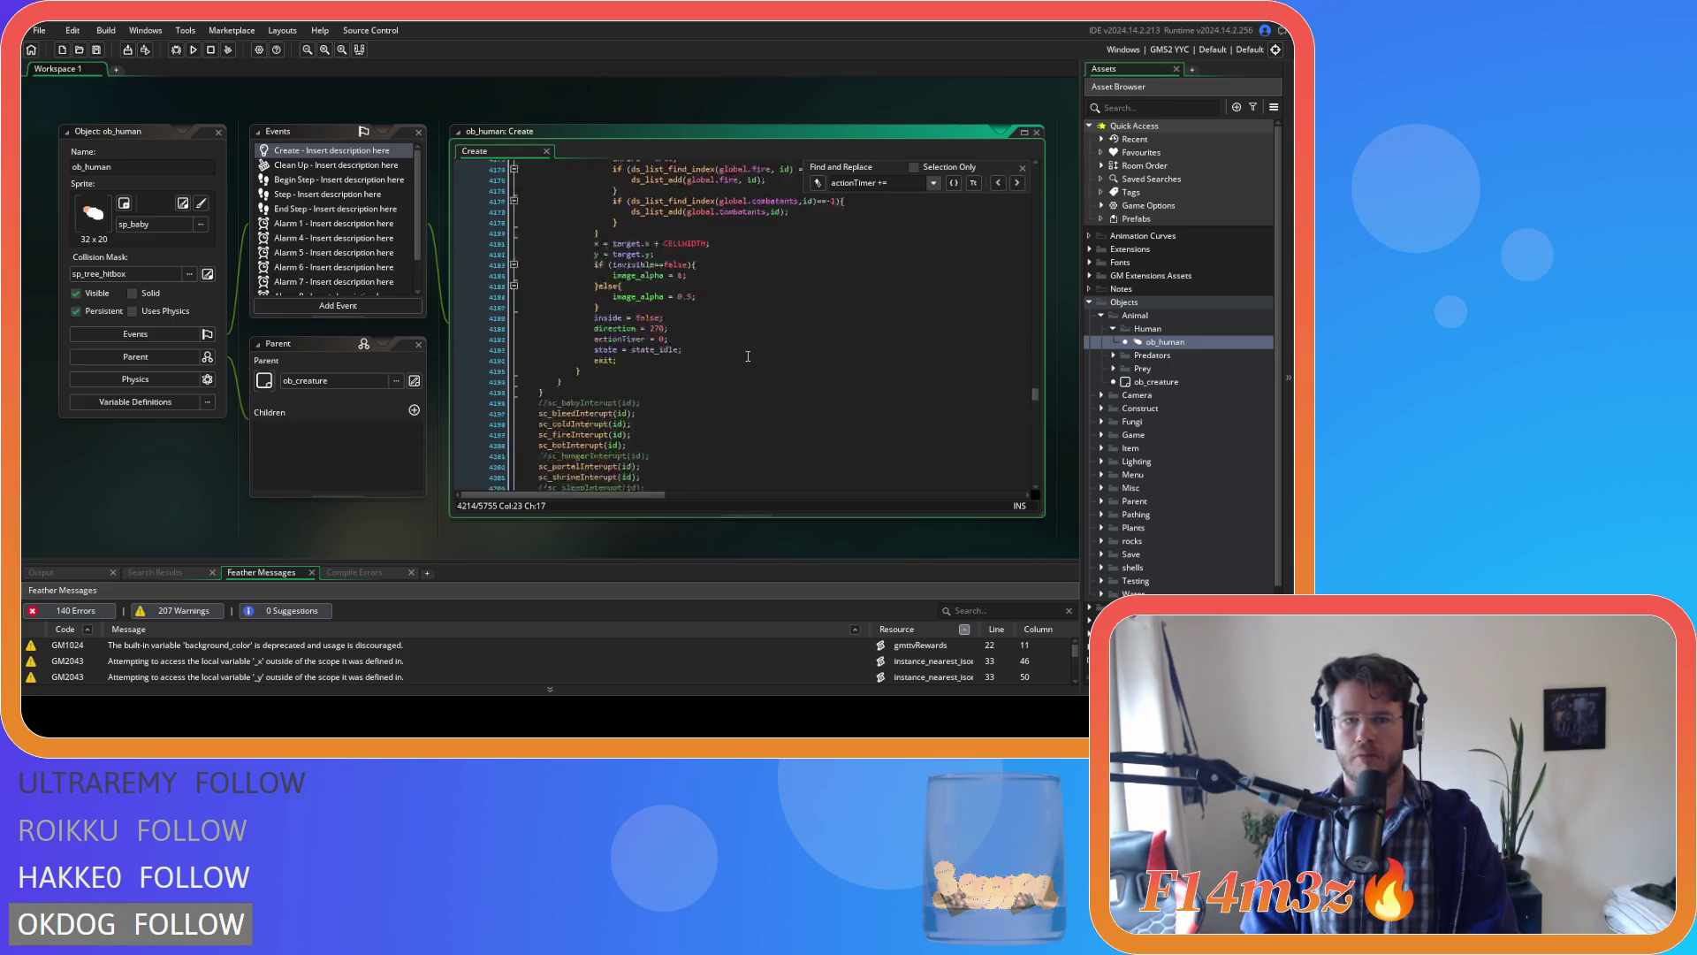
scroll(748, 356, "down", 10)
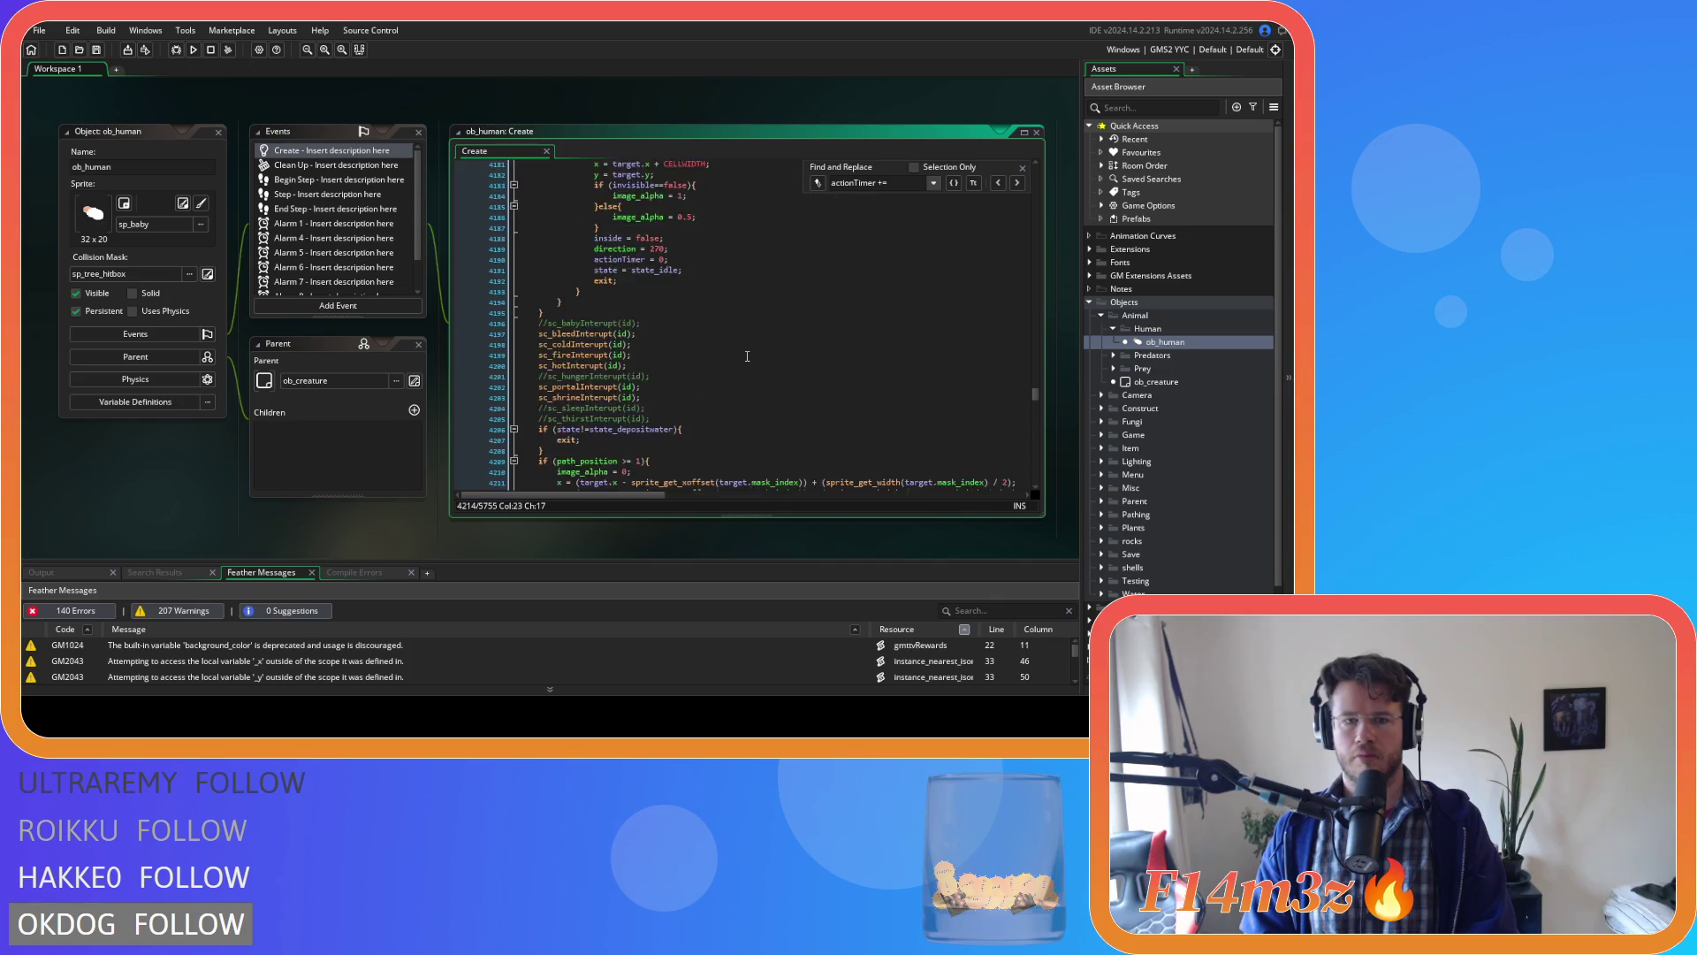
left_click_drag(652, 328, 684, 328)
On lines 4214 and 4304, replace +haste) with haste multiplied in after sleepMultiplier.
key("BackSpace")
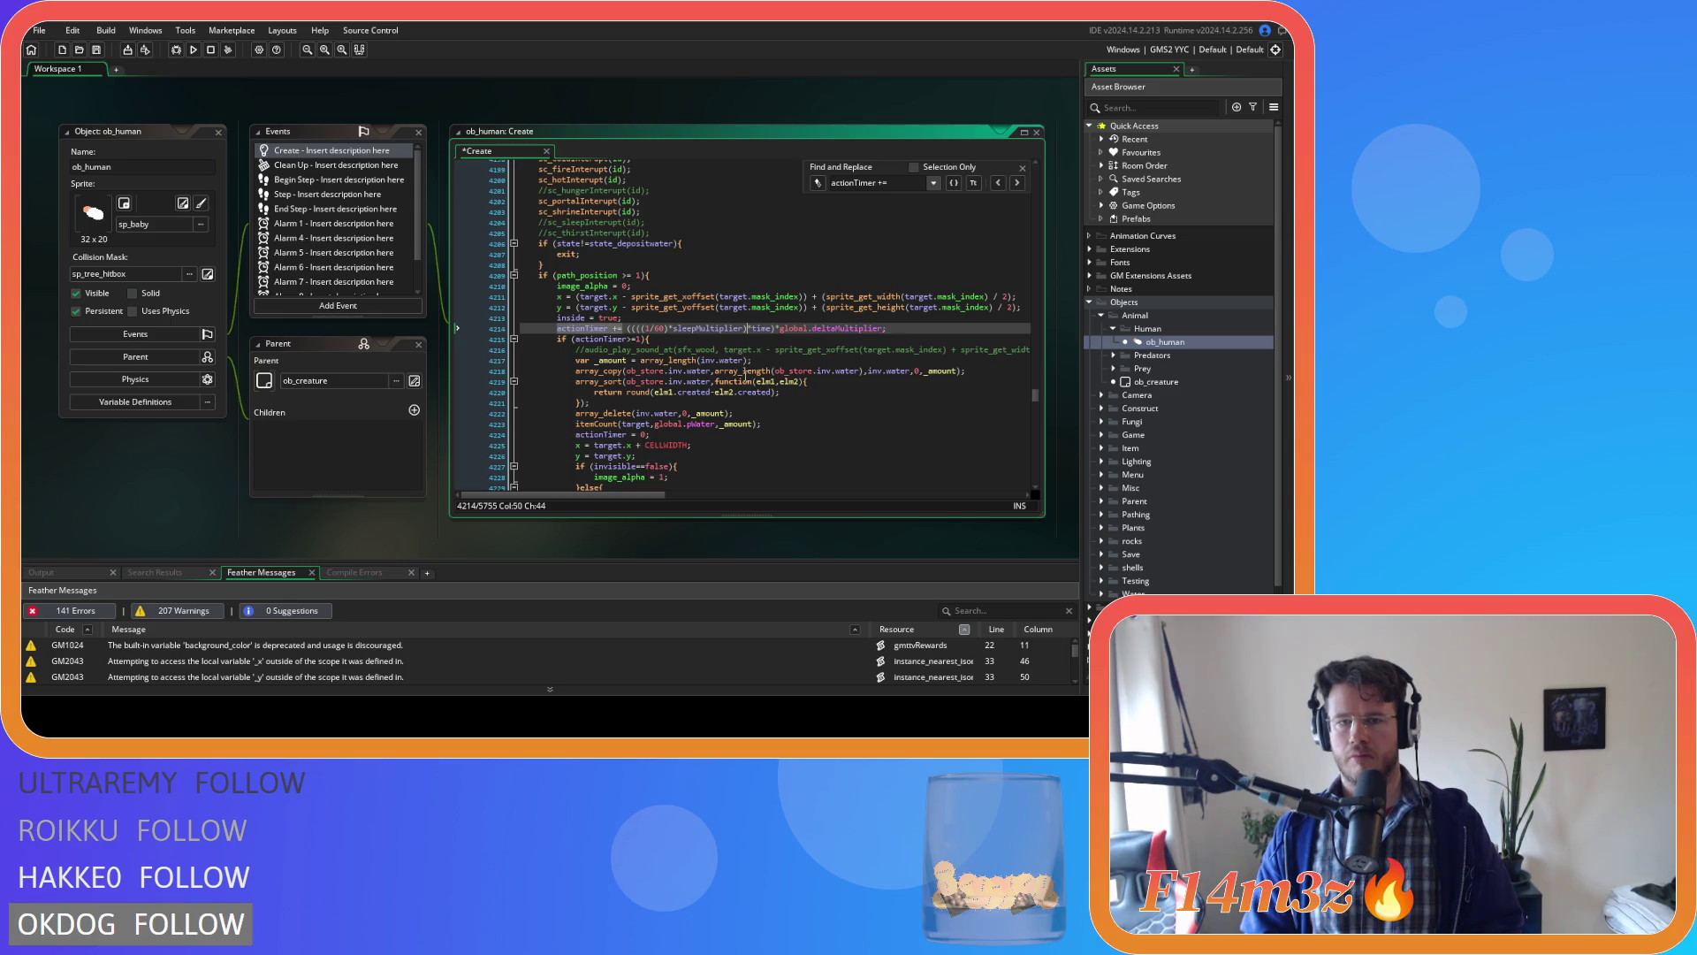
key("ctrl+z")
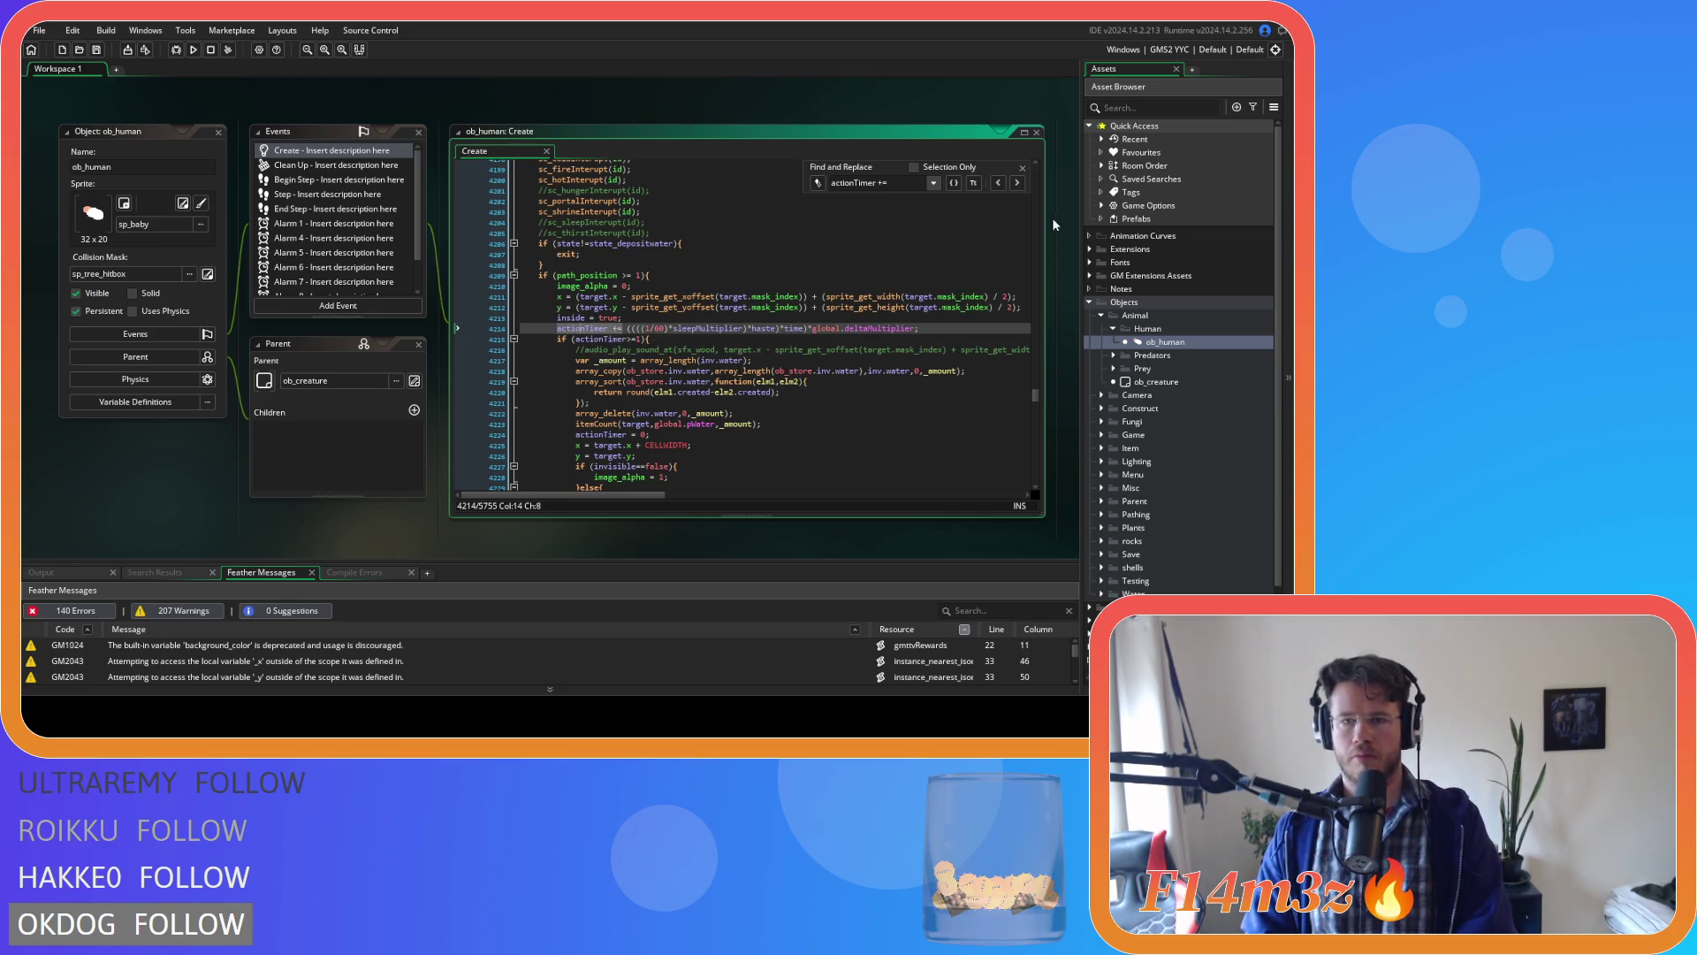
left_click(1016, 183)
scroll(629, 358, "up", 5)
scroll(628, 358, "down", 5)
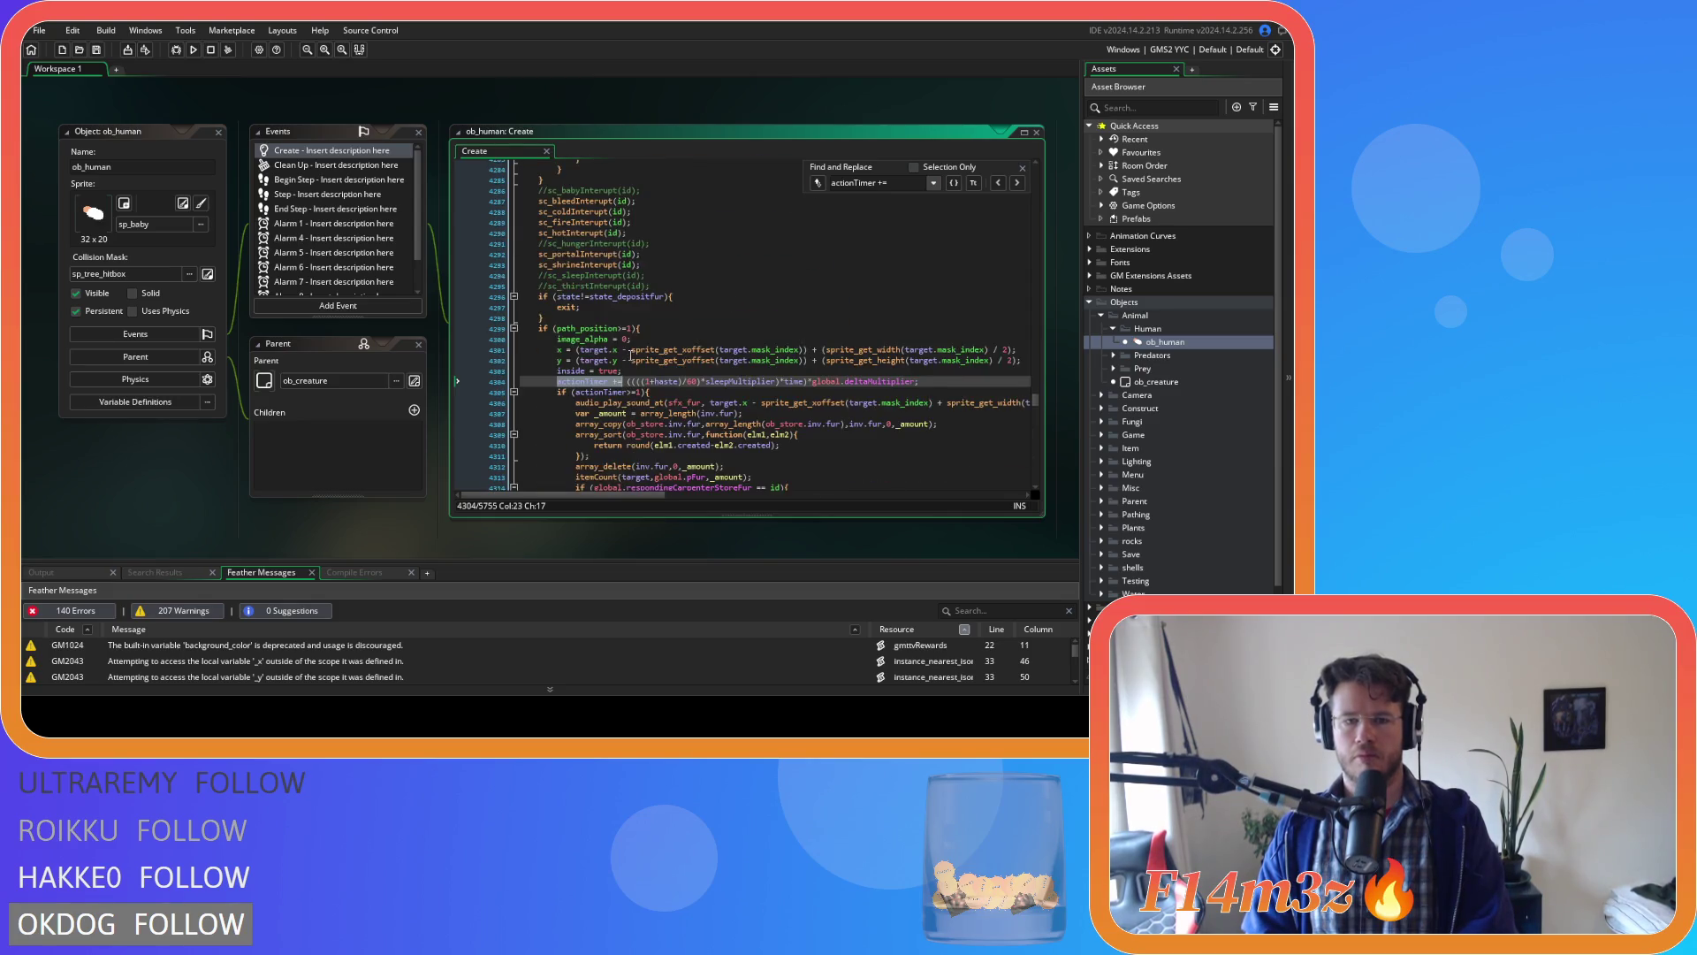
left_click_drag(684, 354, 651, 355)
key("BackSpace")
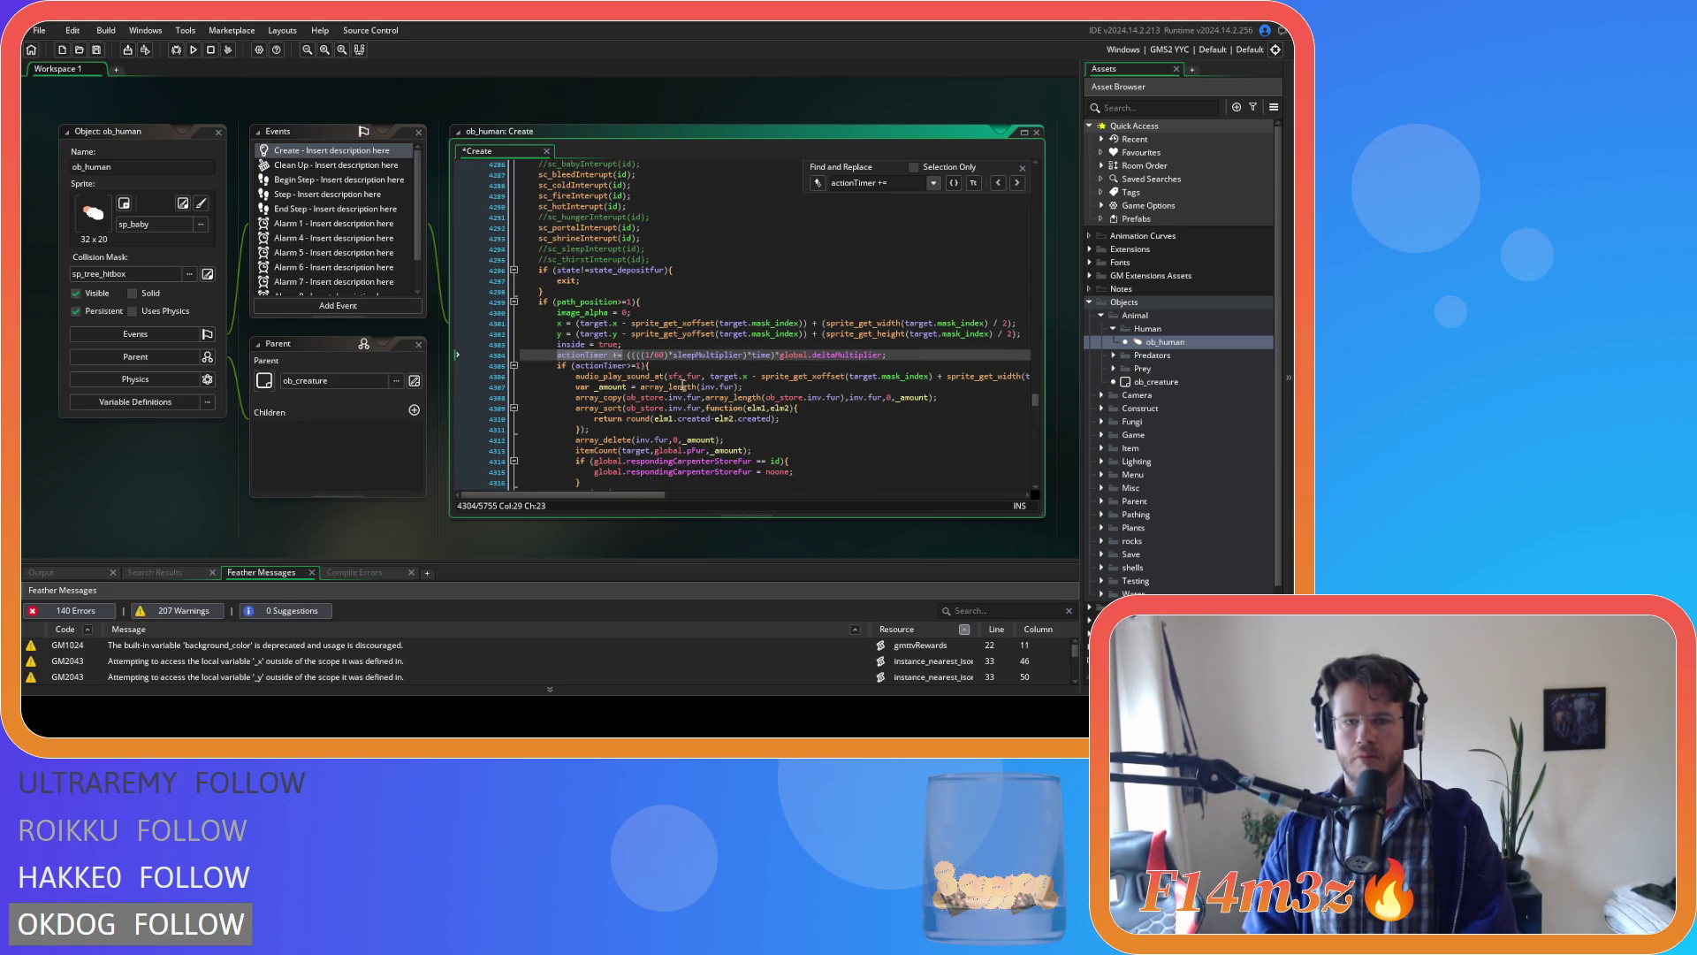
key("ctrl+z")
key("ctrl+z")
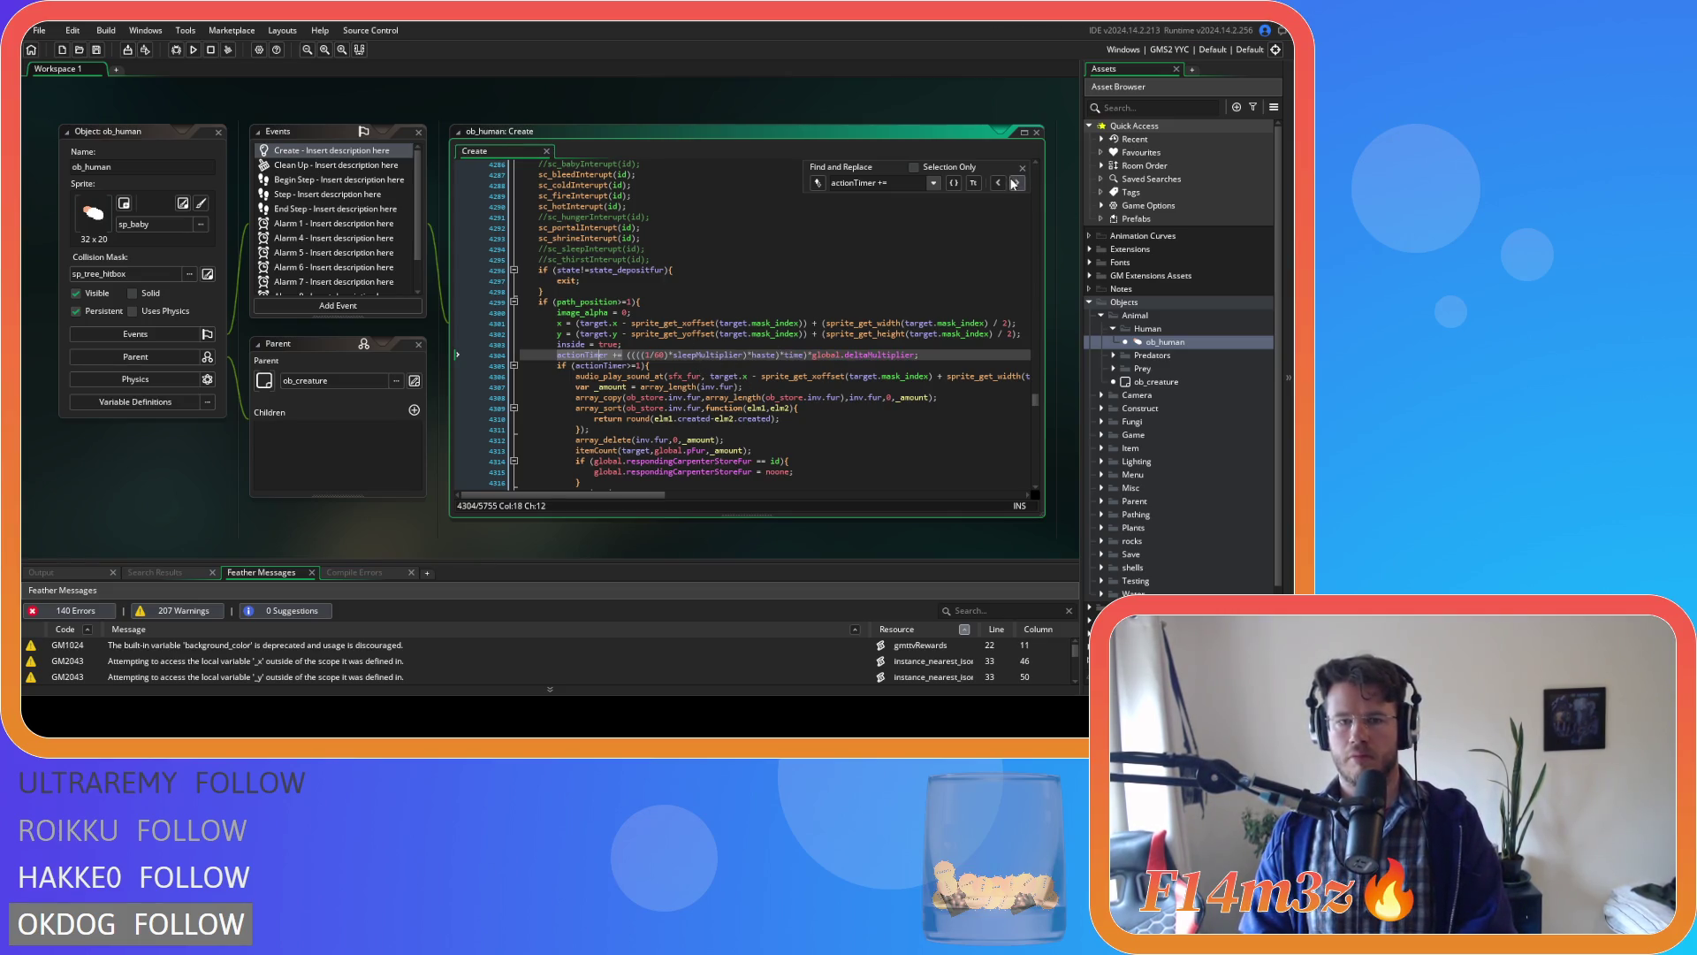
On line 4407, remove +haste) and add *haste) after sleepMultiplier).
left_click(1015, 183)
scroll(705, 377, "up", 3)
scroll(704, 377, "up", 10)
scroll(703, 377, "down", 12)
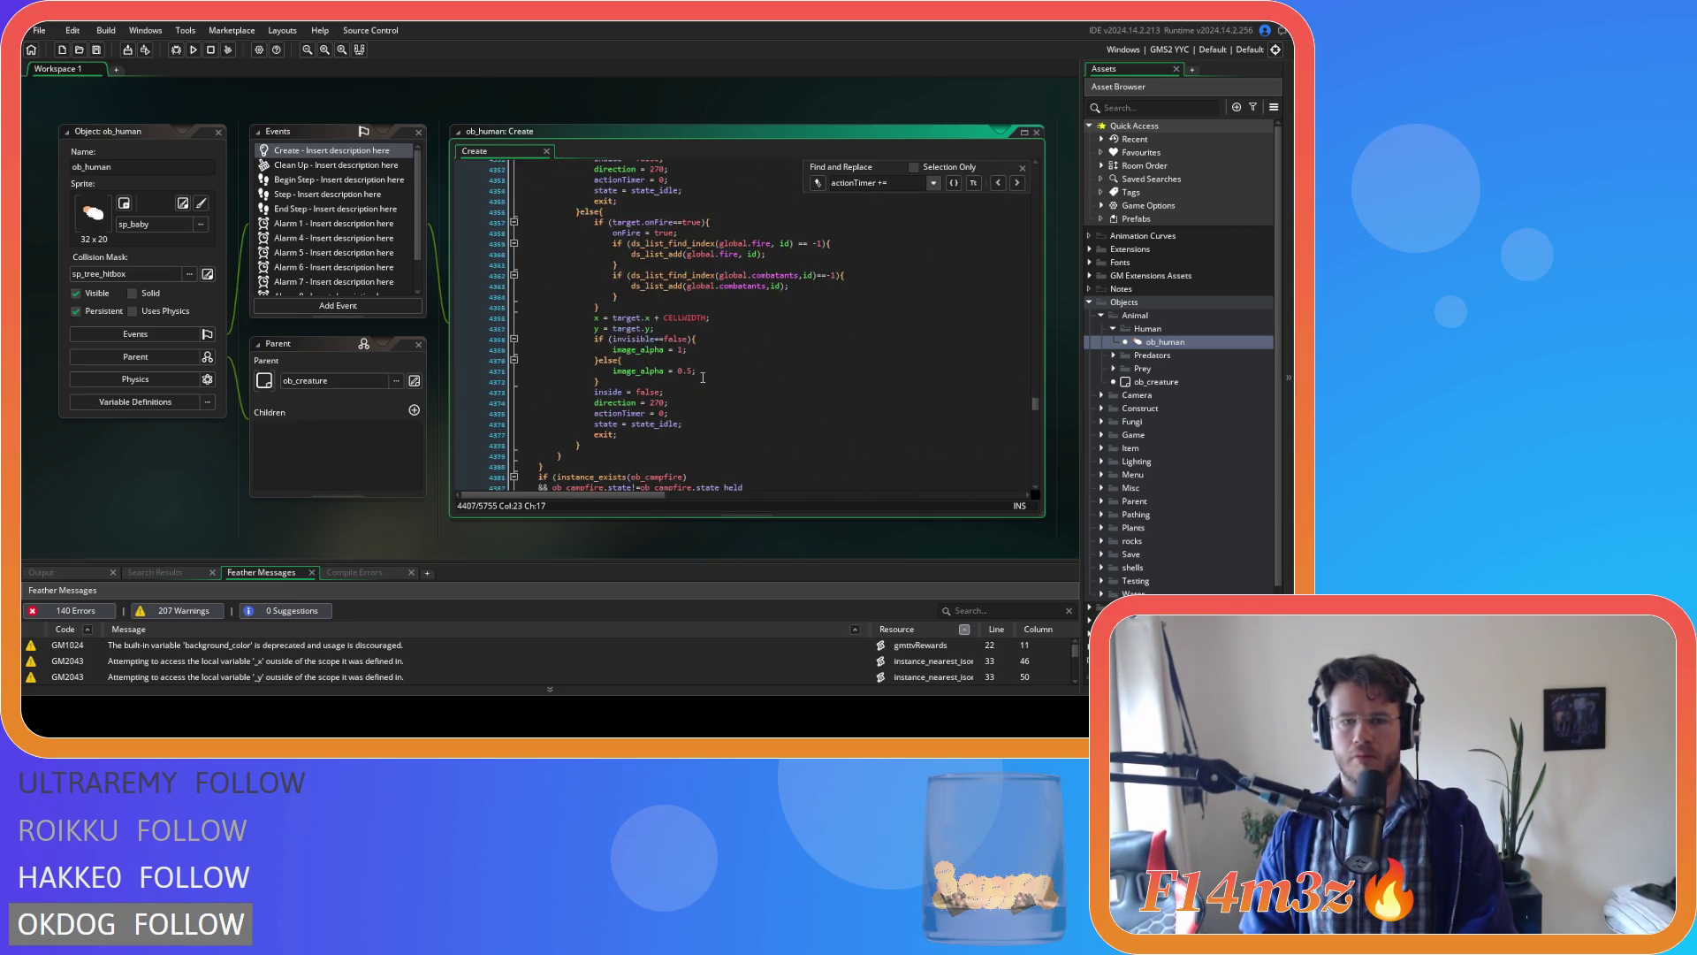
left_click(682, 222)
key("BackSpace")
key("BackSpace")
key("BackSpace")
left_click(747, 222)
type("*haste)")
On line 4502 (lumber-depositing), swap +haste) for *haste) after sleepMultiplier.
left_click(1016, 182)
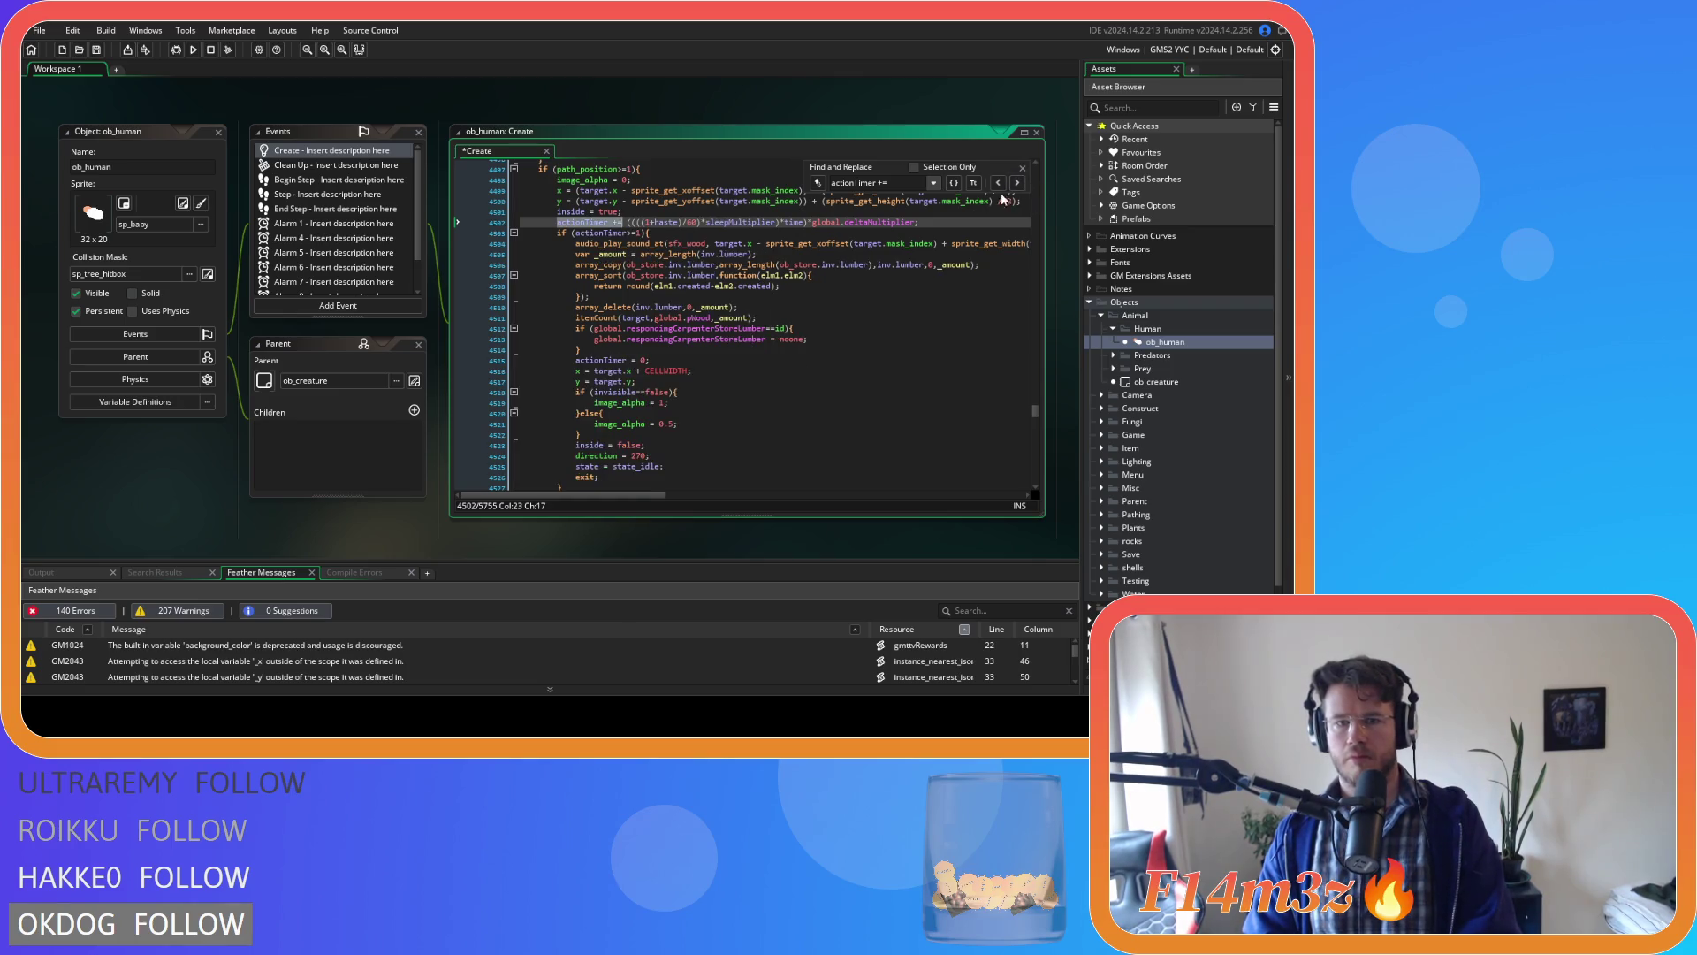
scroll(633, 369, "up", 15)
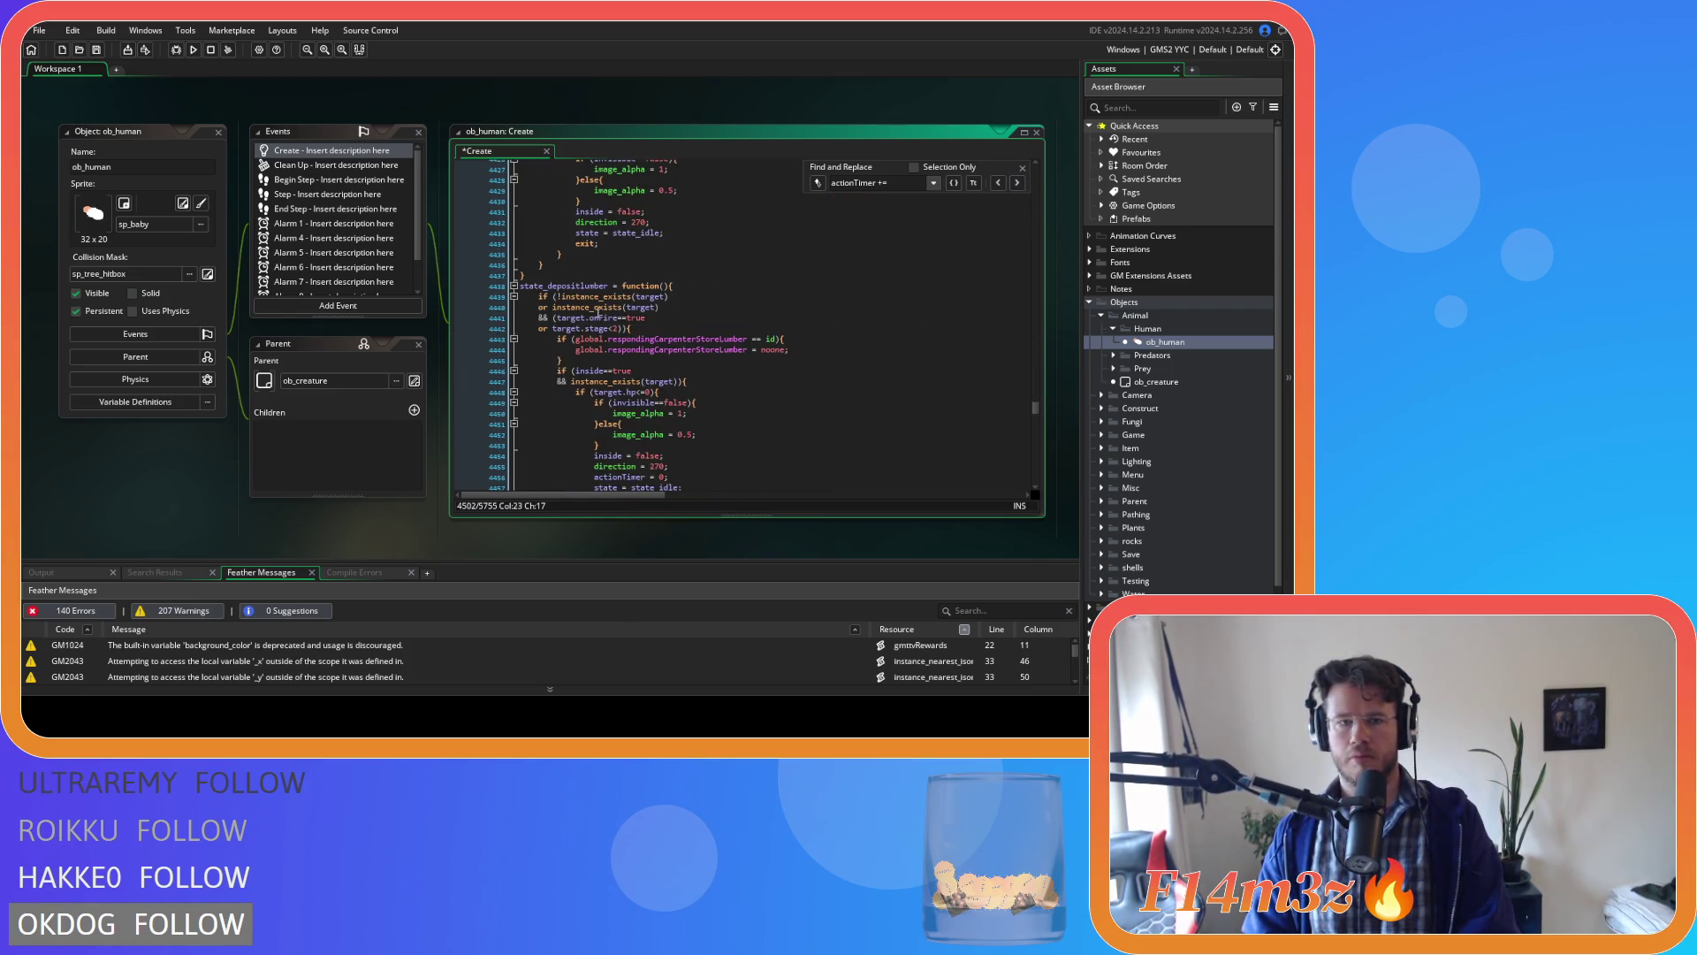
scroll(600, 312, "down", 20)
left_click_drag(652, 301, 684, 301)
key("BackSpace")
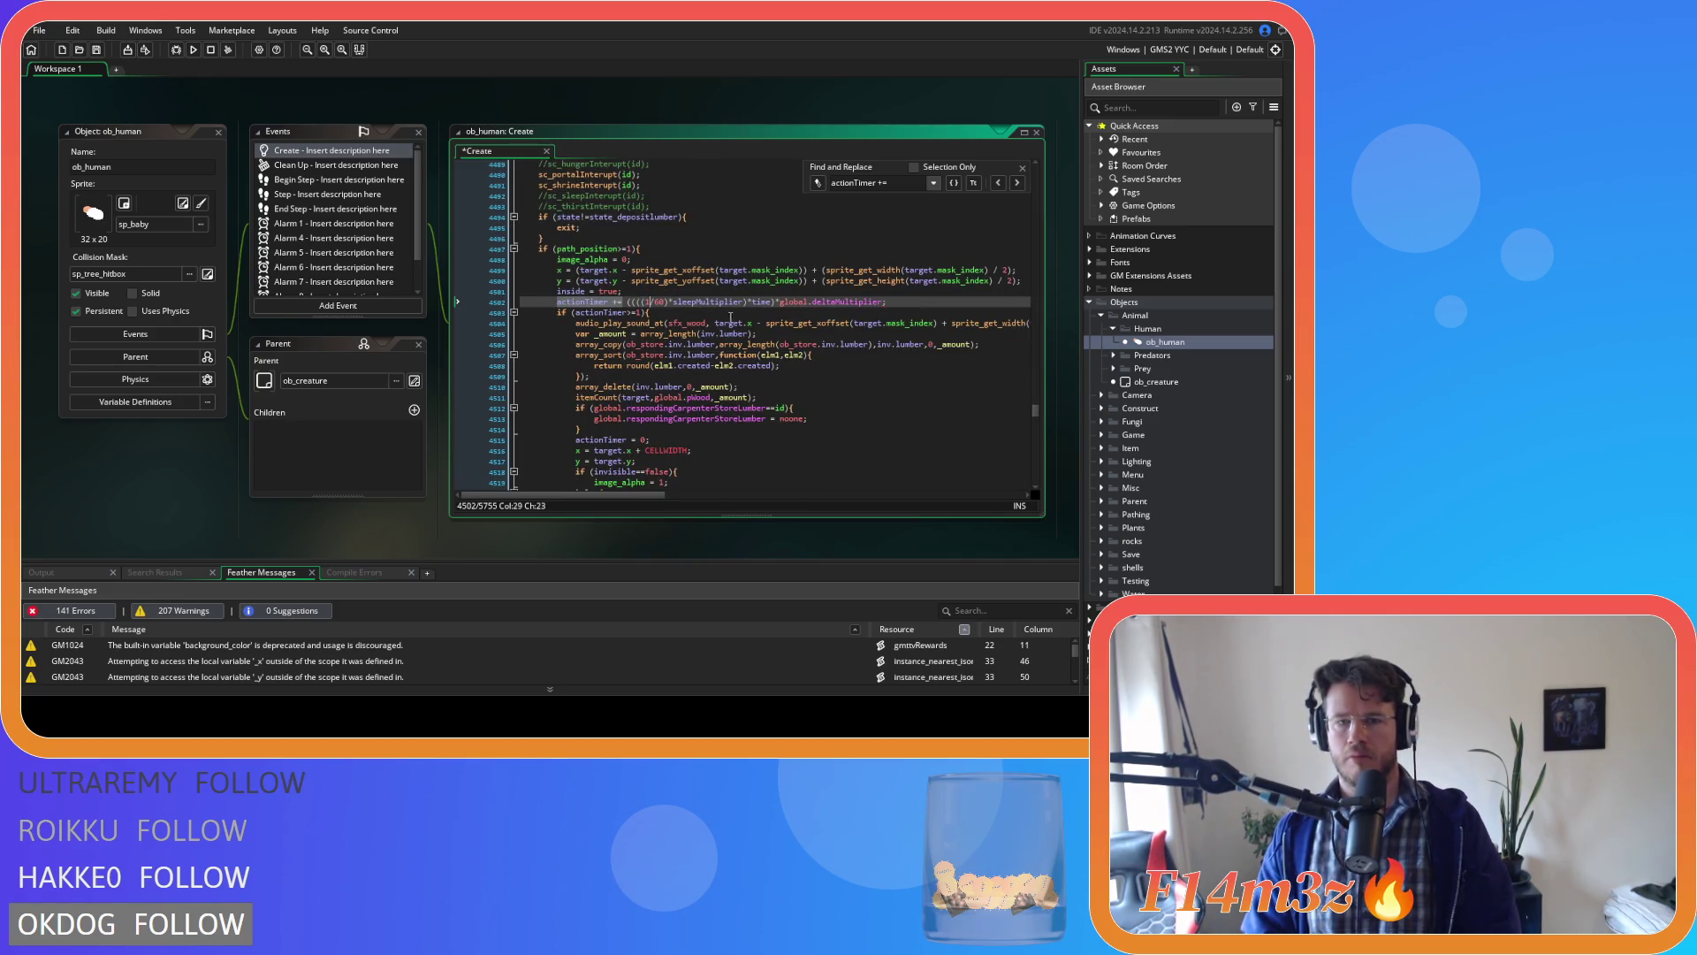
type("*haste)")
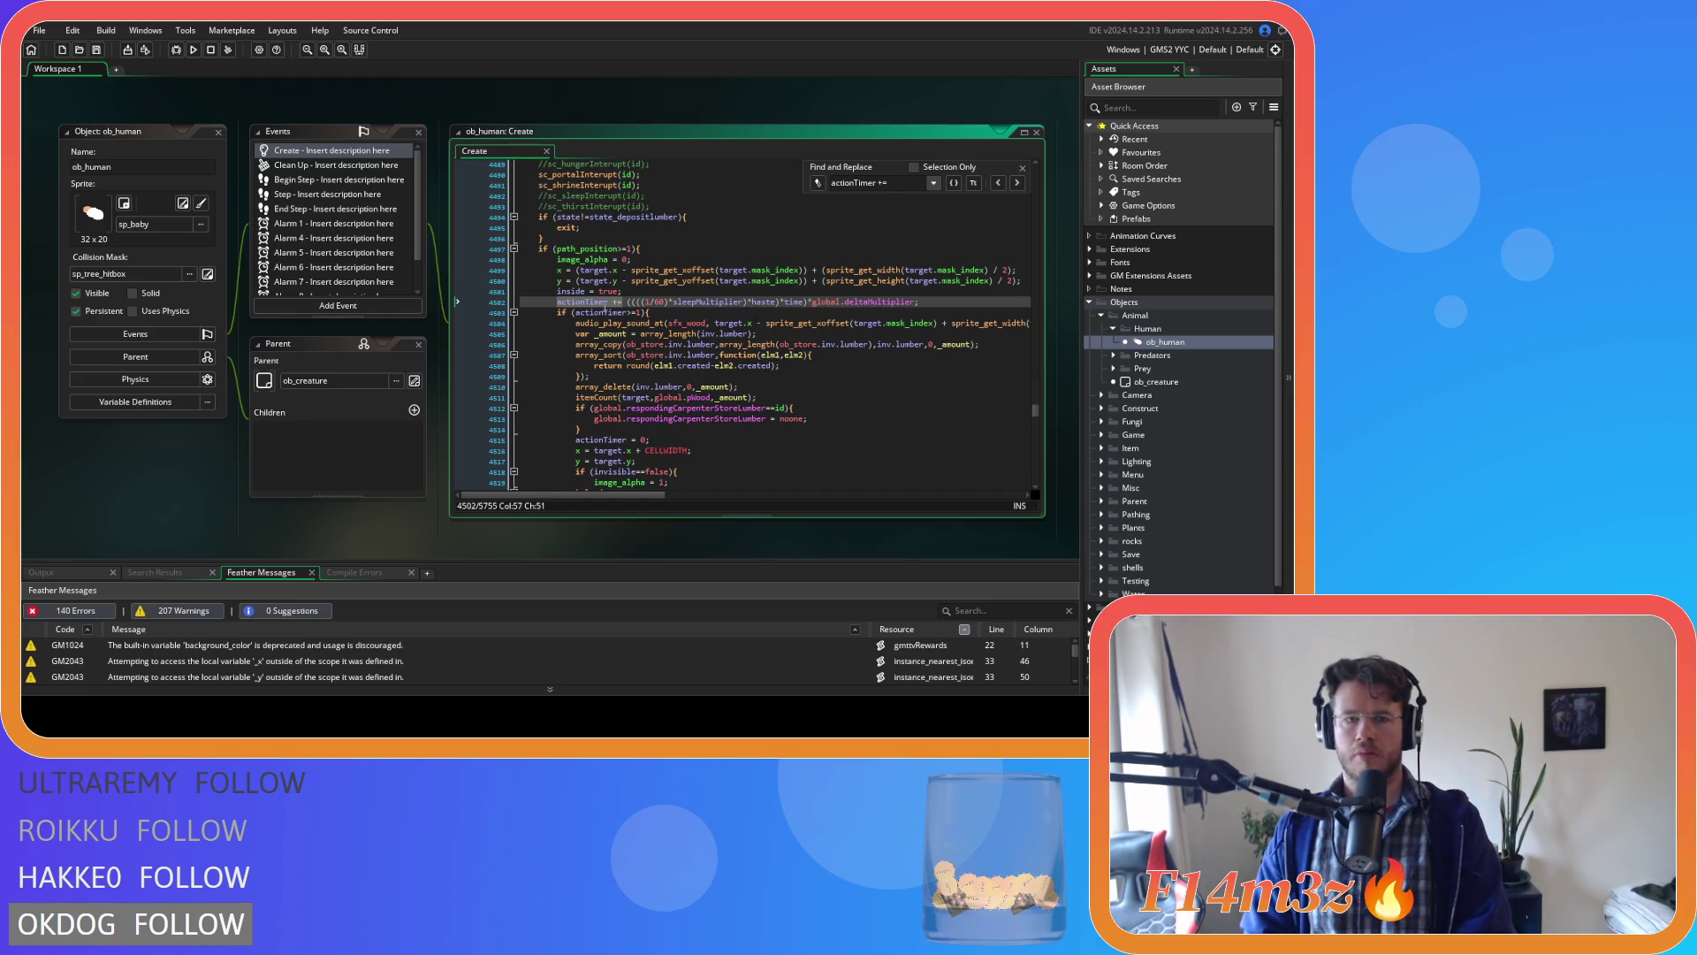
left_click(1016, 182)
scroll(789, 382, "up", 10)
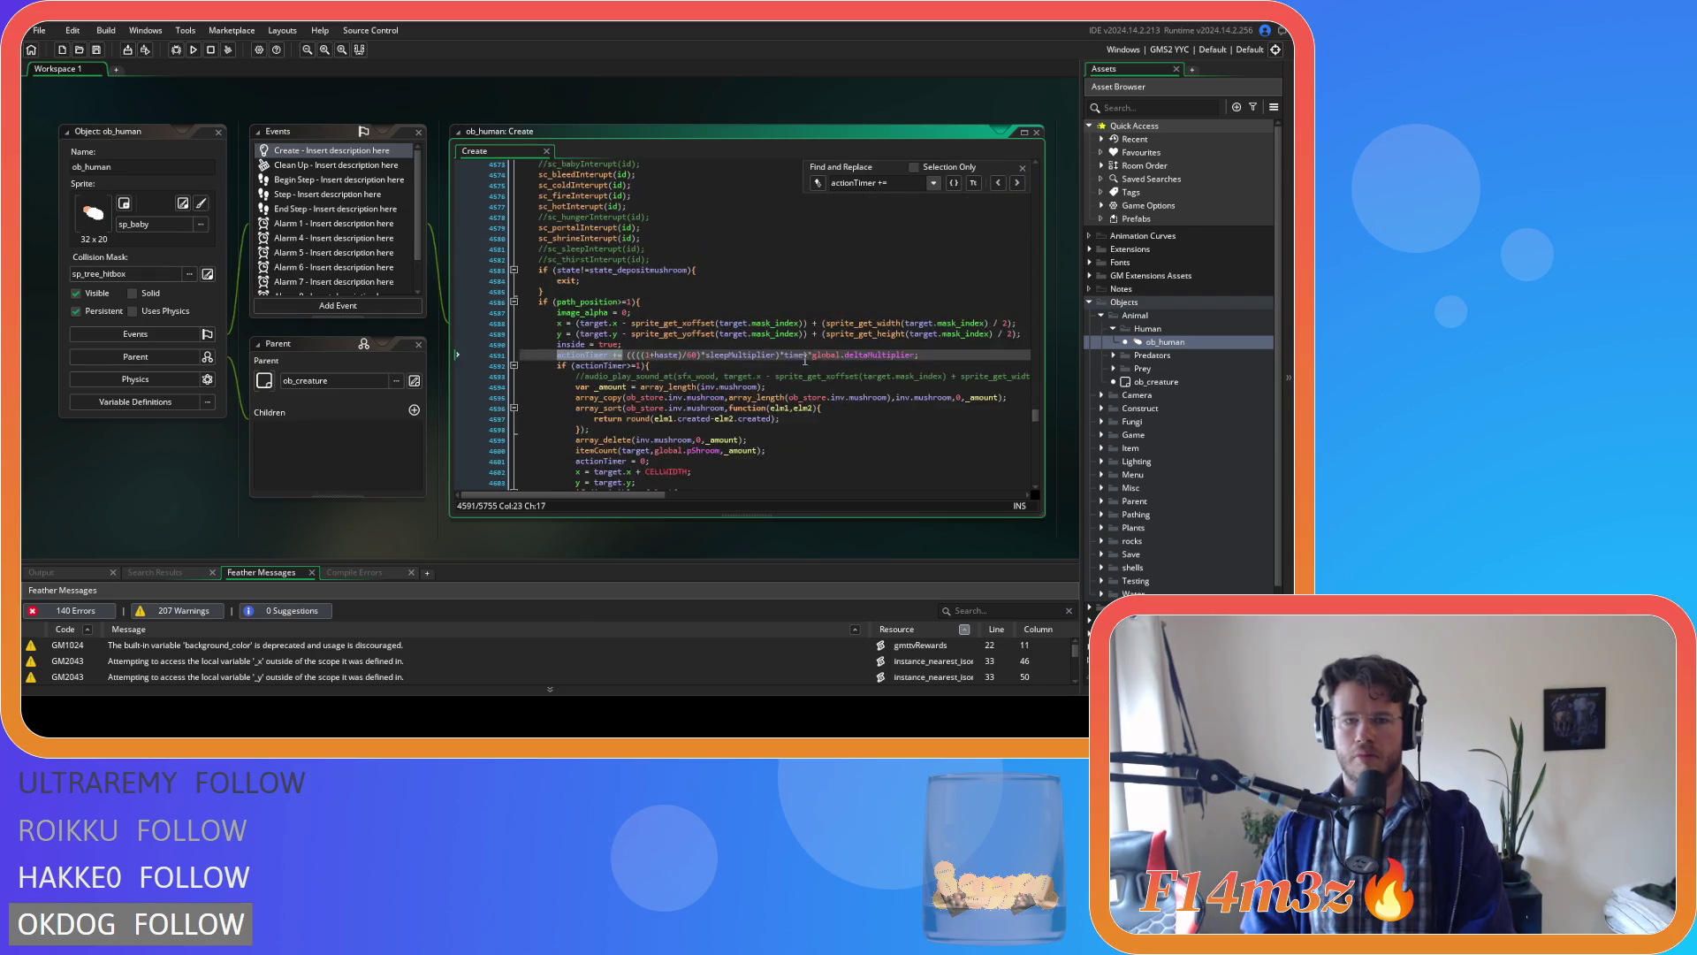
Change line 4591 to multiply by haste after sleepMultiplier, then save the Create event.
scroll(789, 382, "down", 15)
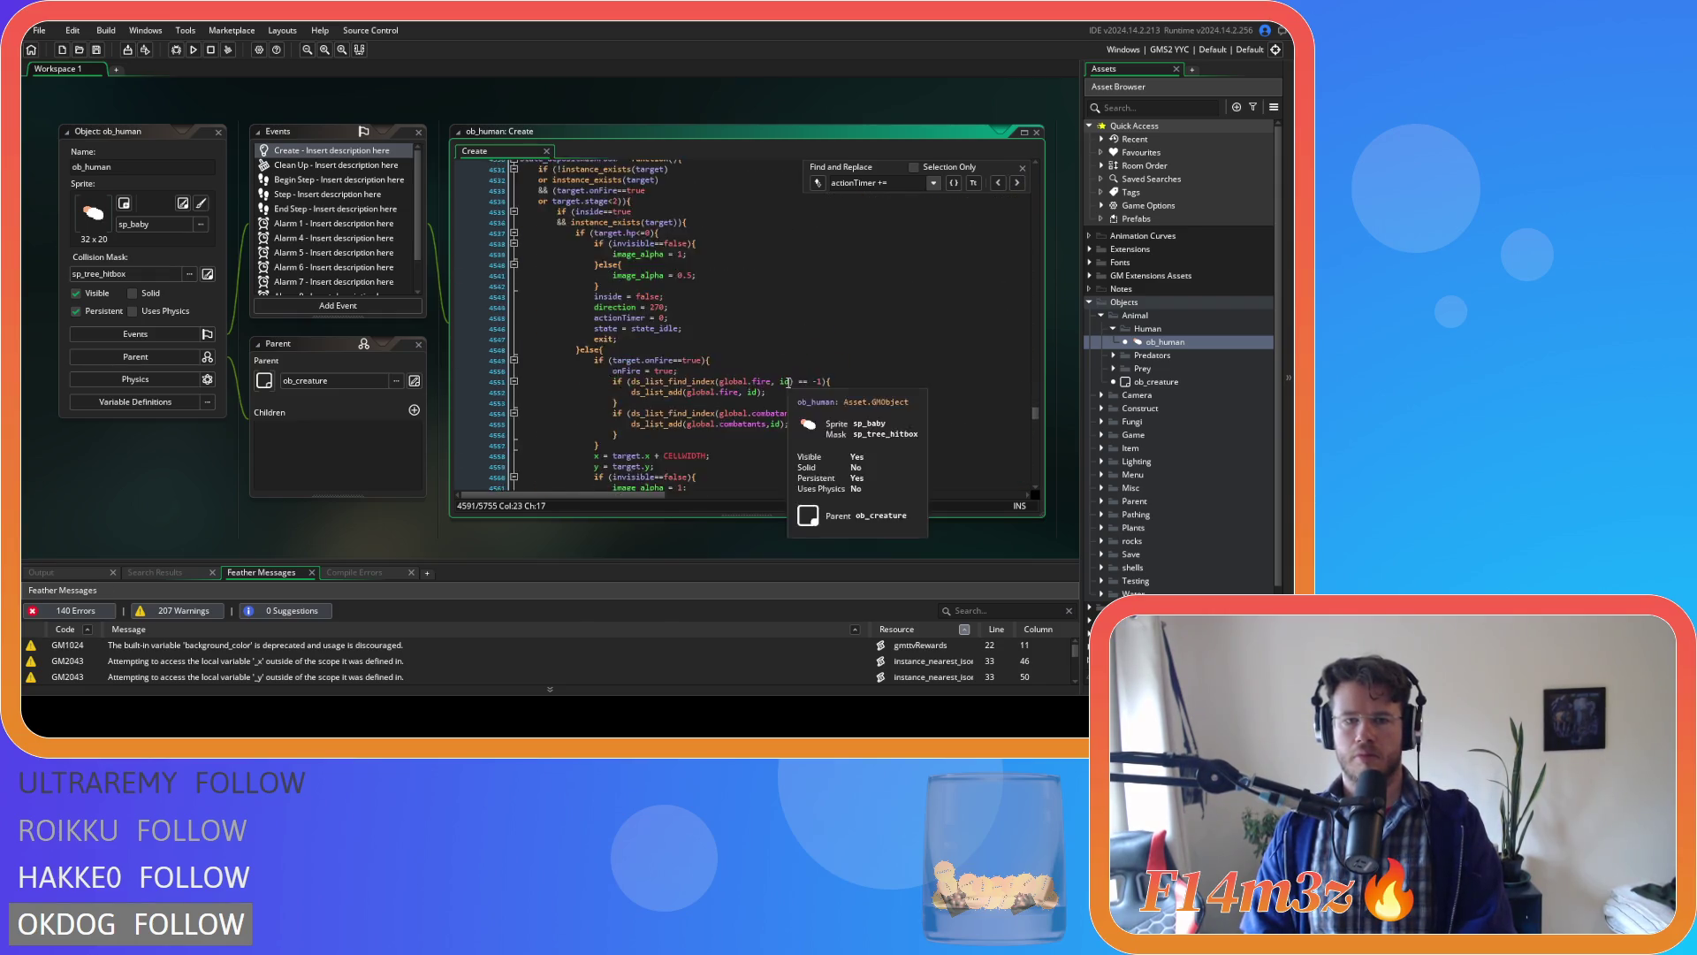
left_click(681, 276)
key("BackSpace")
key("BackSpace")
key("BackSpace")
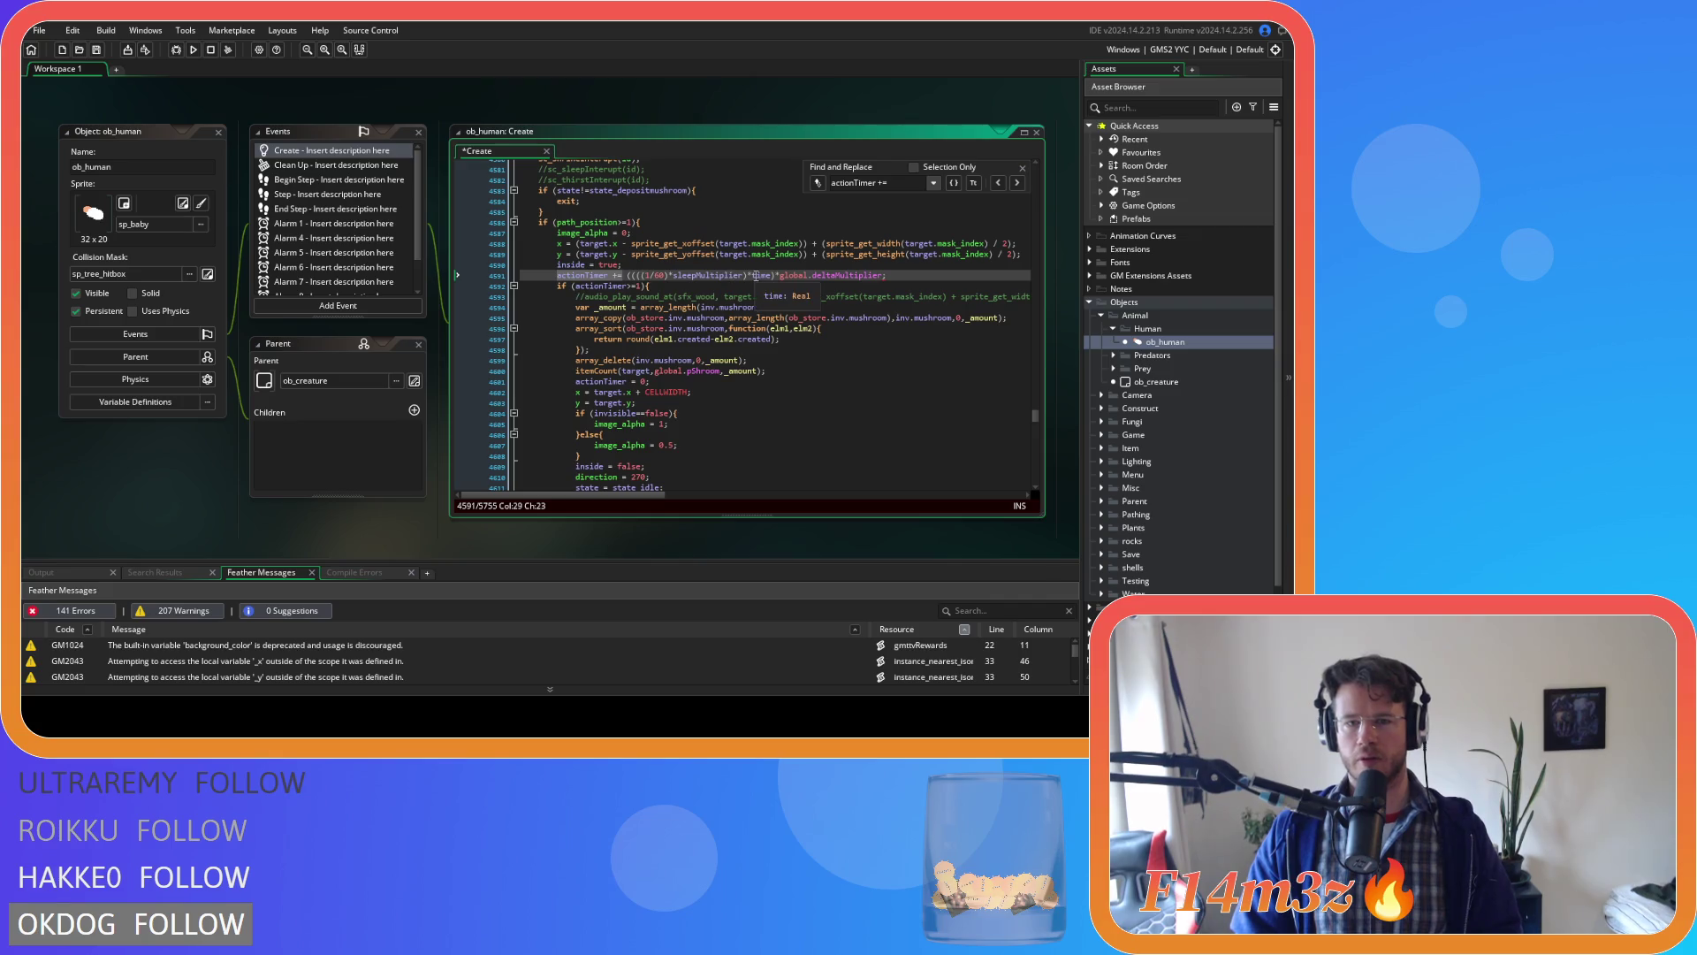
type("*haste)")
key("ctrl+s")
left_click(591, 285)
key("Up")
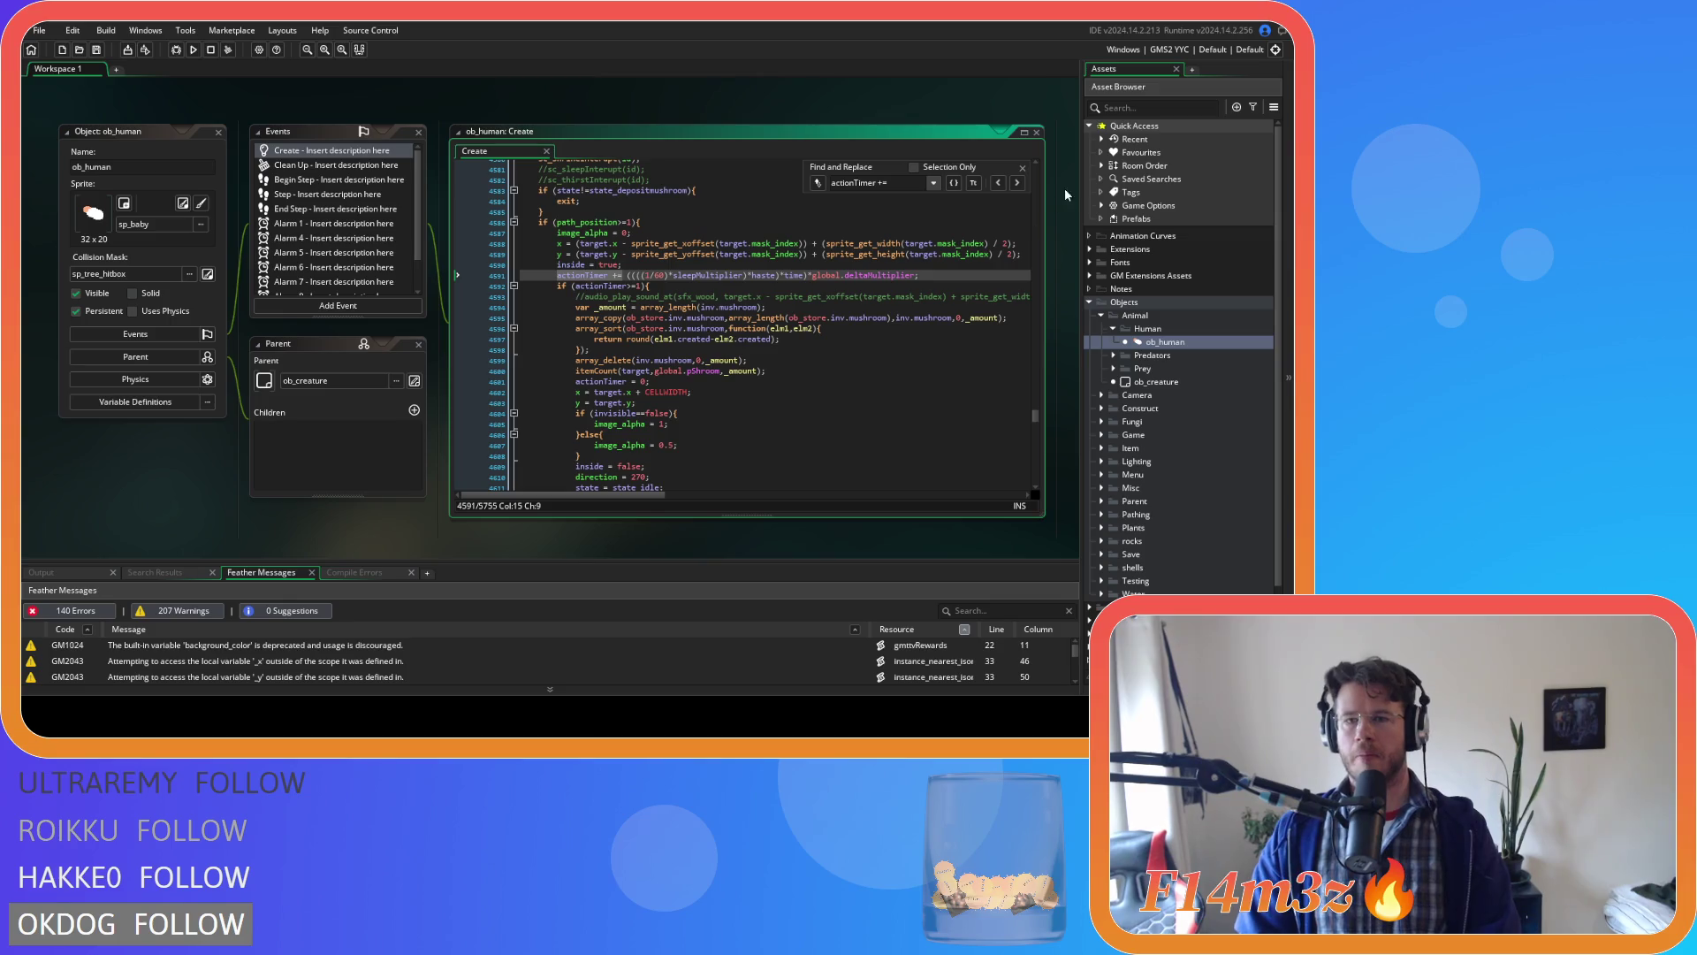
Regroup haste after sleepMultiplier on actionTimer lines 4677 and 4763.
left_click(1014, 183)
left_click(665, 222)
double_click(665, 222)
key("BackSpace")
key("BackSpace")
key("Delete")
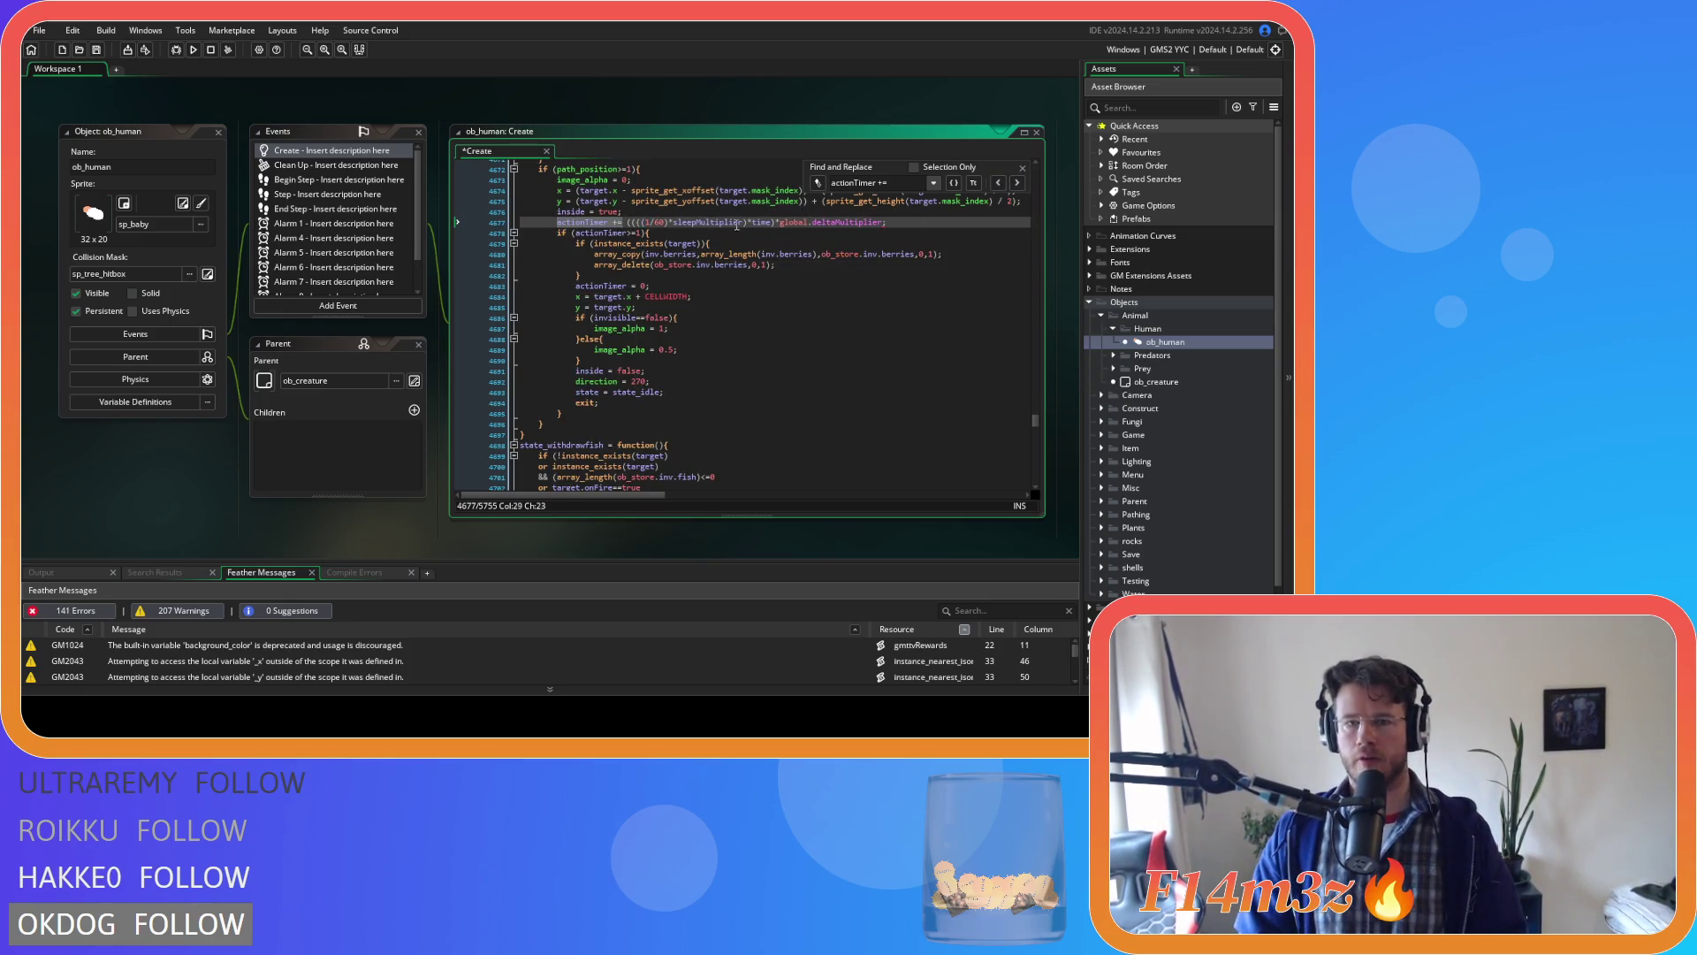
key("ctrl+z")
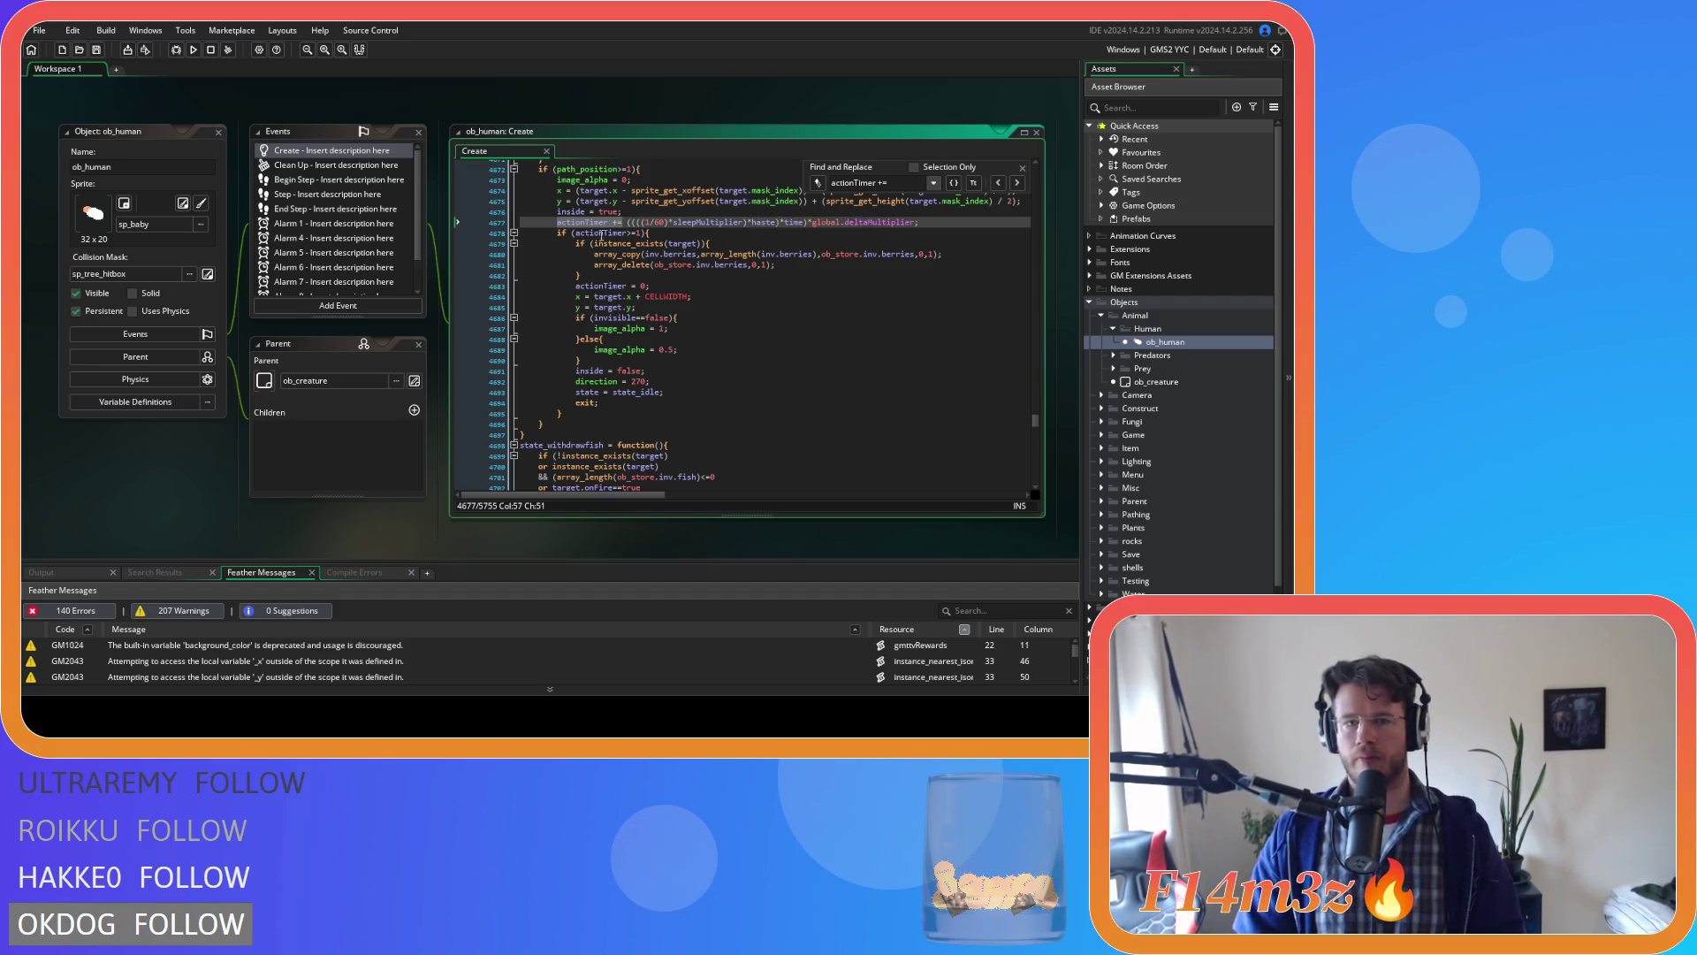
left_click(1004, 182)
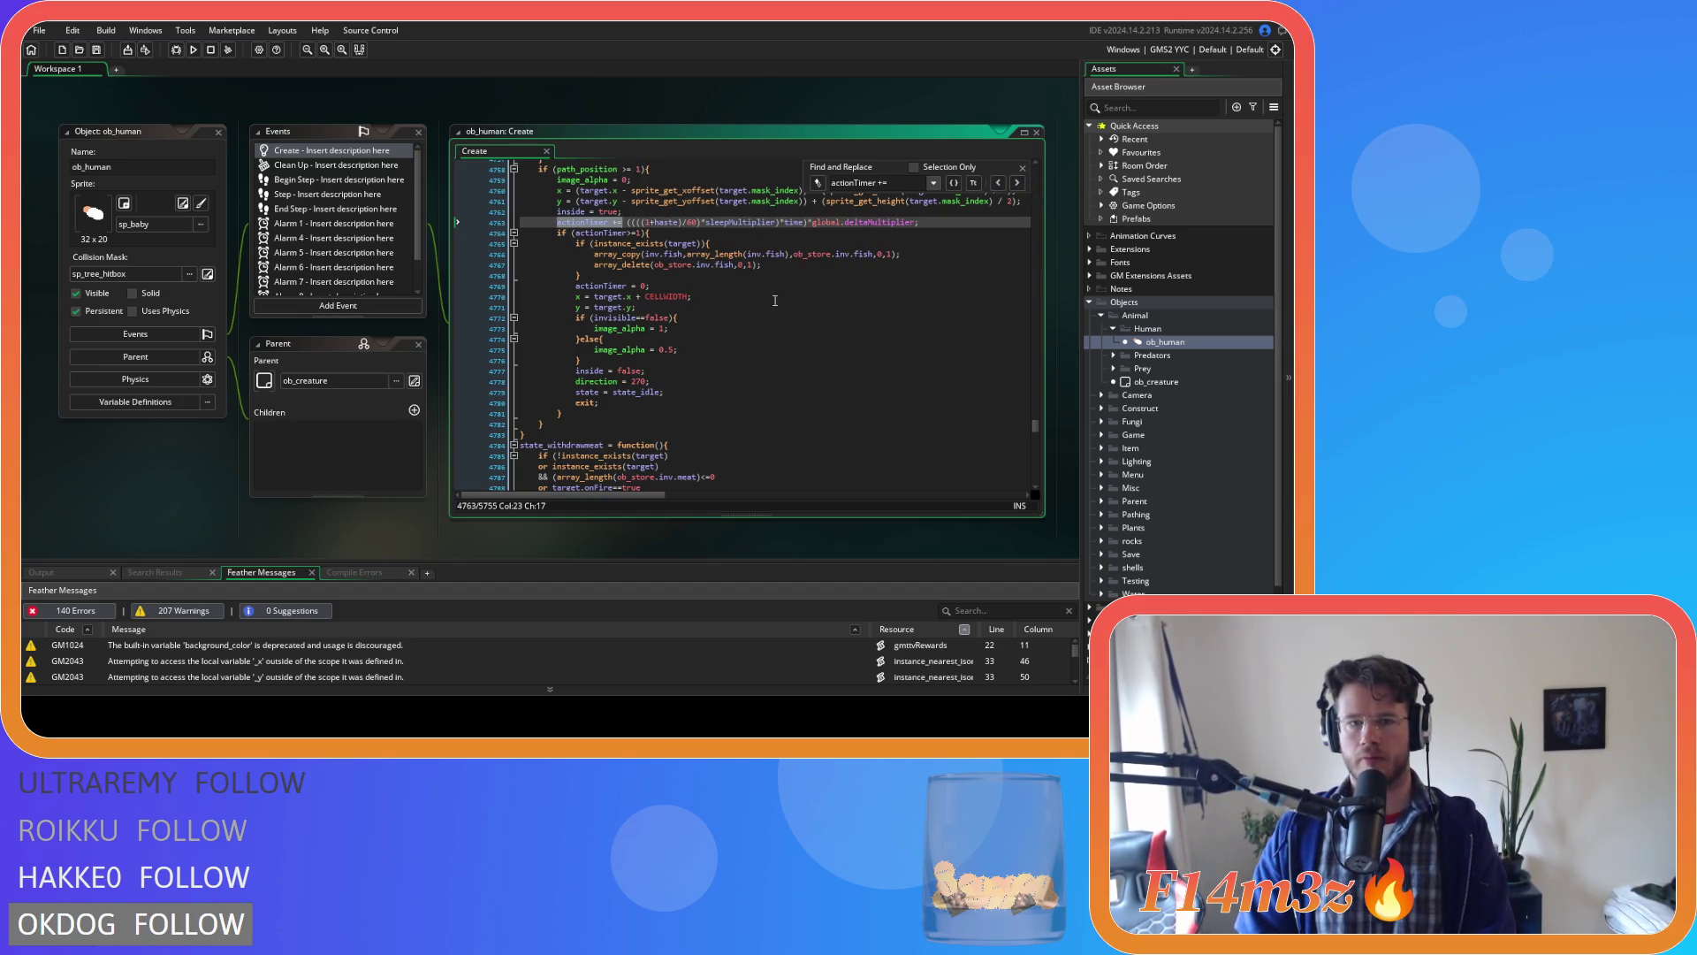
left_click(1017, 183)
left_click(660, 250)
double_click(660, 250)
key("BackSpace")
key("BackSpace")
key("Delete")
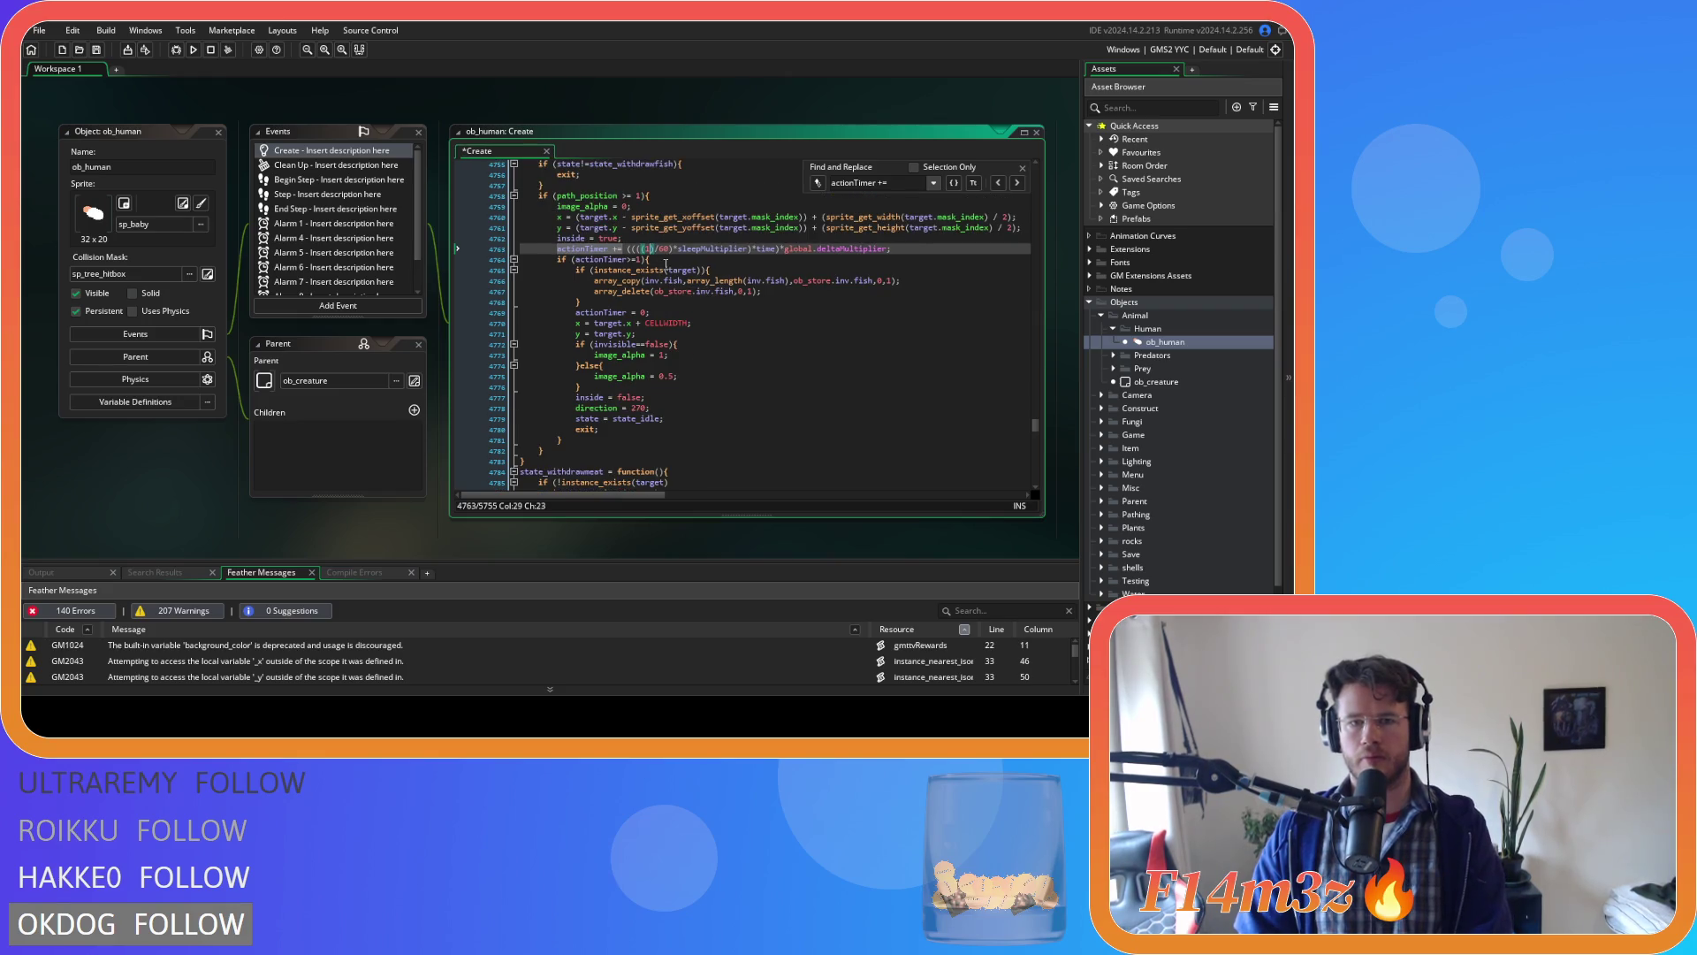
key("ctrl+z")
key("ctrl+z")
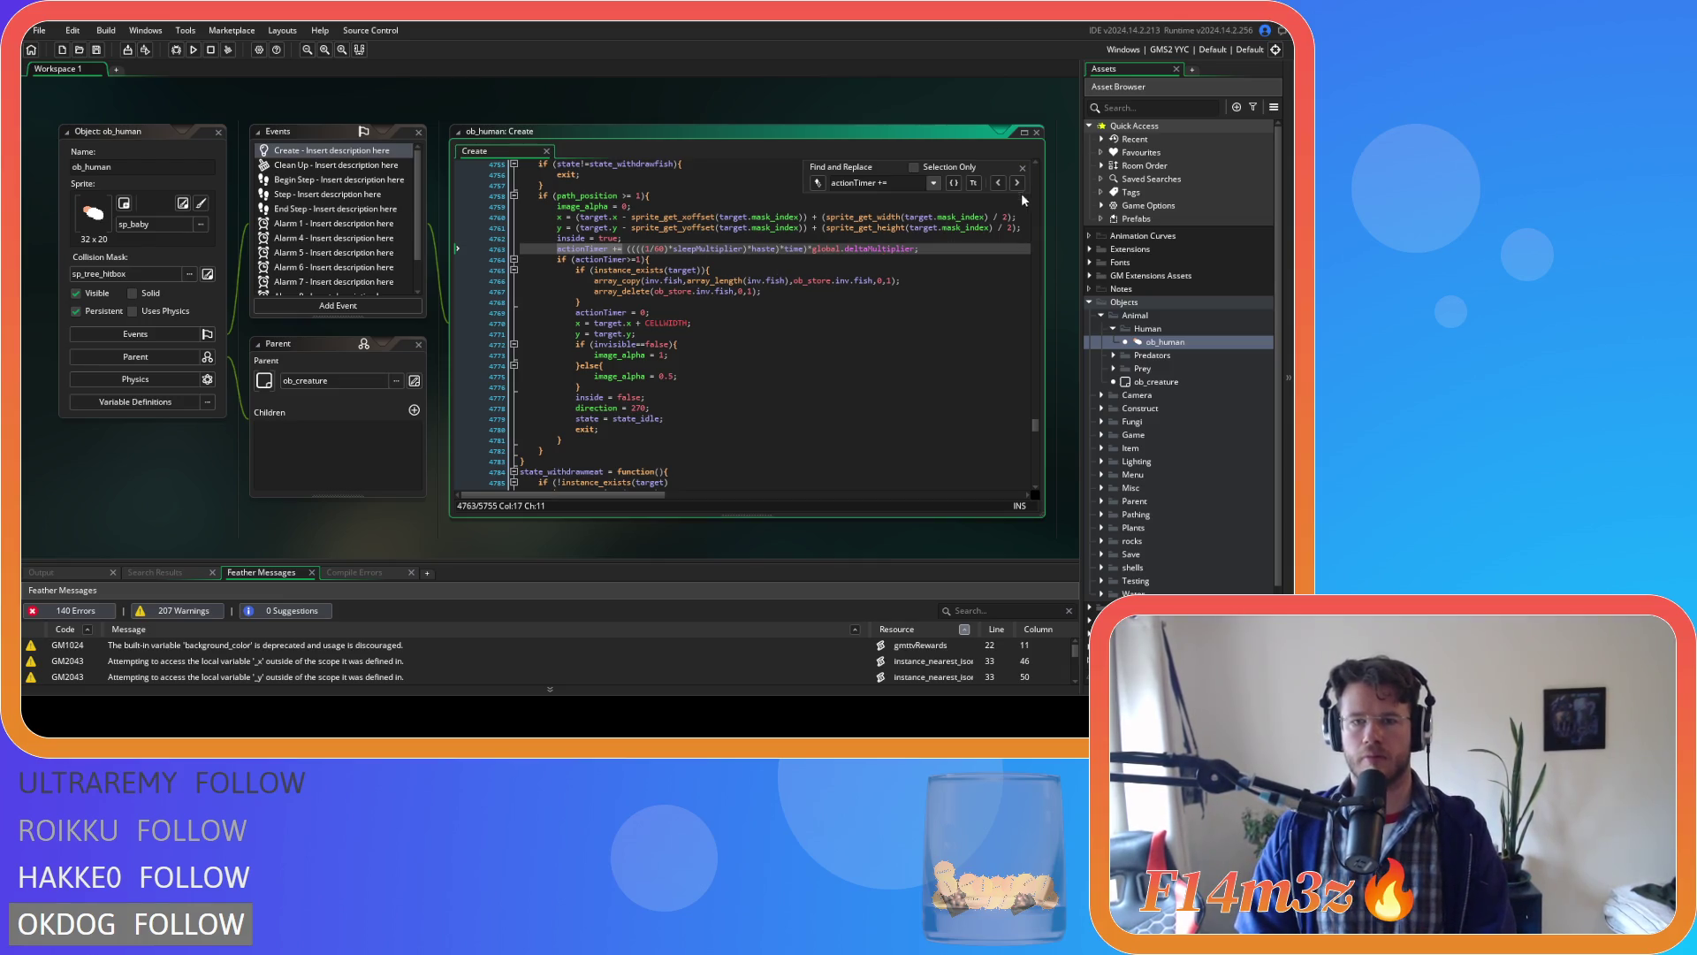
On lines 4849 (meat) and 4932 (water), remove +haste) and add )*haste) after sleepMultiplier.
left_click(1017, 183)
double_click(665, 223)
key("BackSpace")
key("BackSpace")
key("Delete")
left_click(747, 222)
type(")*haste)*time)*global.deltaMultiplier;")
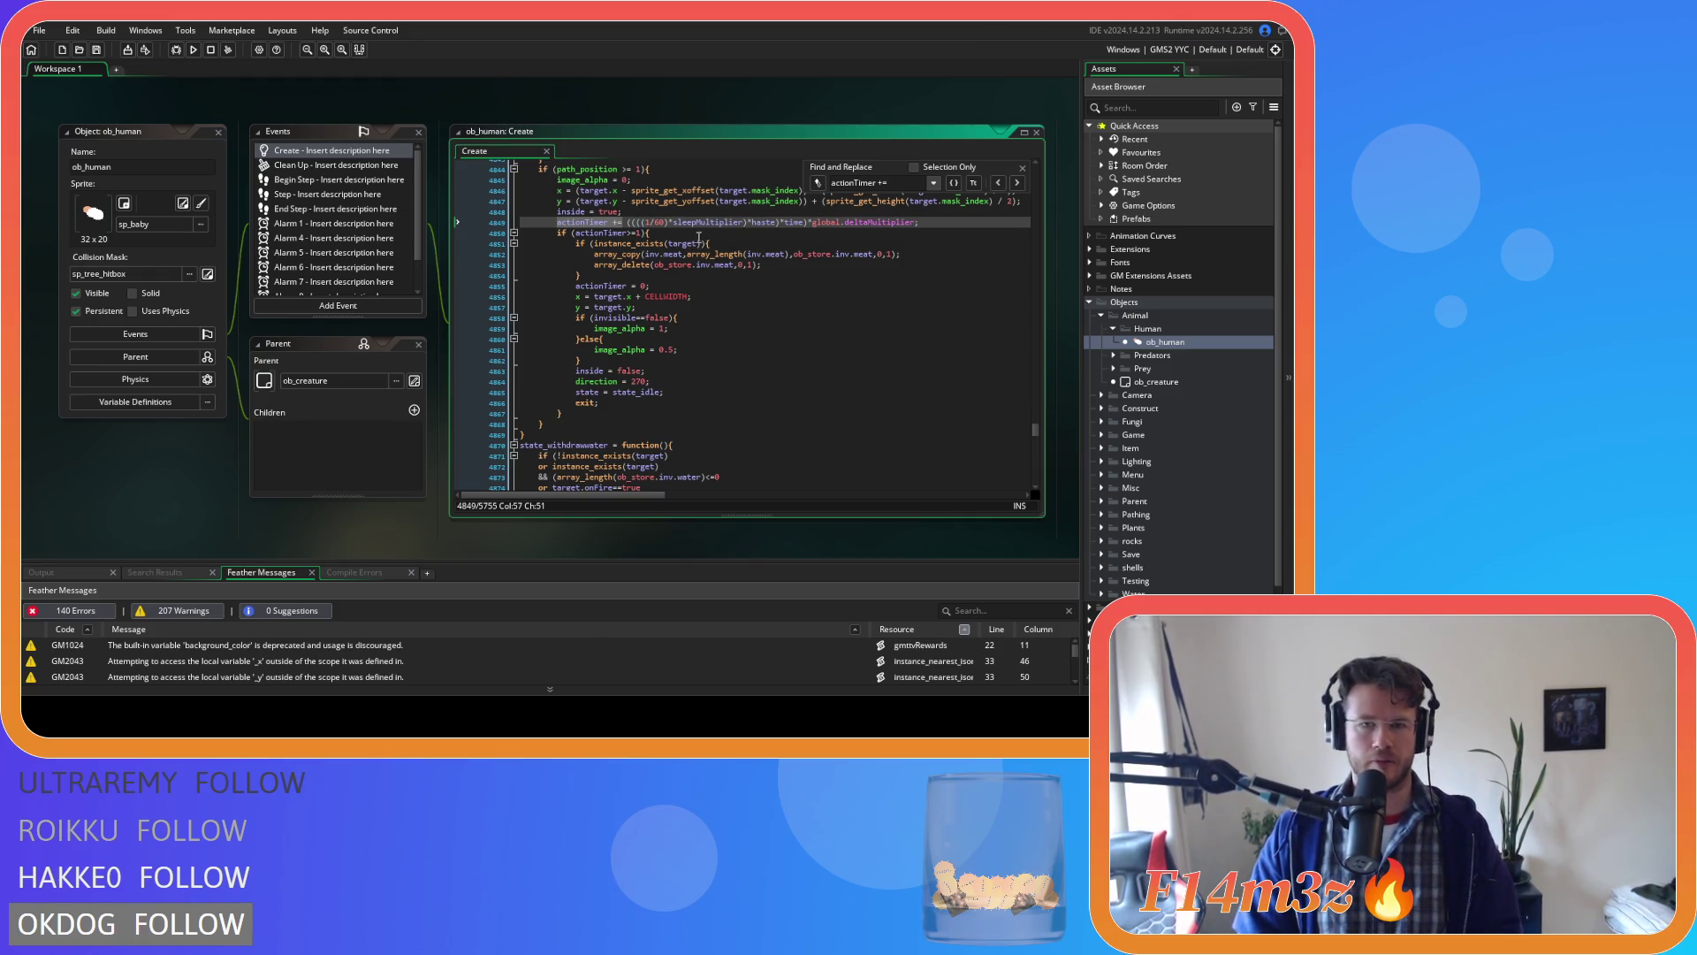
left_click(1017, 182)
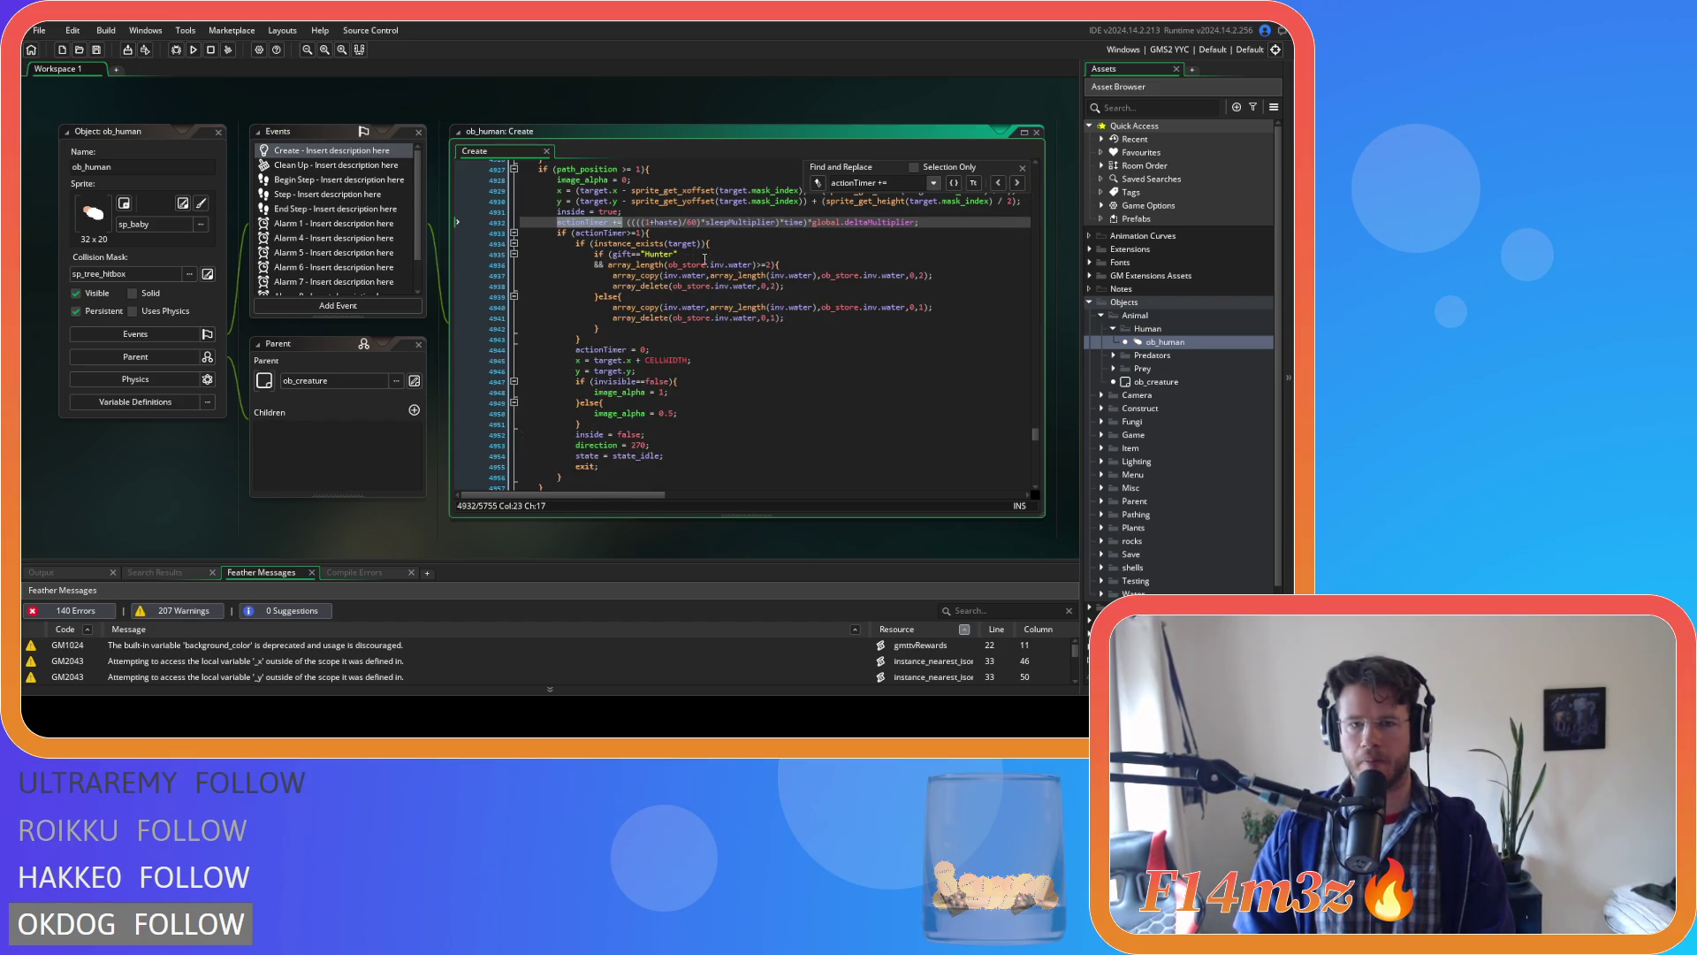
double_click(664, 223)
key("BackSpace")
key("BackSpace")
key("Delete")
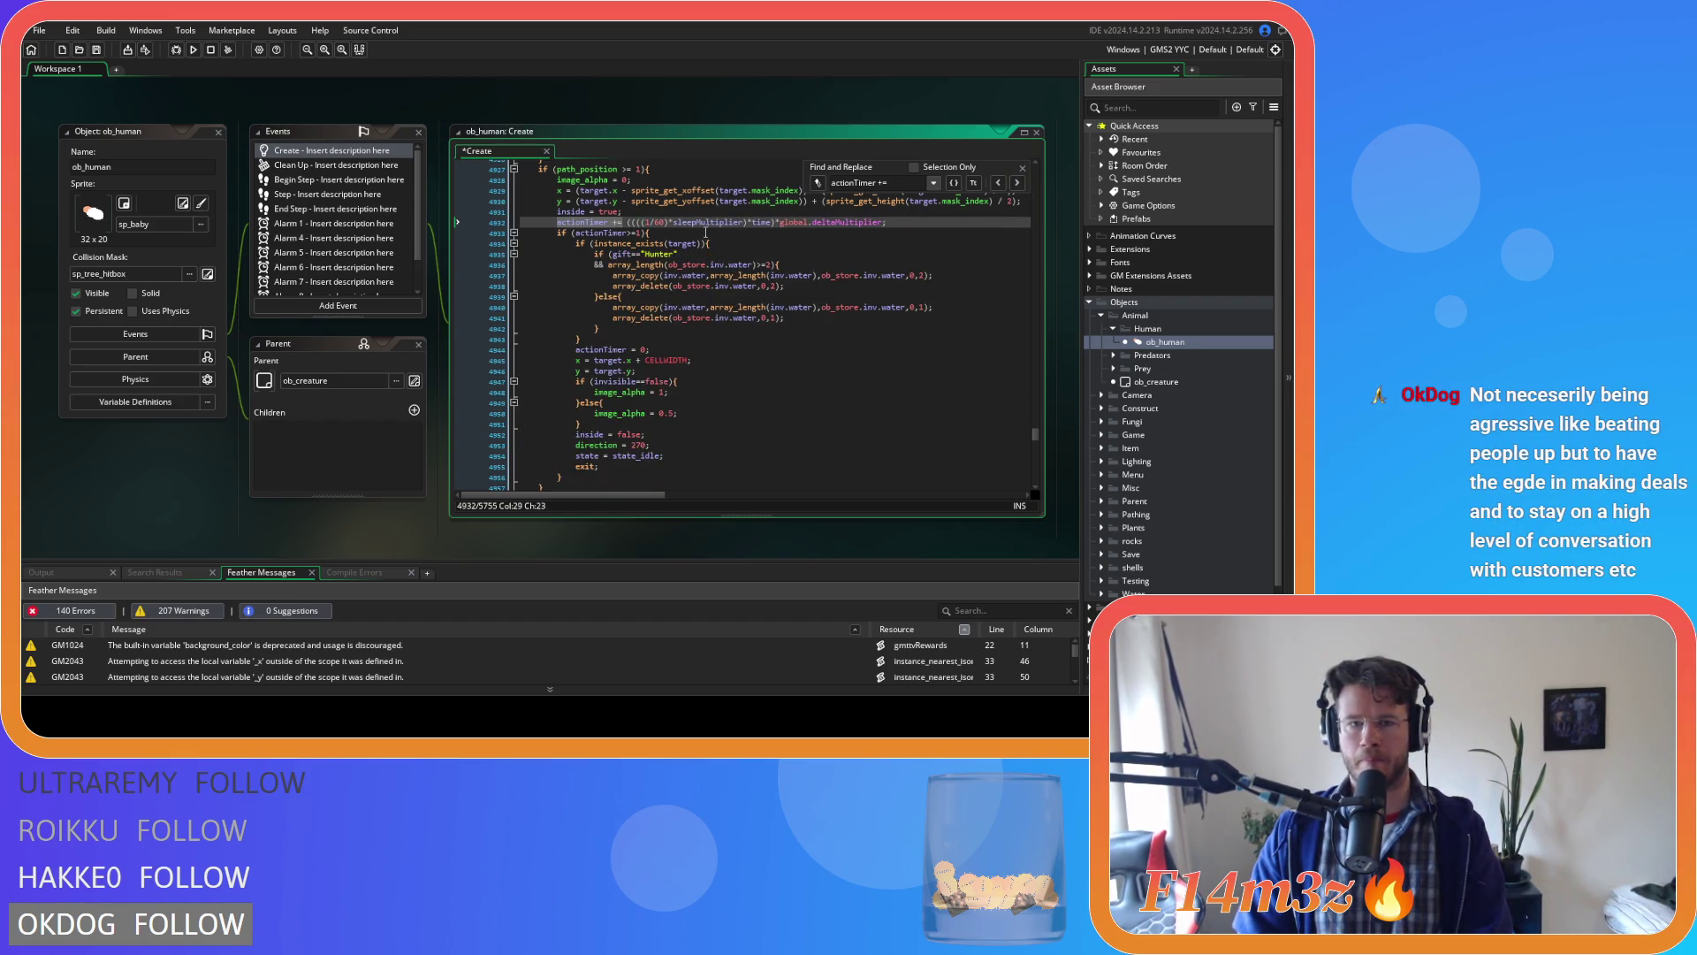
type(")*haste)*")
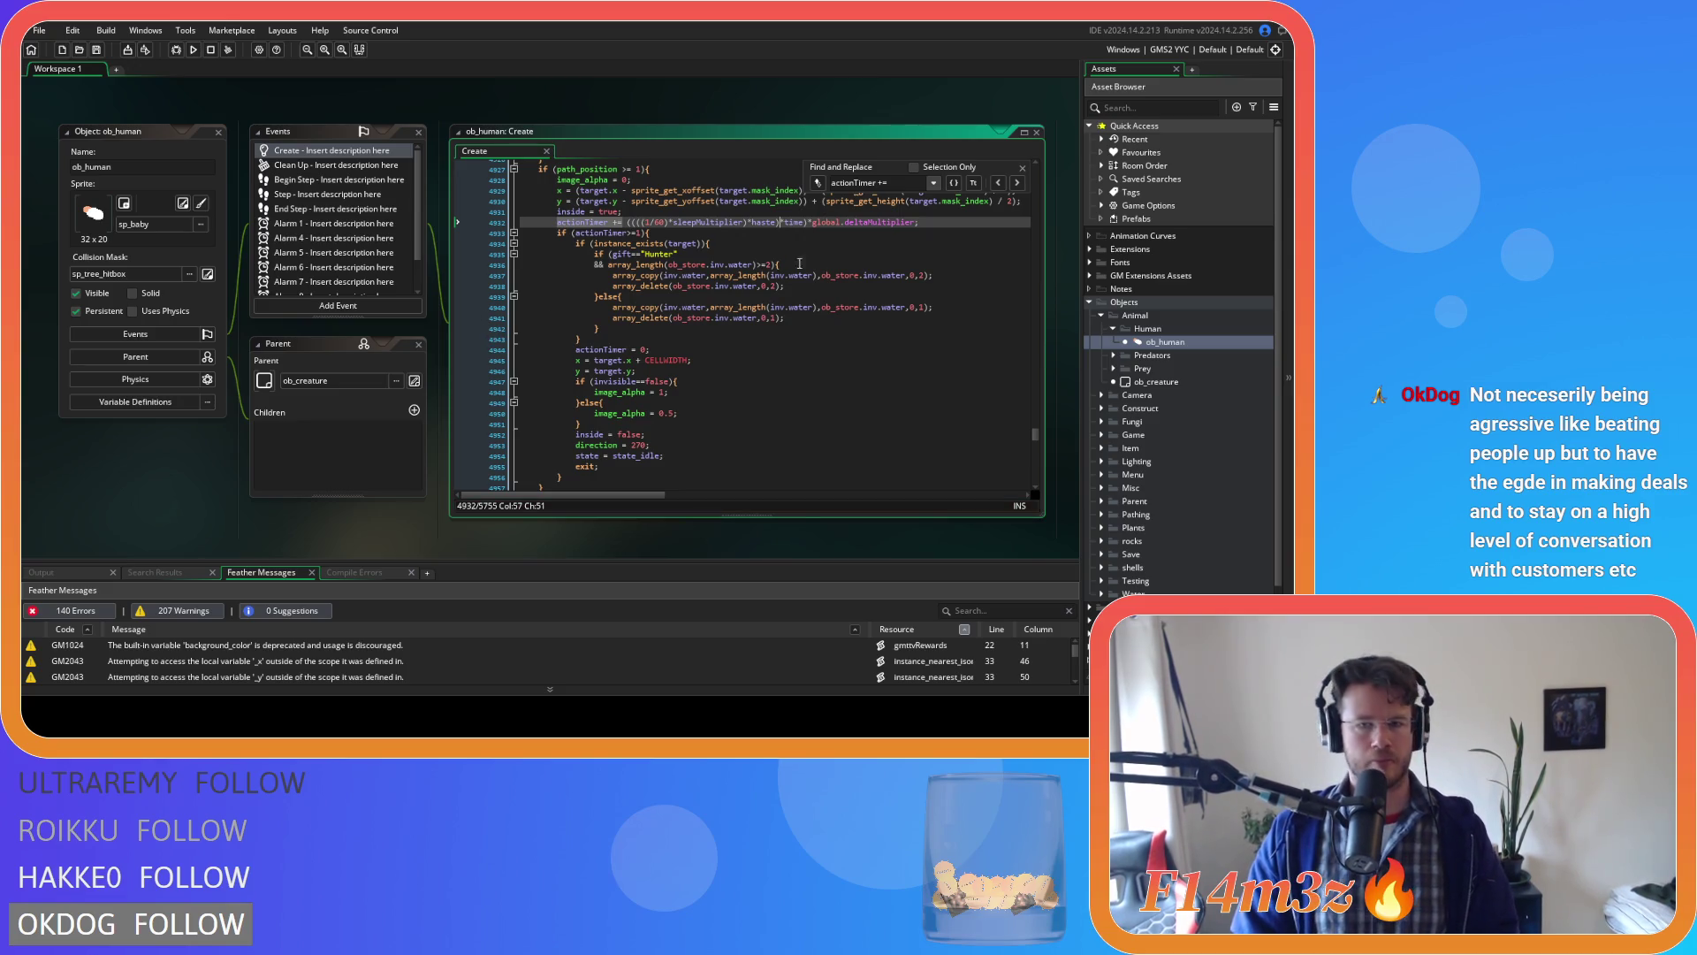
left_click(841, 247)
Close the actionTimer += search bar and review the regrouped line 4932 in the water-depositing block.
left_click(807, 235)
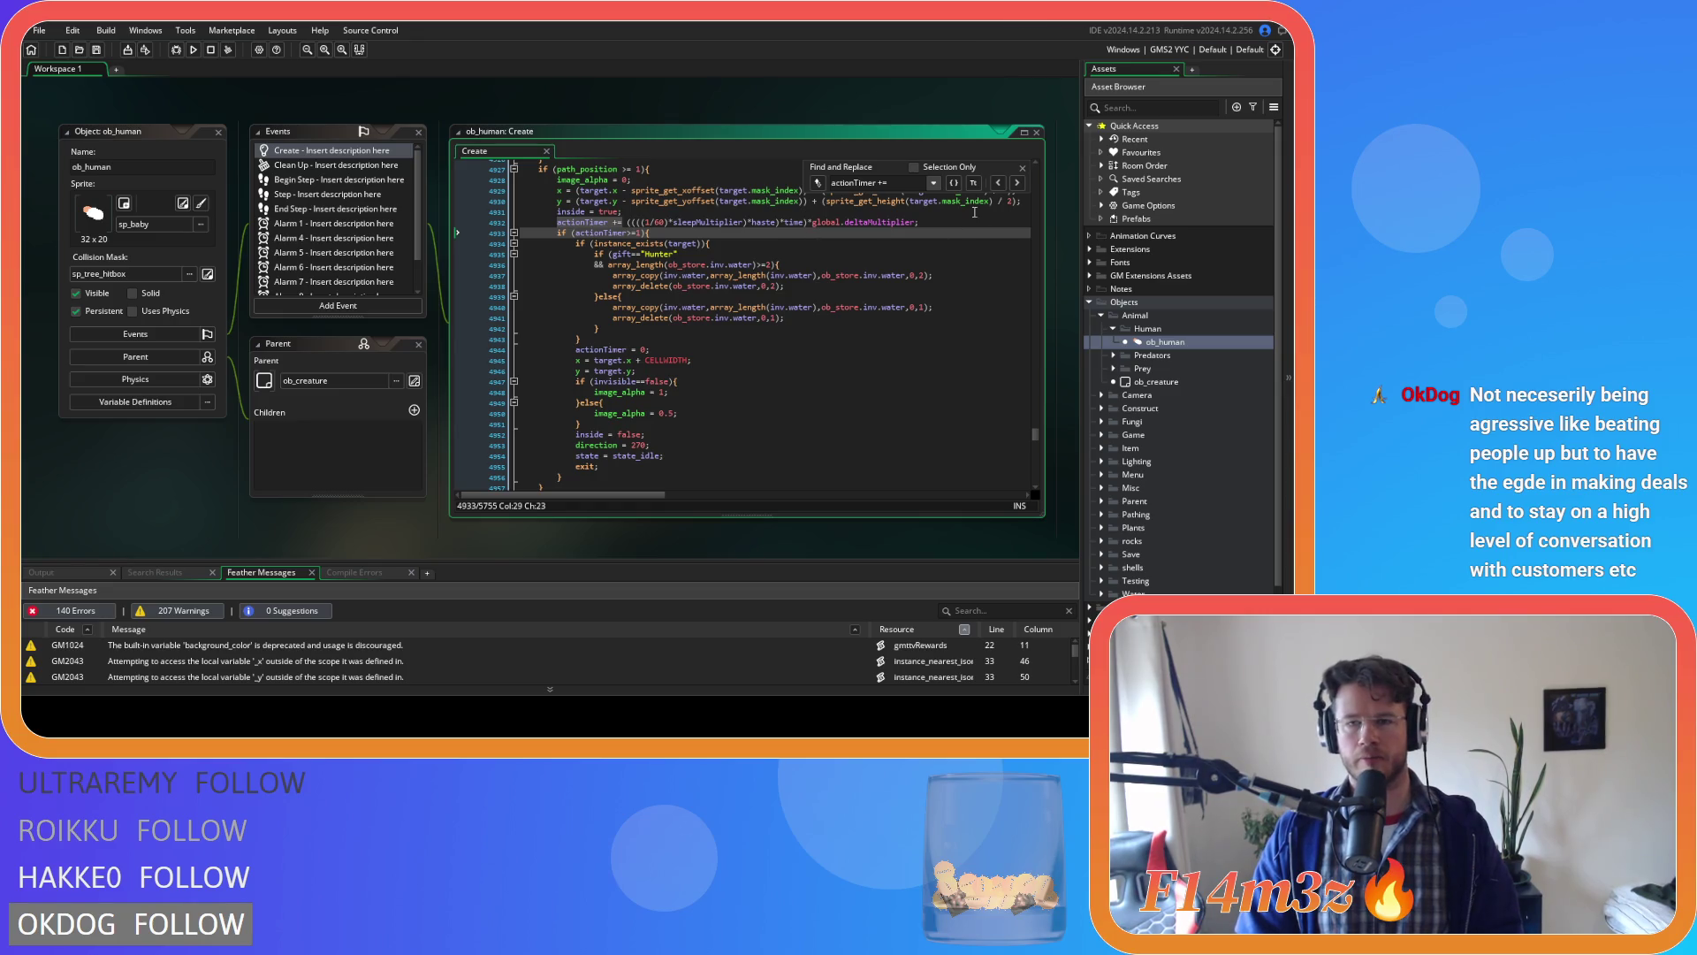
left_click(1023, 167)
scroll(714, 247, "up", 7)
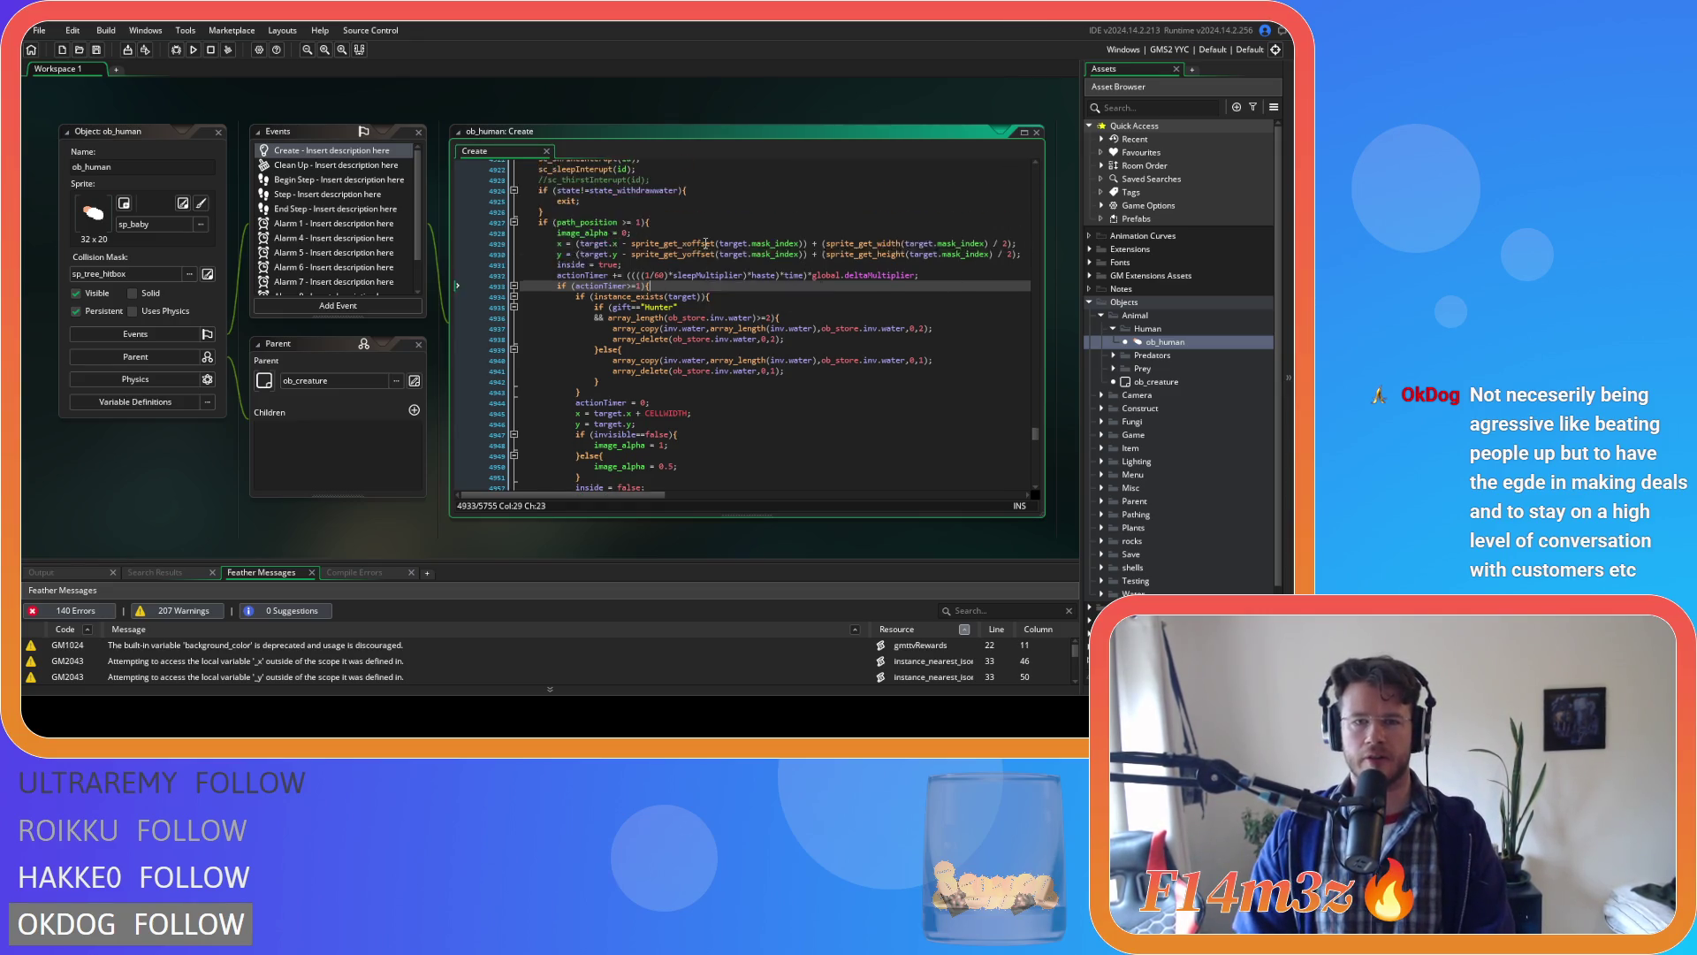
scroll(716, 282, "down", 7)
scroll(716, 294, "up", 3)
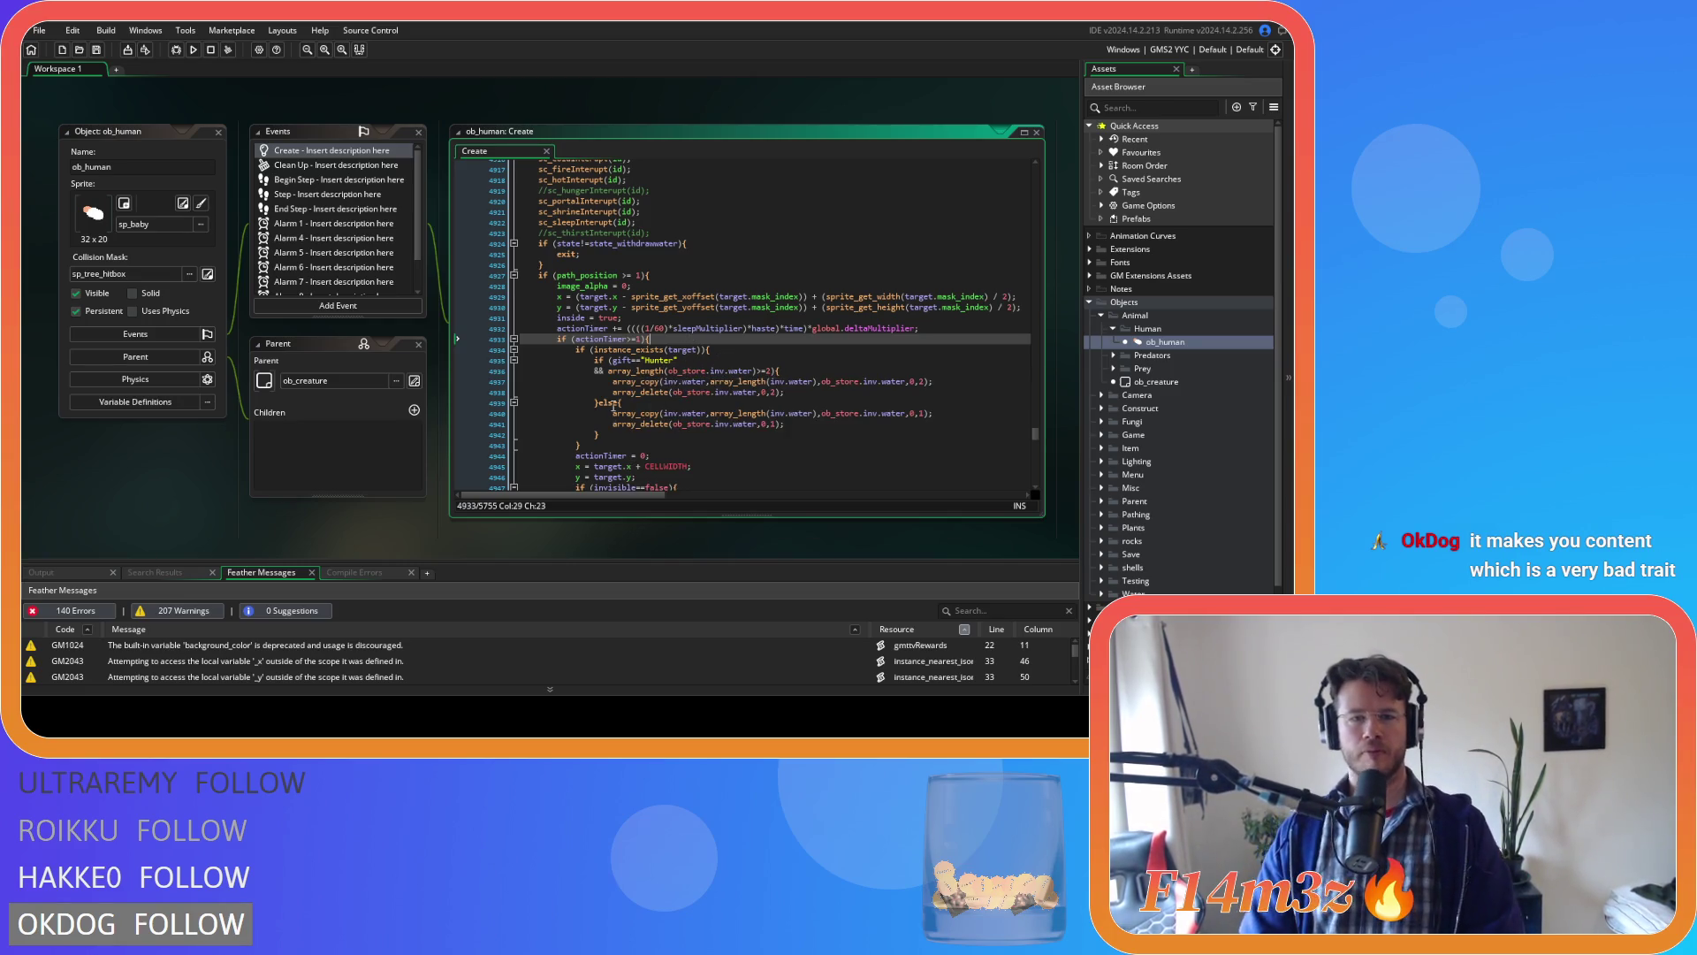
scroll(695, 362, "up", 16)
scroll(621, 380, "down", 18)
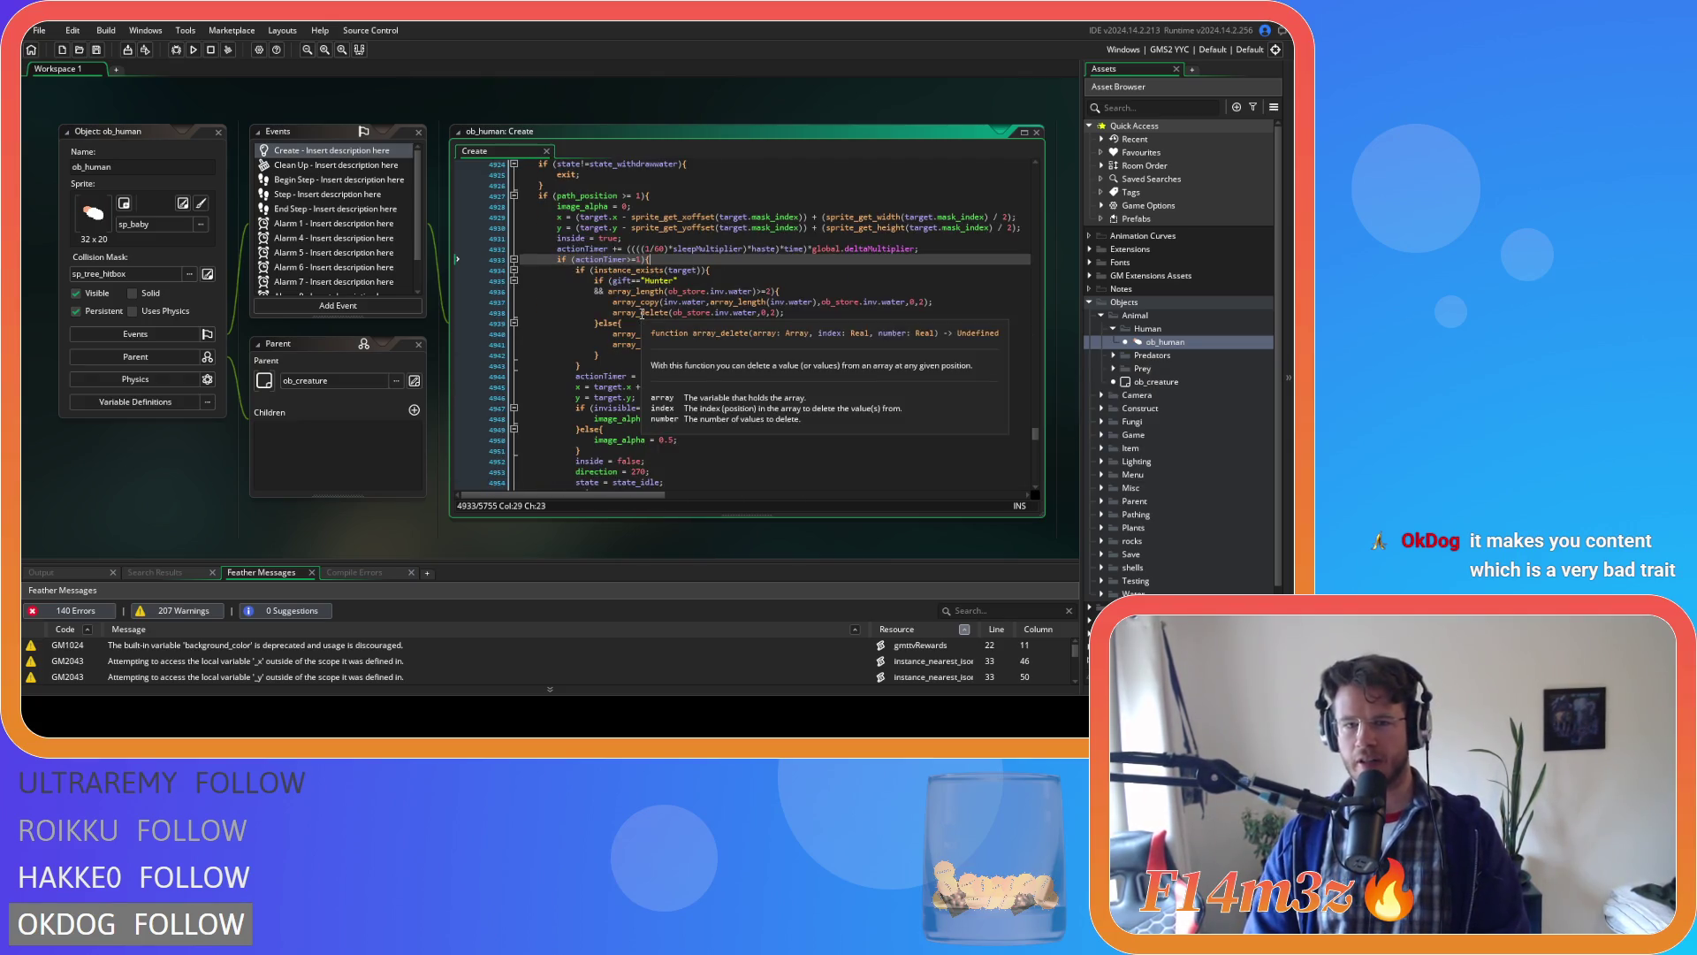
mouse_move(606, 306)
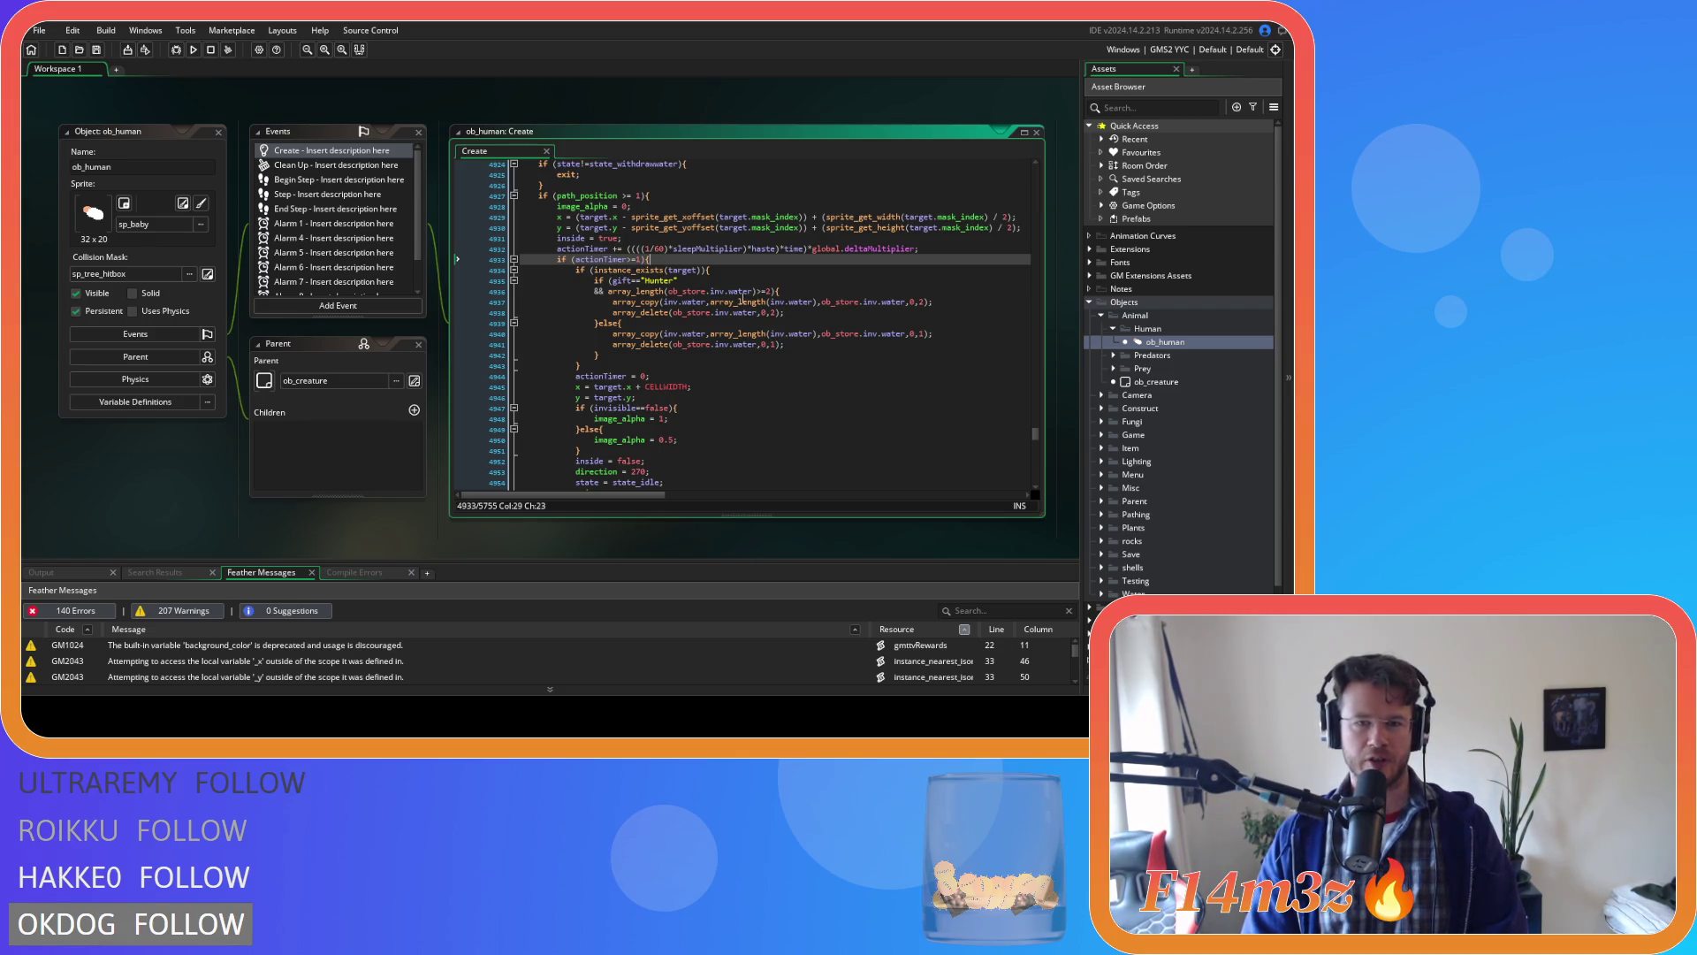
key("Down")
key("Up")
key("Left")
key("Left")
key("Left")
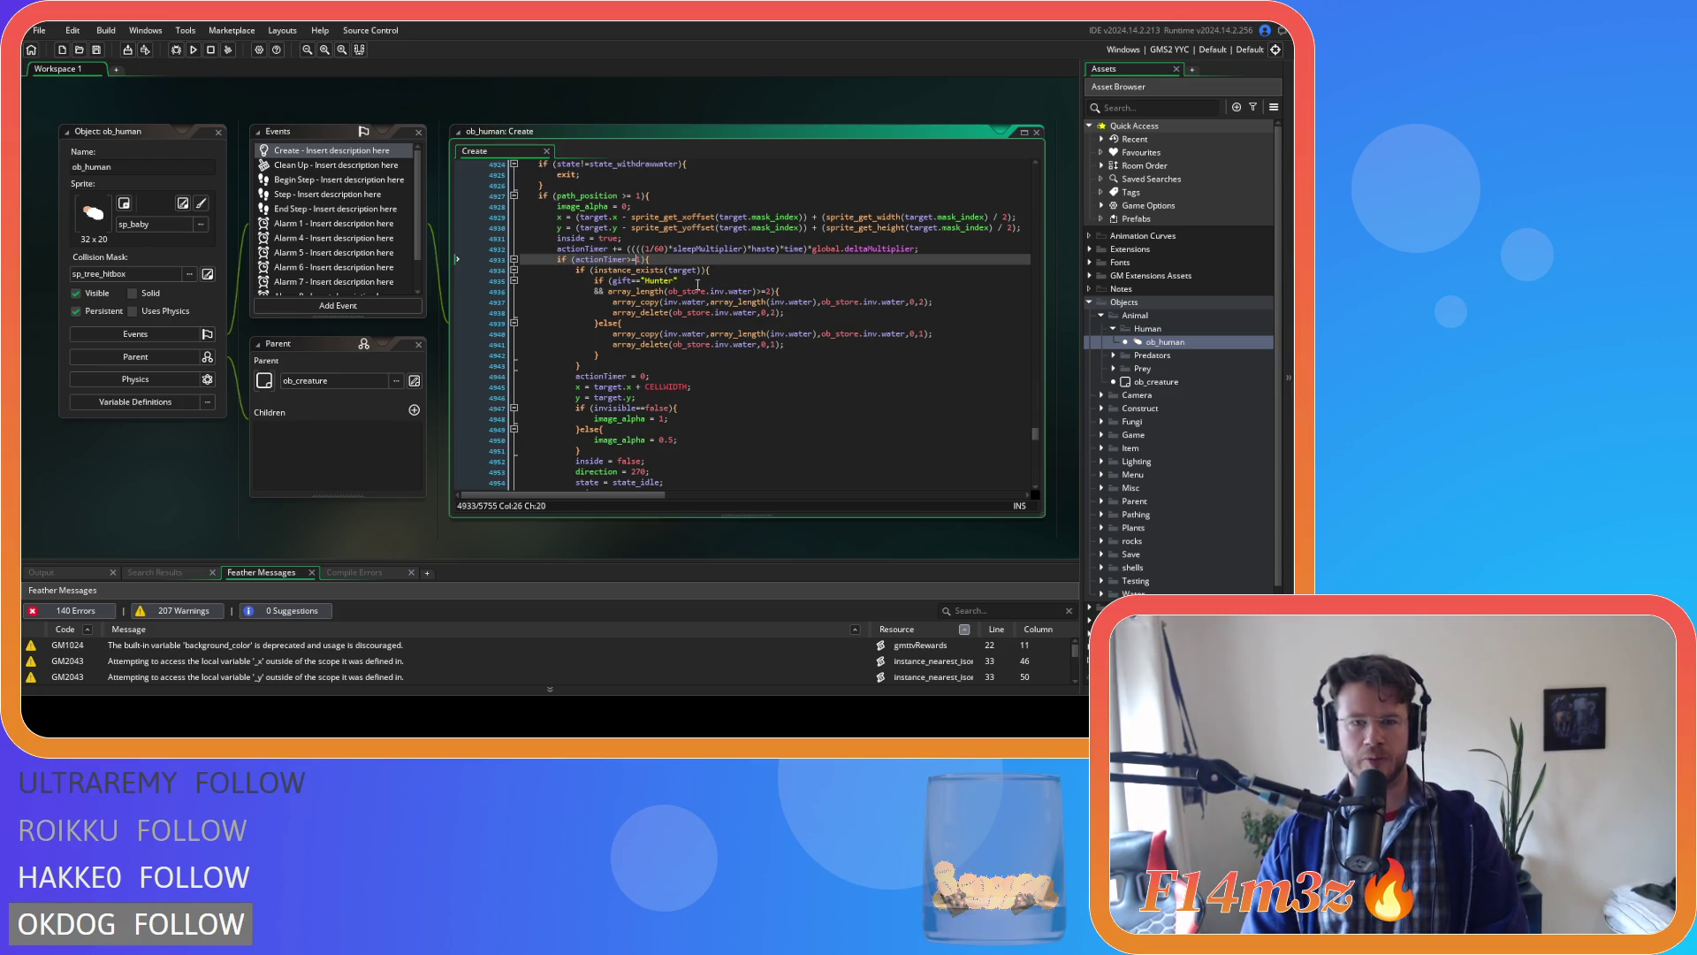
key("Down")
key("Down")
key("Down")
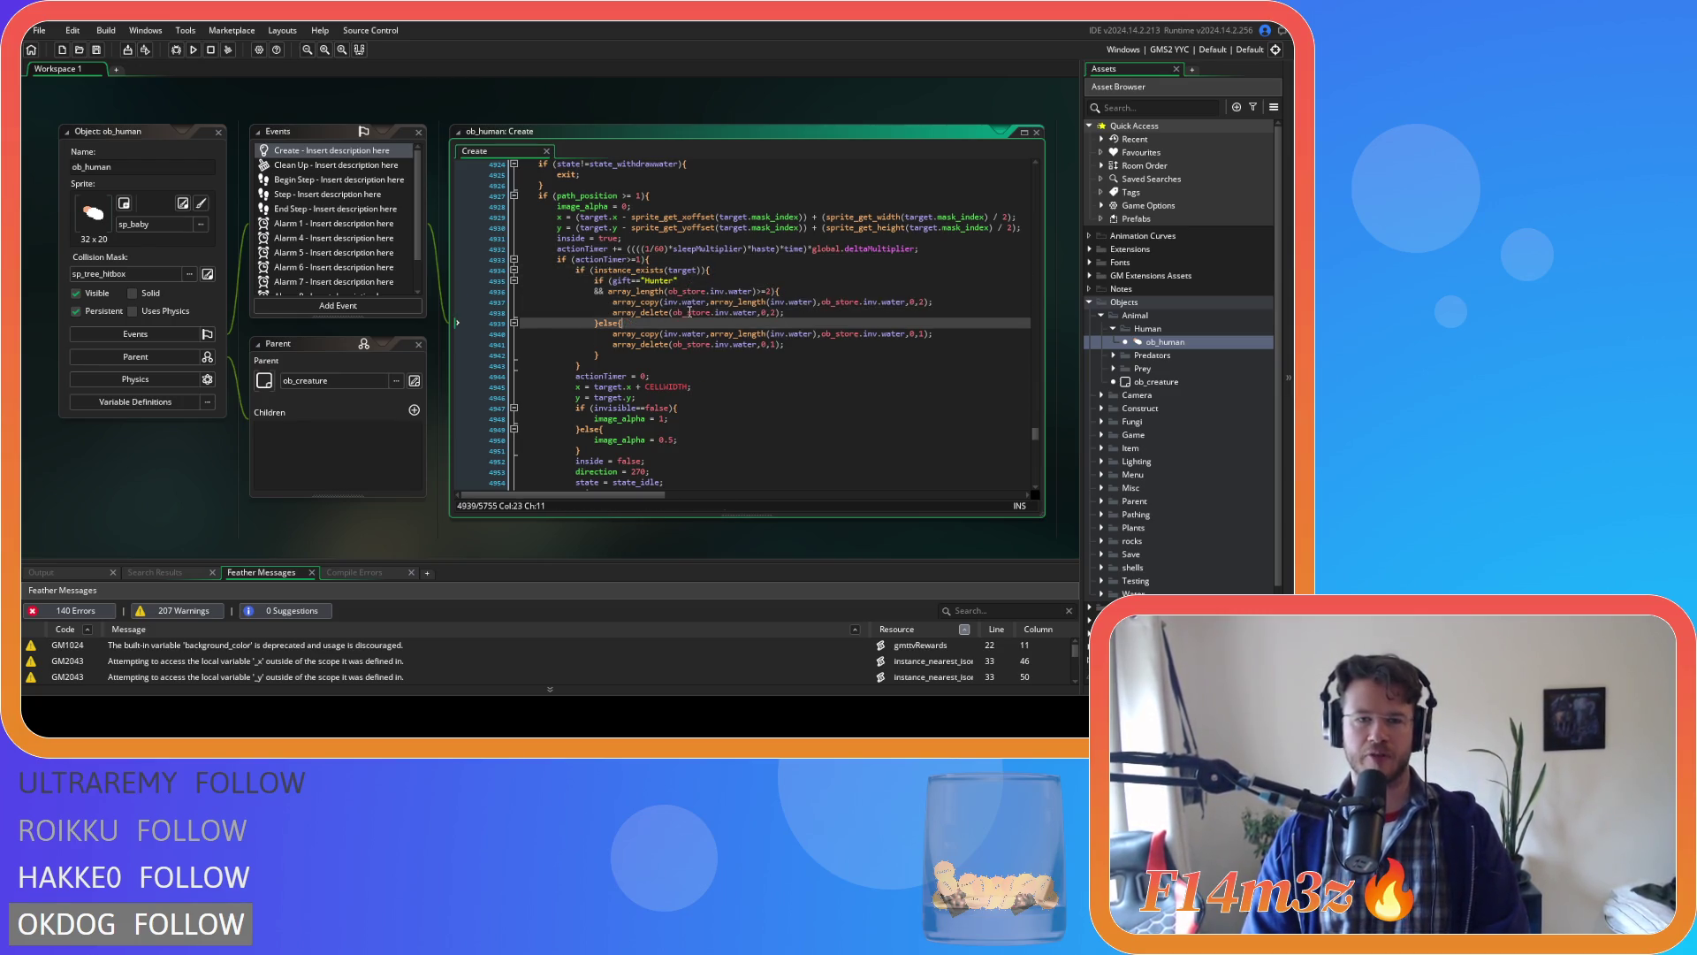
key("Down")
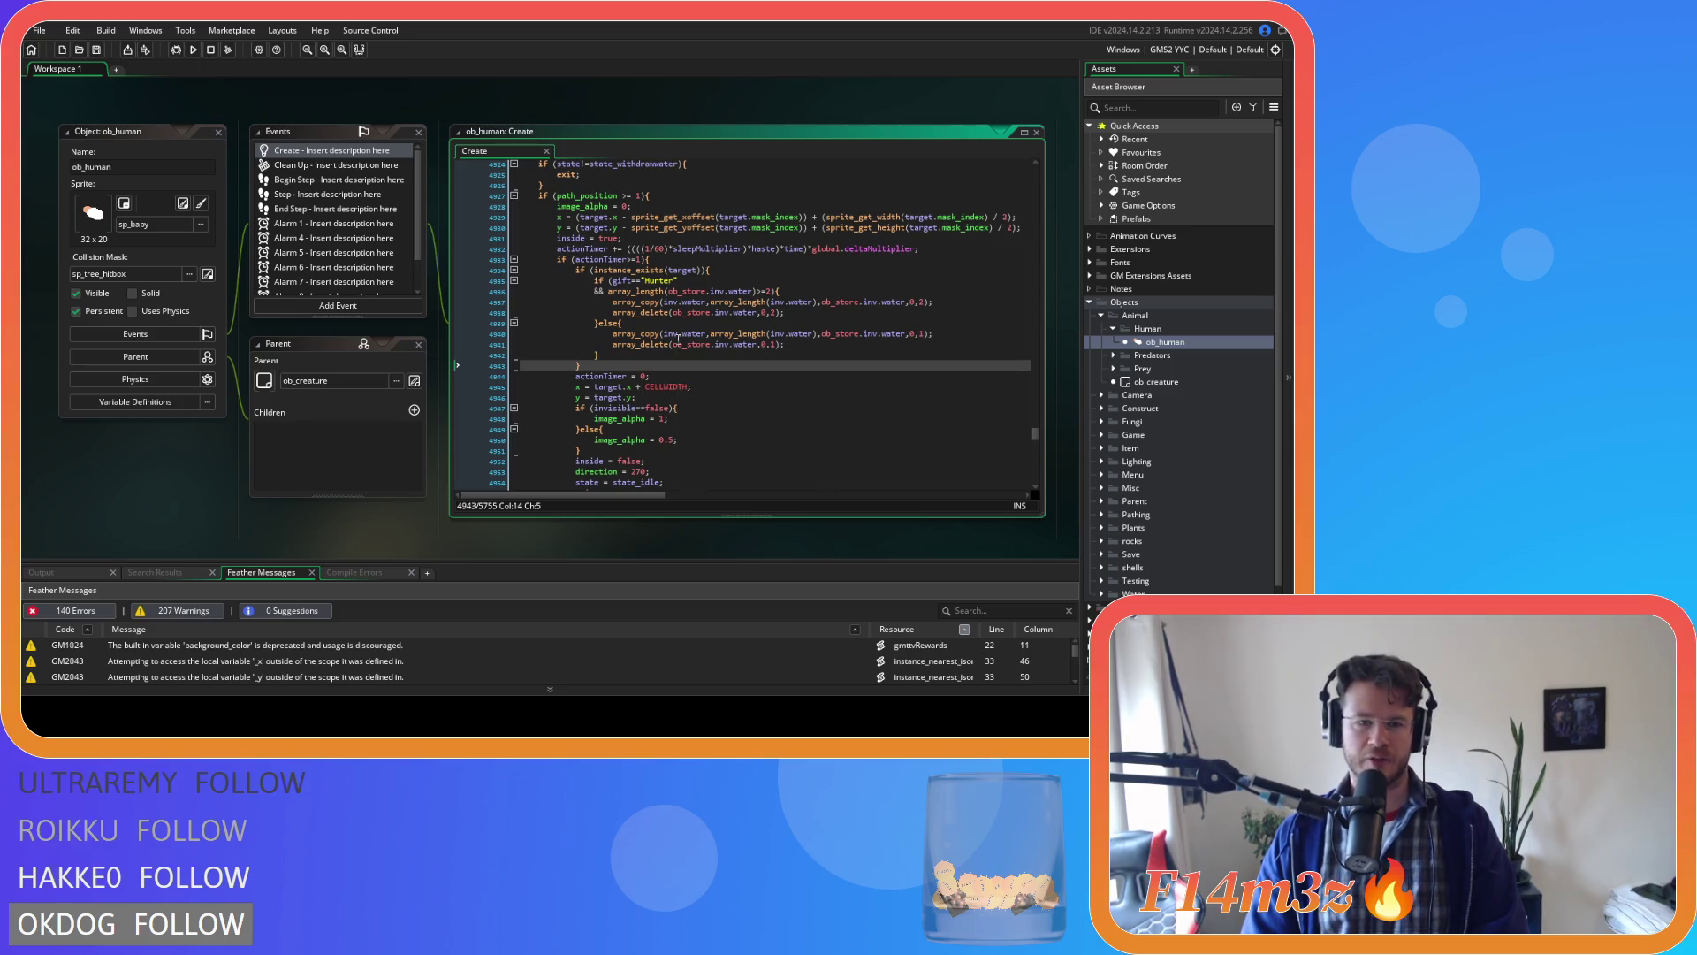
key("Up")
key("Up")
key("Up")
key("Right")
key("Right")
key("Right")
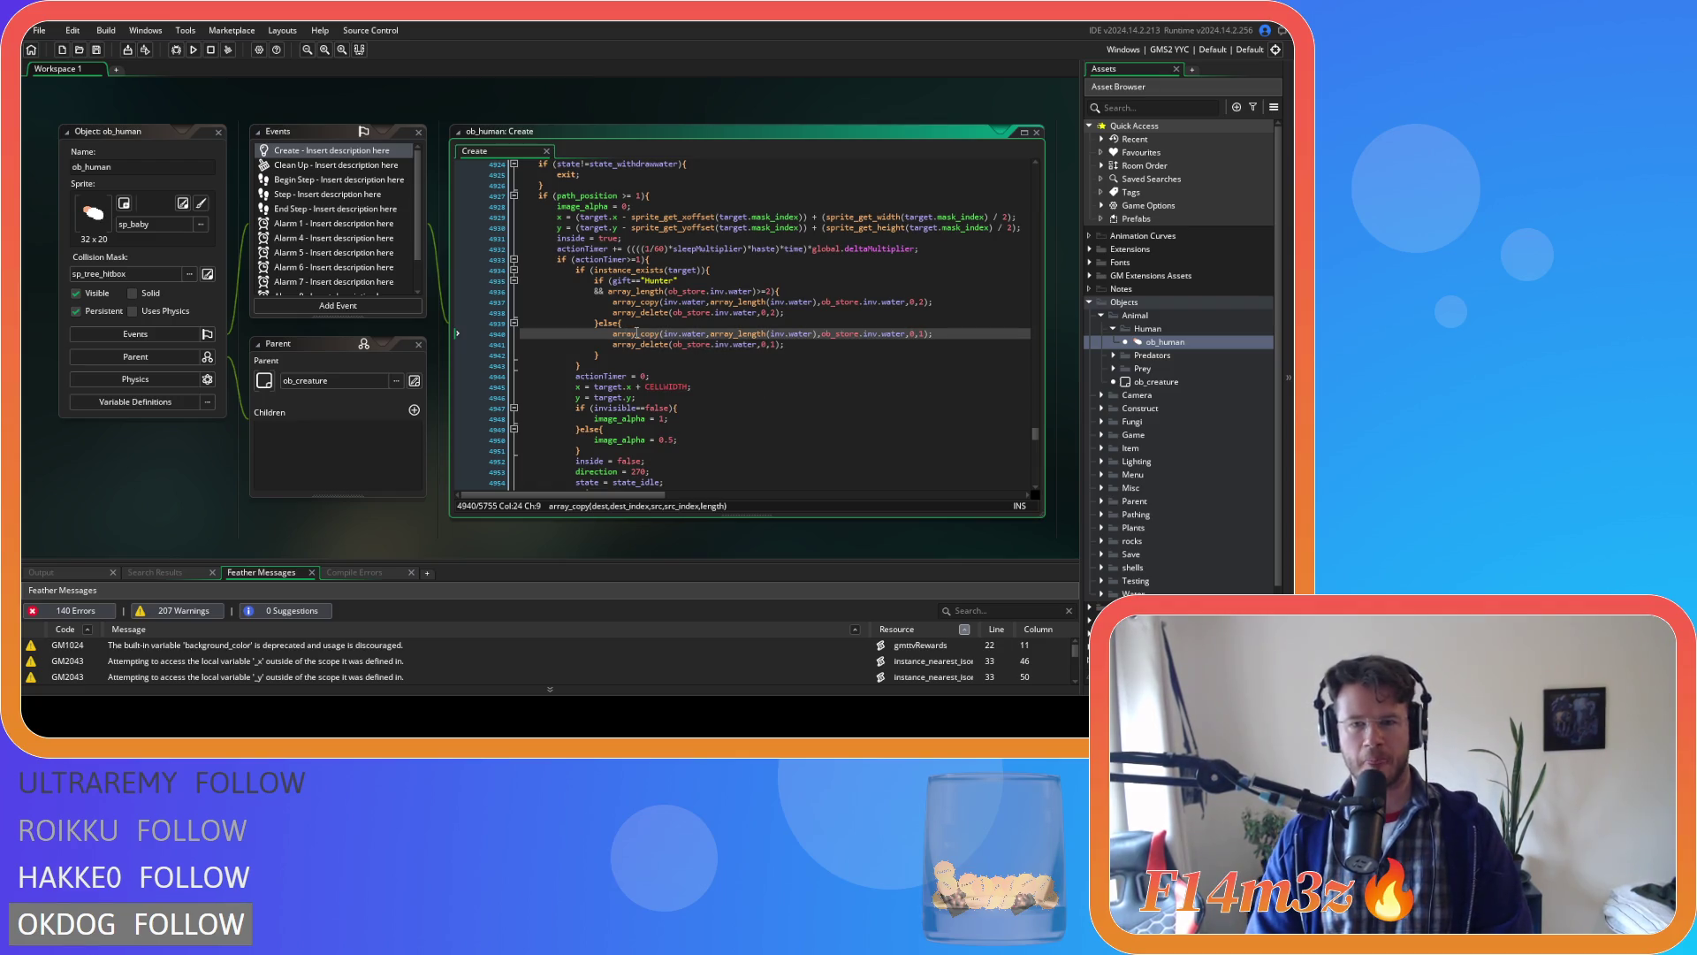
mouse_move(636, 333)
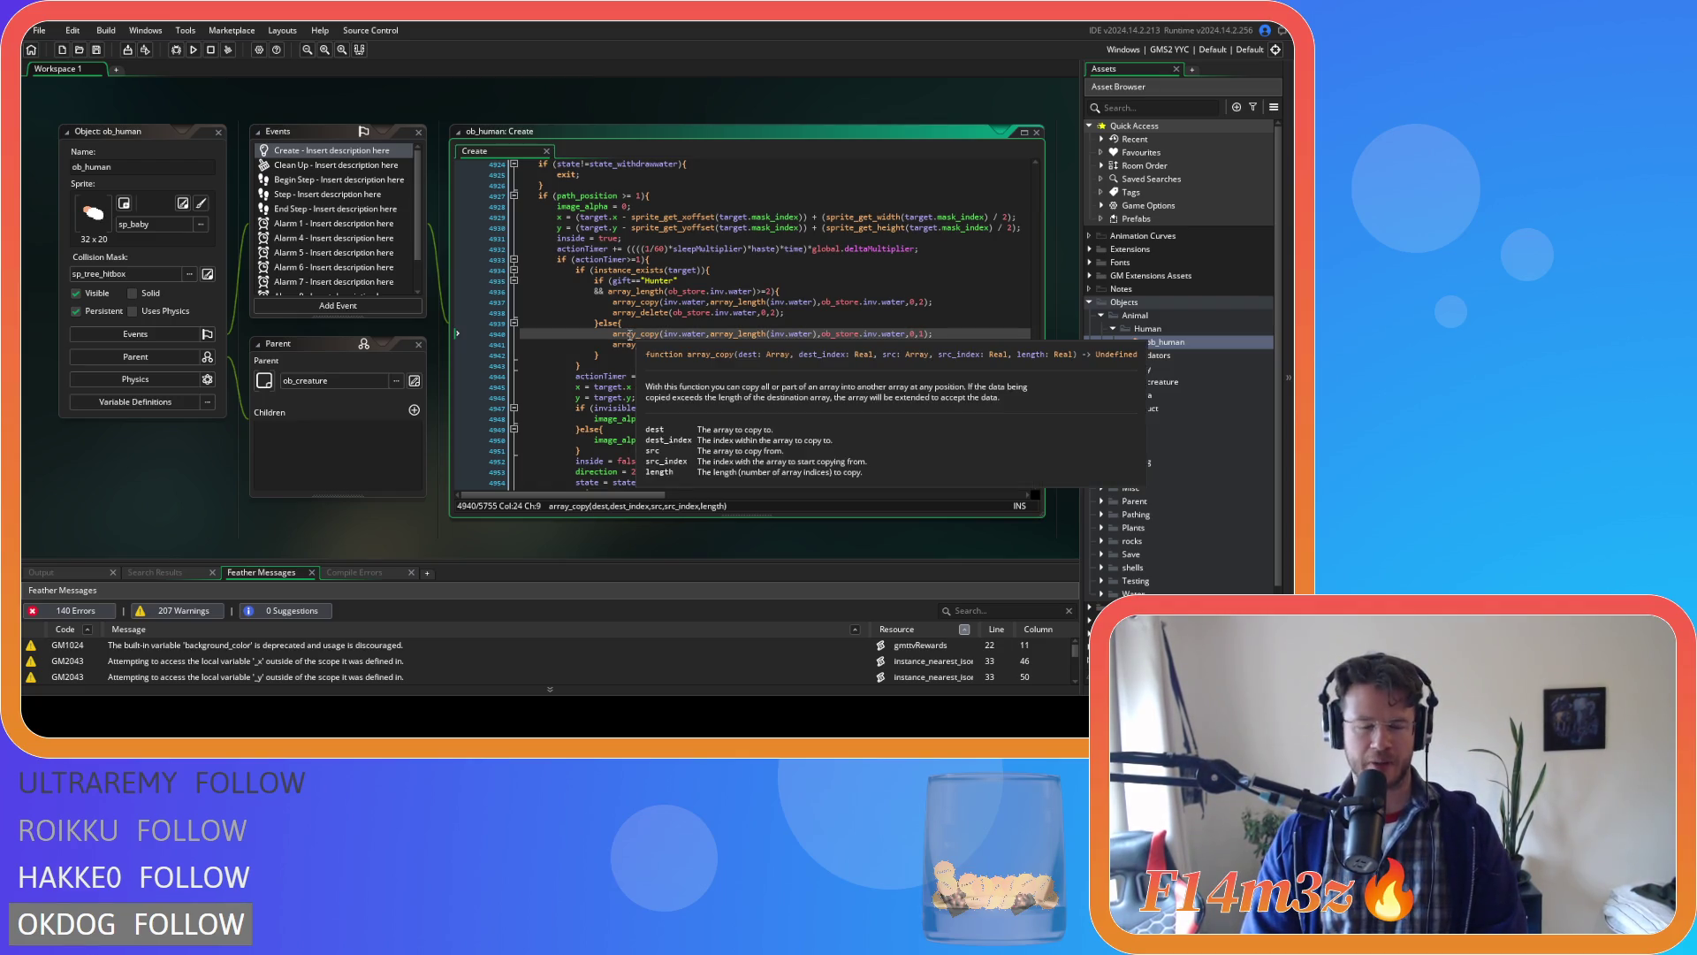
key("Up")
key("Up")
key("Up")
key("Up")
key("Up")
scroll(707, 289, "up", 4)
scroll(707, 289, "up", 15)
scroll(691, 338, "down", 20)
left_click(726, 274)
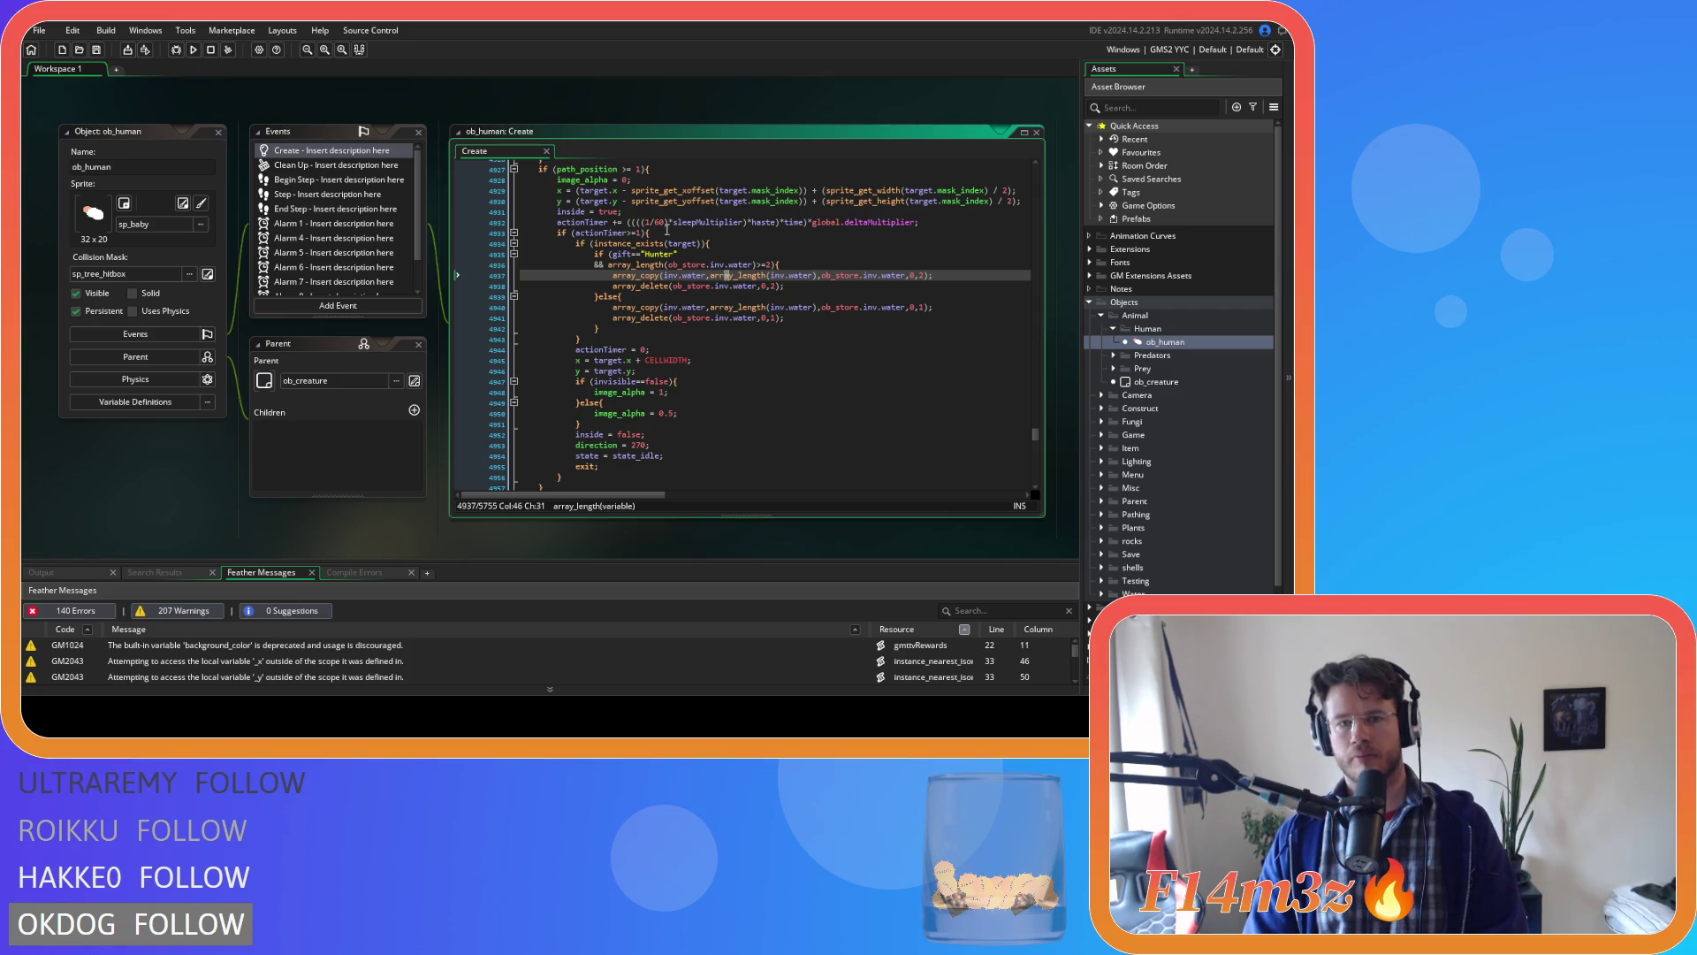
scroll(729, 256, "down", 1)
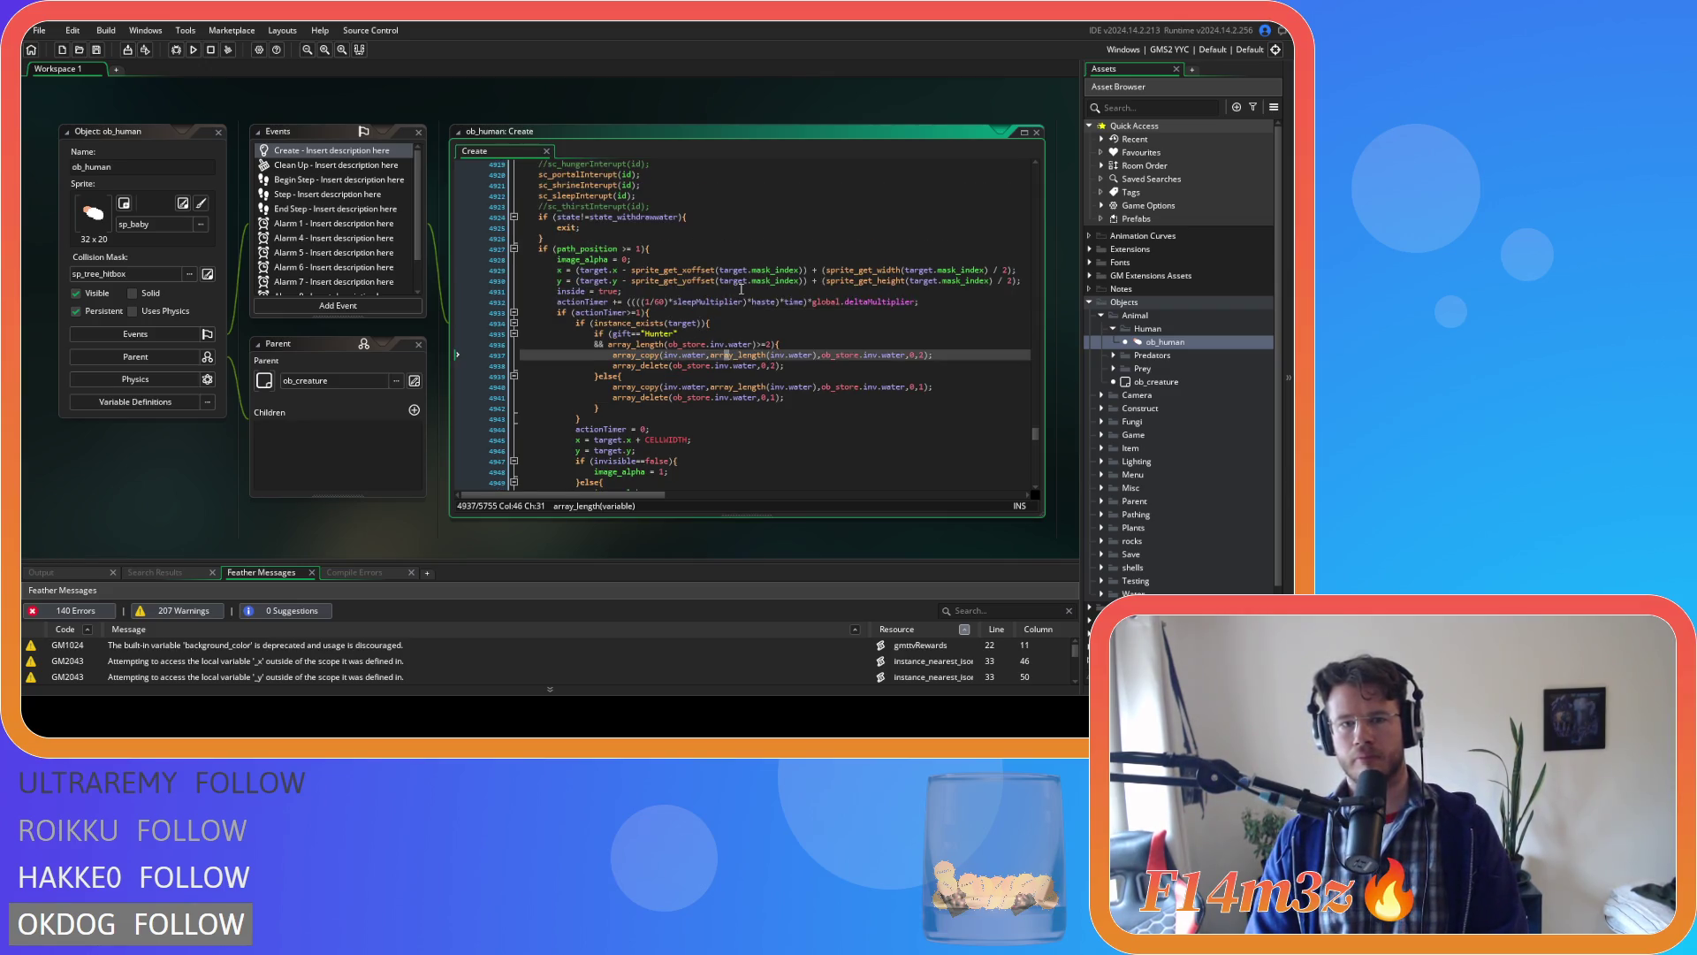
scroll(741, 292, "down", 3)
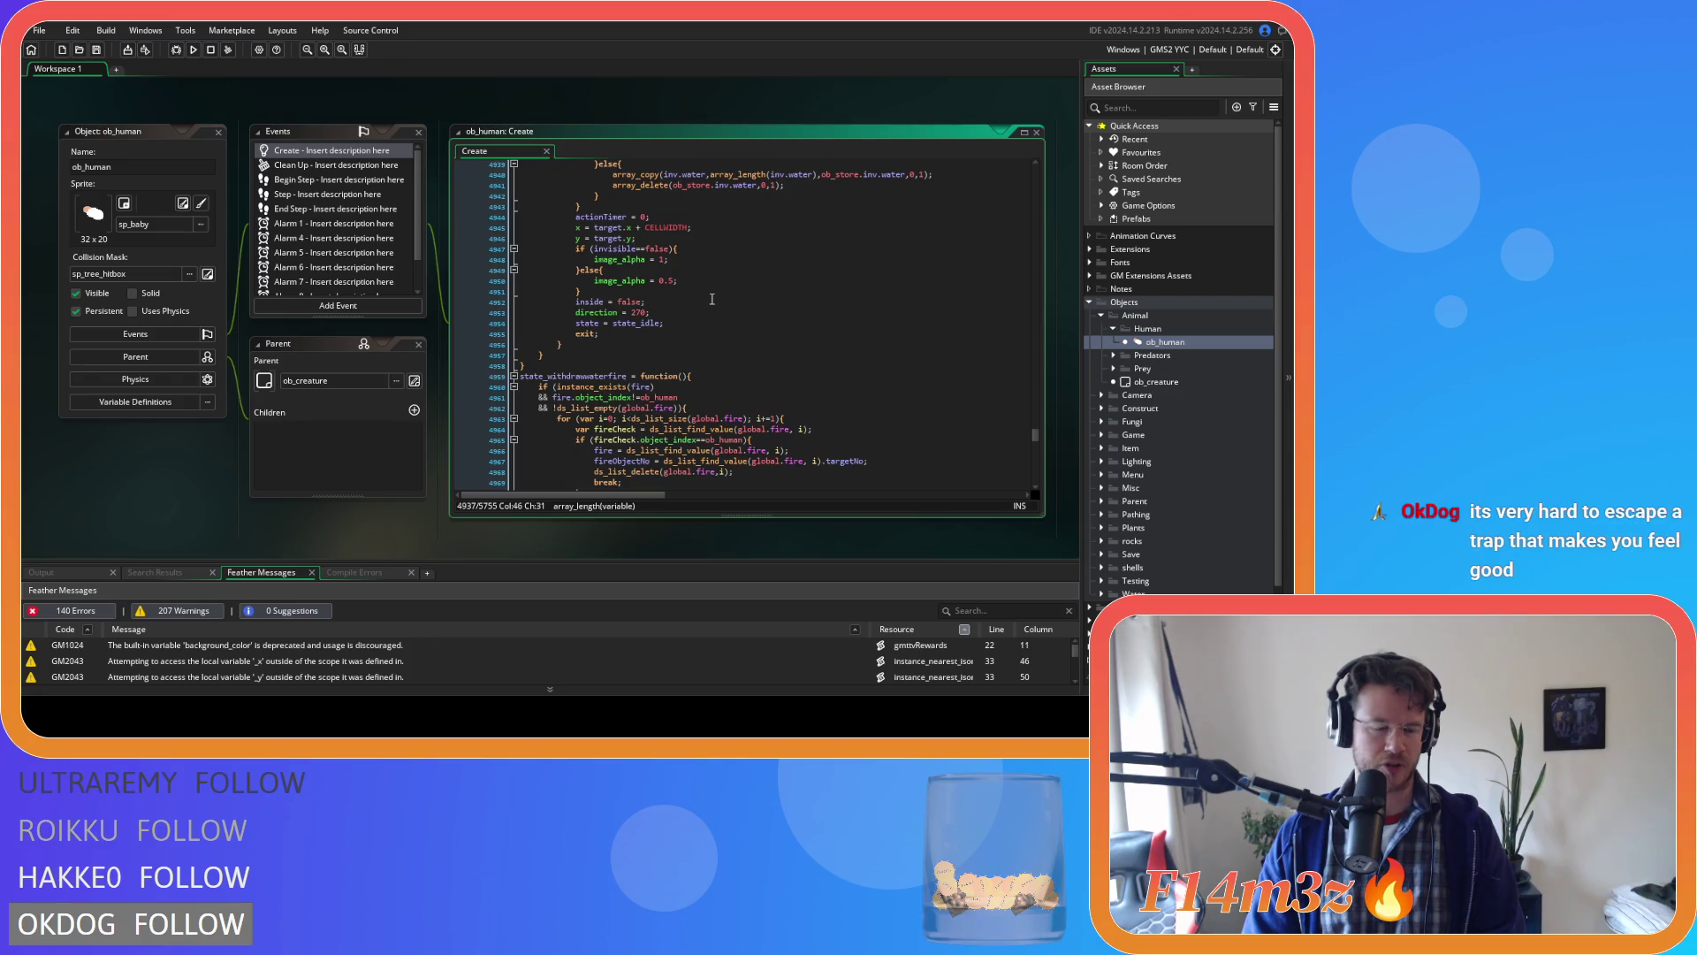
scroll(696, 308, "up", 7)
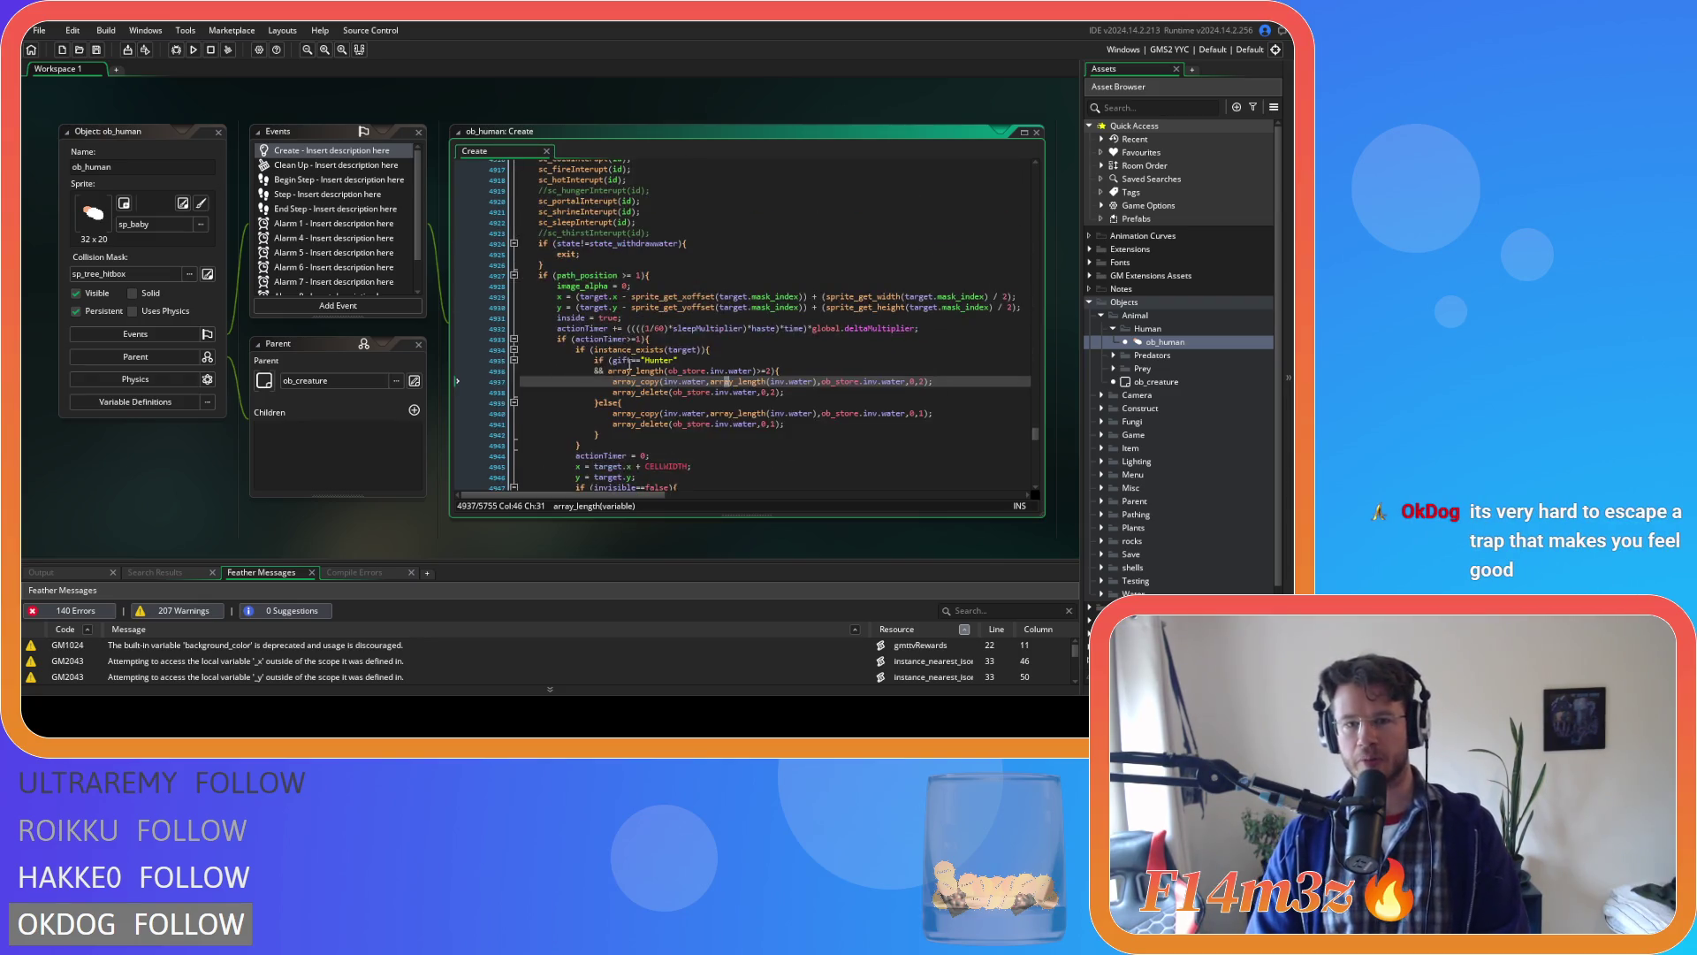
mouse_move(648, 371)
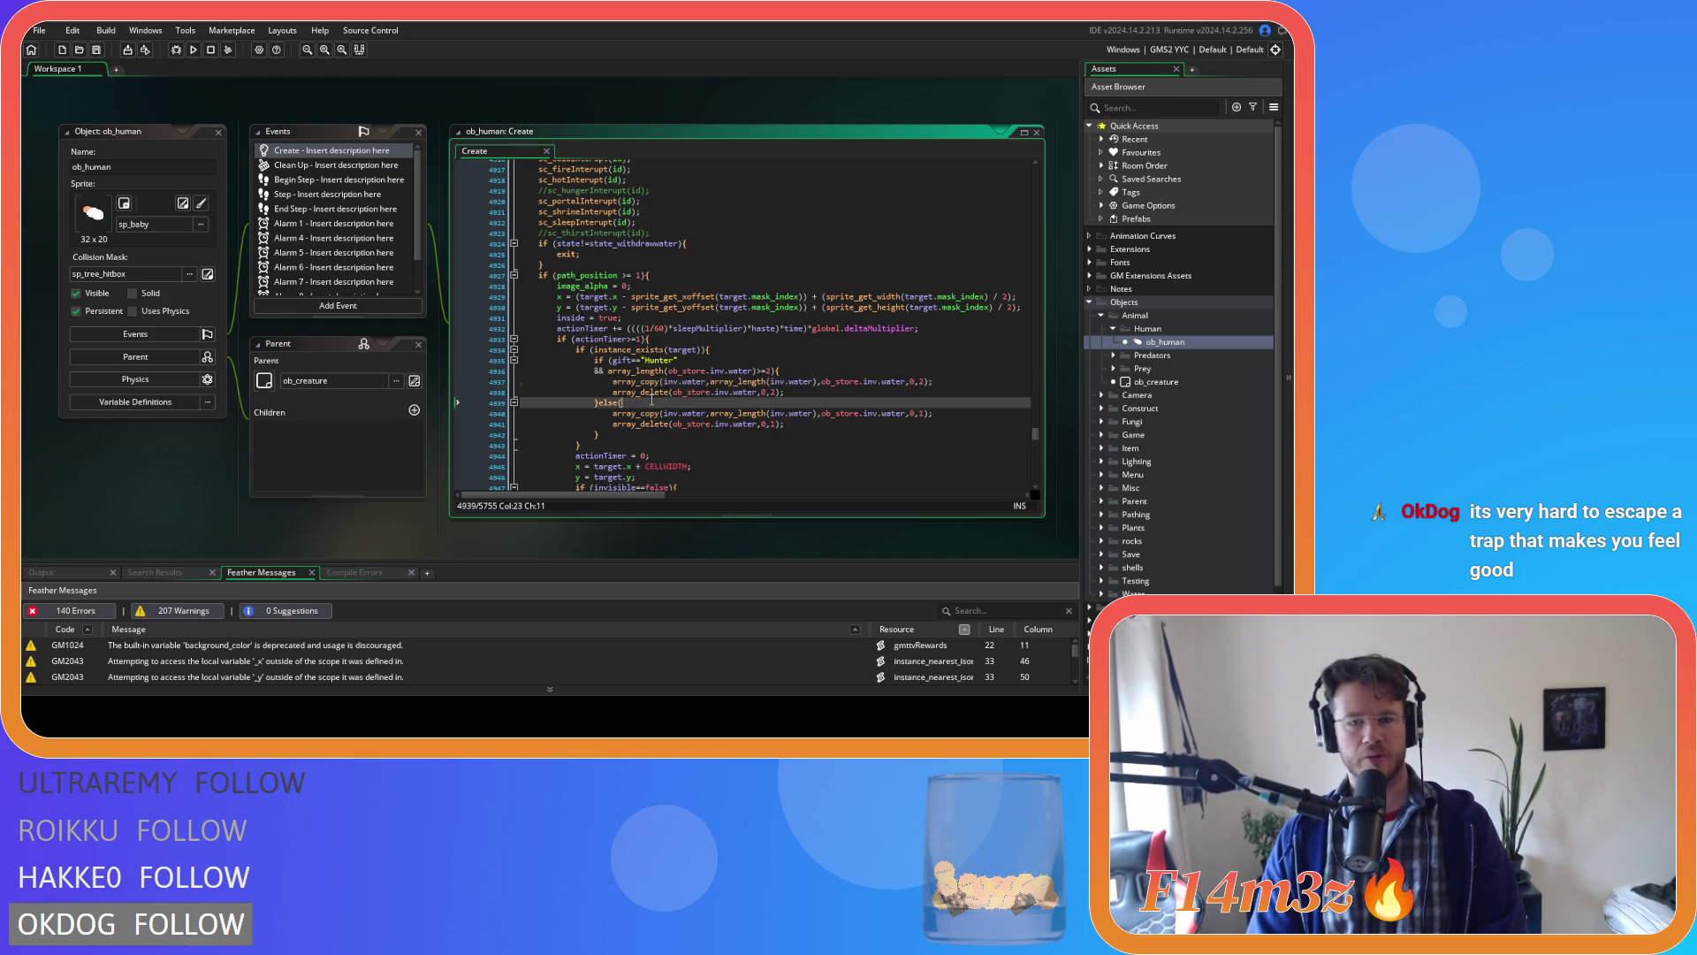
left_click(706, 401)
scroll(706, 400, "up", 9)
scroll(698, 402, "up", 8)
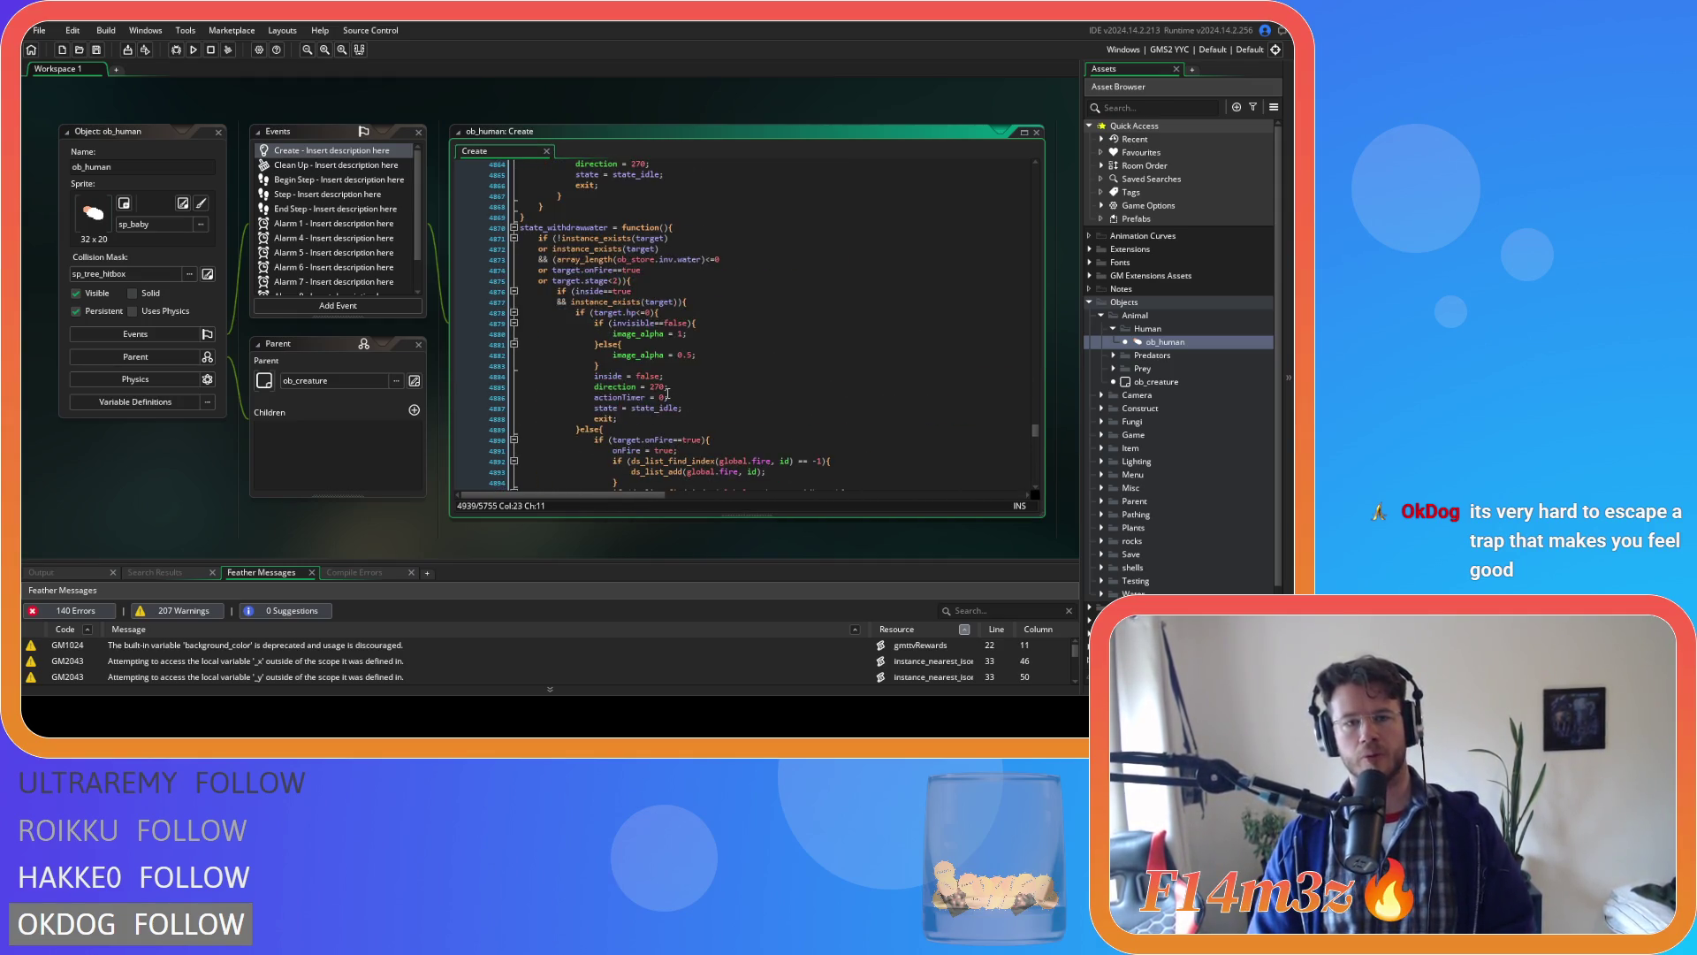
scroll(665, 389, "down", 15)
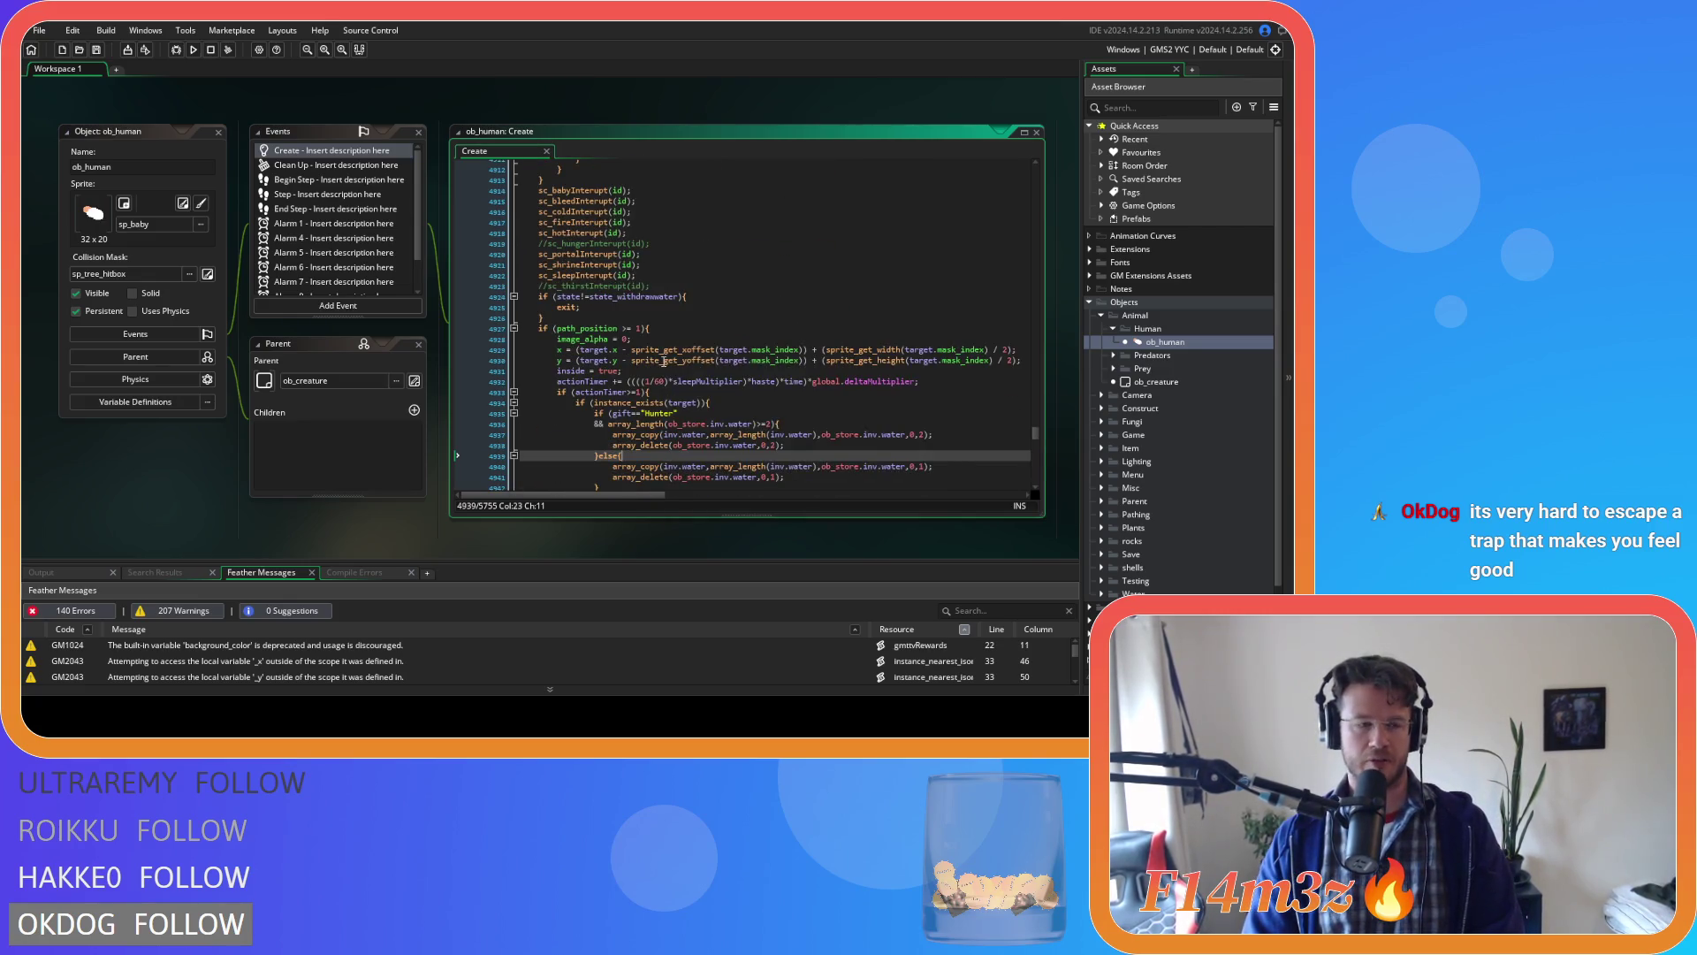
mouse_move(662, 360)
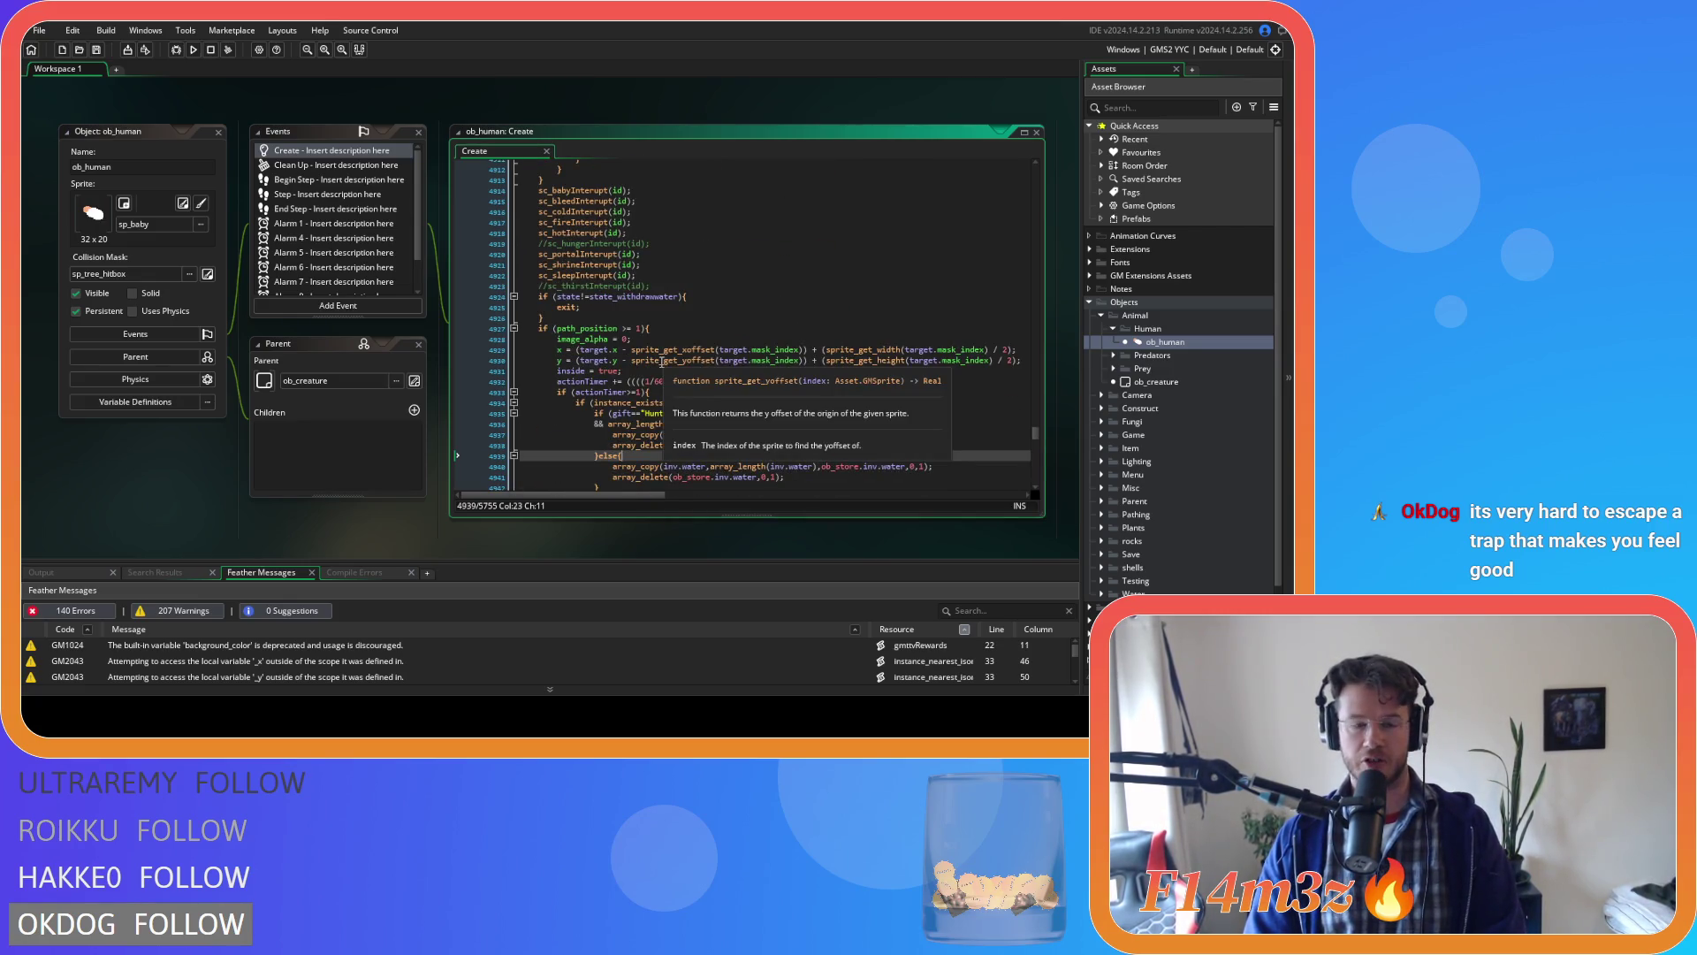
key("Up")
key("Up")
key("Up")
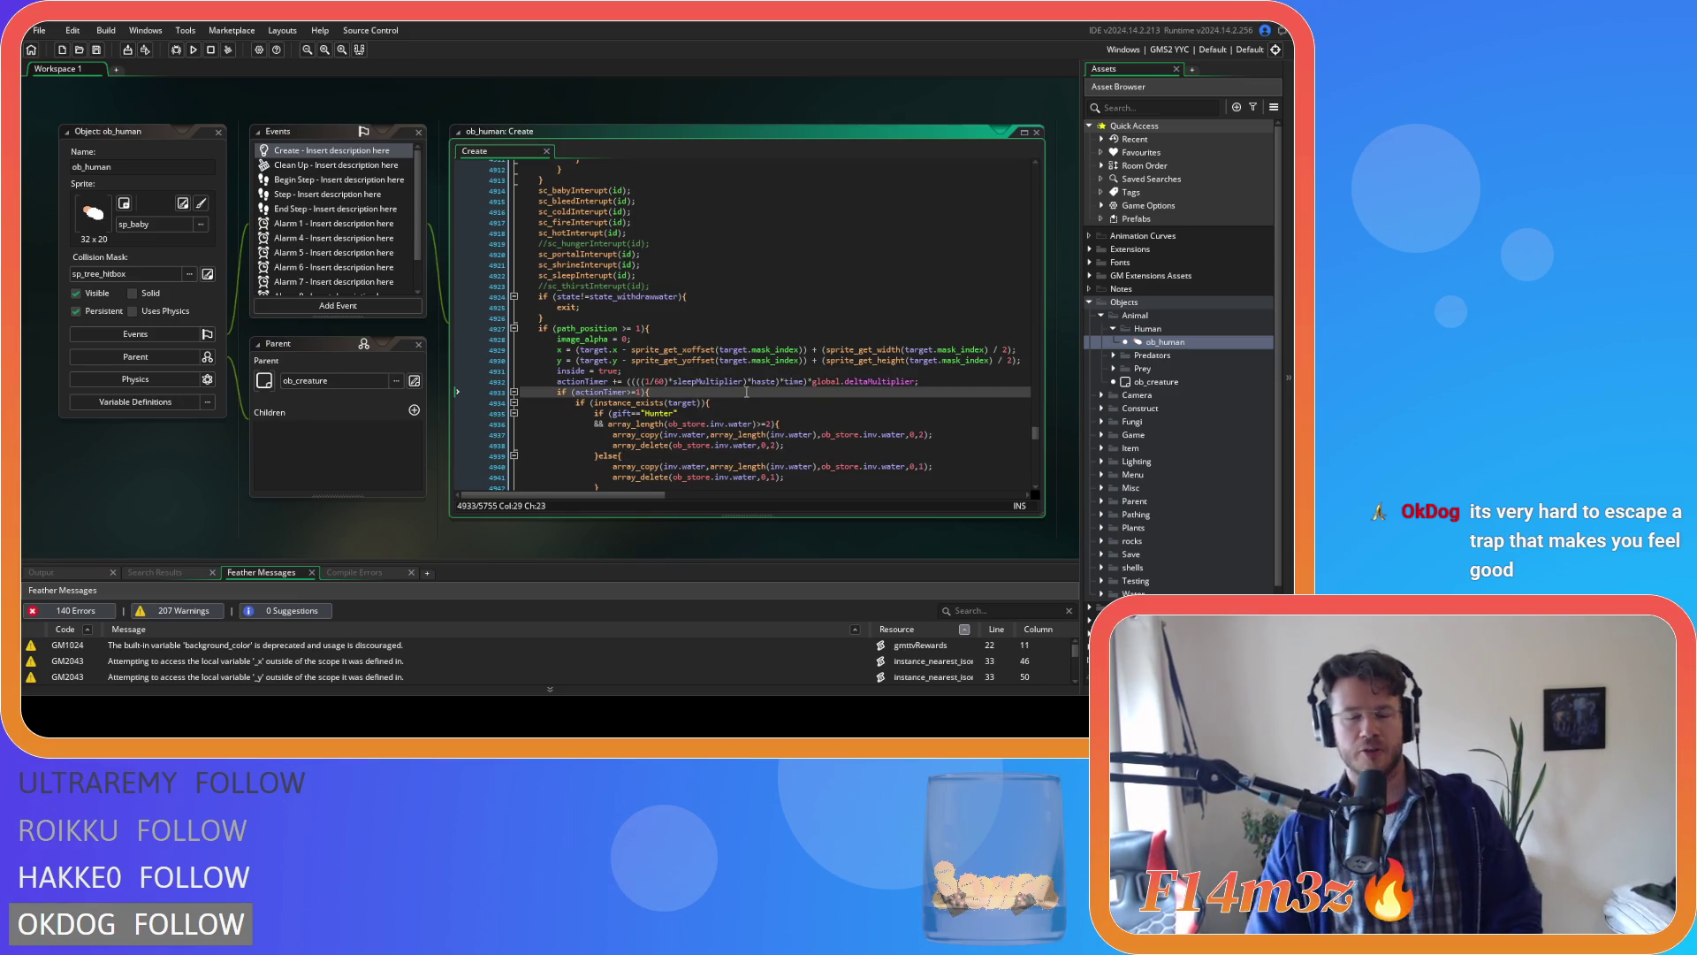
scroll(732, 442, "up", 2)
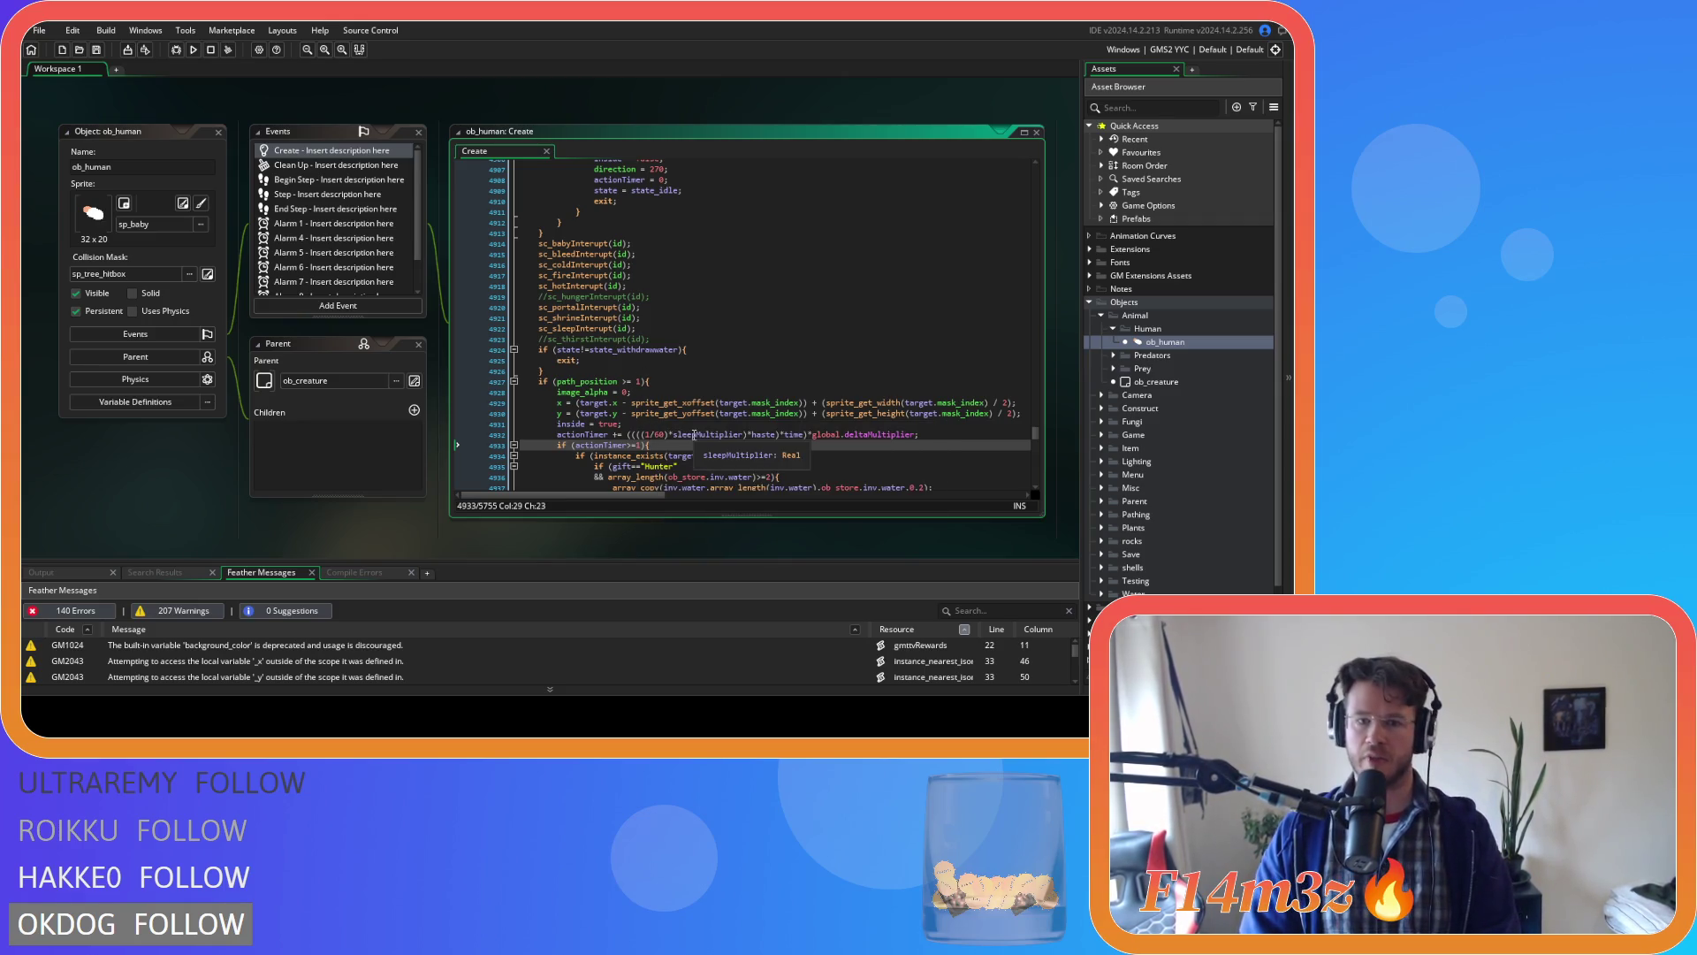
scroll(695, 434, "down", 3)
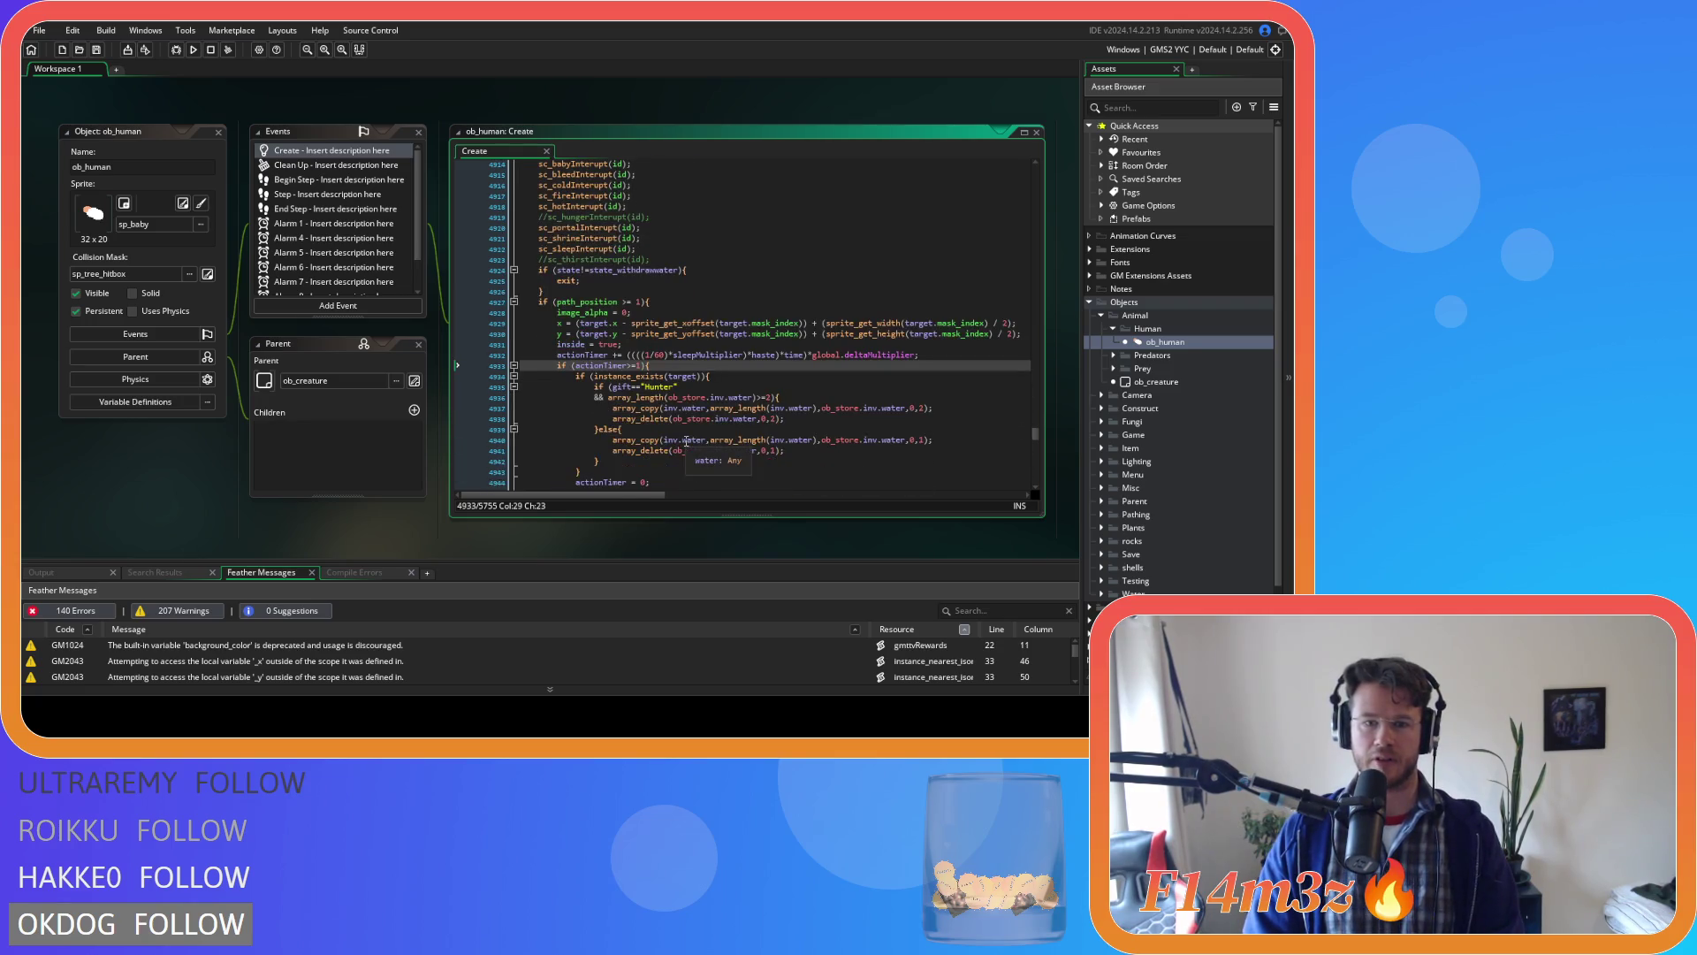
scroll(685, 439, "up", 1)
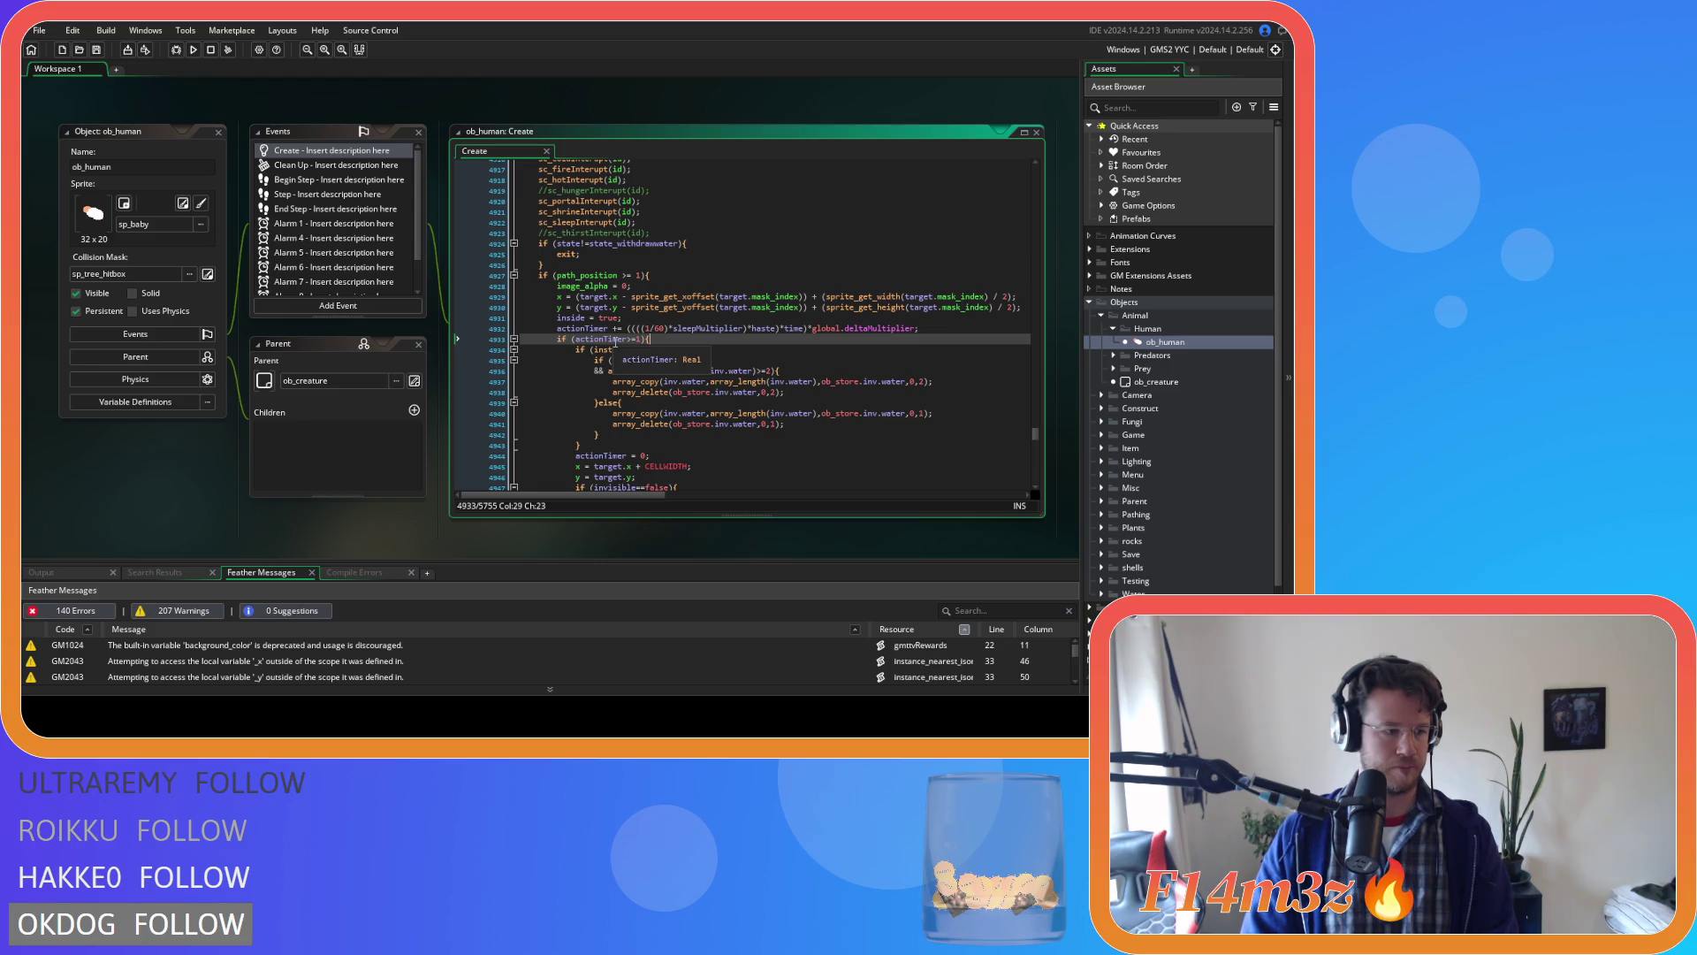
left_click(703, 354)
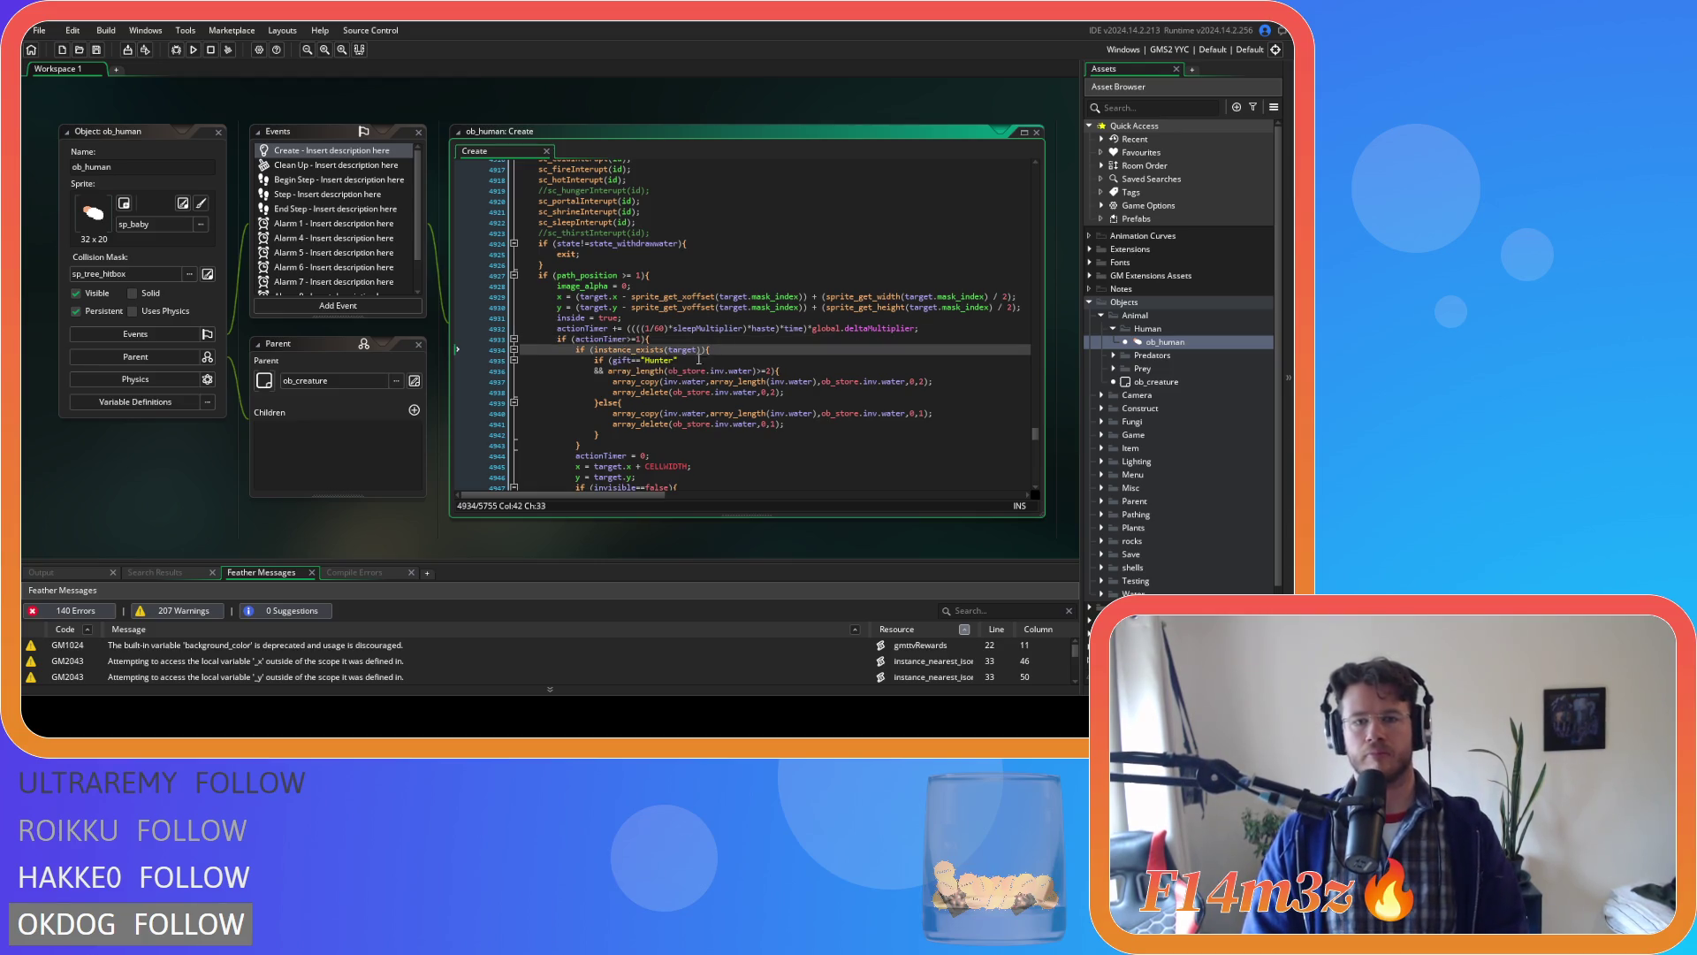
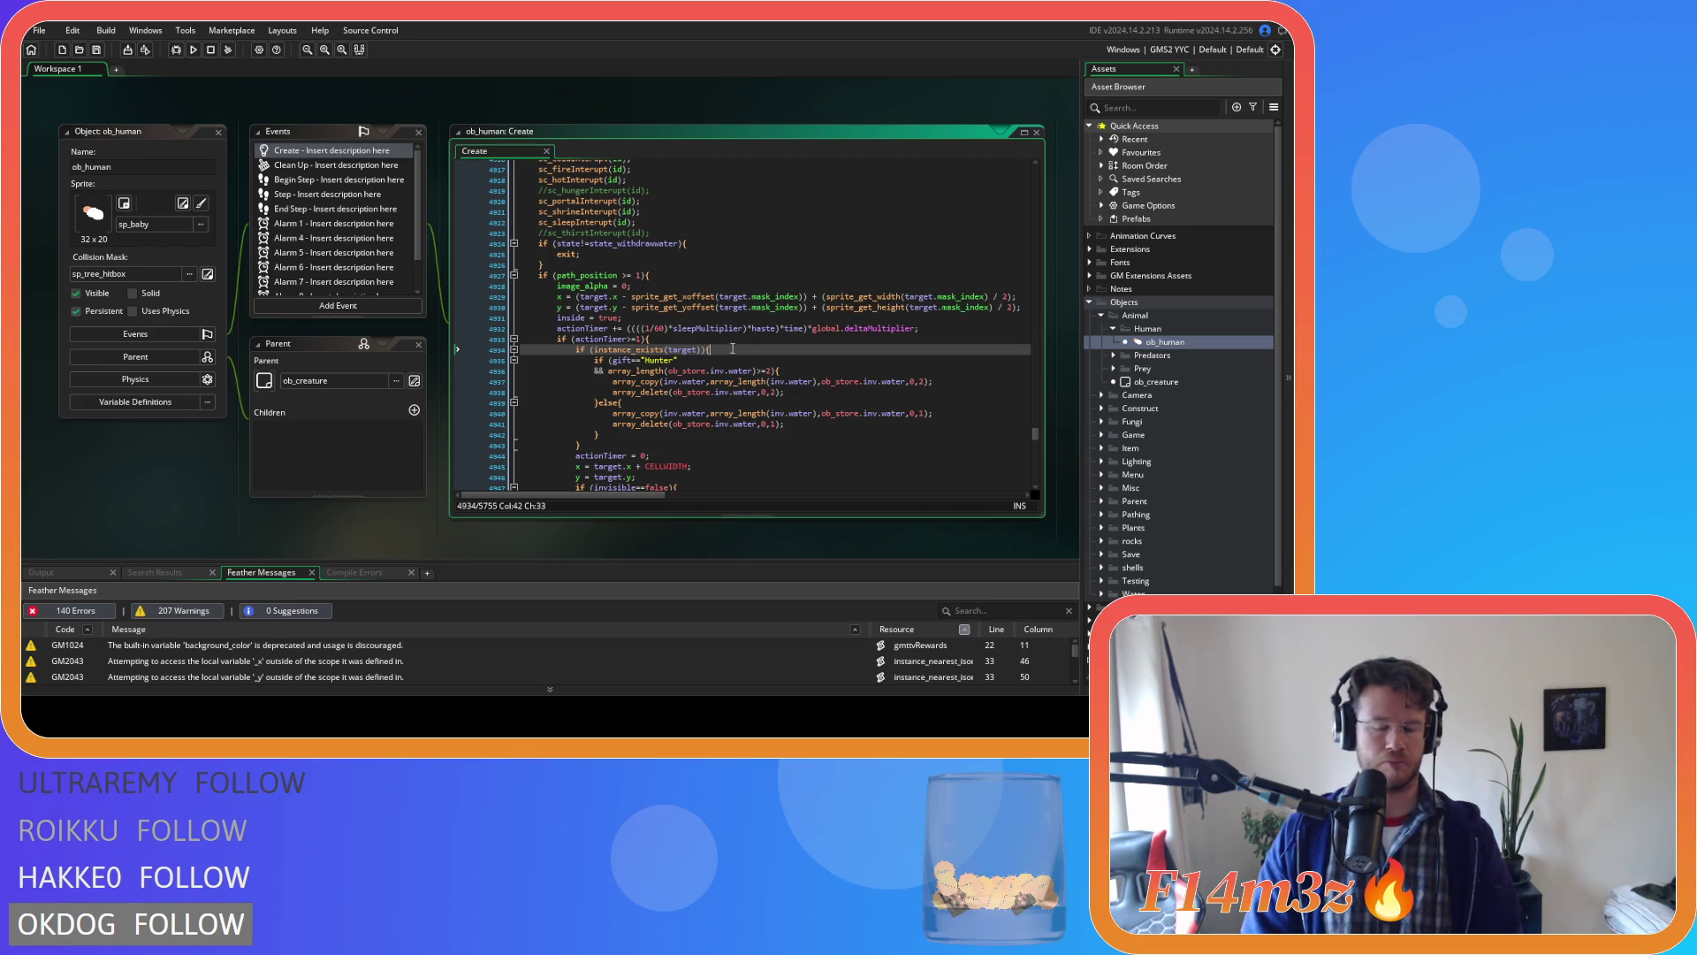
Search ob_human's Create code for 'actionTimer +=' and jump to the match at line 5039.
left_click(651, 328)
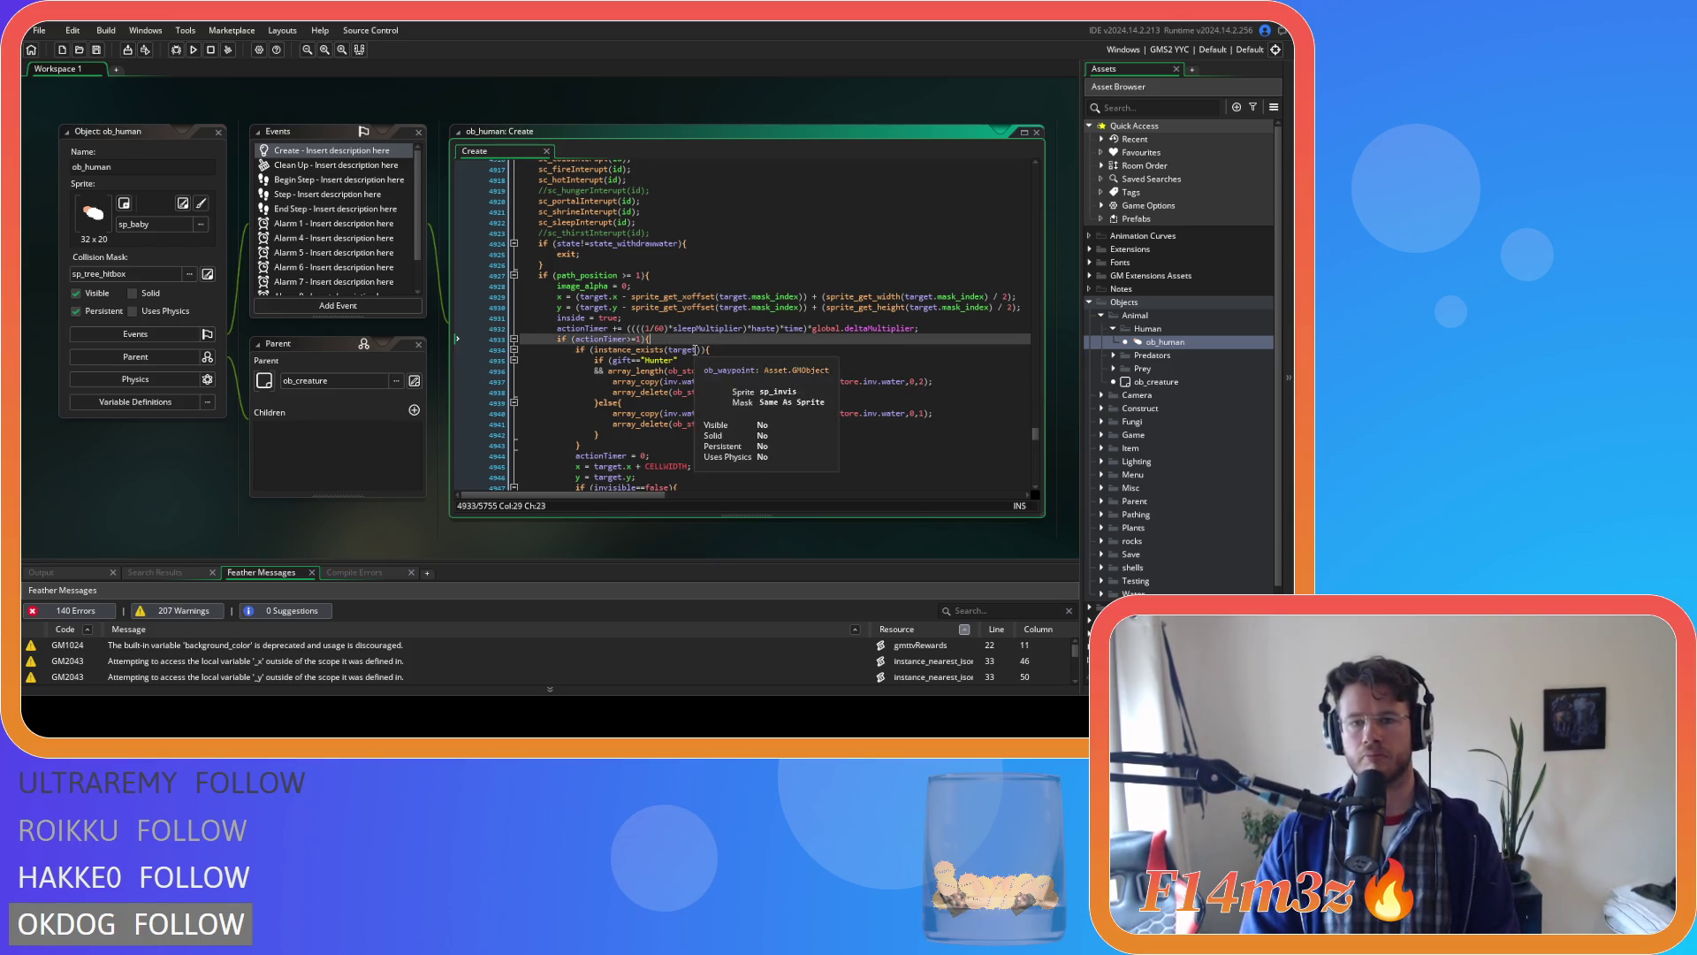
left_click_drag(624, 327, 557, 329)
key("ctrl+f")
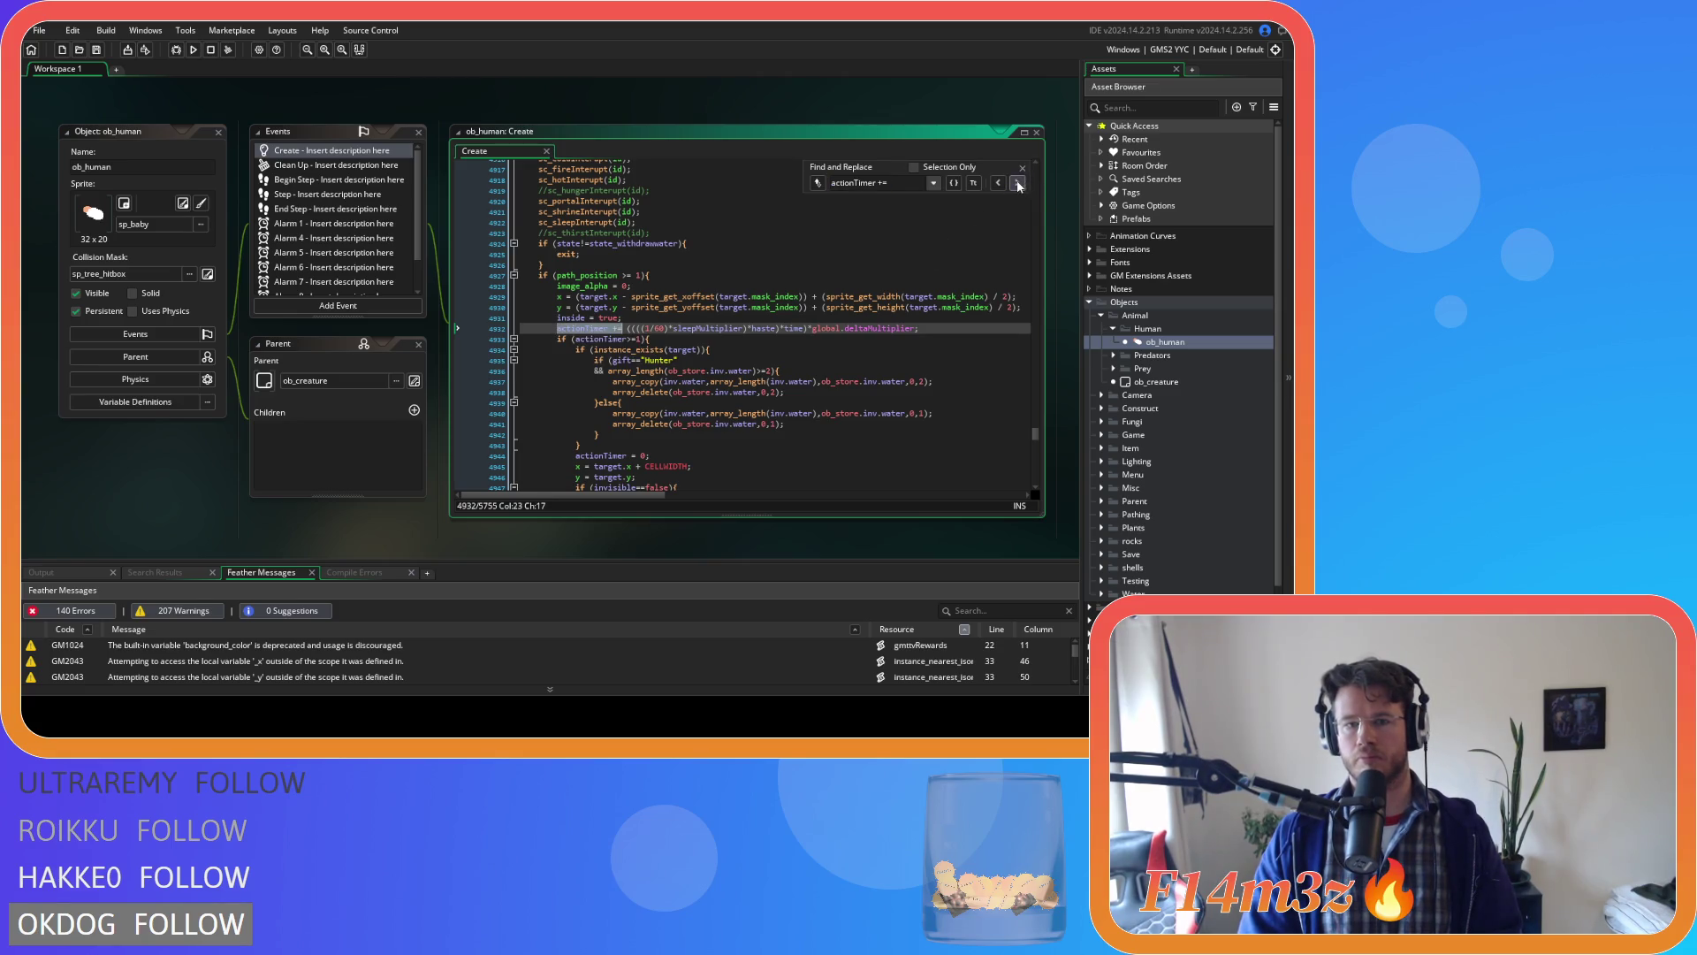
left_click(1017, 183)
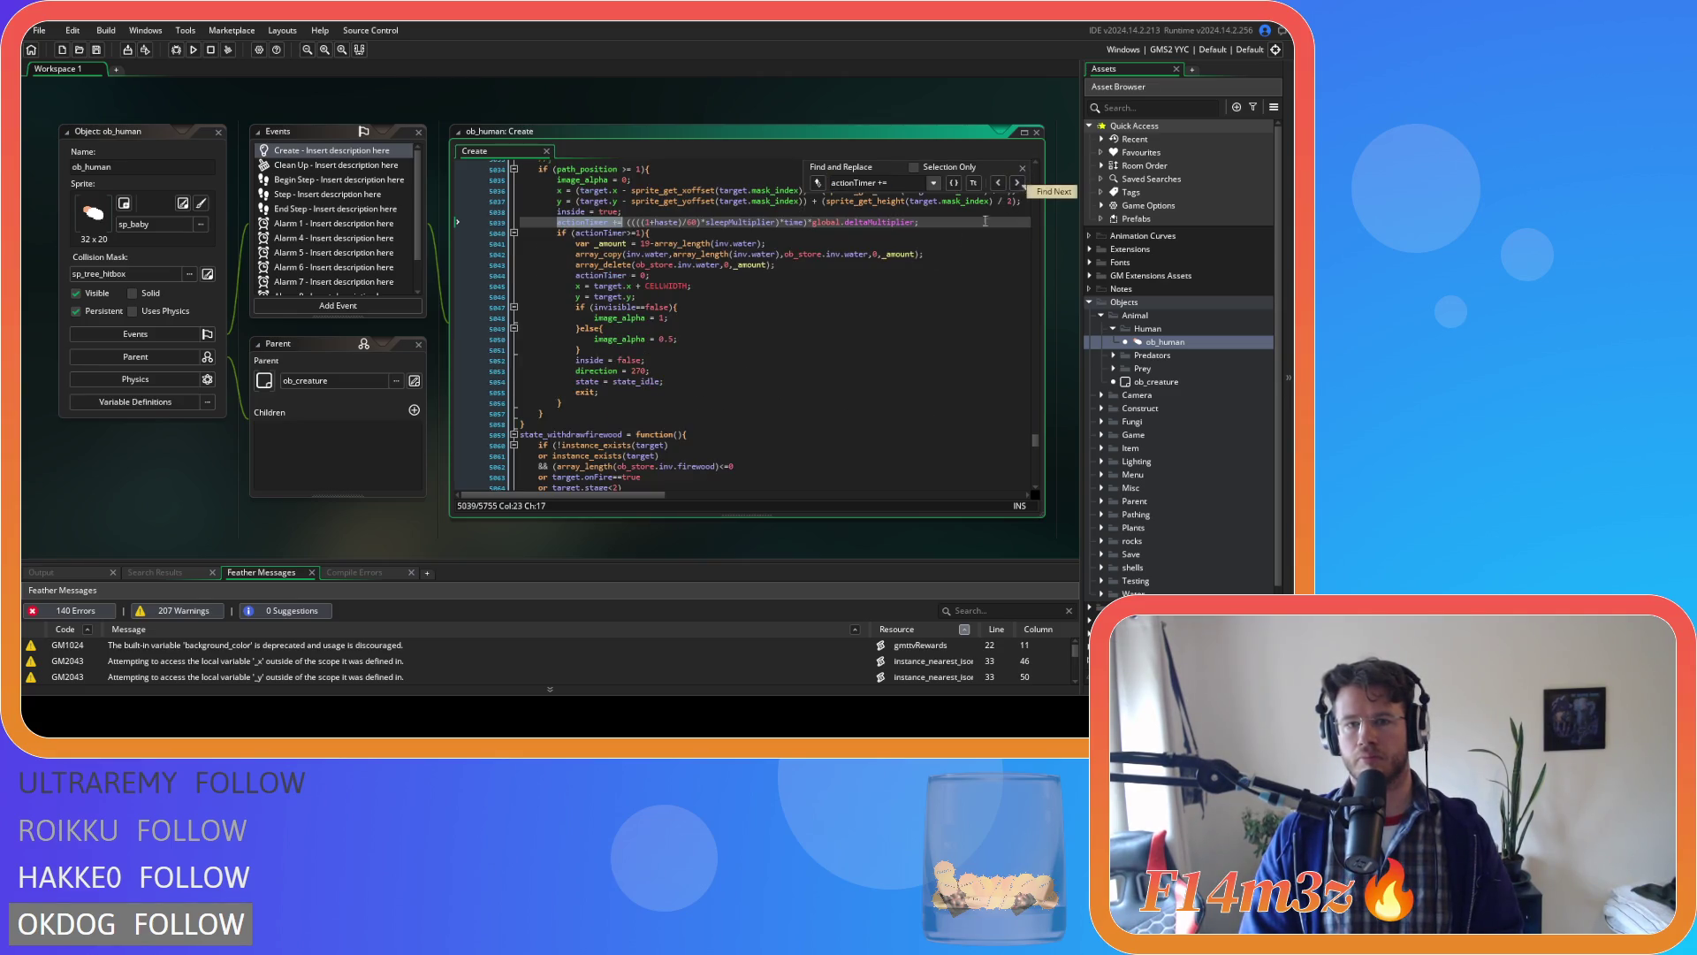
scroll(702, 309, "up", 3)
left_click(626, 308)
scroll(701, 362, "up", 12)
scroll(702, 363, "down", 11)
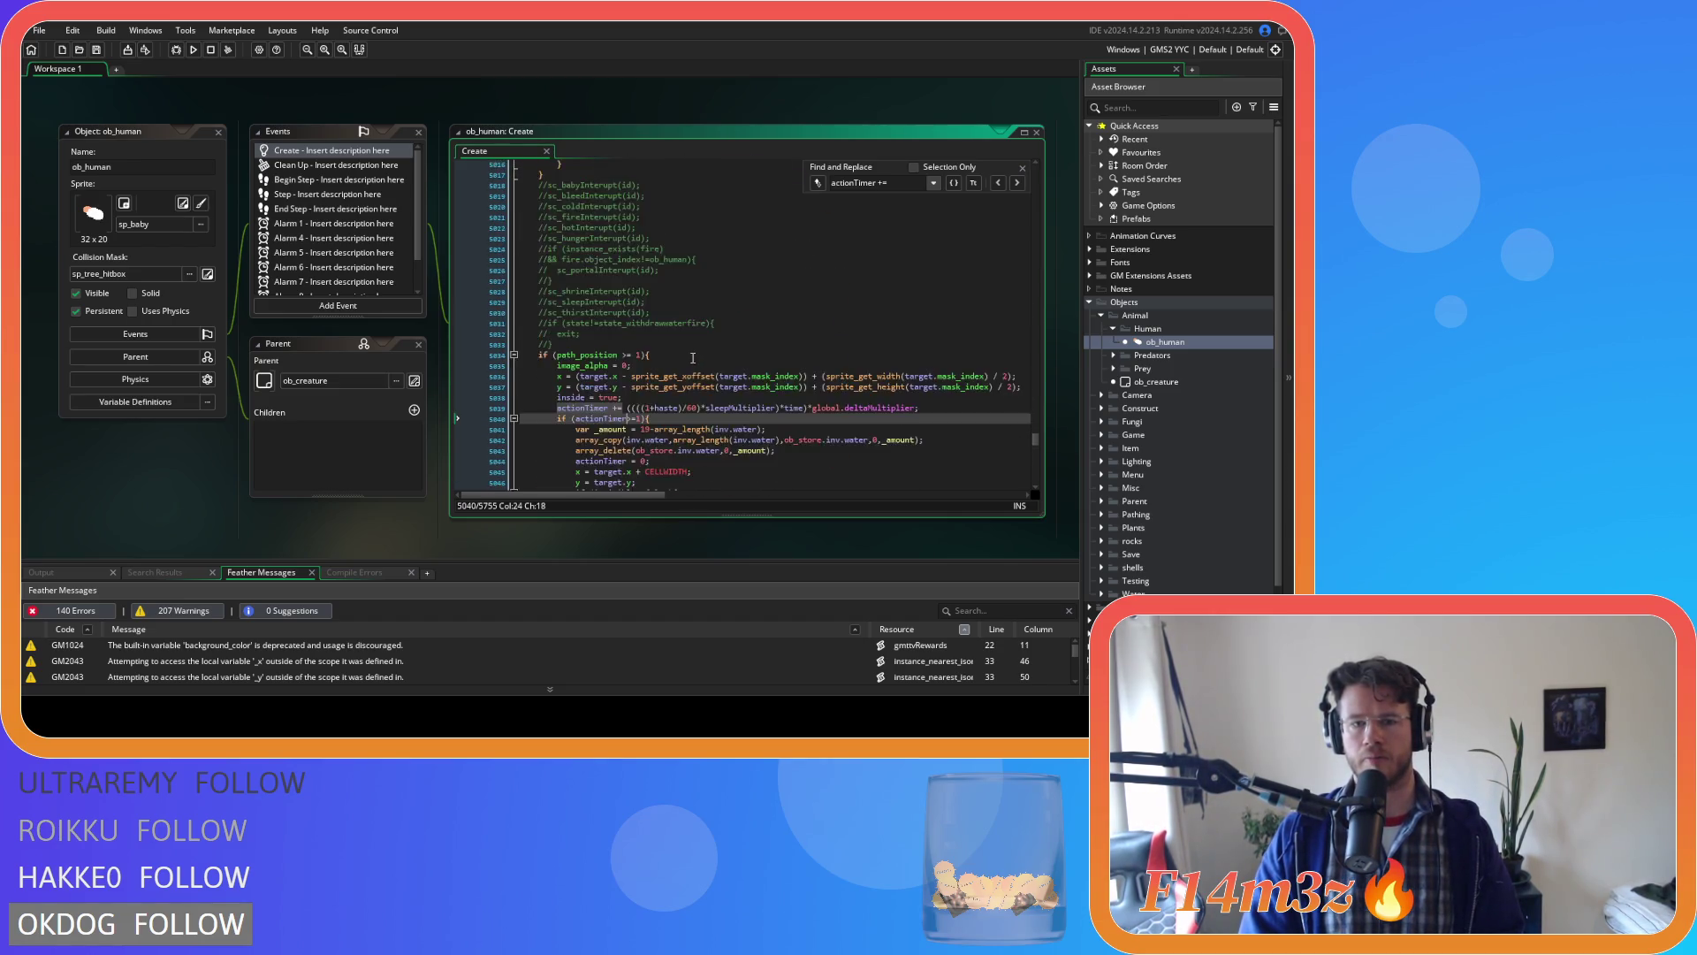
scroll(692, 358, "down", 5)
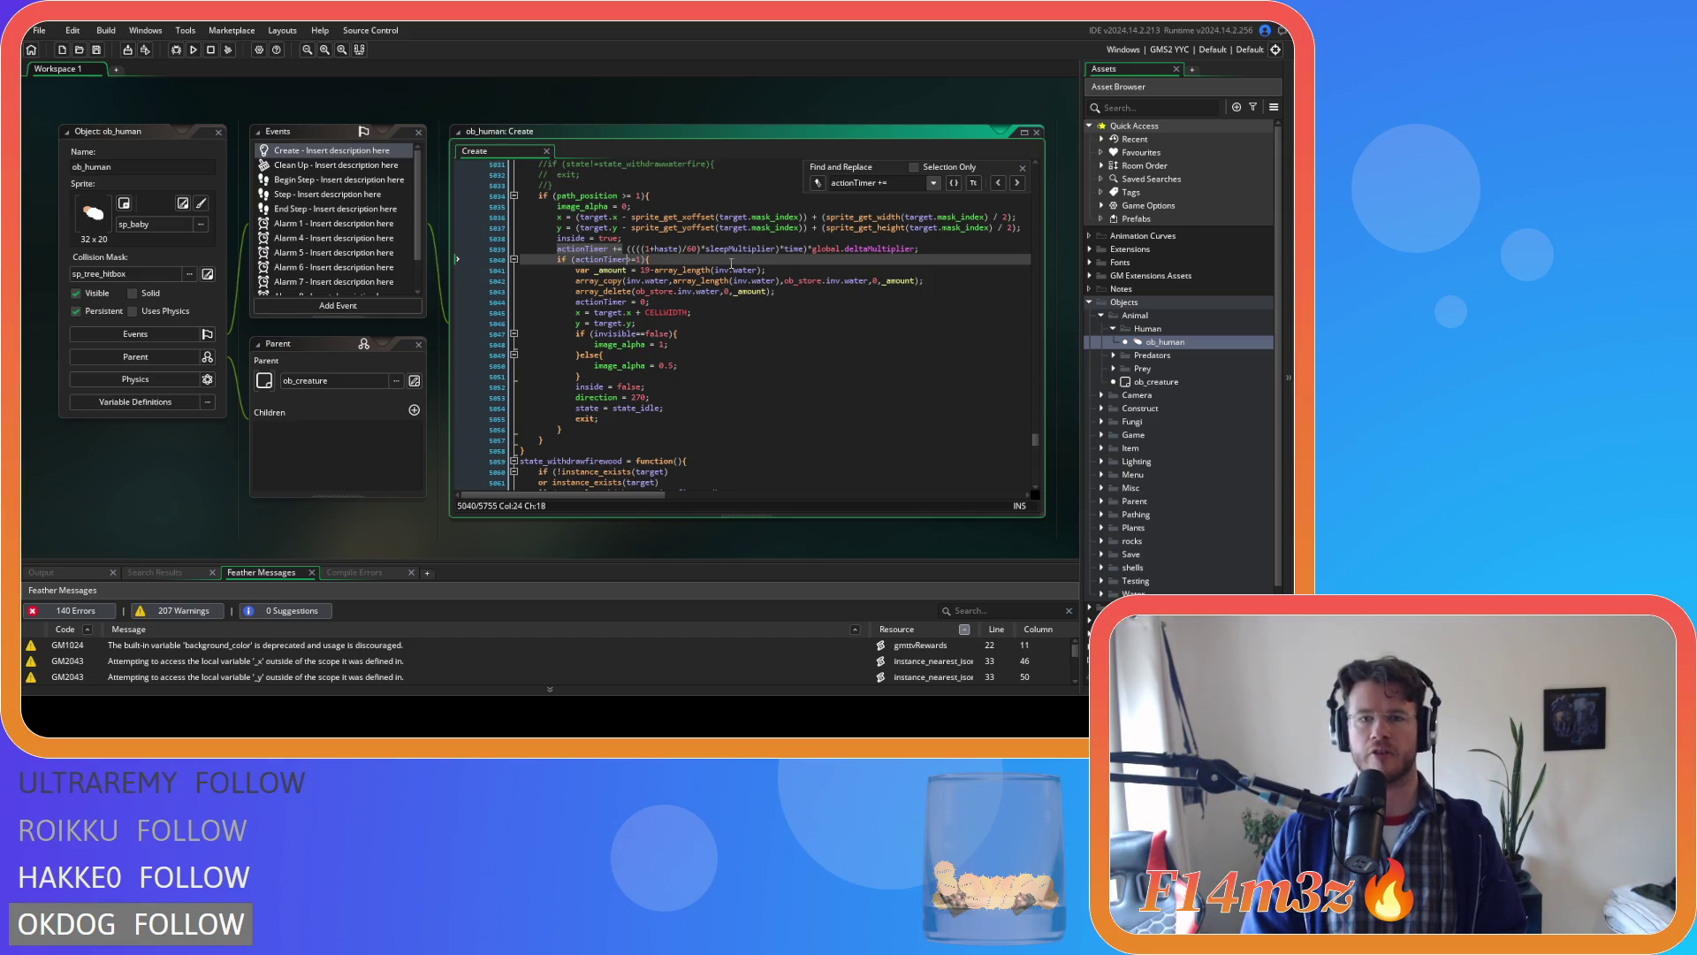
On line 5039, replace '+haste' with '*haste)' after 'sleepMultiplier)'.
double_click(666, 248)
key("BackSpace")
key("BackSpace")
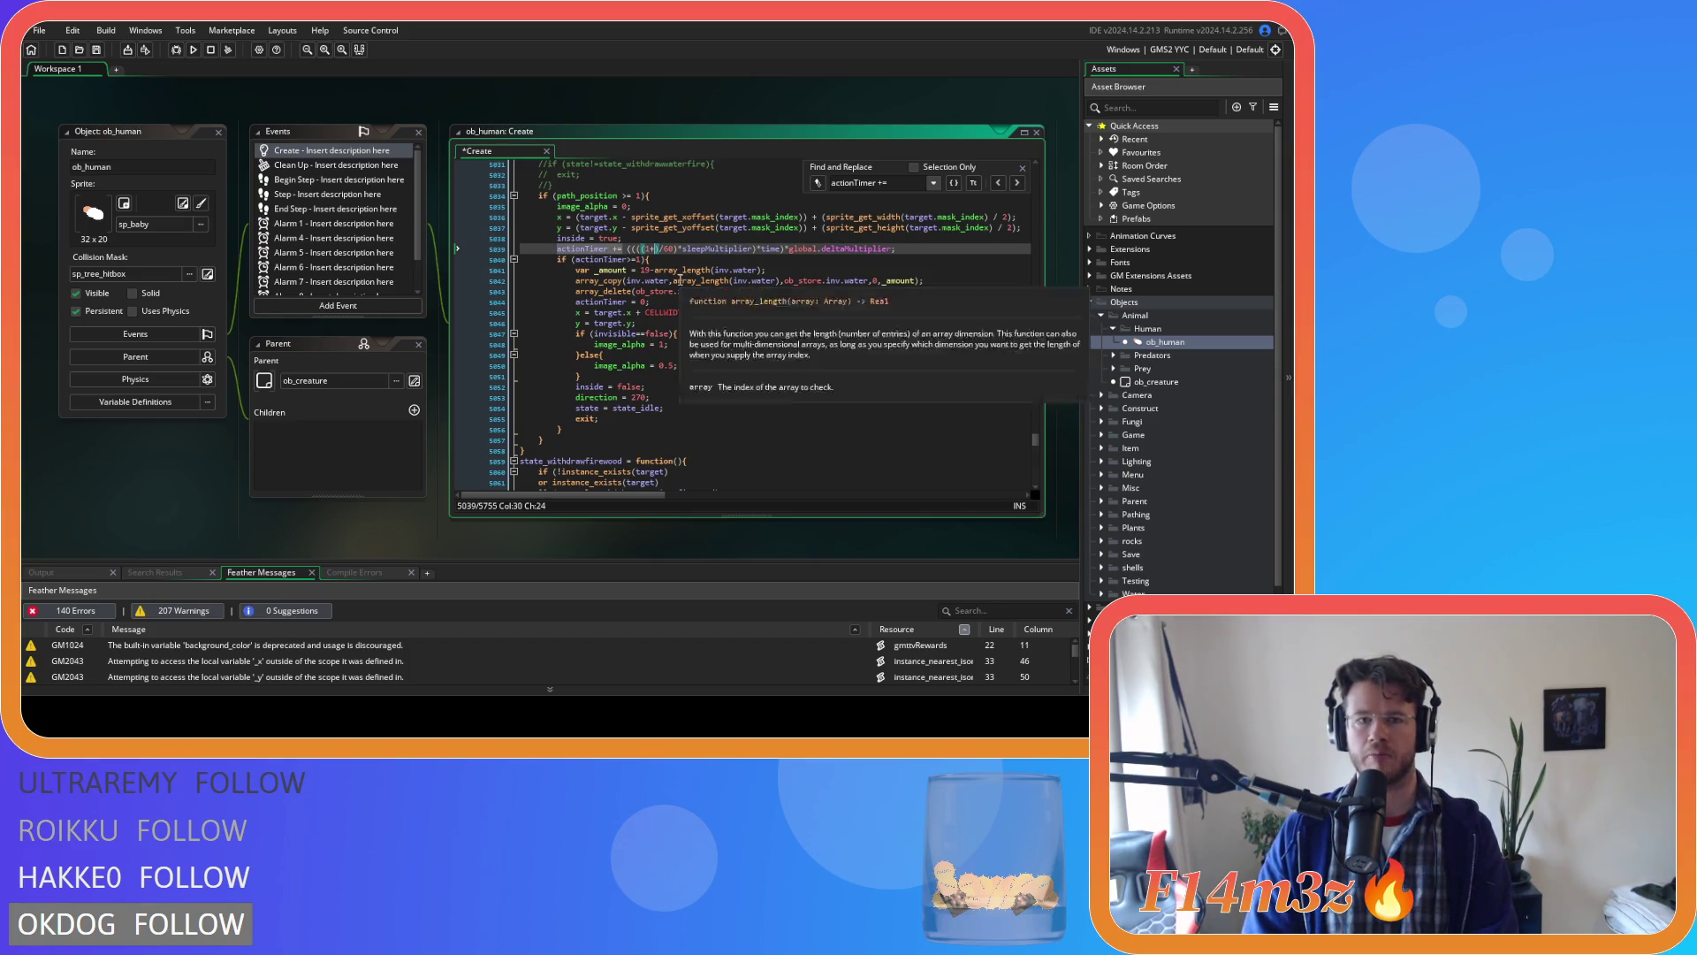
left_click(747, 248)
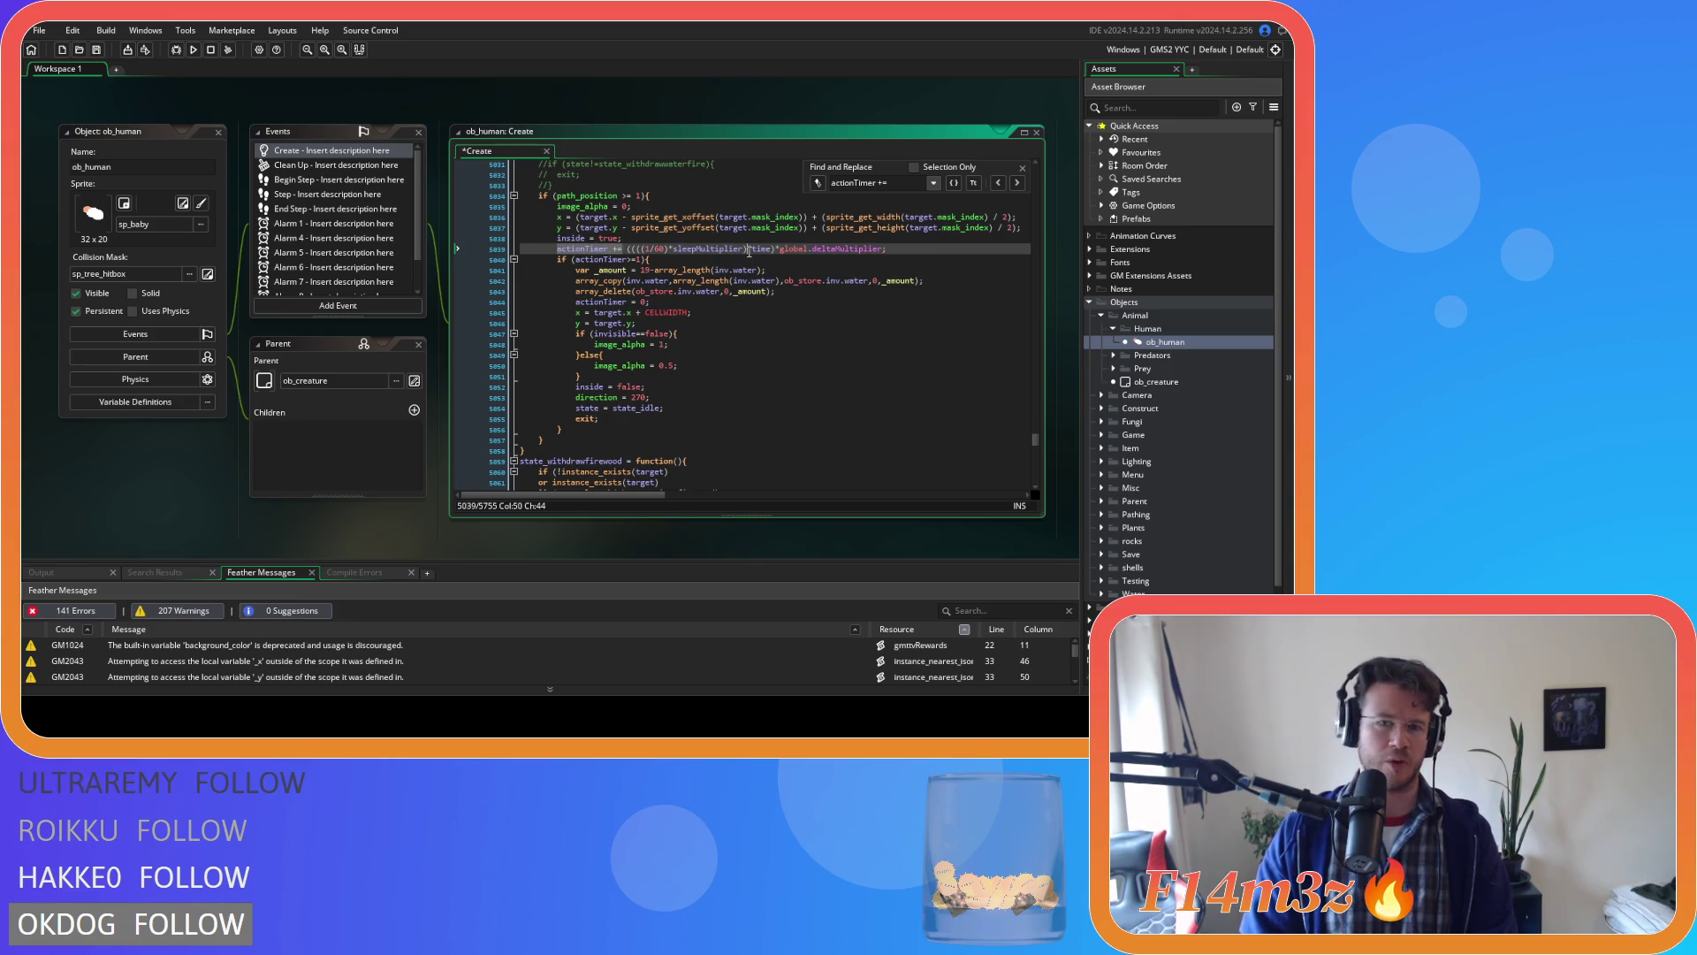
type("*haste)")
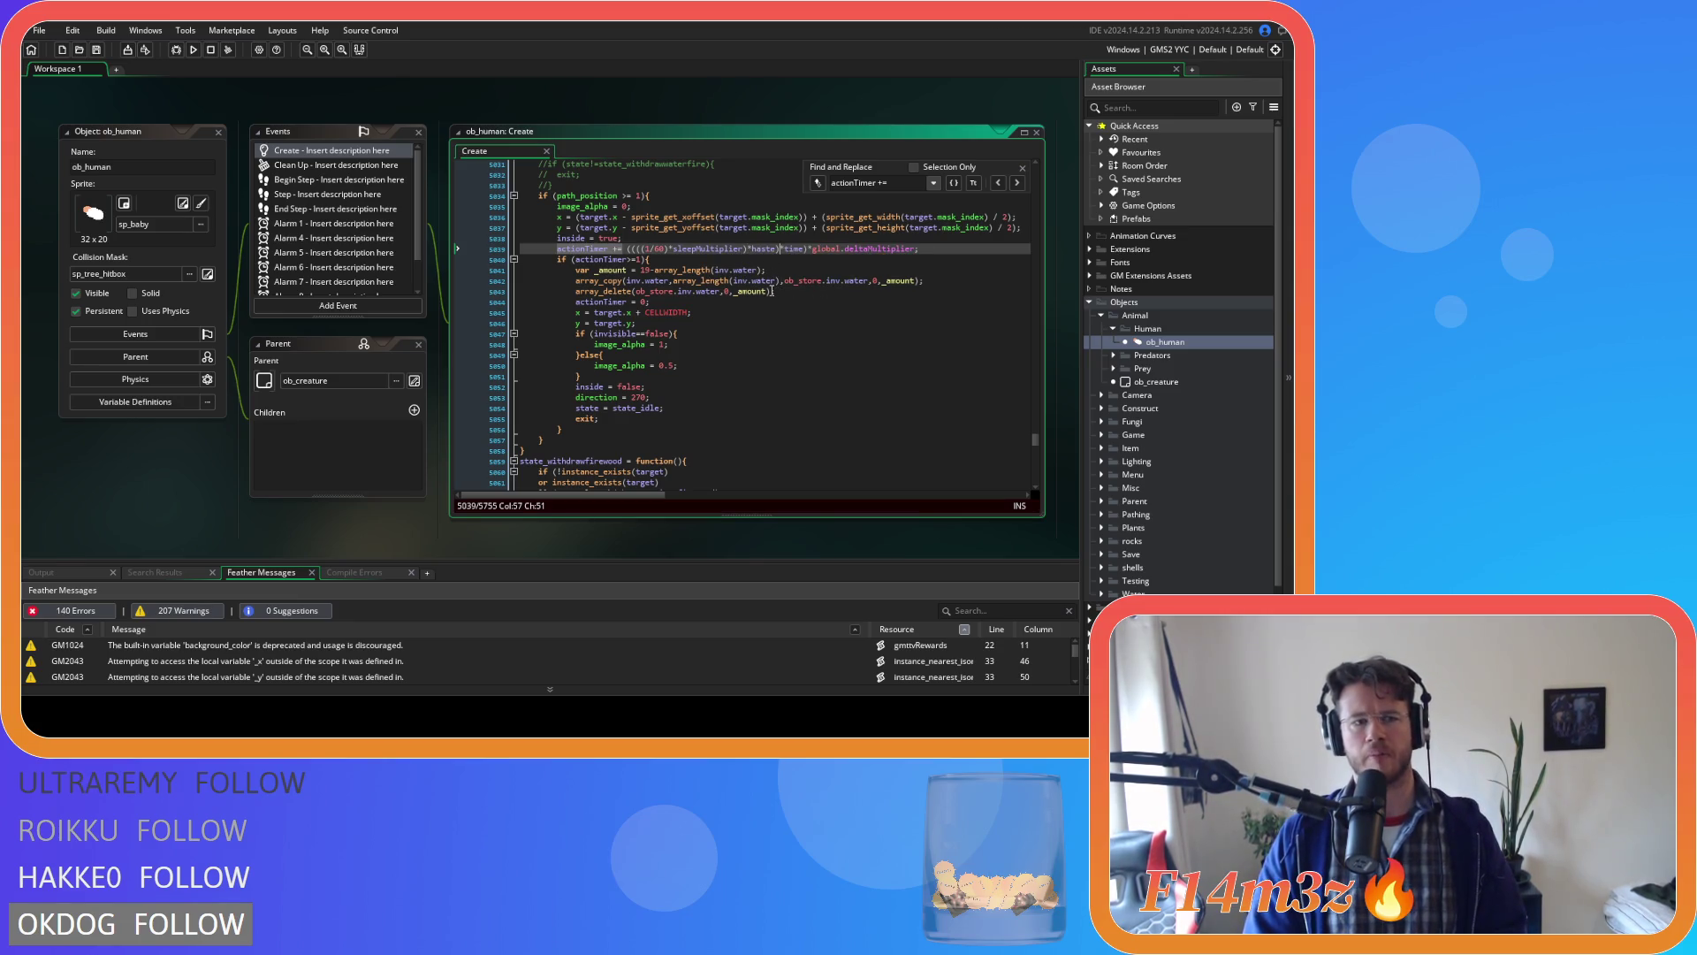
mouse_move(682, 289)
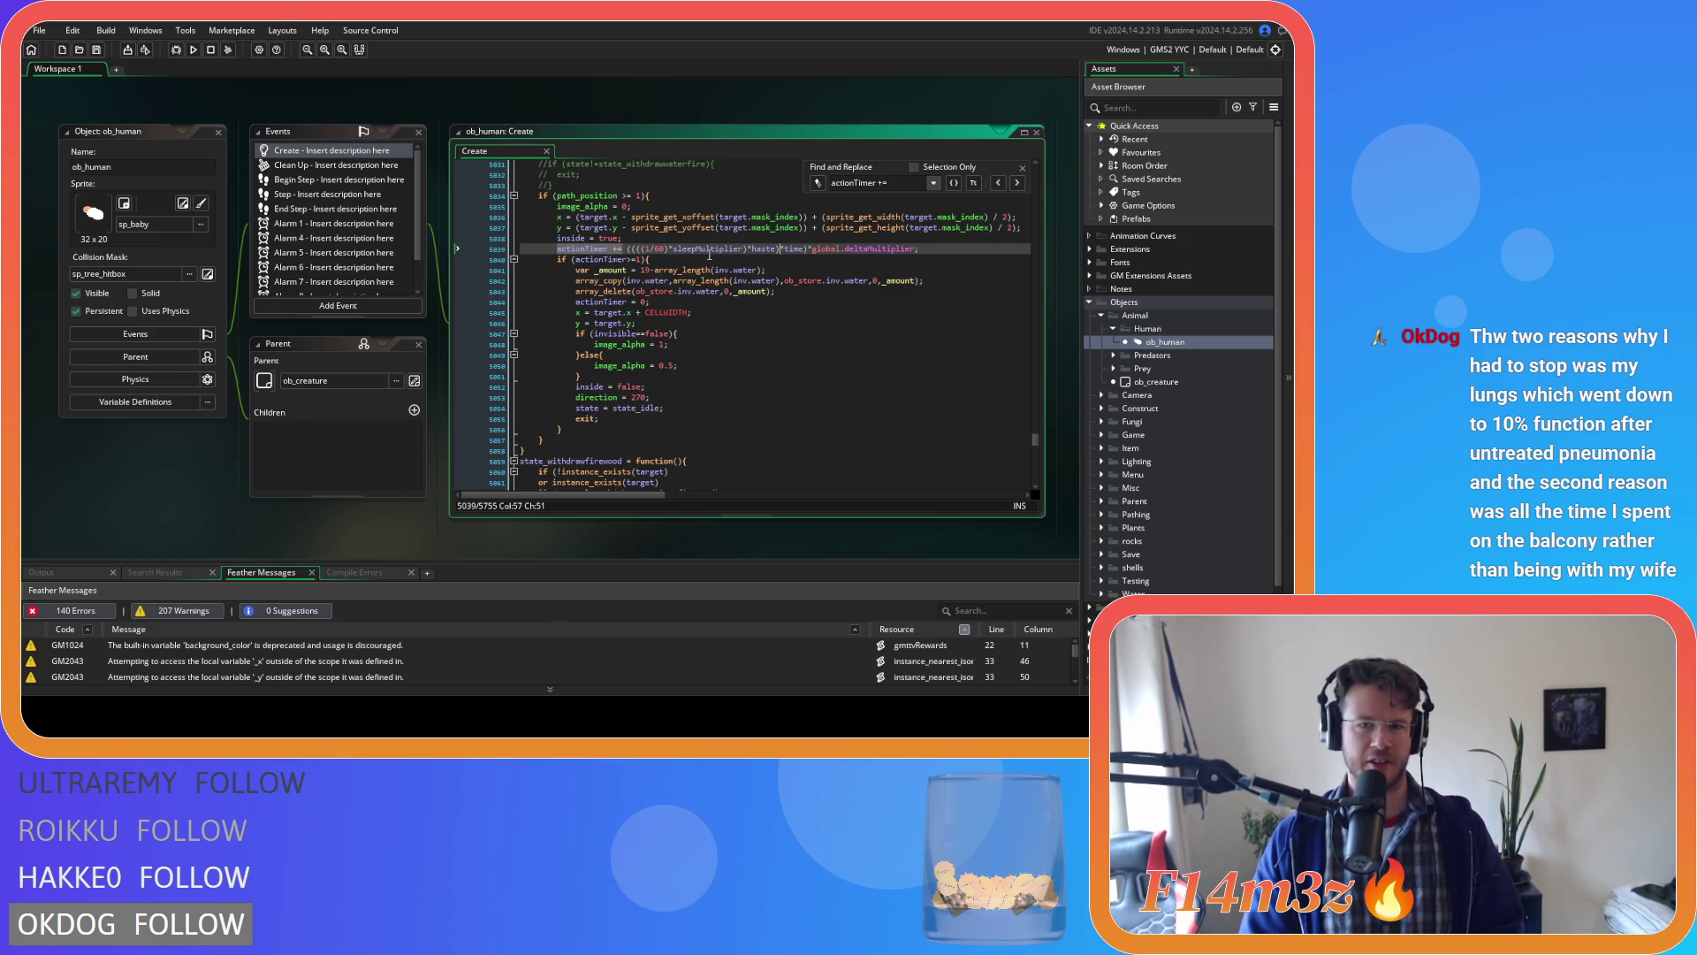
Make line 5127's actionTimer increment multiply by haste instead of adding it, and save.
left_click(1017, 182)
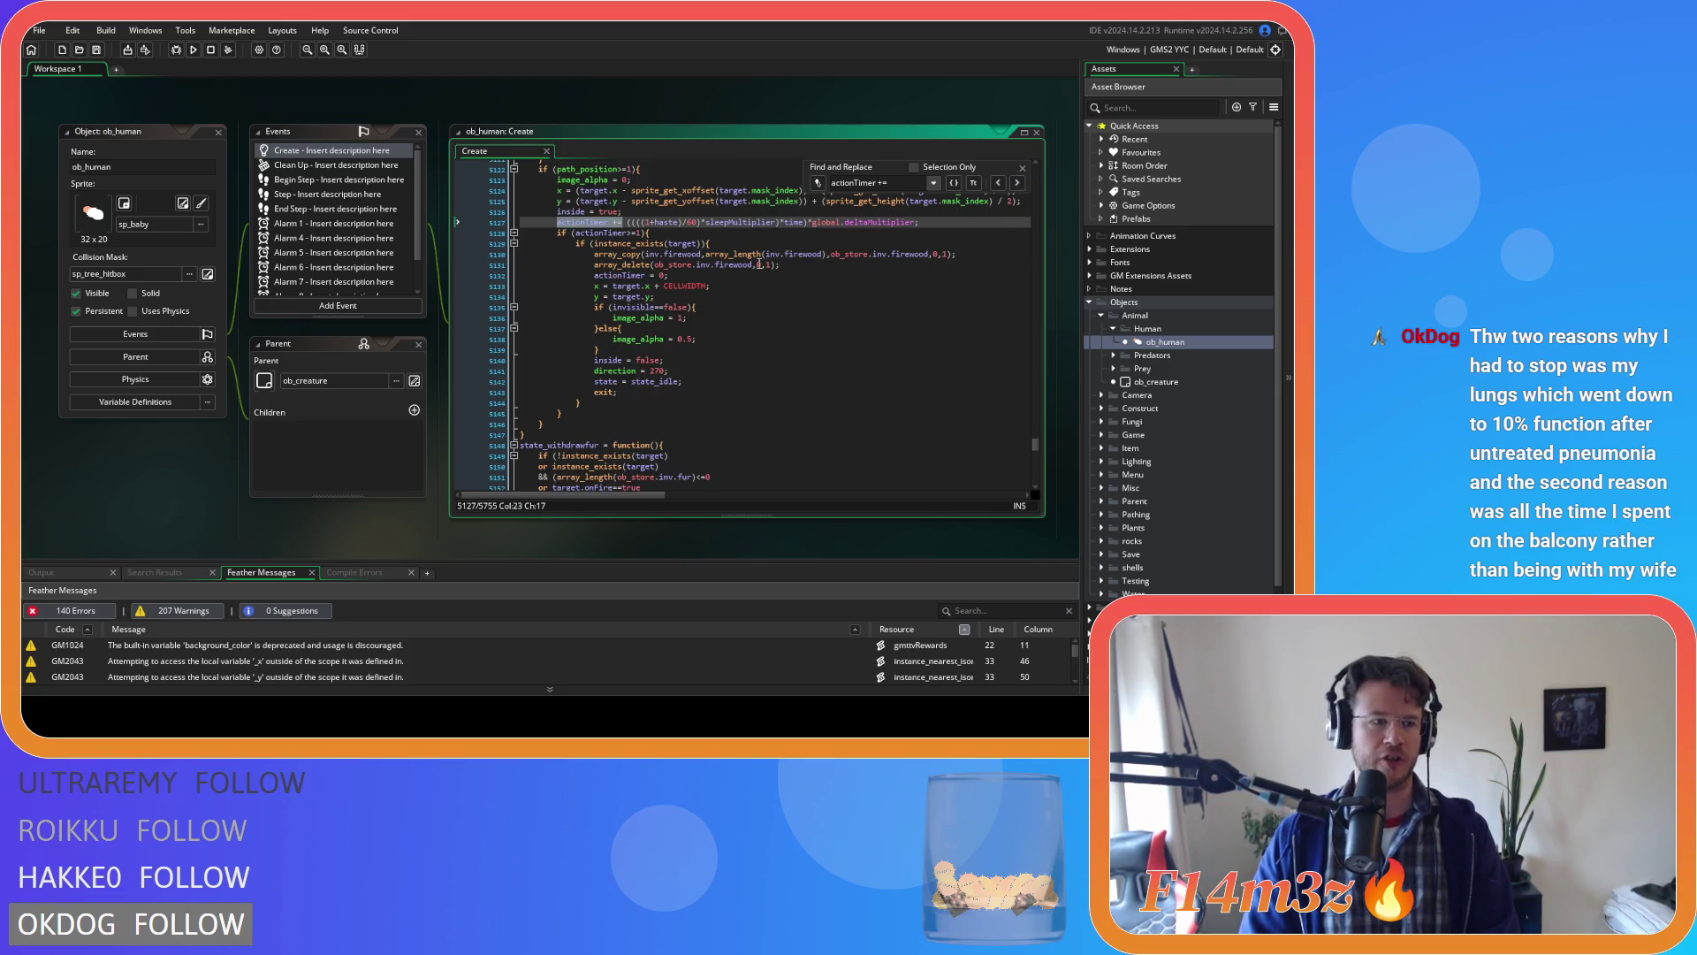
double_click(666, 222)
key("BackSpace")
key("BackSpace")
key("Delete")
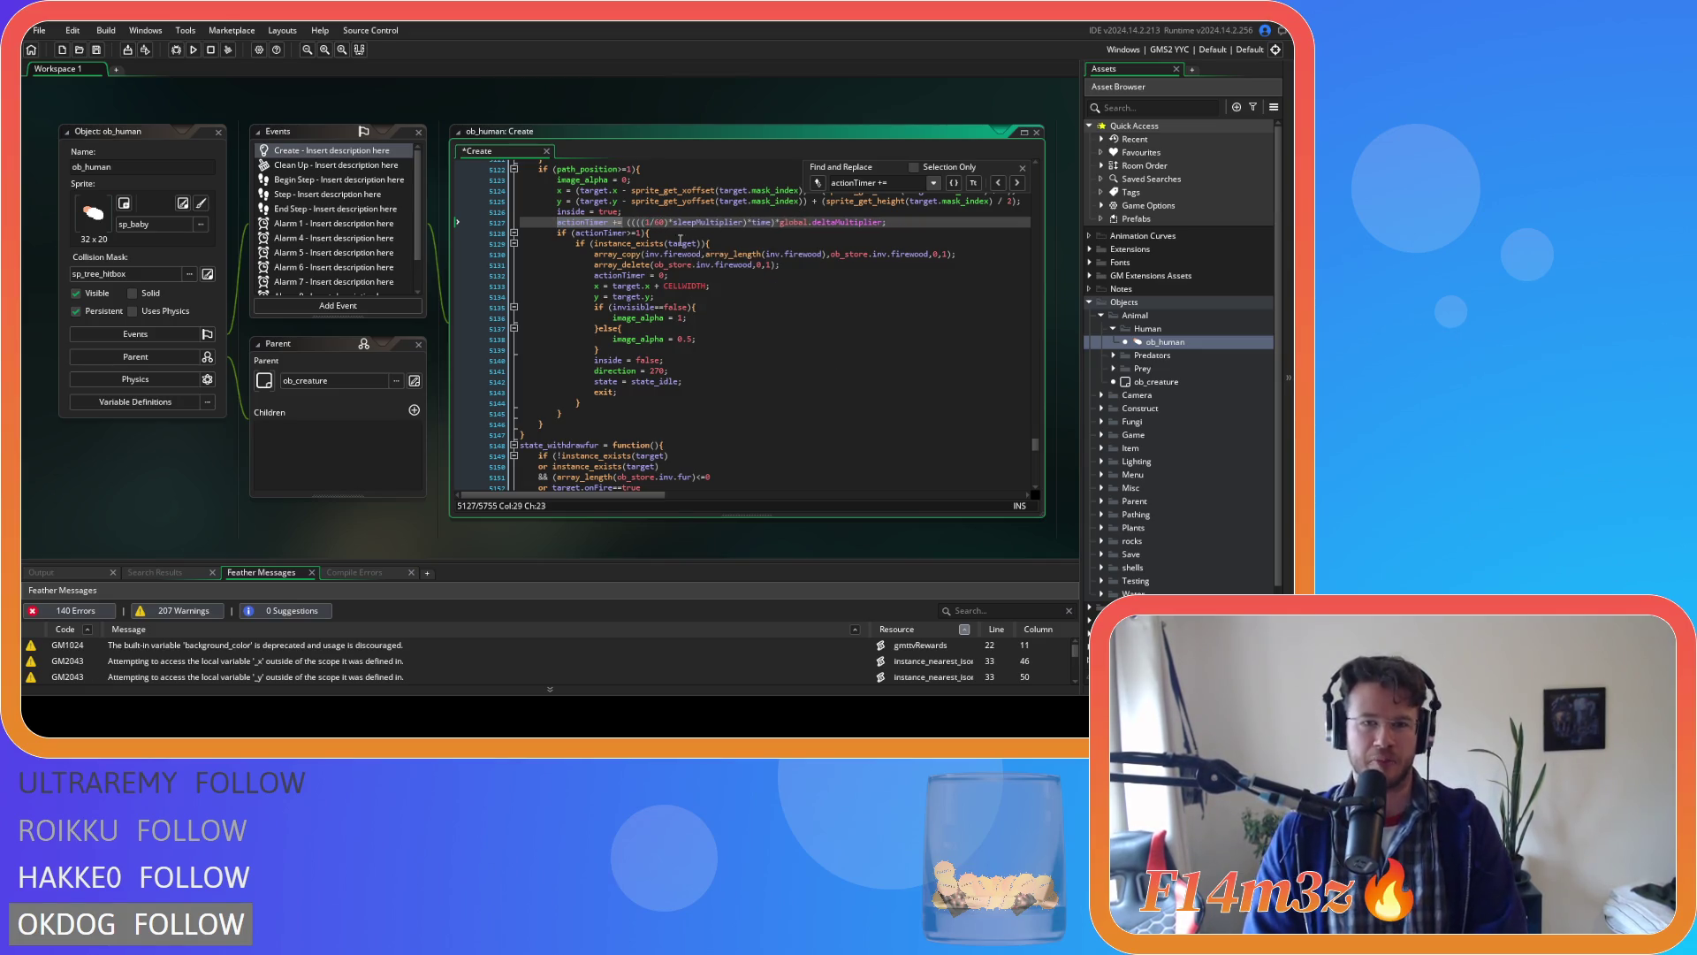
type("*haste)")
key("ctrl+s")
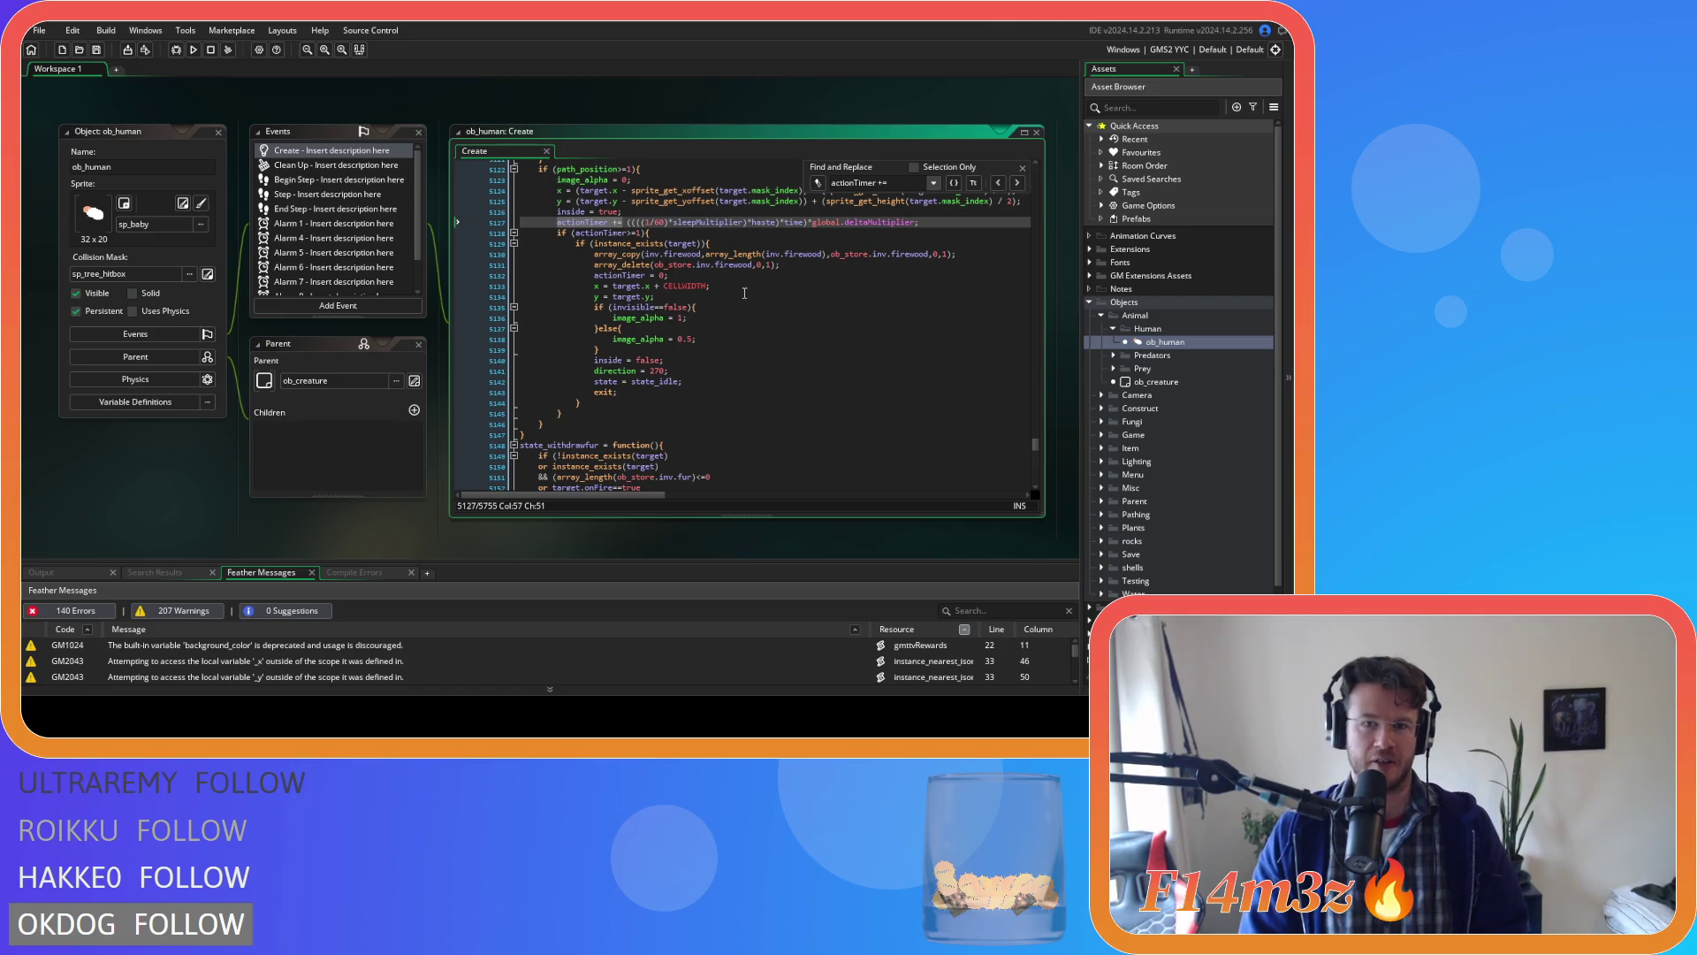
left_click(581, 223)
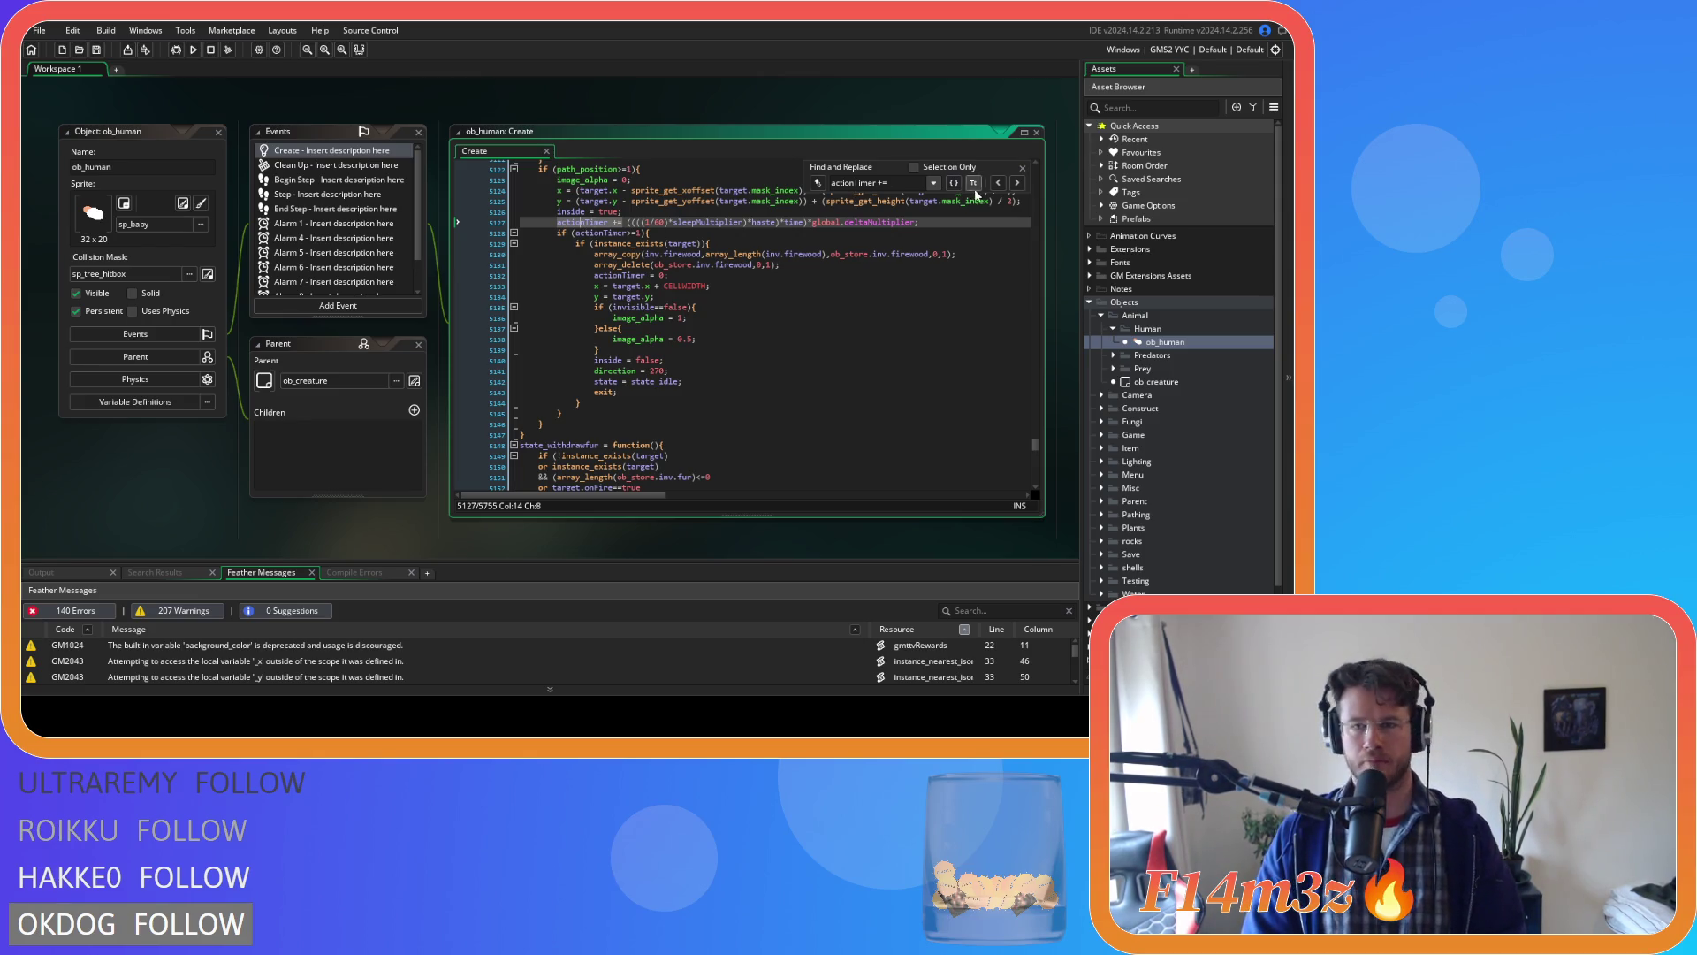
Apply the same '*haste)' change on line 5213, save, and close the Find bar.
left_click(1019, 183)
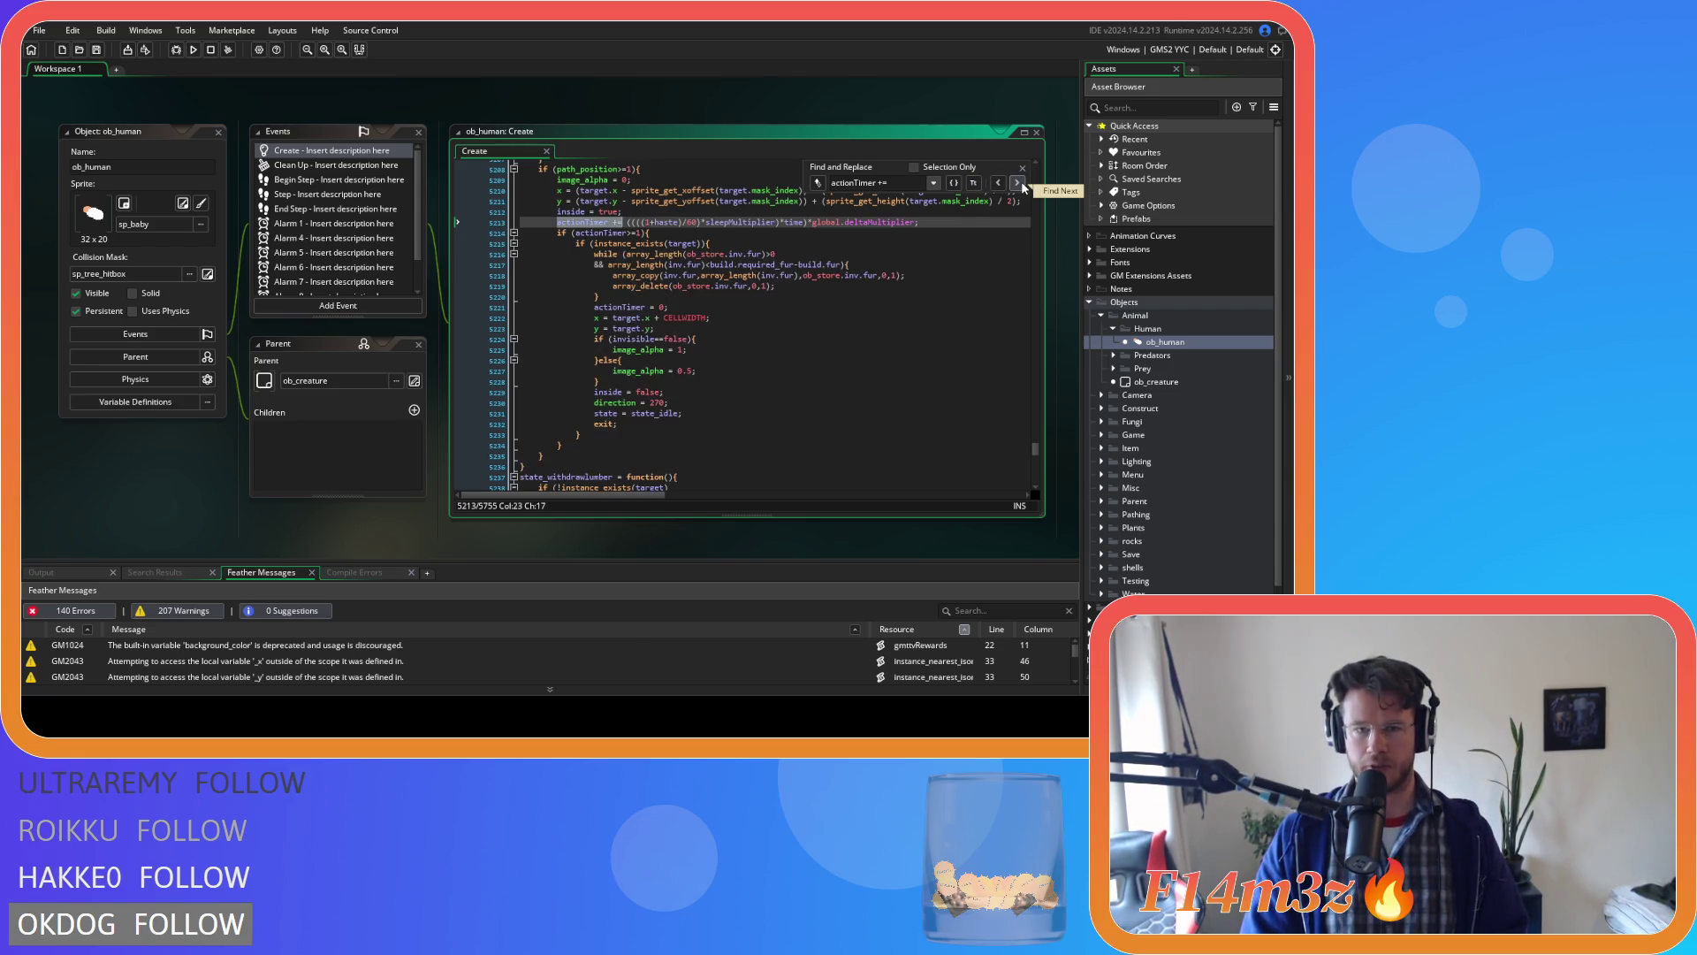
left_click(676, 221)
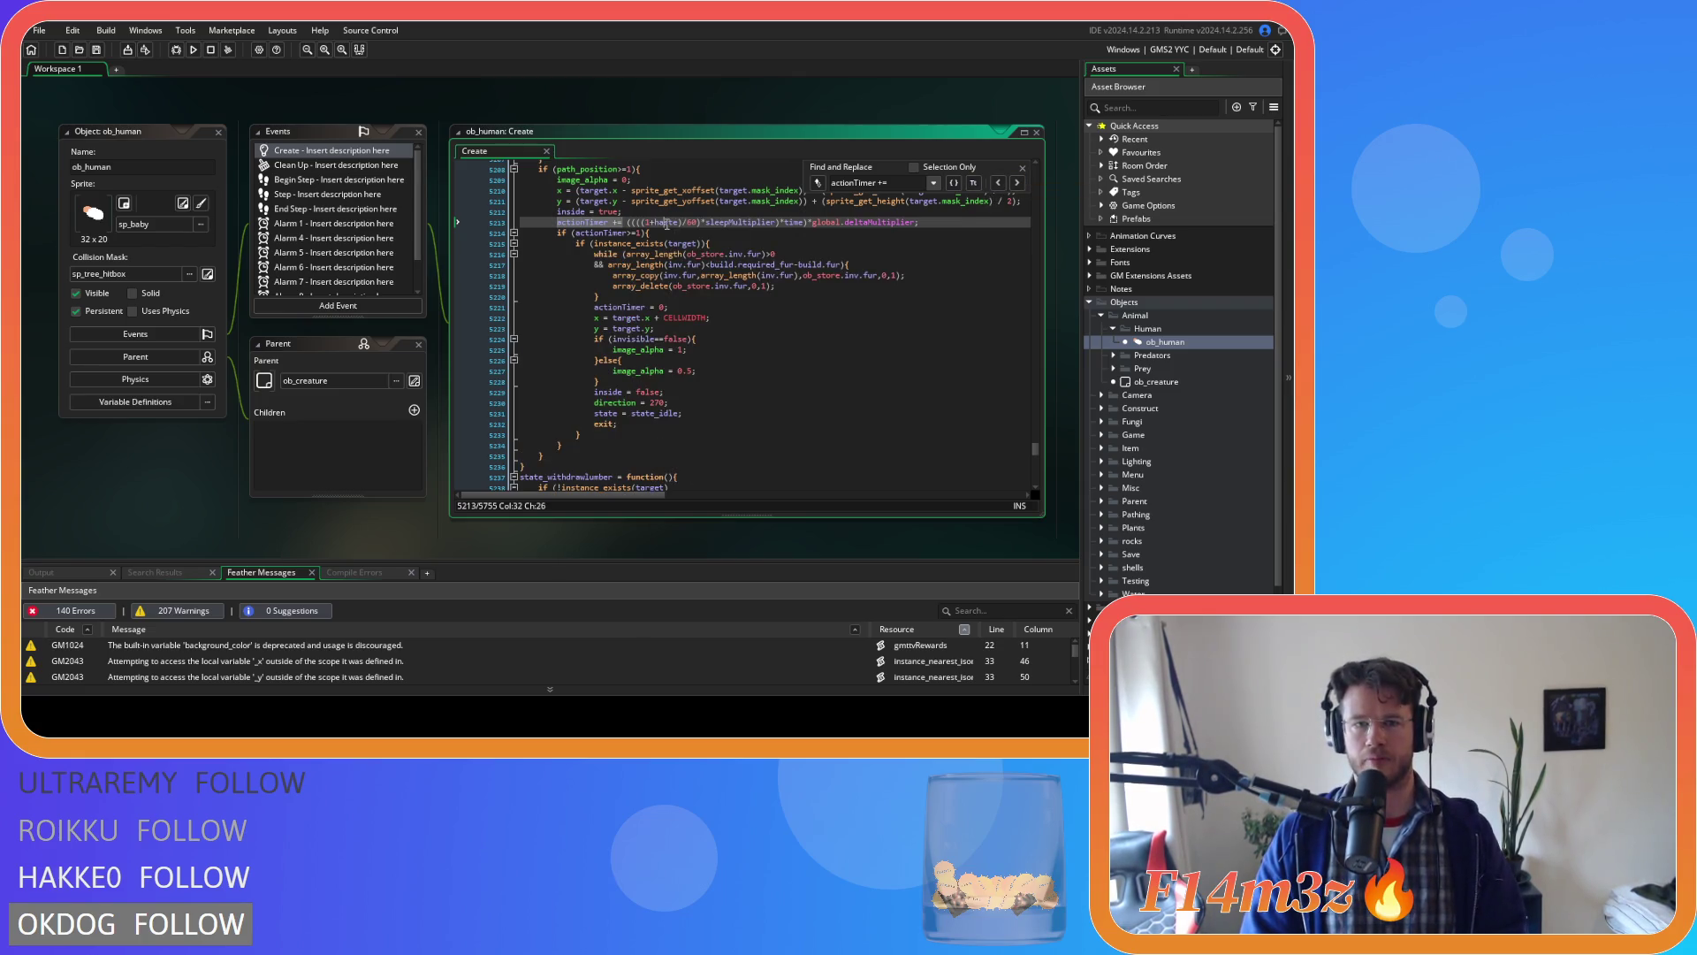
key("BackSpace")
key("BackSpace")
key("BackSpace")
key("BackSpace")
key("BackSpace")
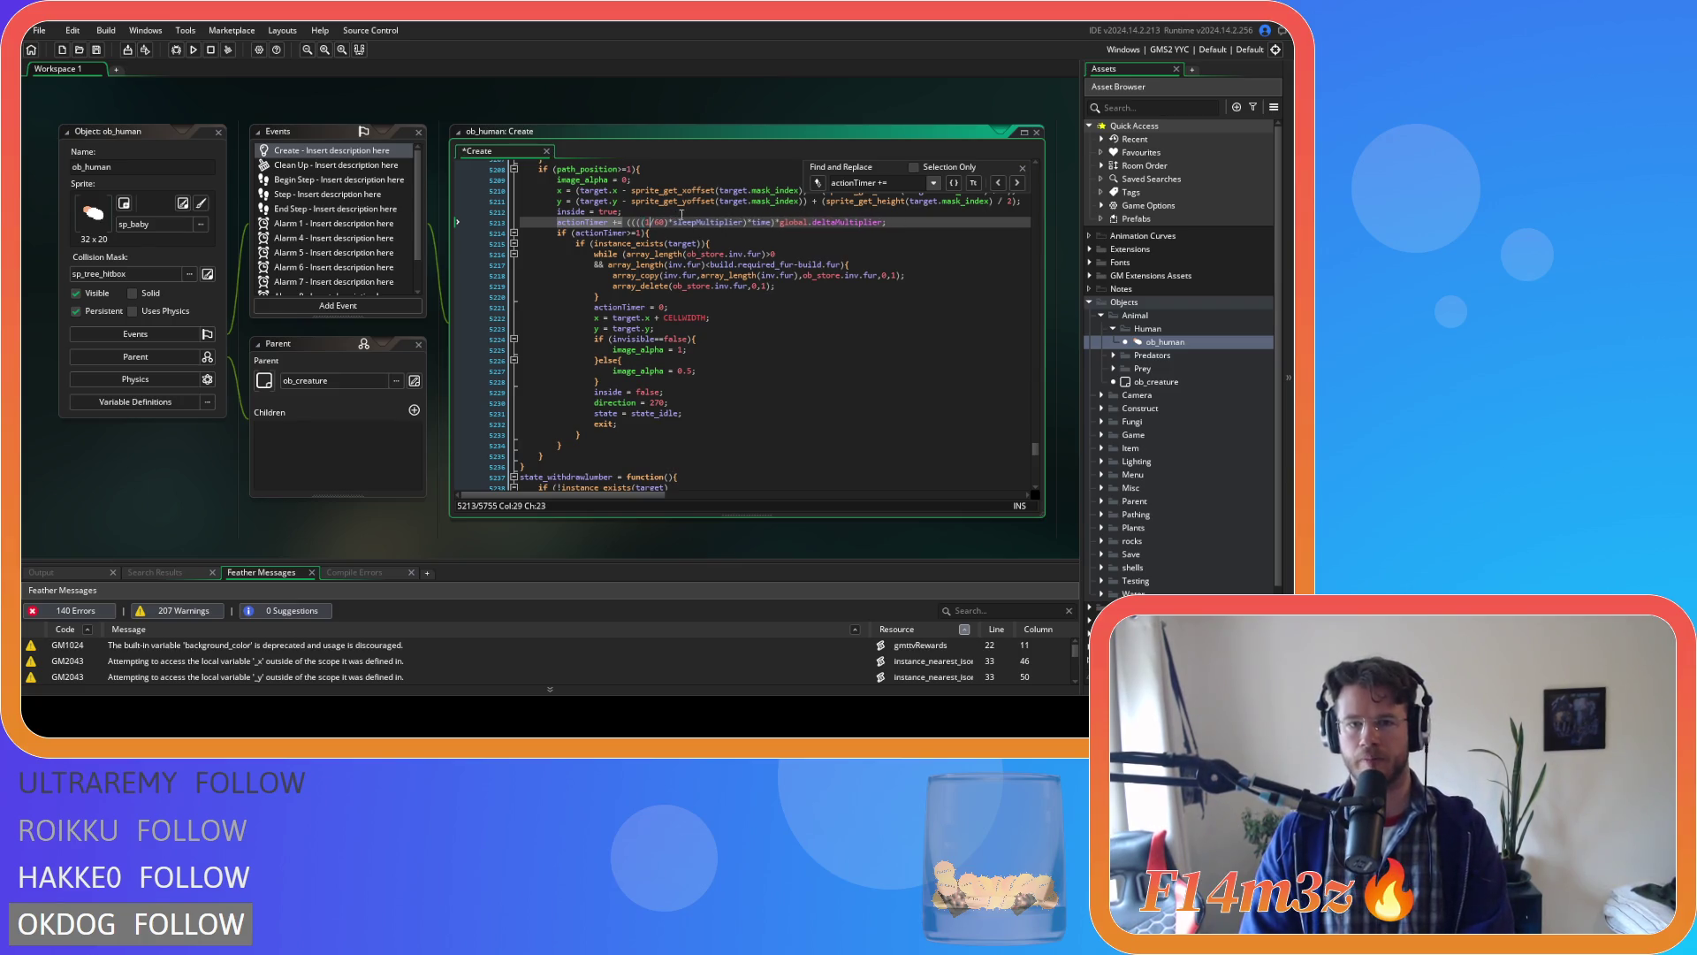
left_click(745, 222)
type(")")
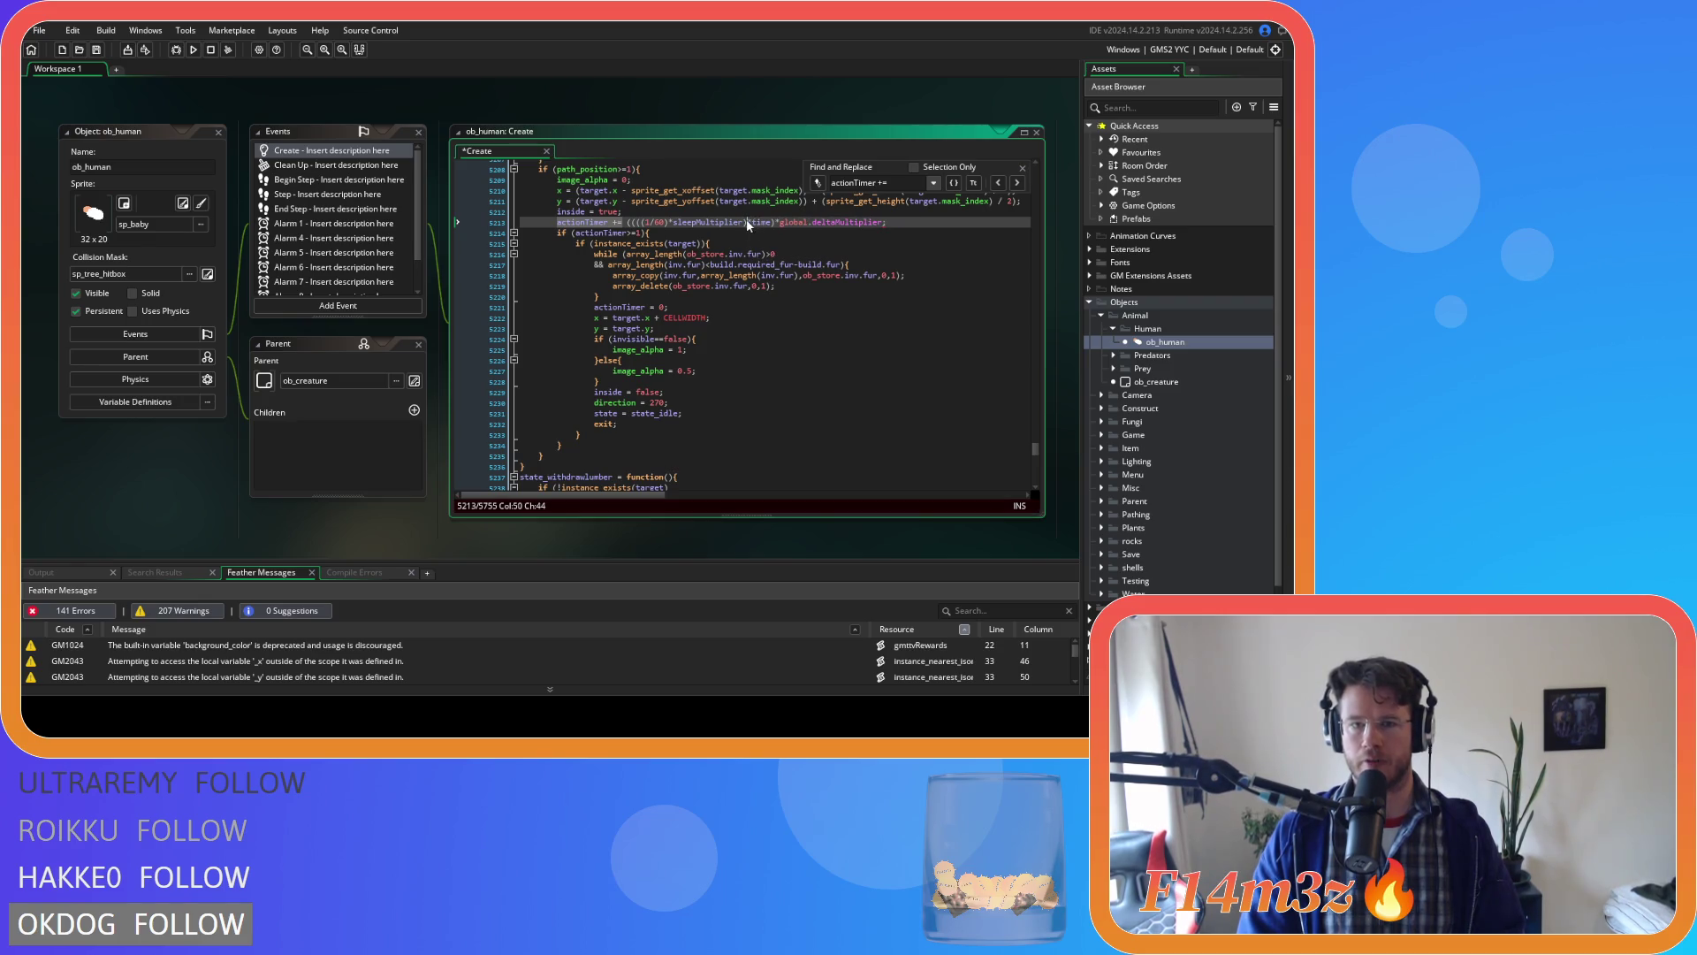
type("*haste)")
key("ctrl+s")
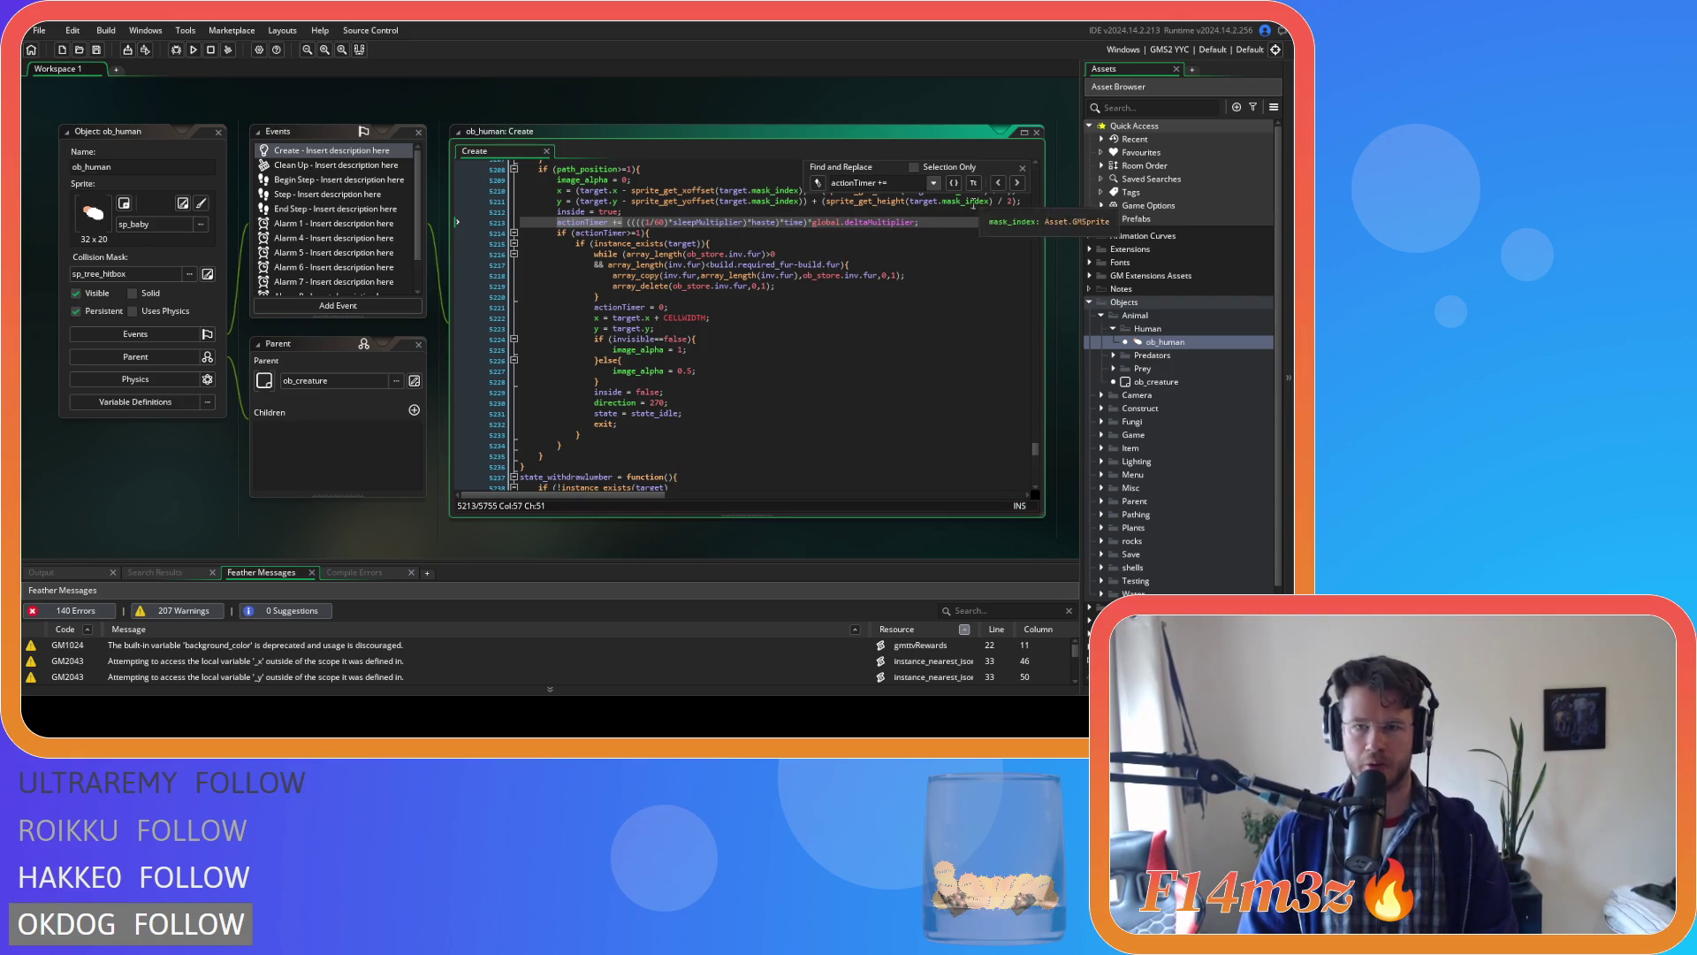
left_click(1023, 167)
left_click(836, 221)
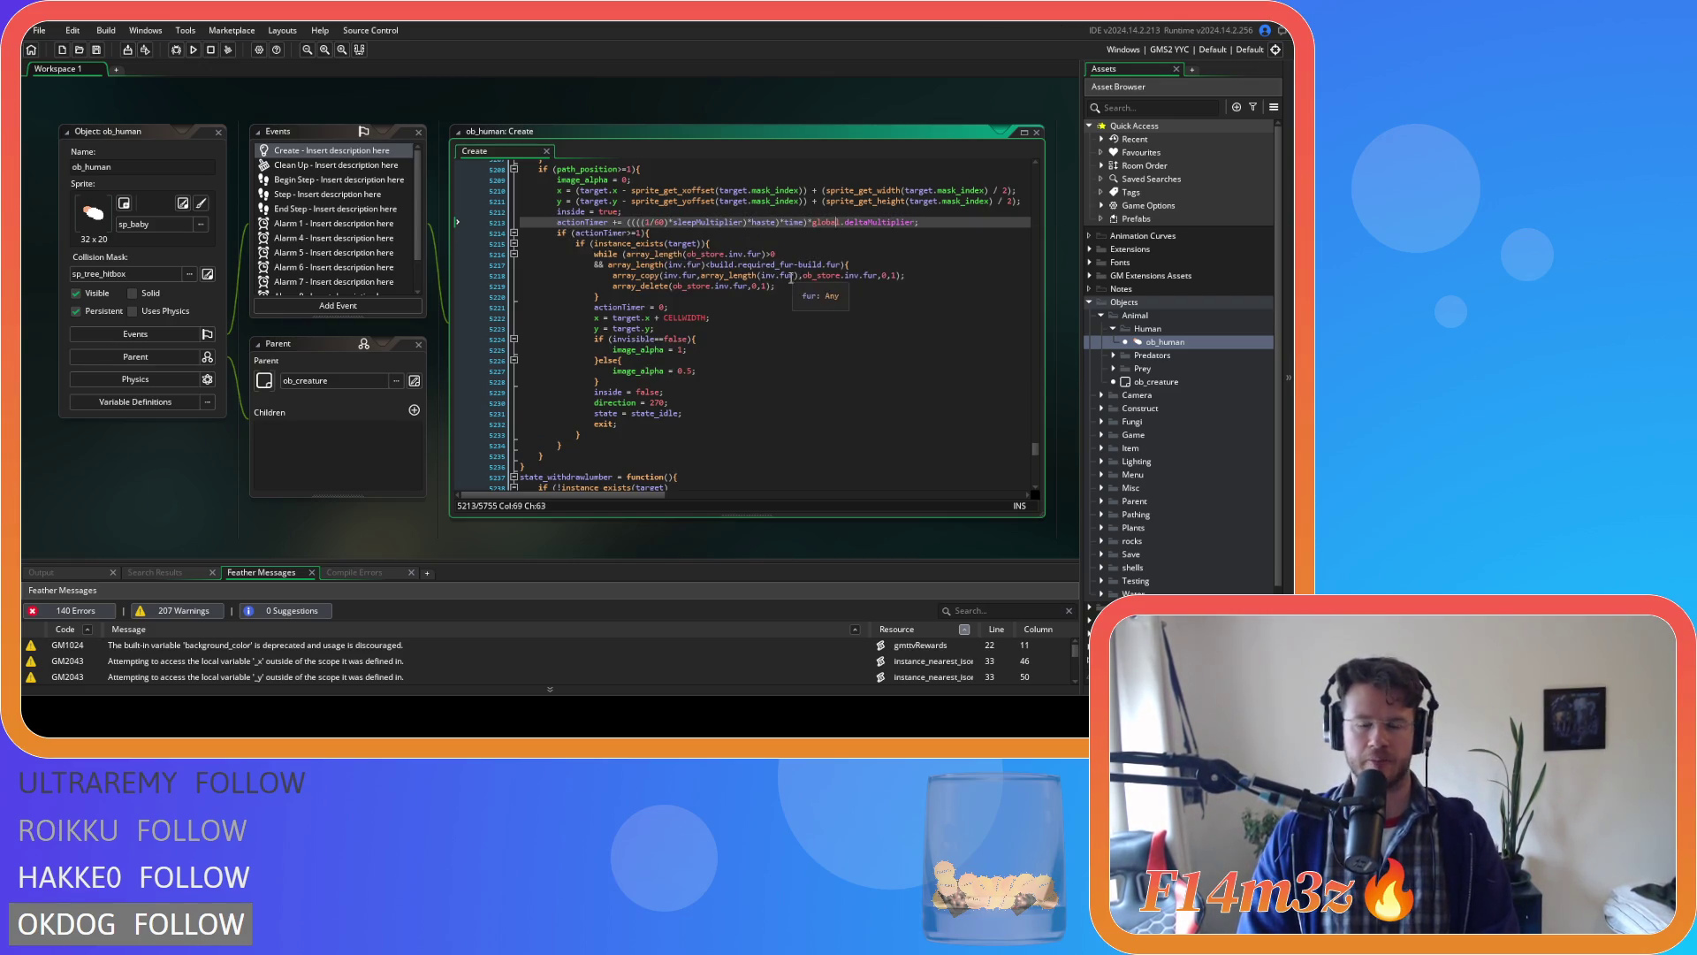
Search for 'actionTimer +=' and step through the matches to line 5304.
scroll(755, 287, "down", 6)
scroll(754, 287, "down", 3)
scroll(753, 287, "up", 12)
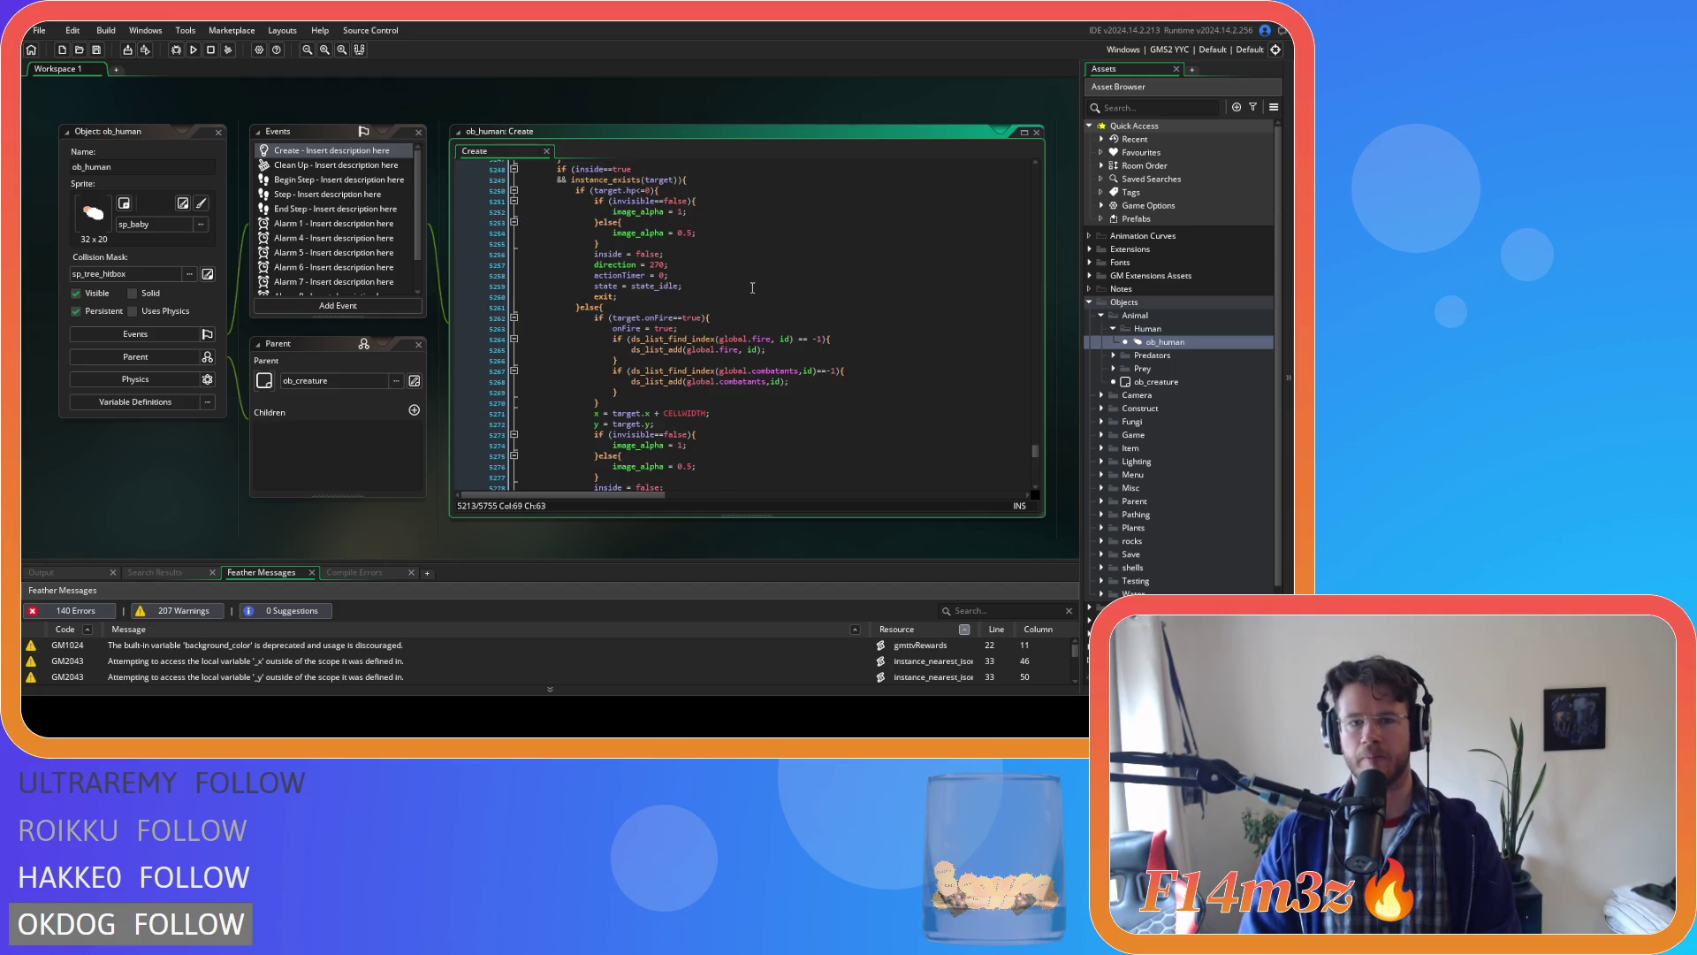
scroll(748, 292, "down", 6)
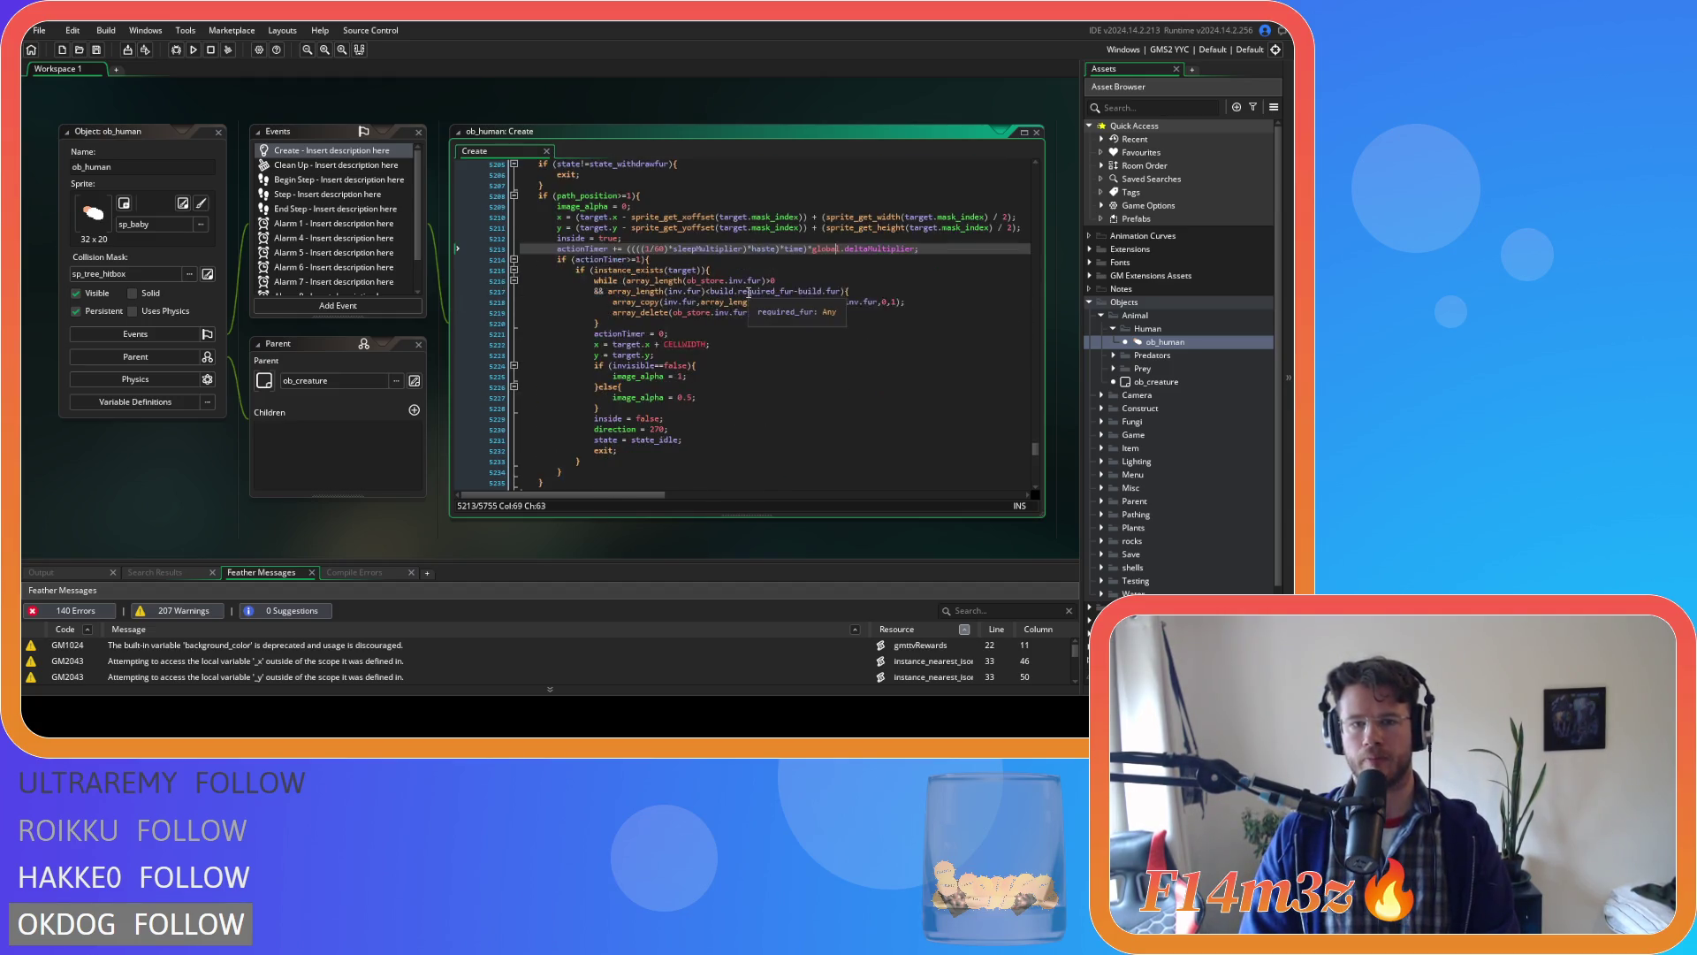
scroll(748, 292, "up", 3)
left_click_drag(624, 250, 557, 250)
key("ctrl+f")
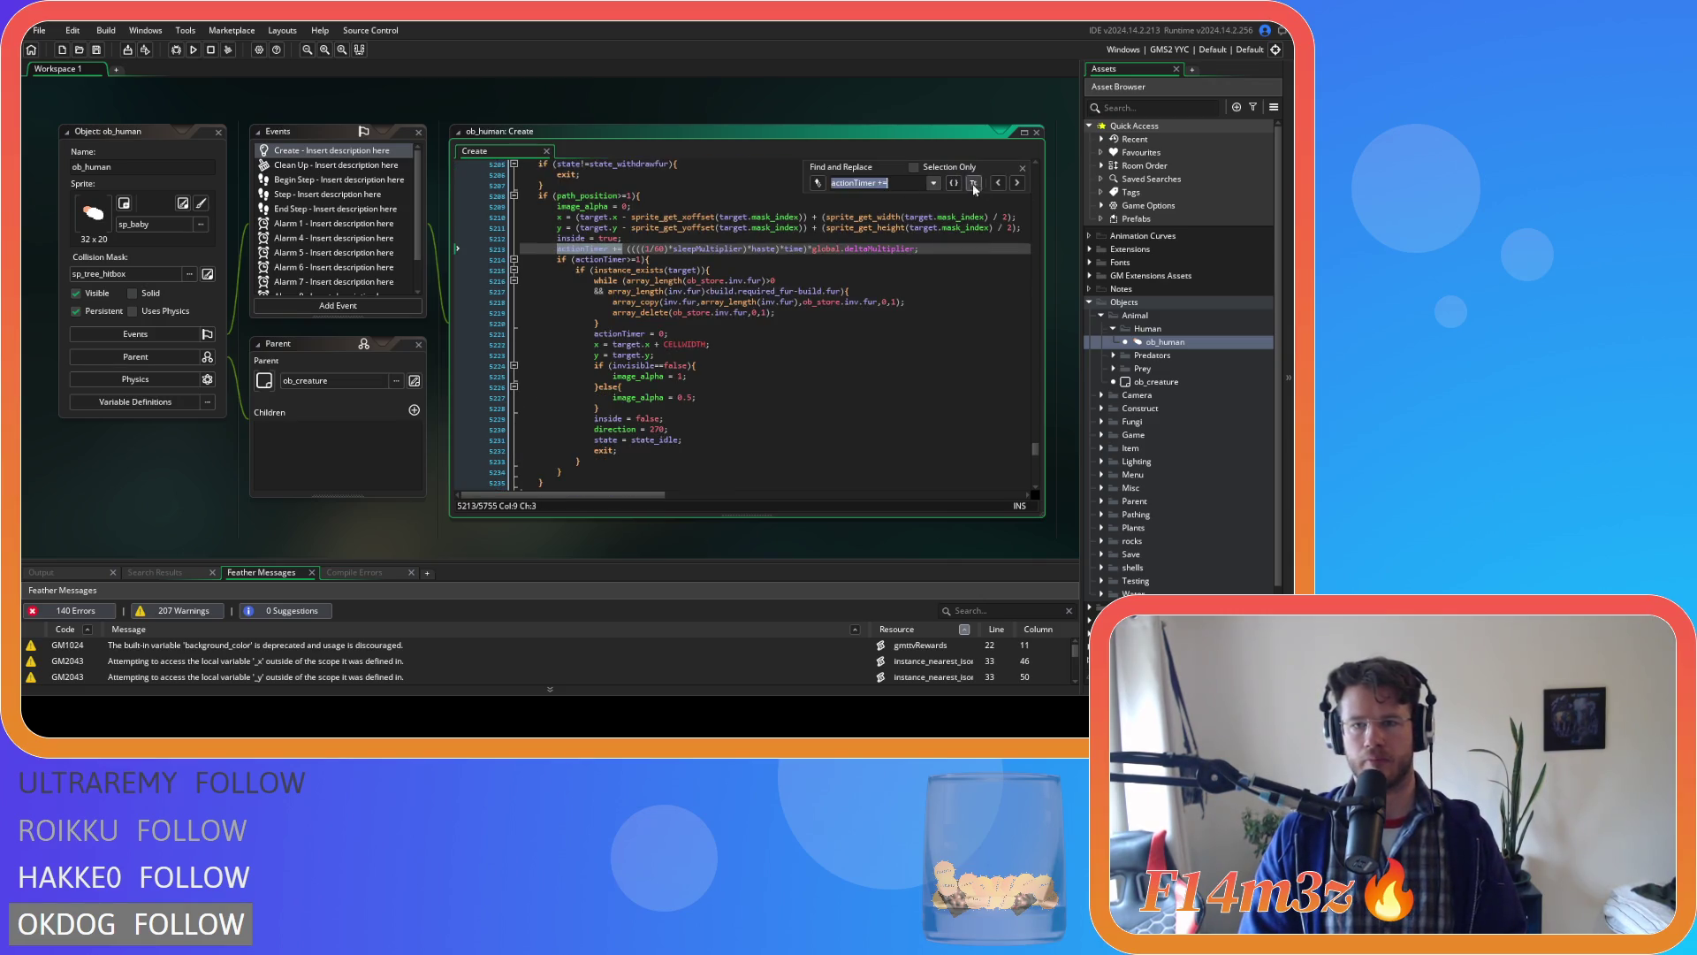
left_click(1018, 183)
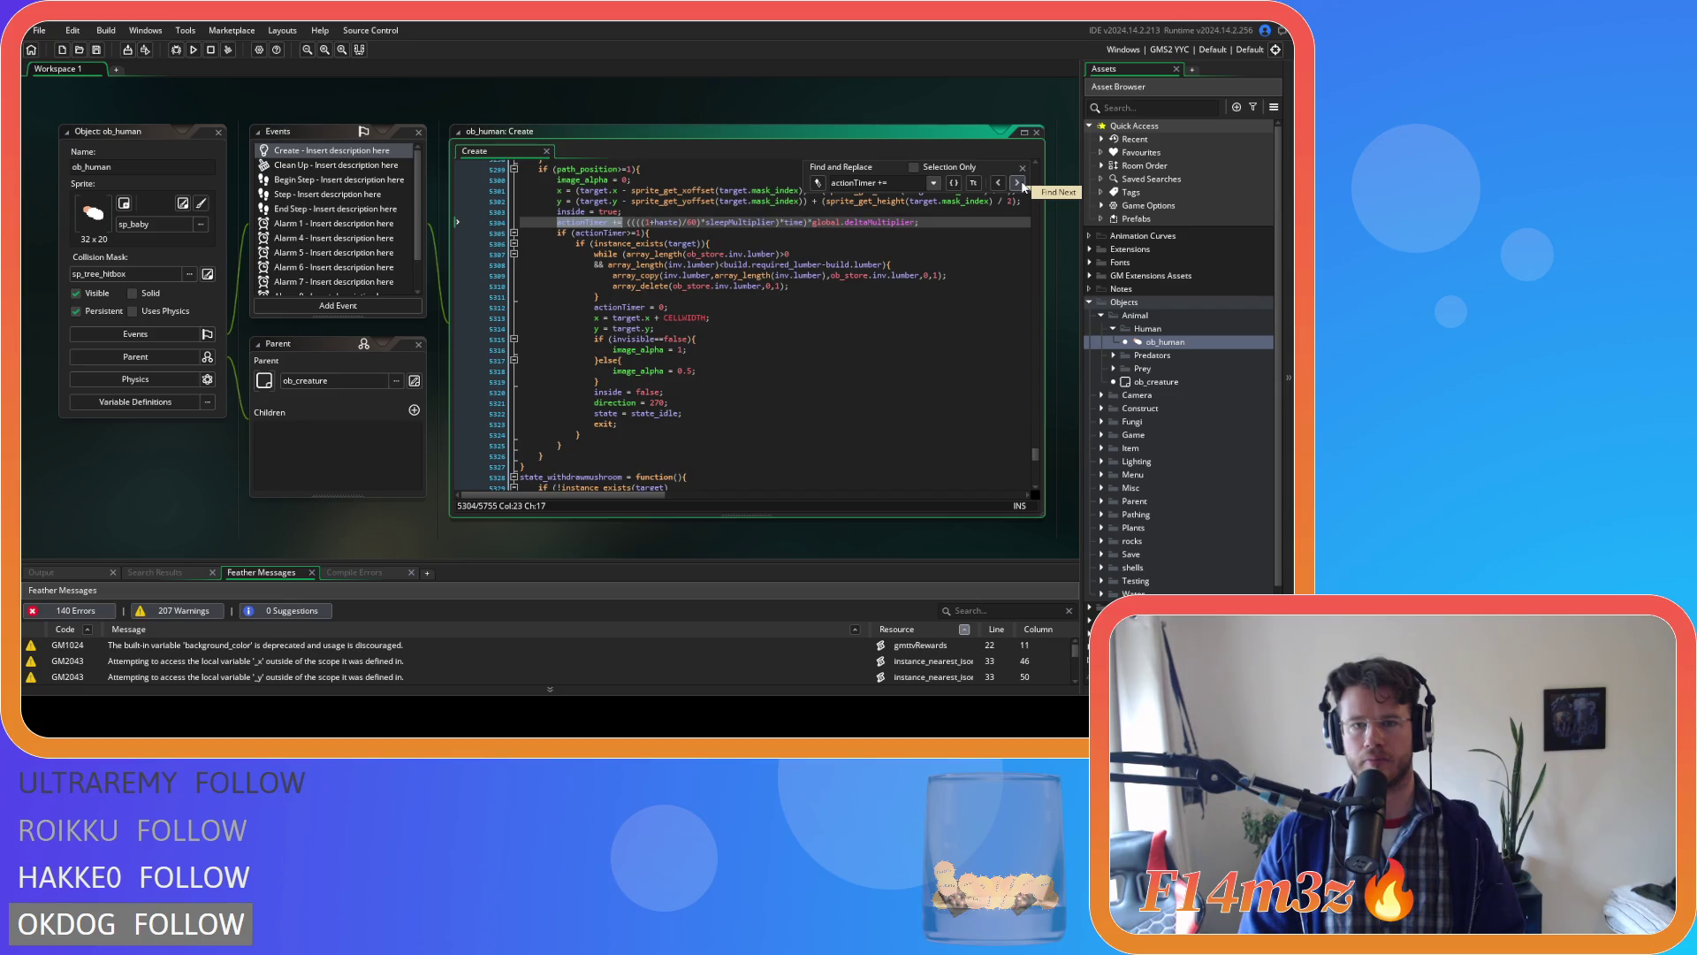
left_click(1018, 183)
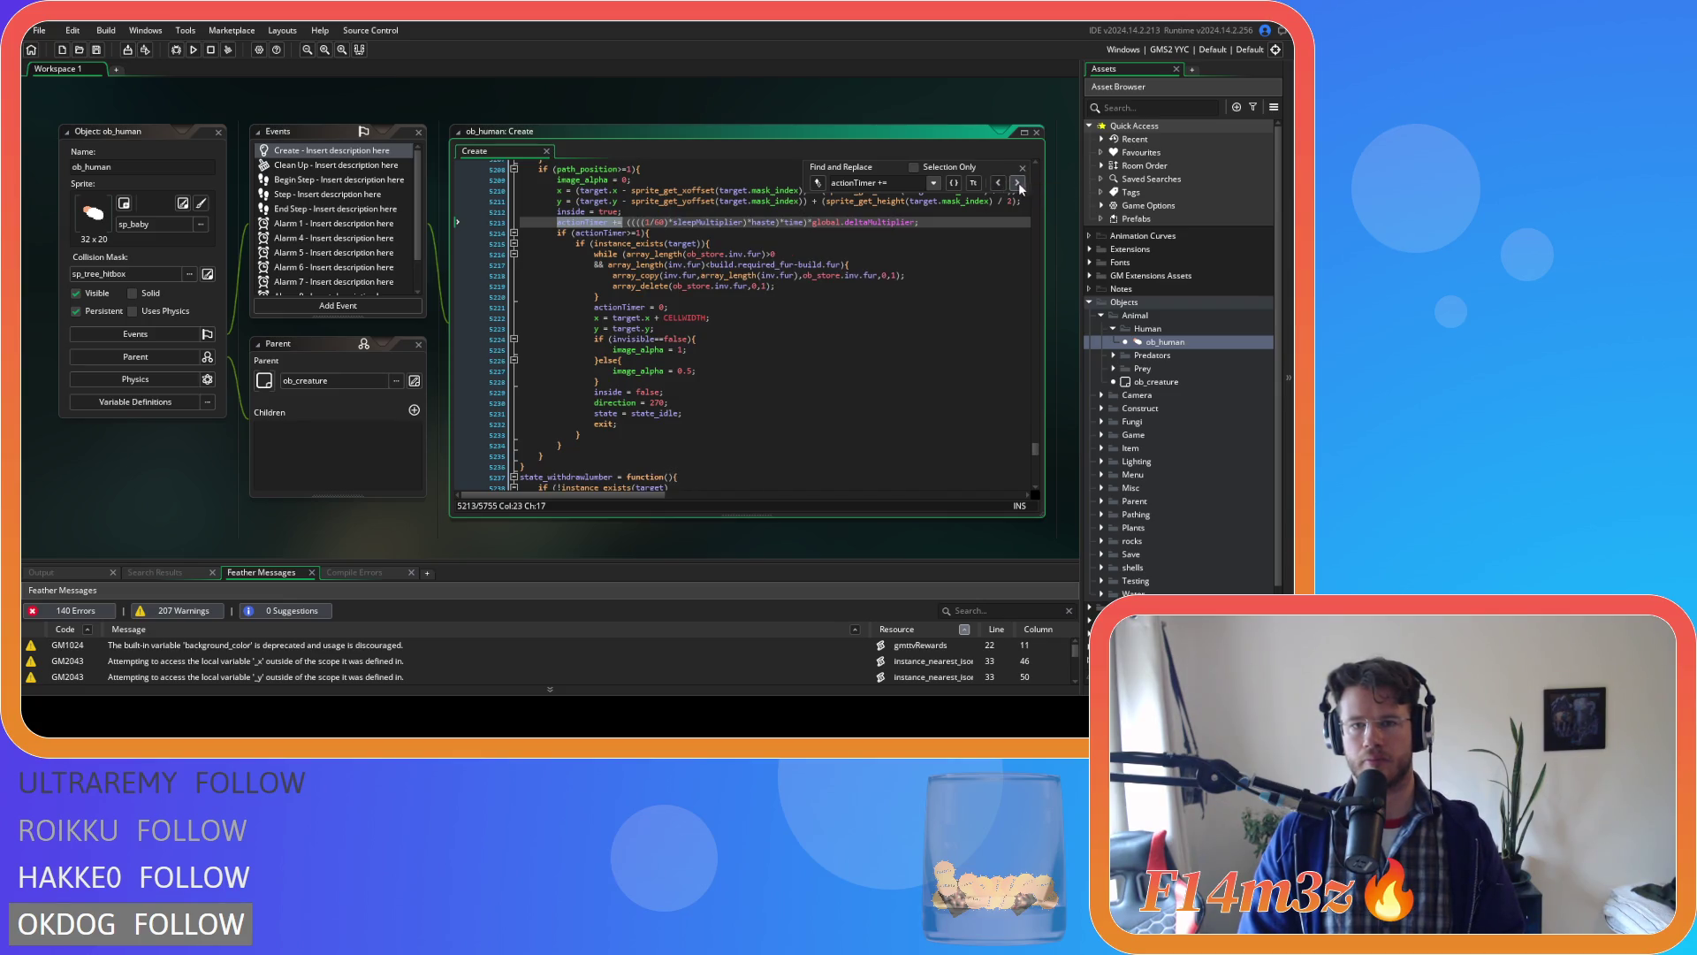
left_click(1018, 183)
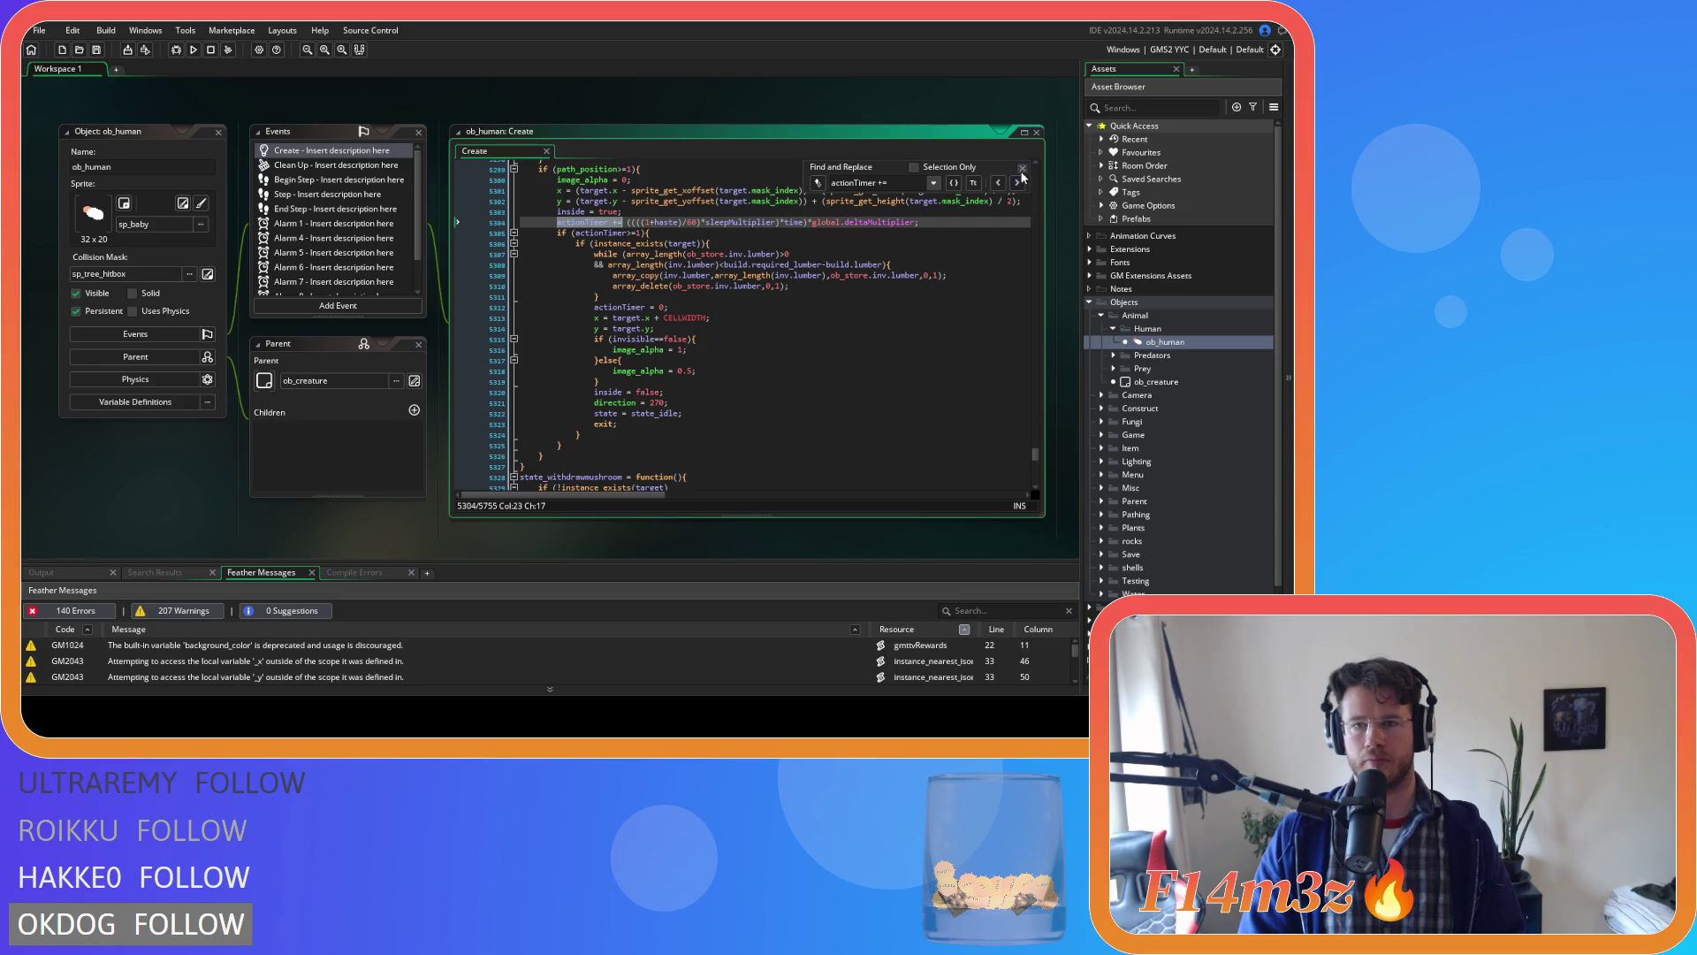
left_click(1023, 168)
Multiply line 5304's actionTimer increment by haste instead of adding it, and save.
left_click(780, 222)
type("*haste)")
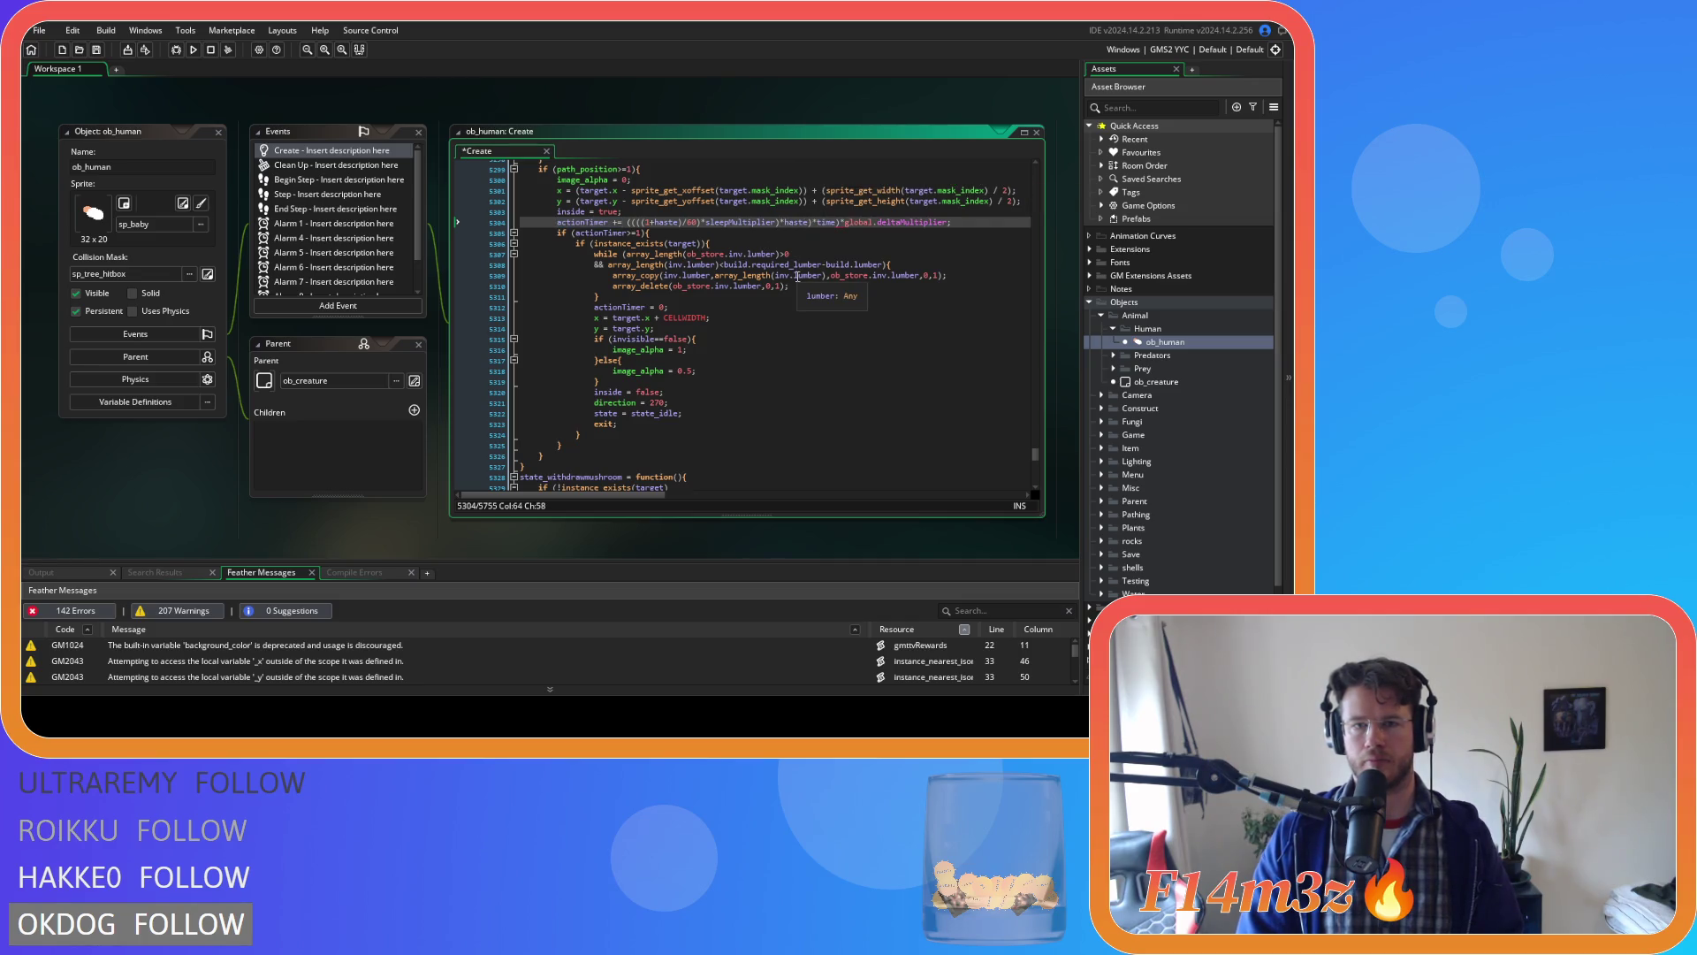
left_click_drag(687, 222, 556, 222)
key("BackSpace")
key("ctrl+s")
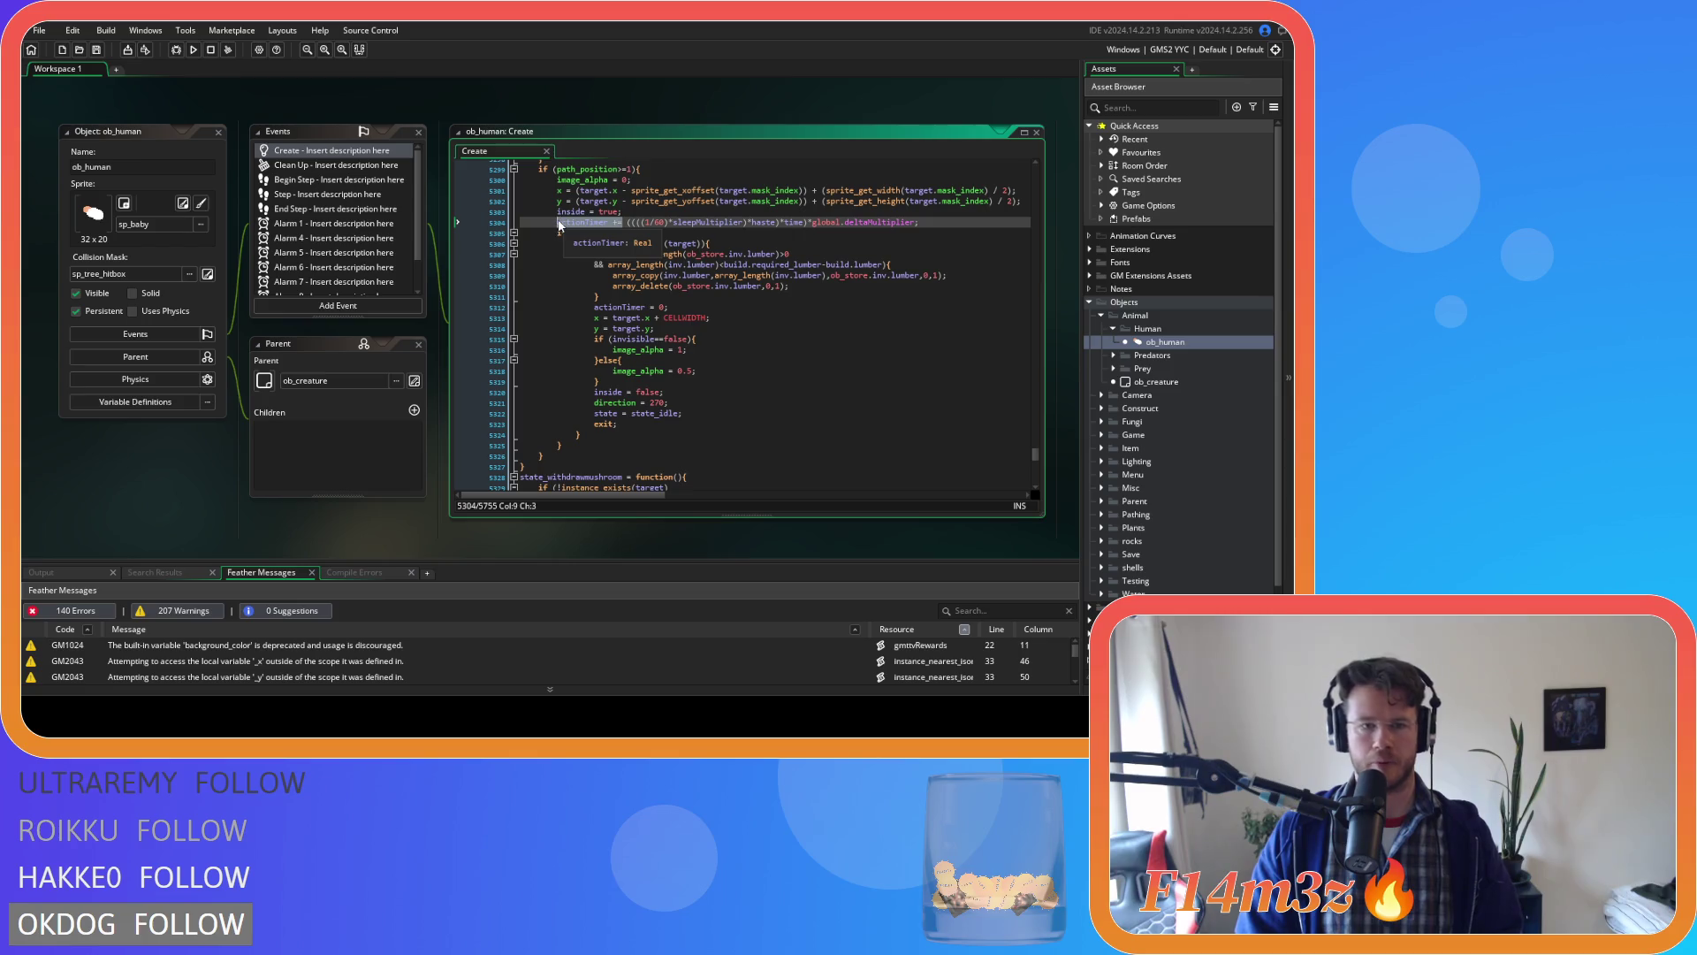
Replace '+haste' with '*haste)' after sleepMultiplier on line 5390 and save.
key("ctrl+f")
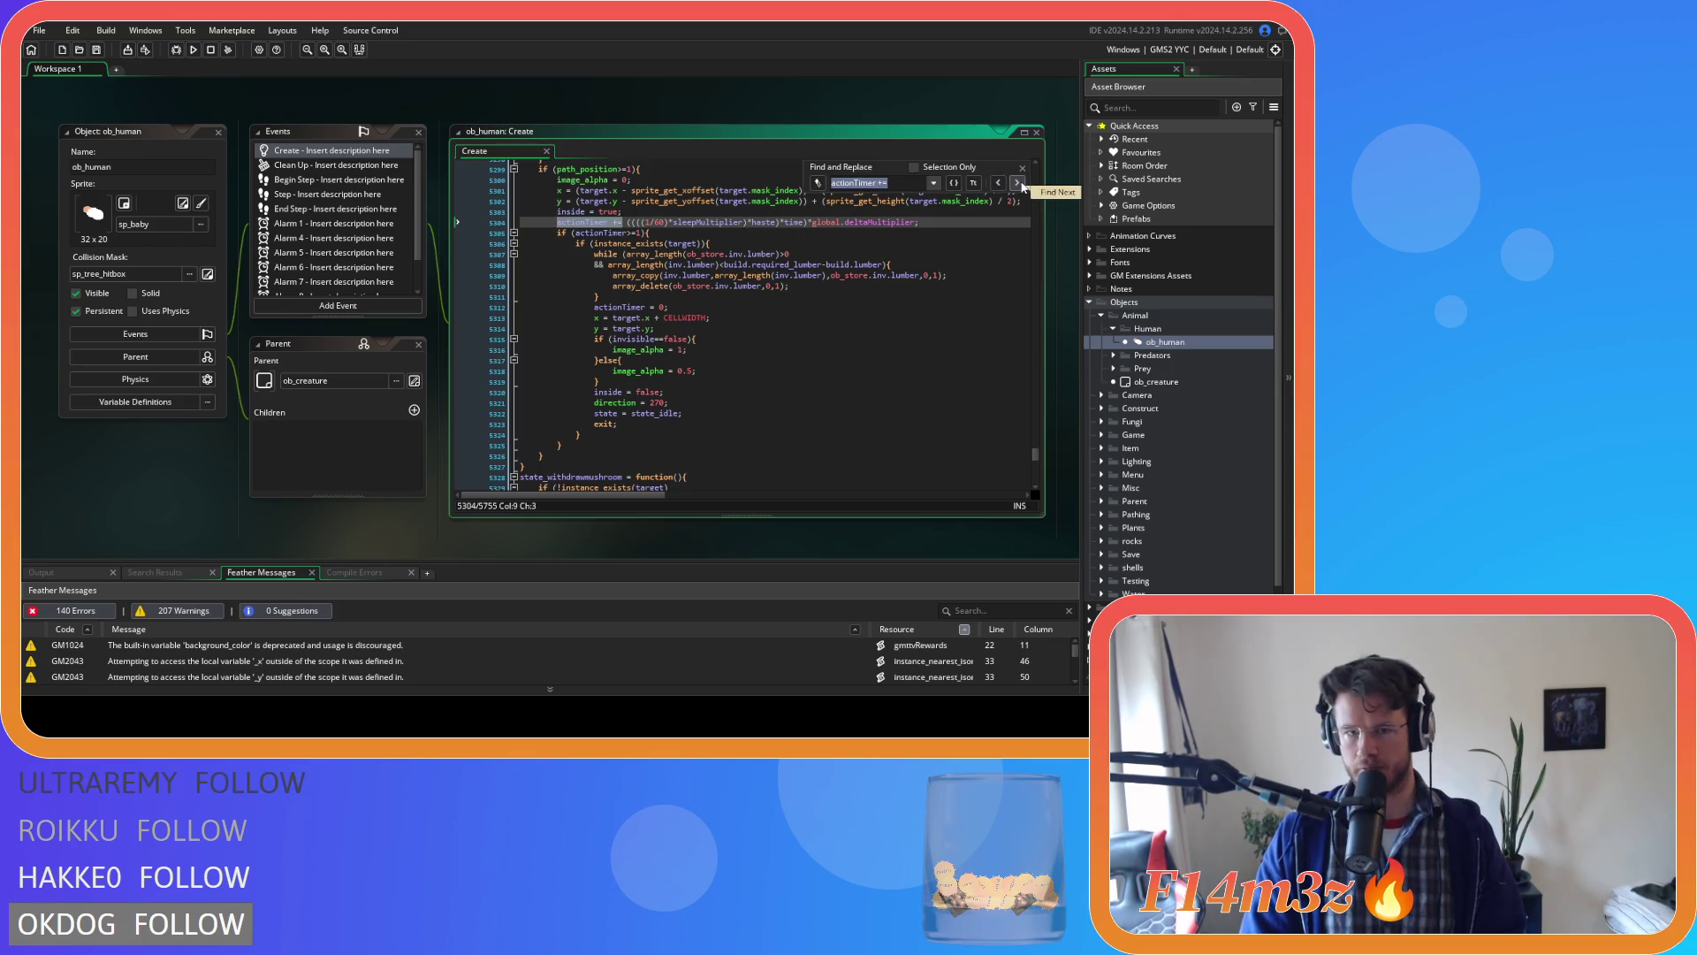
left_click(1020, 184)
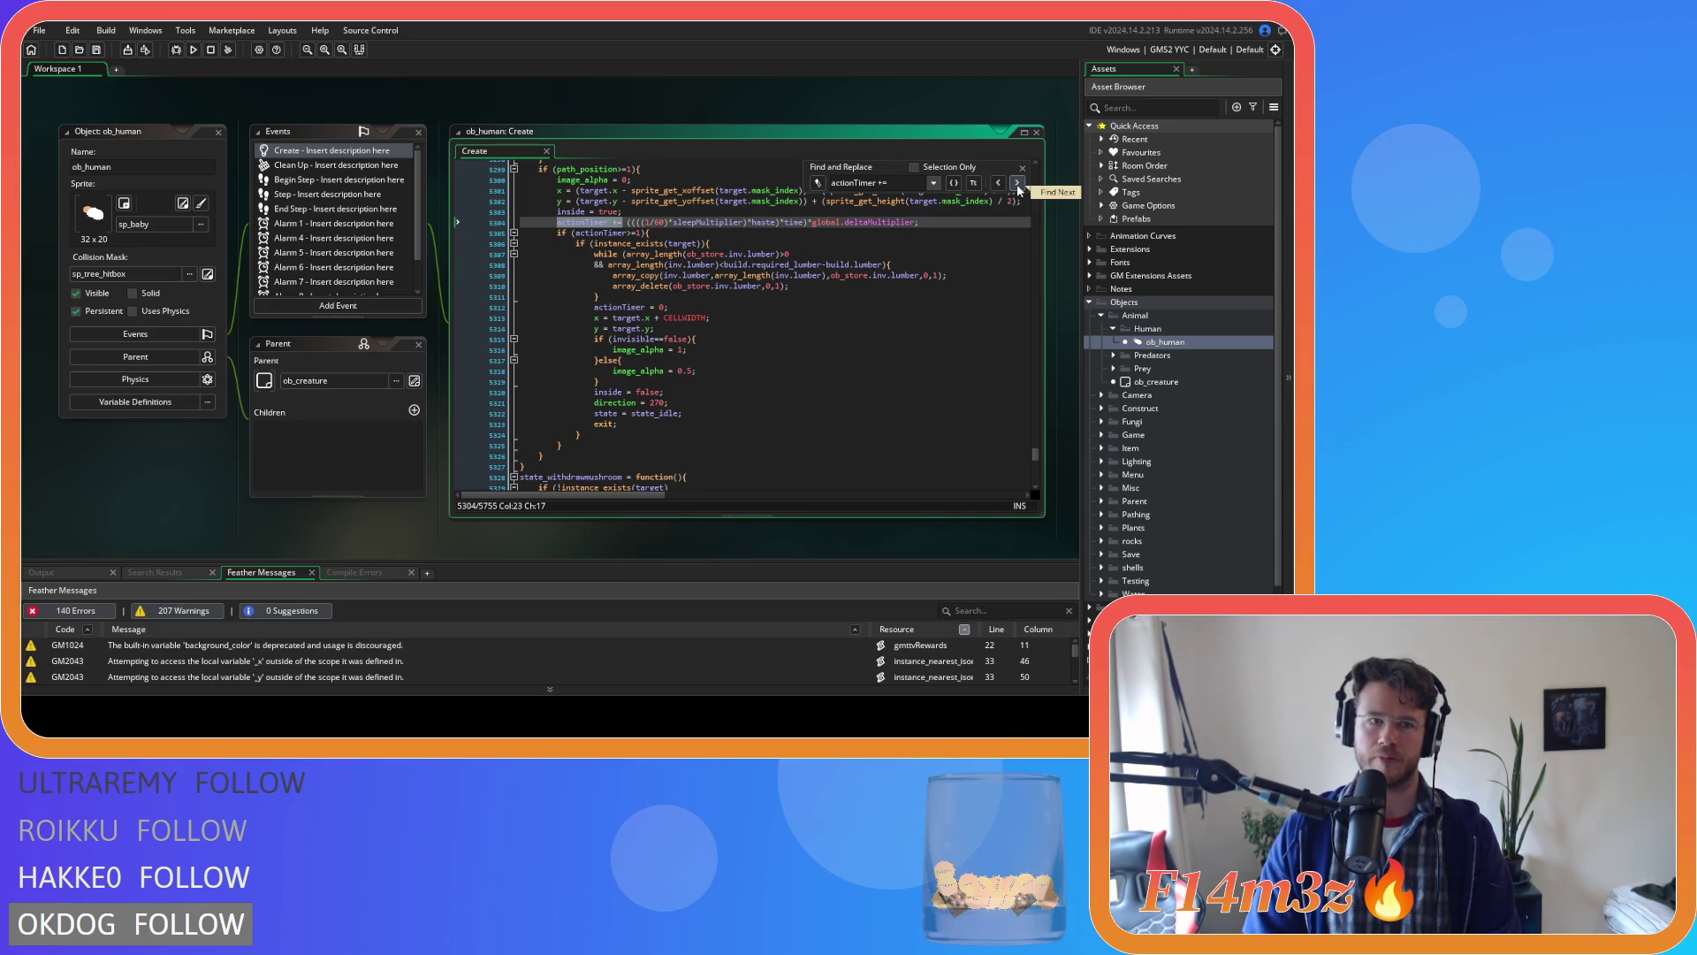
left_click(1016, 184)
double_click(666, 222)
key("BackSpace")
key("BackSpace")
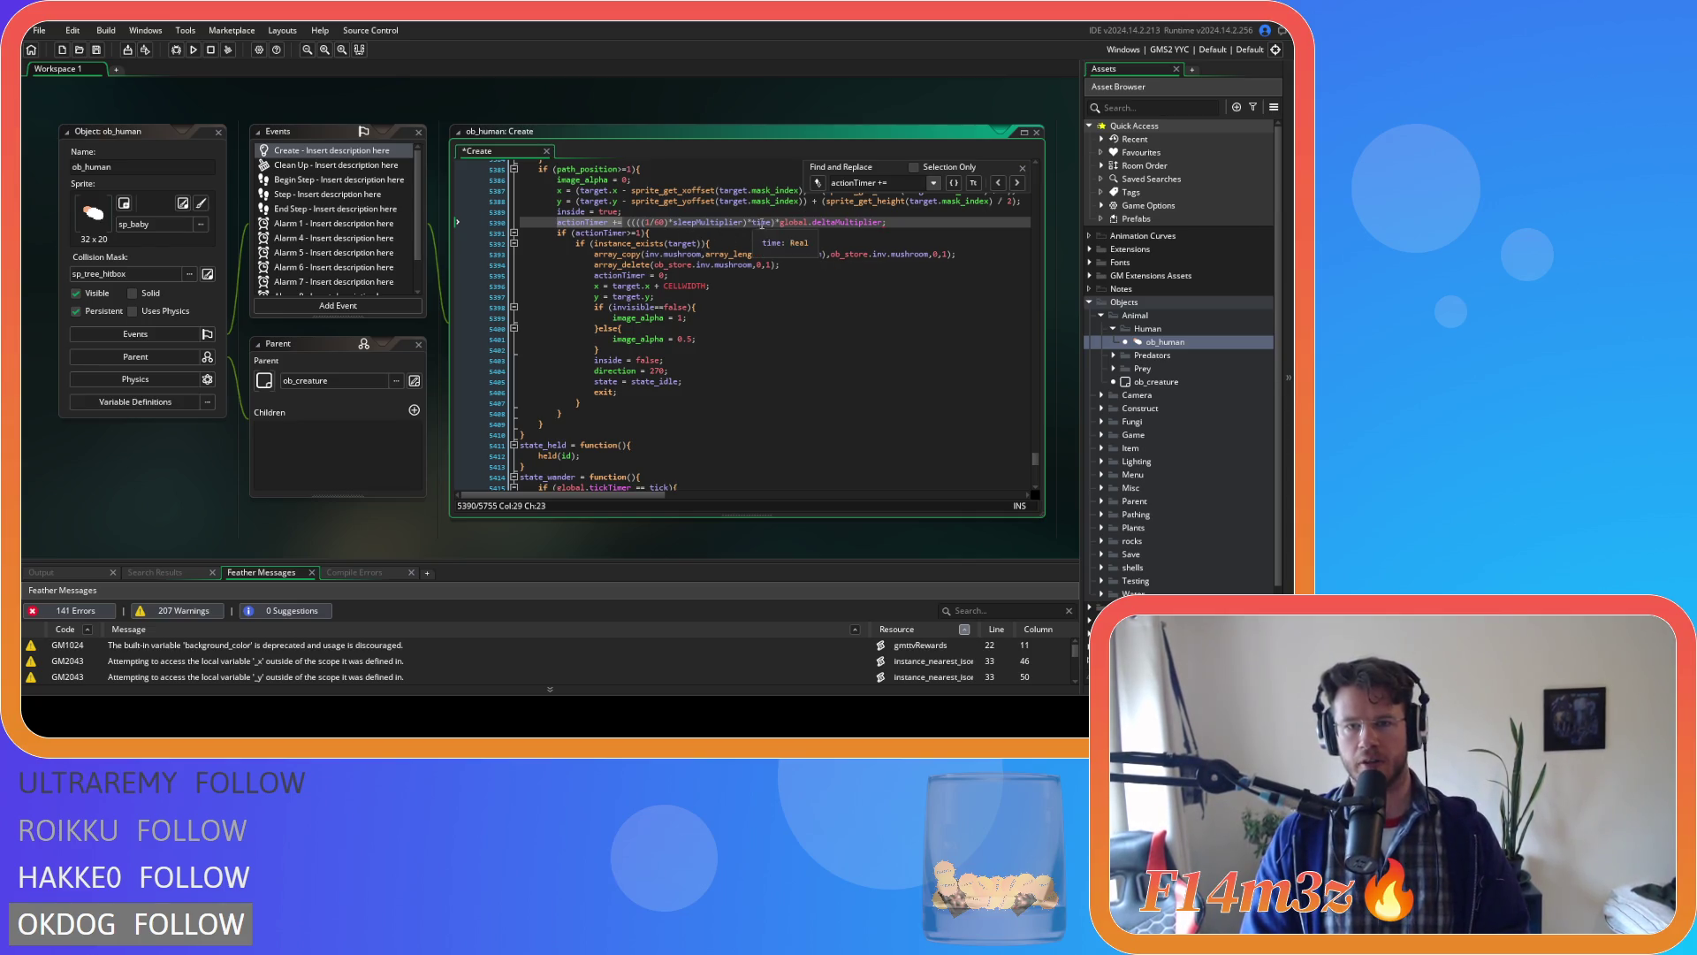
left_click(747, 222)
type("*haste)")
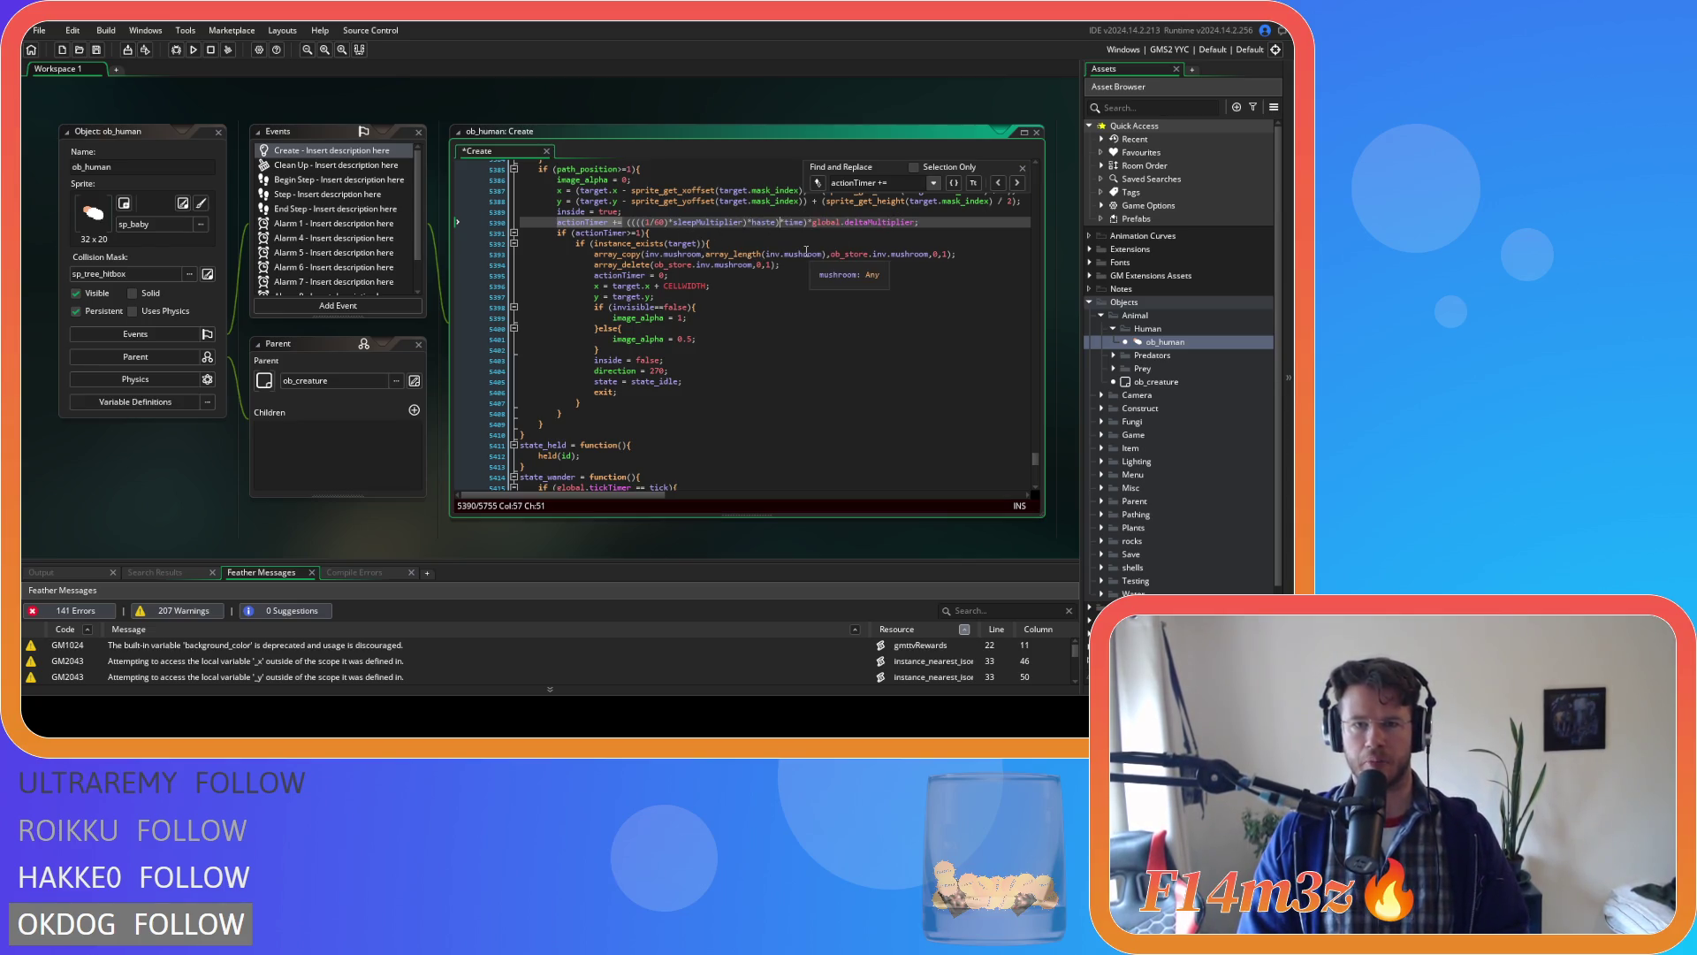
key("ctrl+s")
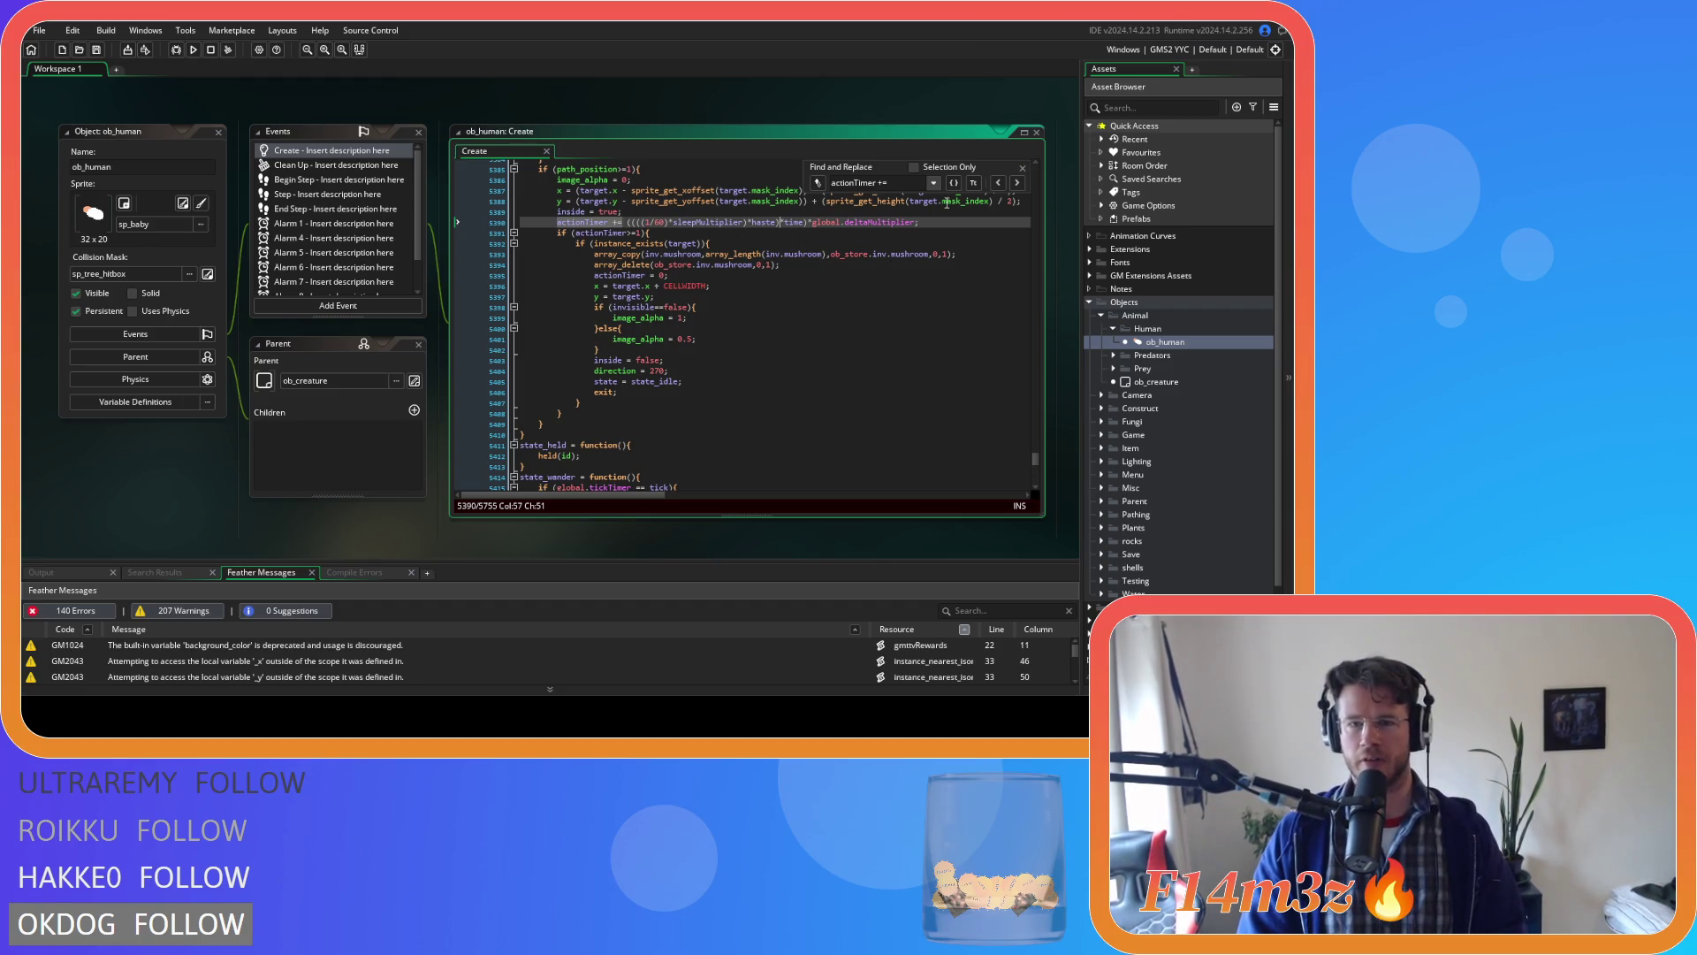
left_click(916, 222)
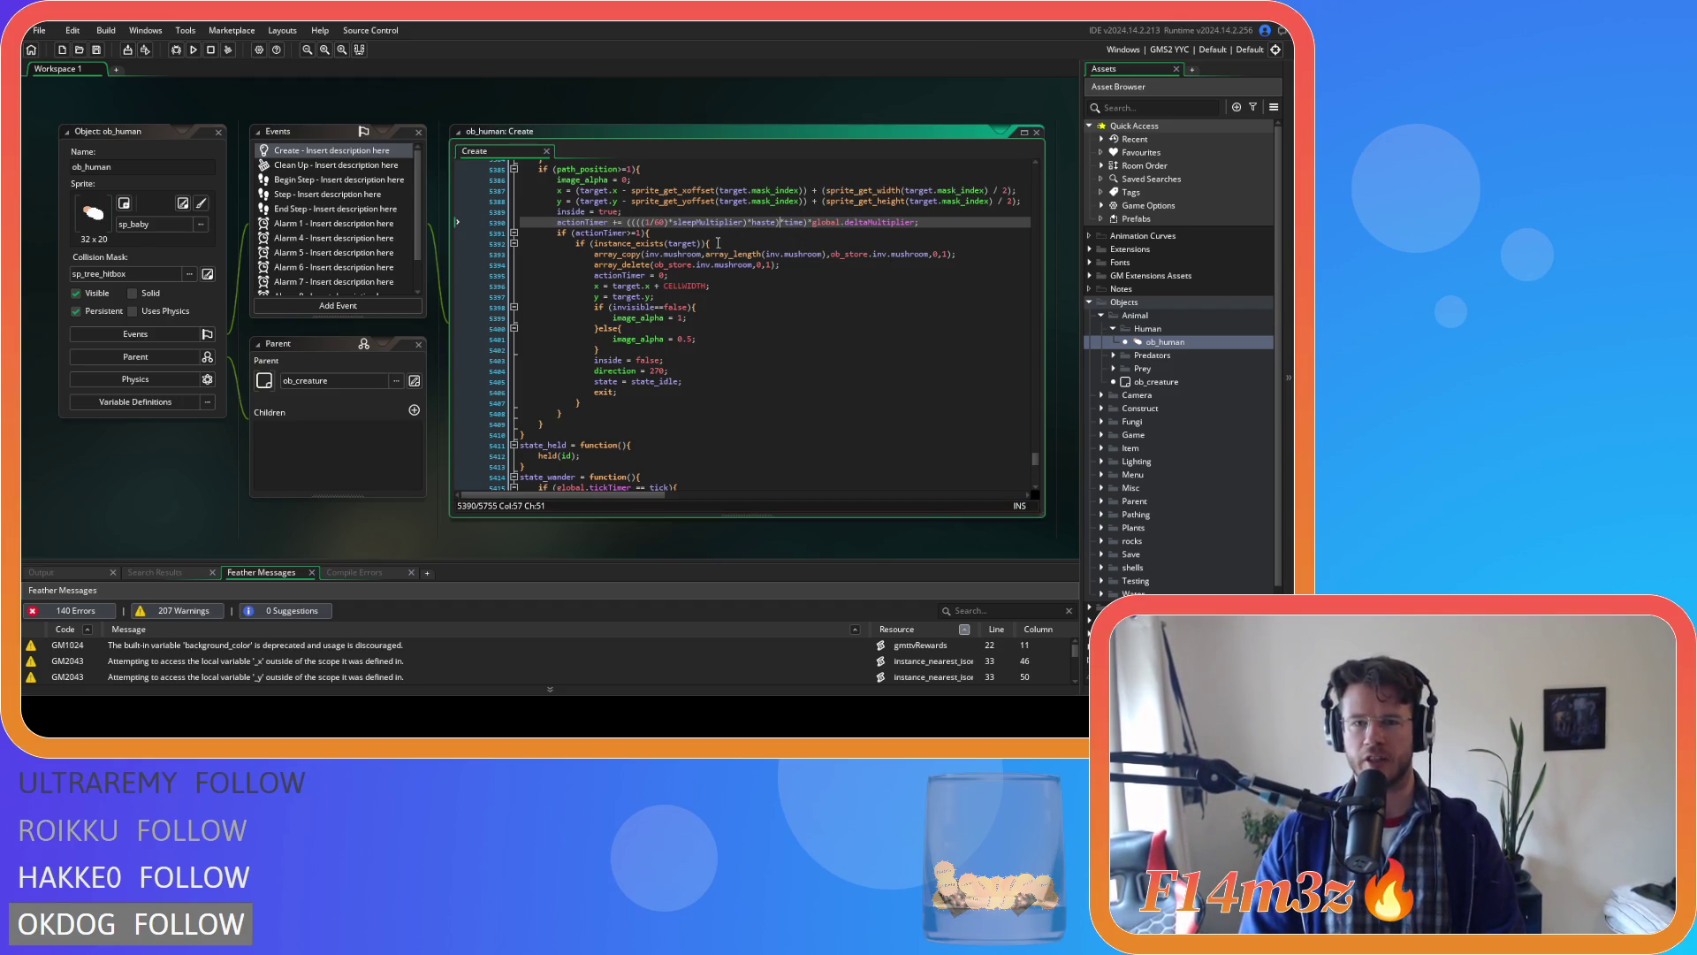
left_click(938, 224)
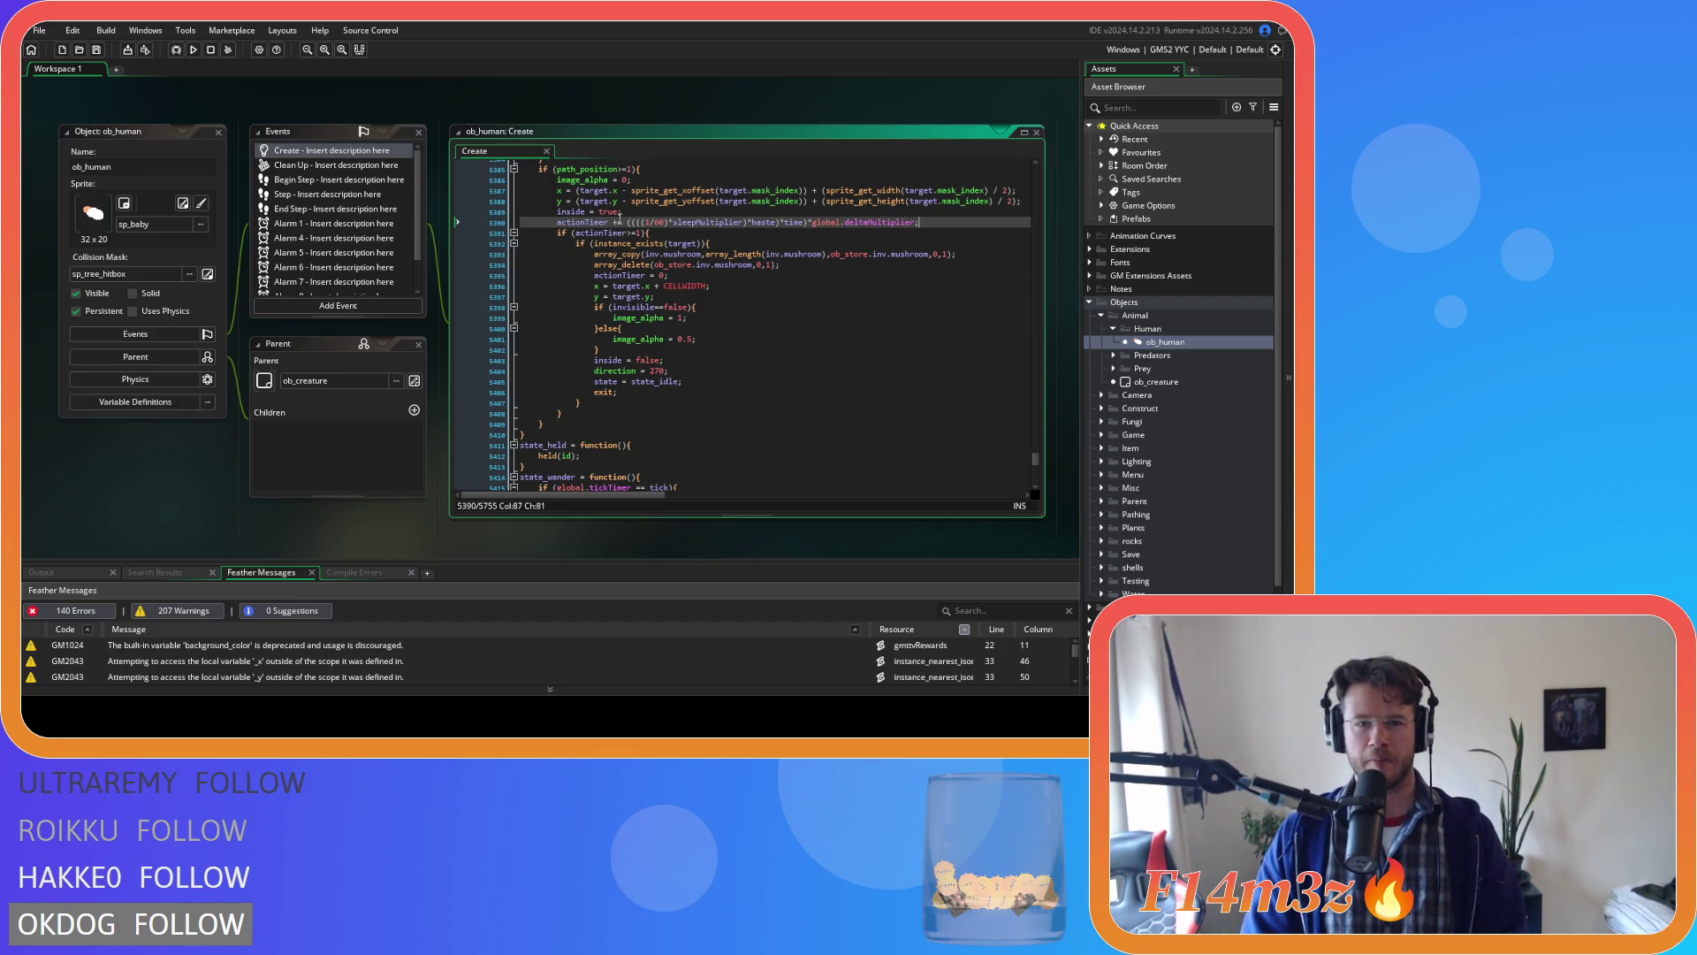
Rewrite line 5467's increment to multiply by haste, then move on to the line 5626 match.
left_click_drag(622, 222, 557, 222)
key("ctrl+f")
left_click(1017, 183)
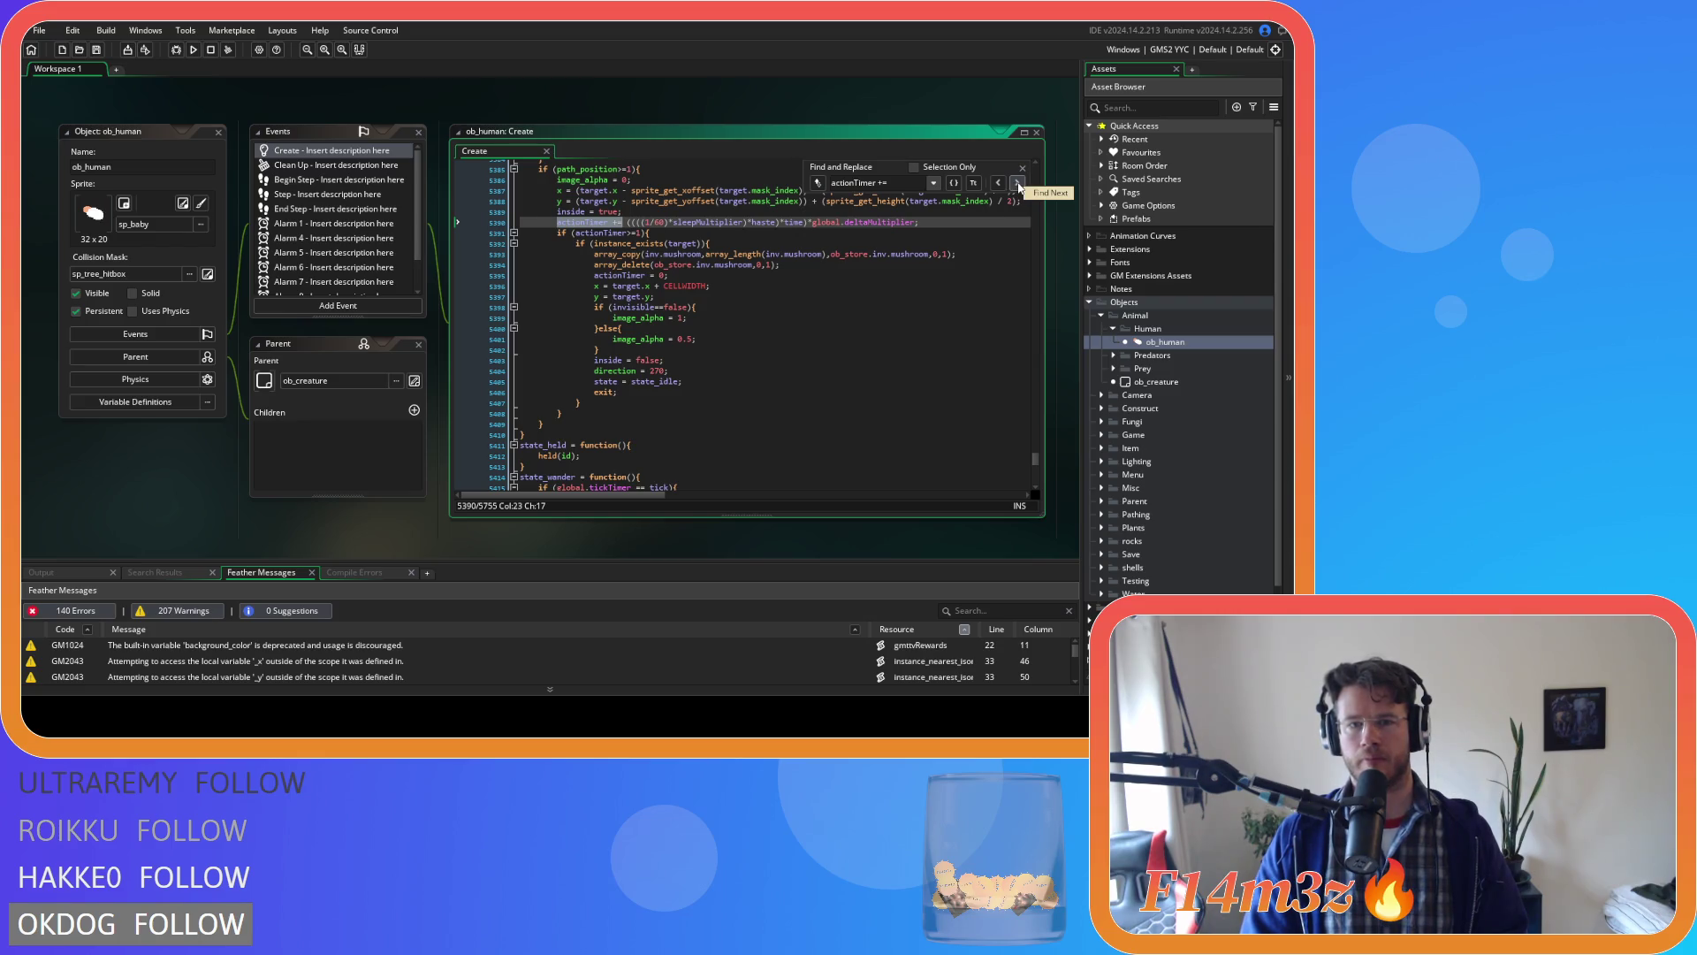
left_click(1017, 183)
left_click(798, 221)
type("haste)*time)*global.deltaMultiplier;")
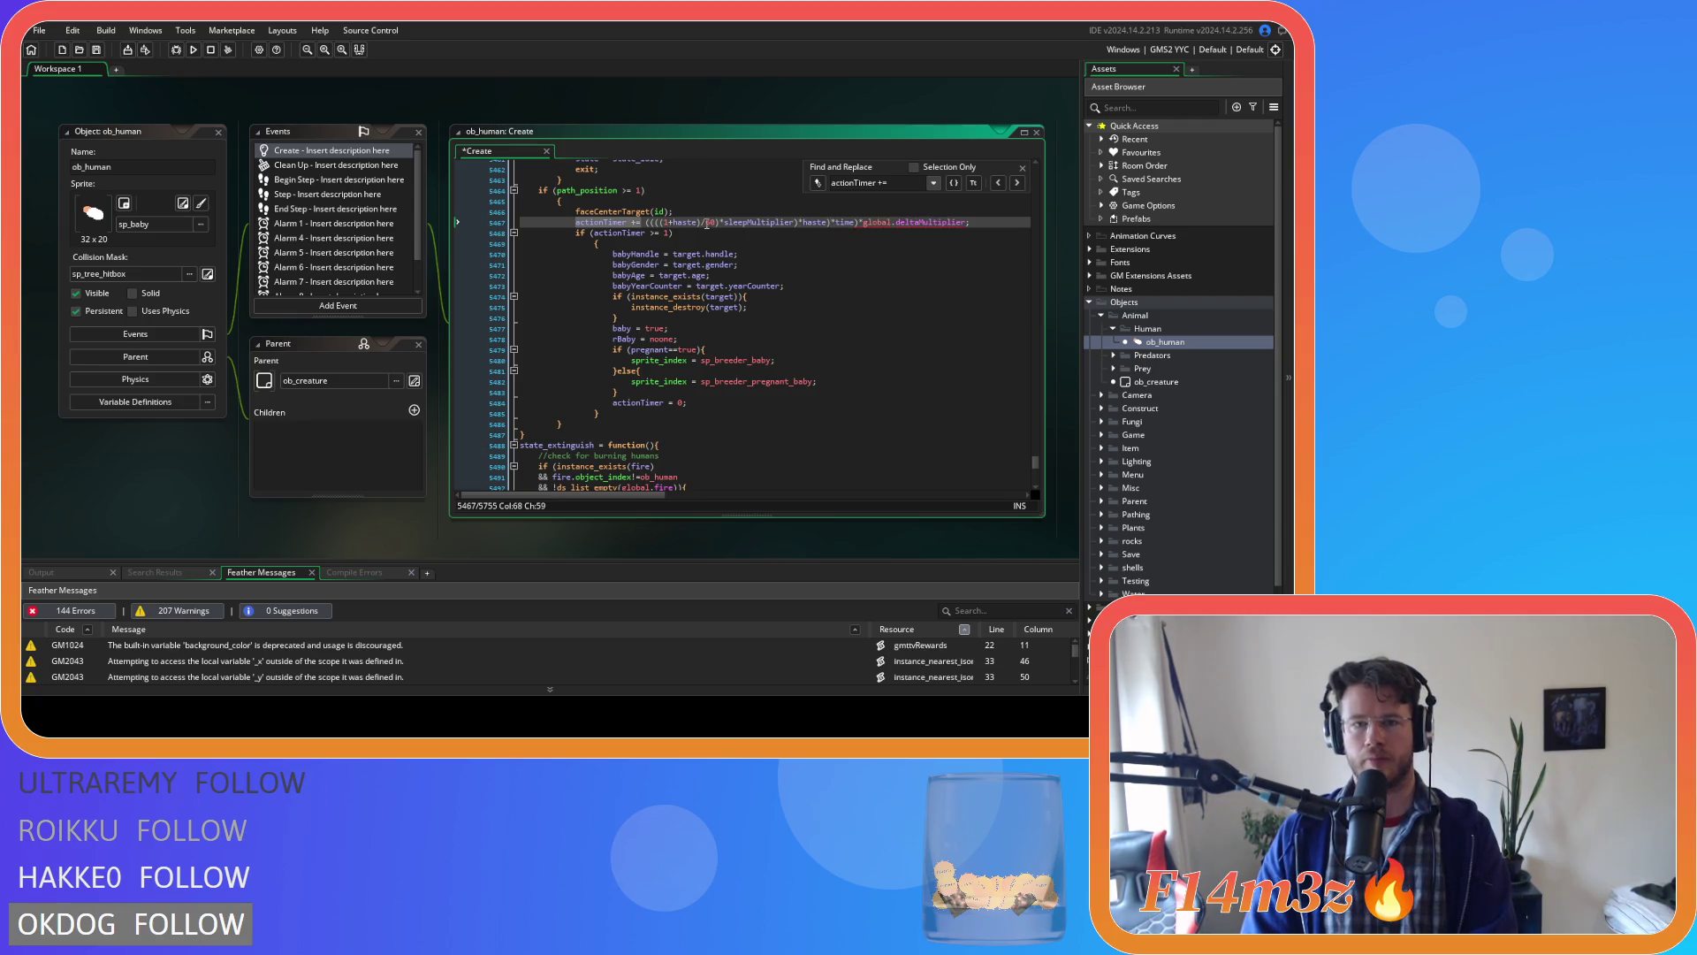
left_click_drag(671, 221, 703, 222)
key("BackSpace")
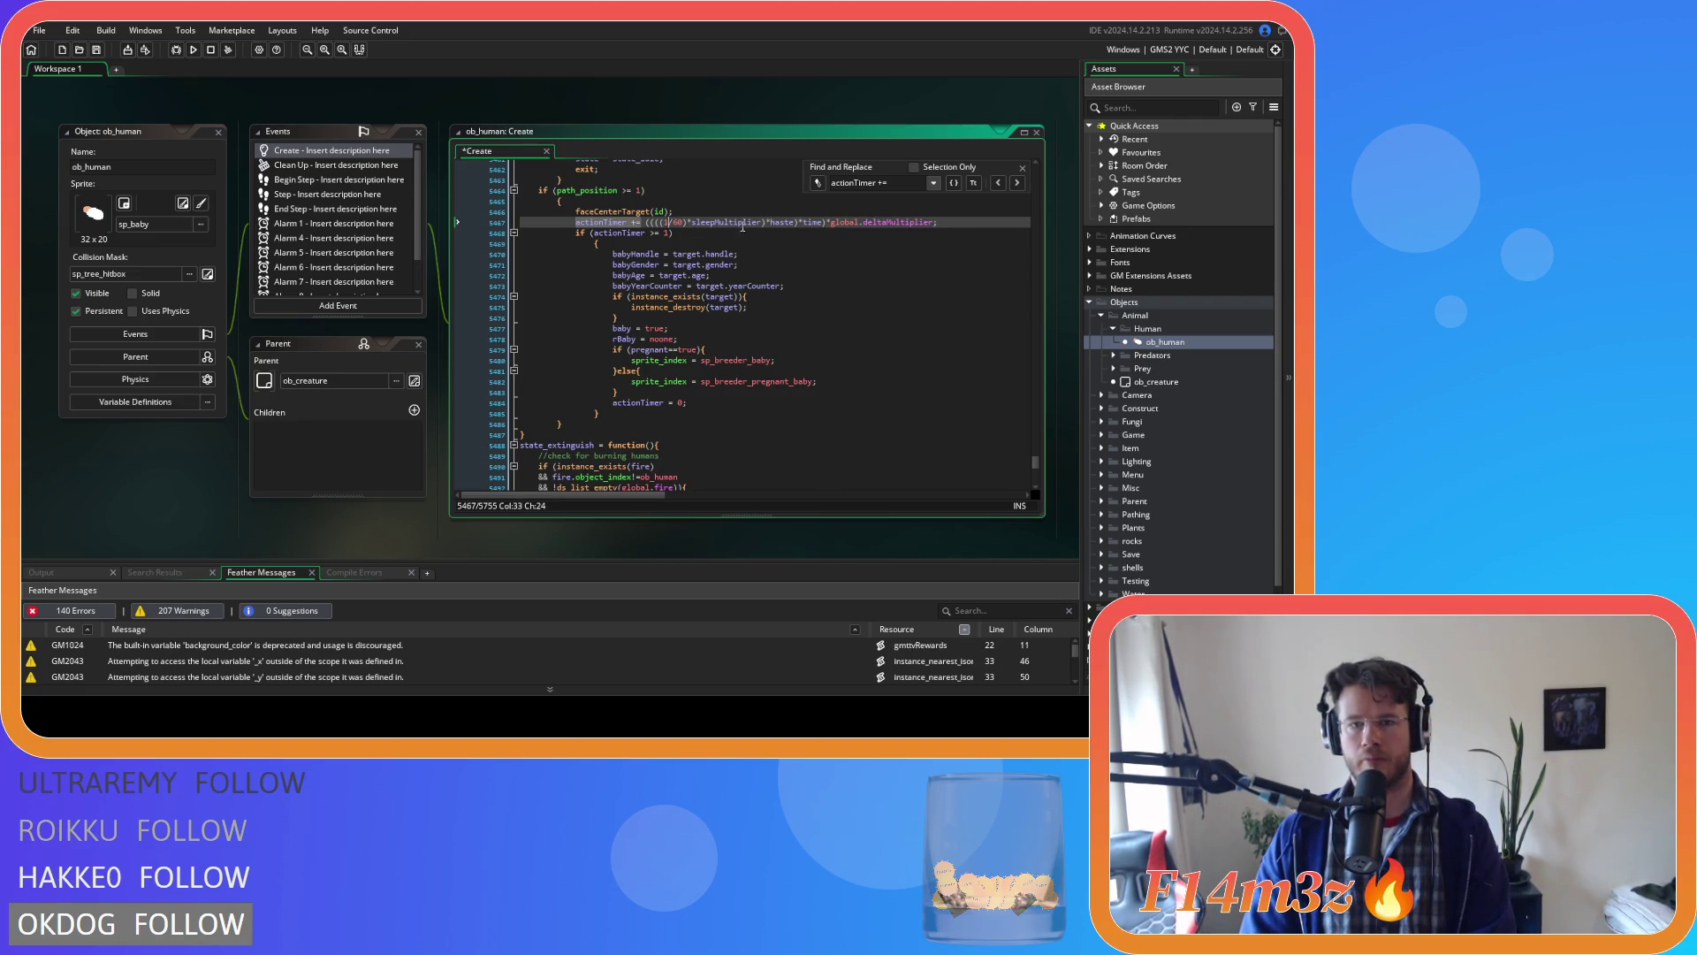
left_click(631, 222)
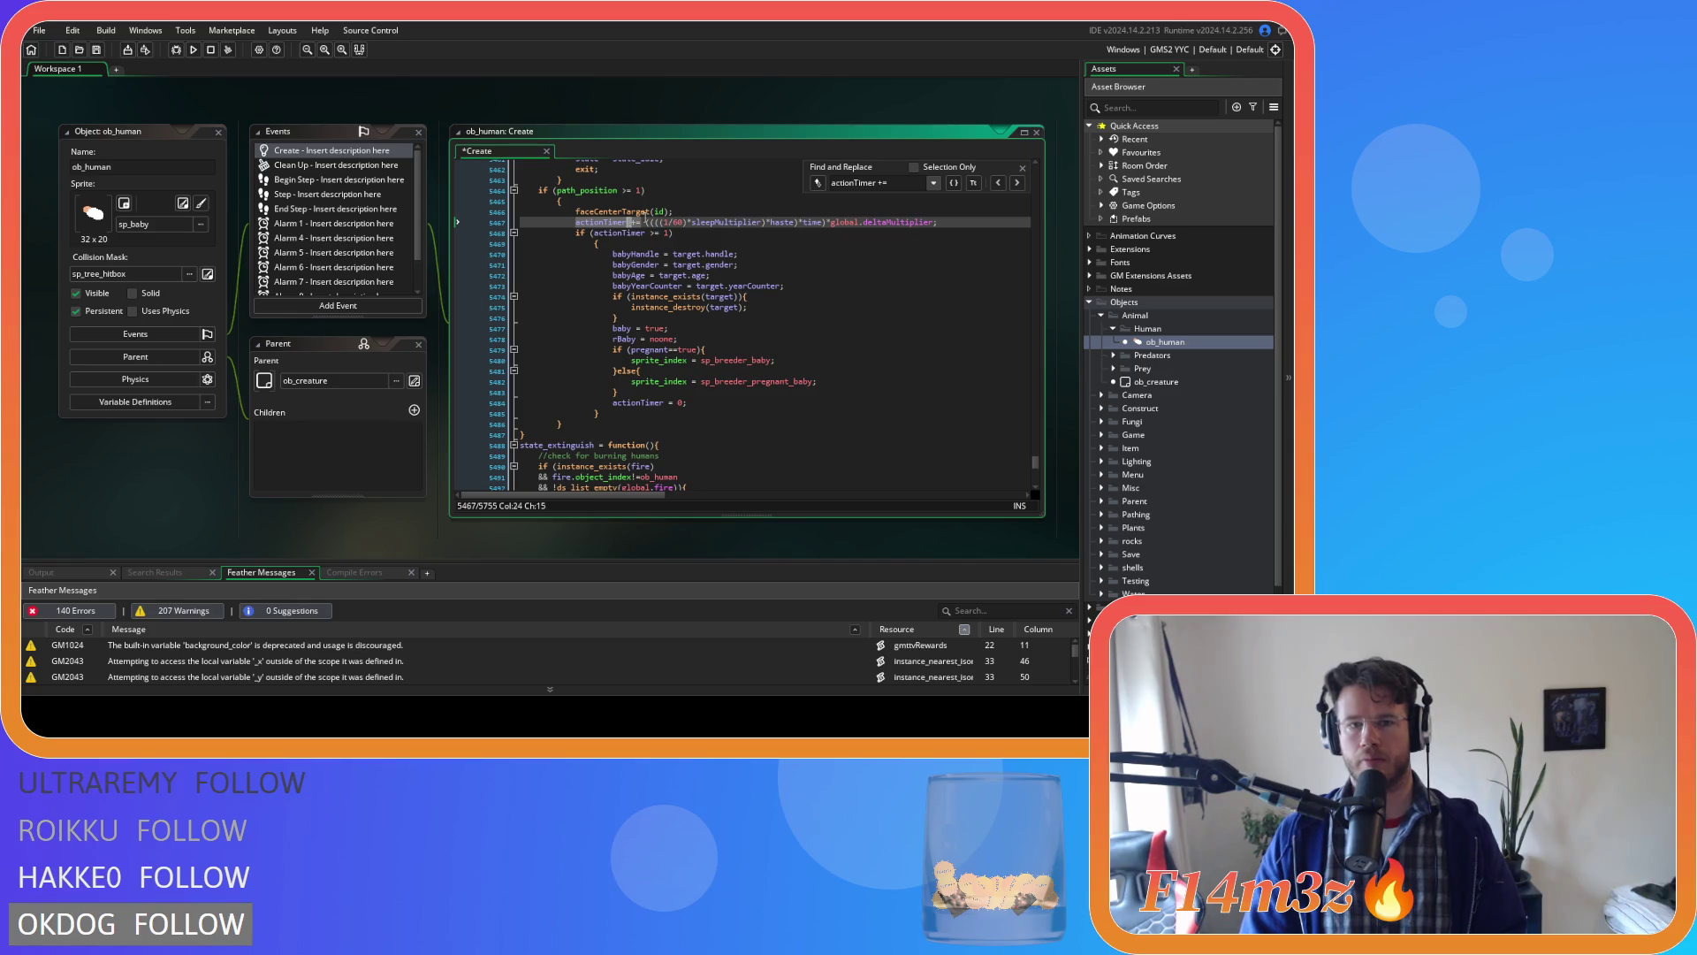
left_click(1017, 184)
double_click(664, 223)
Remove the +haste term from line 5626's actionTimer increment and save.
key("BackSpace")
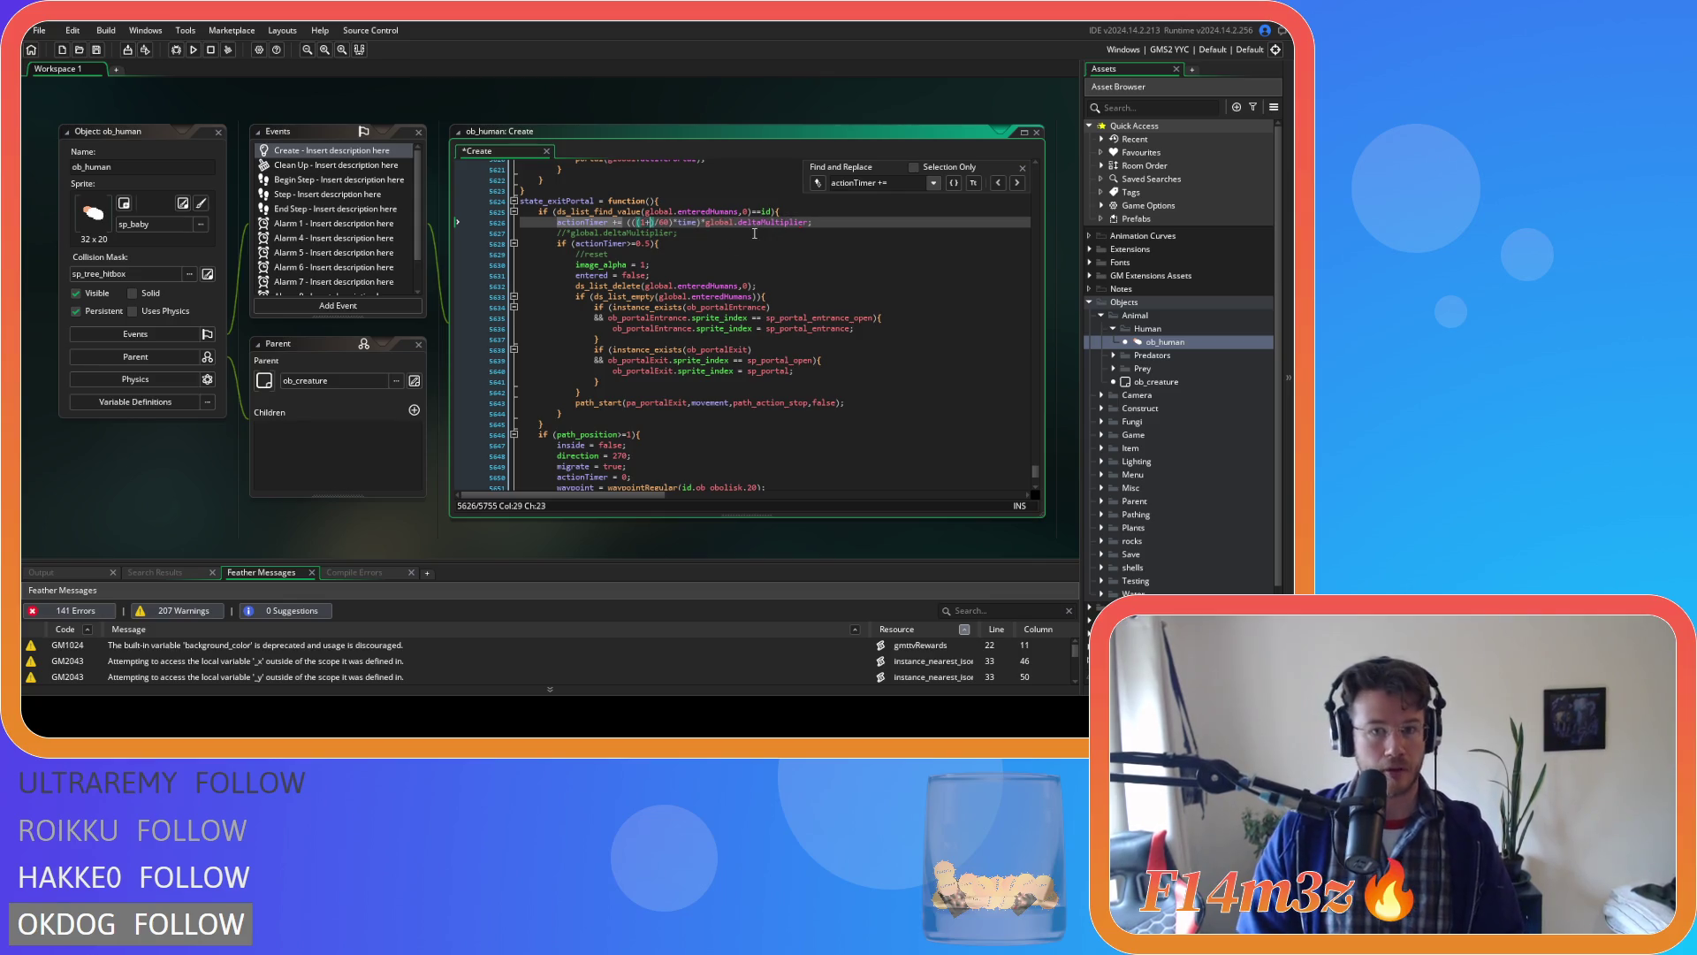
key("ctrl+z")
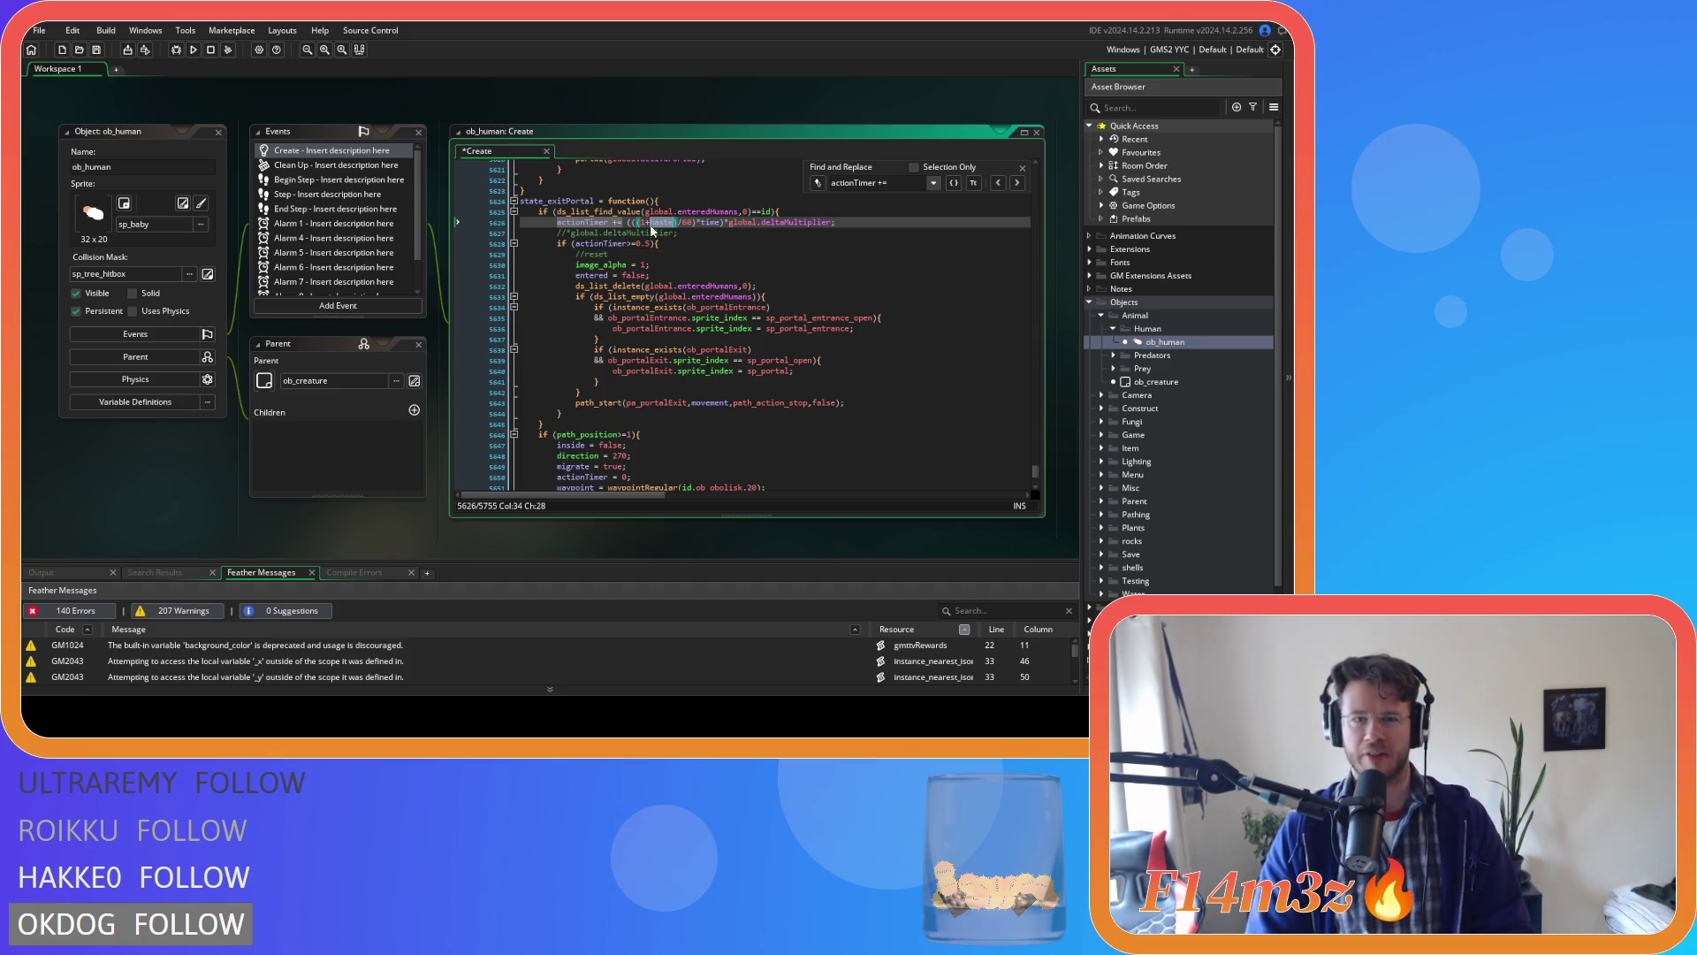
key("BackSpace")
key("BackSpace")
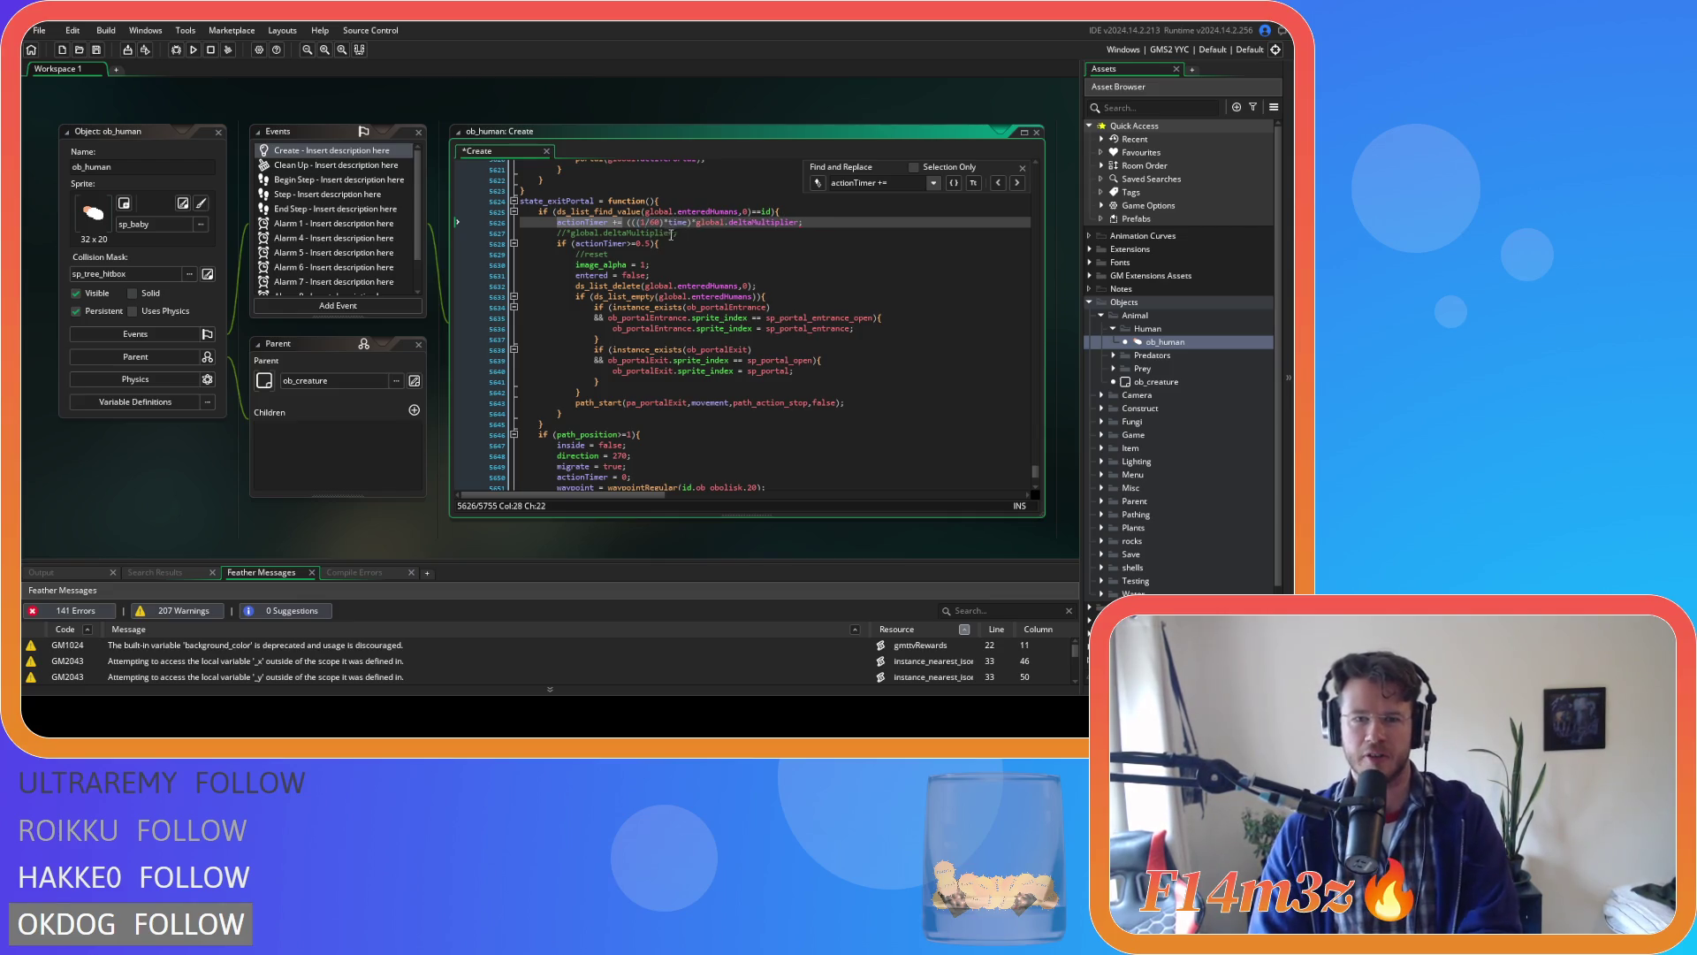
type(")")
type("haste")
key("BackSpace")
key("BackSpace")
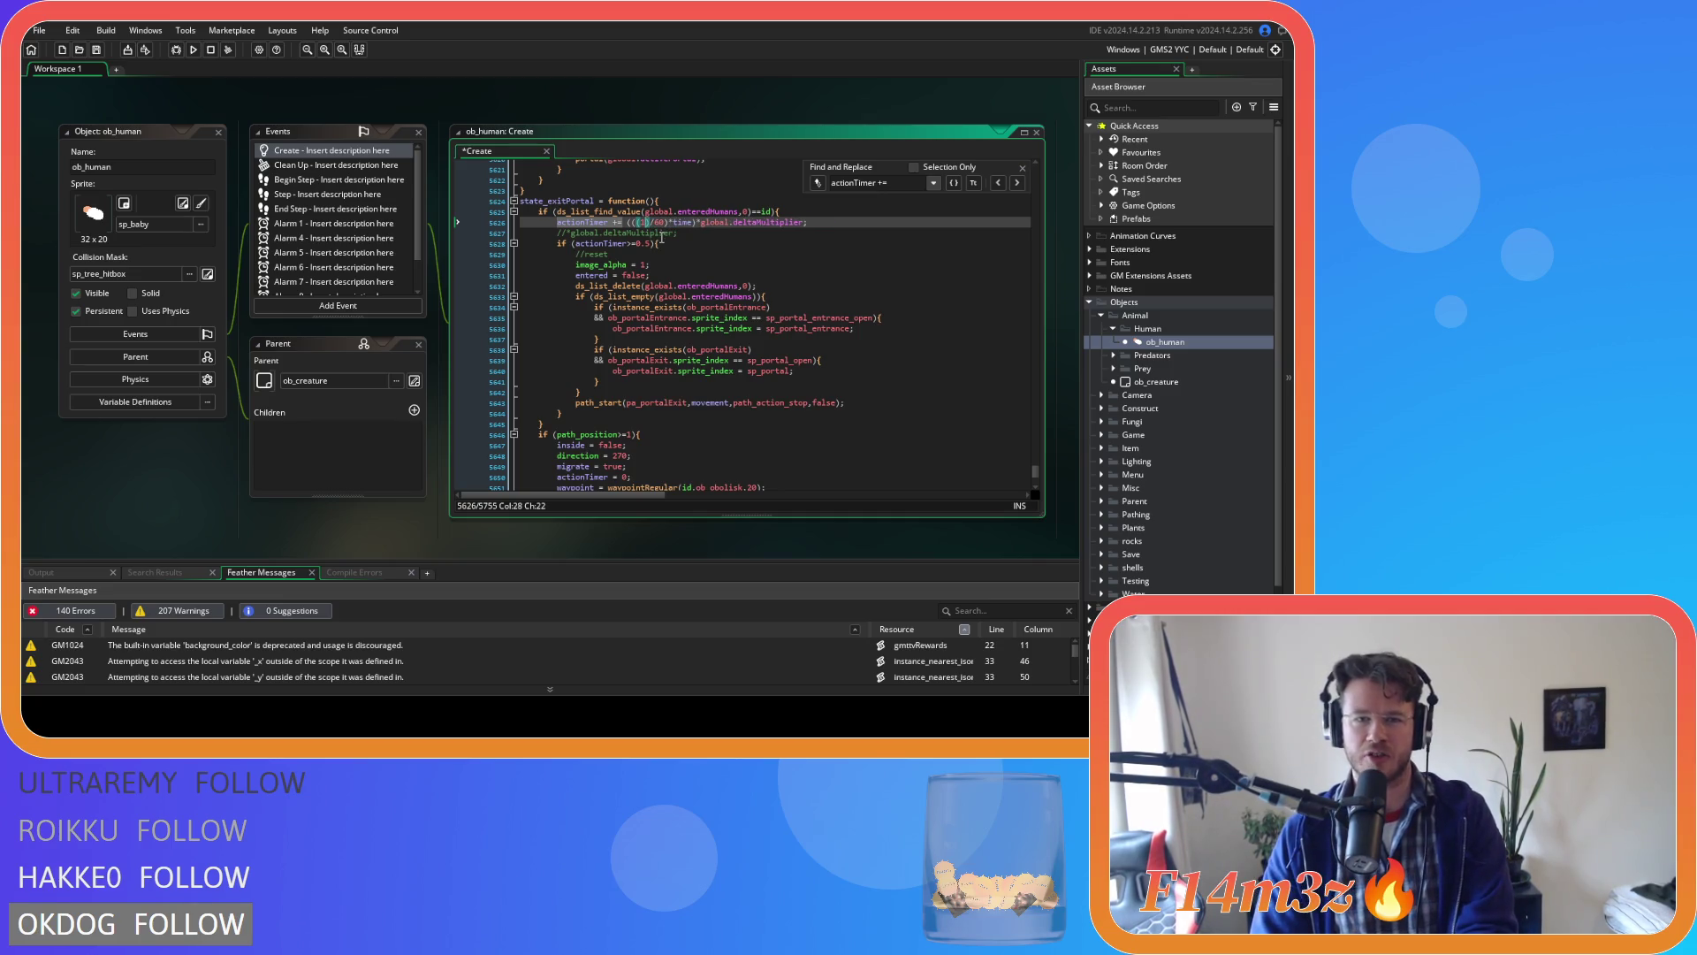
key("ctrl+s")
left_click(592, 222)
Delete '+haste' from the actionTimer increment on line 5696.
left_click(1018, 186)
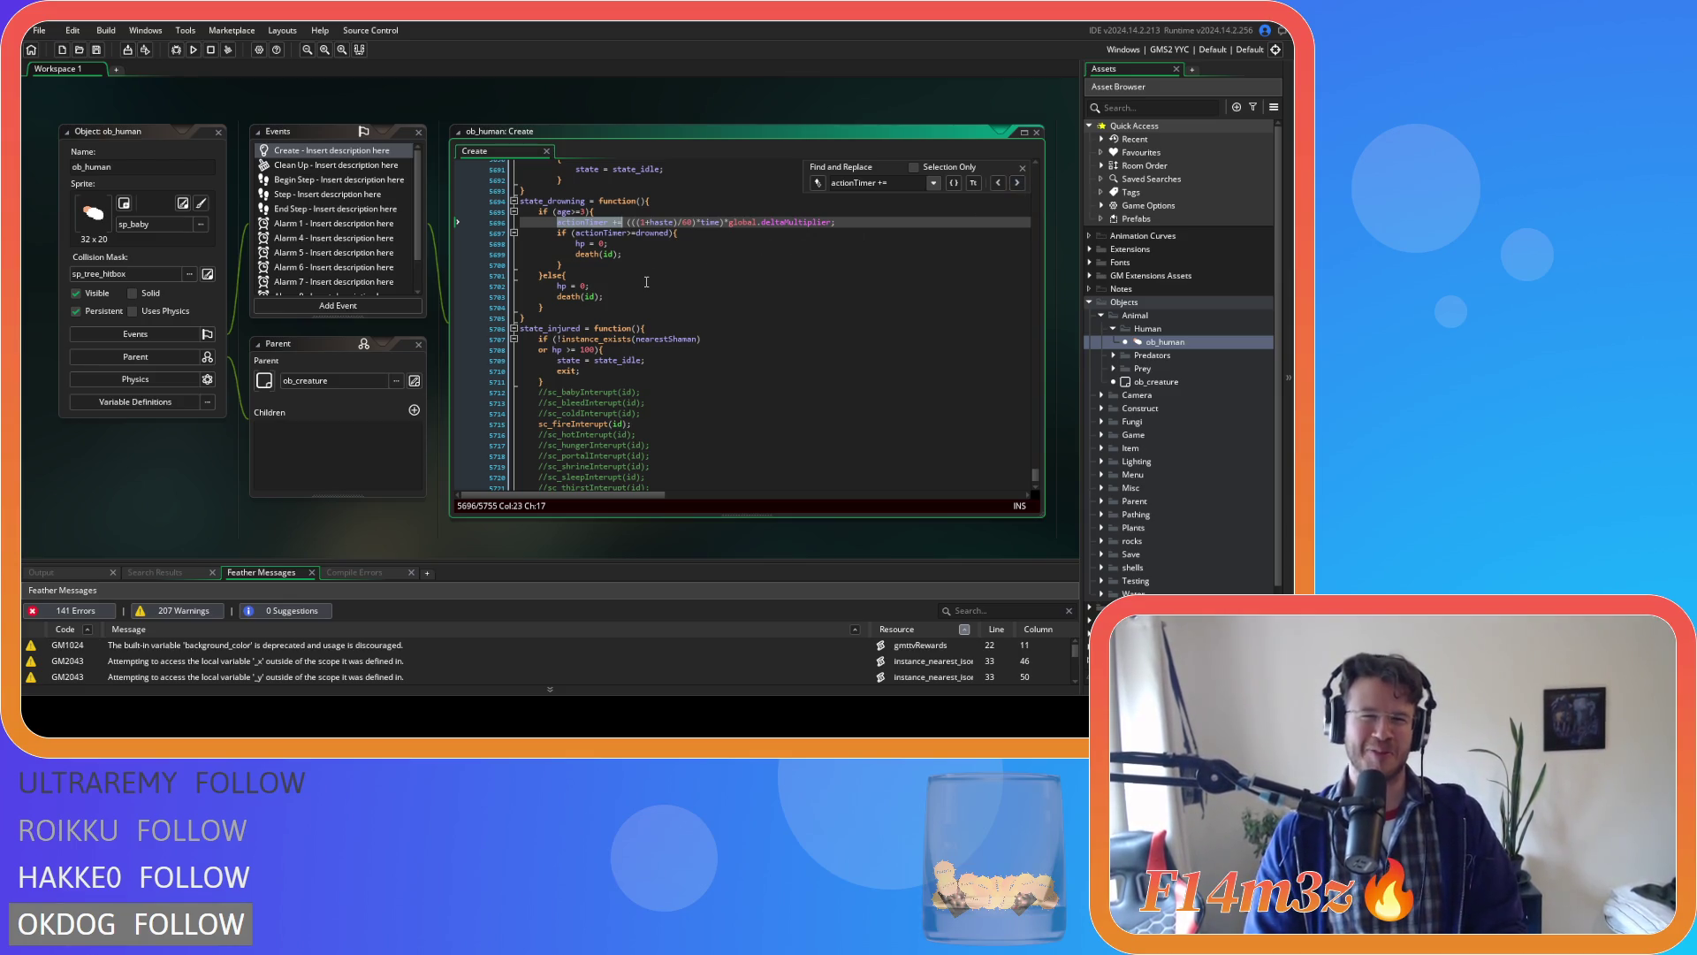
double_click(663, 222)
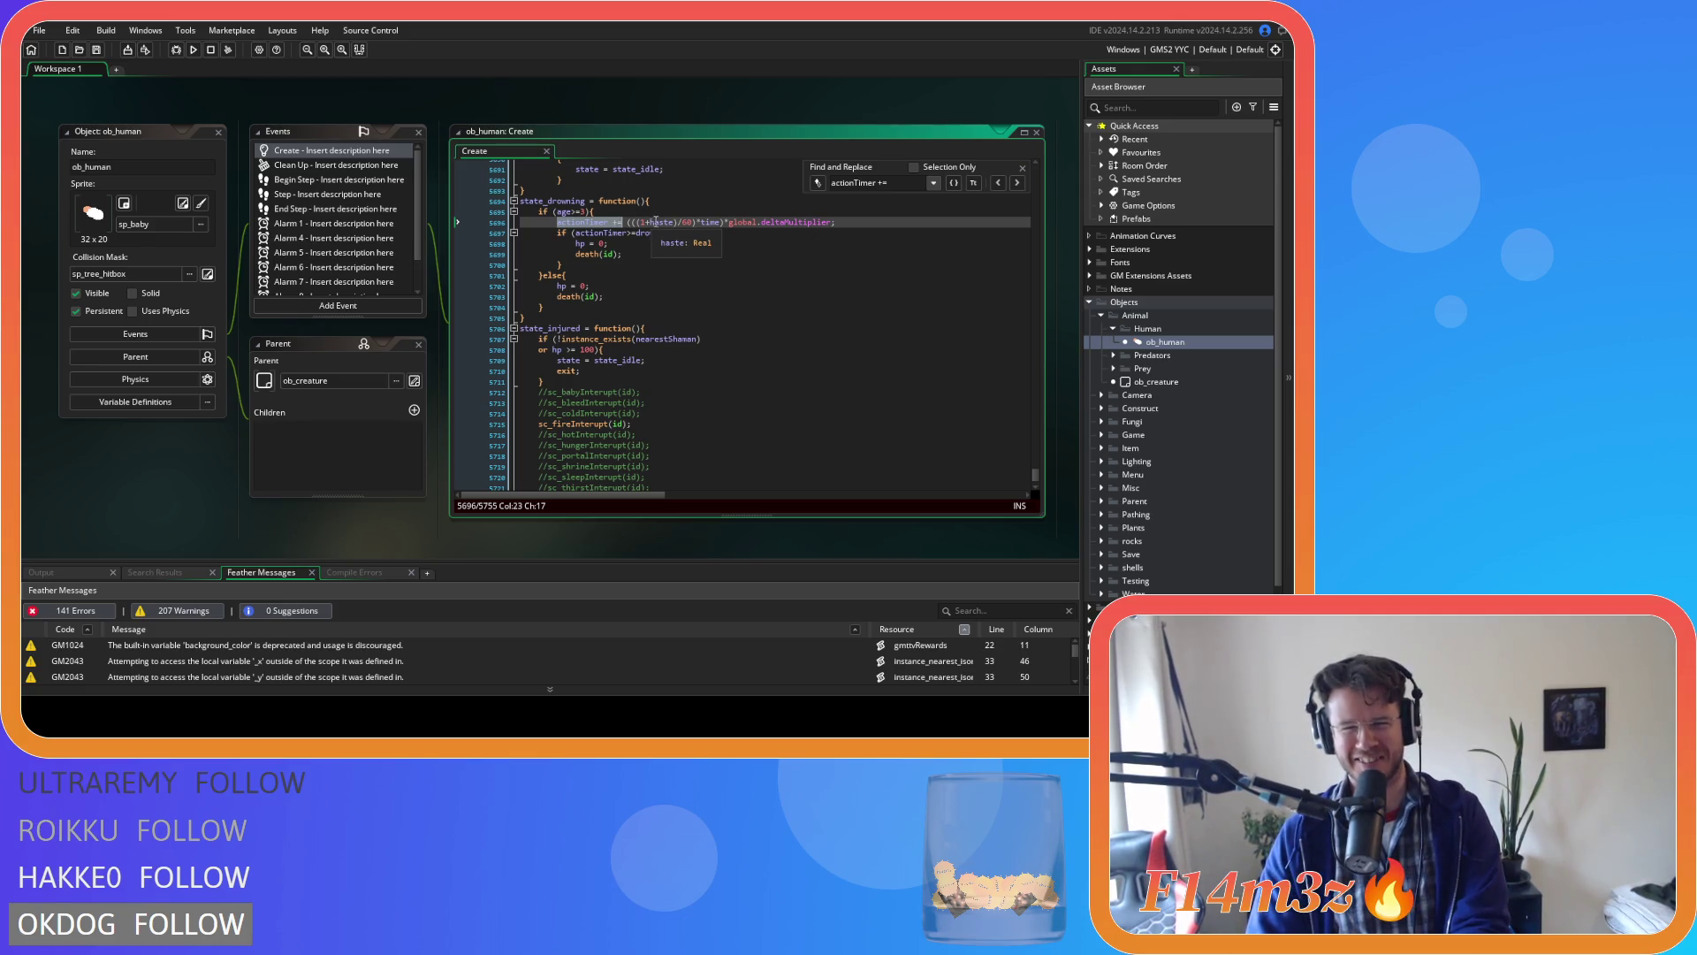
key("BackSpace")
key("BackSpace")
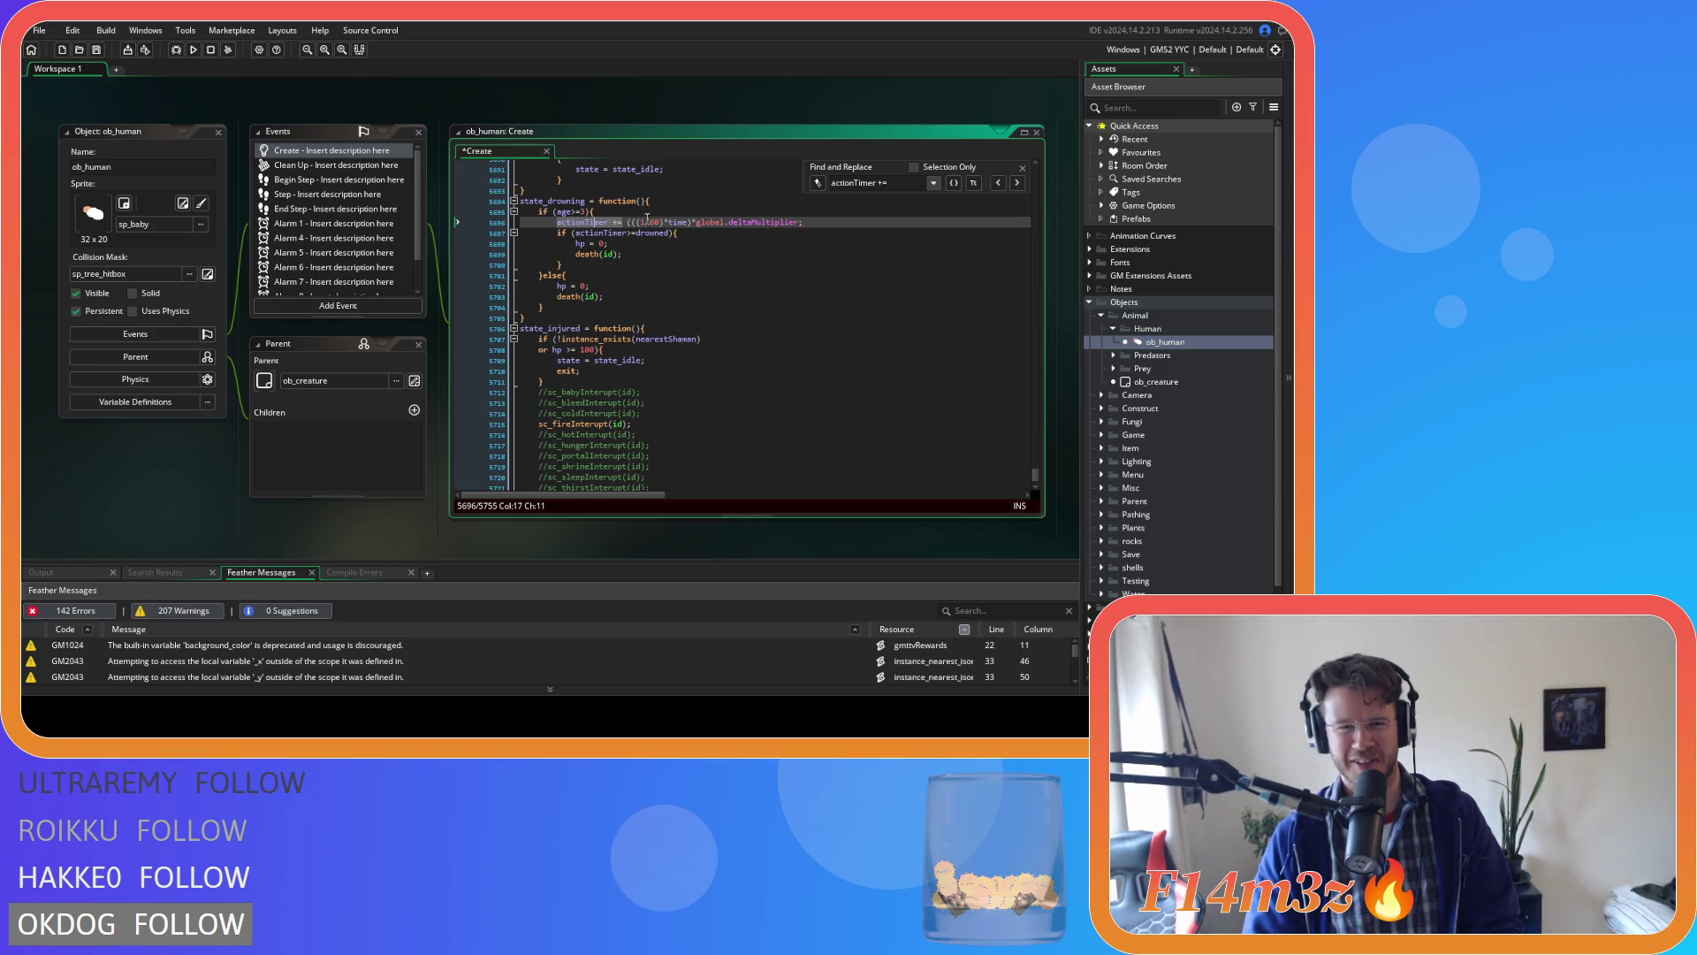
Close the actionTimer search and search the code for 'state_construct'.
left_click(1017, 183)
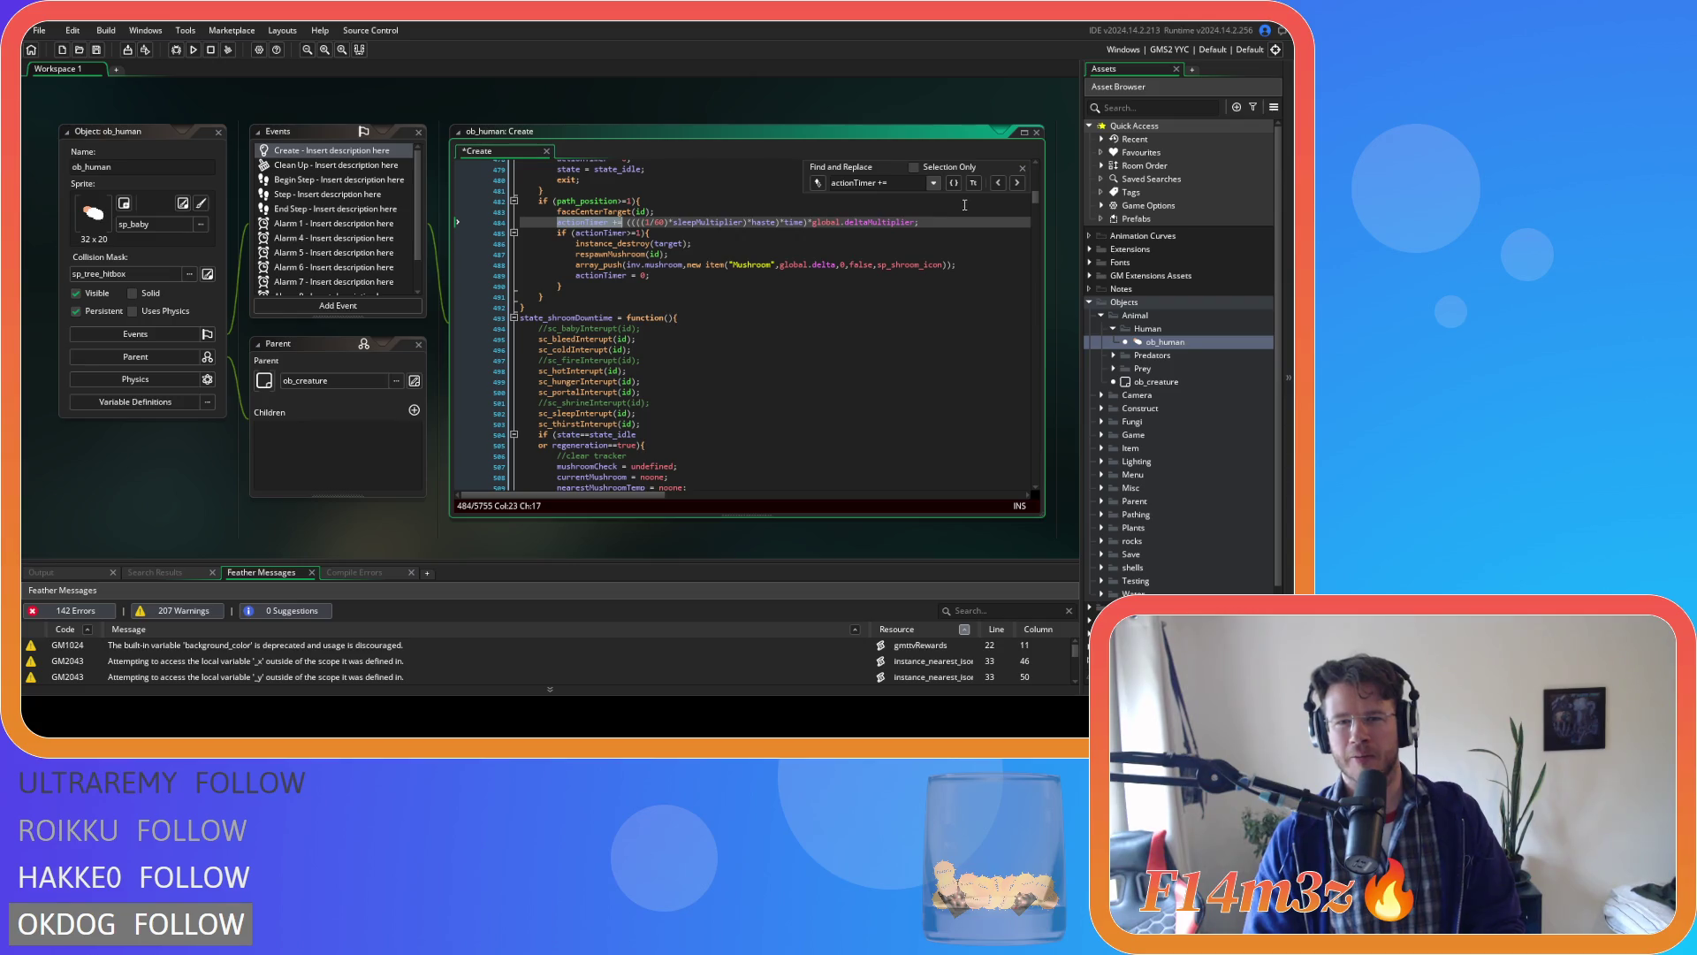
mouse_move(879, 226)
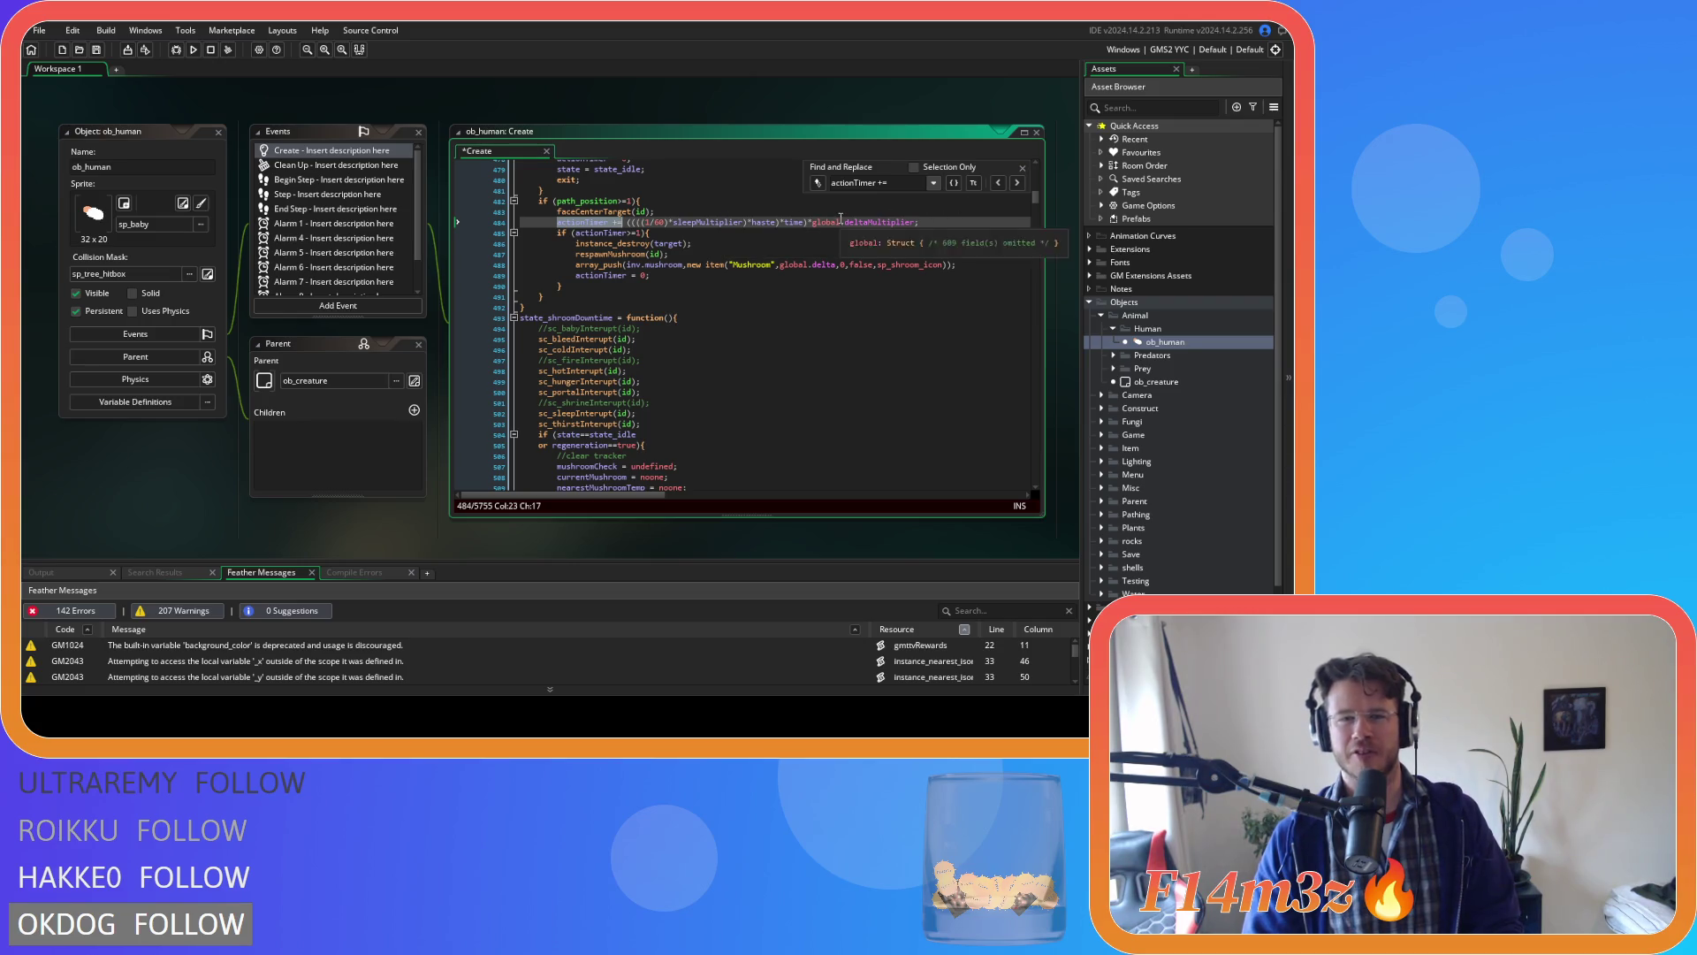
key("Escape")
left_click(897, 221)
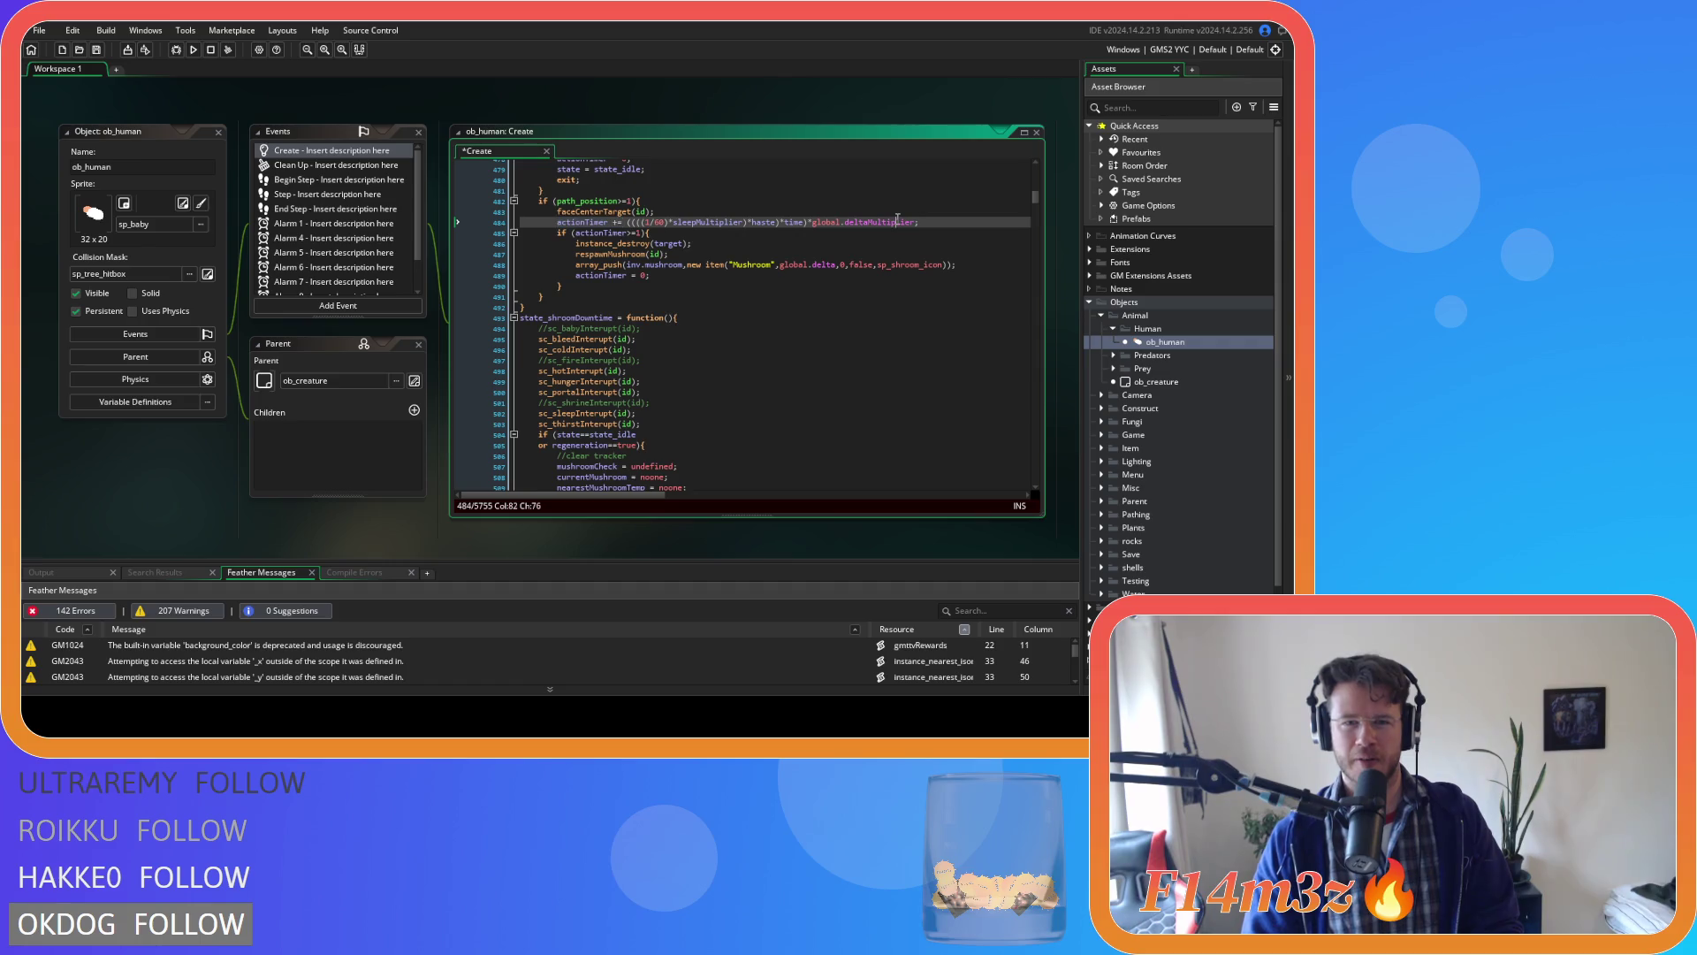
key("ctrl+f")
type("state_construct")
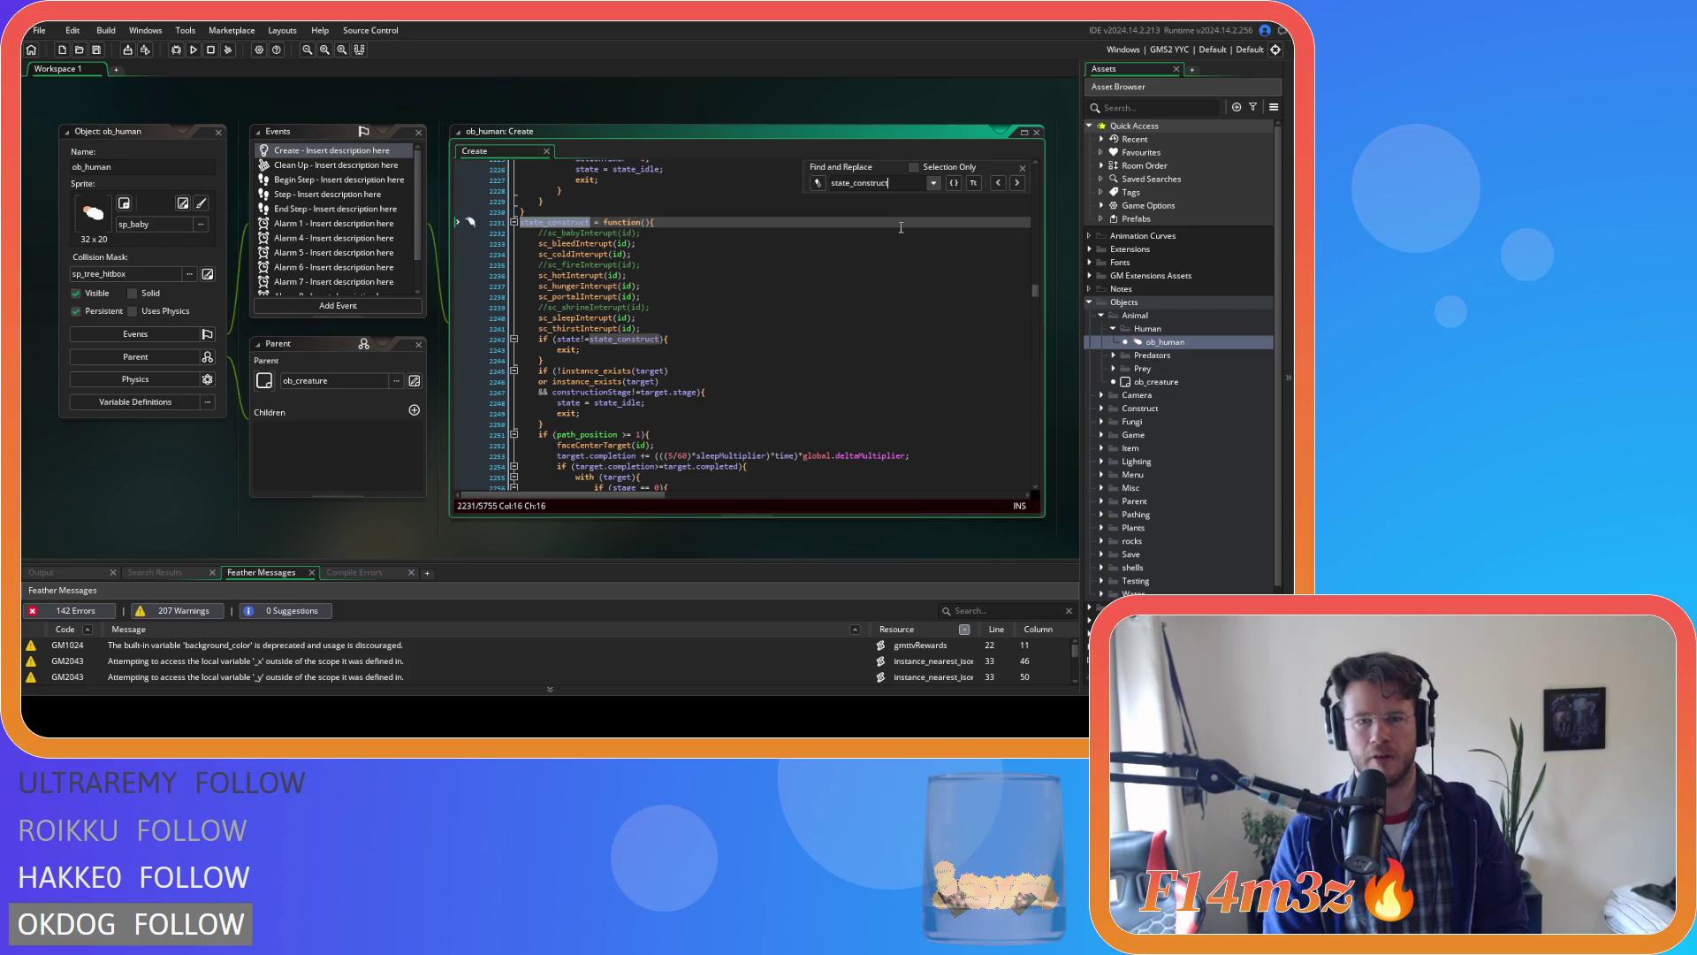
scroll(901, 228, "down", 5)
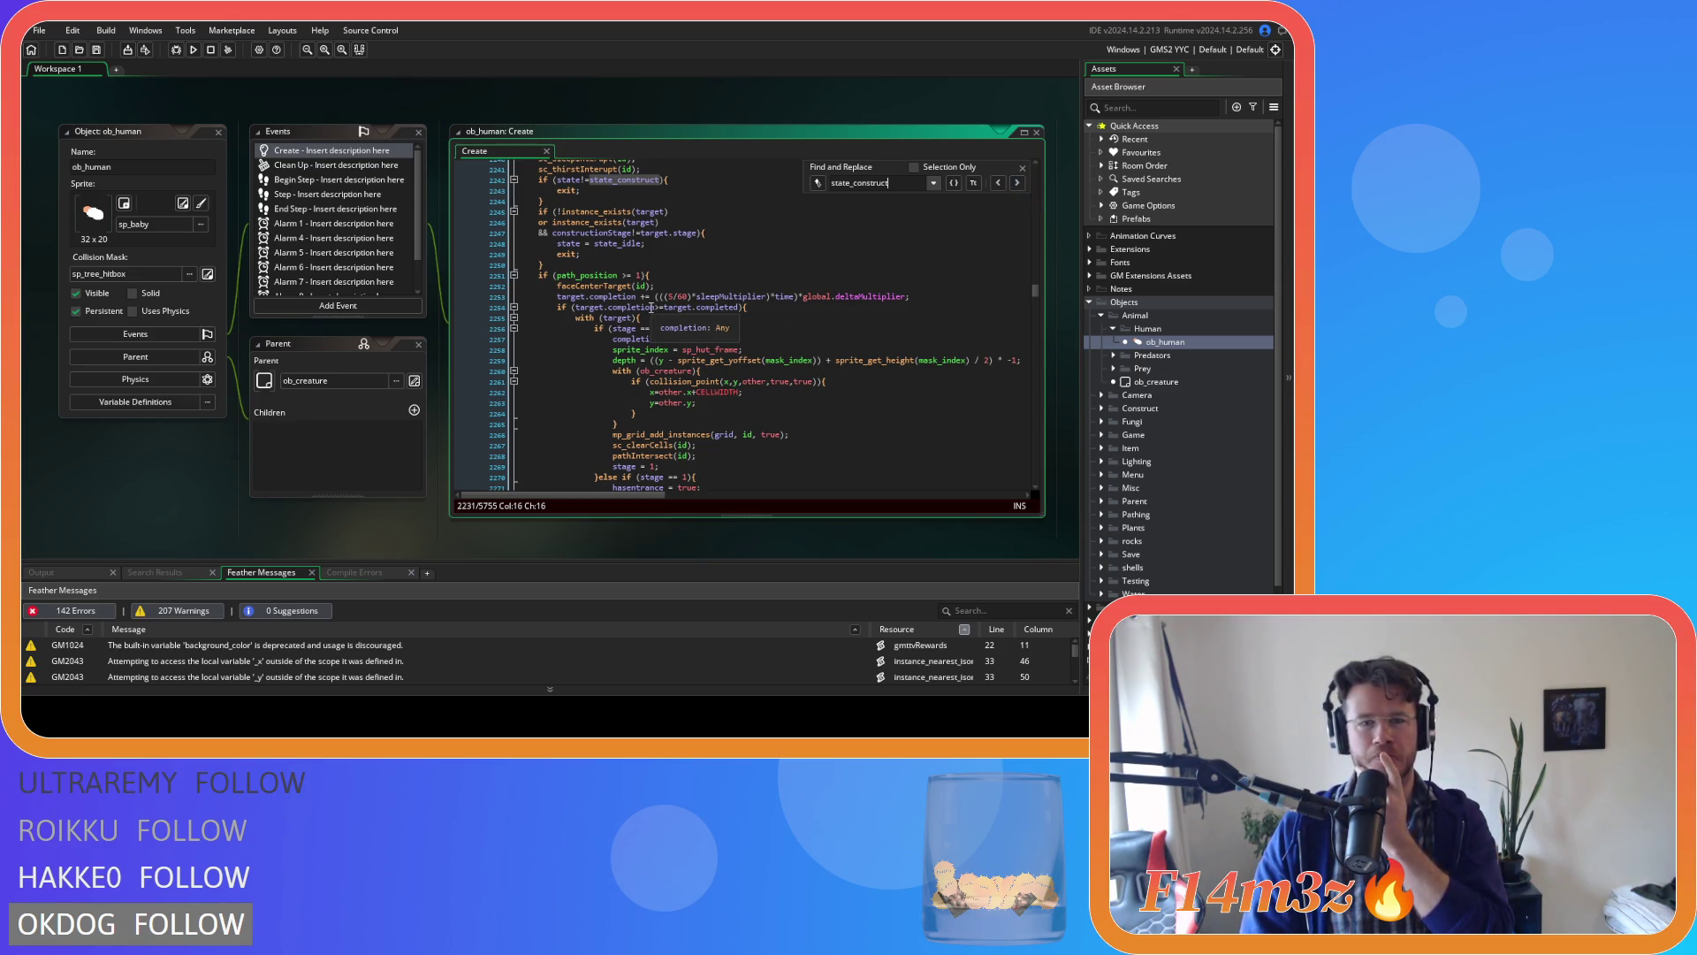
double_click(681, 297)
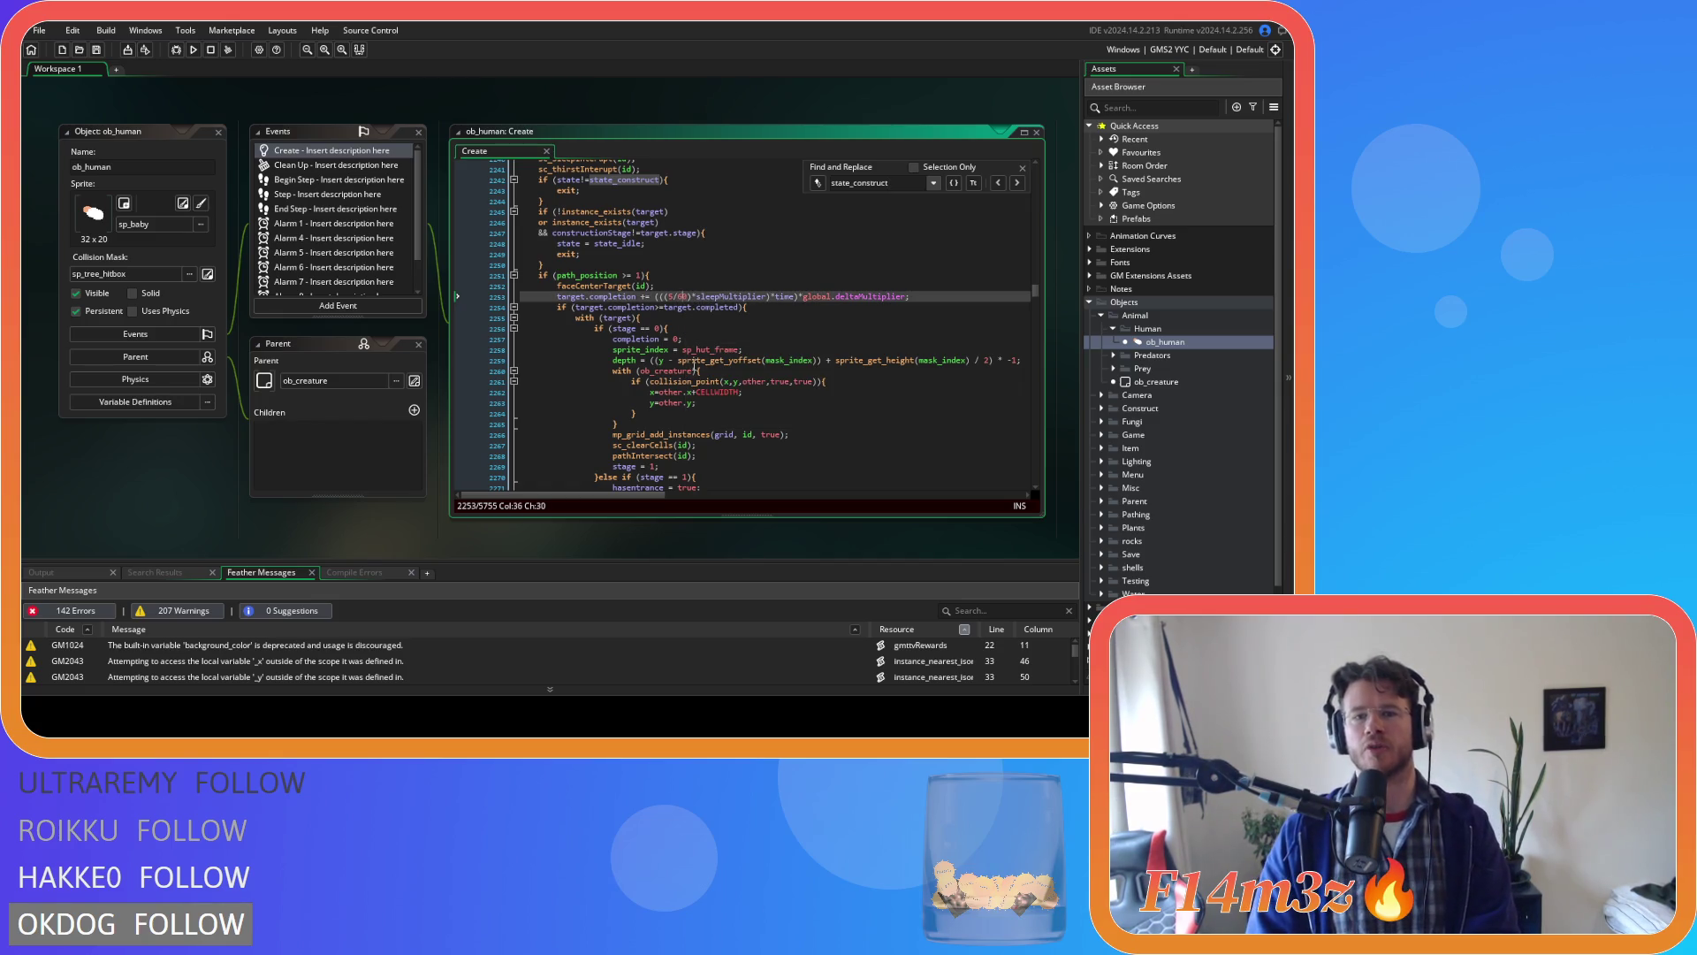
left_click(770, 296)
type("*haste)")
left_click(665, 298)
type("((")
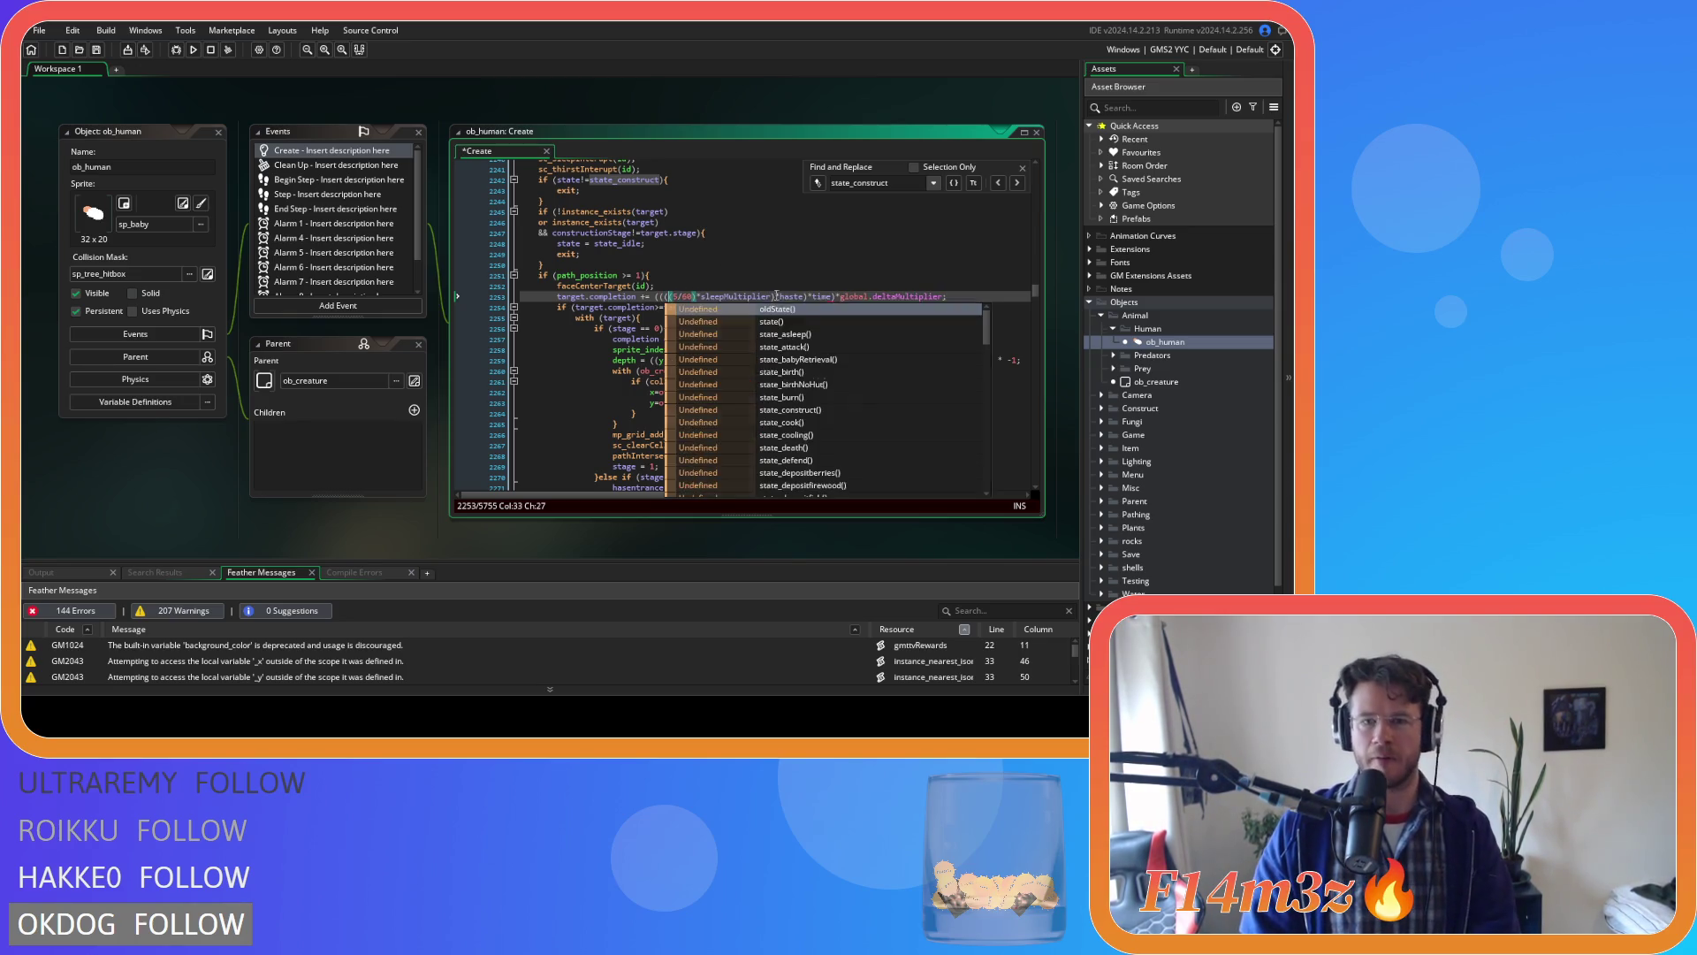
left_click(805, 296)
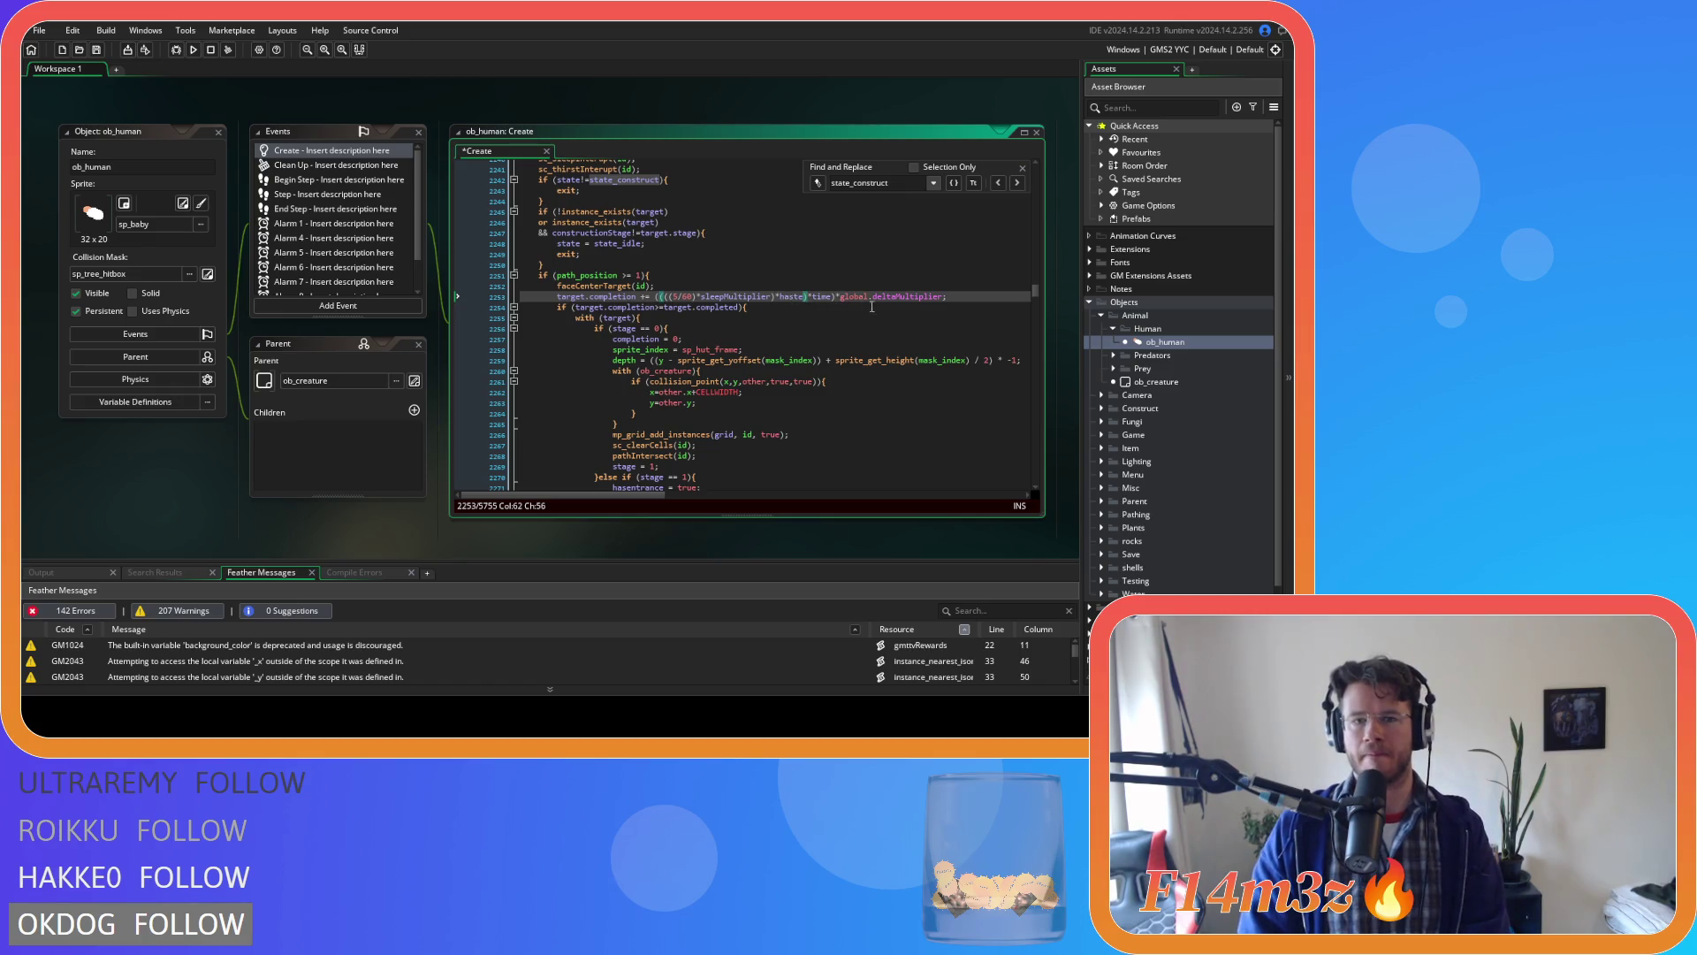
type(")")
key("ctrl+s")
left_click(966, 296)
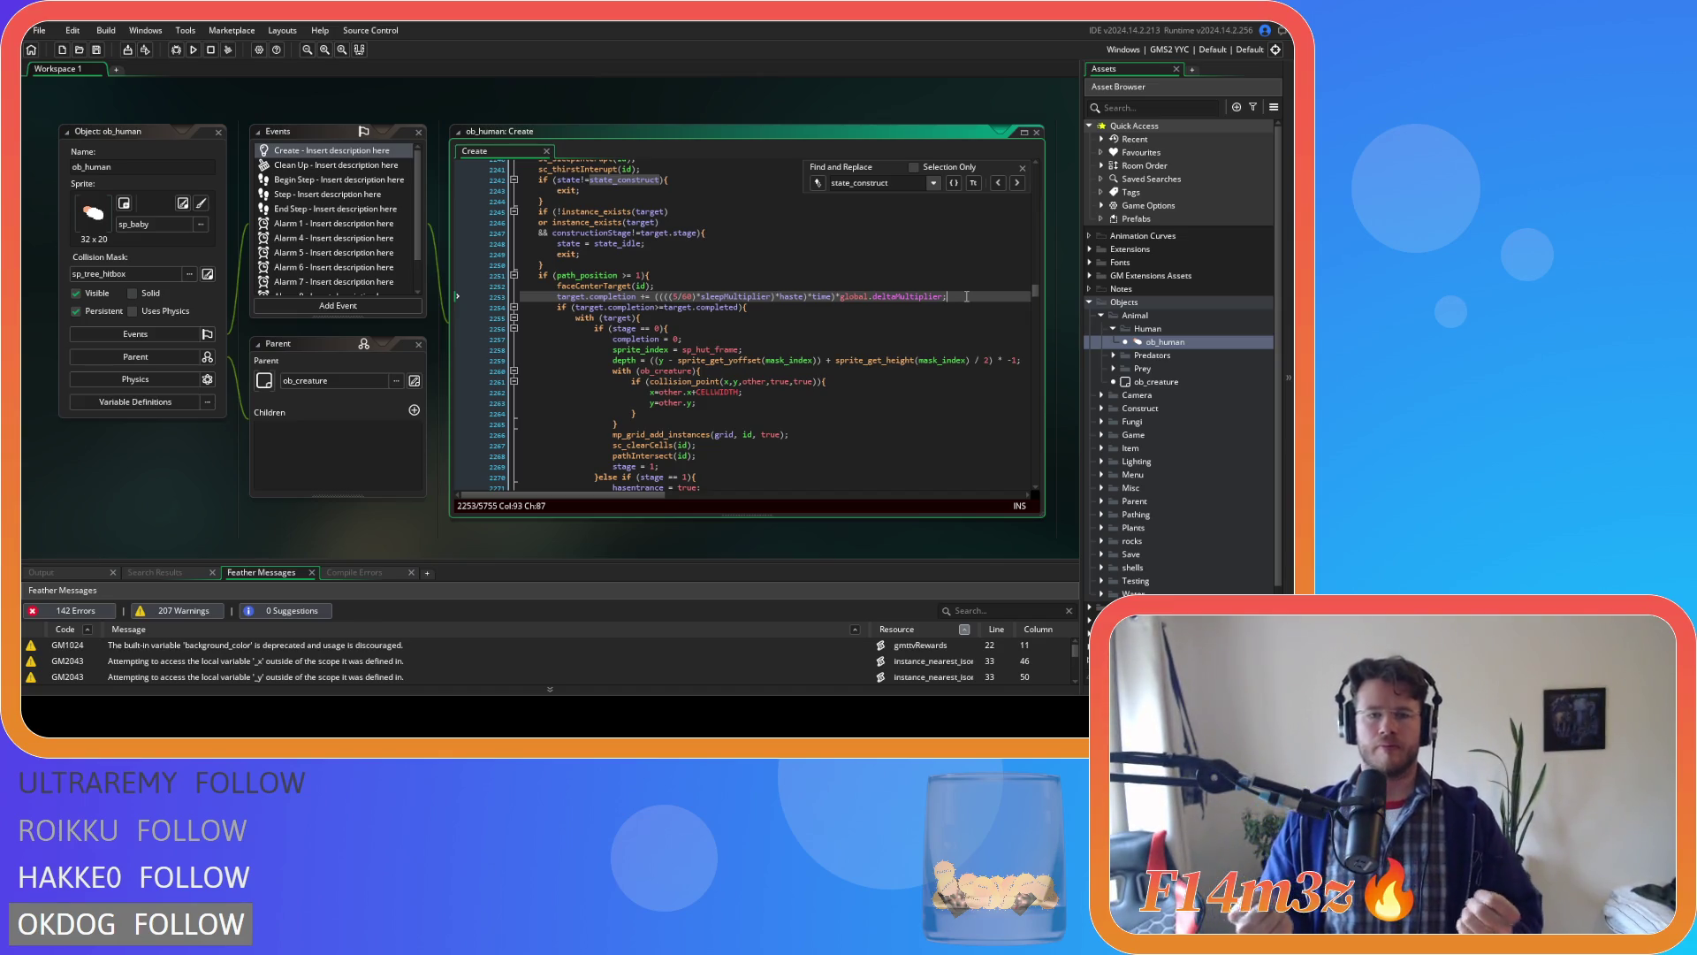
left_click(821, 310)
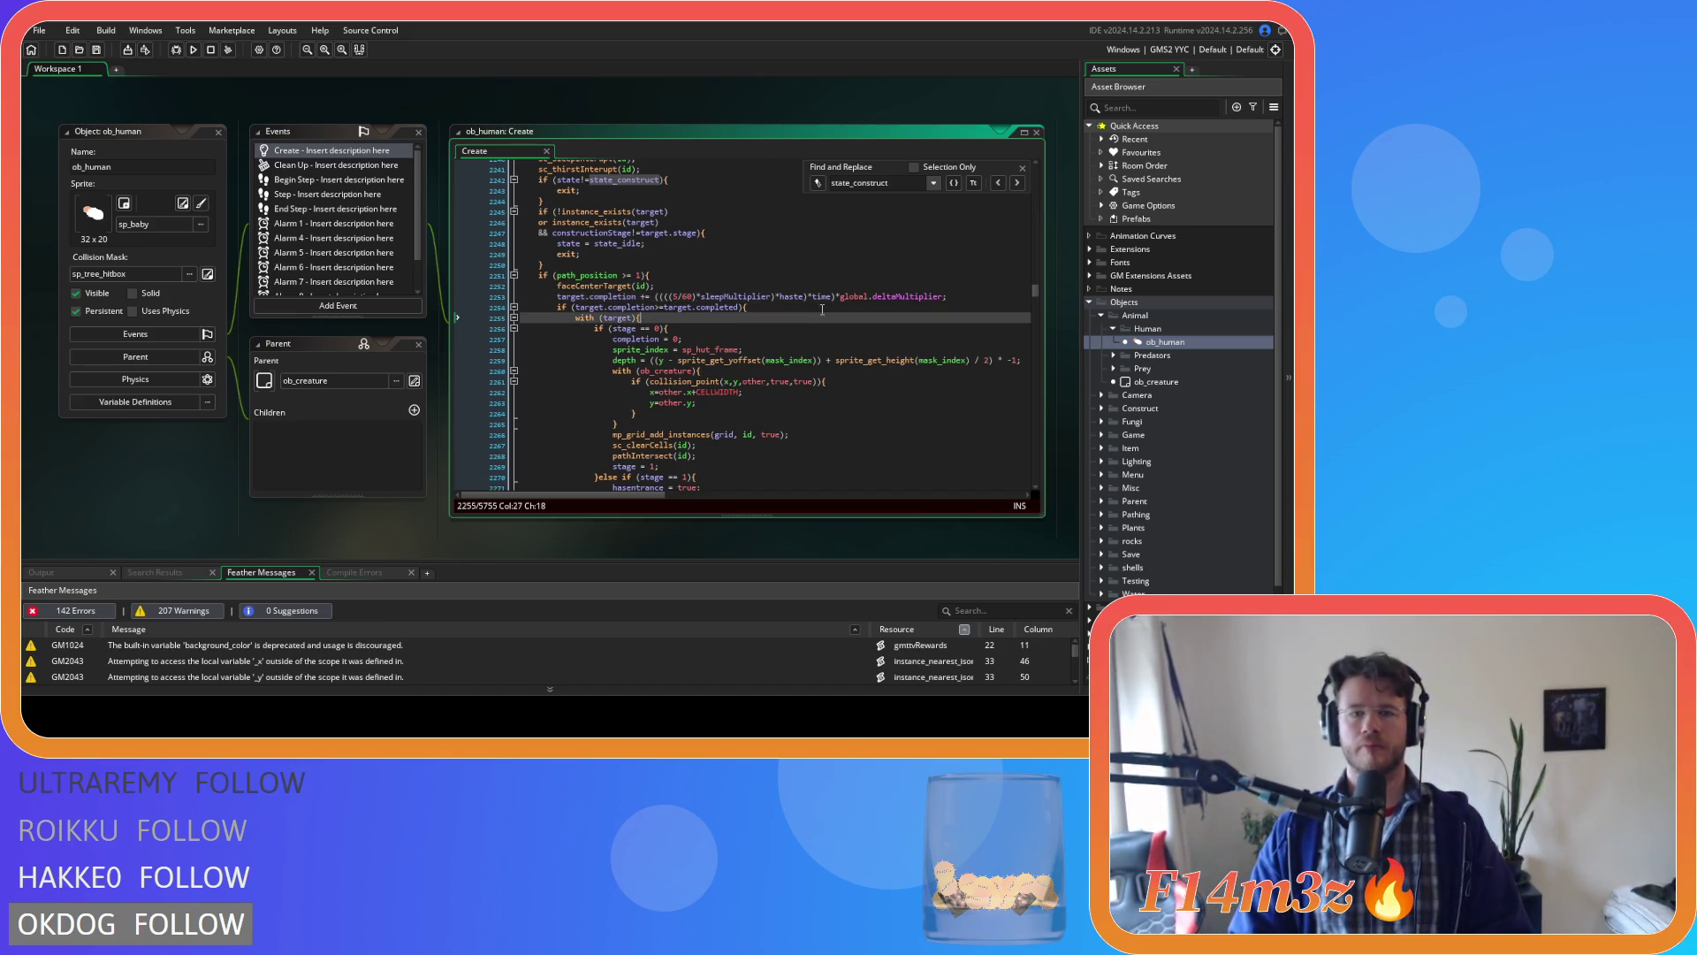
left_click(811, 324)
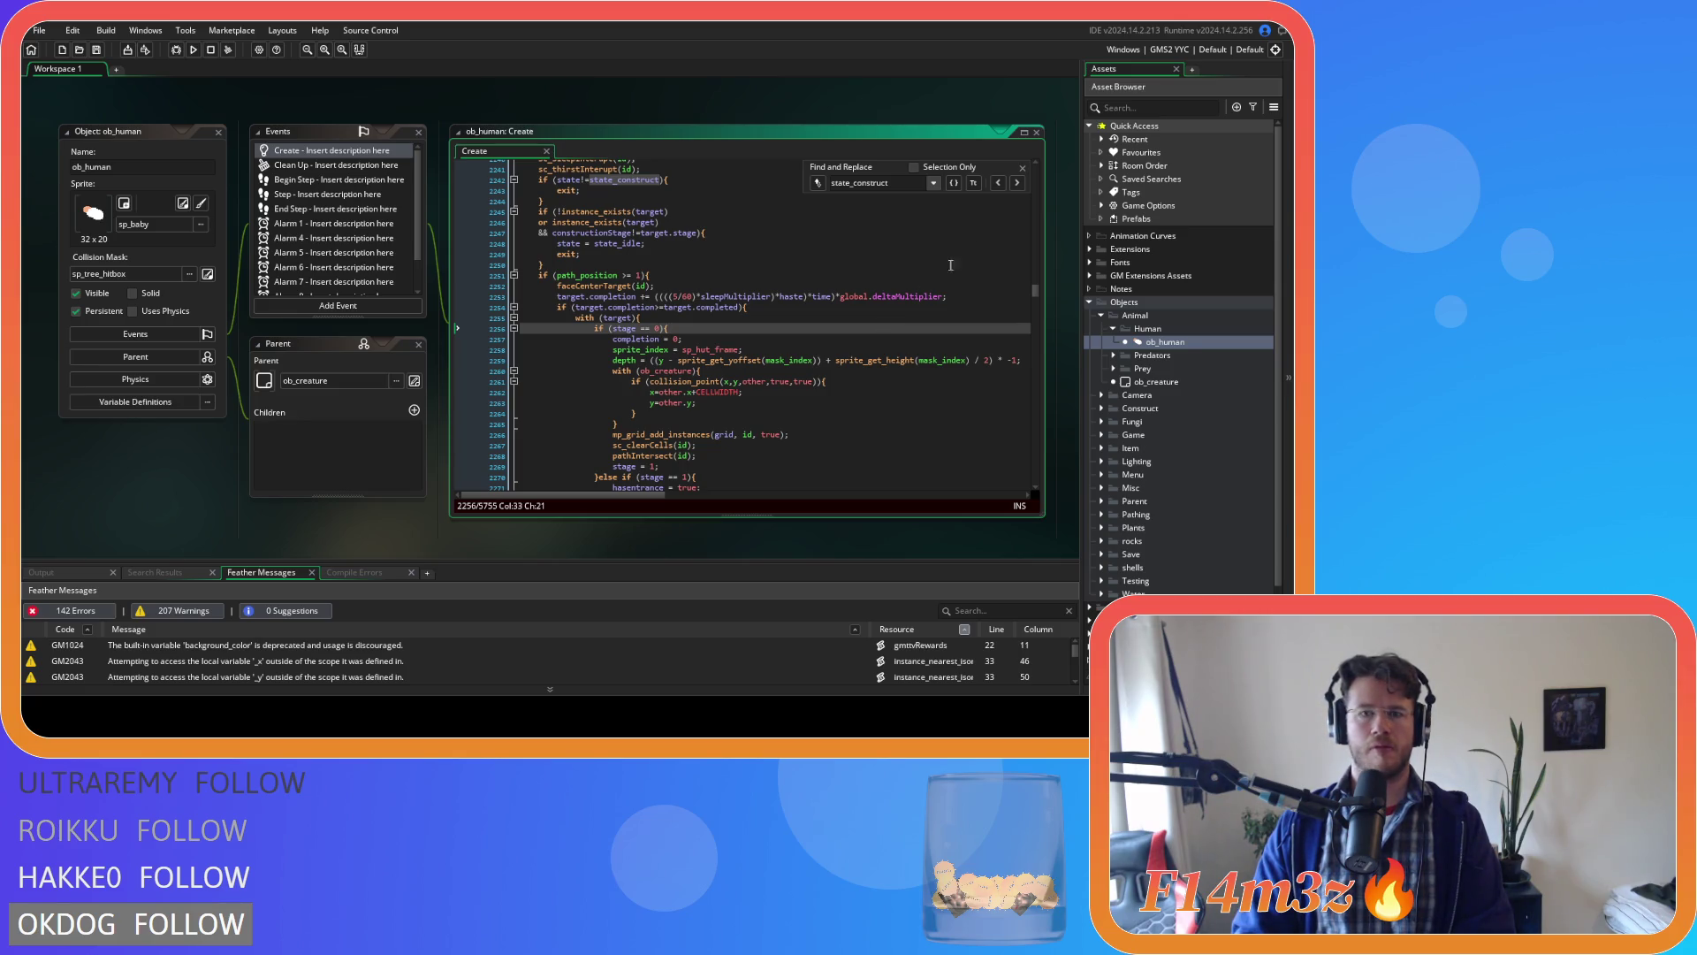
key("ctrl+f")
Search the code for 'state_prayer' and locate the shrine worship formula.
type("state")
key("Return")
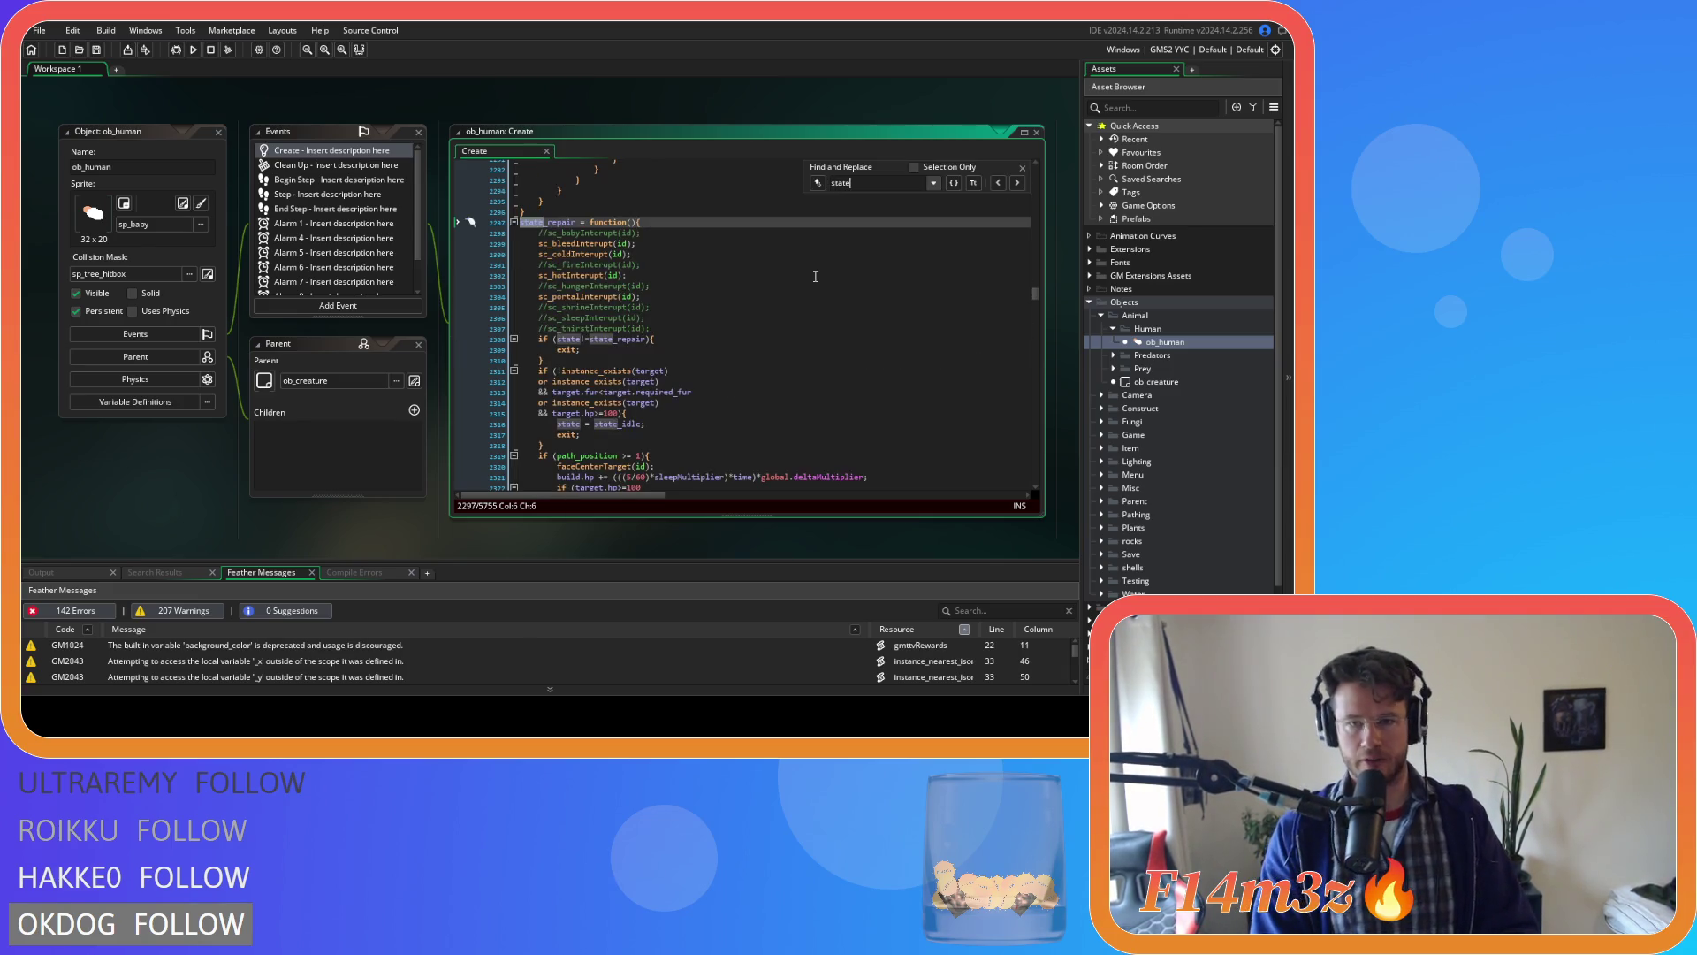
type("_paye")
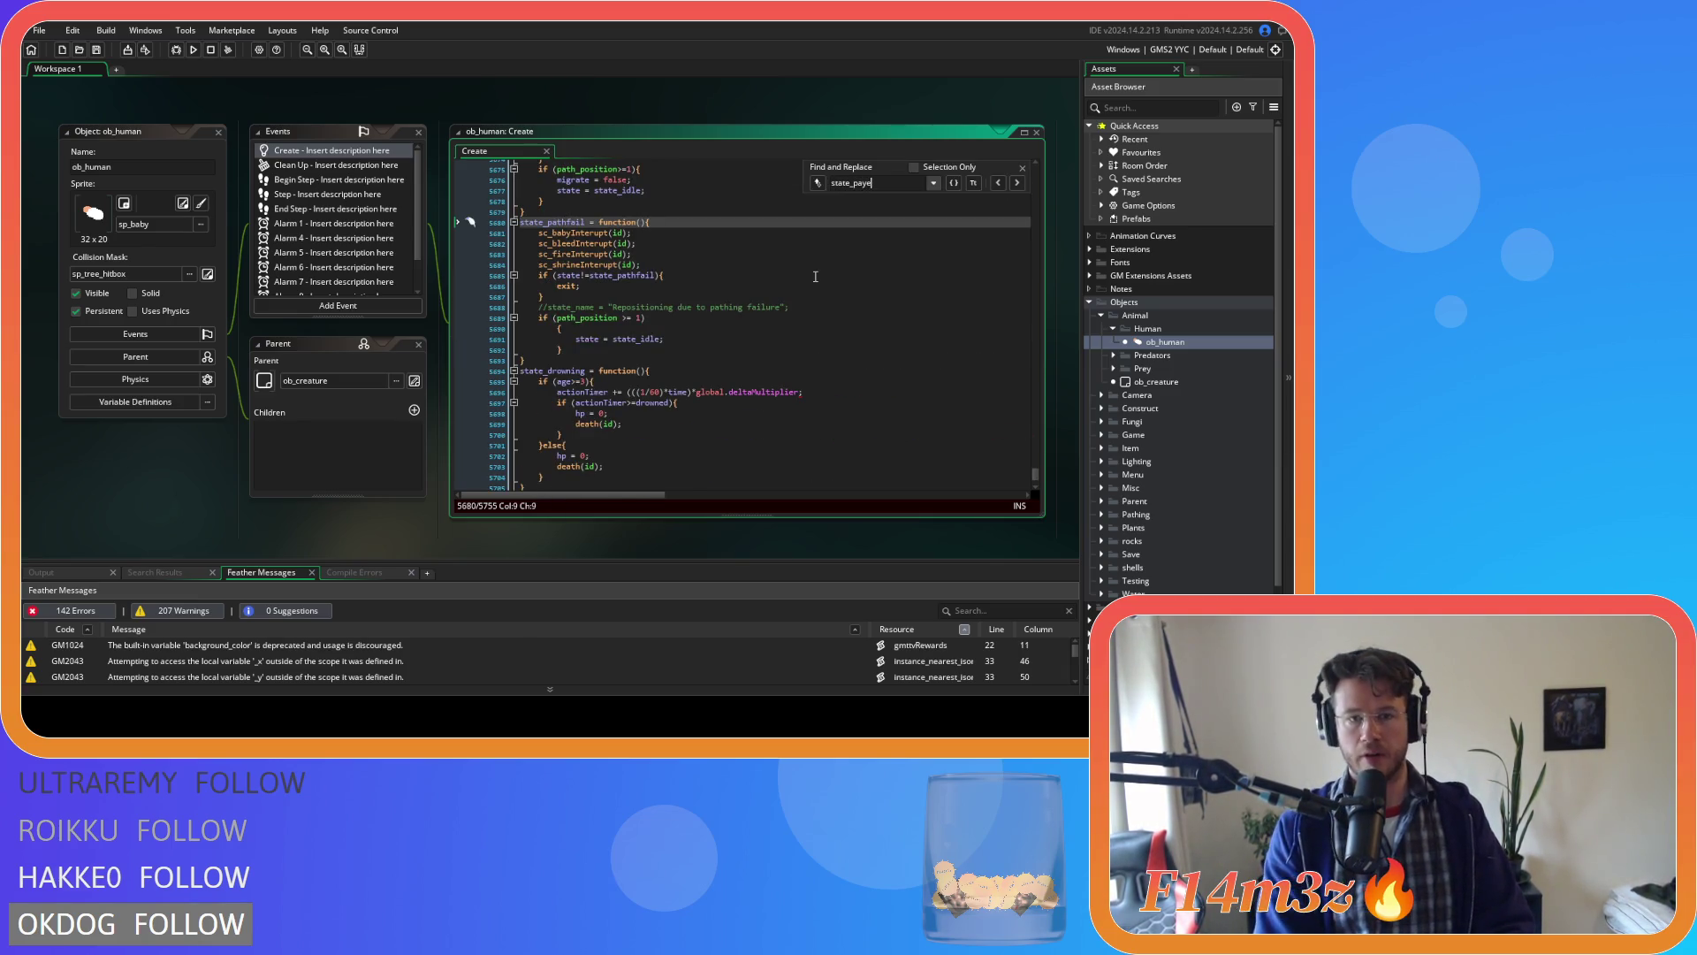
key("BackSpace")
key("BackSpace")
key("BackSpace")
type("rayer")
scroll(785, 295, "down", 3)
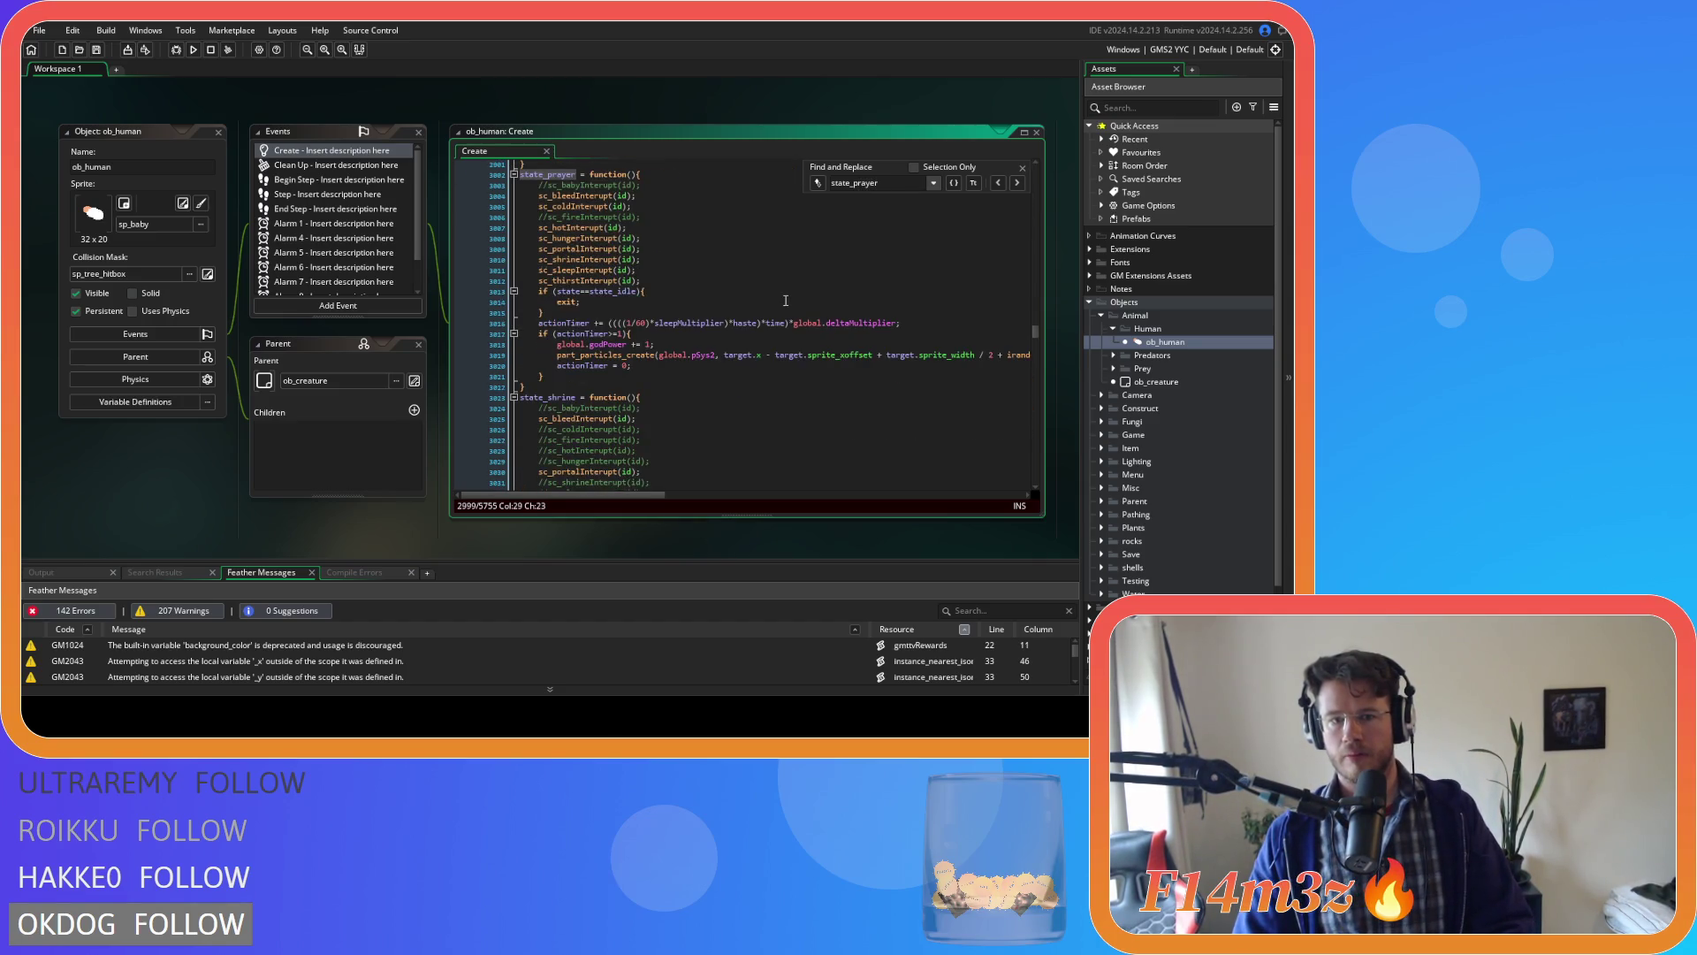
scroll(785, 300, "up", 2)
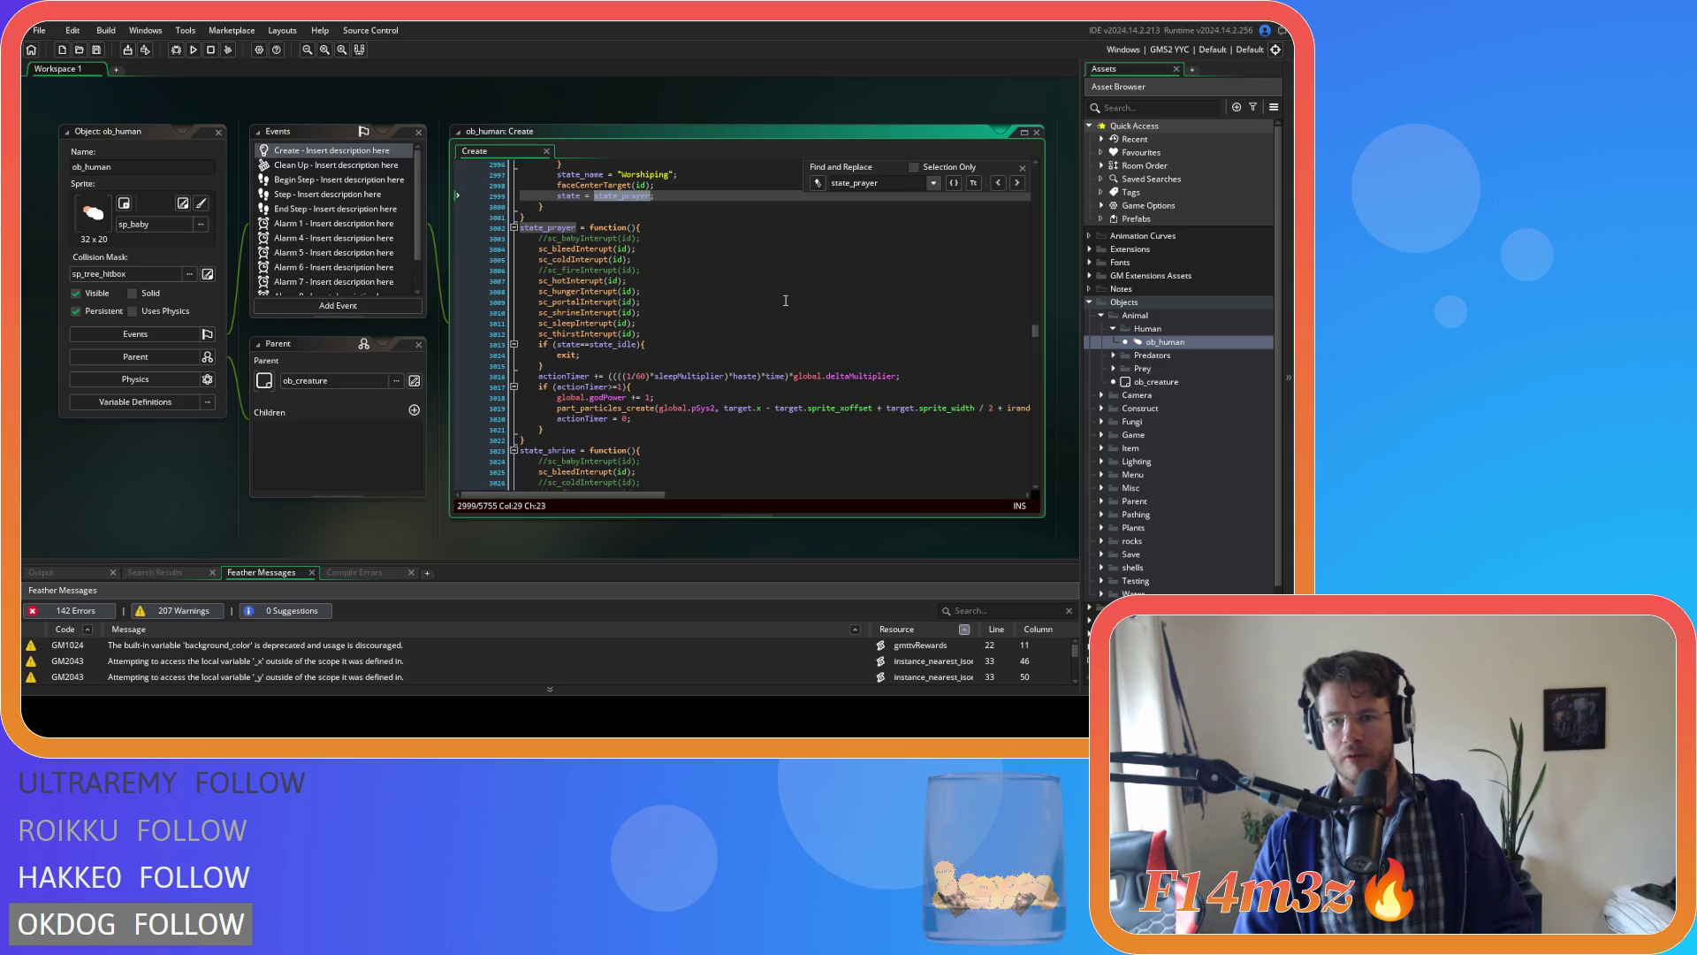
scroll(730, 375, "down", 20)
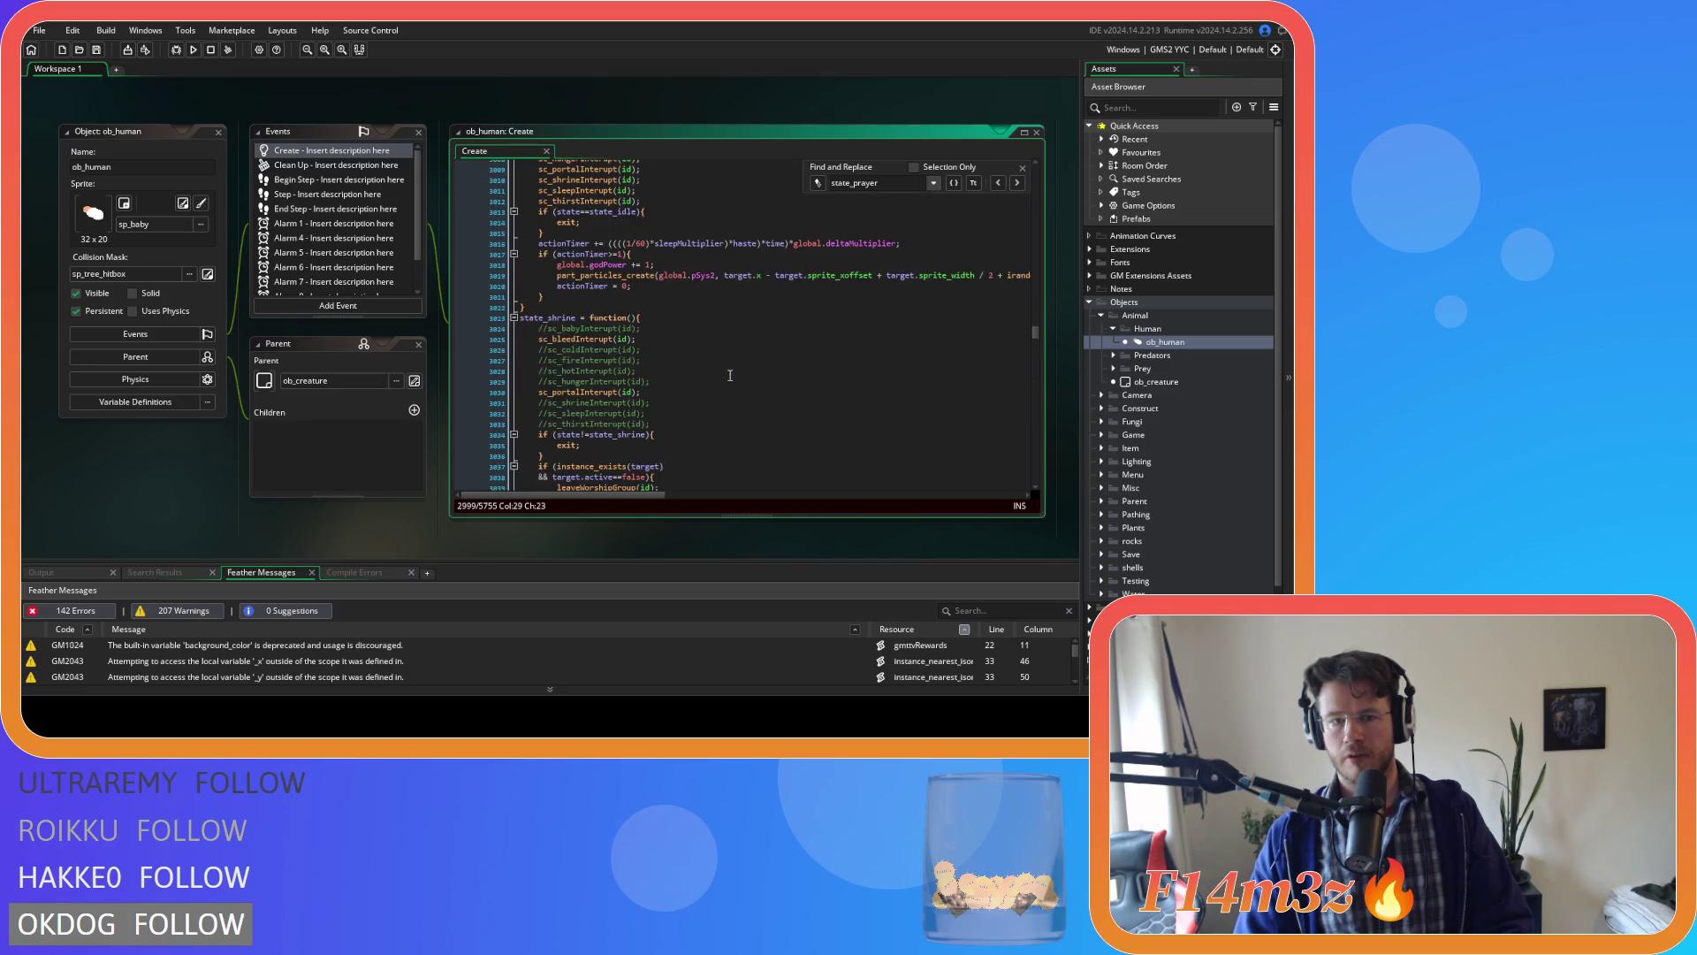
scroll(732, 357, "up", 1)
Change the worship progress formula from '+haste)' to '*haste)' after sleepMultiplier and save.
left_click(698, 308)
double_click(685, 285)
key("BackSpace")
key("BackSpace")
key("Delete")
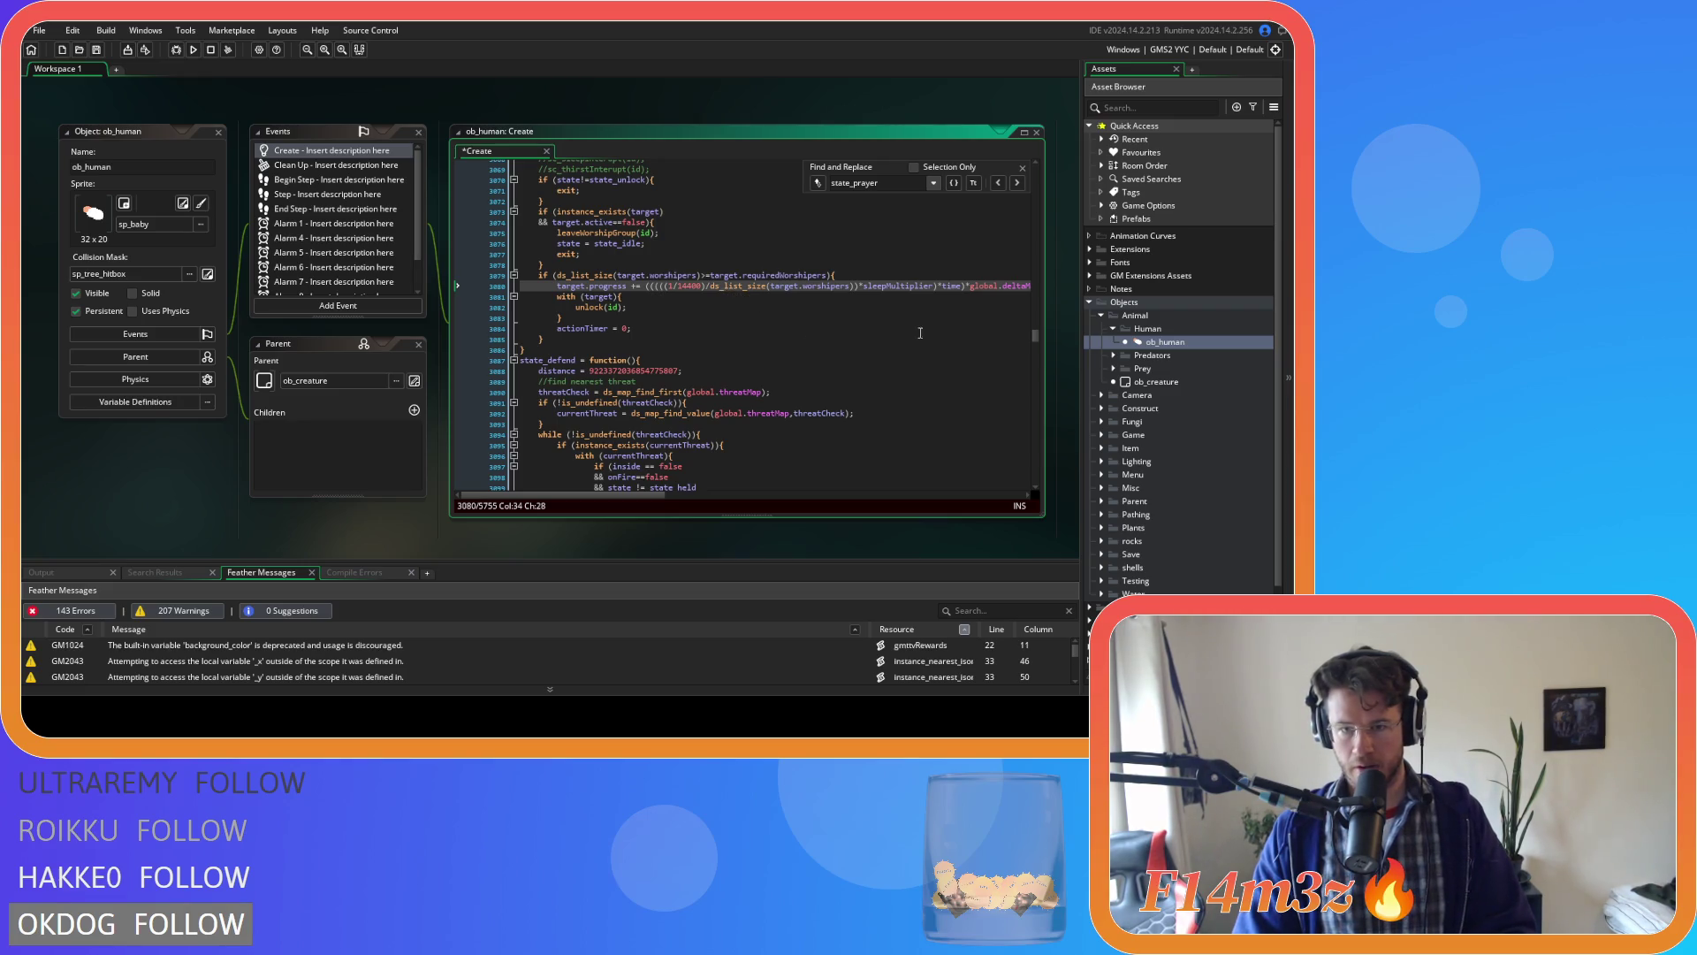
type("*haste)*")
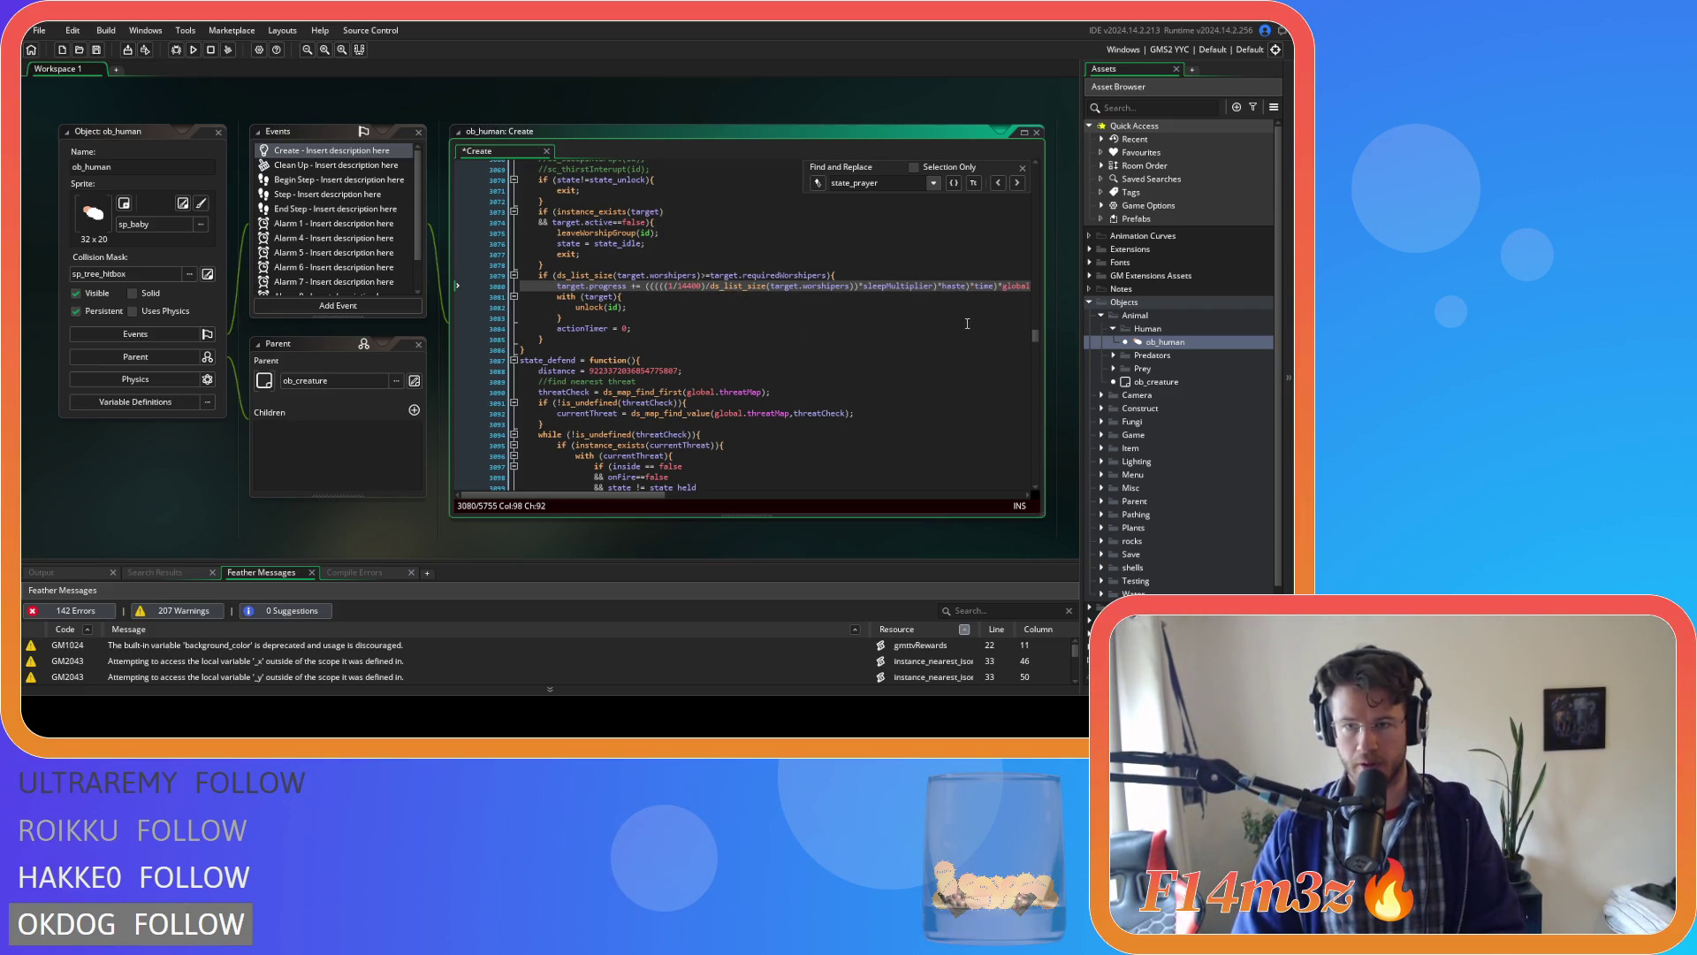
key("ctrl+s")
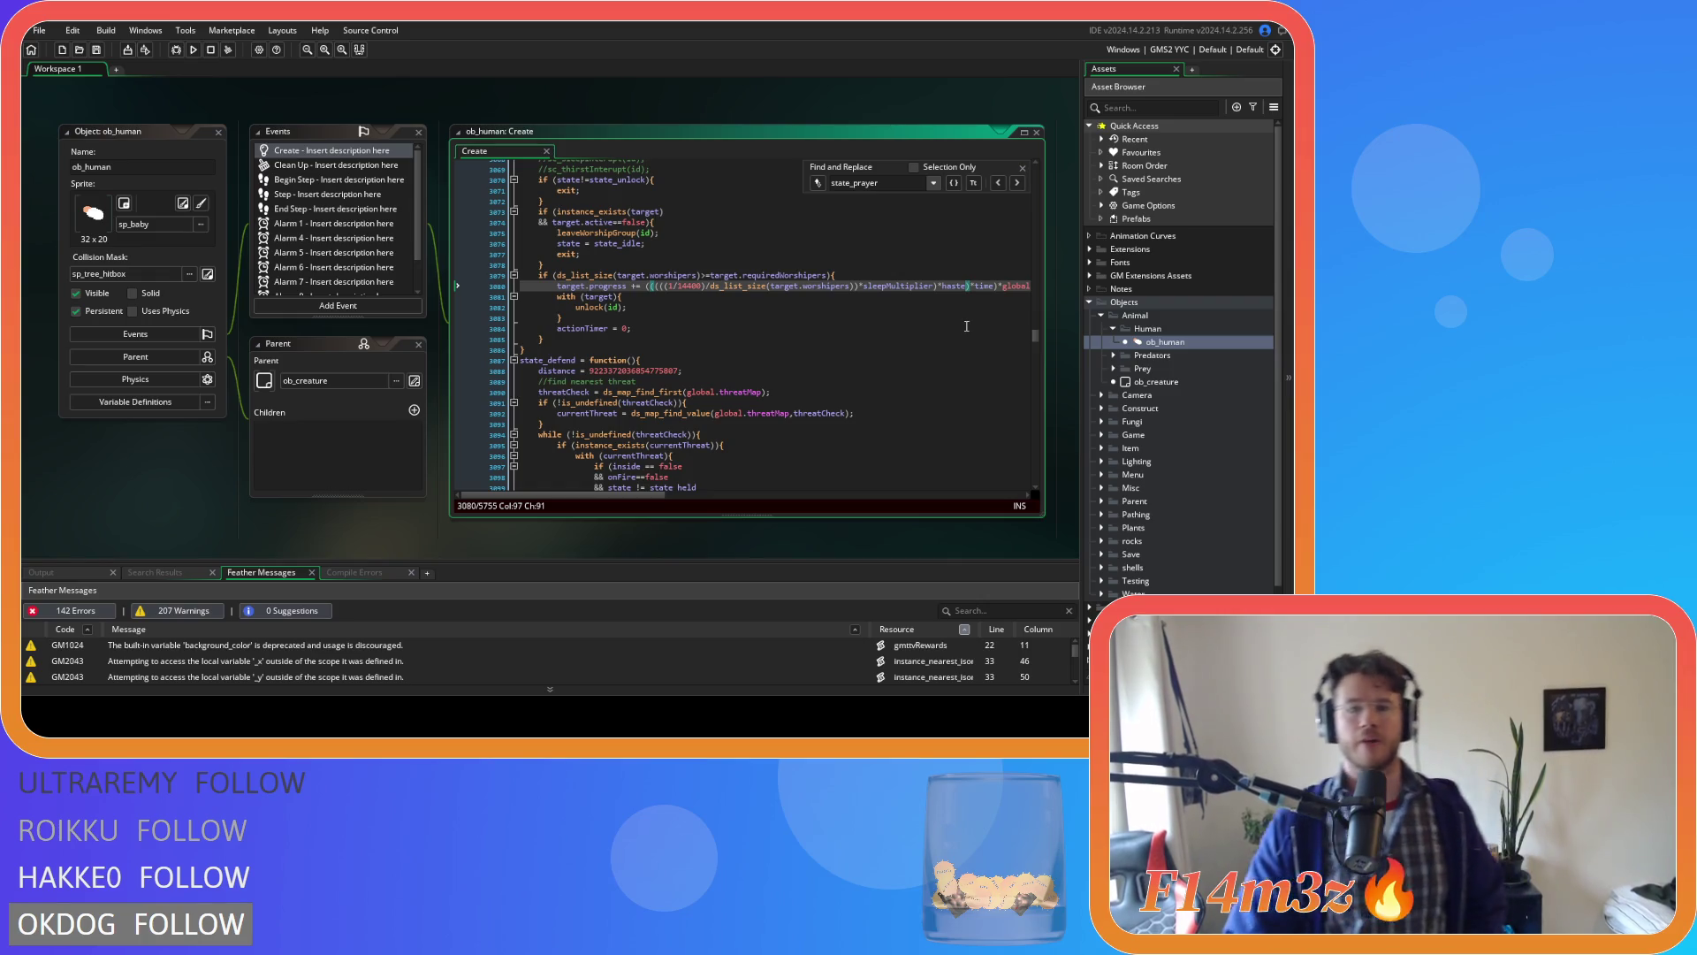
Close the find bar and review the worshipper count condition and start of state_prayer.
left_click(884, 319)
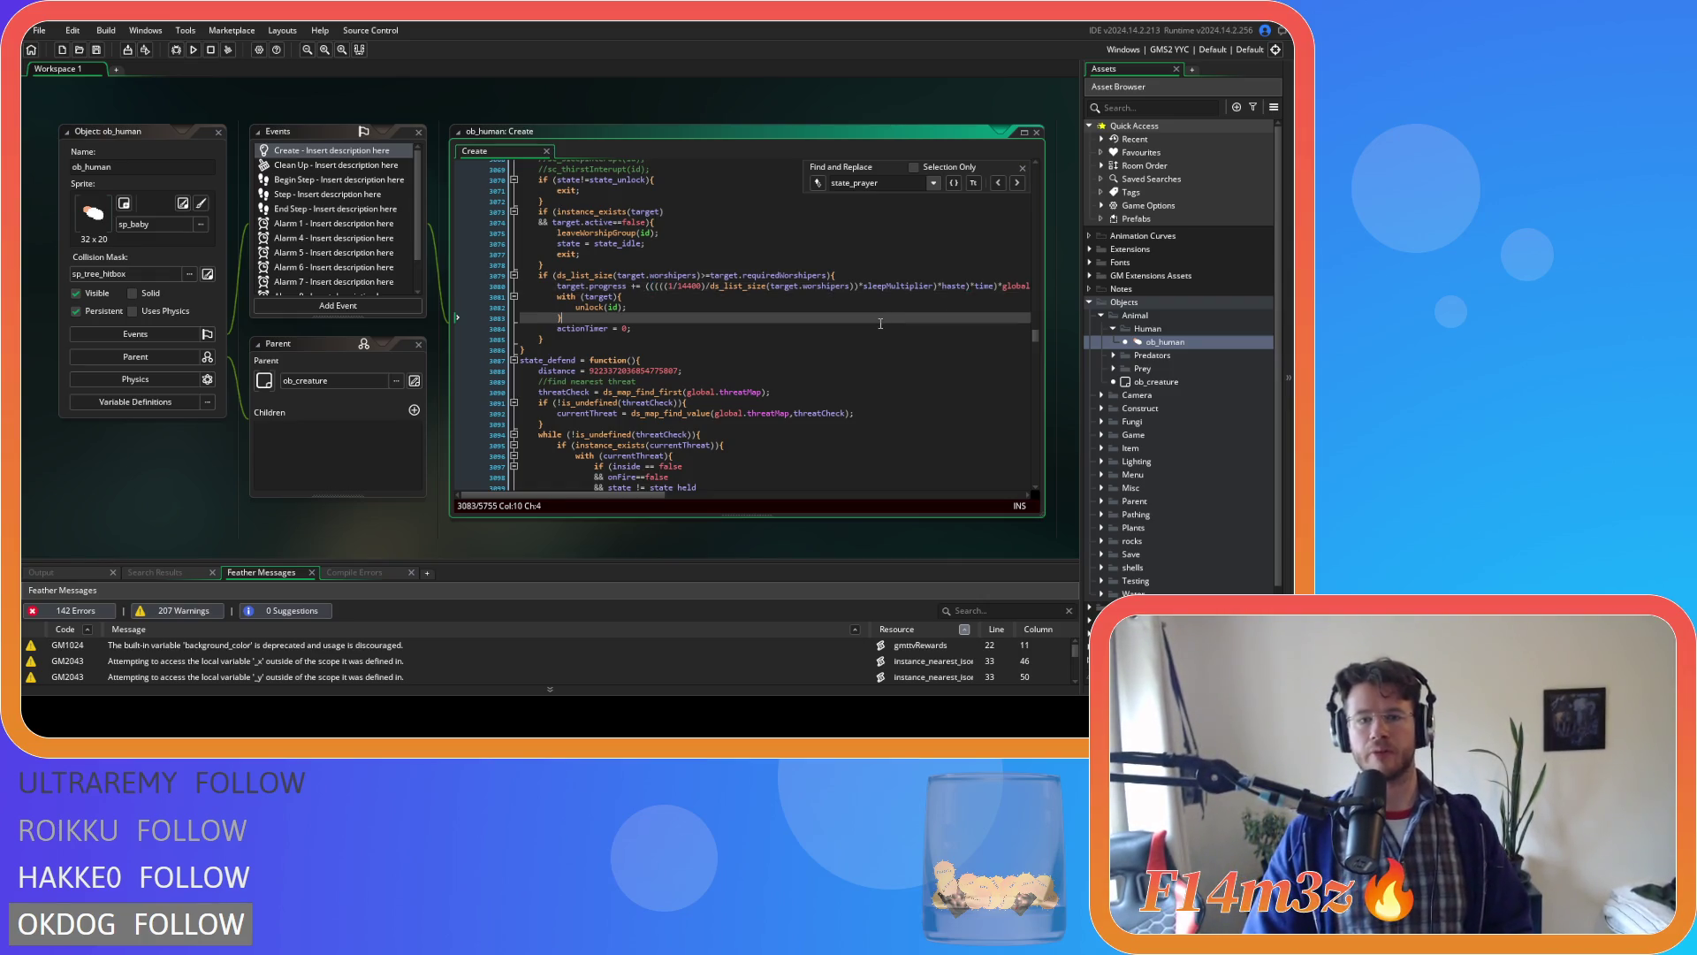
left_click(1023, 168)
left_click(807, 266)
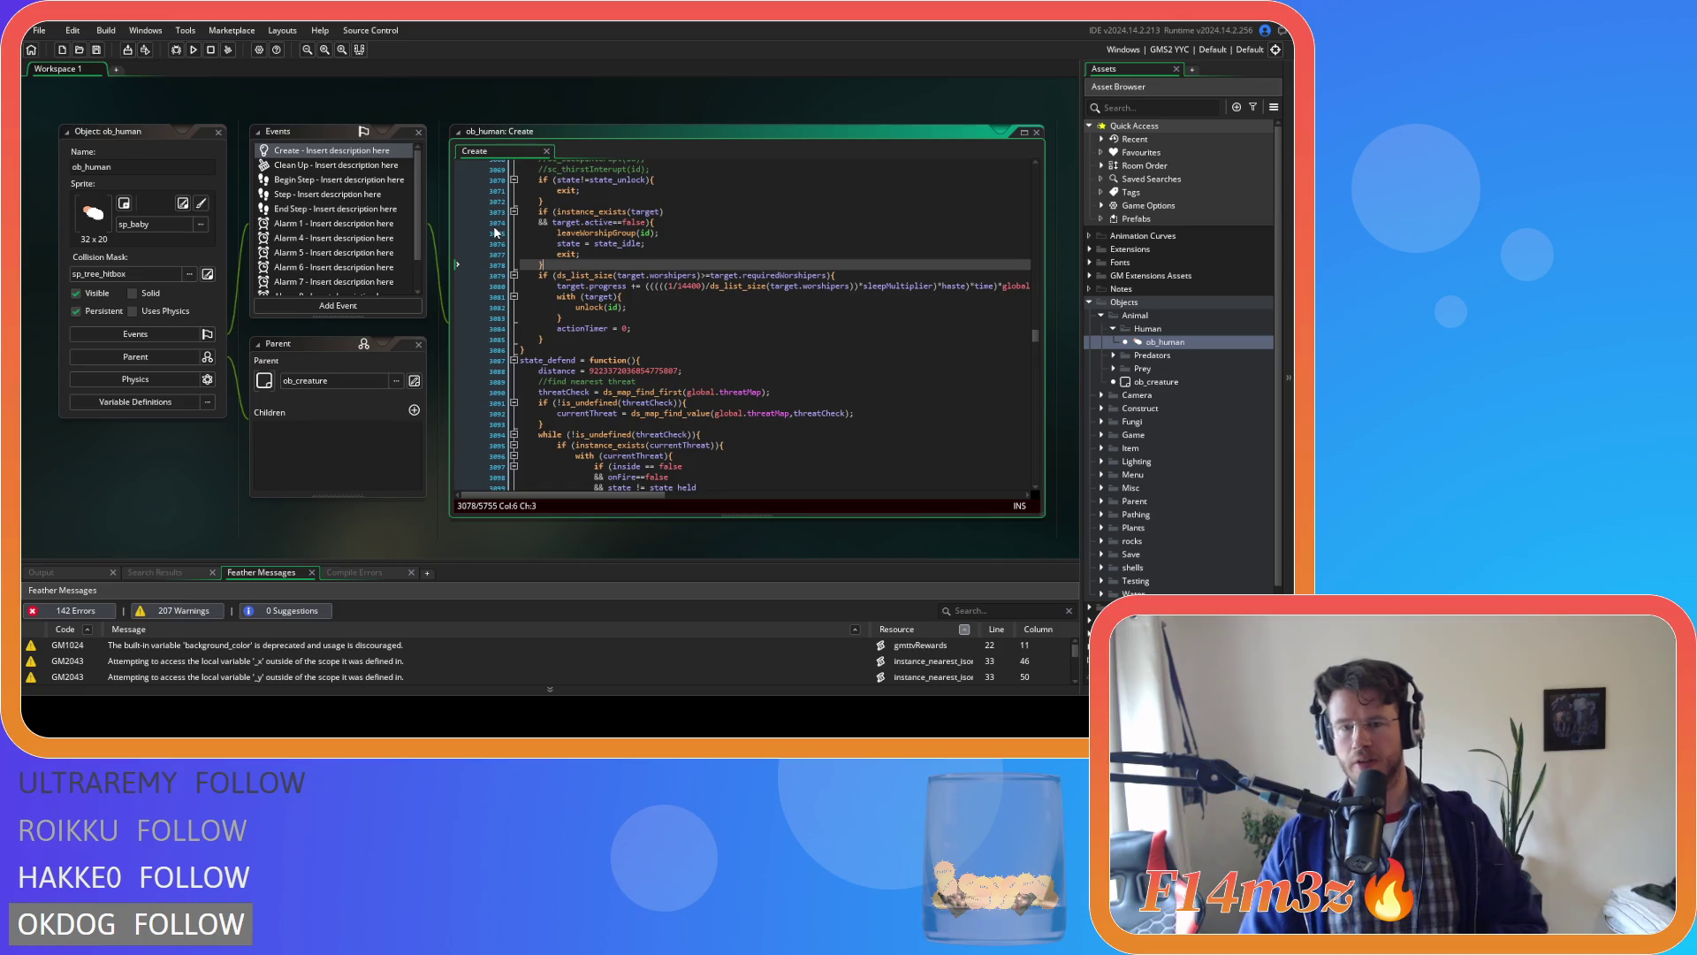
scroll(592, 262, "up", 2)
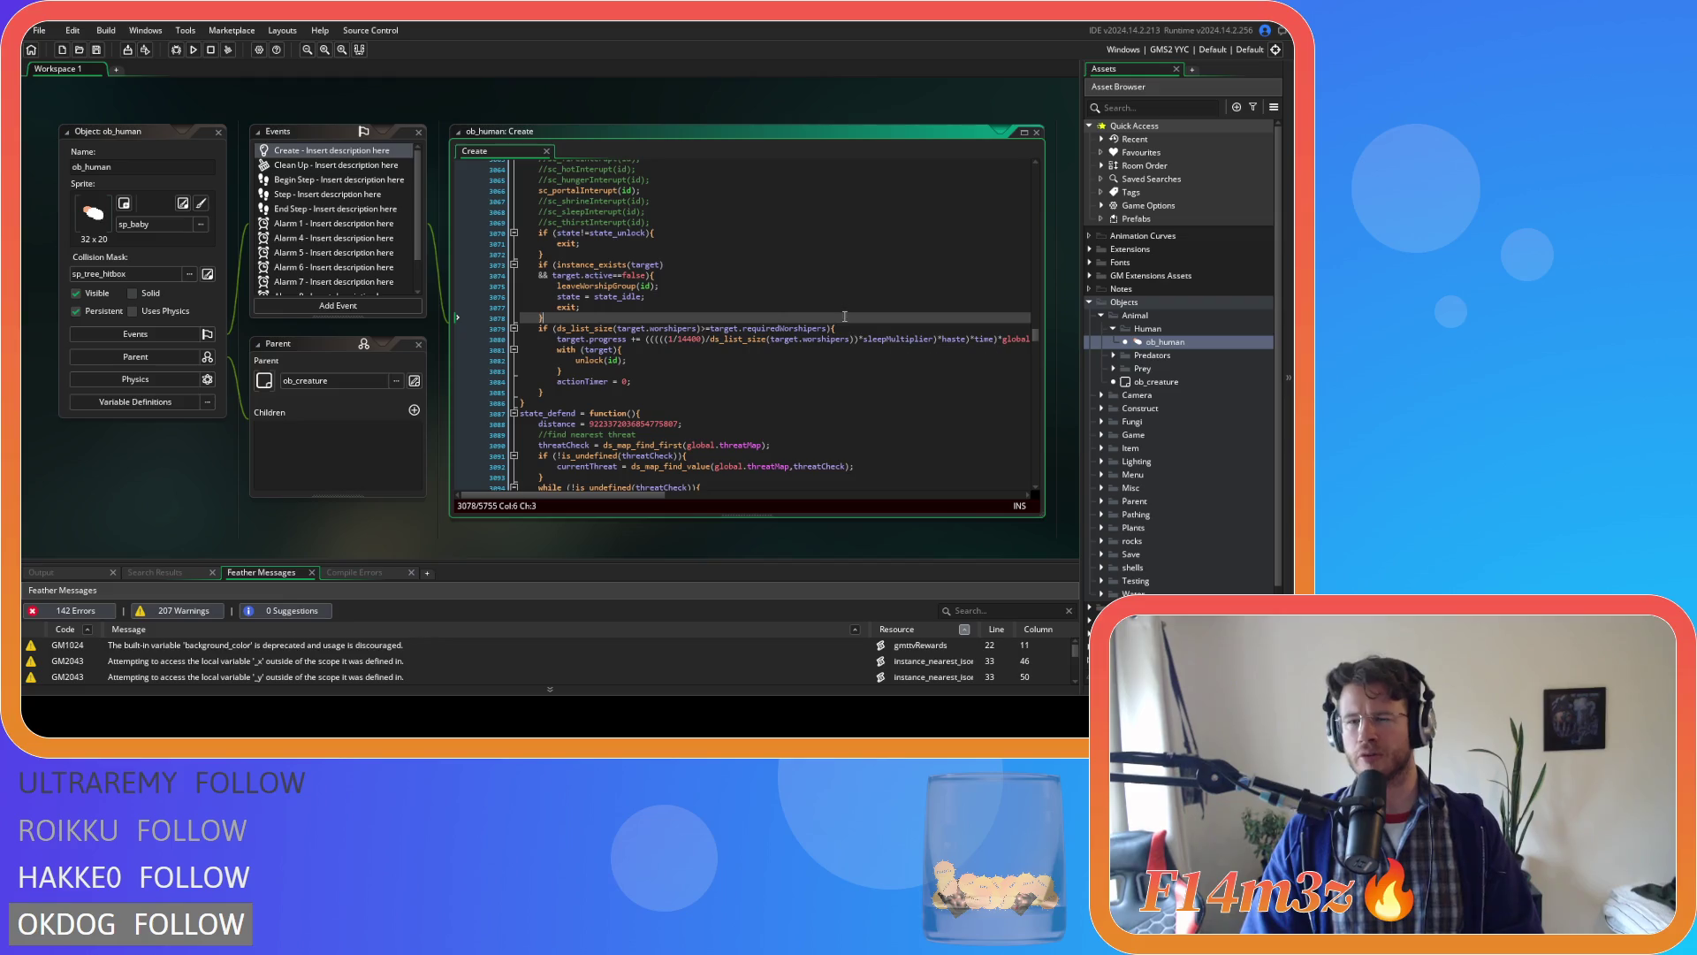
left_click(859, 332)
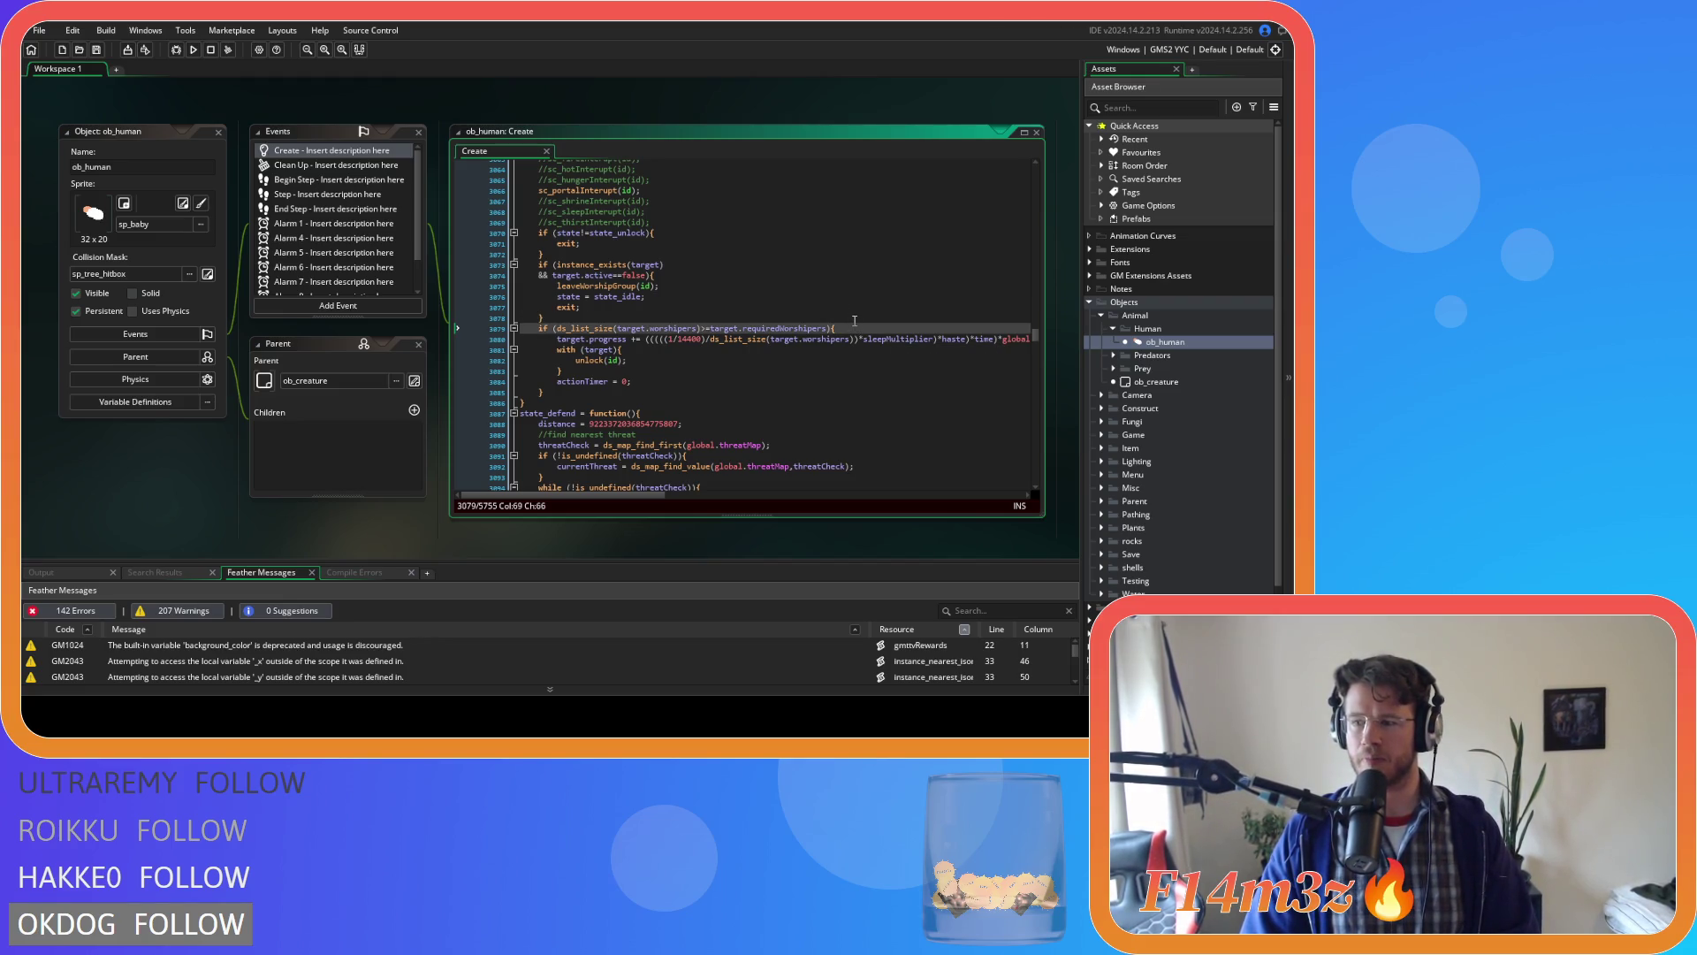
scroll(855, 320, "up", 20)
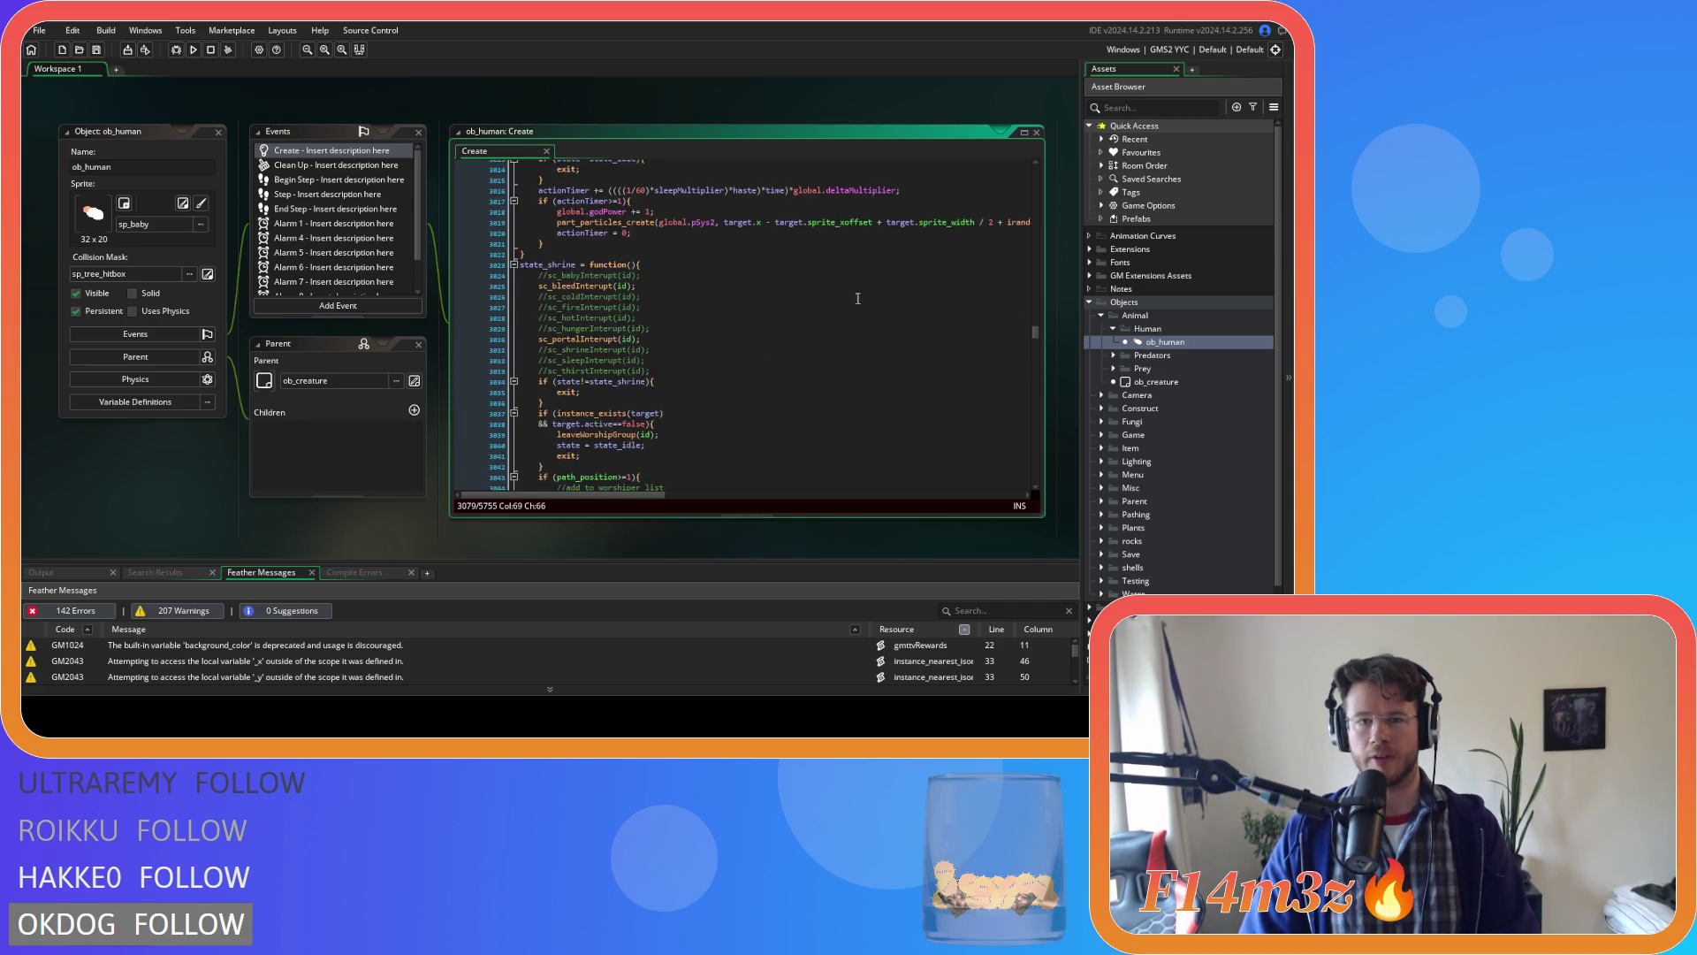
left_click(855, 230)
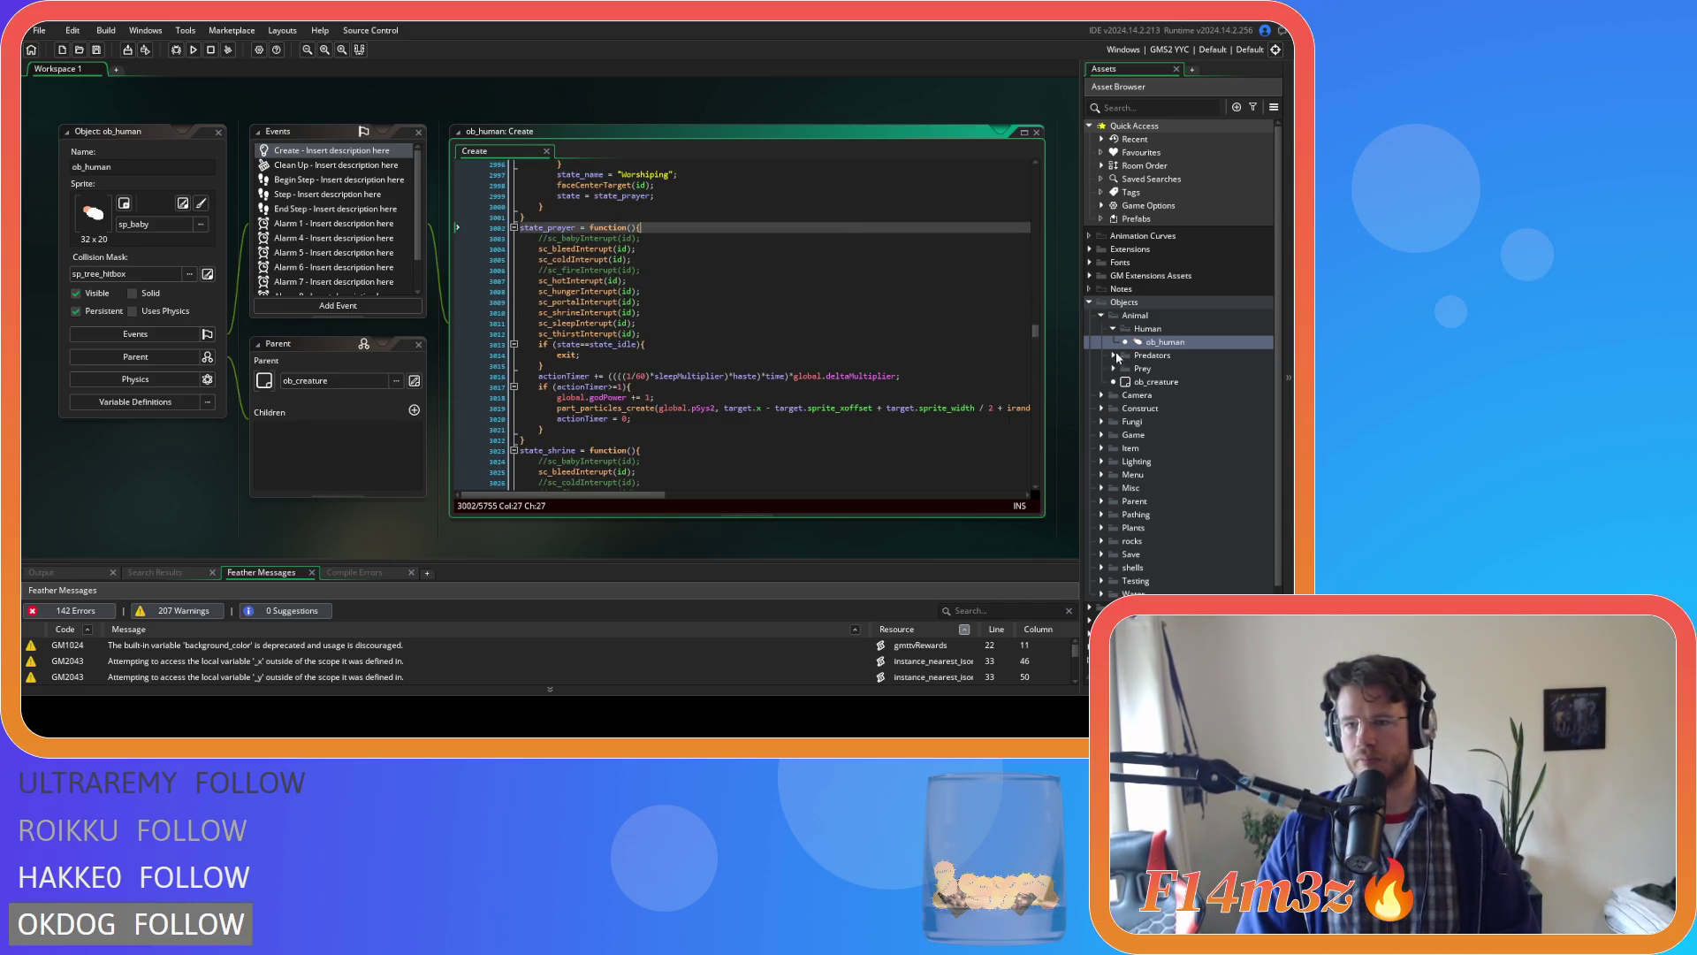
scroll(1009, 343, "up", 5)
left_click_drag(1036, 329, 1036, 168)
Search the Create code for 'haste'.
left_click(796, 228)
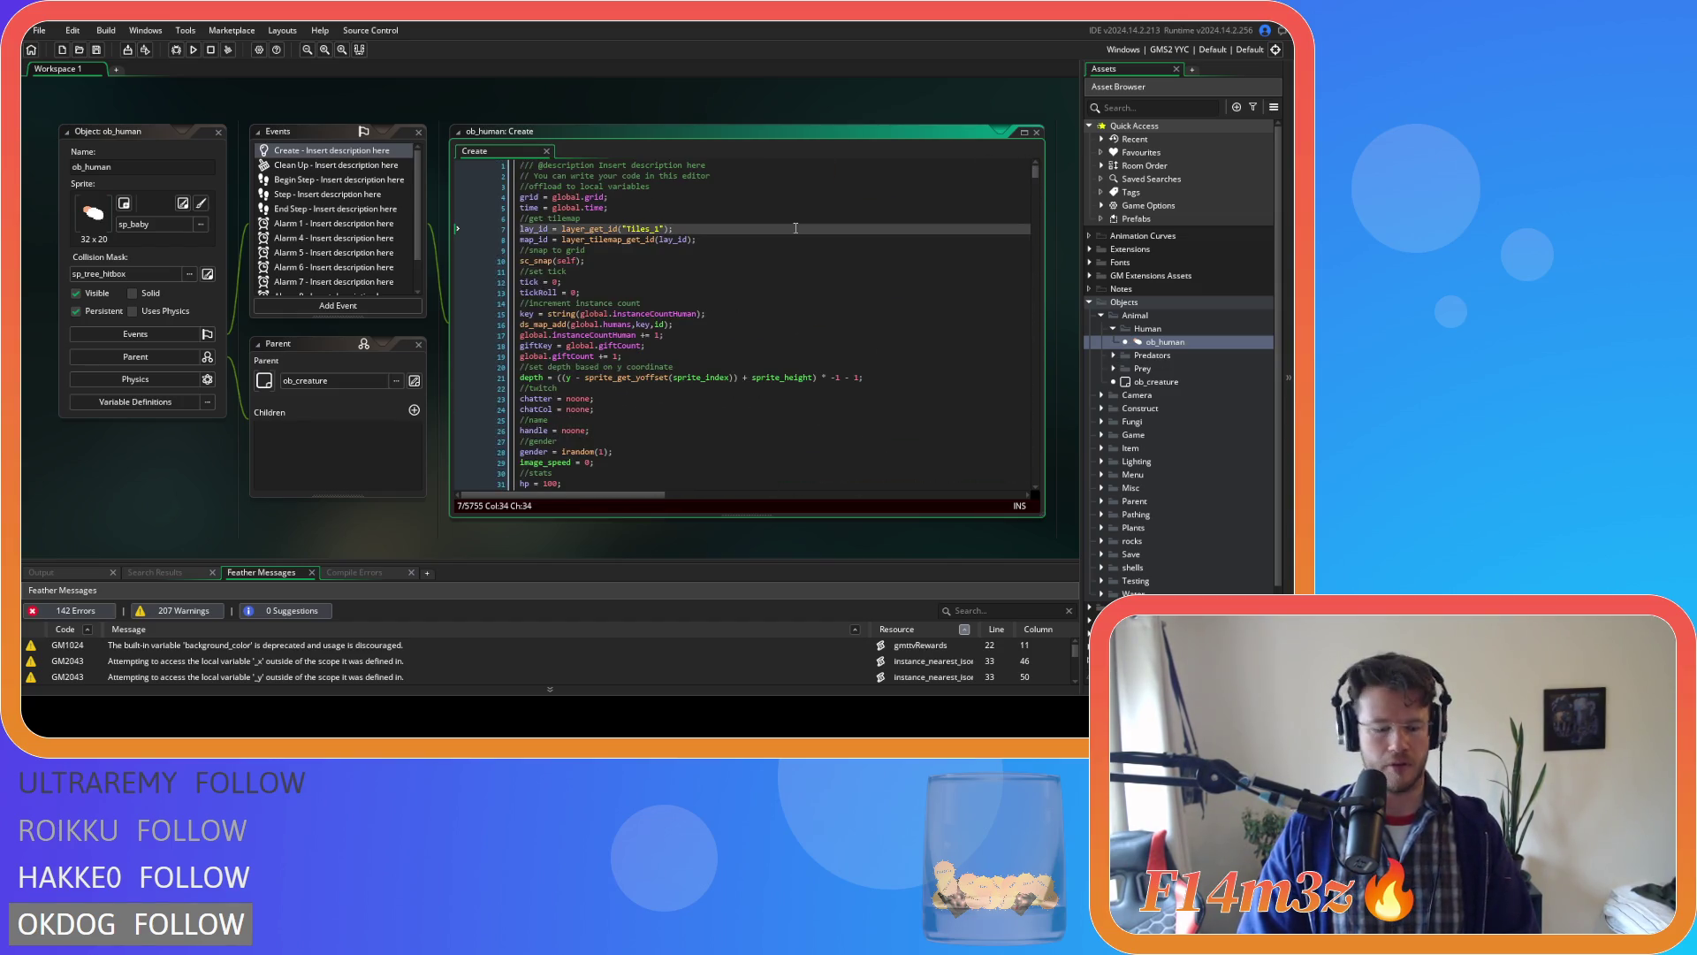
key("ctrl+f")
type("haste")
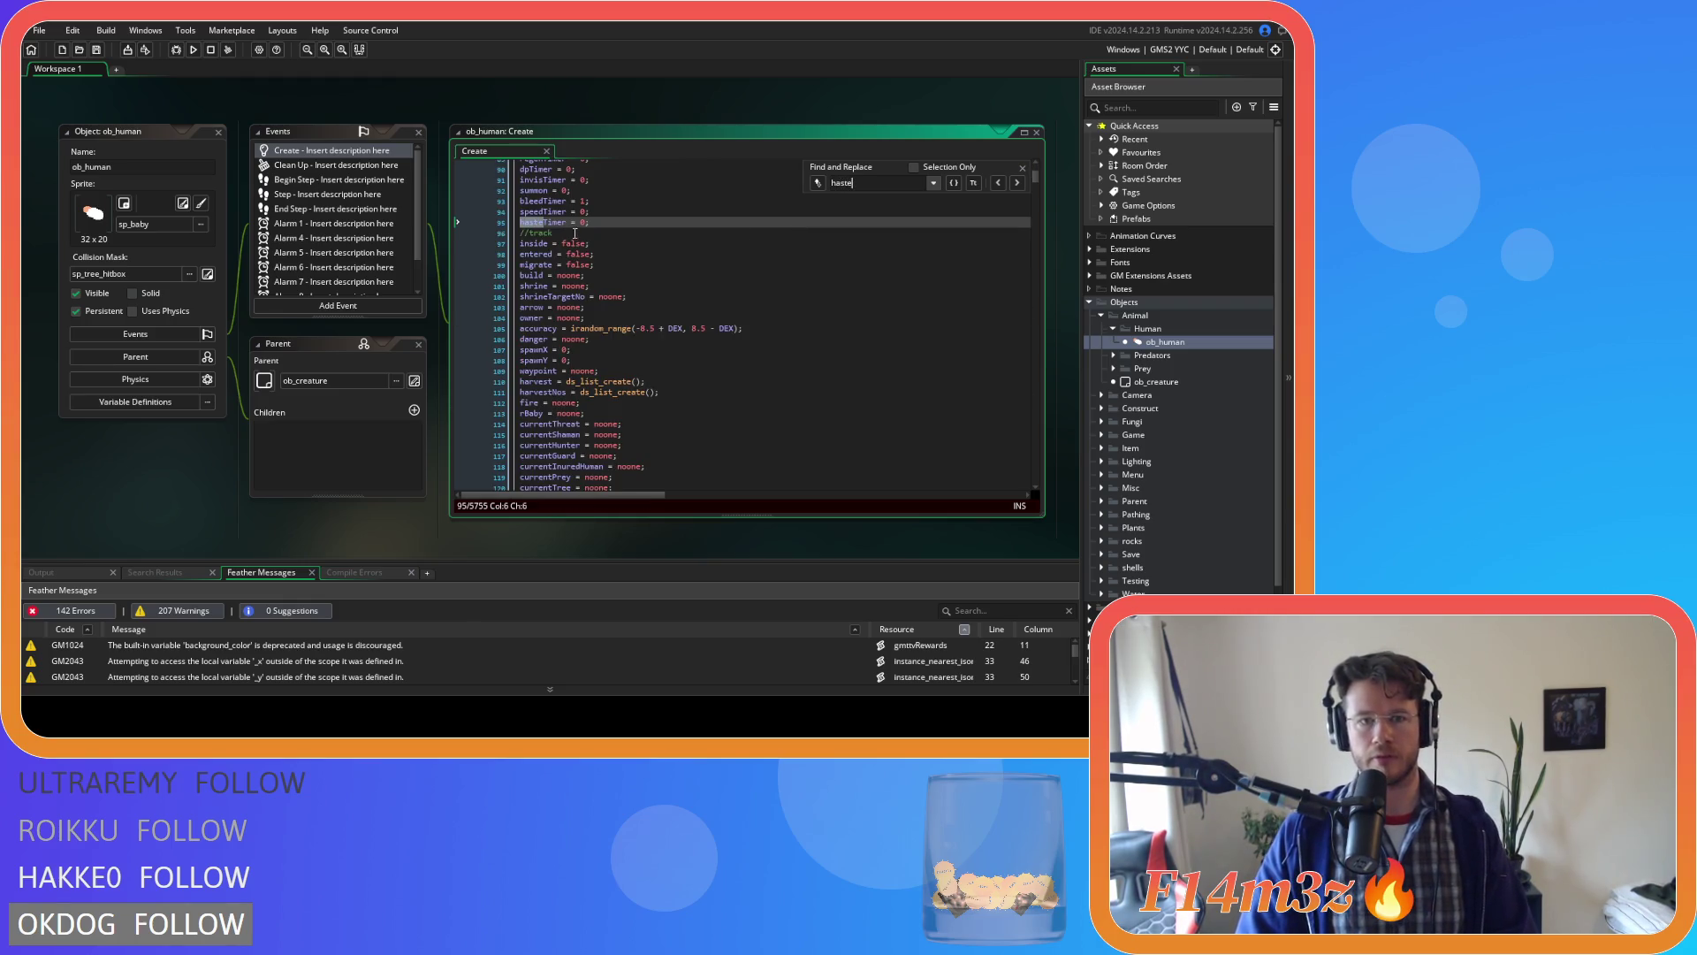
Set the starting haste value to 1 and save the Create event.
left_click(1017, 182)
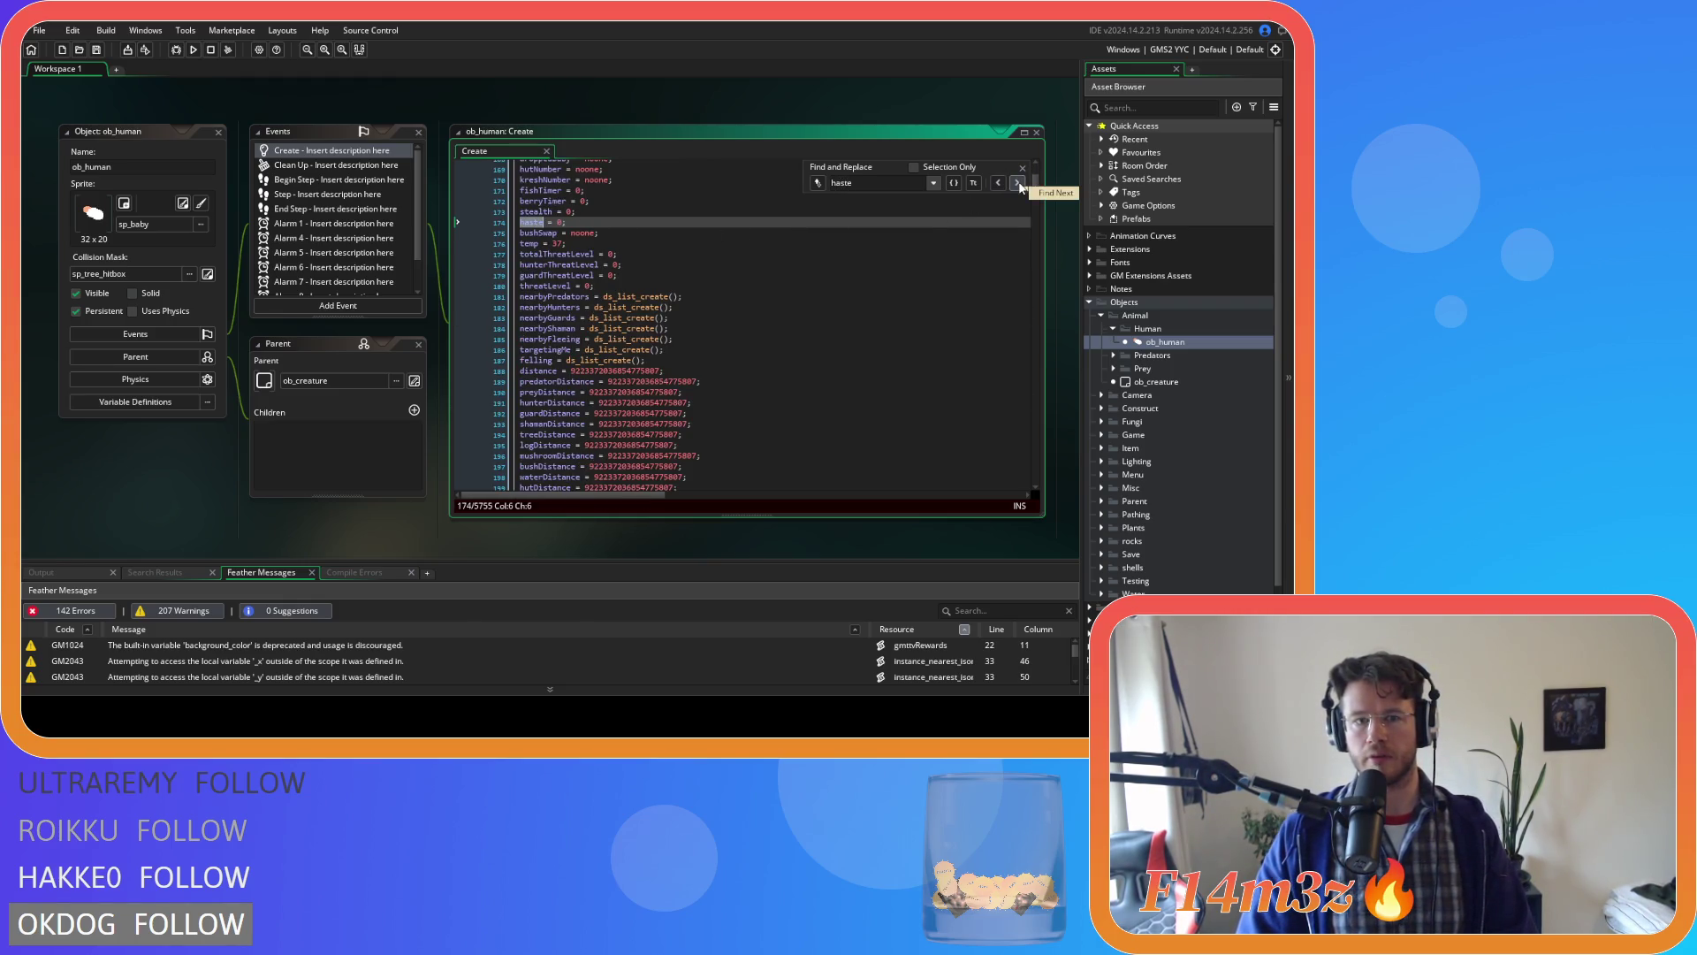
double_click(559, 222)
type("1")
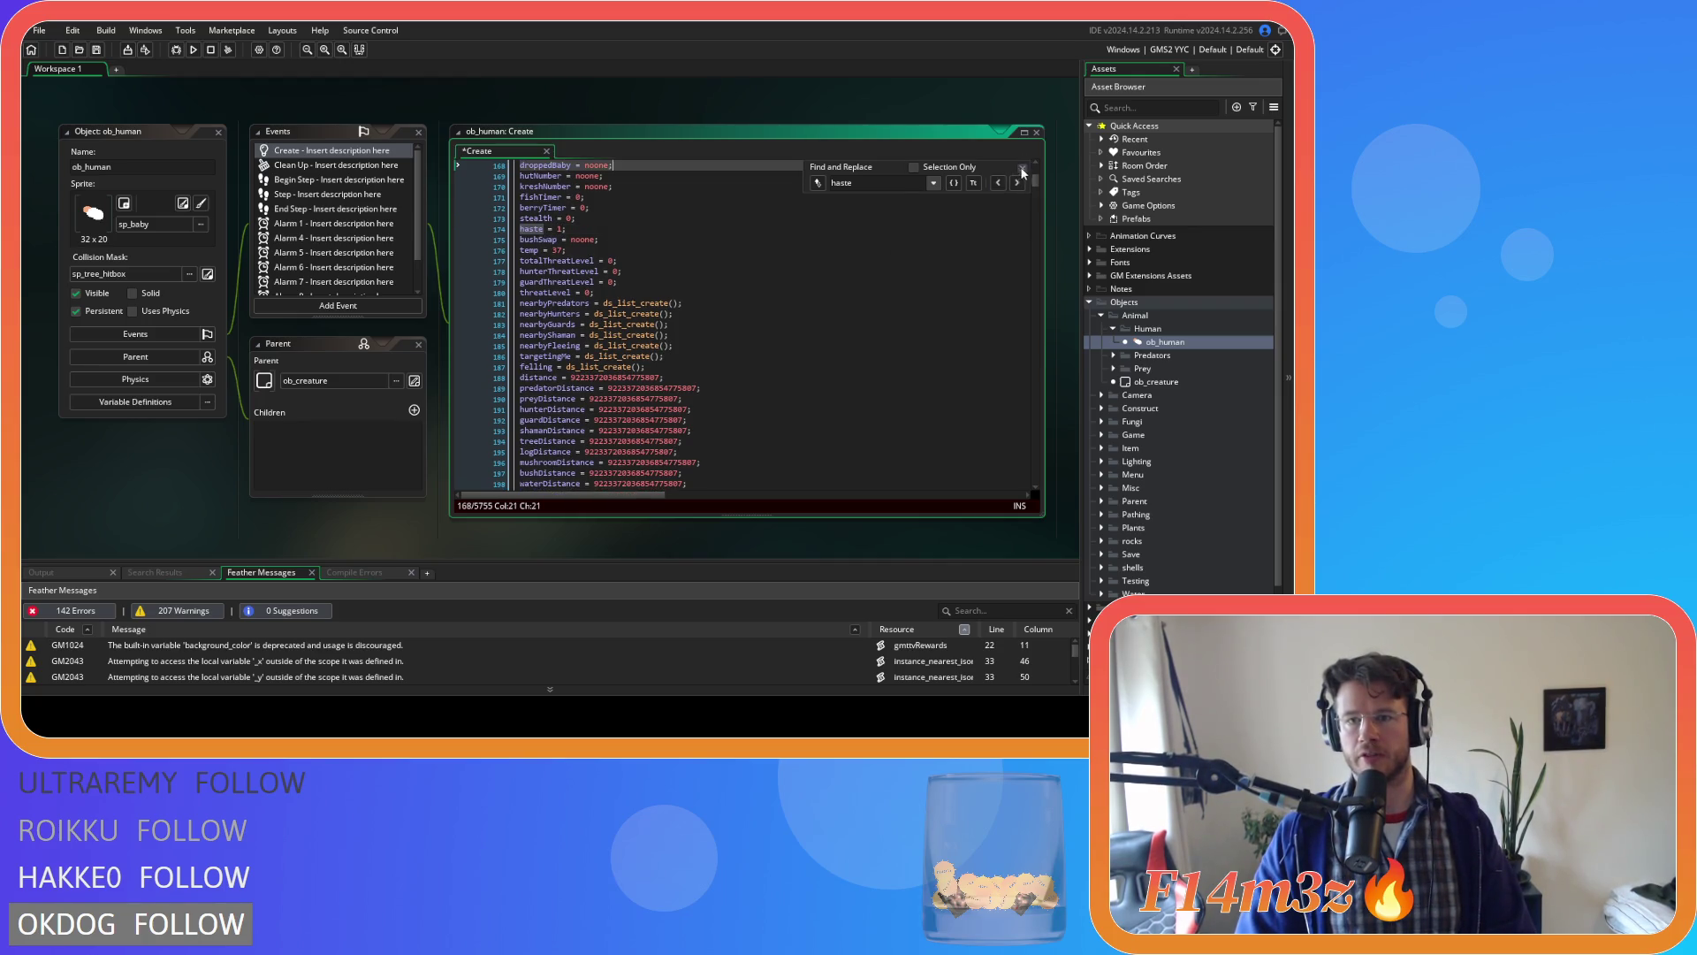
key("Escape")
left_click(778, 221)
key("ctrl+s")
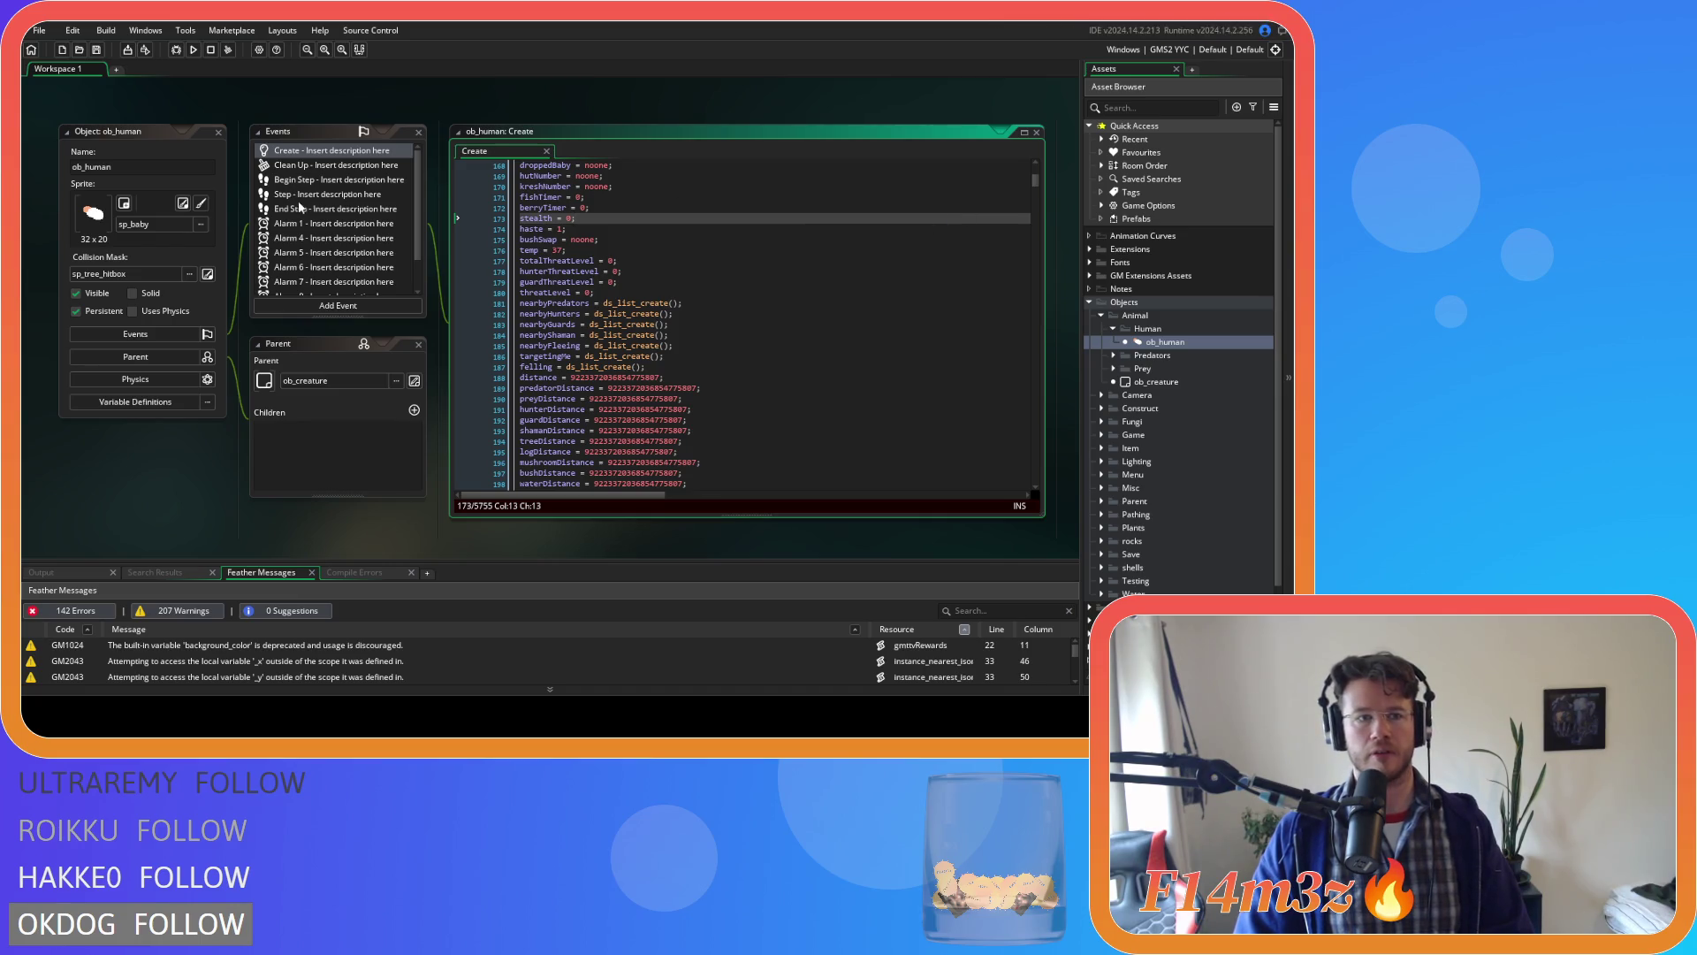
In the End Step event, reset haste to 1 instead of 0 when hasteTimer expires, and save.
double_click(301, 210)
mouse_move(1036, 190)
left_mouse_down()
mouse_move(1016, 300)
mouse_move(1027, 436)
left_mouse_up()
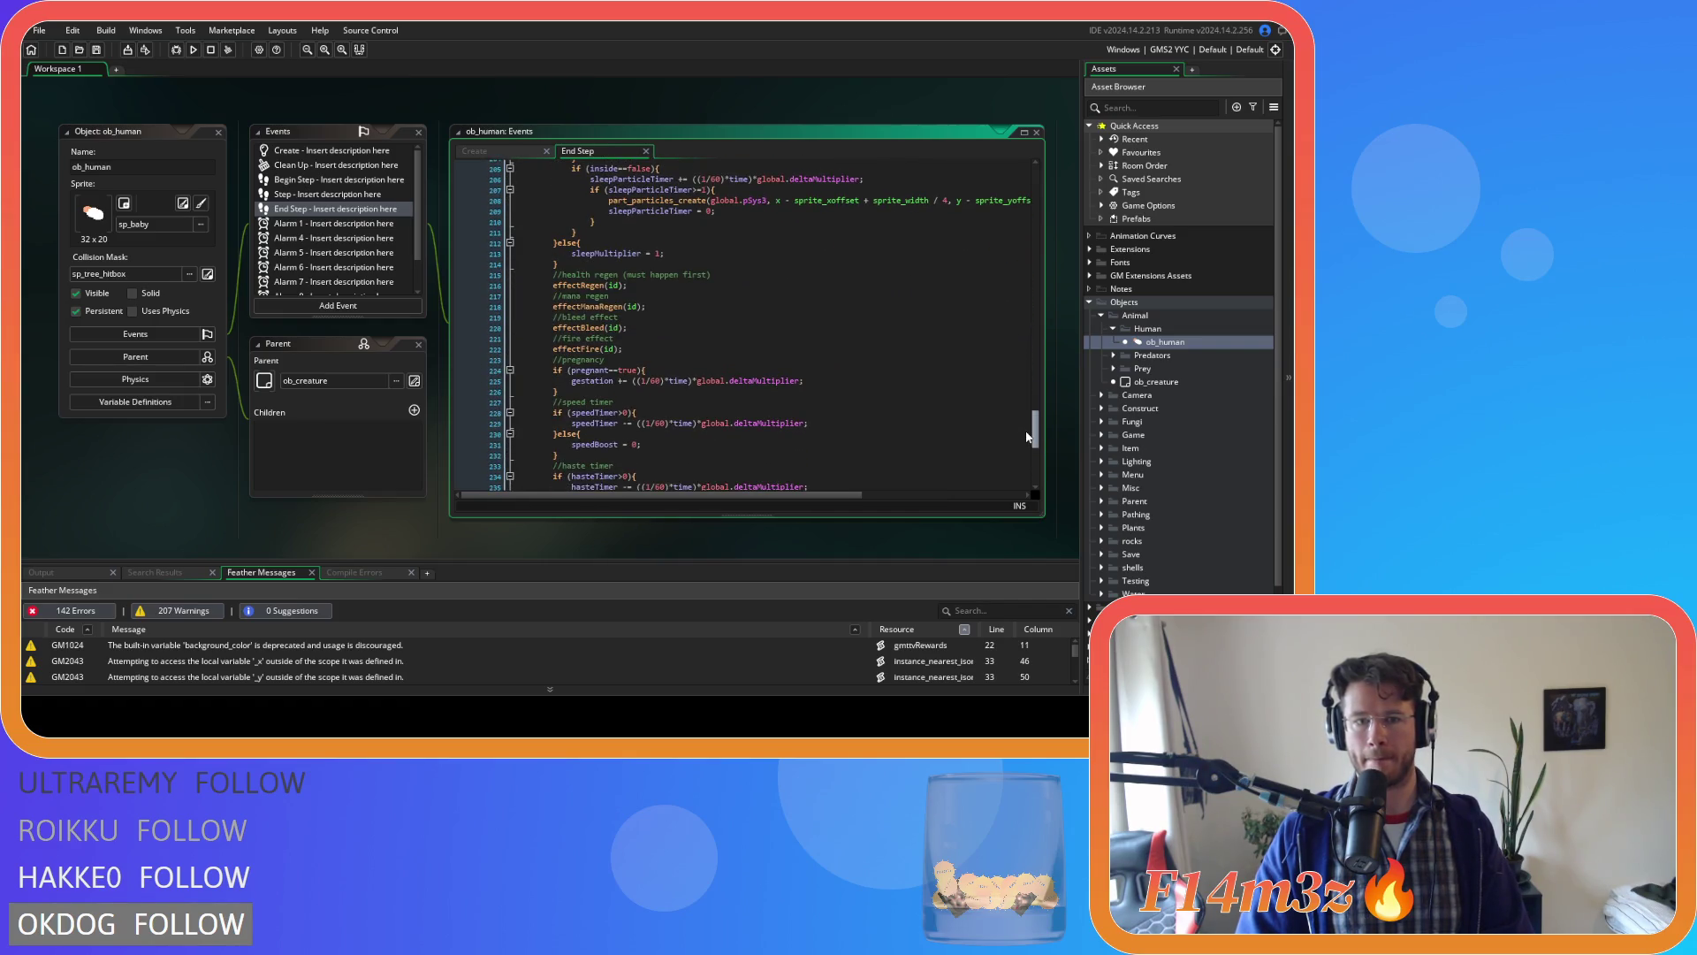
scroll(739, 315, "down", 4)
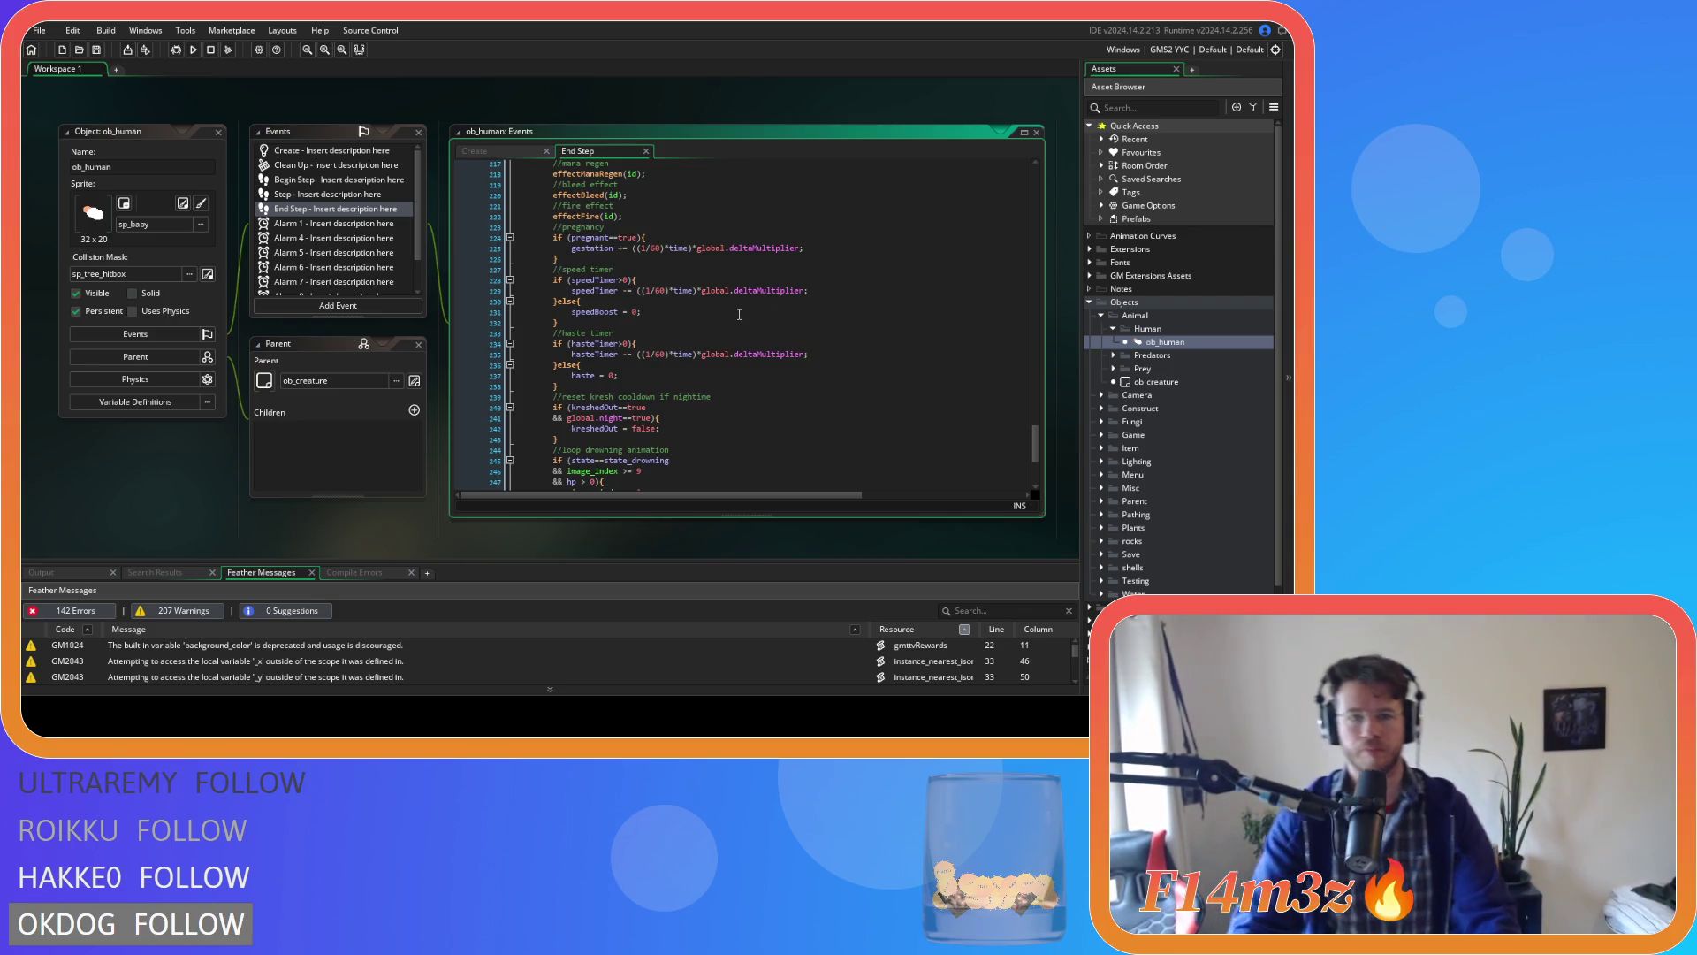
scroll(738, 238, "down", 4)
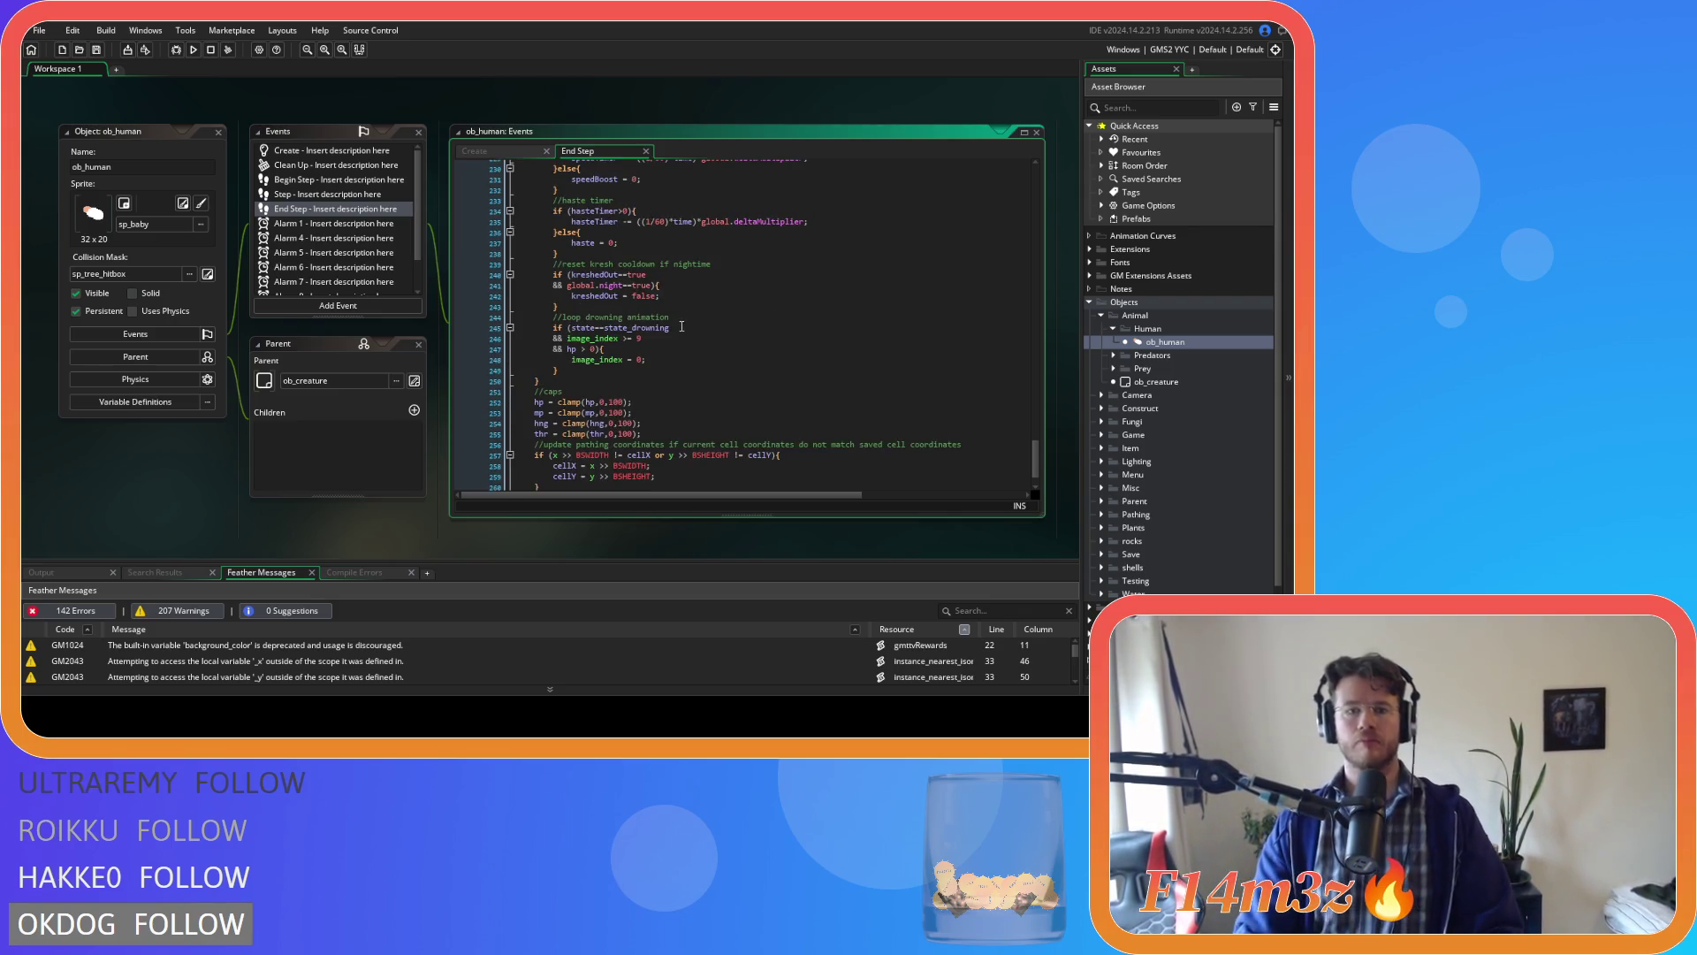
scroll(710, 394, "up", 4)
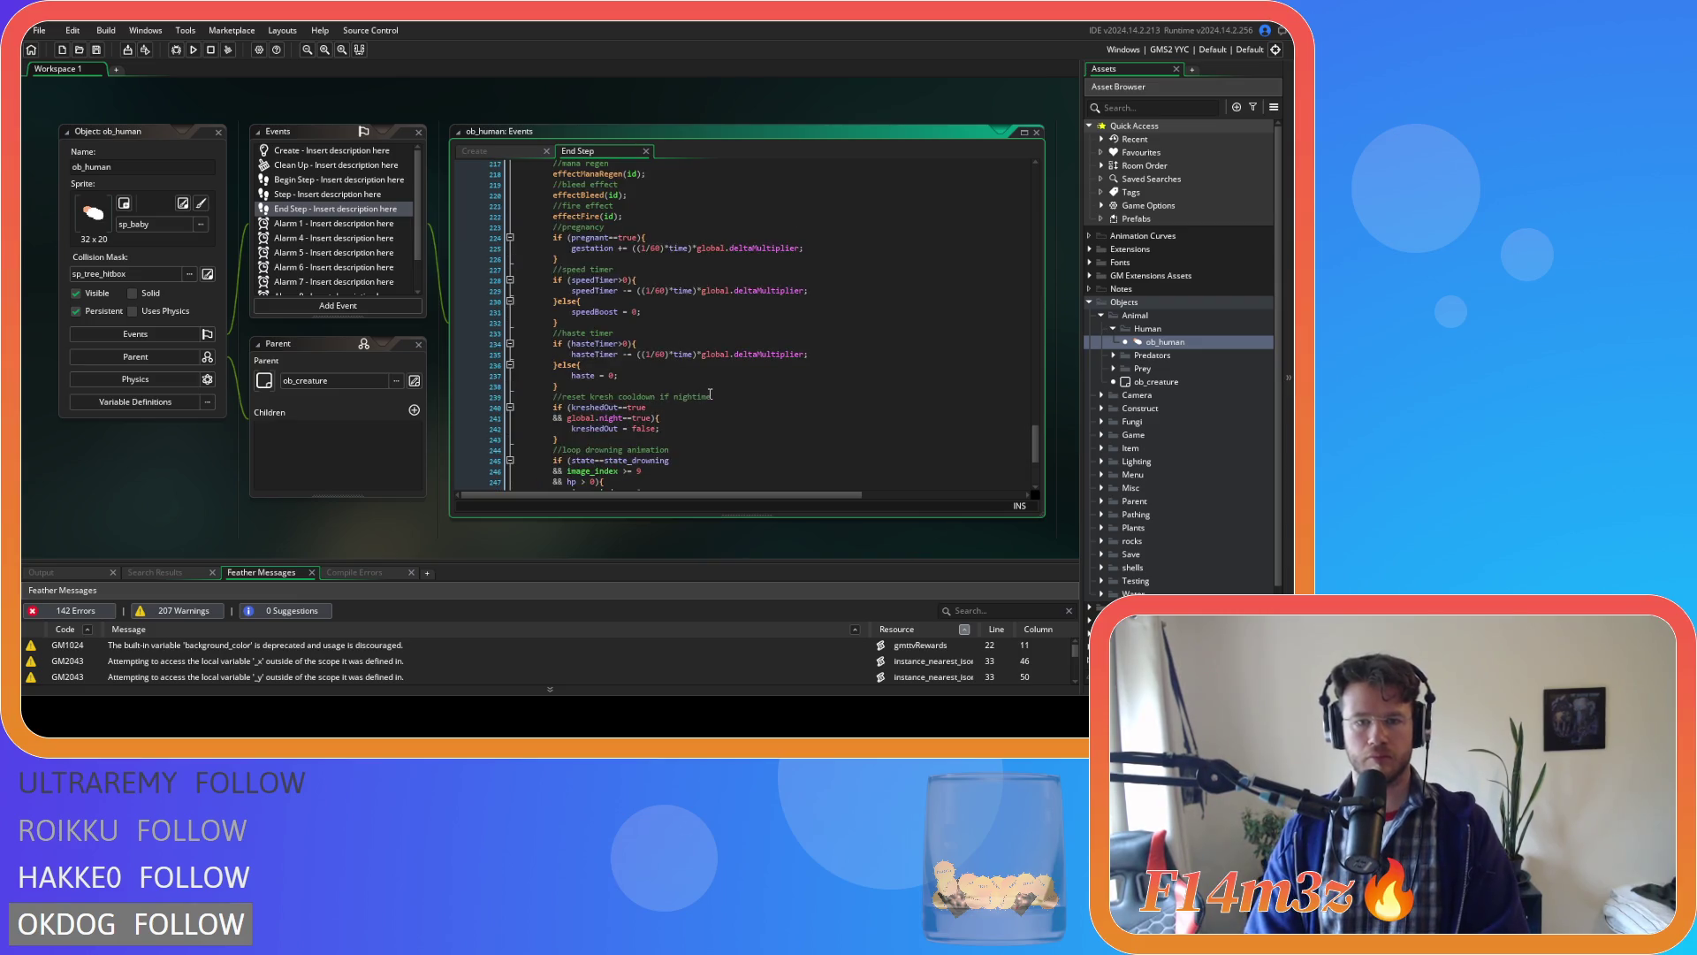
left_click(691, 375)
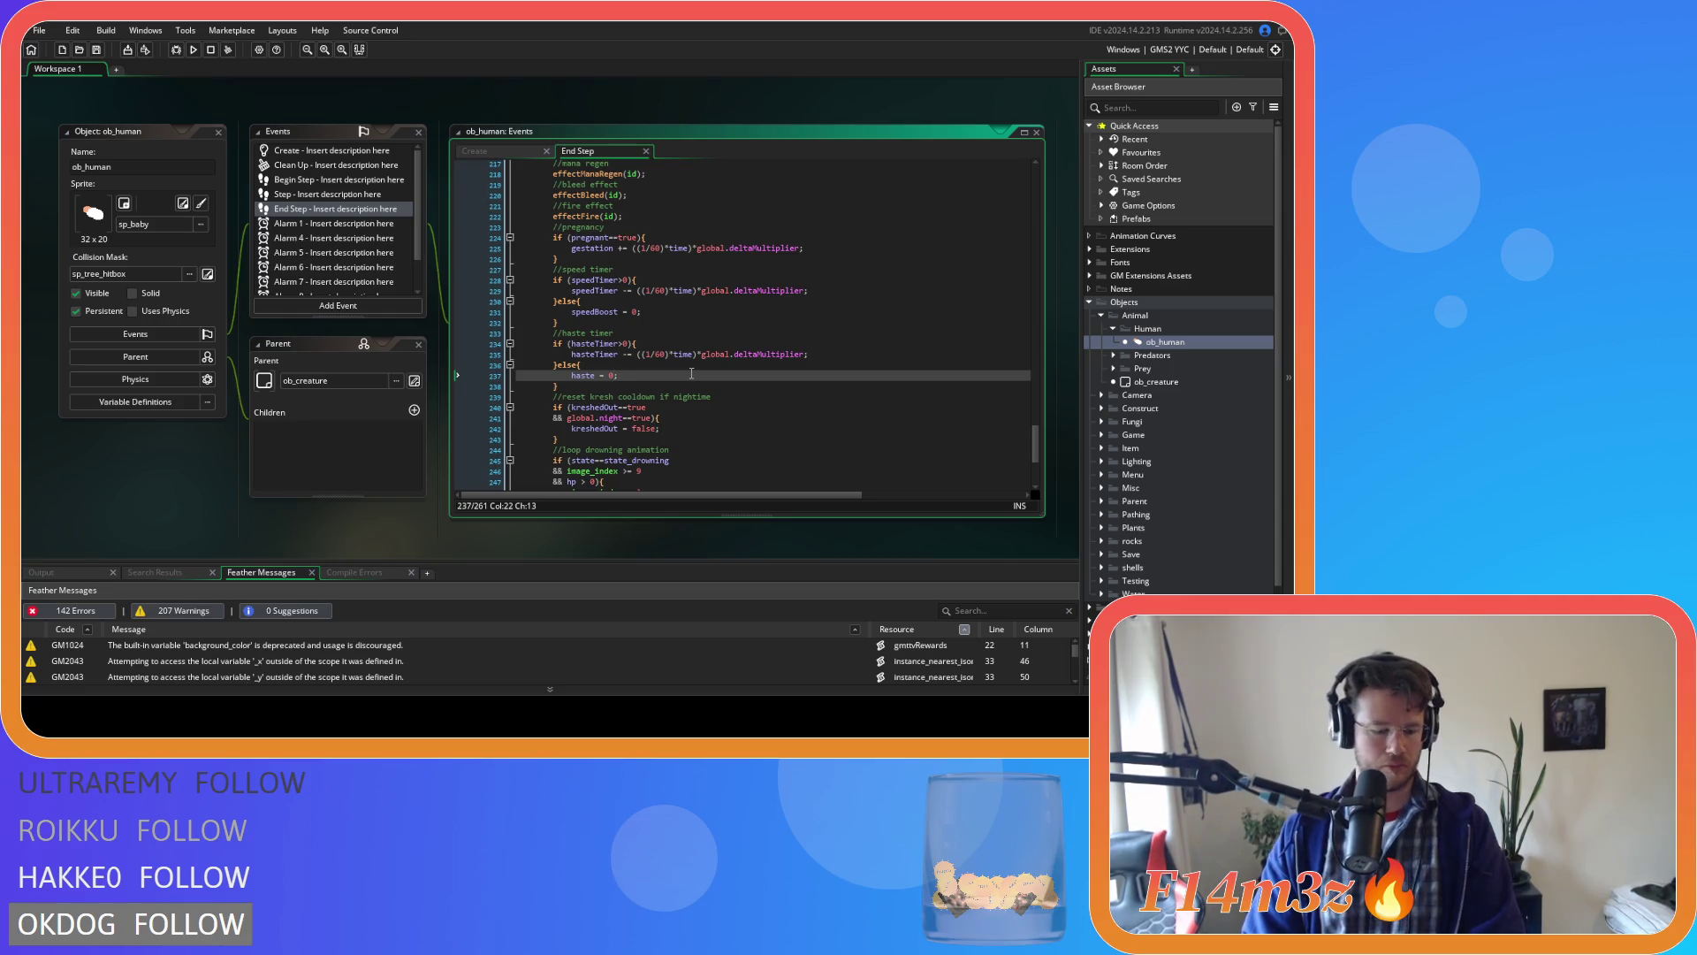
key("BackSpace")
key("ctrl+s")
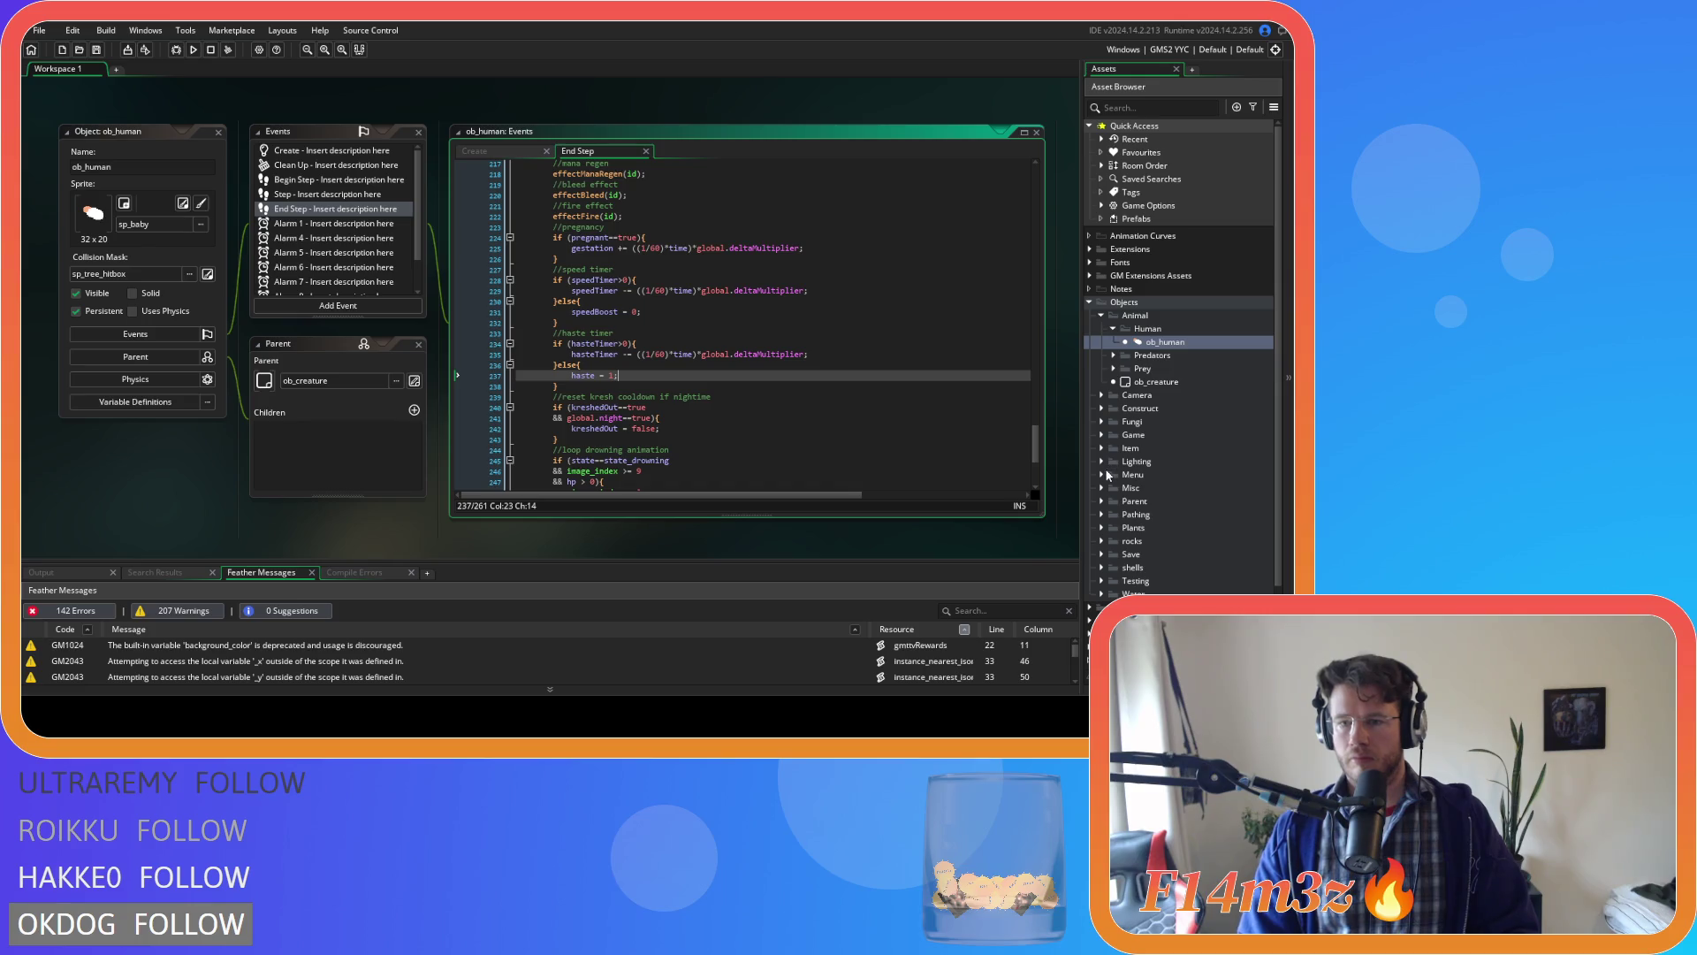
scroll(1107, 468, "down", 2)
Open Scripts > Miracles > sc_miracleHaste and change haste = 1 to 2 on line 33.
left_click(1091, 555)
scroll(1110, 522, "down", 3)
scroll(1111, 525, "down", 3)
left_click(1101, 564)
scroll(1118, 548, "down", 6)
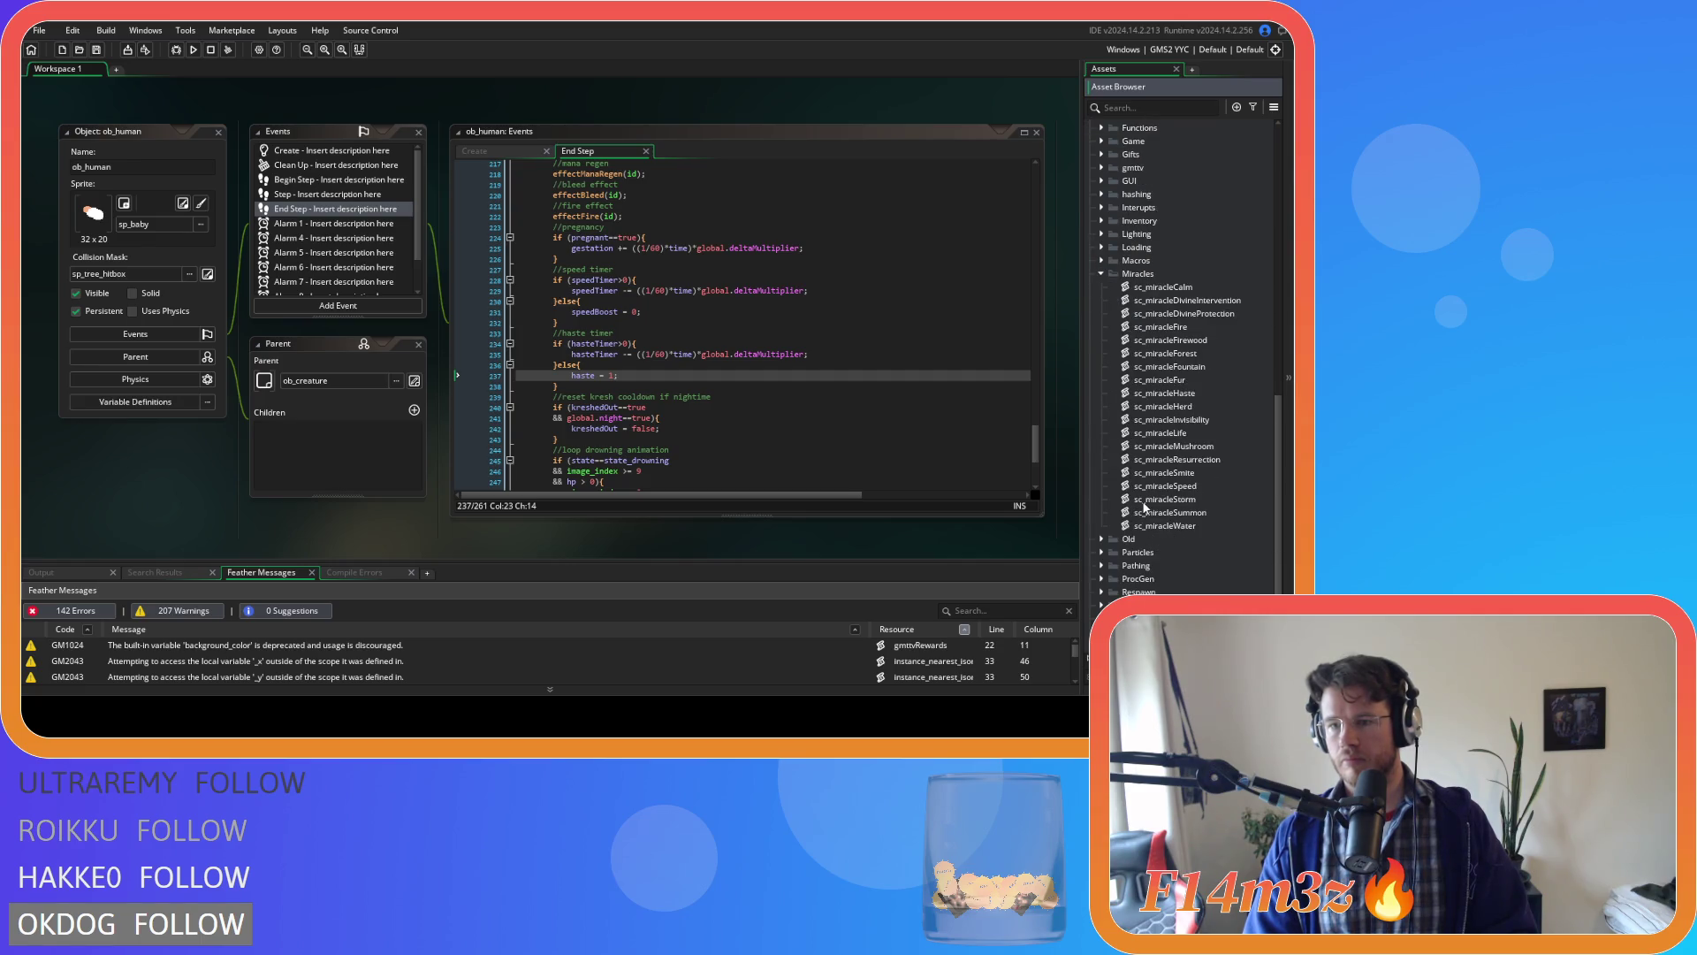
scroll(1143, 507, "down", 1)
left_click(1171, 419)
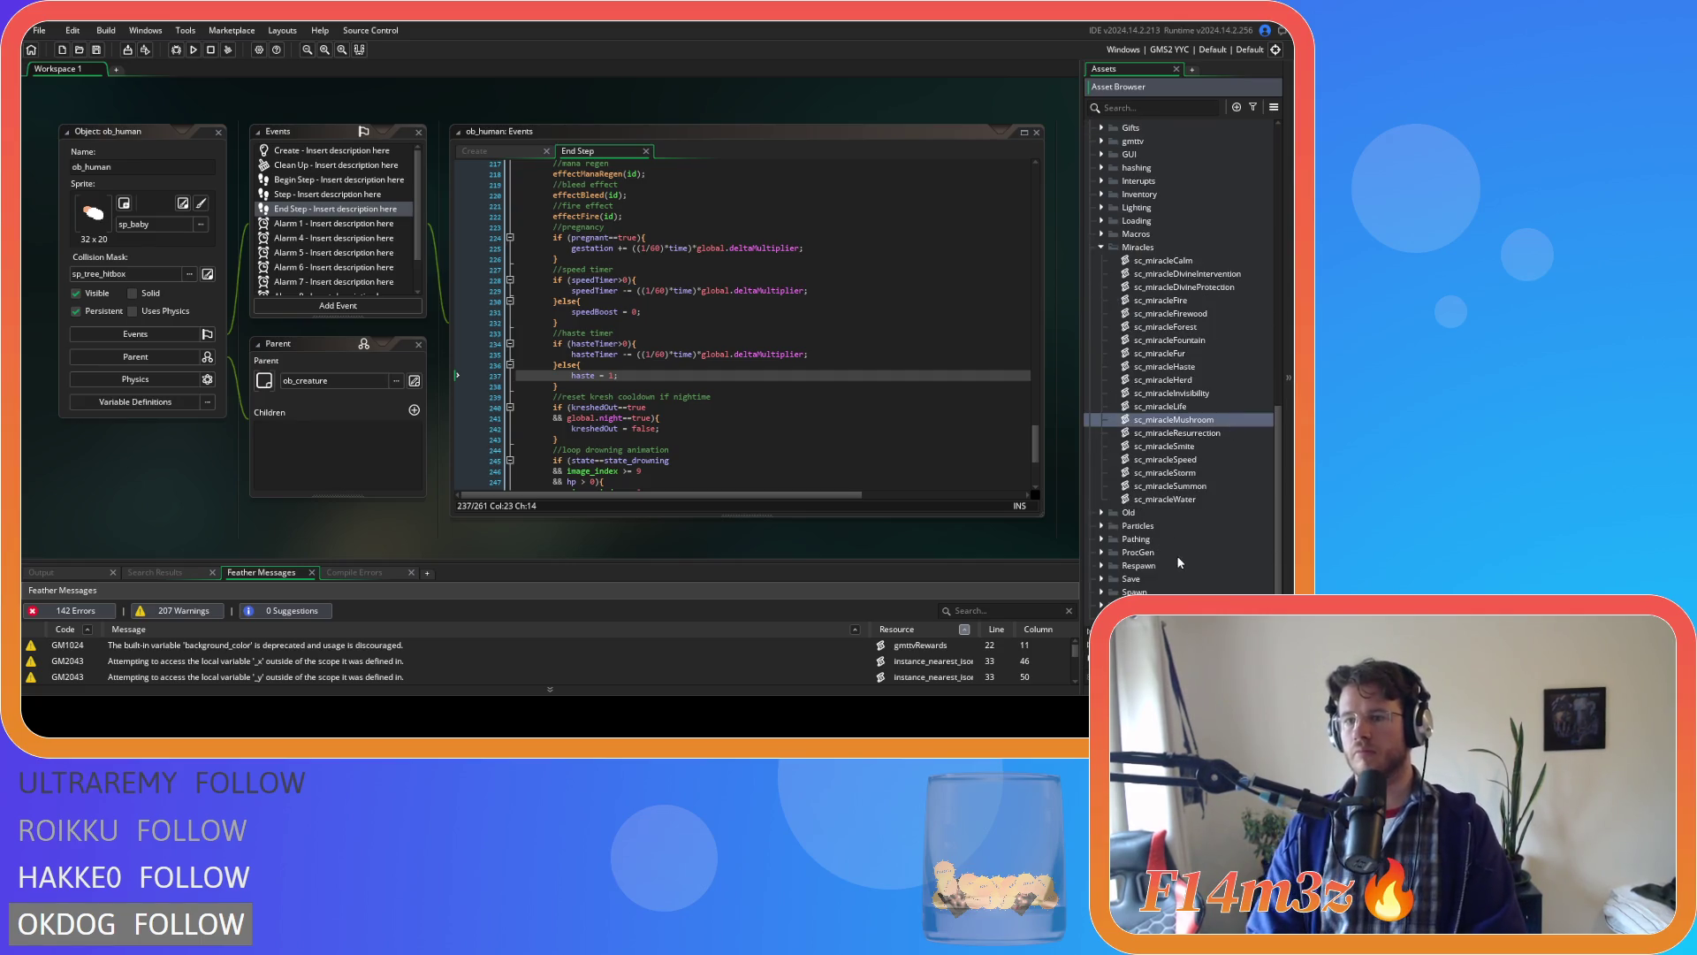
key("Up")
key("Up")
key("Up")
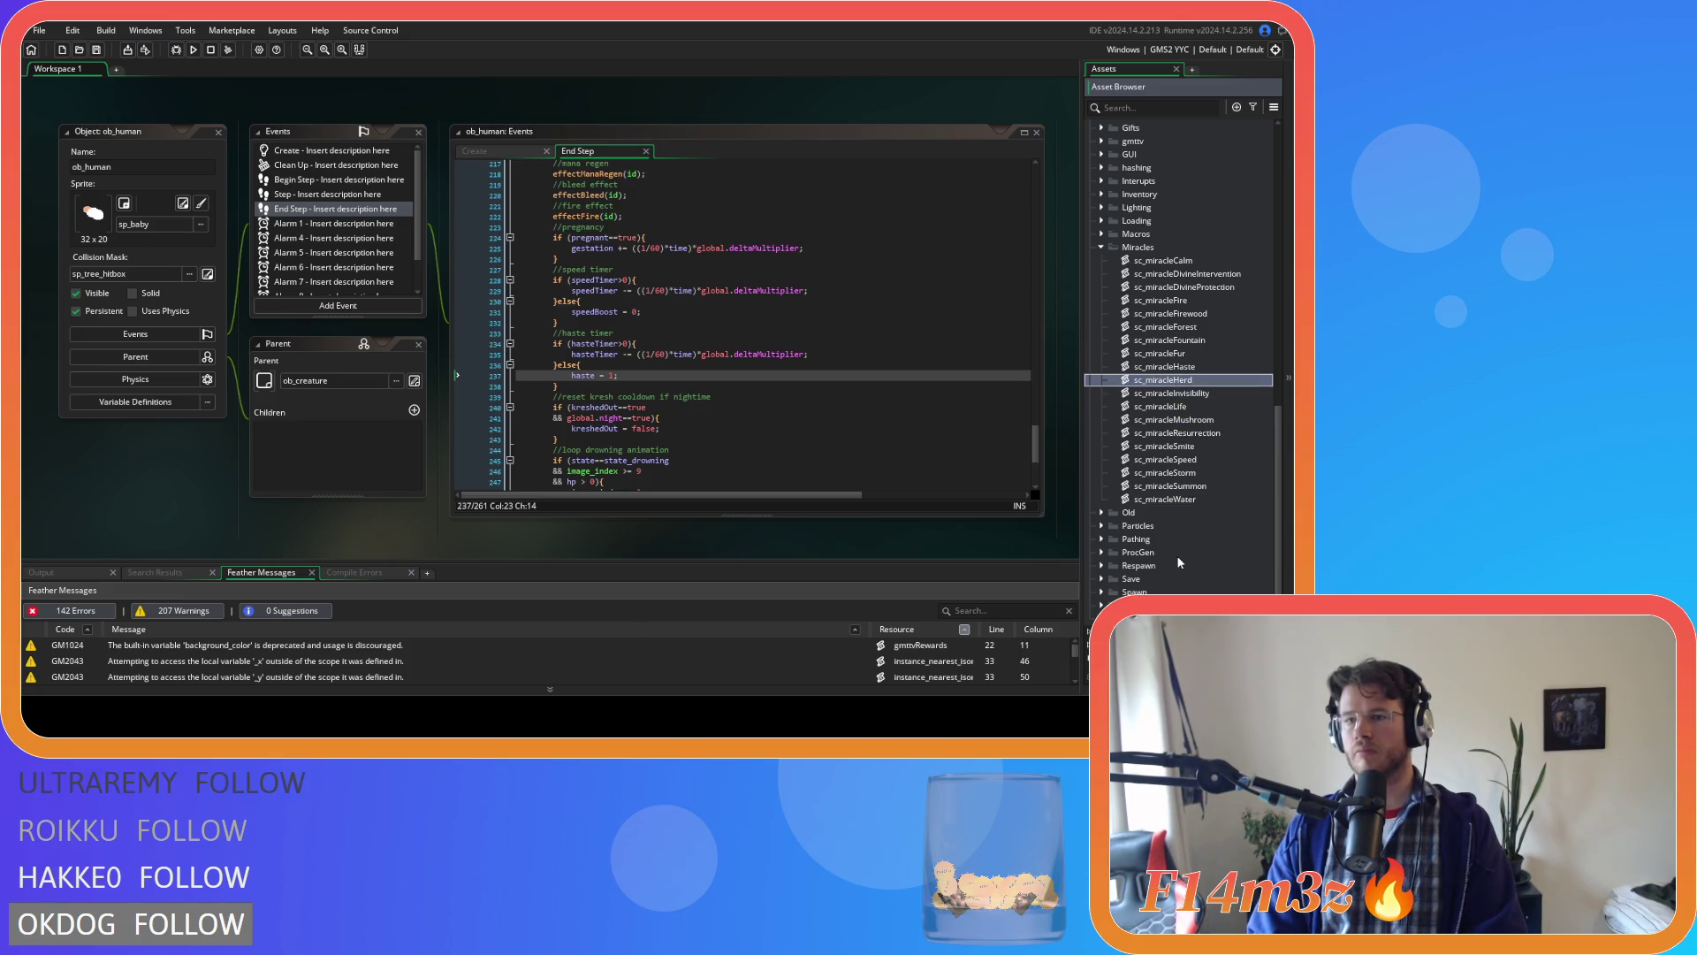
key("Up")
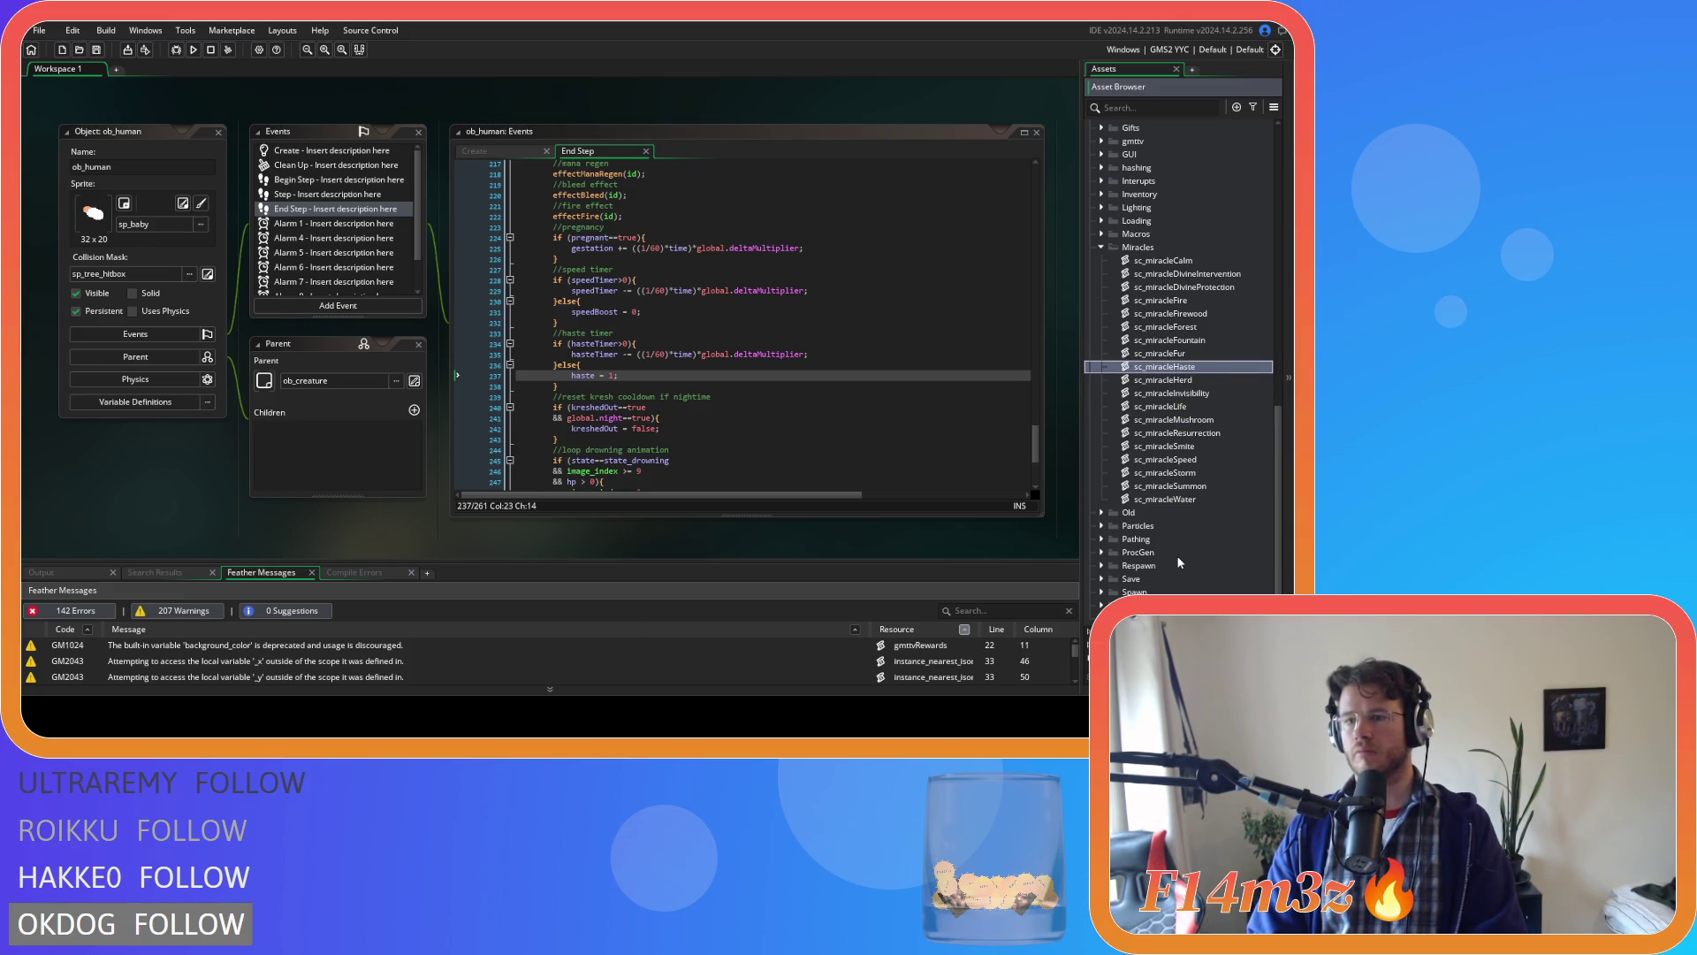
key("Return")
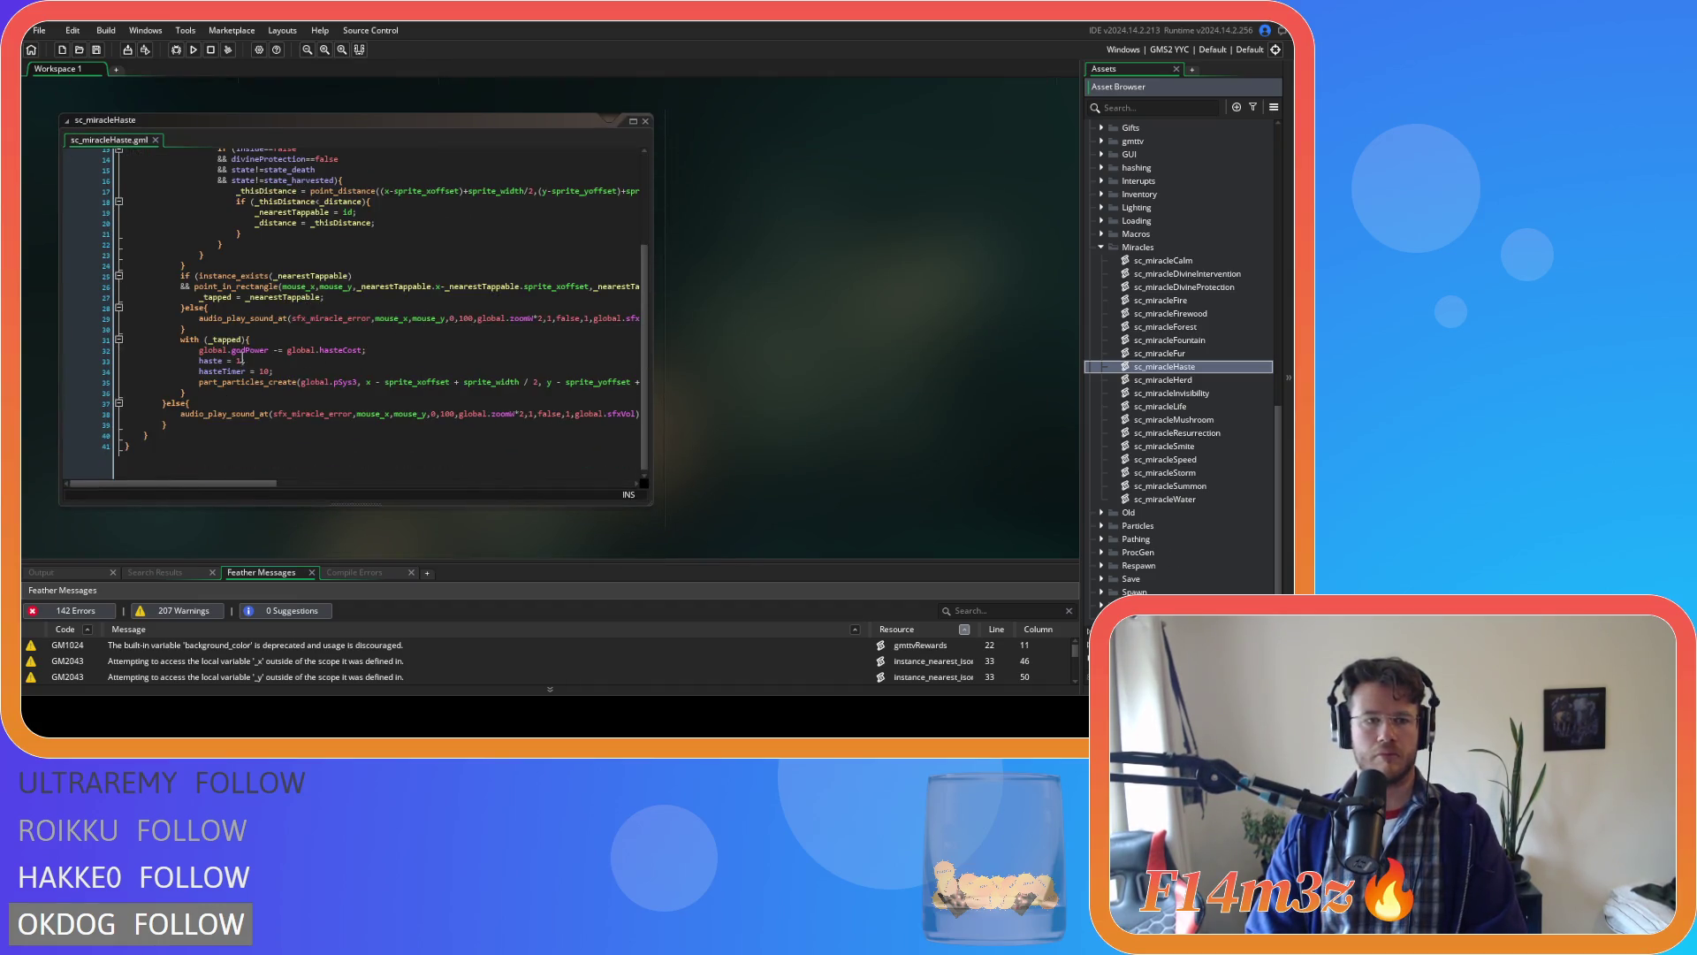
double_click(239, 361)
type("2")
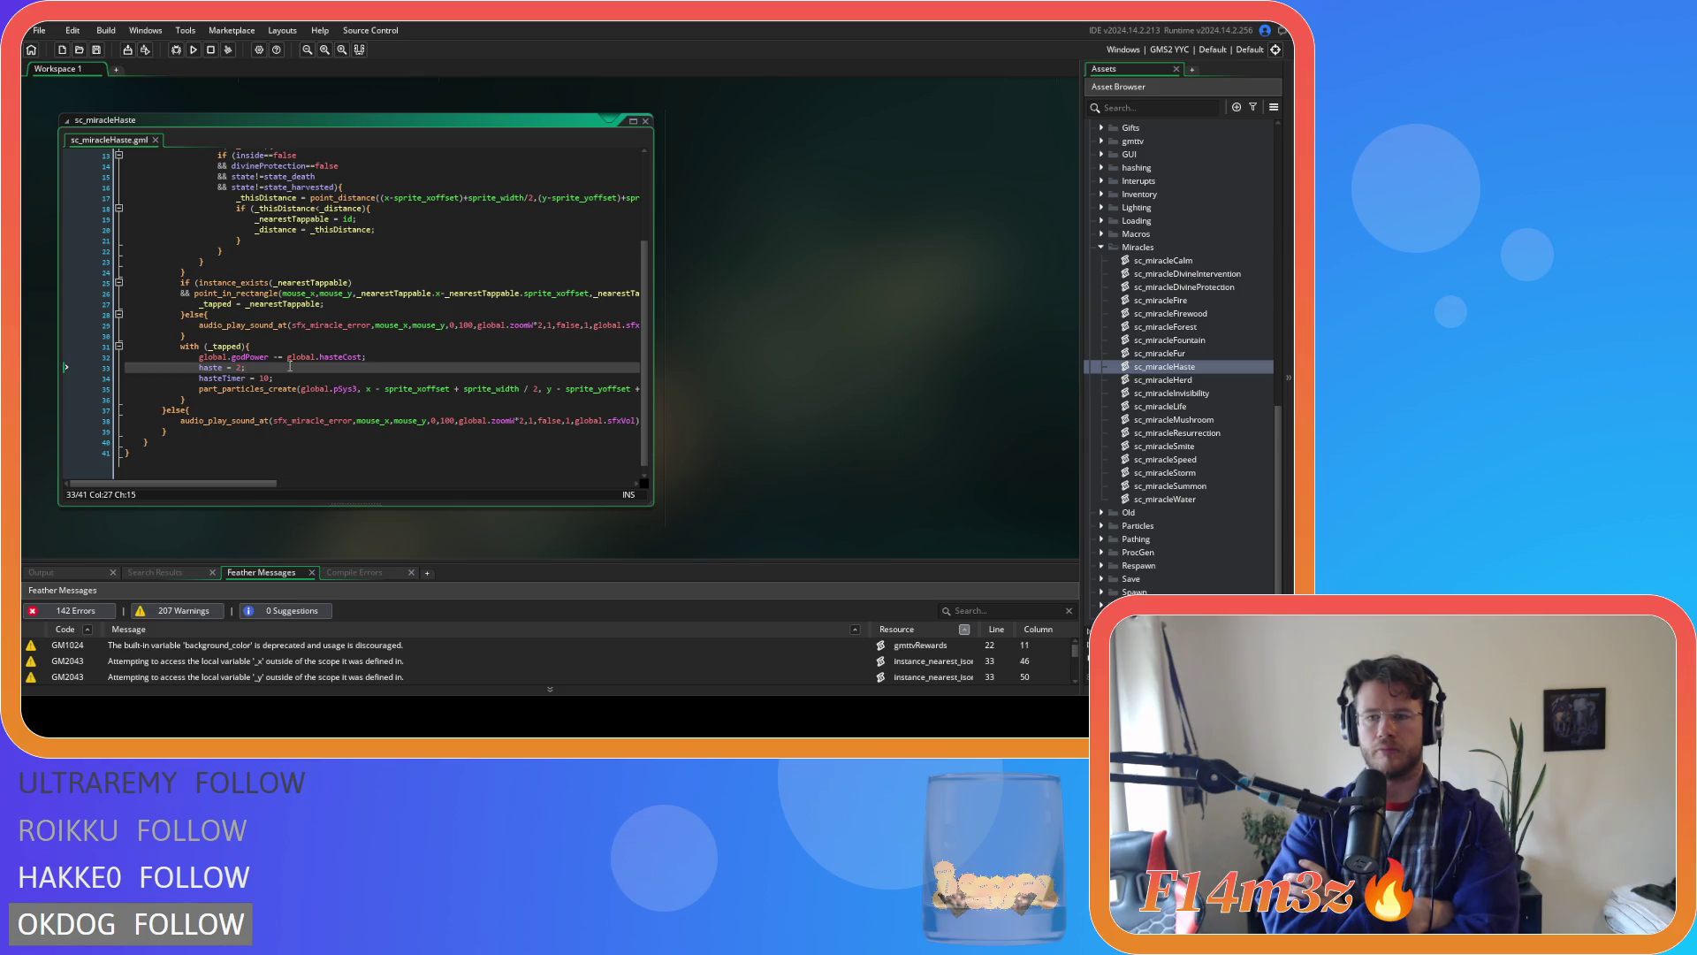
Close all open editor windows with Close All from the workspace menu.
right_click(836, 359)
mouse_move(901, 356)
left_click(933, 408)
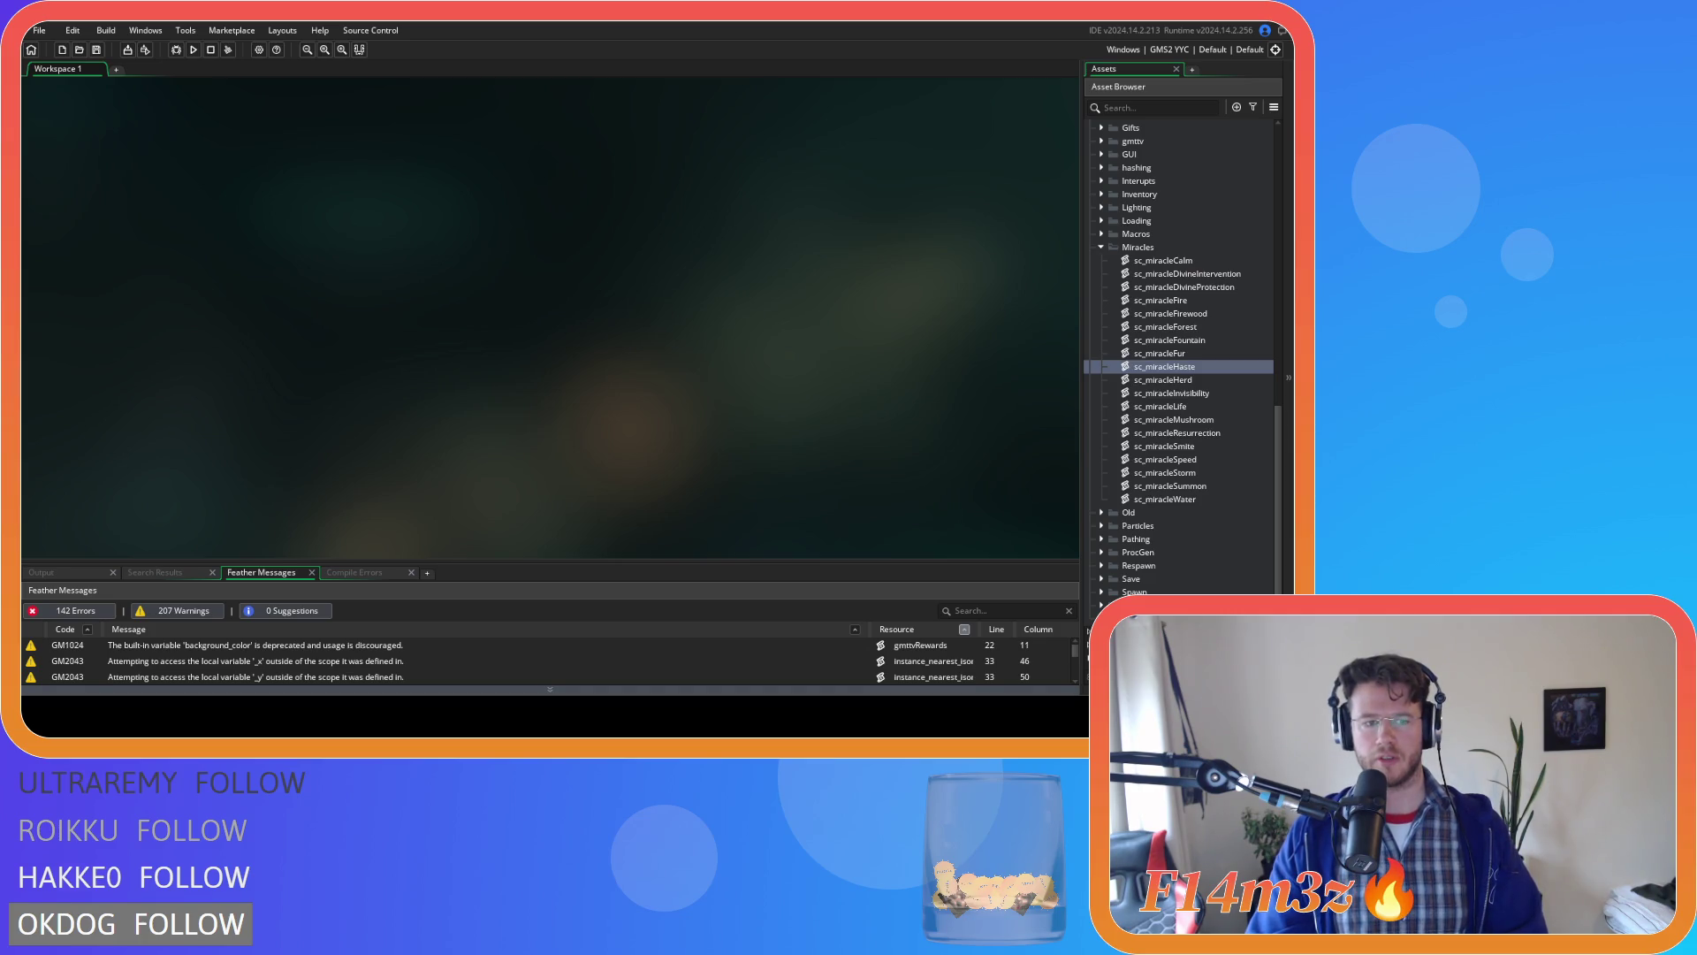
Open the ob_shadow object from the Lighting objects folder and view its Draw event code.
scroll(1124, 380, "up", 7)
scroll(1123, 381, "down", 3)
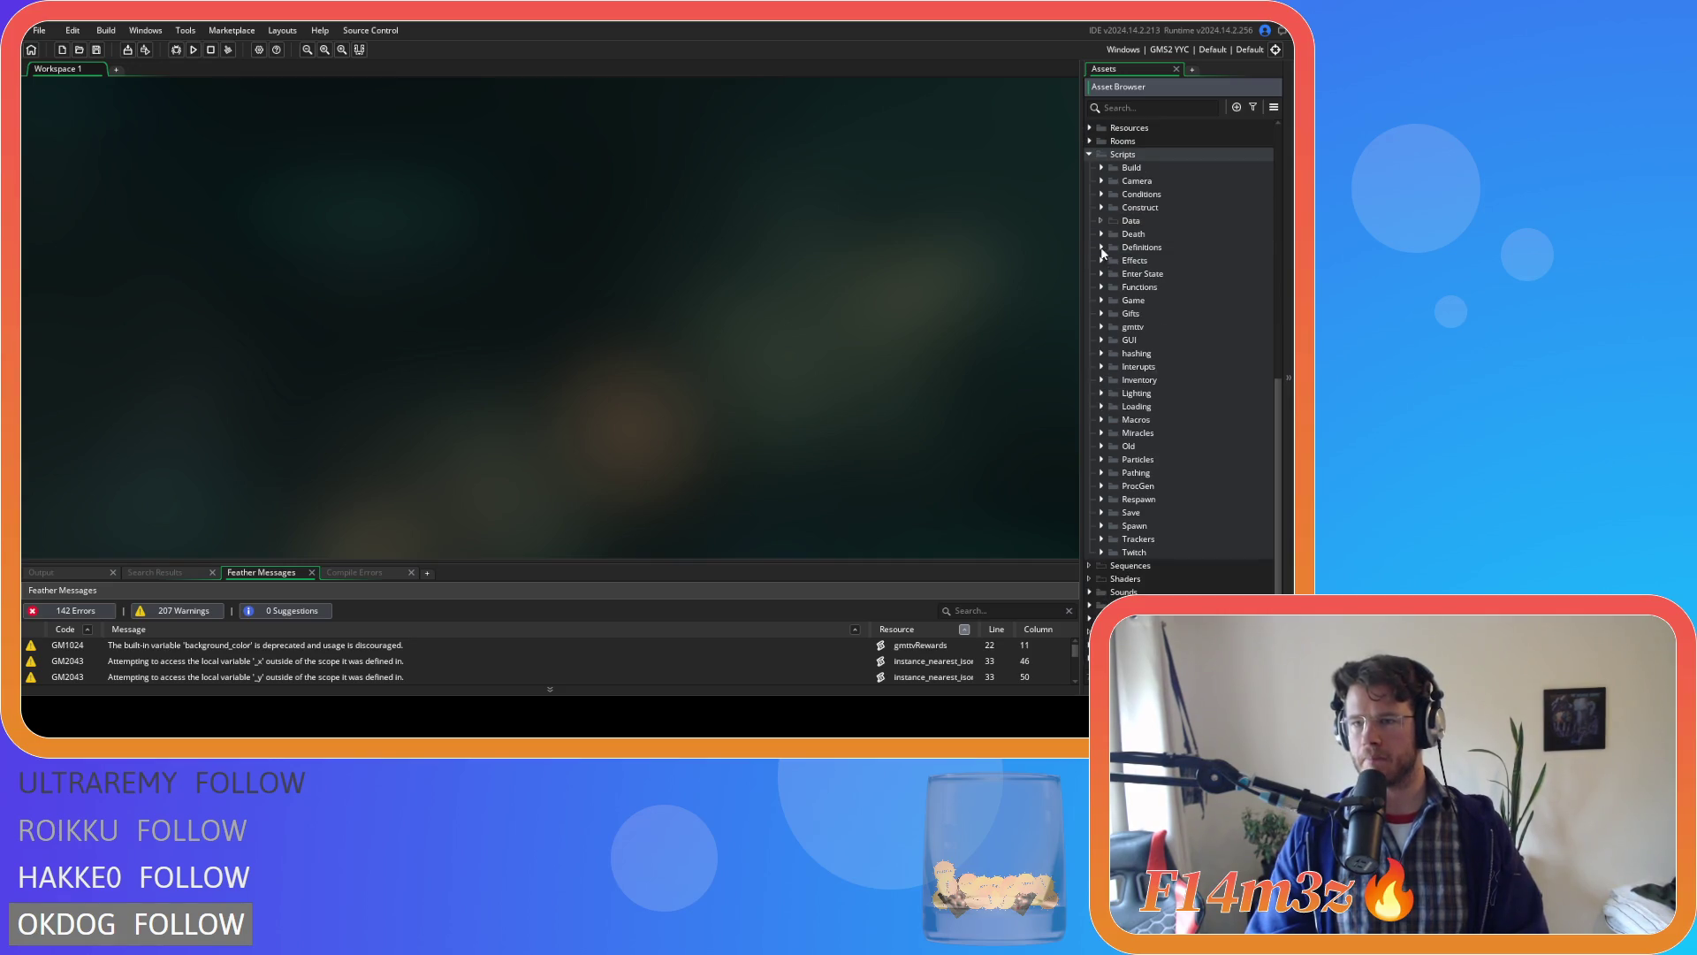
scroll(1102, 254, "up", 10)
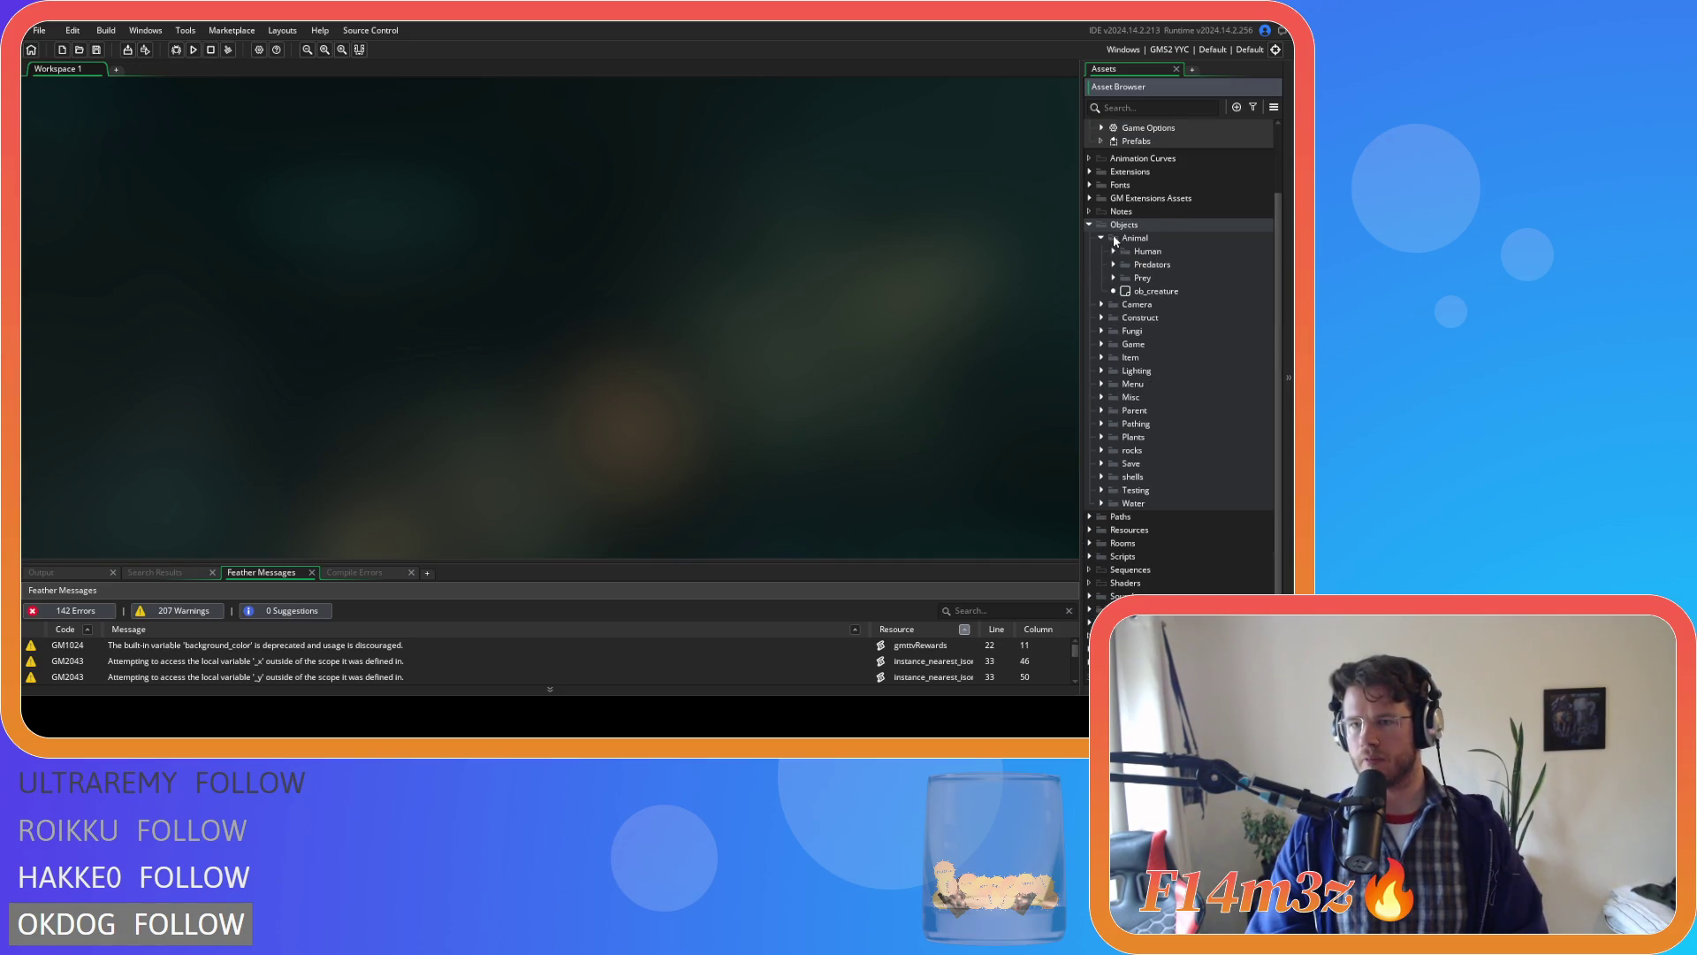
left_click(1102, 225)
left_click(1102, 345)
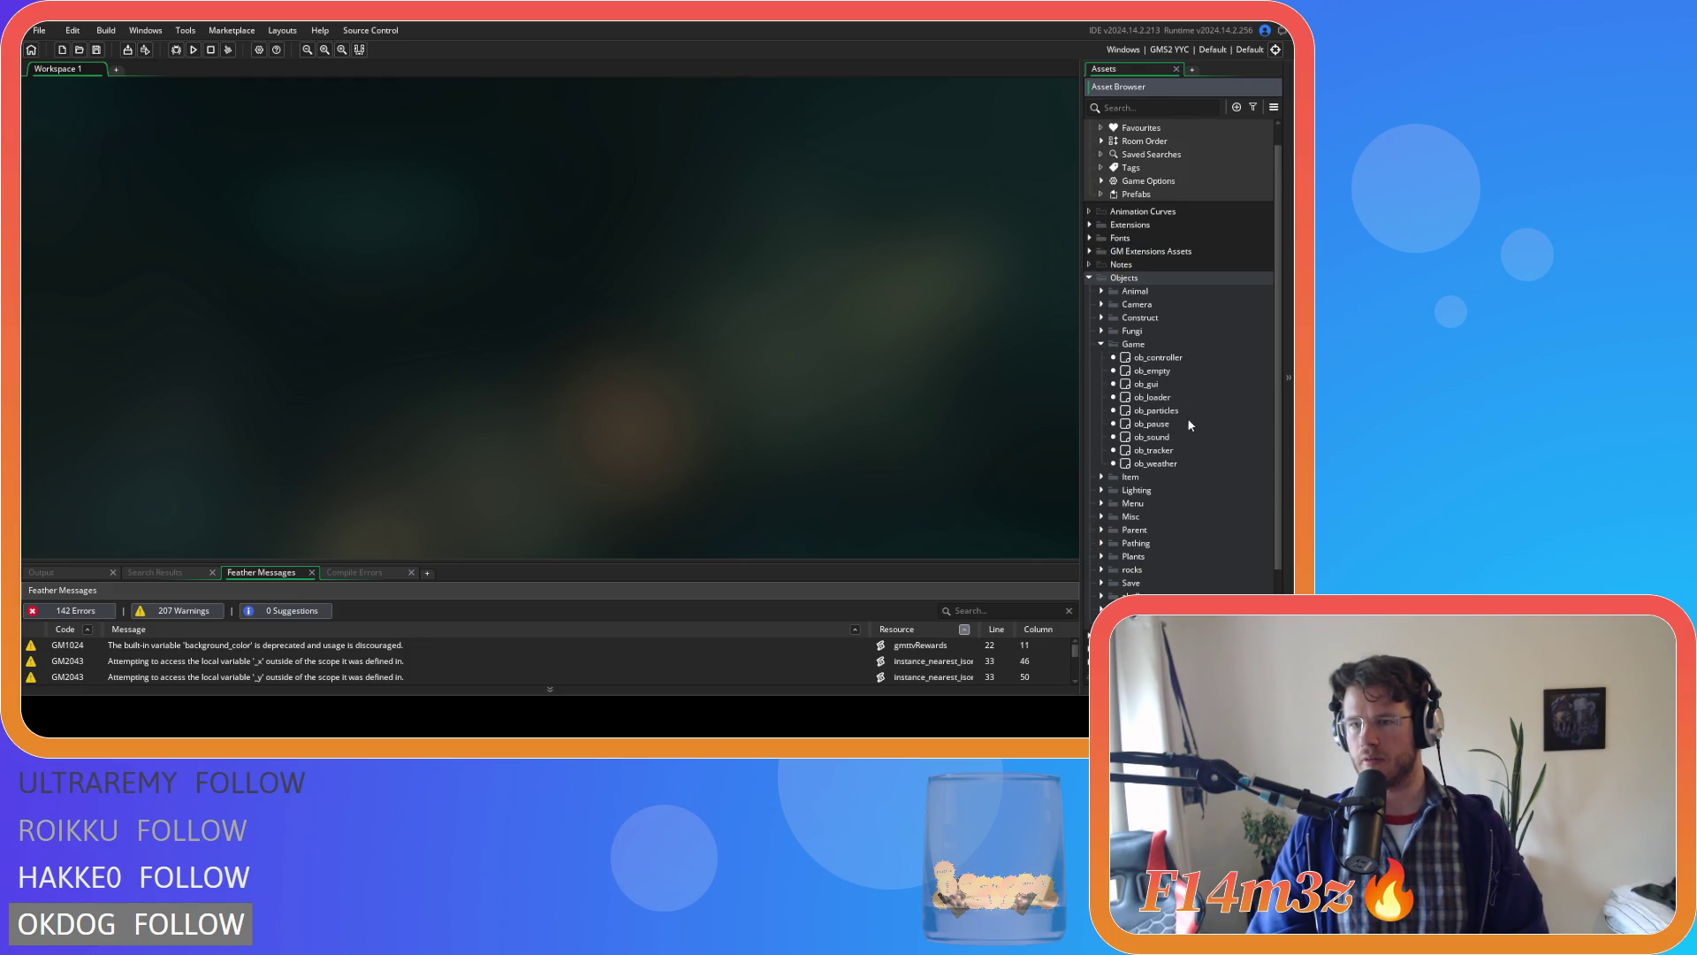
left_click(1100, 344)
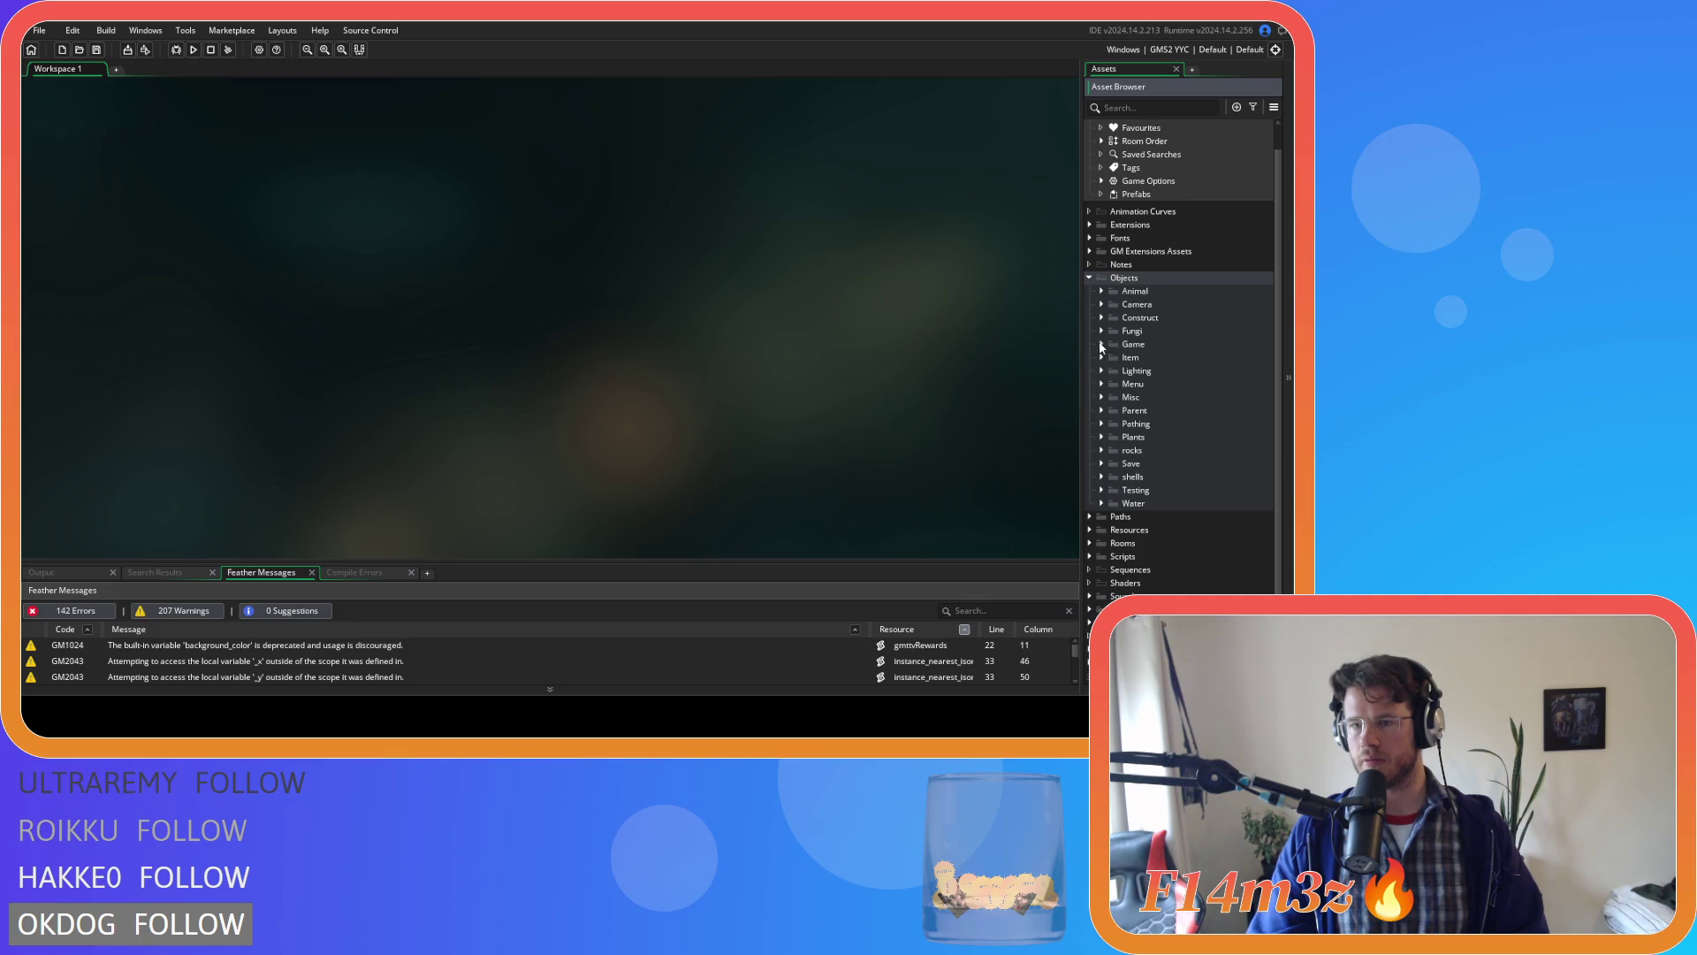
left_click(1101, 372)
double_click(1143, 399)
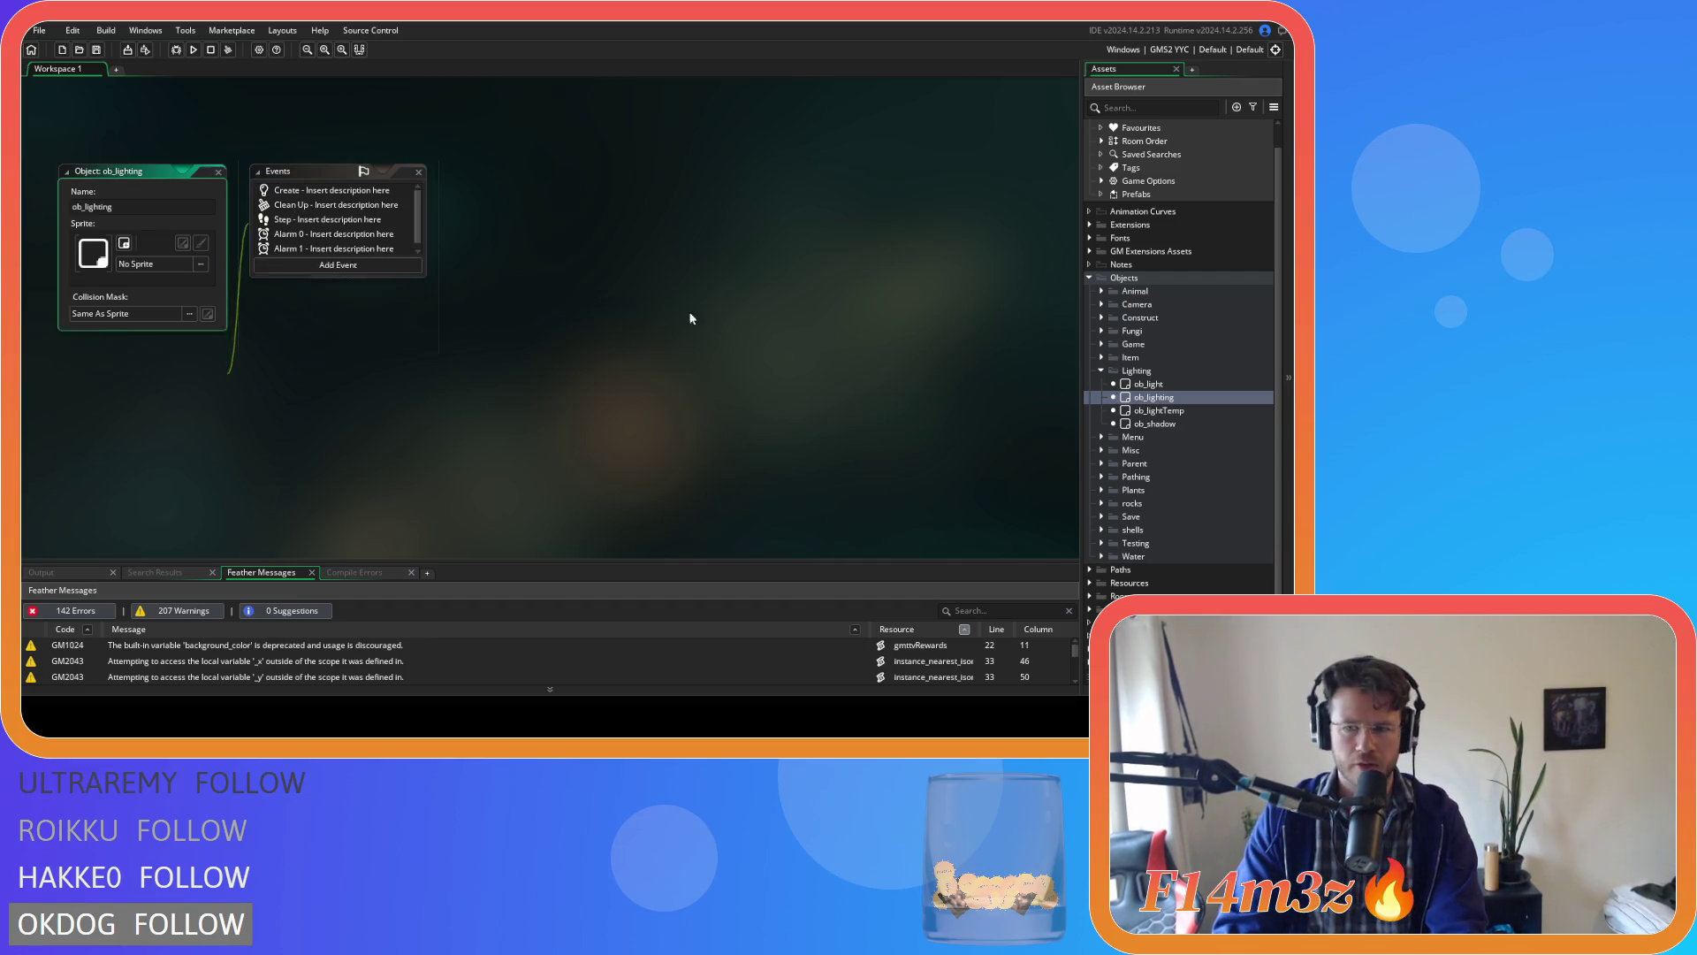
double_click(1185, 426)
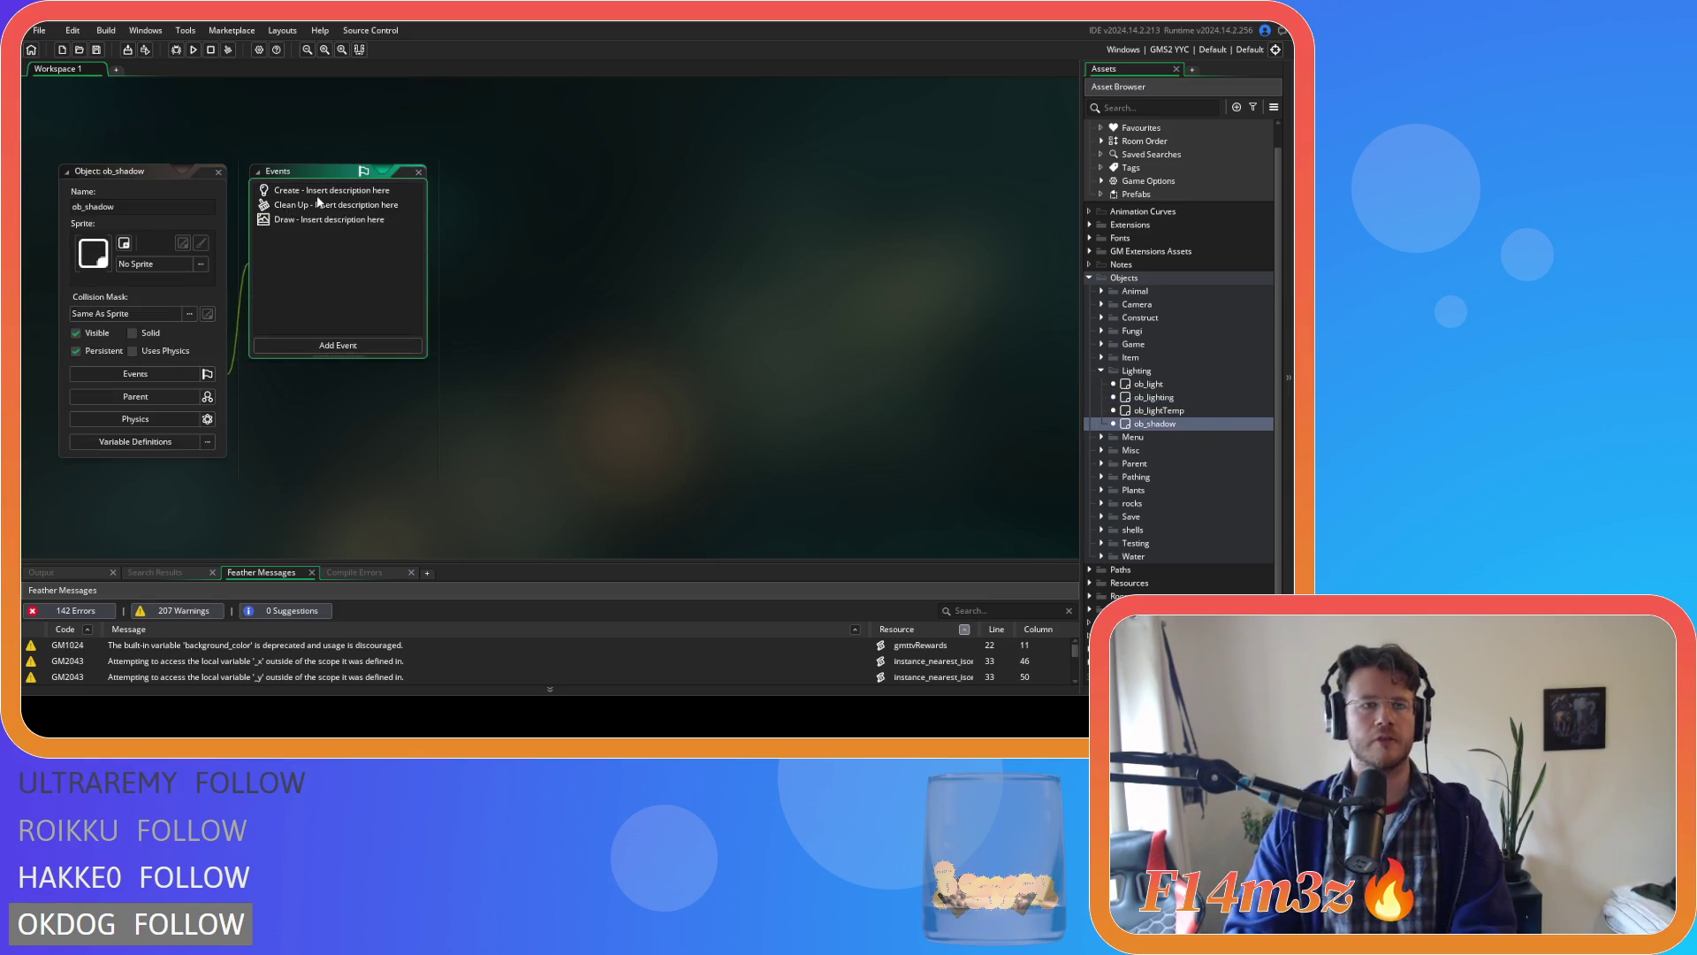
left_click(322, 205)
left_click(325, 220)
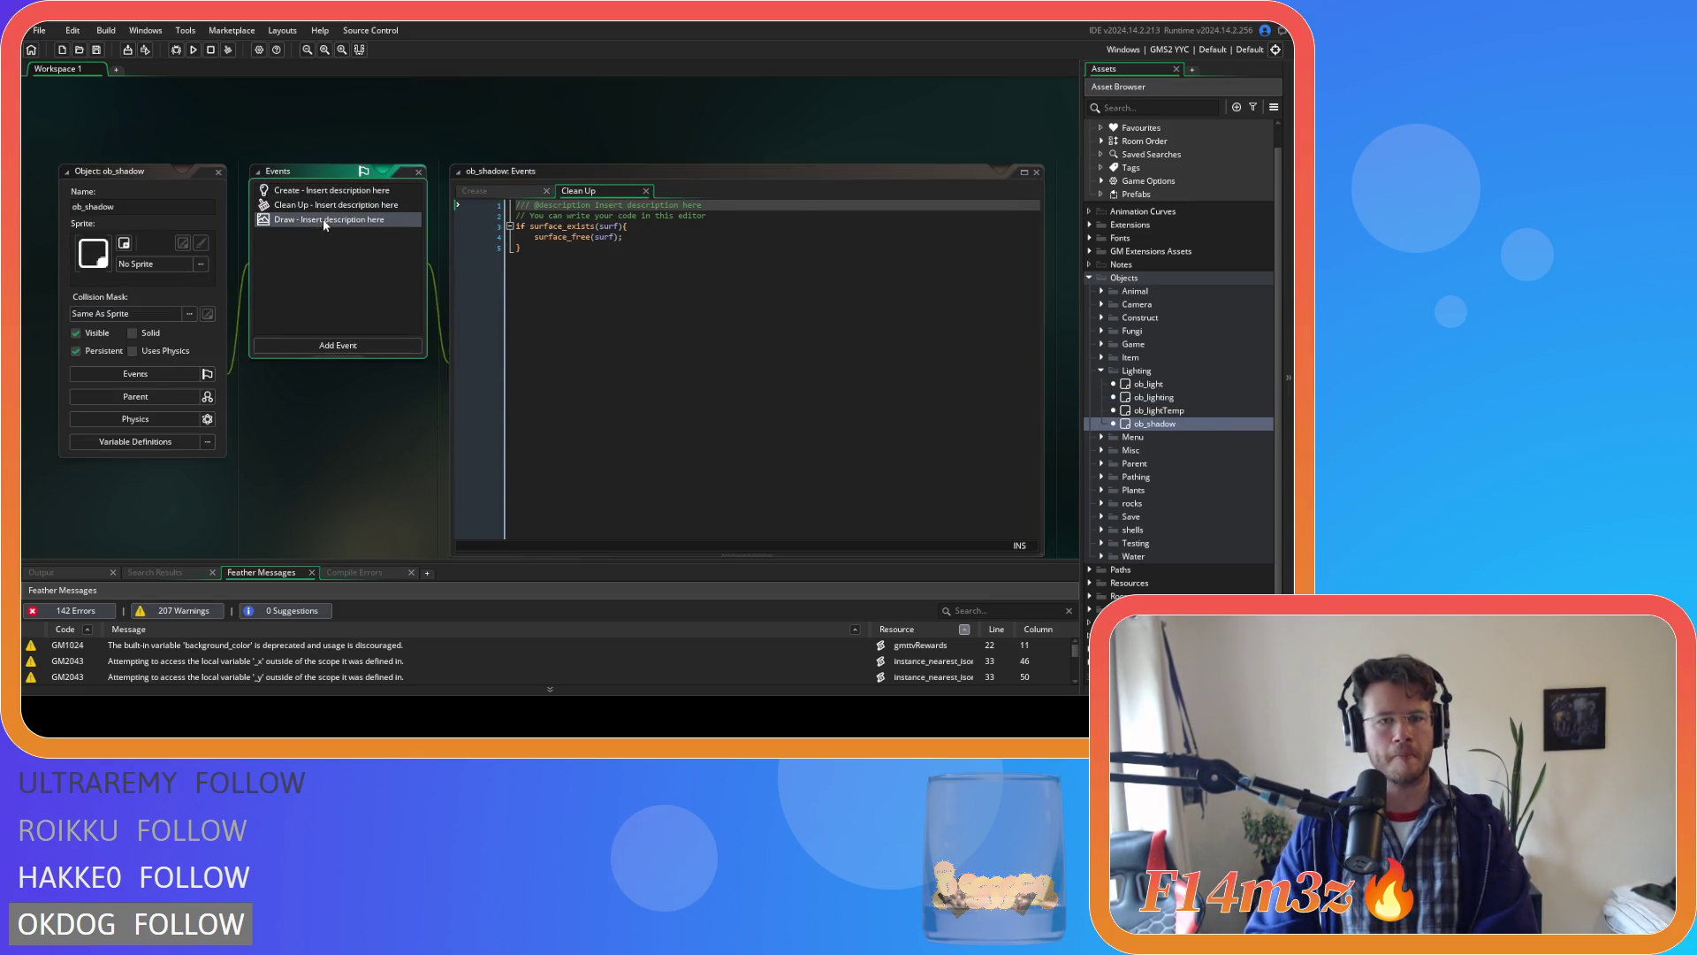
Go to the definition of the shadowTent call on line 21 to open sc_shadowTent.
left_click_drag(1049, 299, 1058, 480)
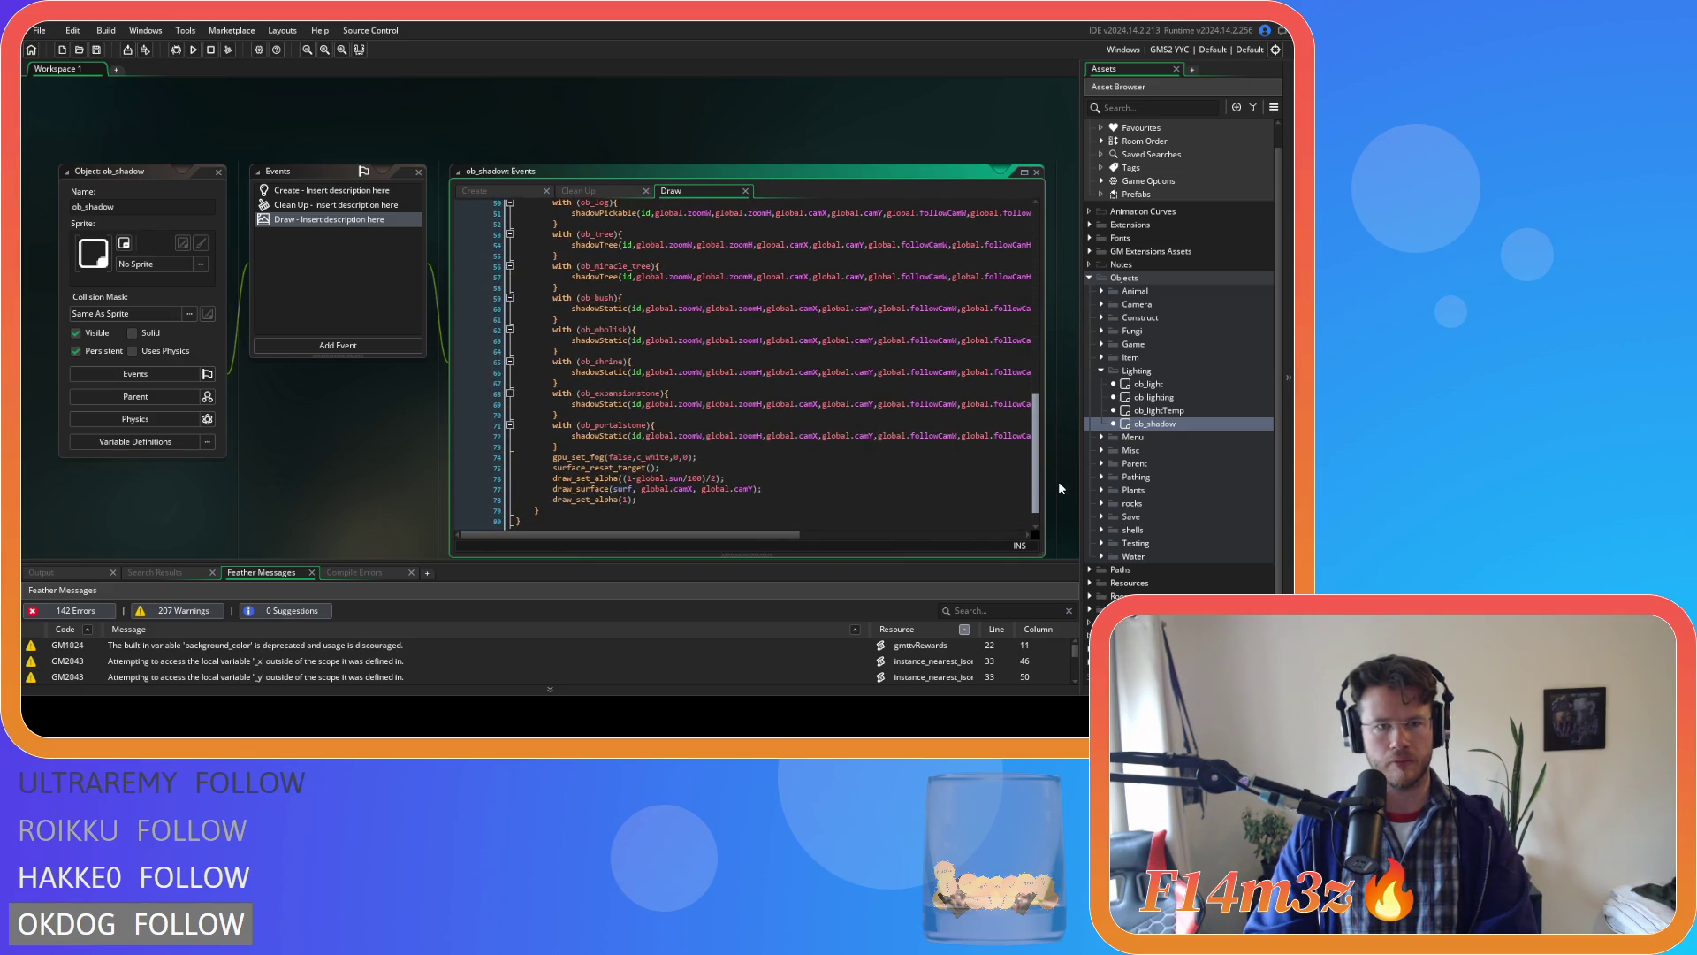
left_click_drag(1058, 480, 1029, 286)
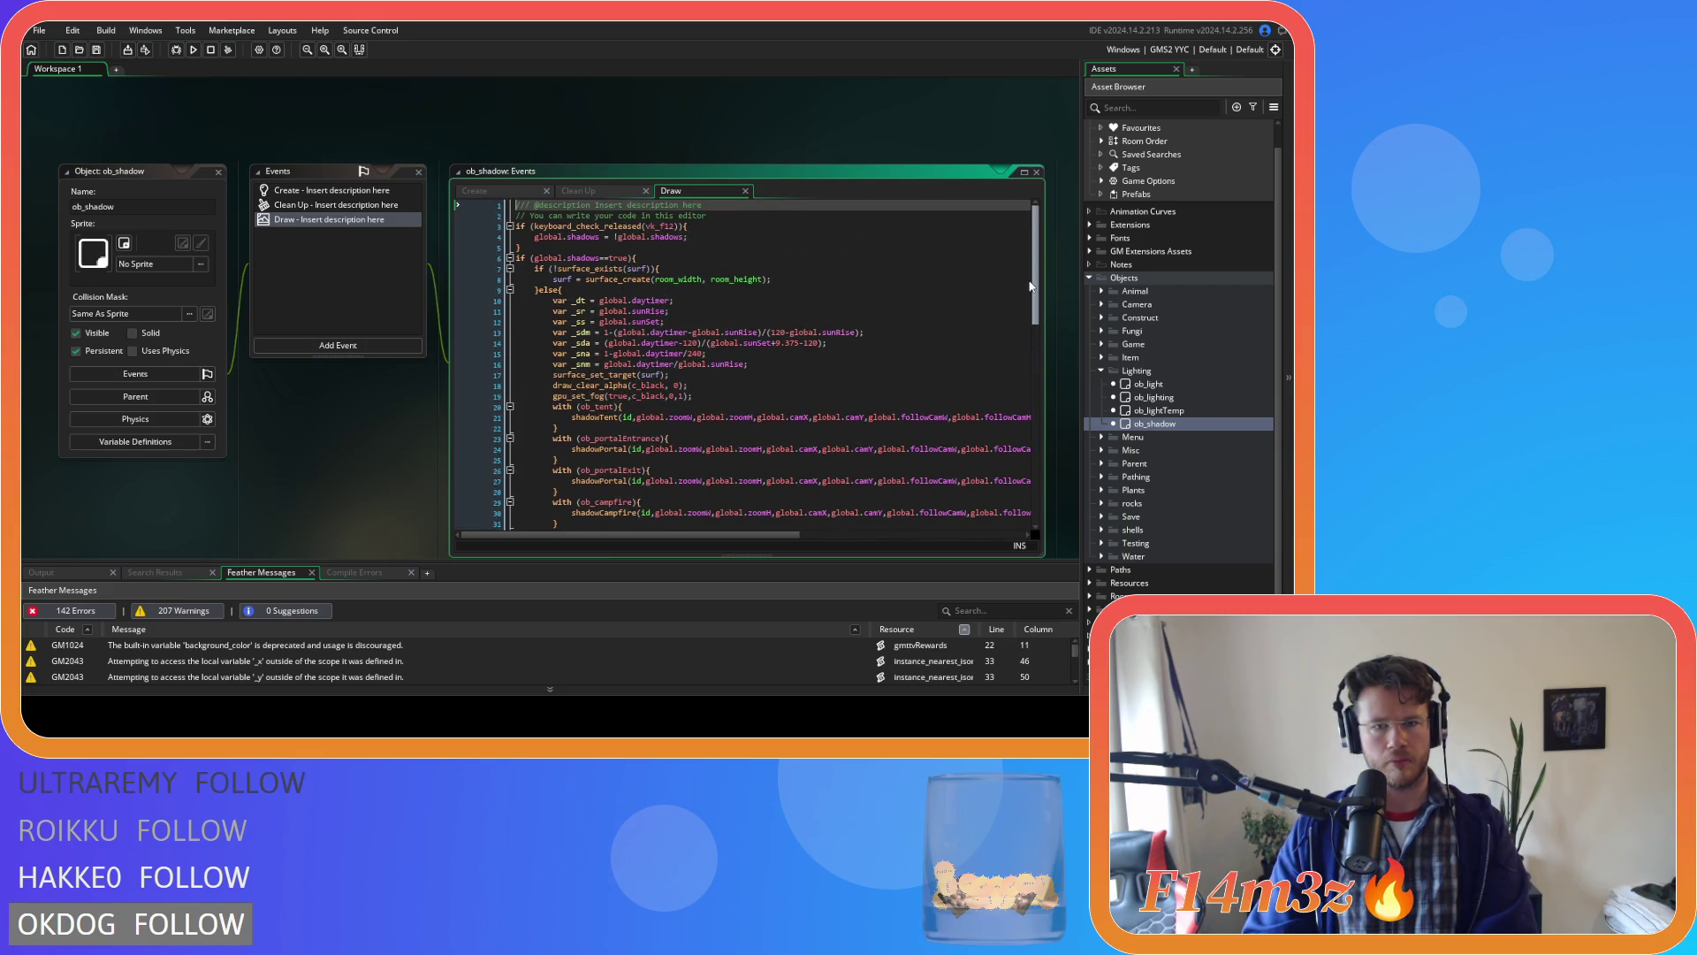
right_click(588, 416)
left_click(618, 425)
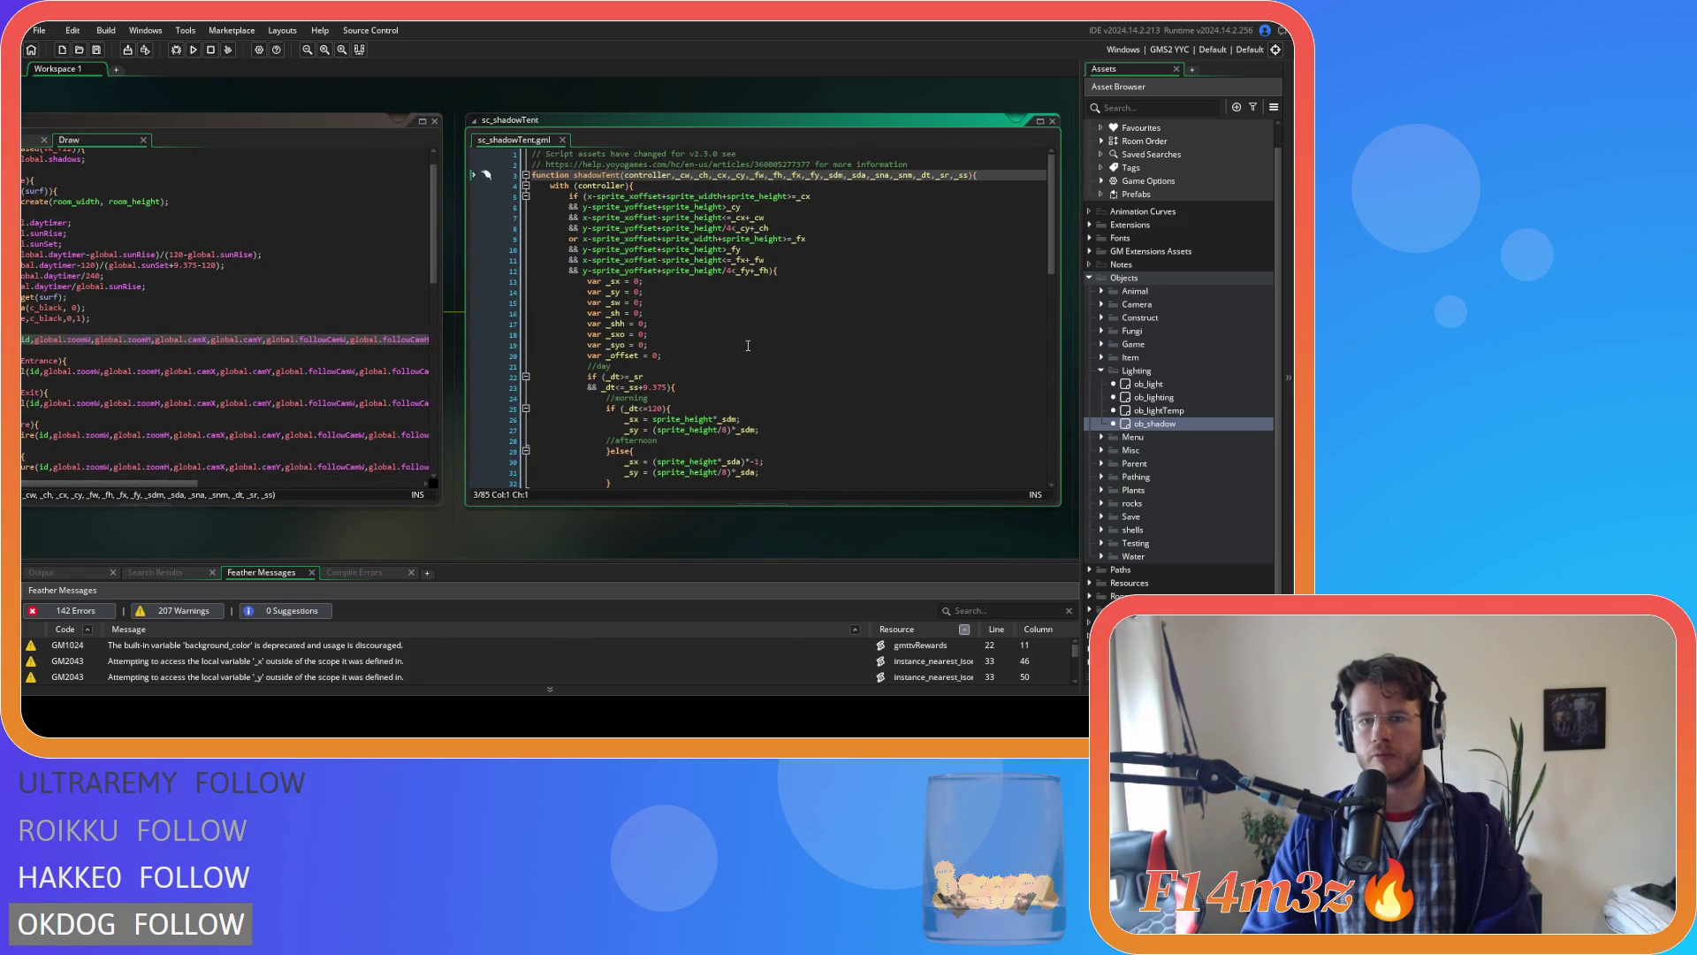
mouse_move(320, 497)
left_mouse_down()
mouse_move(439, 497)
mouse_move(493, 449)
left_mouse_up()
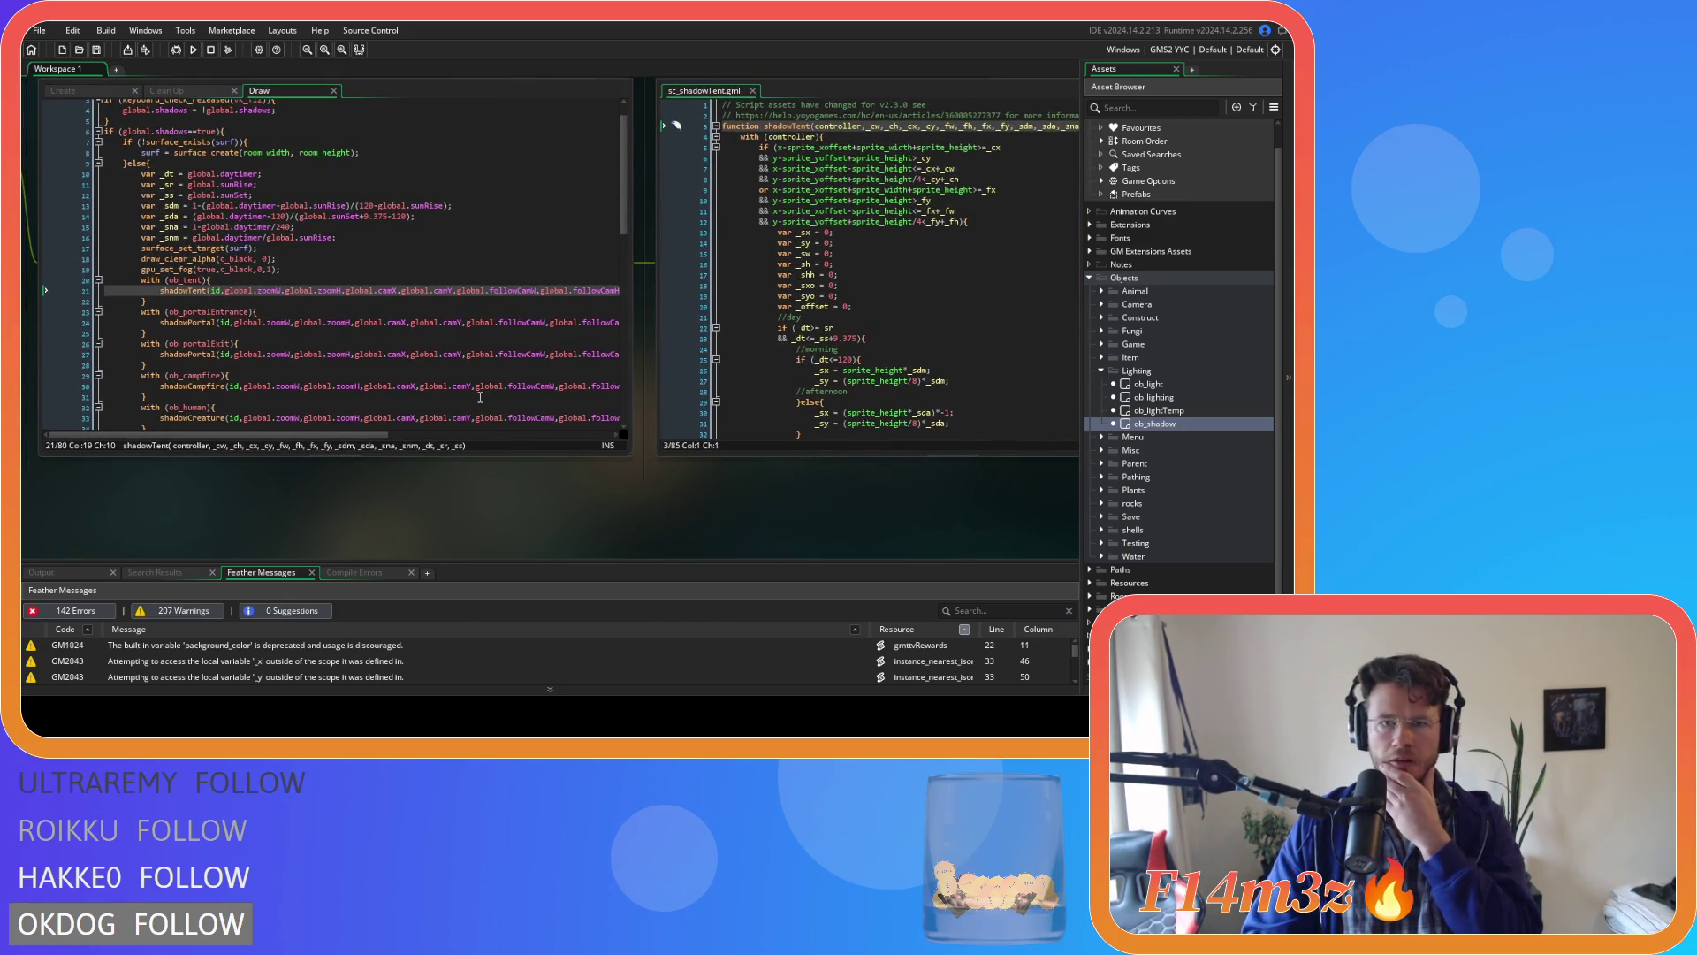
scroll(479, 397, "down", 2)
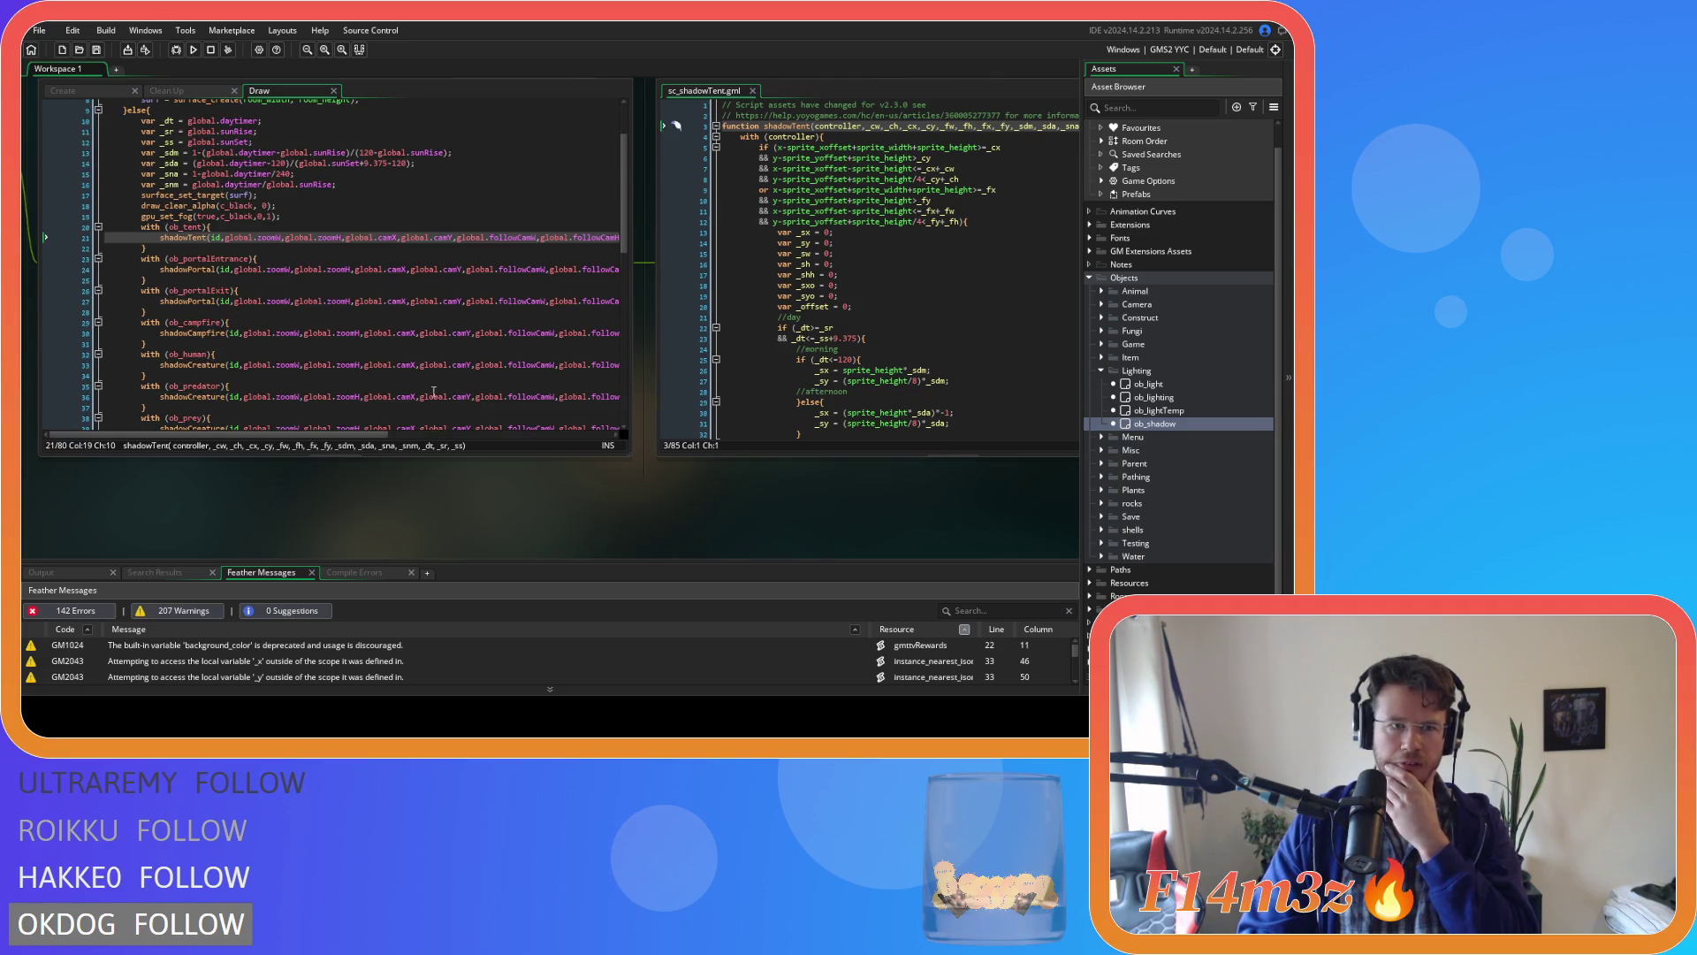
left_click_drag(324, 435, 450, 436)
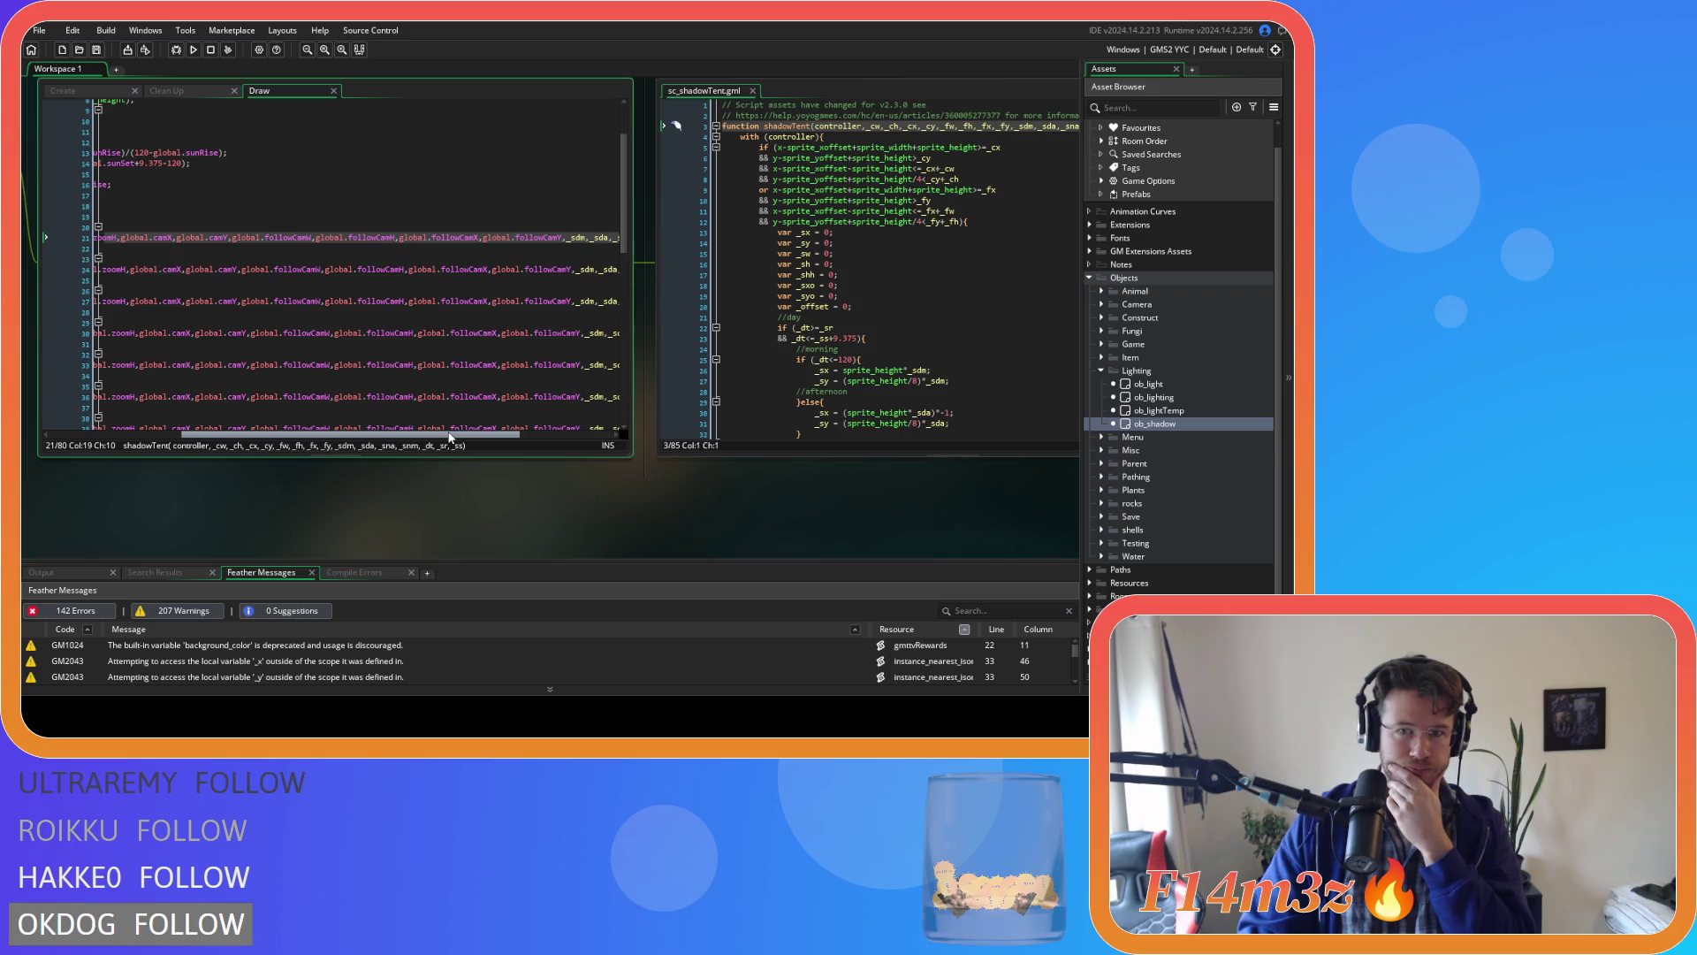
left_click_drag(449, 437, 451, 438)
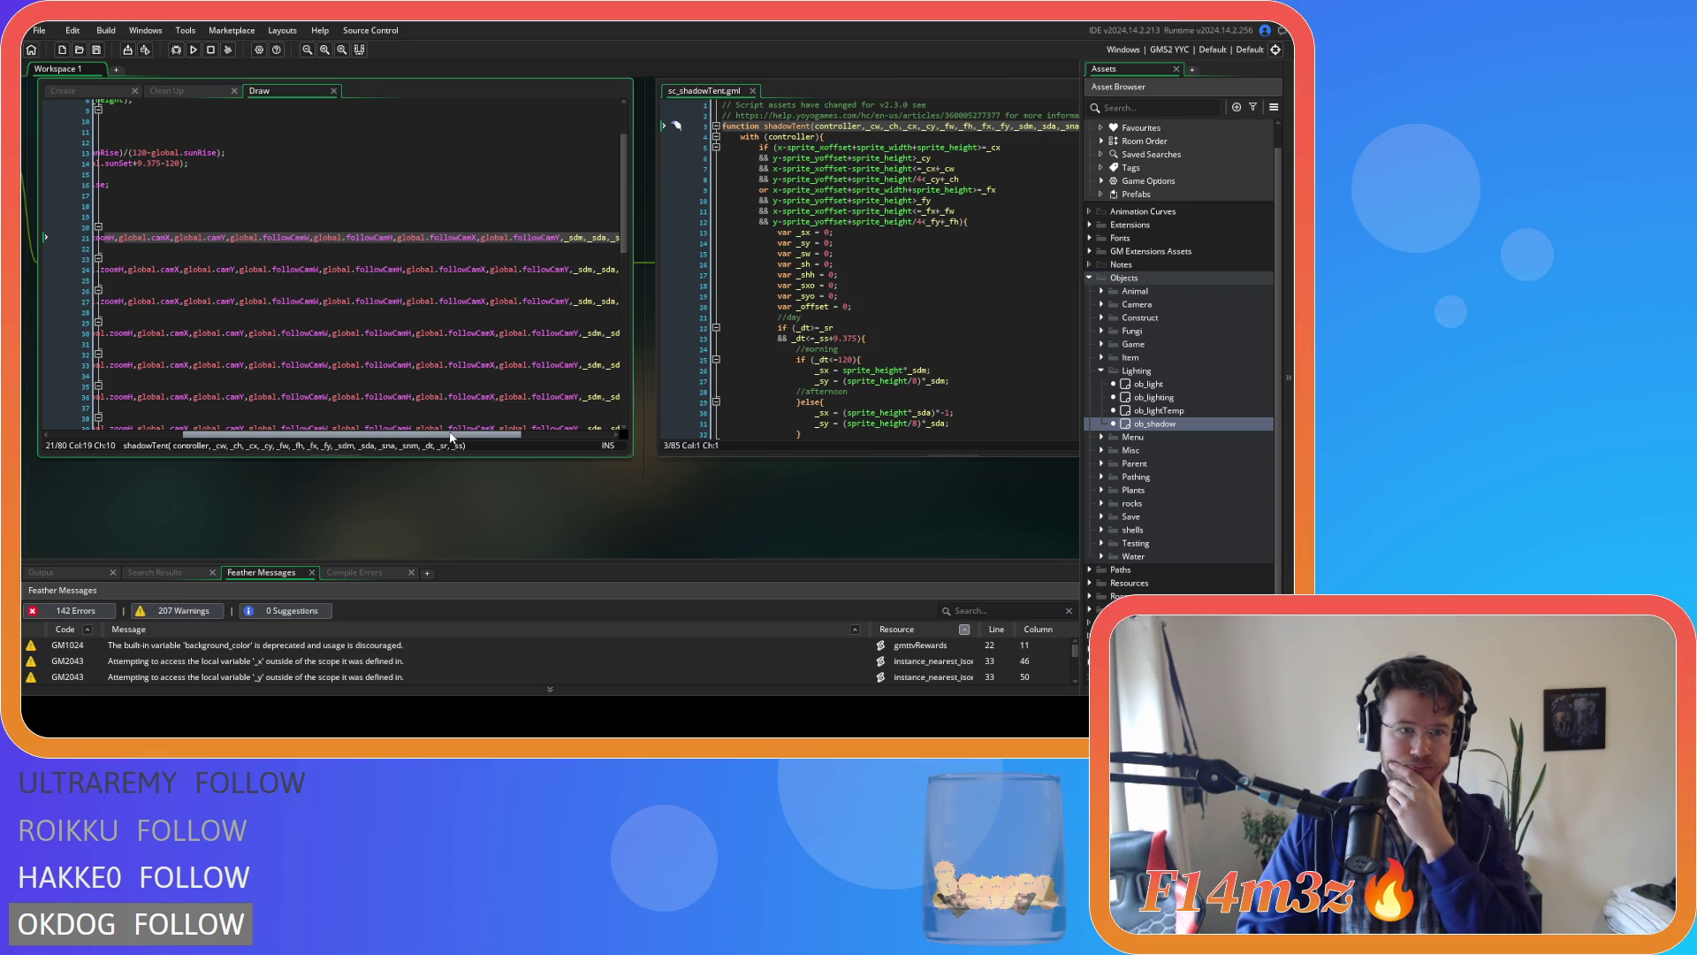
scroll(421, 435, "left", 5)
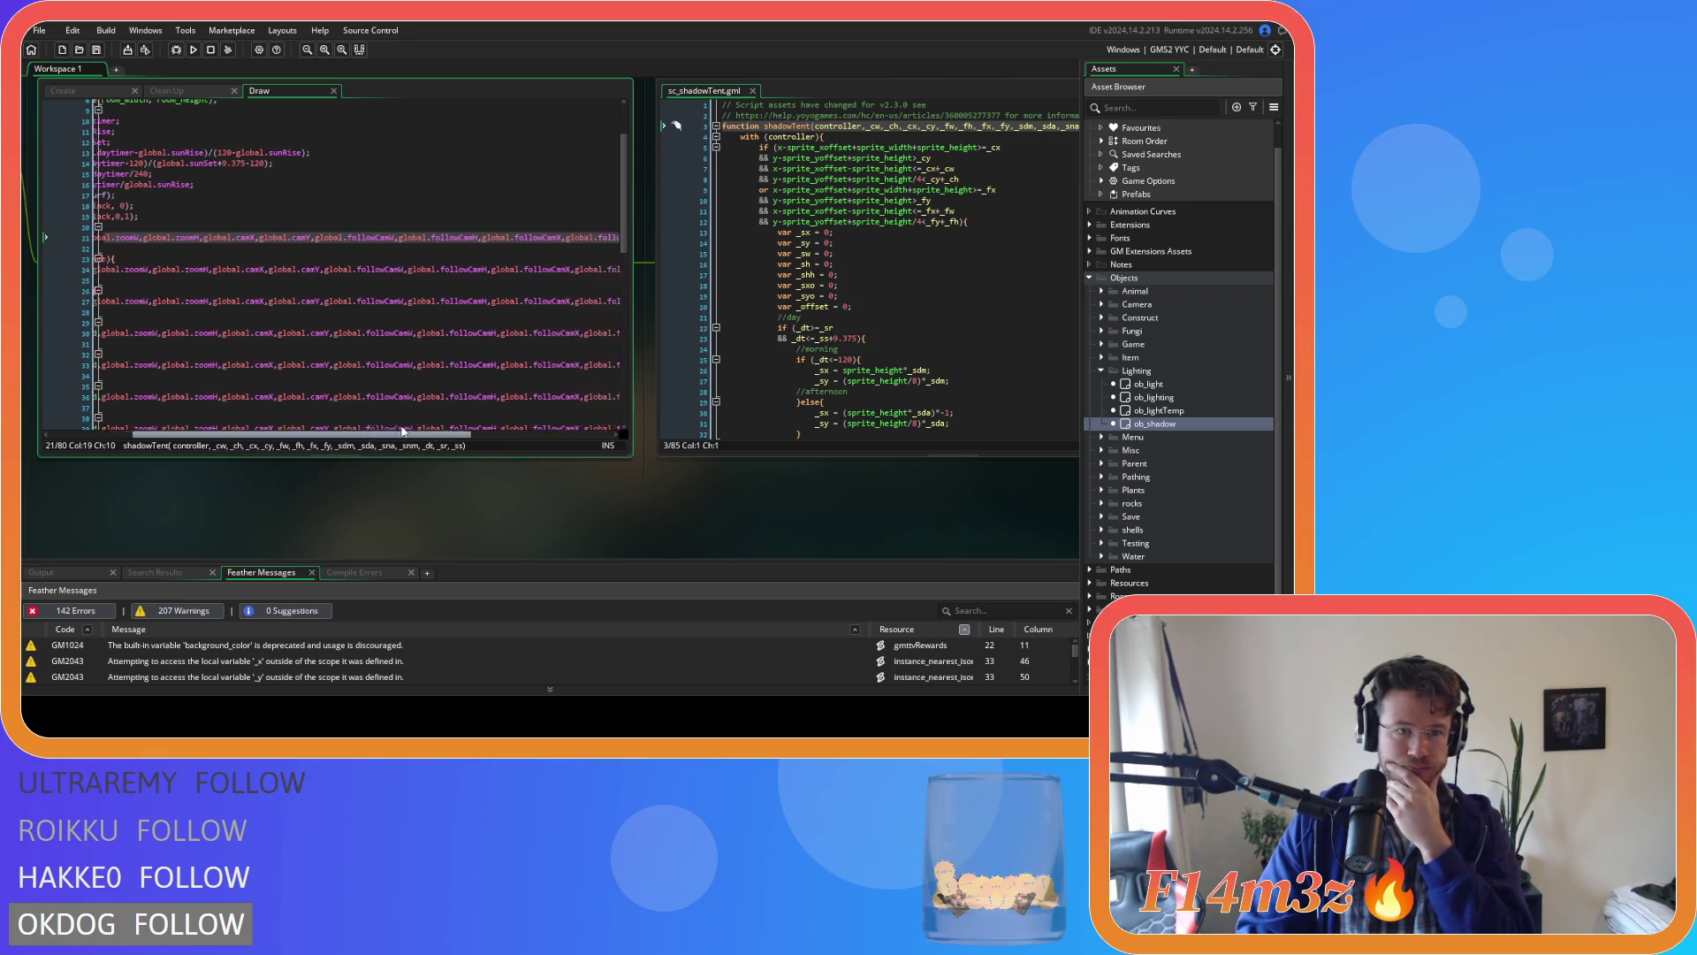
left_click_drag(414, 432, 526, 434)
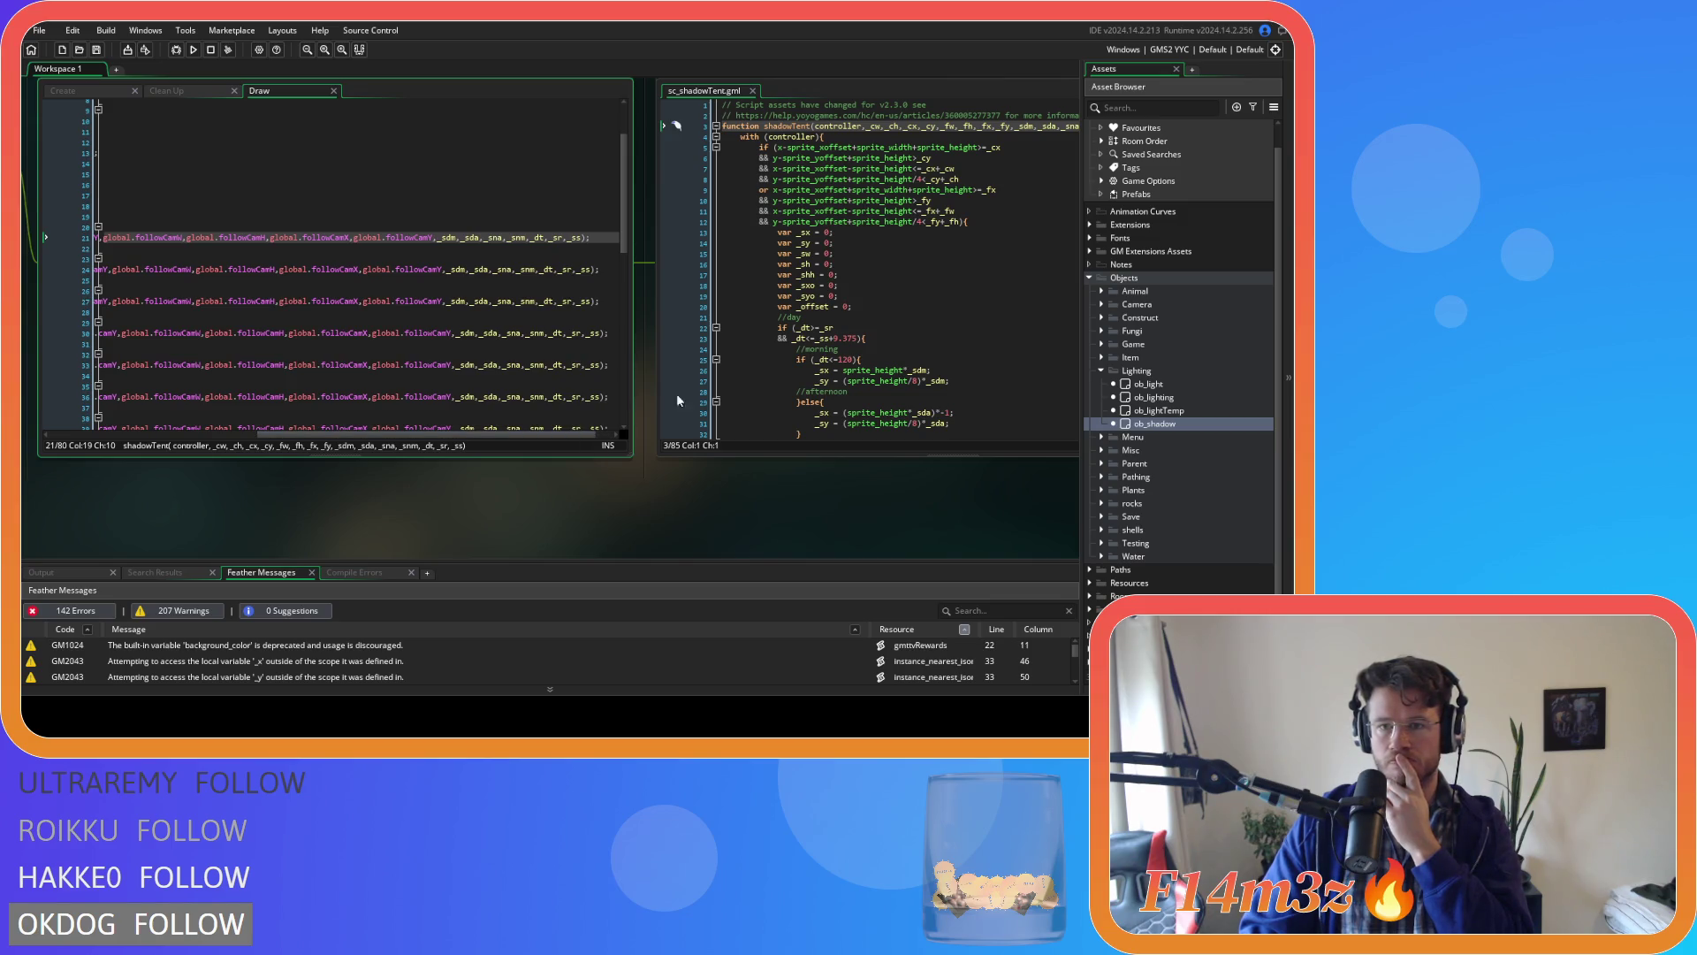
left_click(1030, 215)
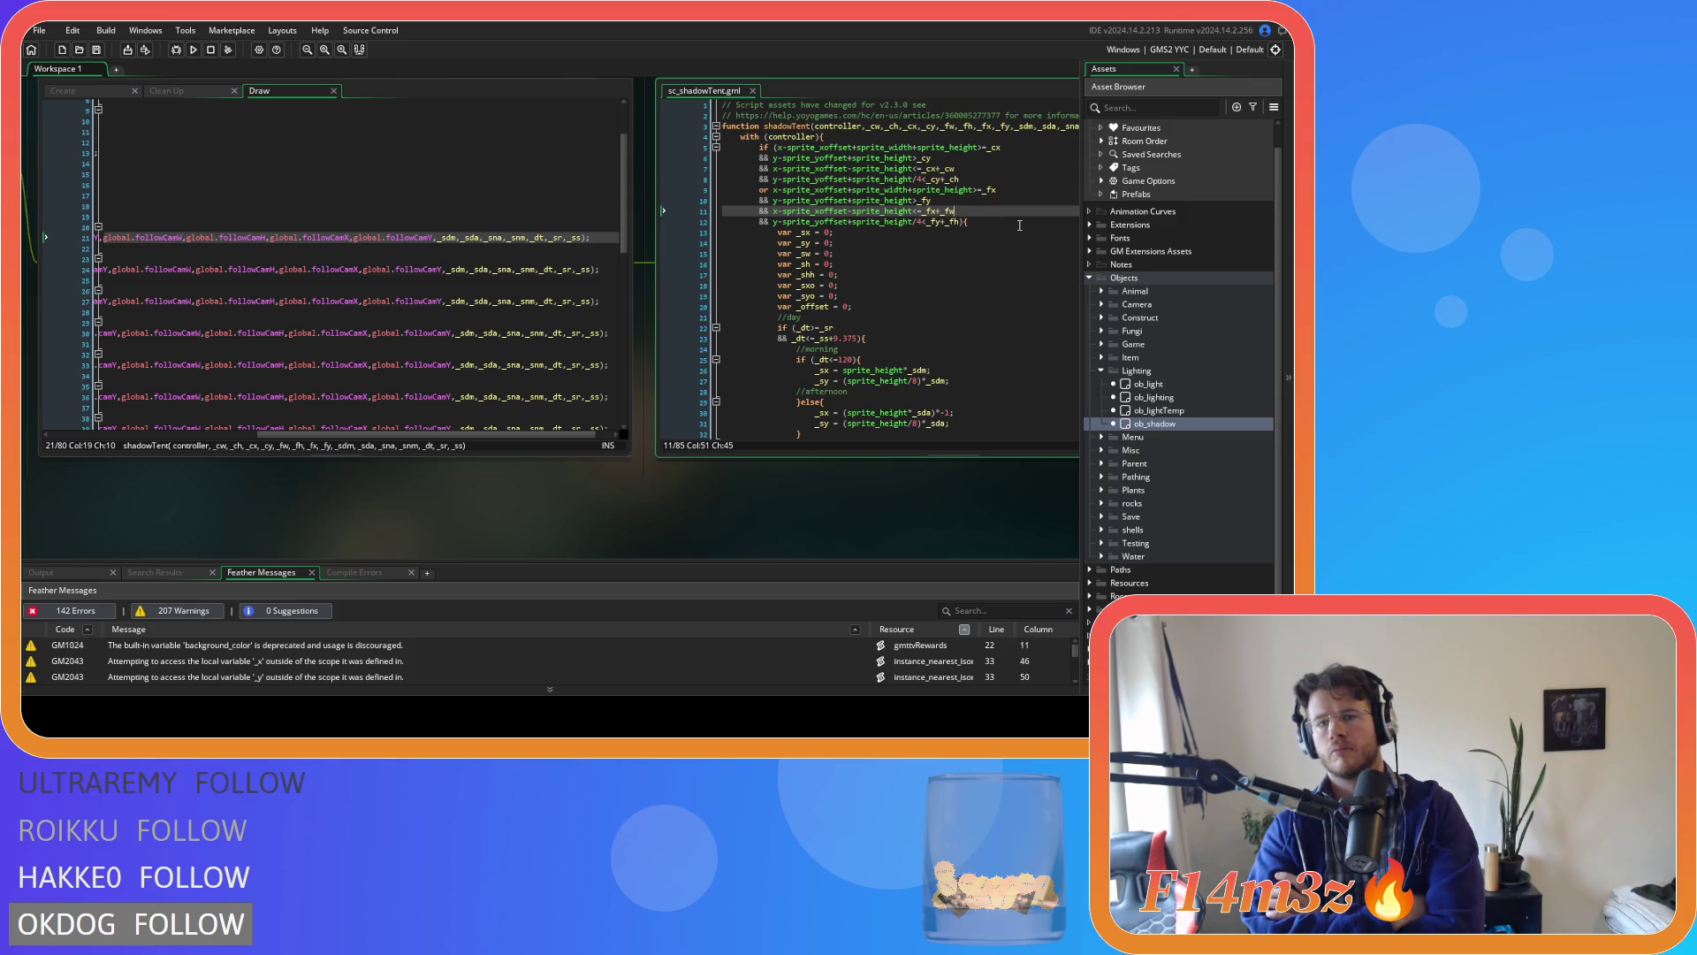
Close all open code editor windows, then collapse the Lighting and Objects asset folders.
left_click(1008, 224)
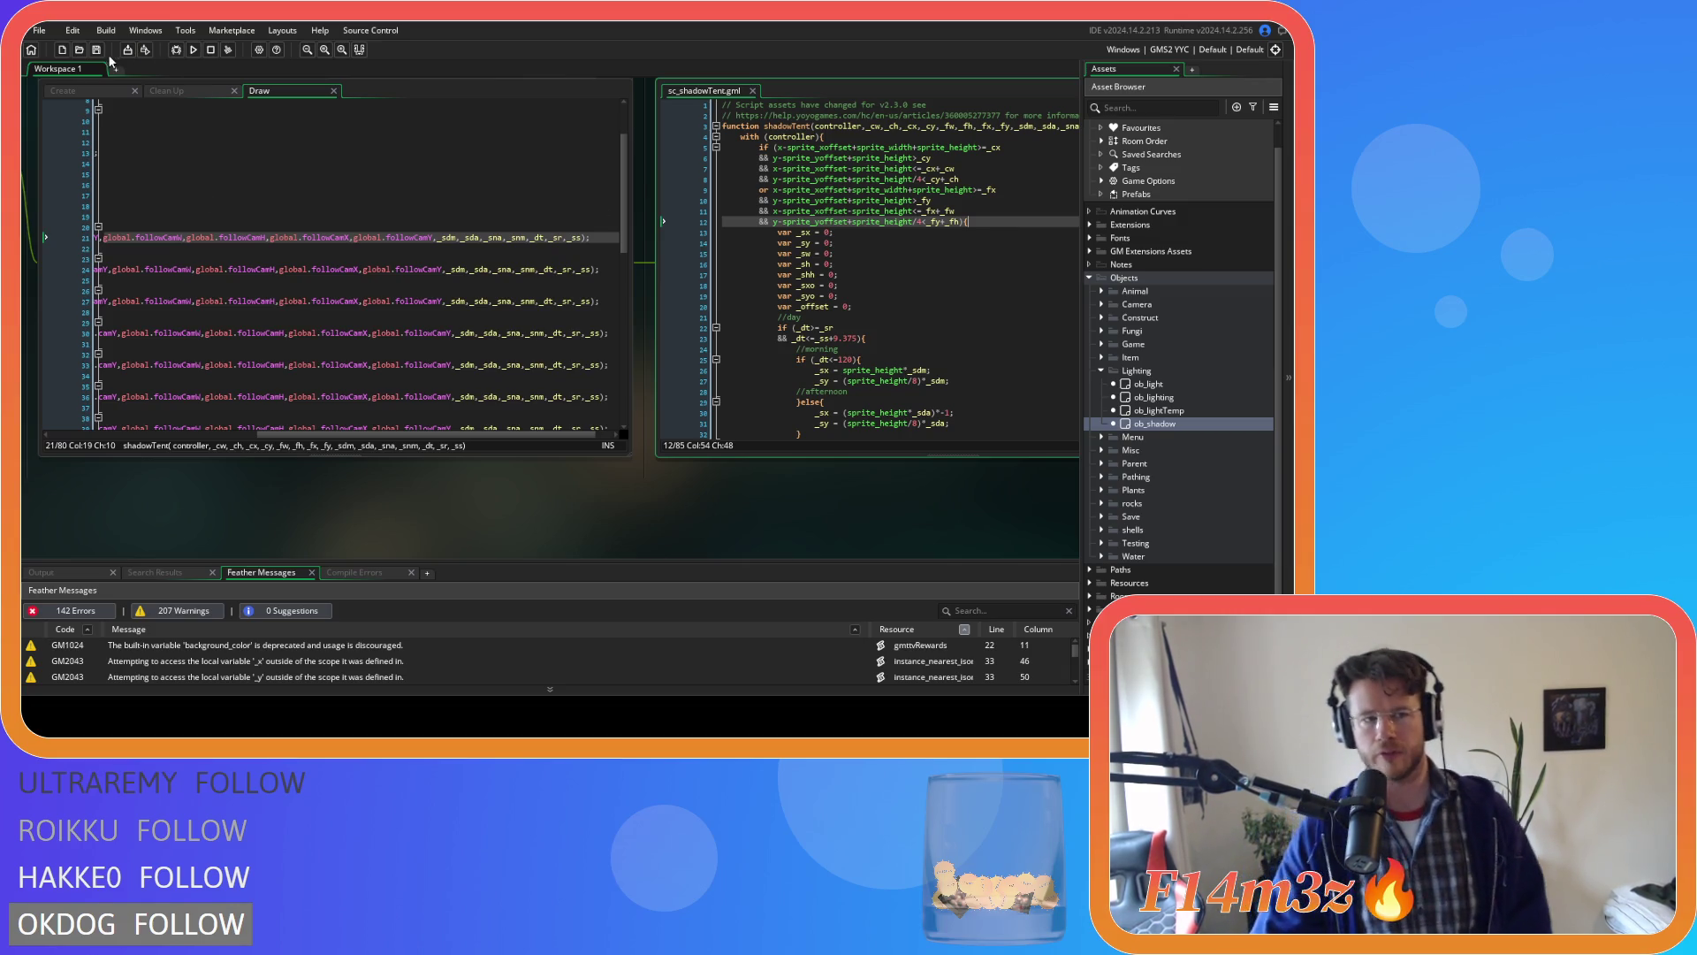
left_click(409, 490)
right_click(431, 490)
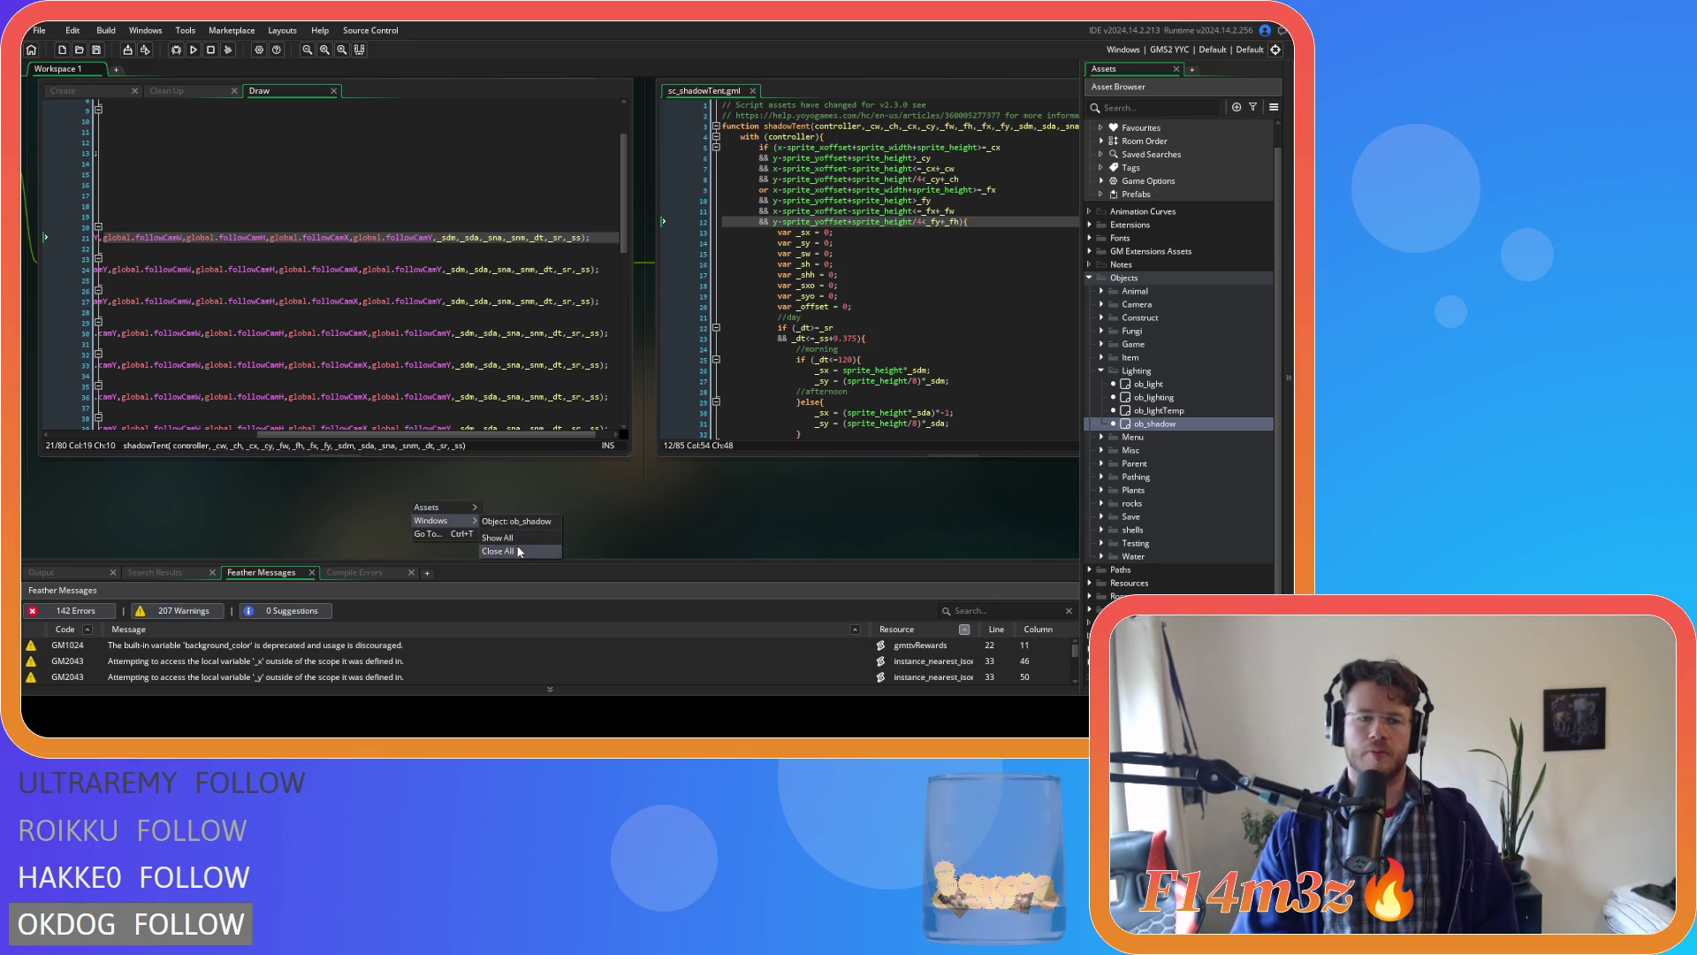
left_click(508, 551)
left_click(1100, 370)
left_click(1089, 277)
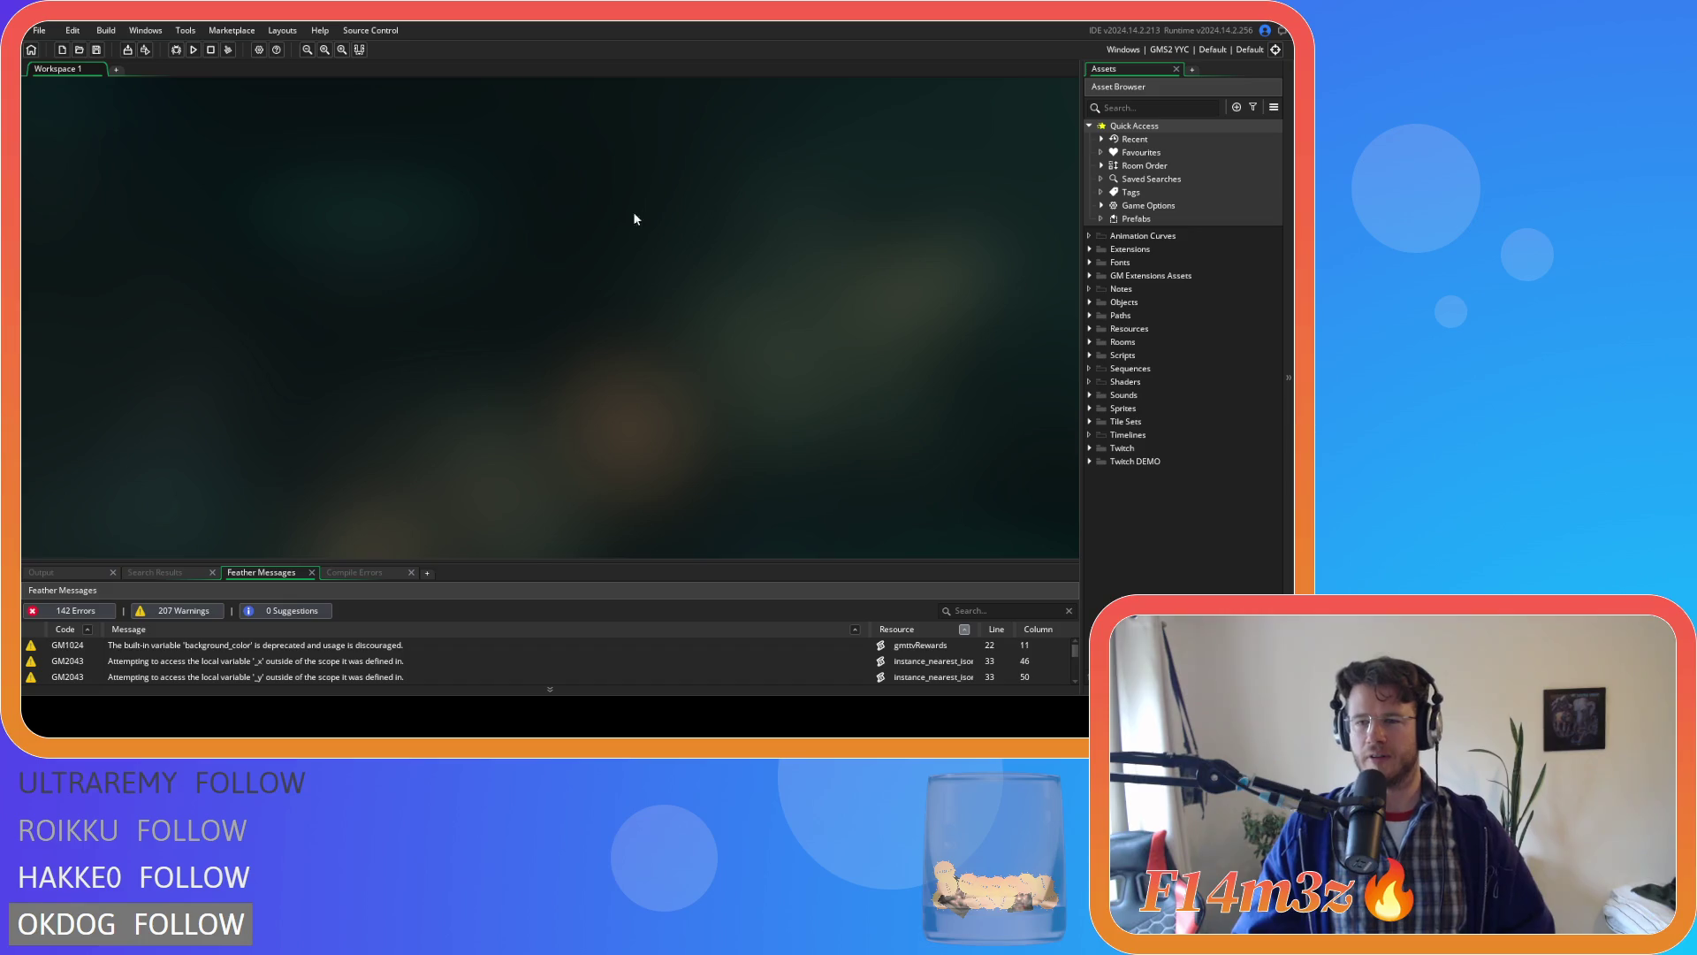
Expand the Objects folder to show its subfolders.
left_click(1089, 302)
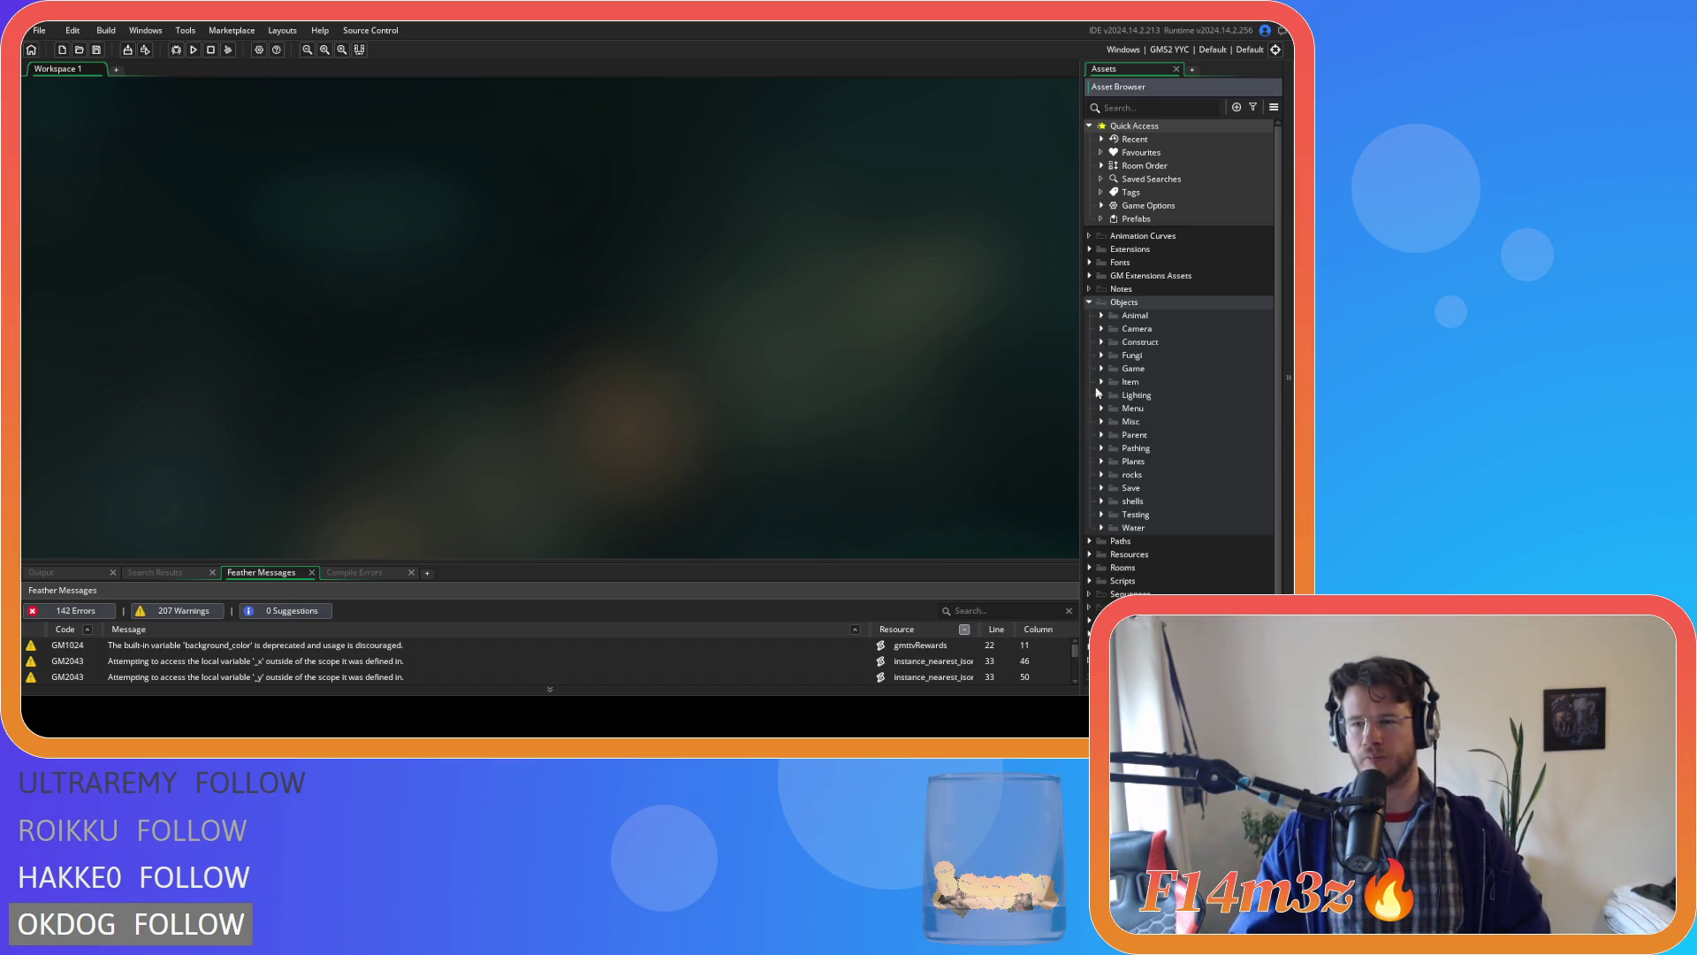
Collapse Objects, expand and browse the Scripts subfolders, then collapse Scripts again.
left_click(1088, 302)
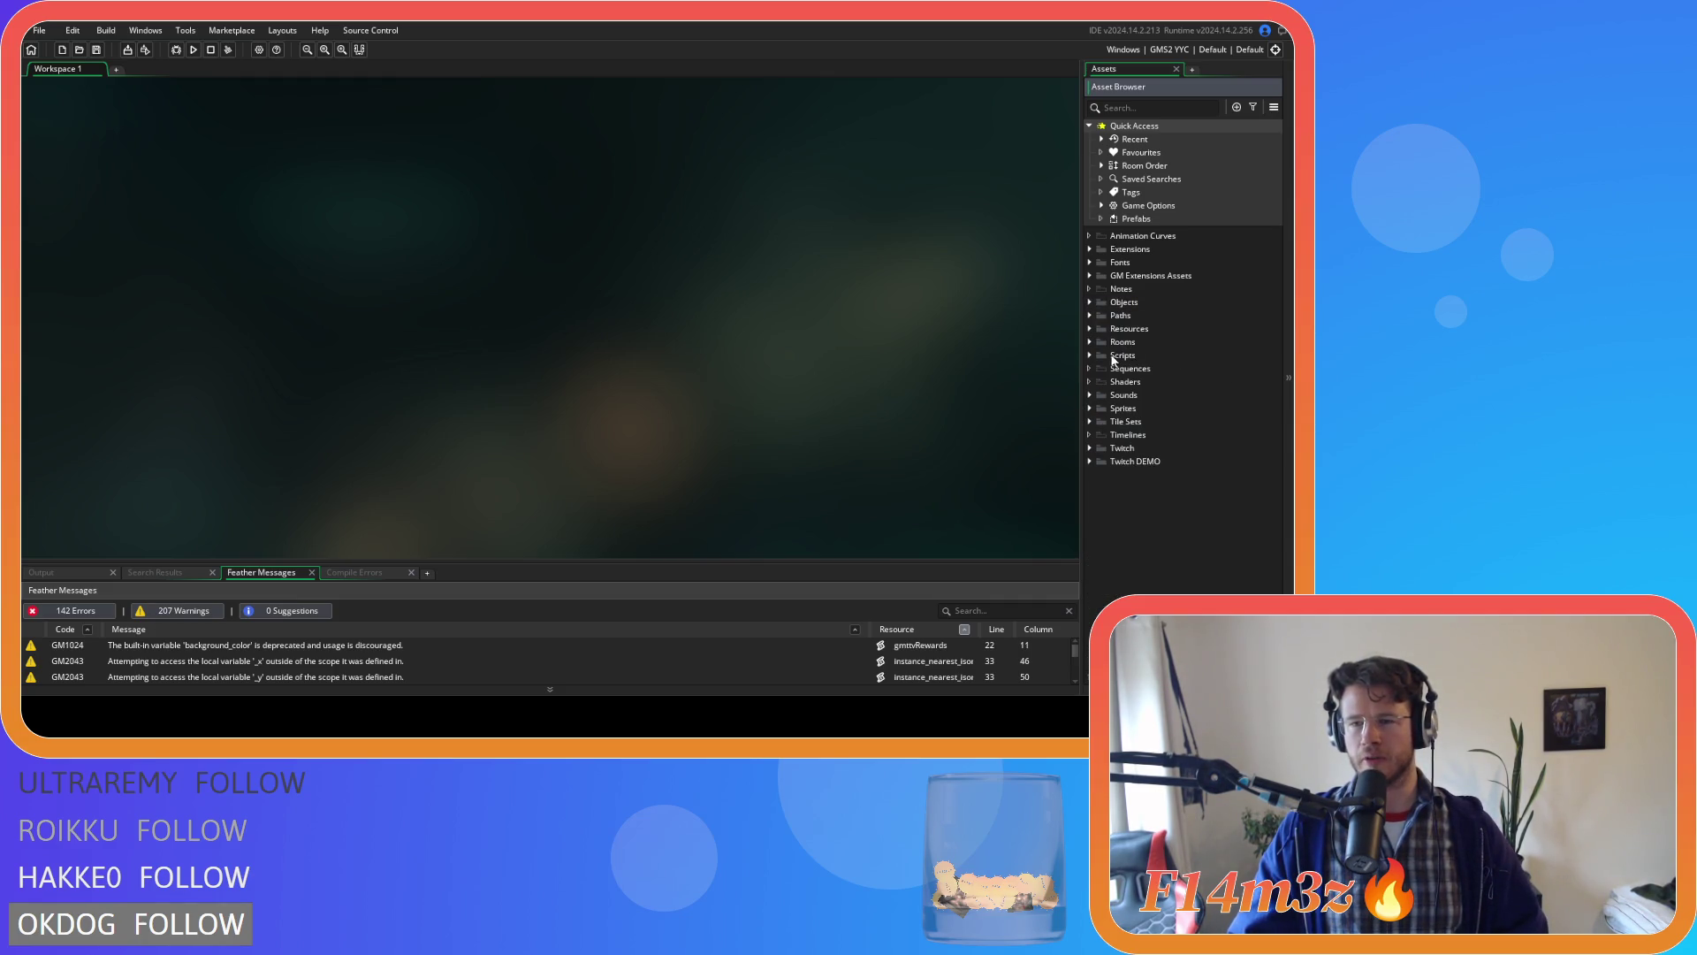
left_click(1090, 356)
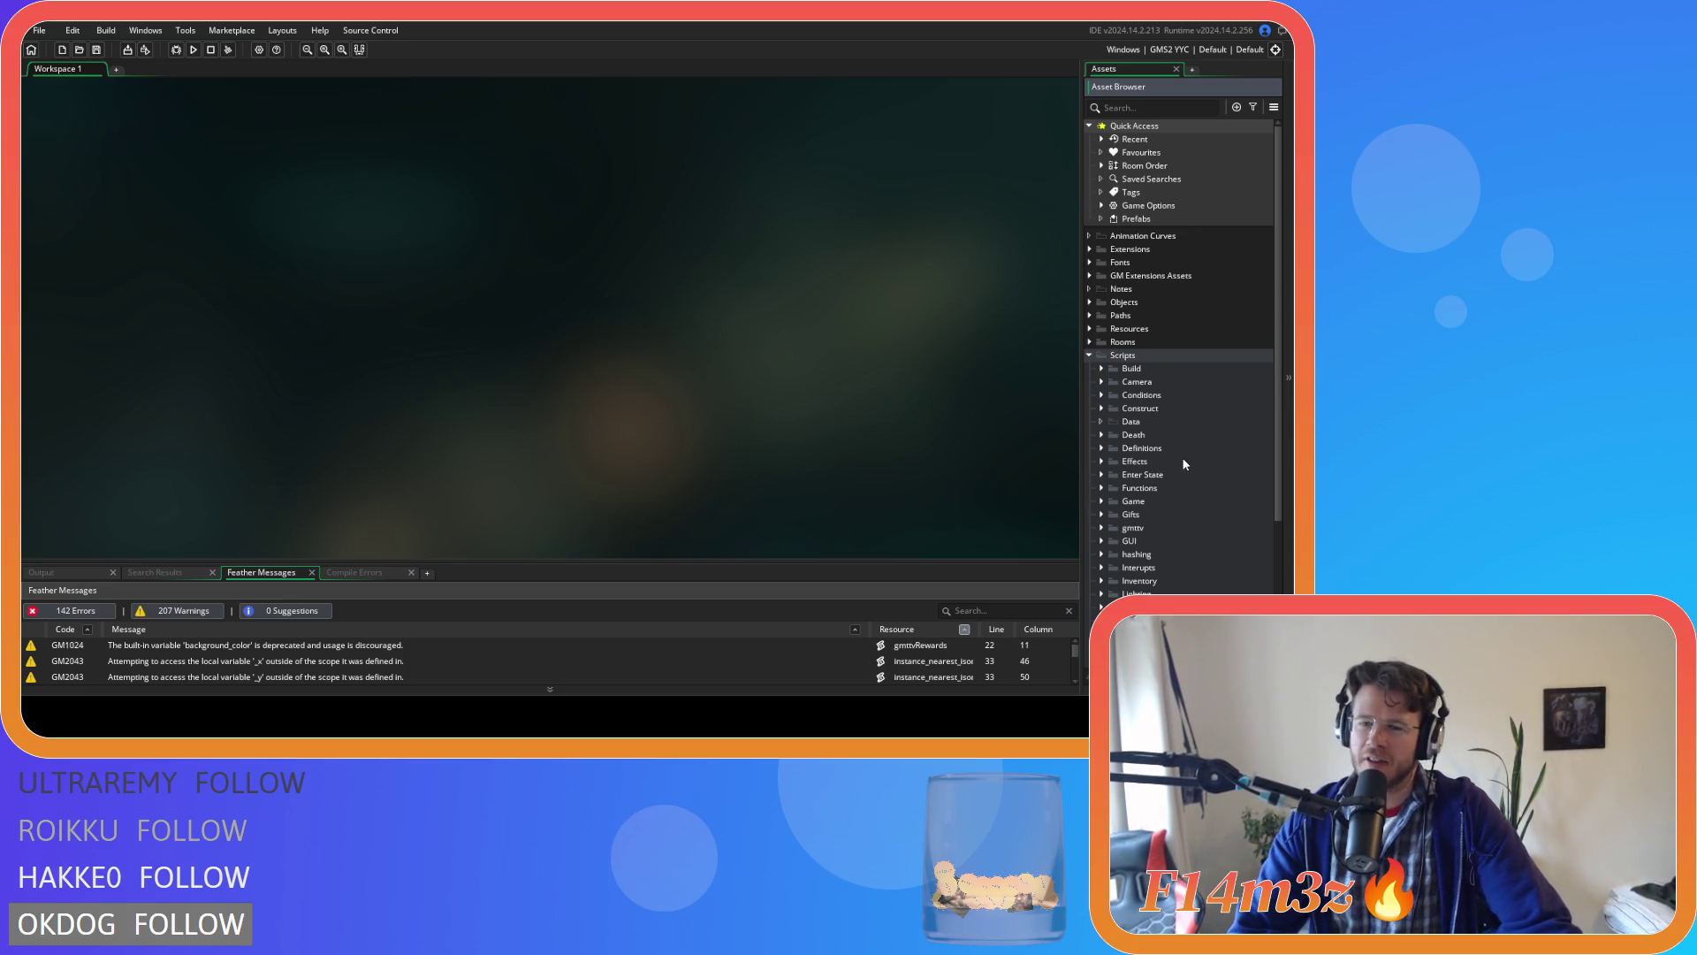
scroll(1184, 464, "down", 3)
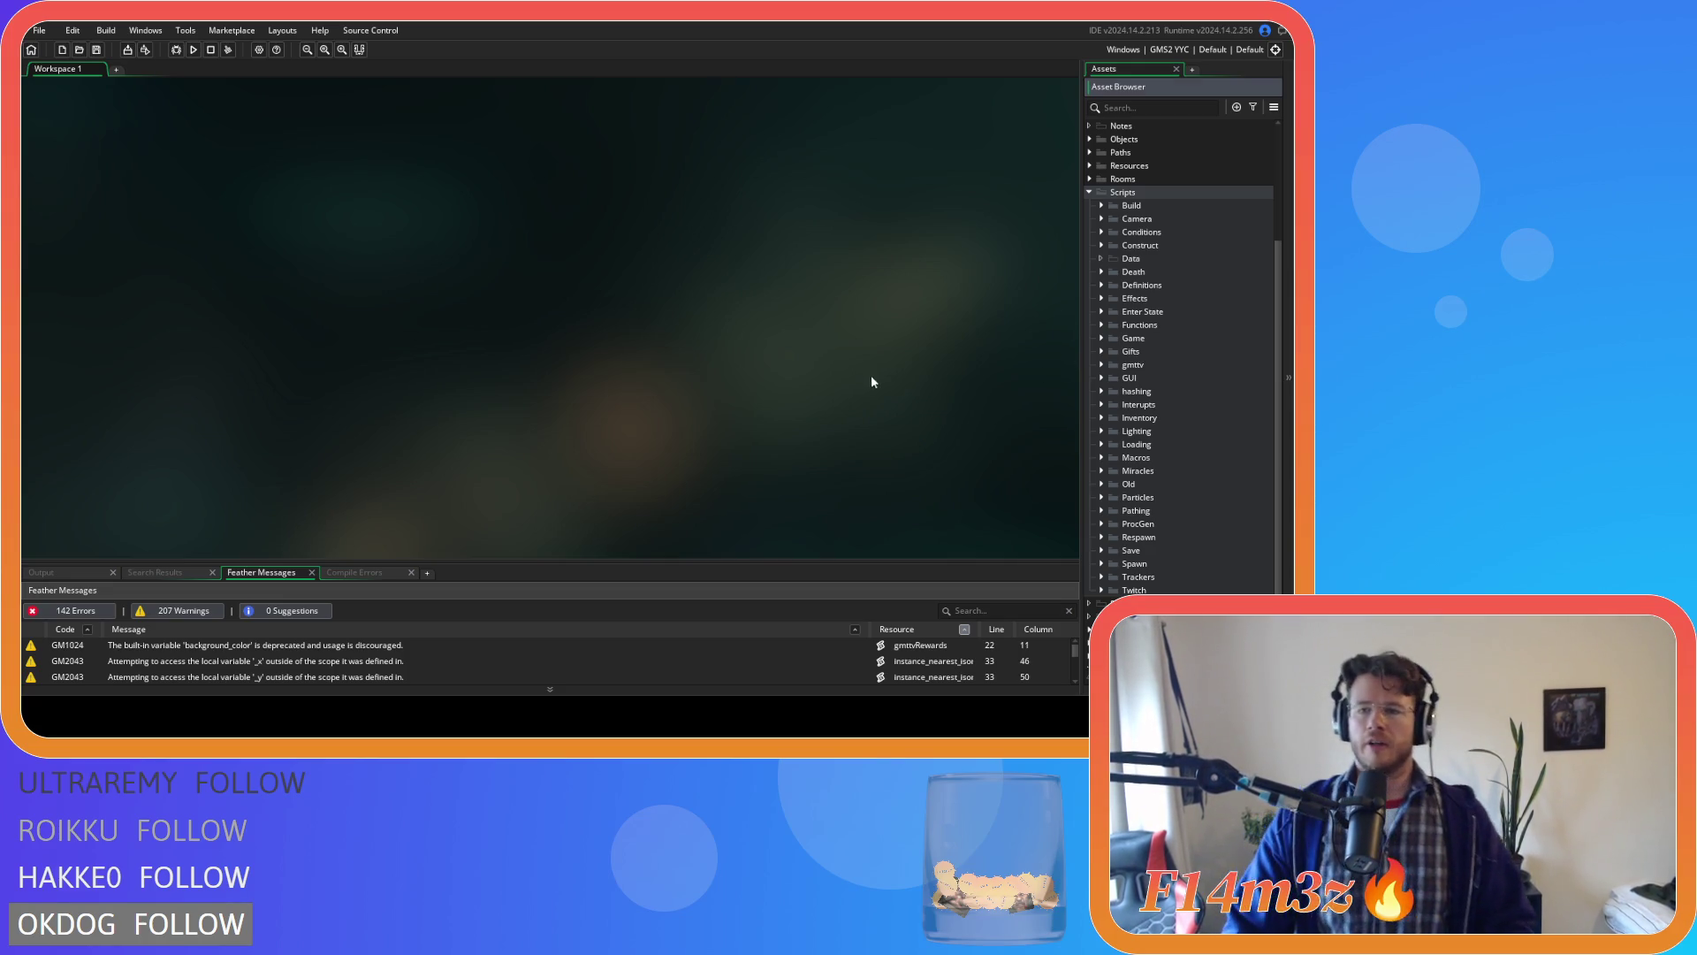
left_click(1090, 192)
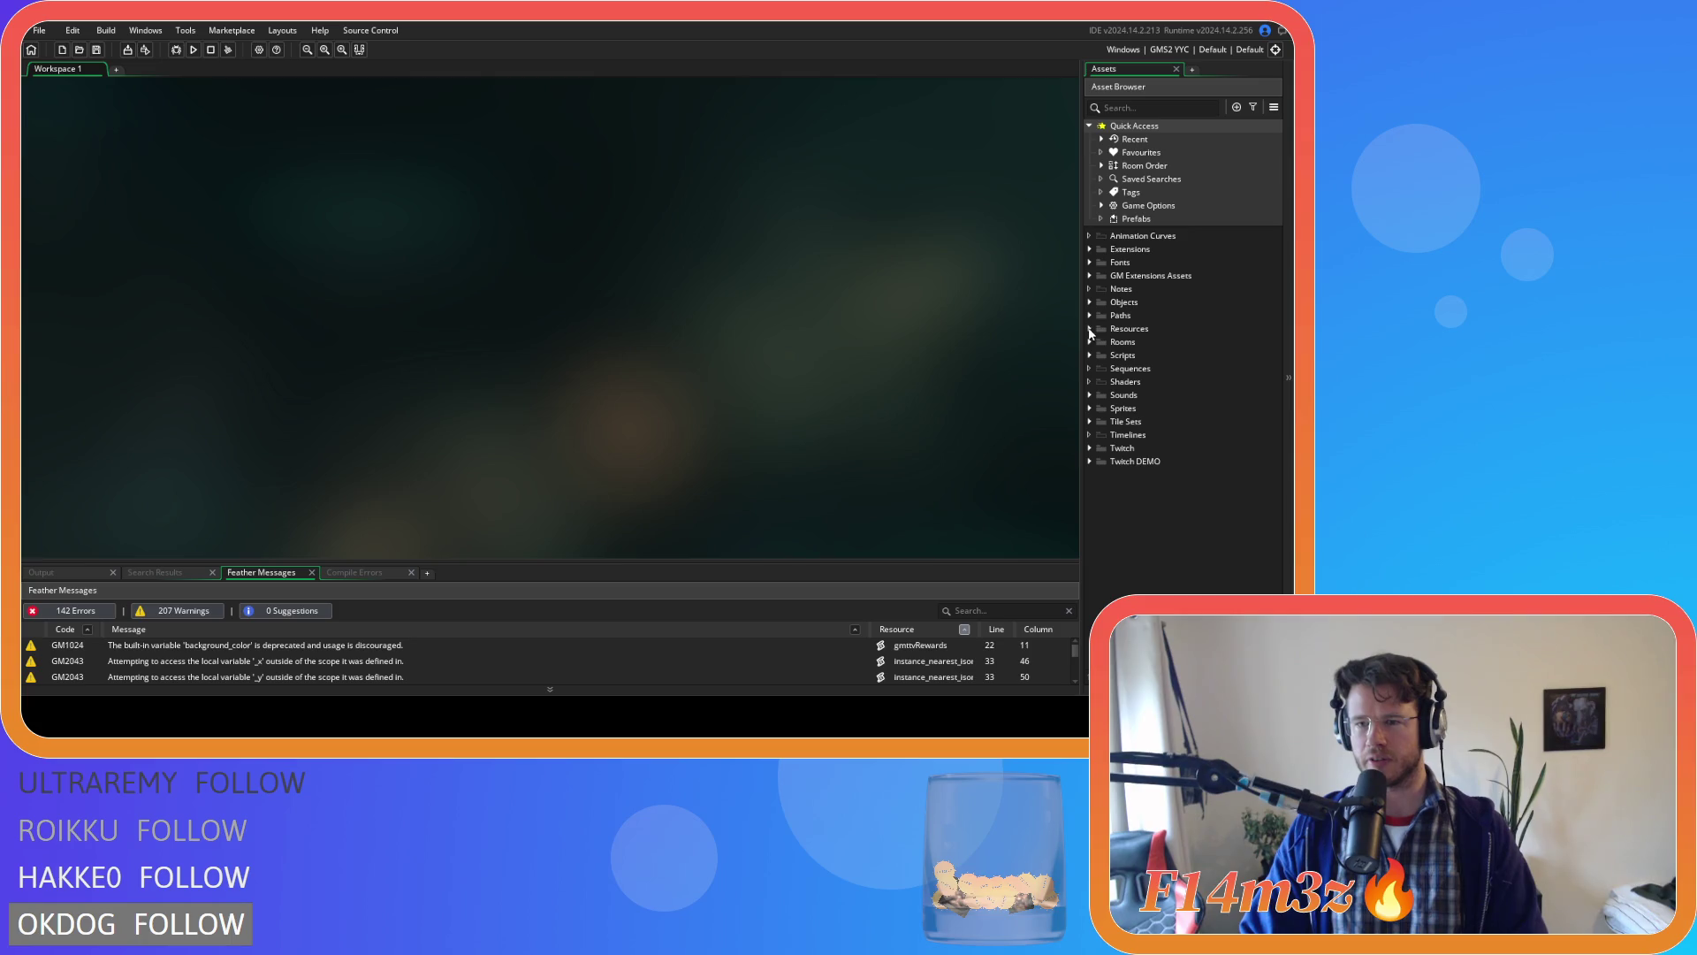
Open sc_miracleCalm from Scripts > Miracles, then expand the Inventory scripts folder.
double_click(1100, 354)
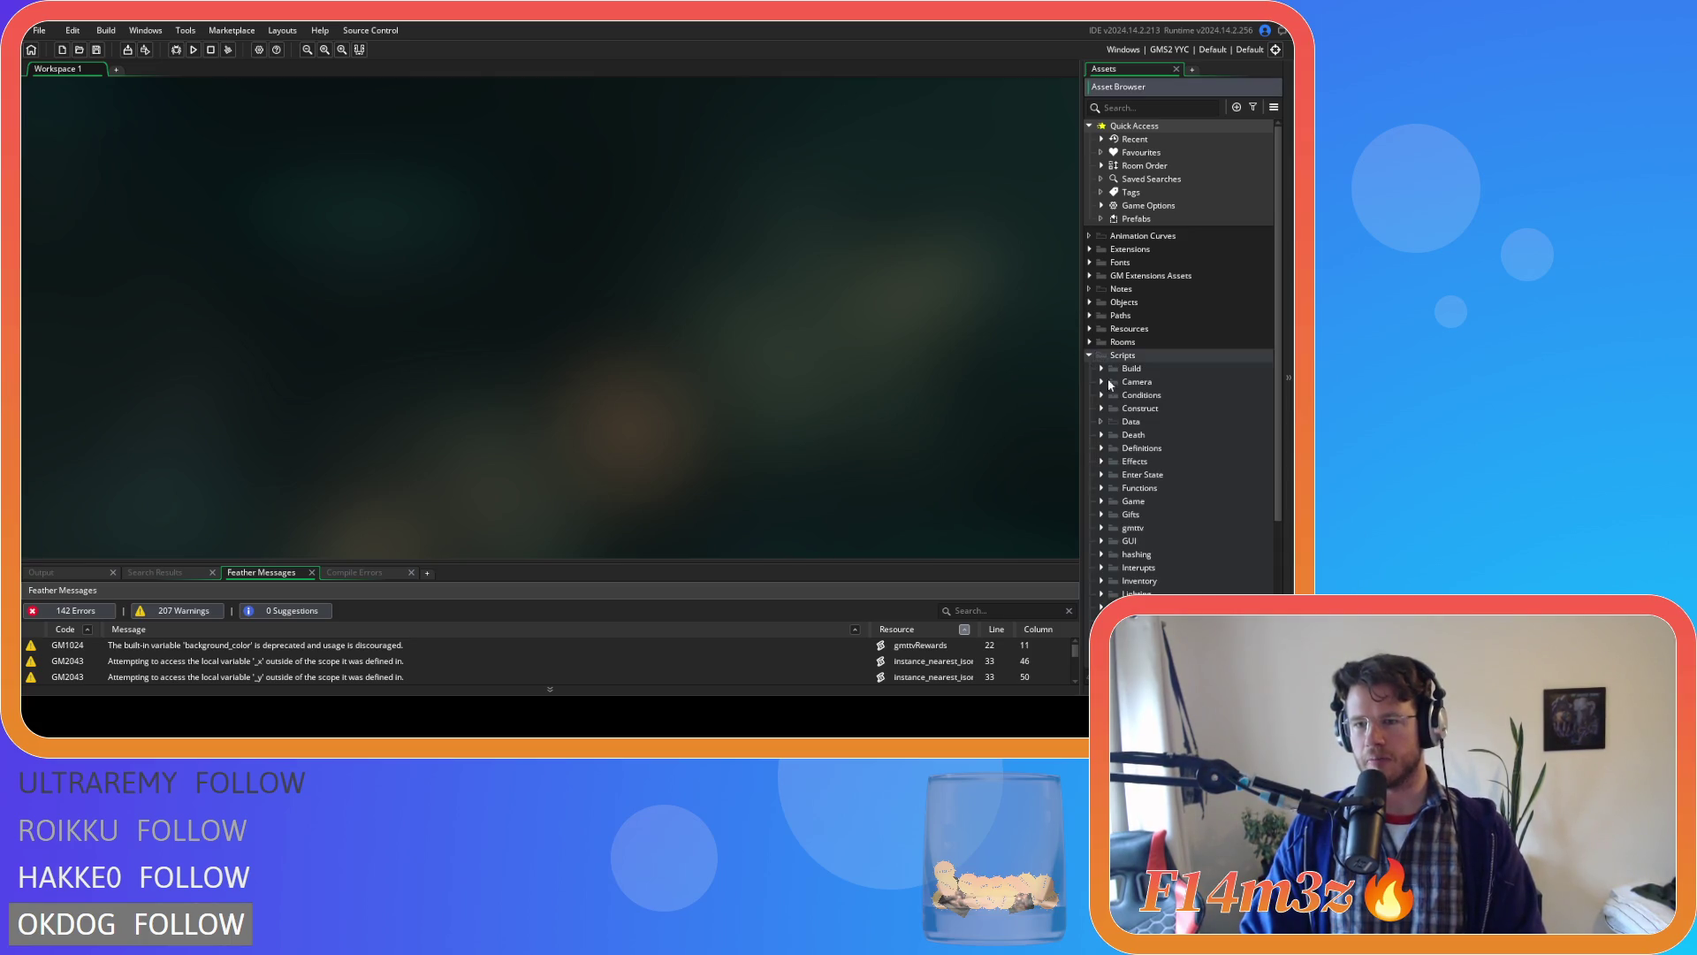
scroll(1106, 375, "down", 5)
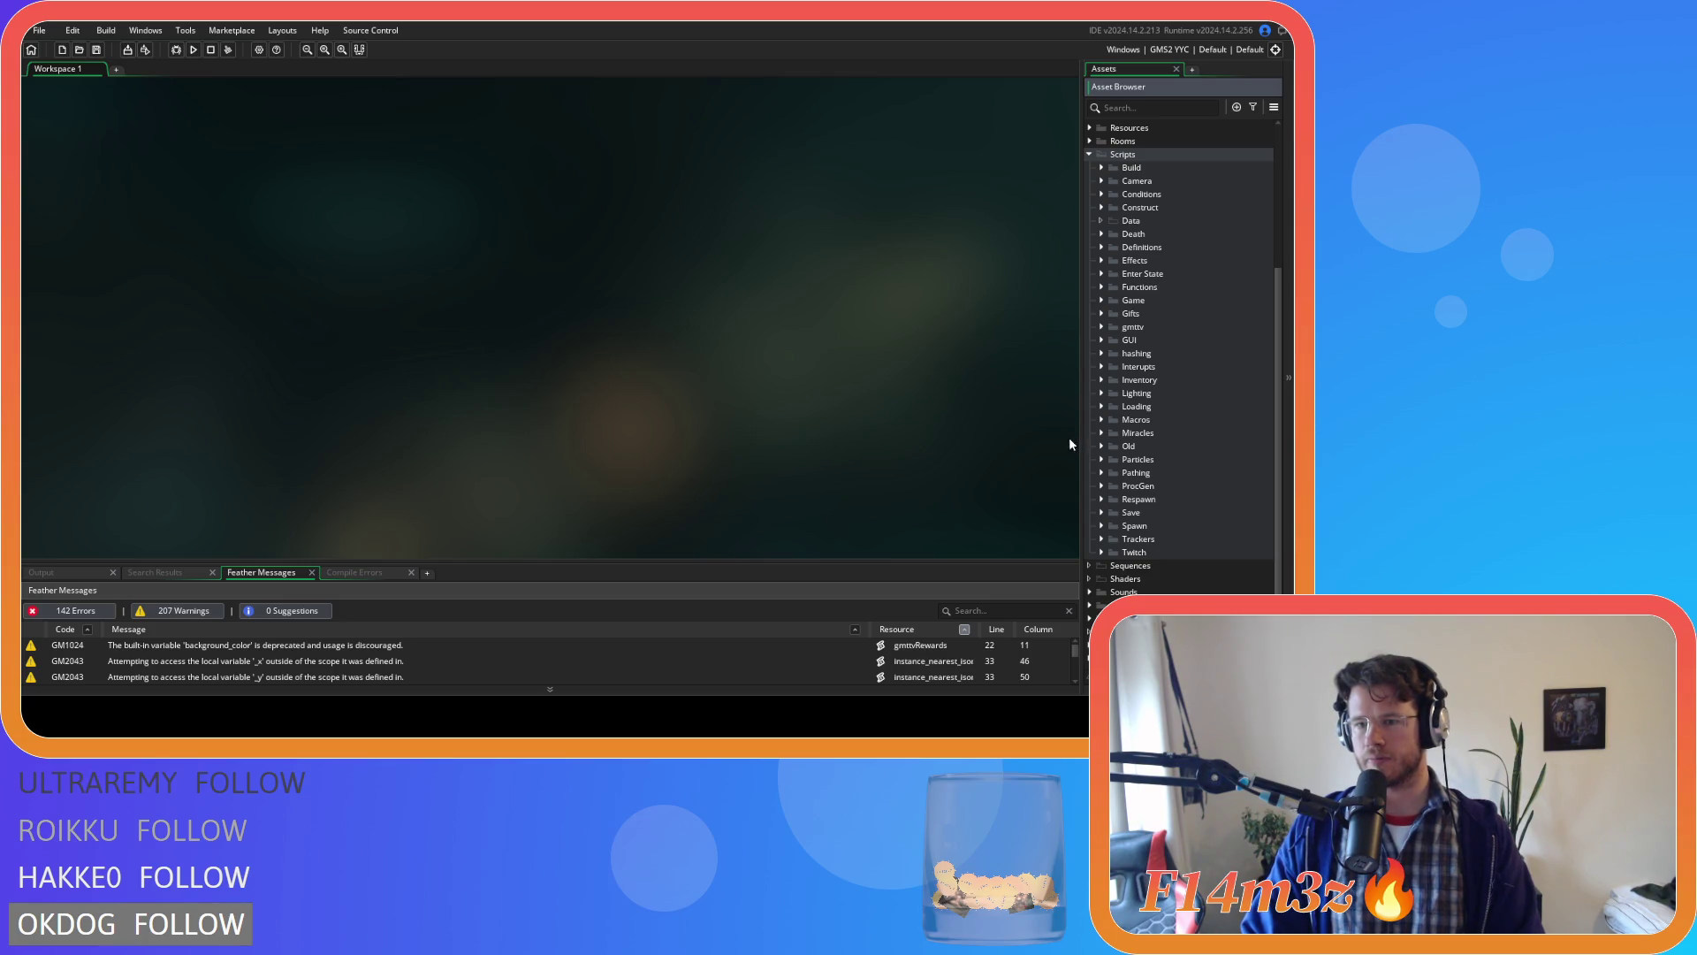
left_click(1101, 432)
scroll(1110, 500, "down", 2)
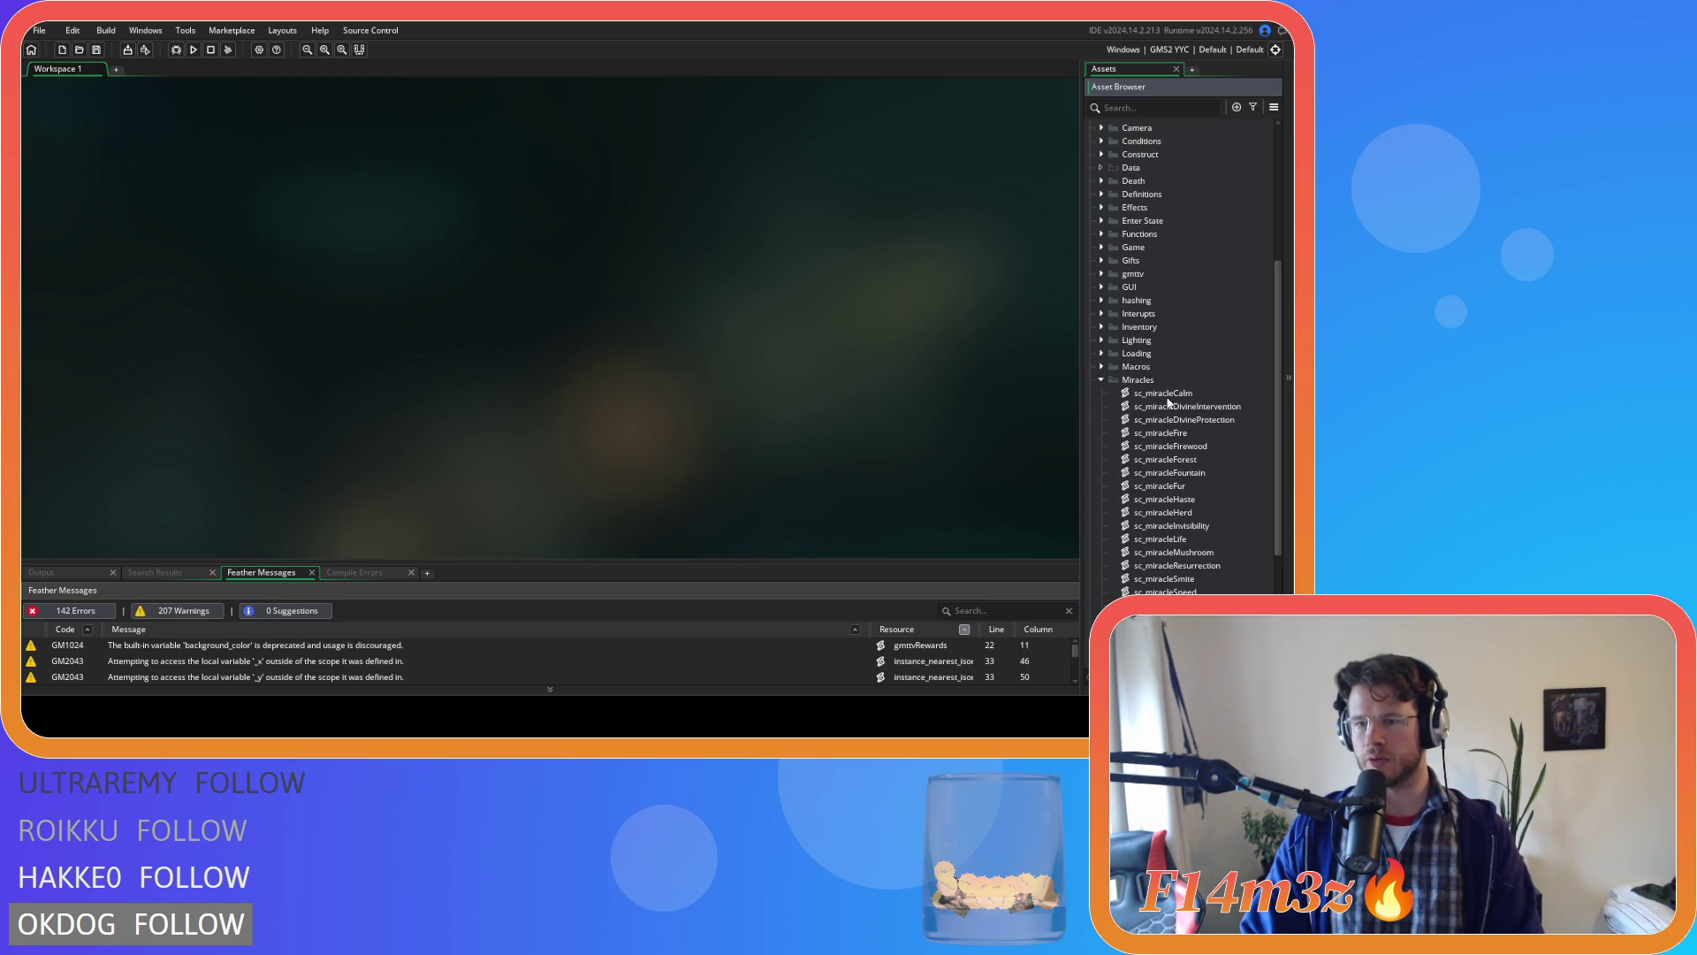
double_click(1167, 395)
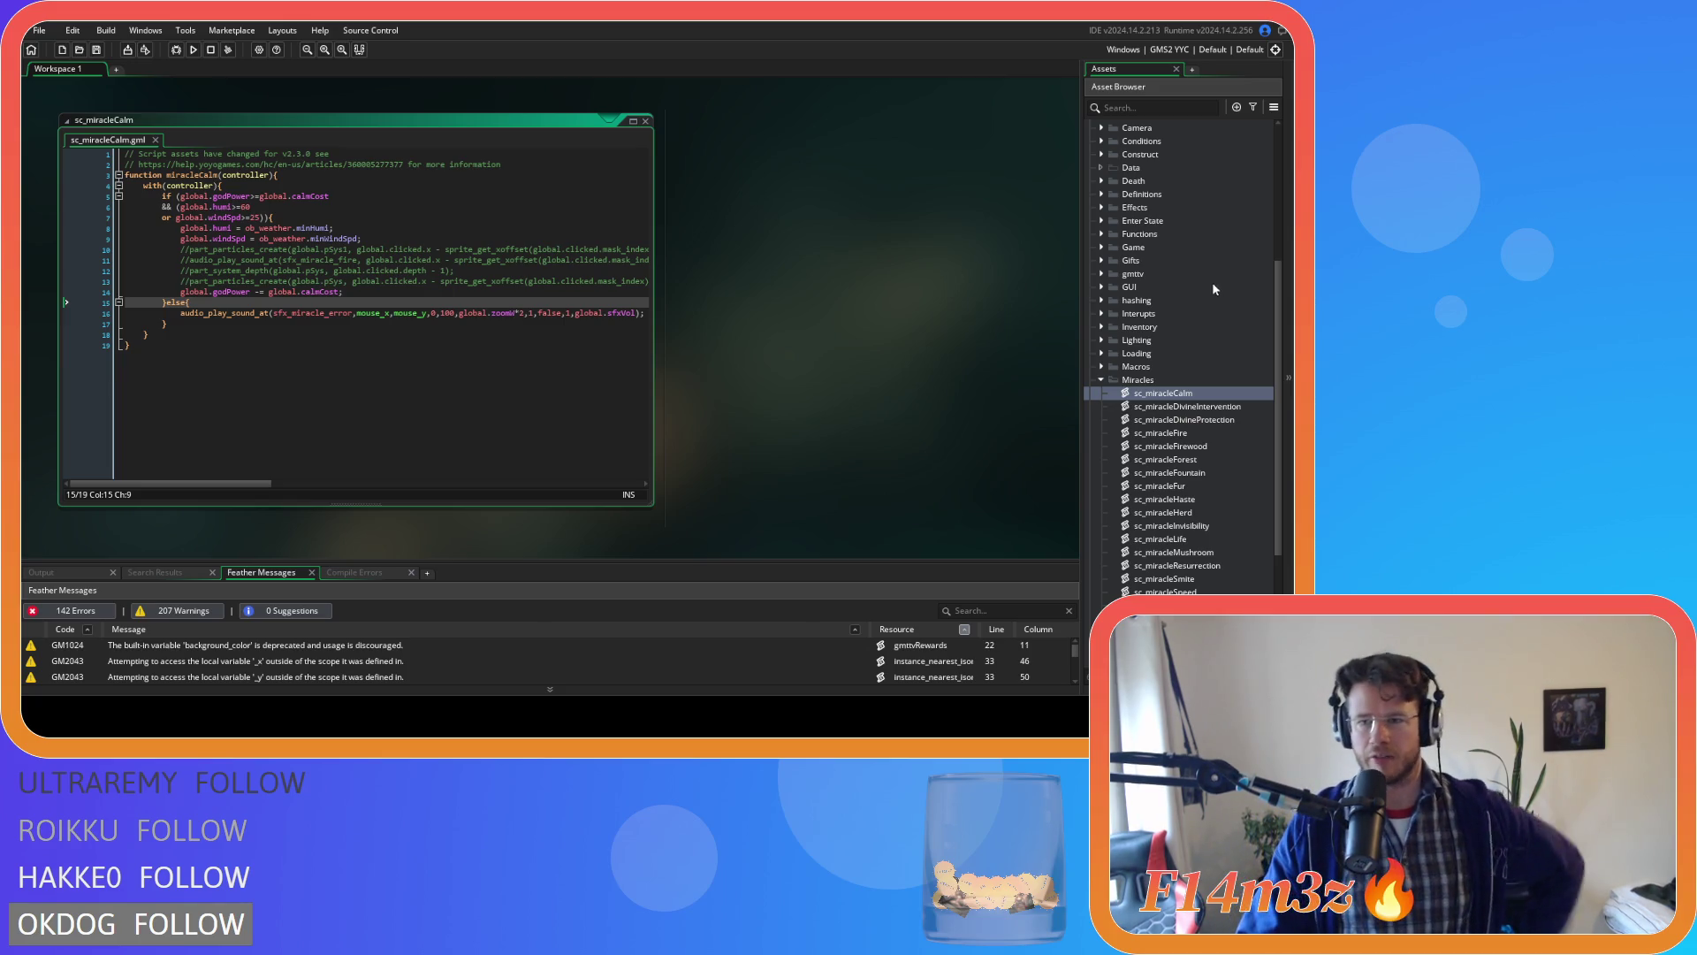
scroll(1146, 237, "up", 2)
scroll(1100, 294, "down", 3)
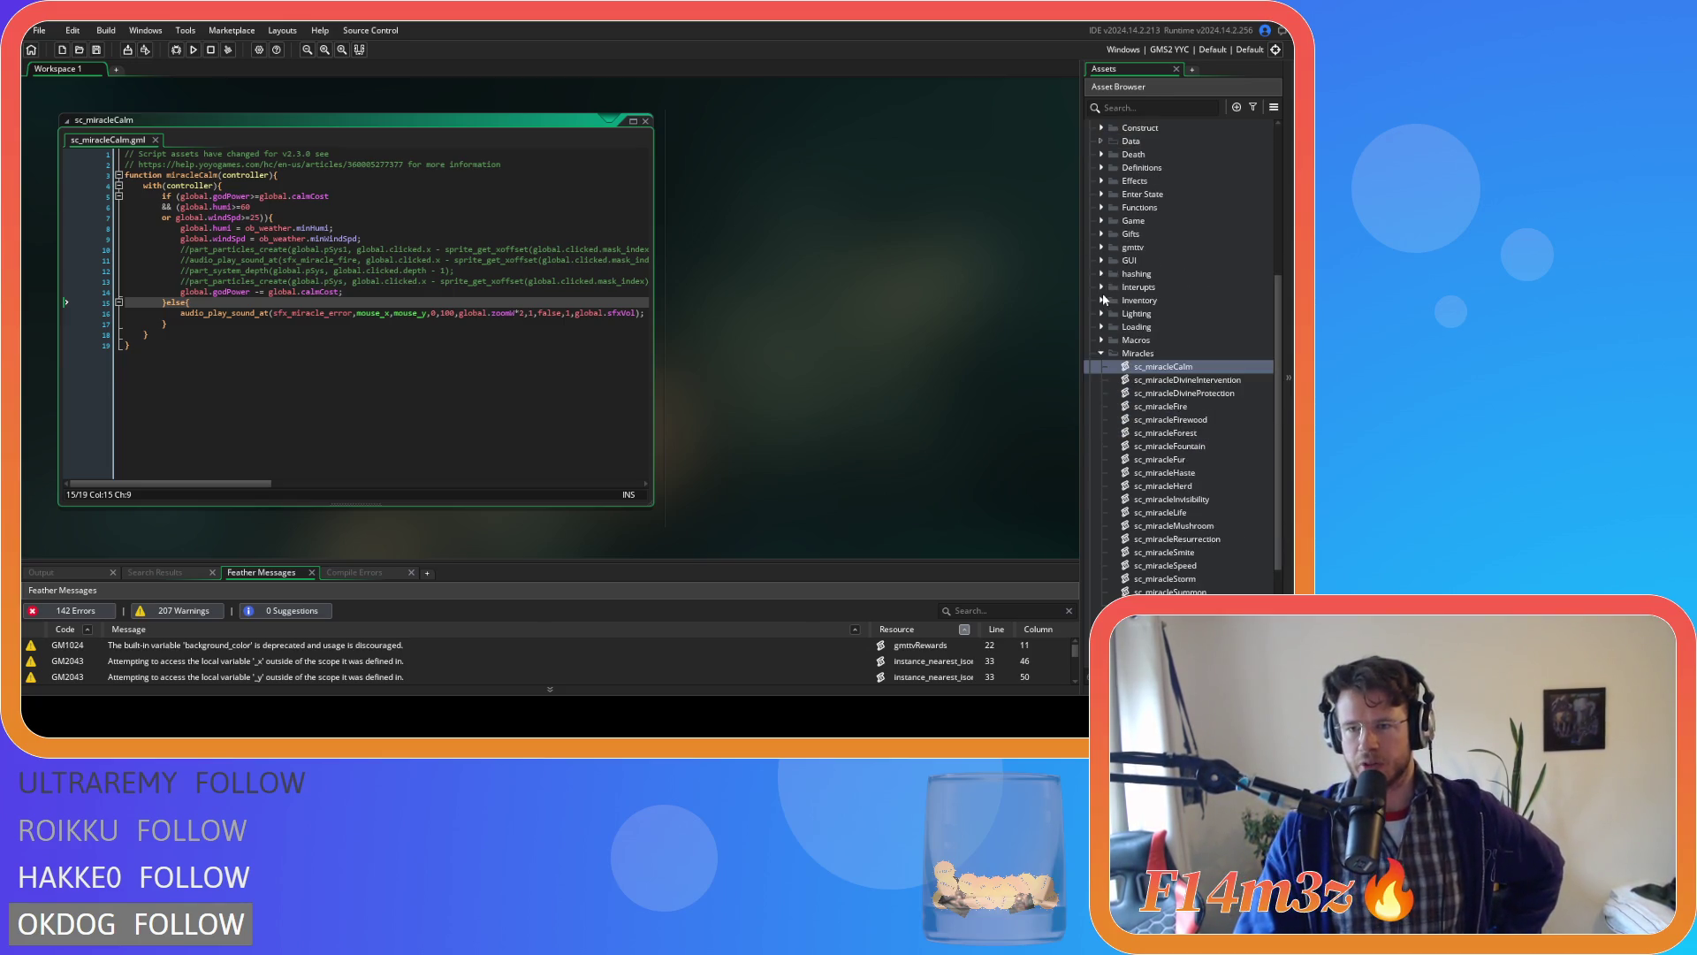
left_click(1102, 300)
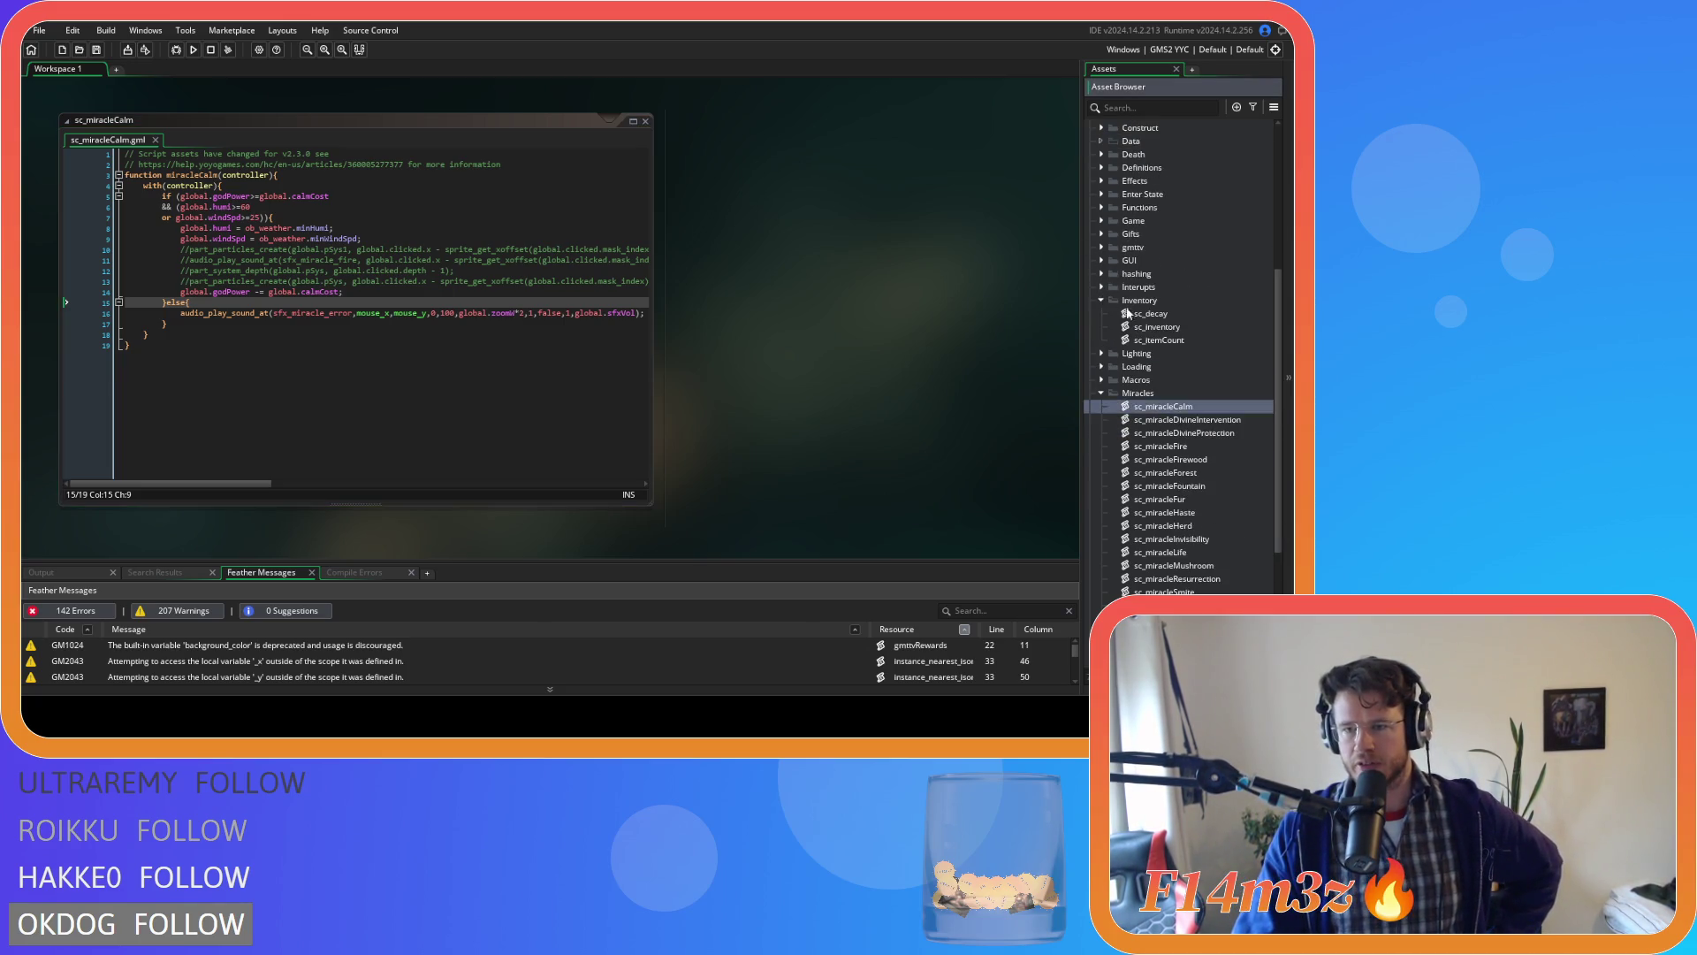
Open sc_inventory to its item constructor at line 58, then return to sc_miracleCalm's line 2.
double_click(1168, 328)
scroll(586, 307, "down", 10)
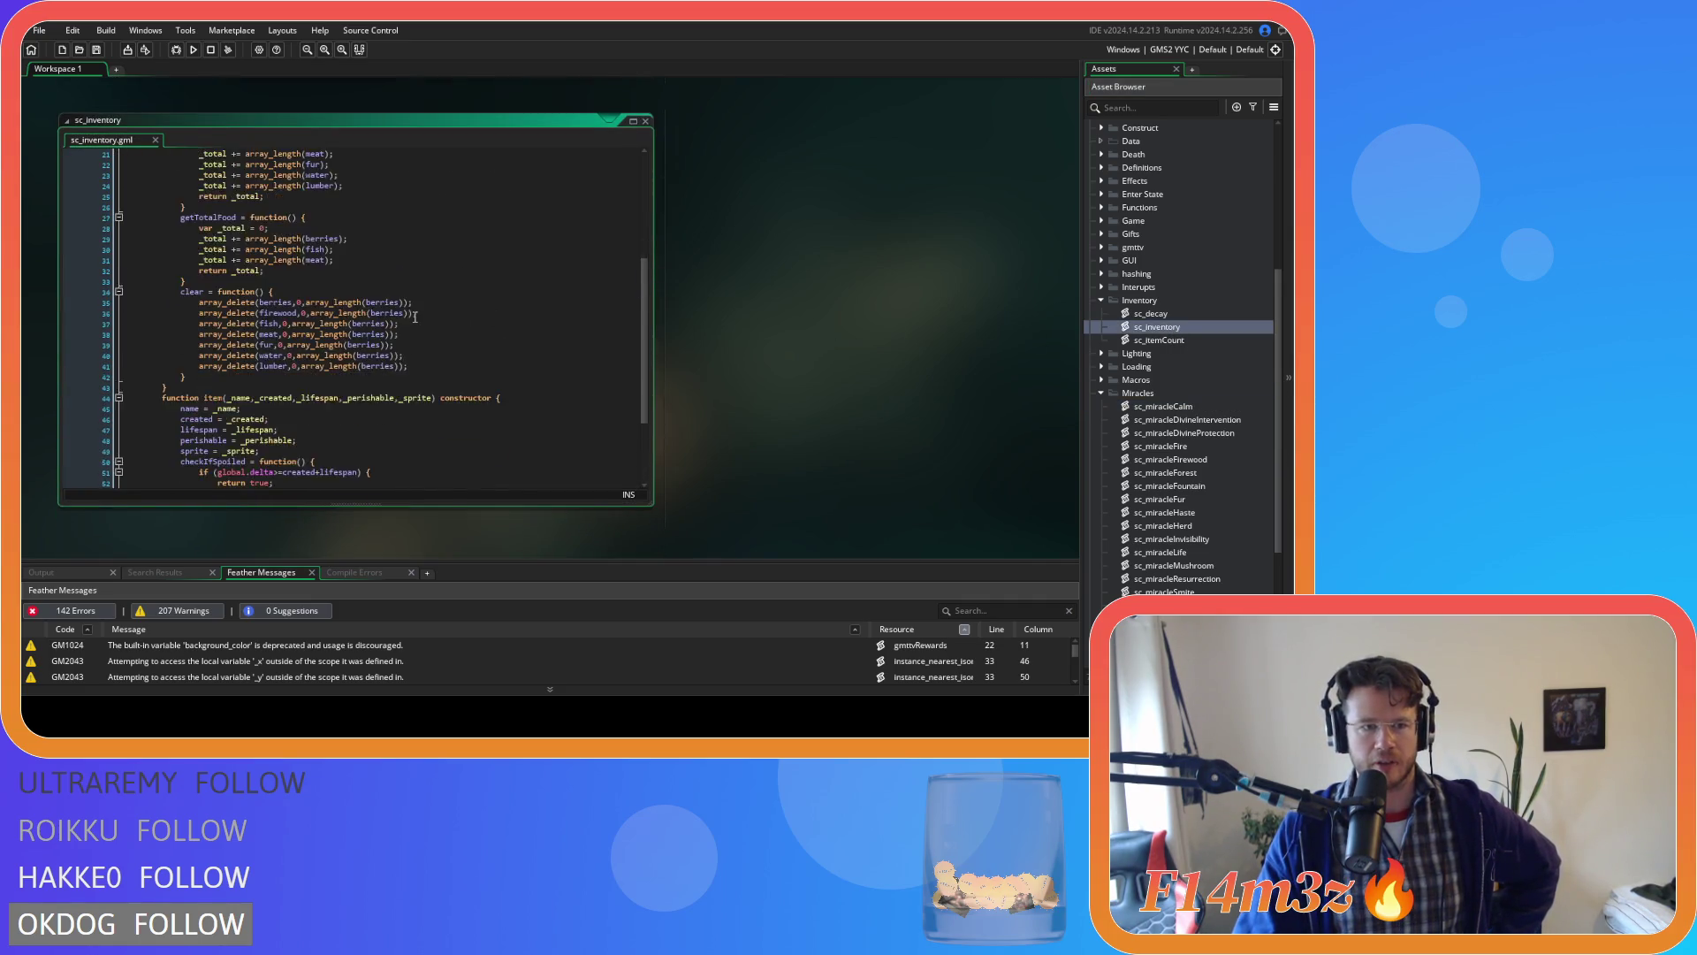
left_click(186, 428)
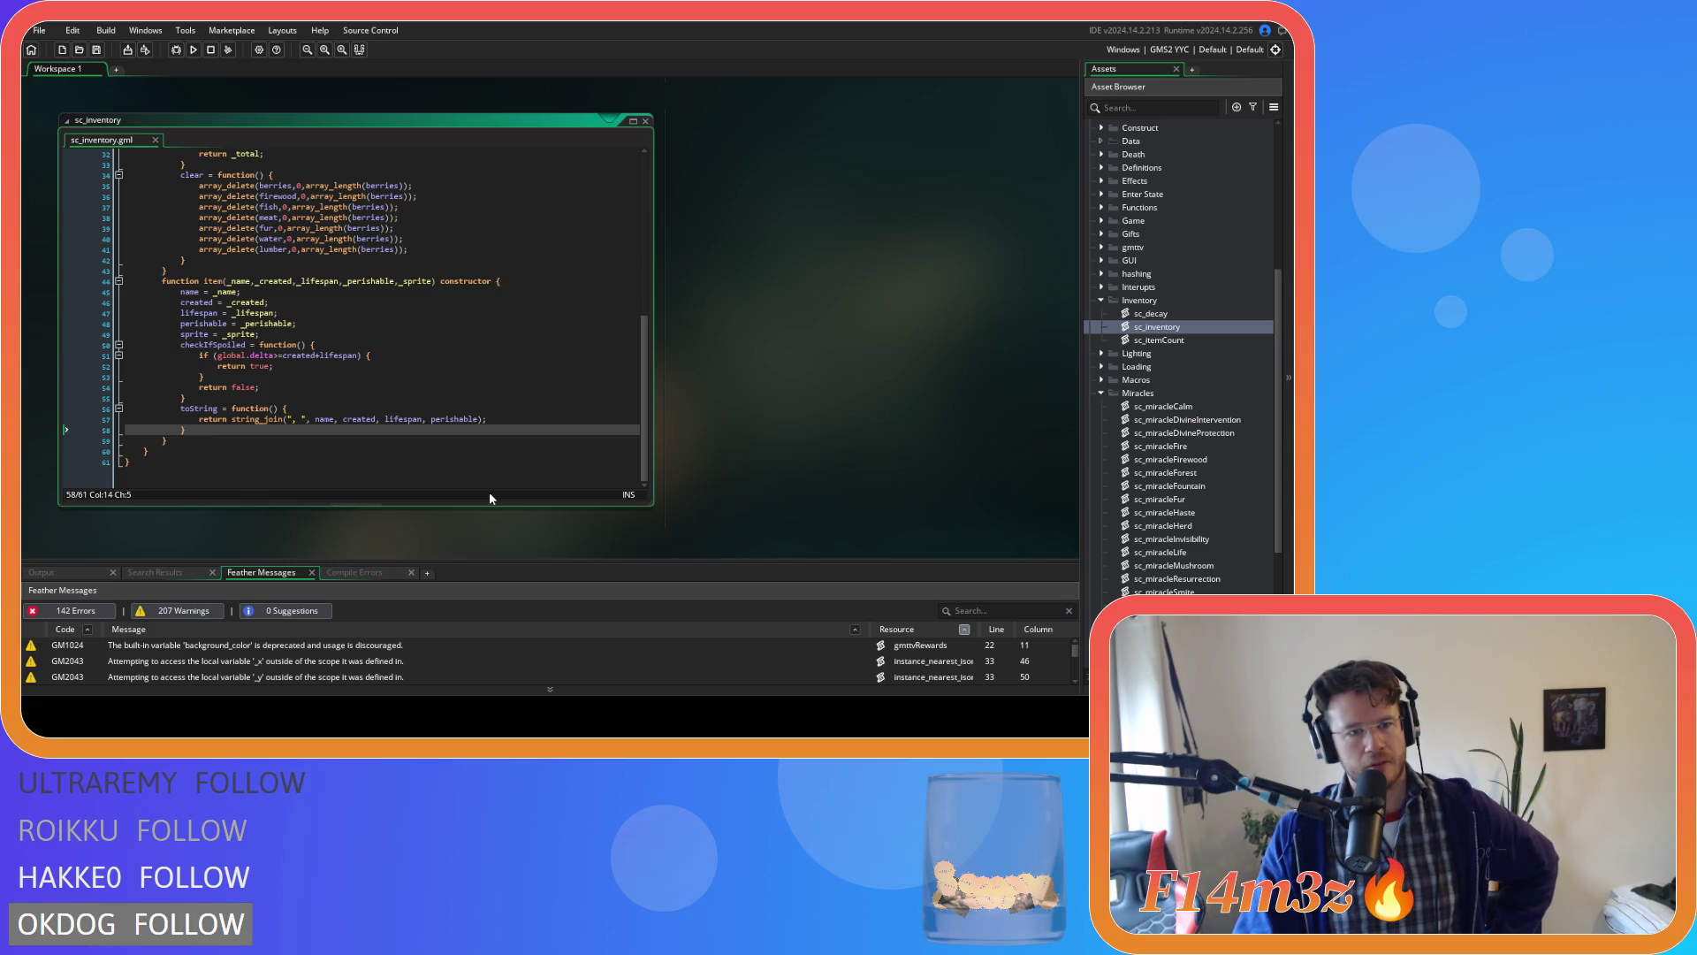
scroll(783, 379, "up", 5)
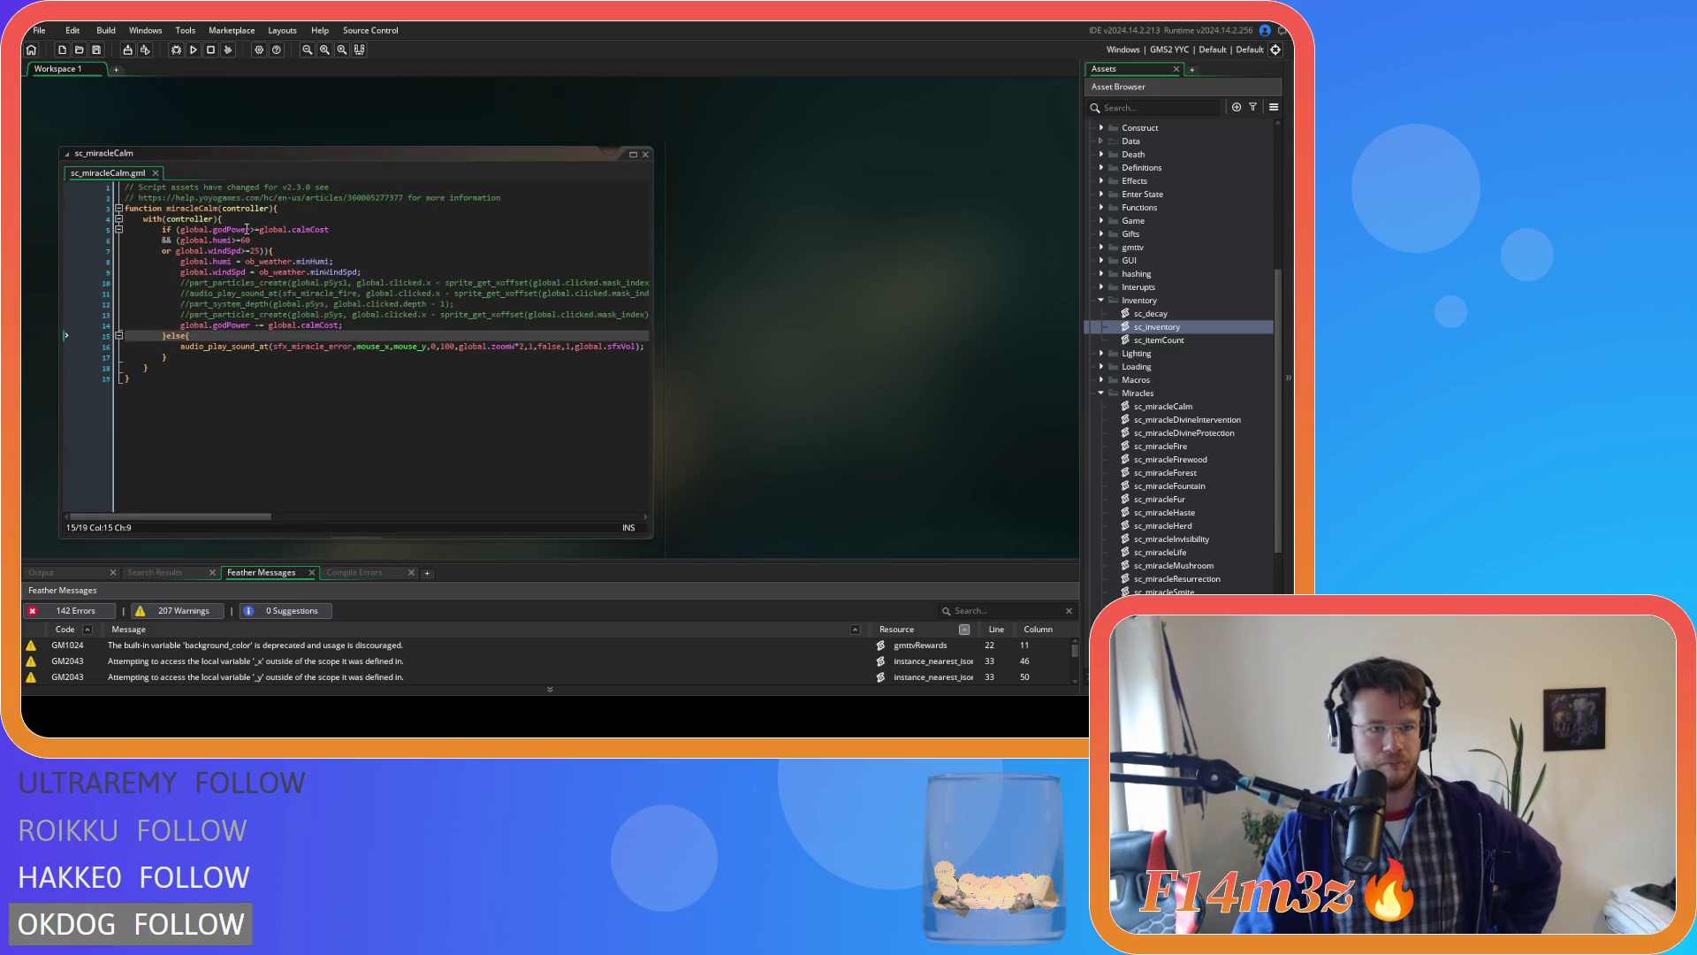
left_click(524, 198)
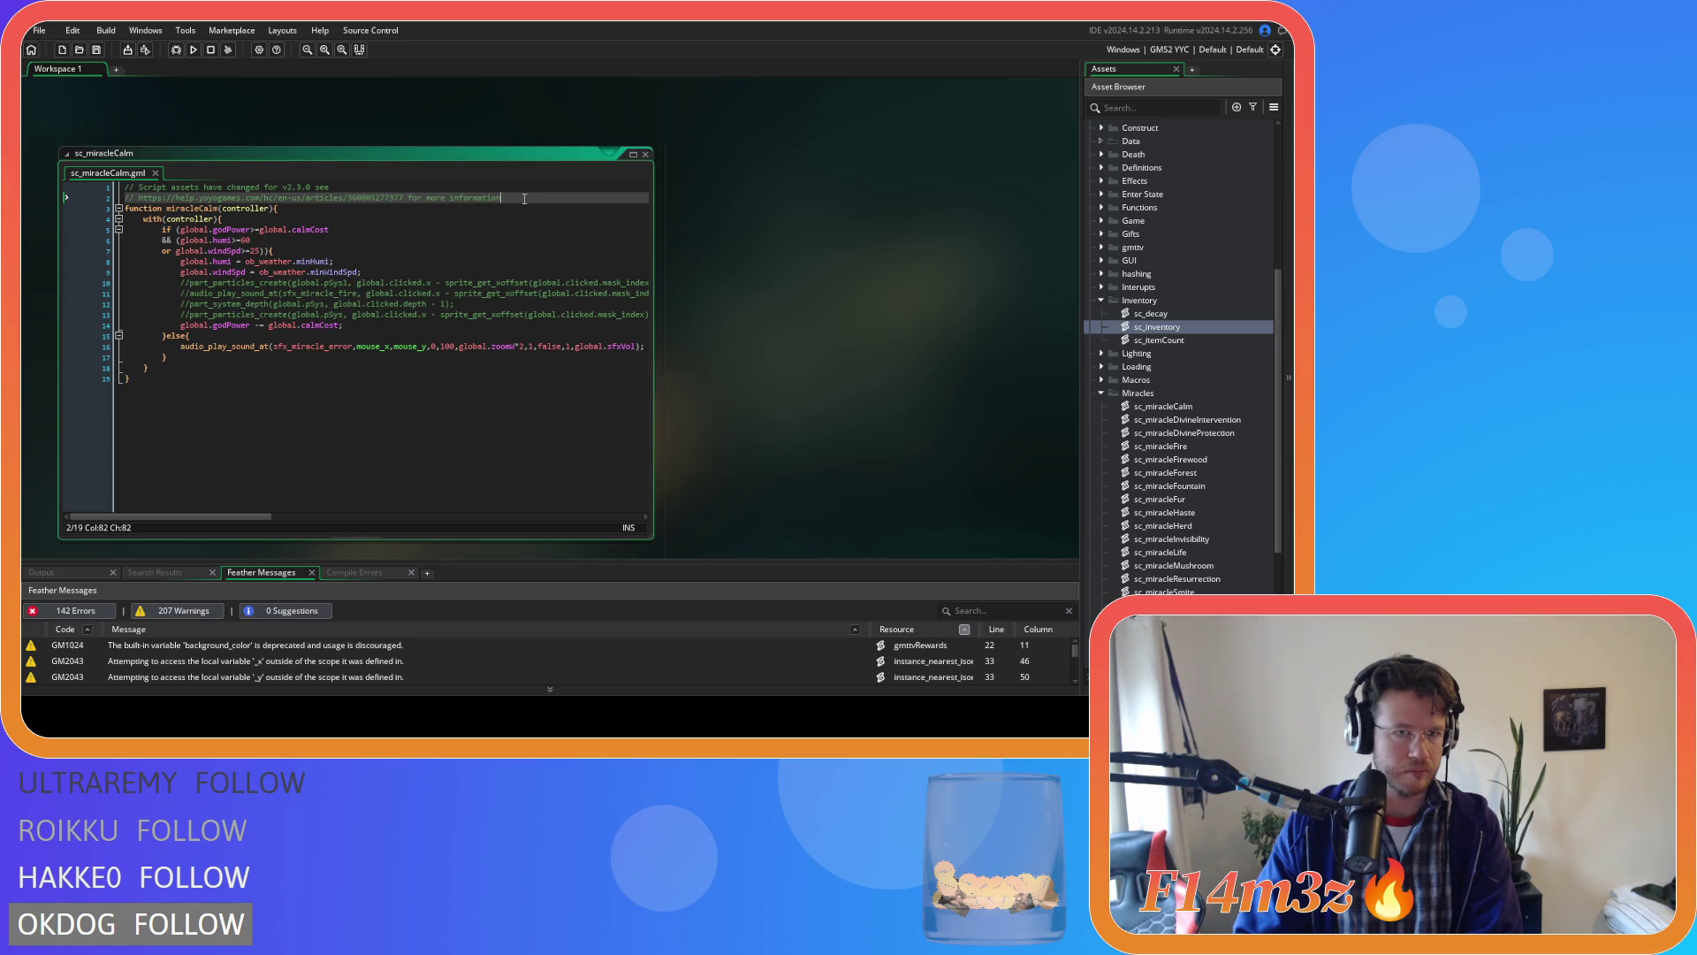
Add a blank line 3 in sc_miracleCalm, reopen and browse sc_inventory, then expand Objects.
key("Return")
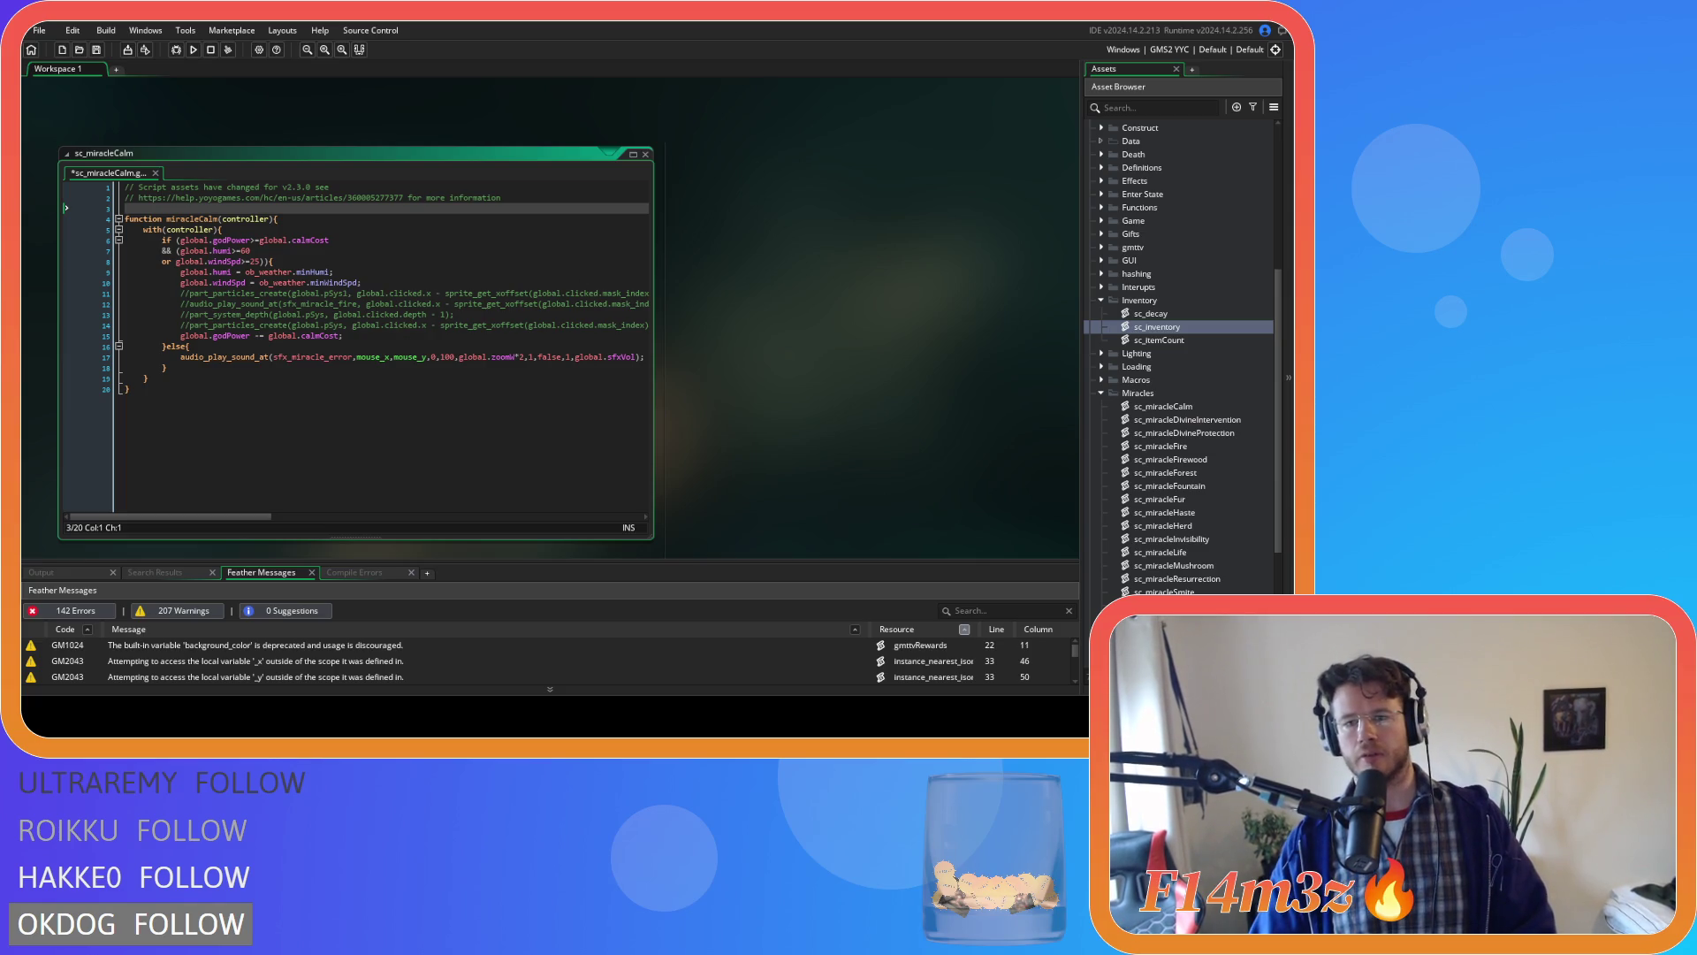
double_click(1153, 327)
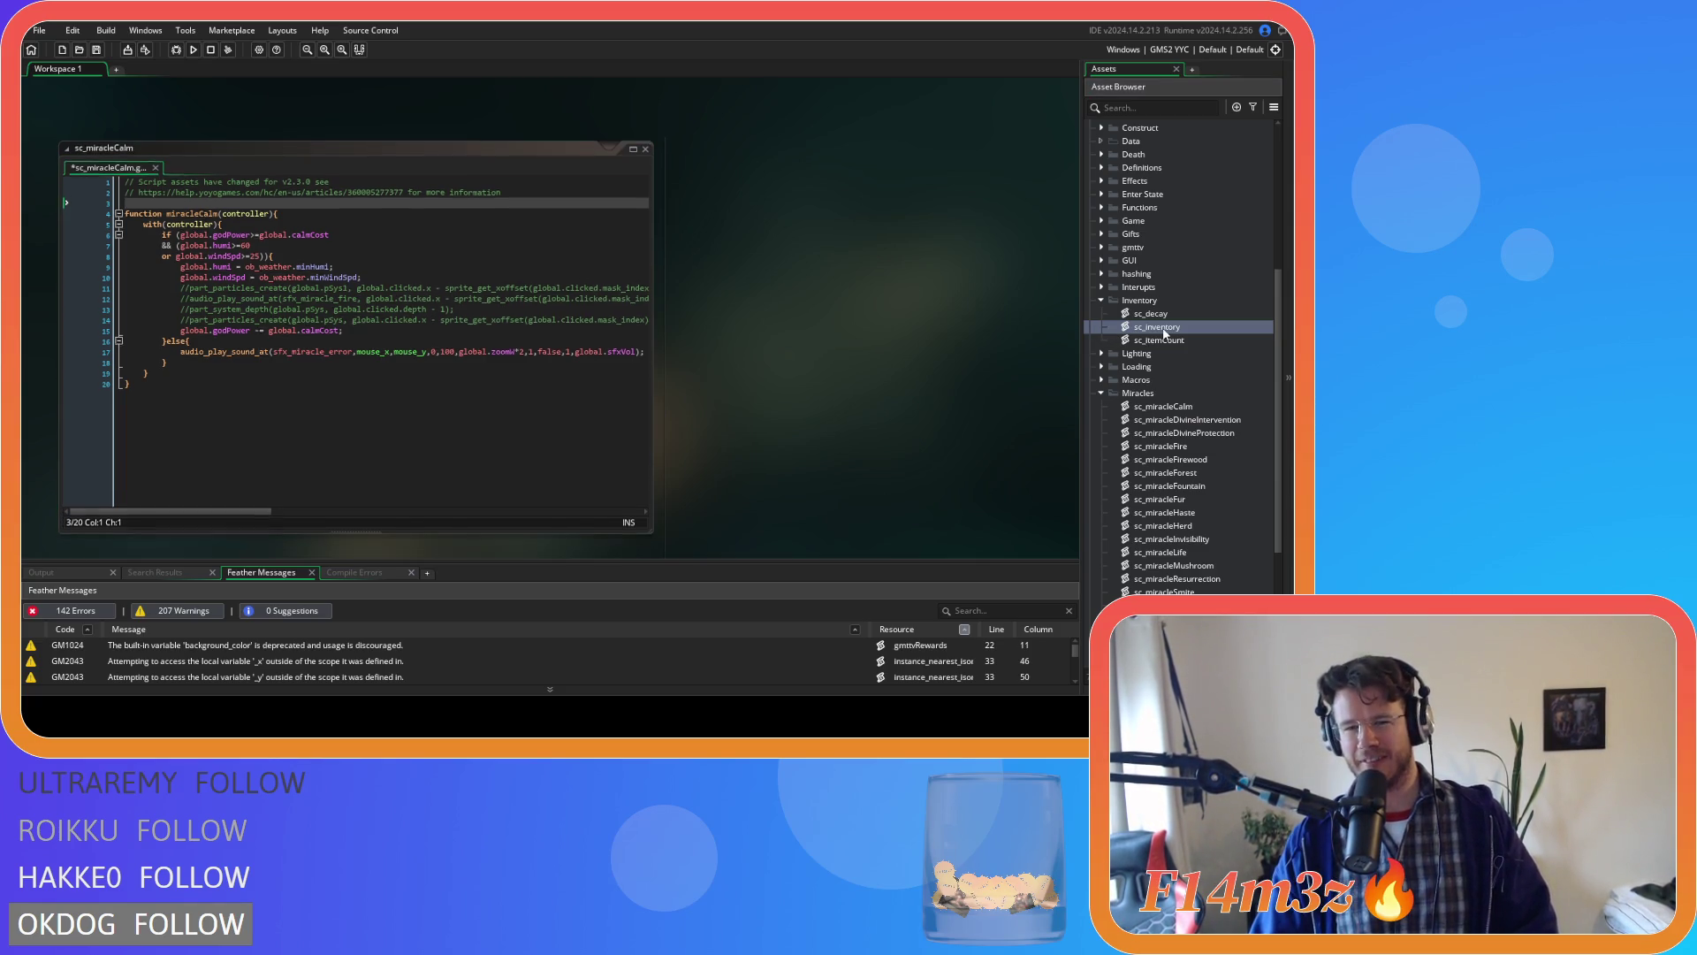
scroll(398, 318, "up", 10)
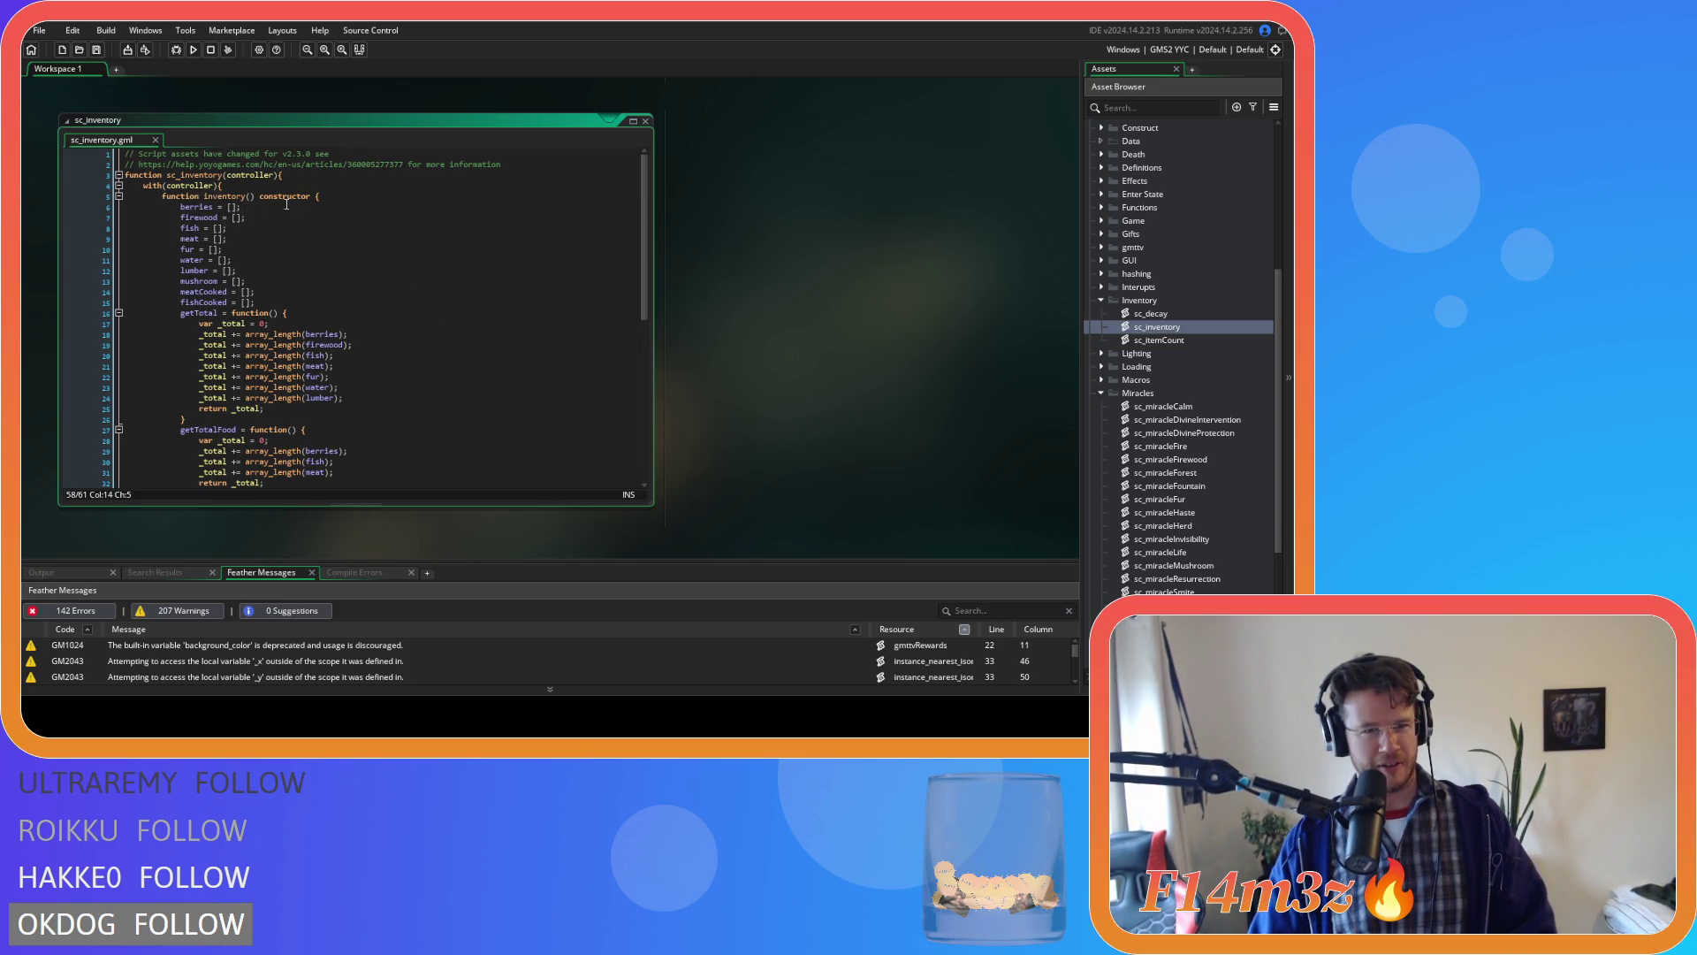
scroll(359, 283, "down", 5)
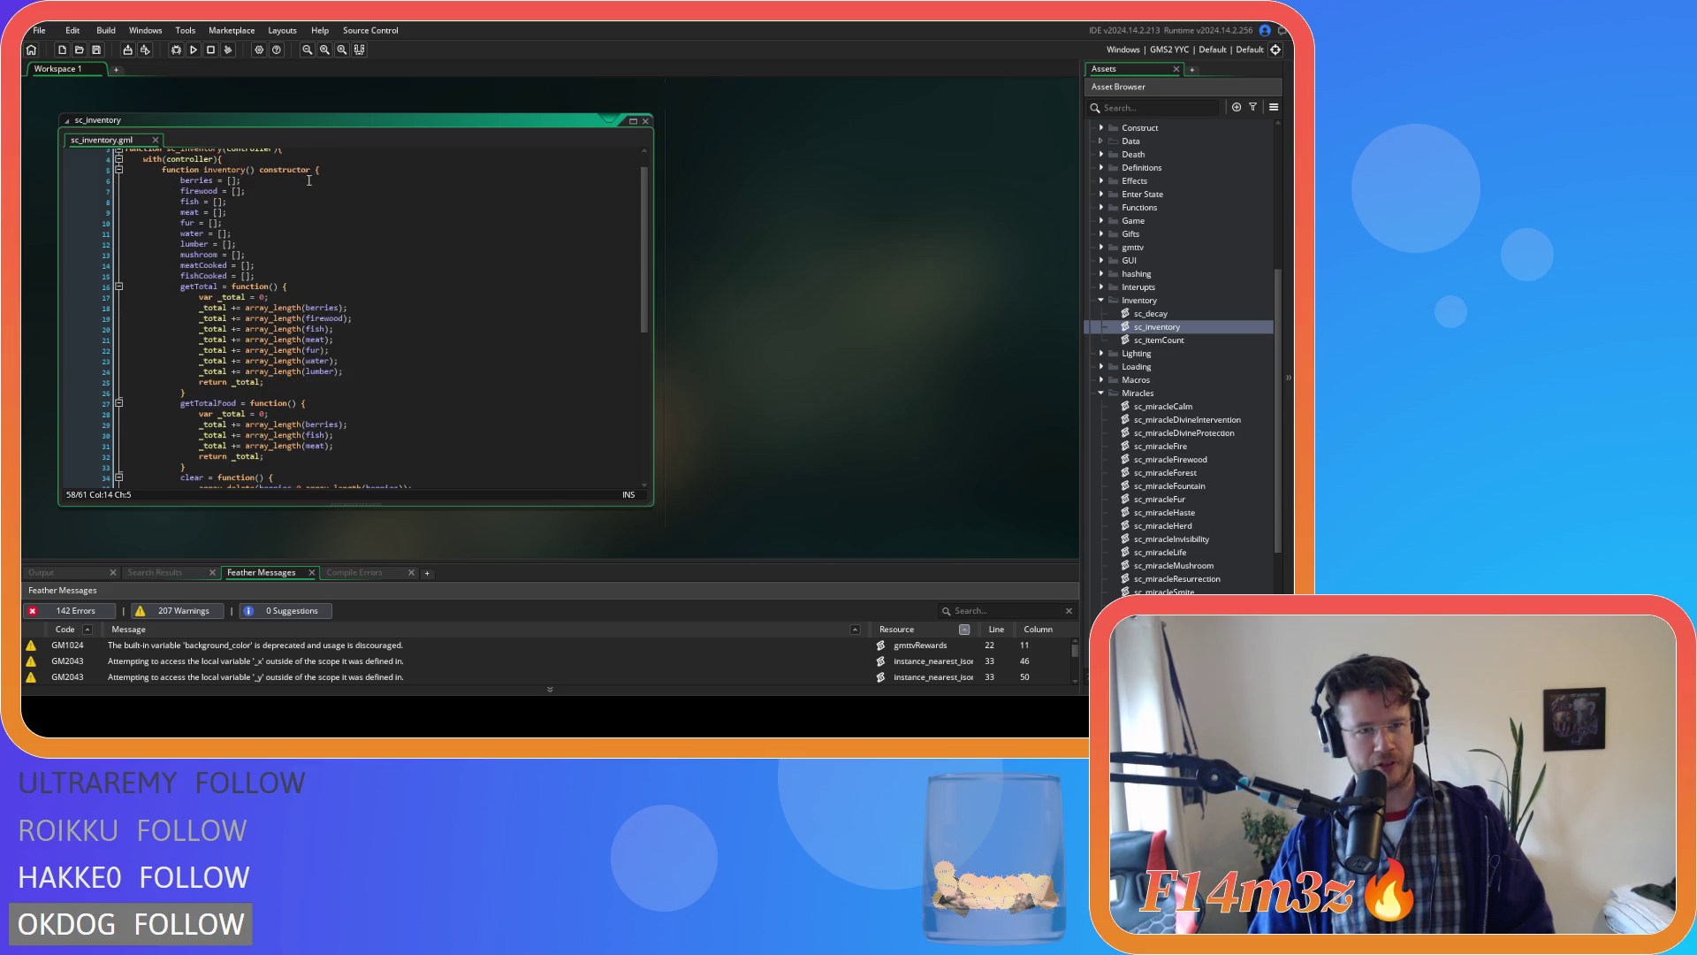
scroll(347, 261, "down", 4)
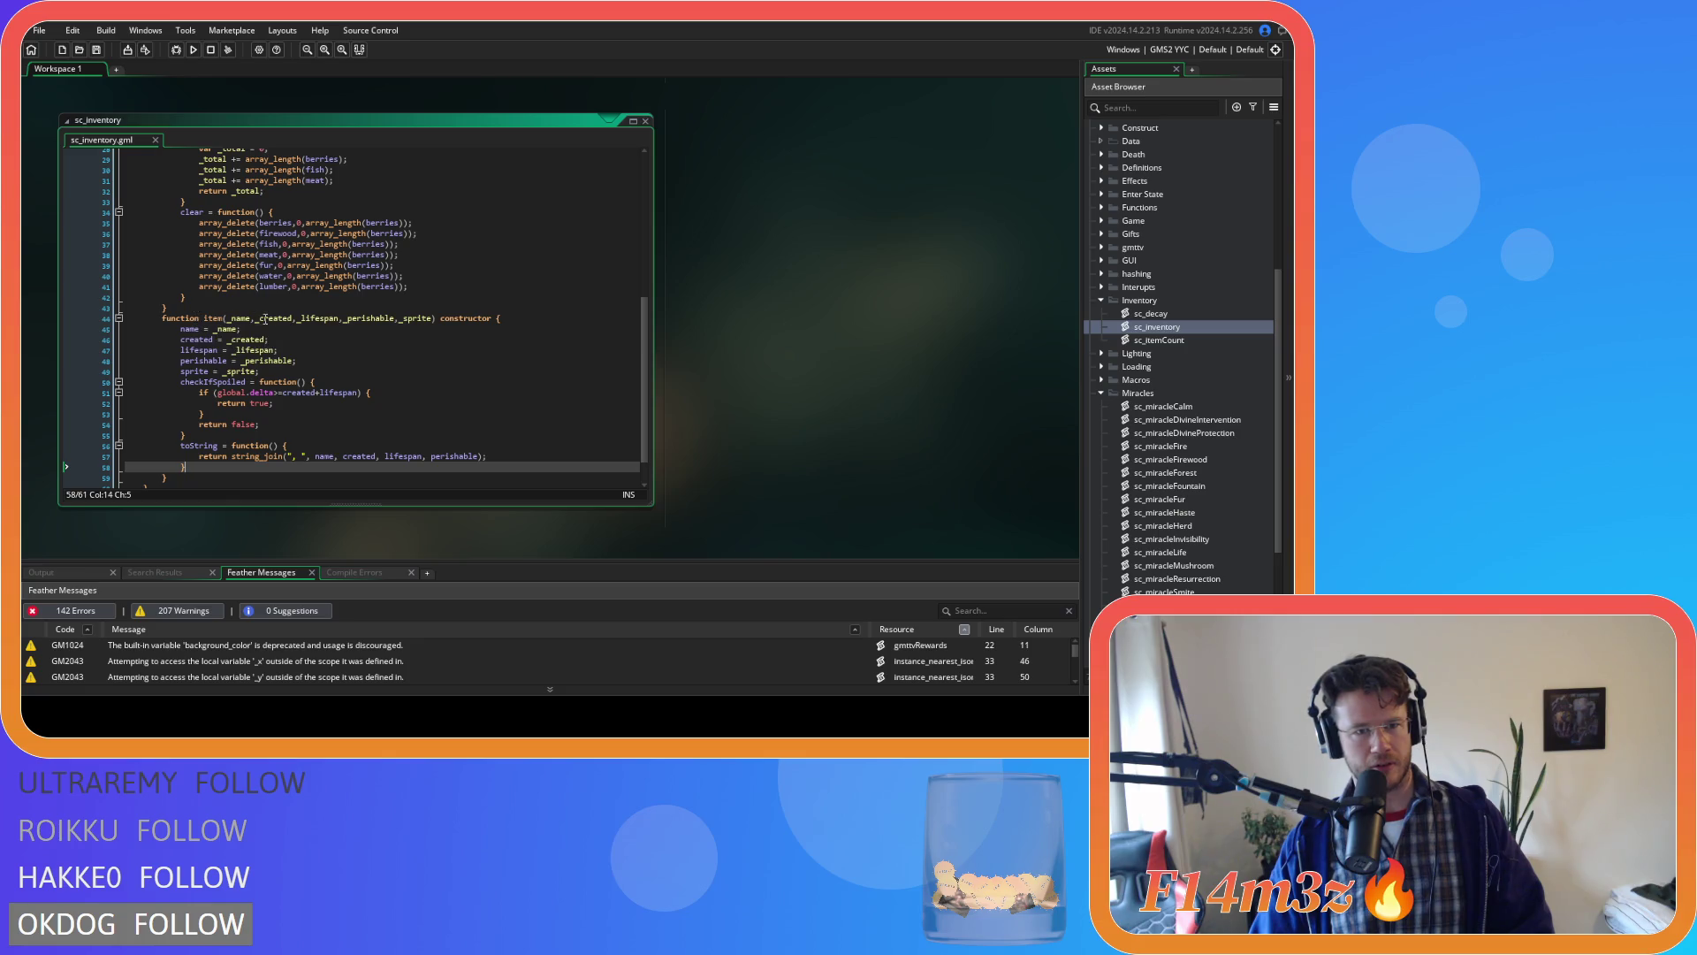
scroll(504, 328, "up", 9)
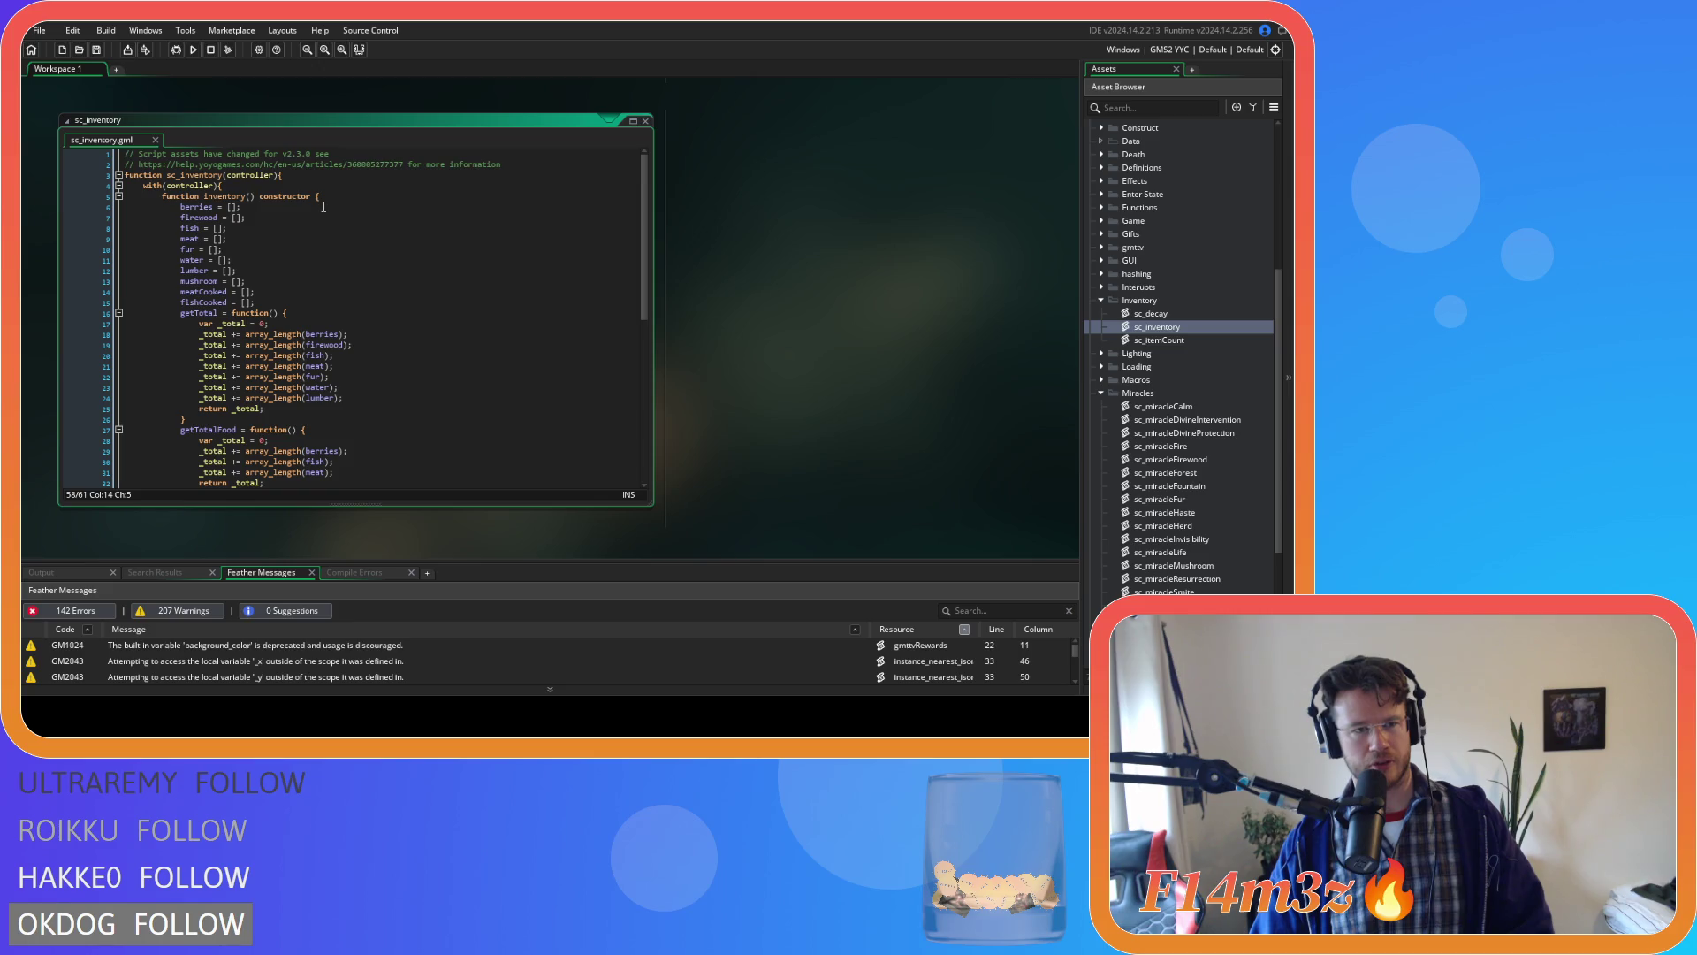
scroll(796, 406, "up", 1)
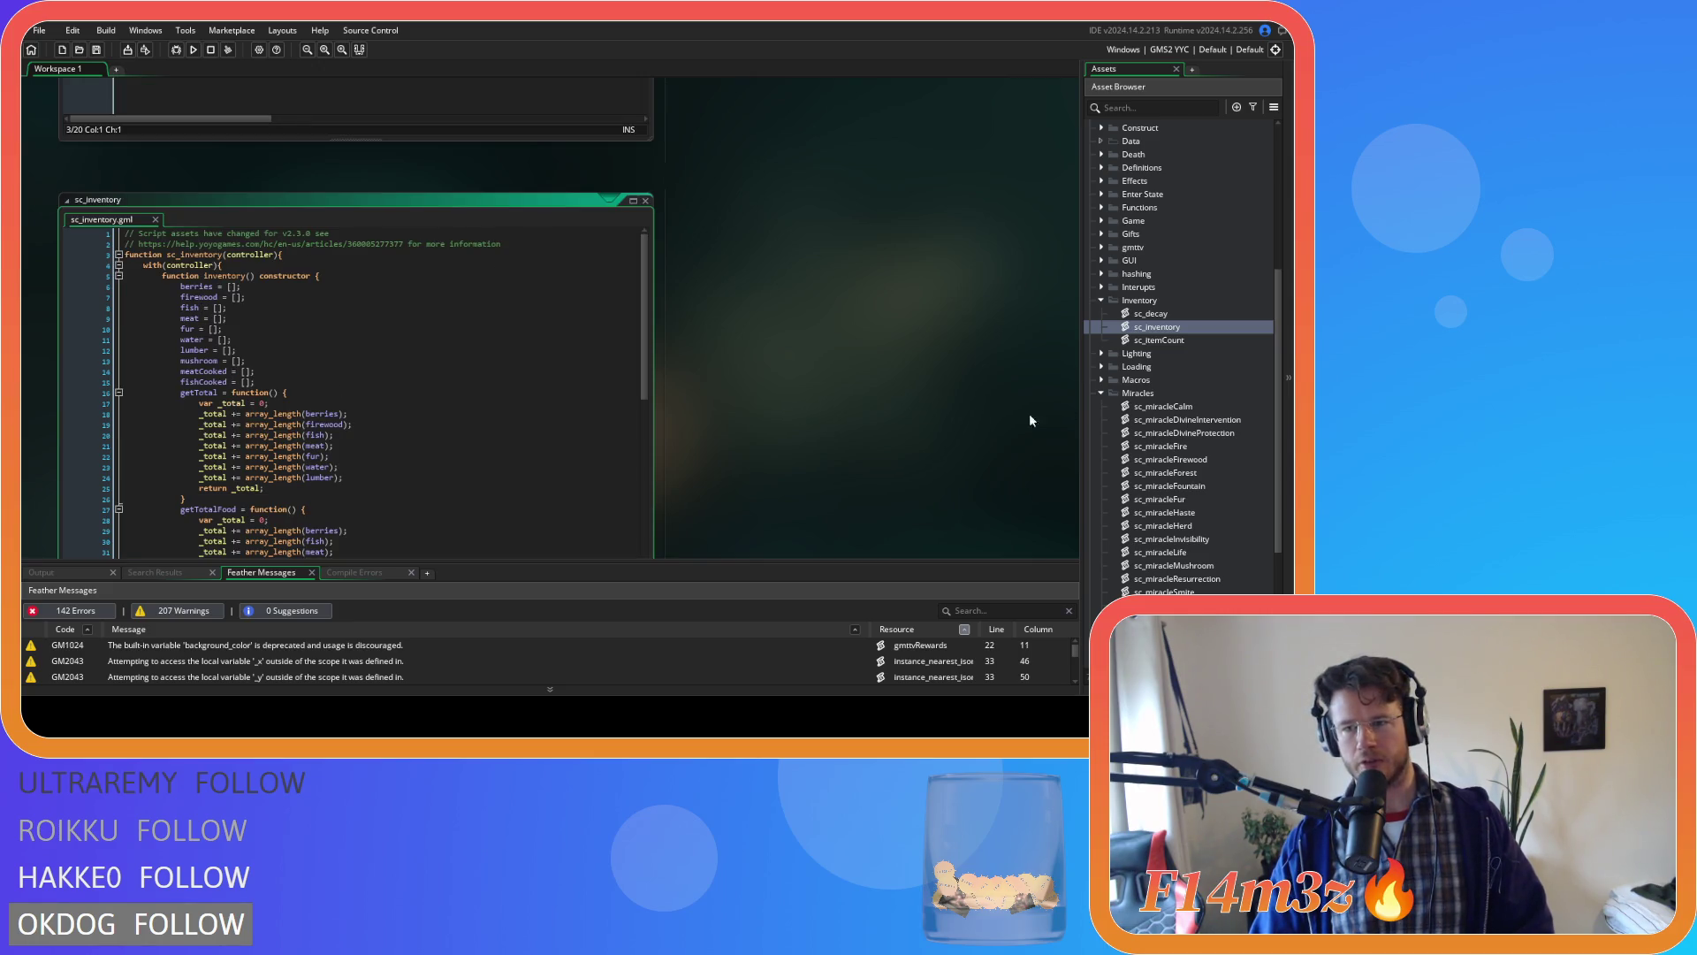
scroll(1197, 355, "up", 4)
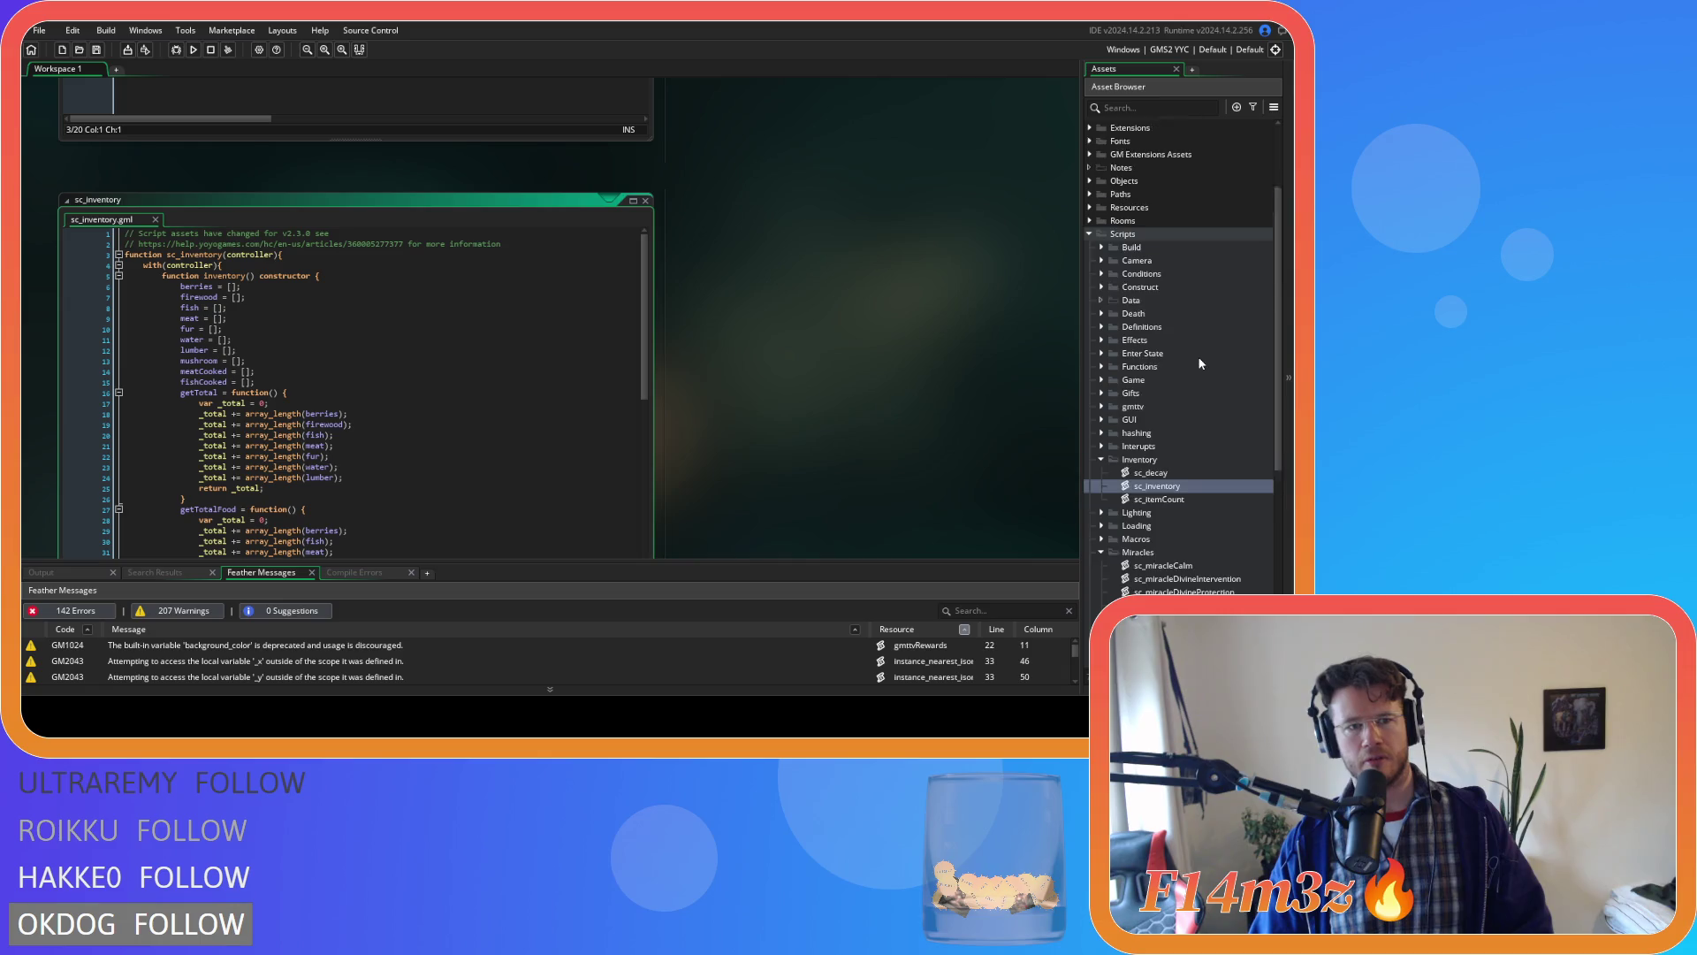
scroll(1200, 363, "up", 3)
left_click(1089, 301)
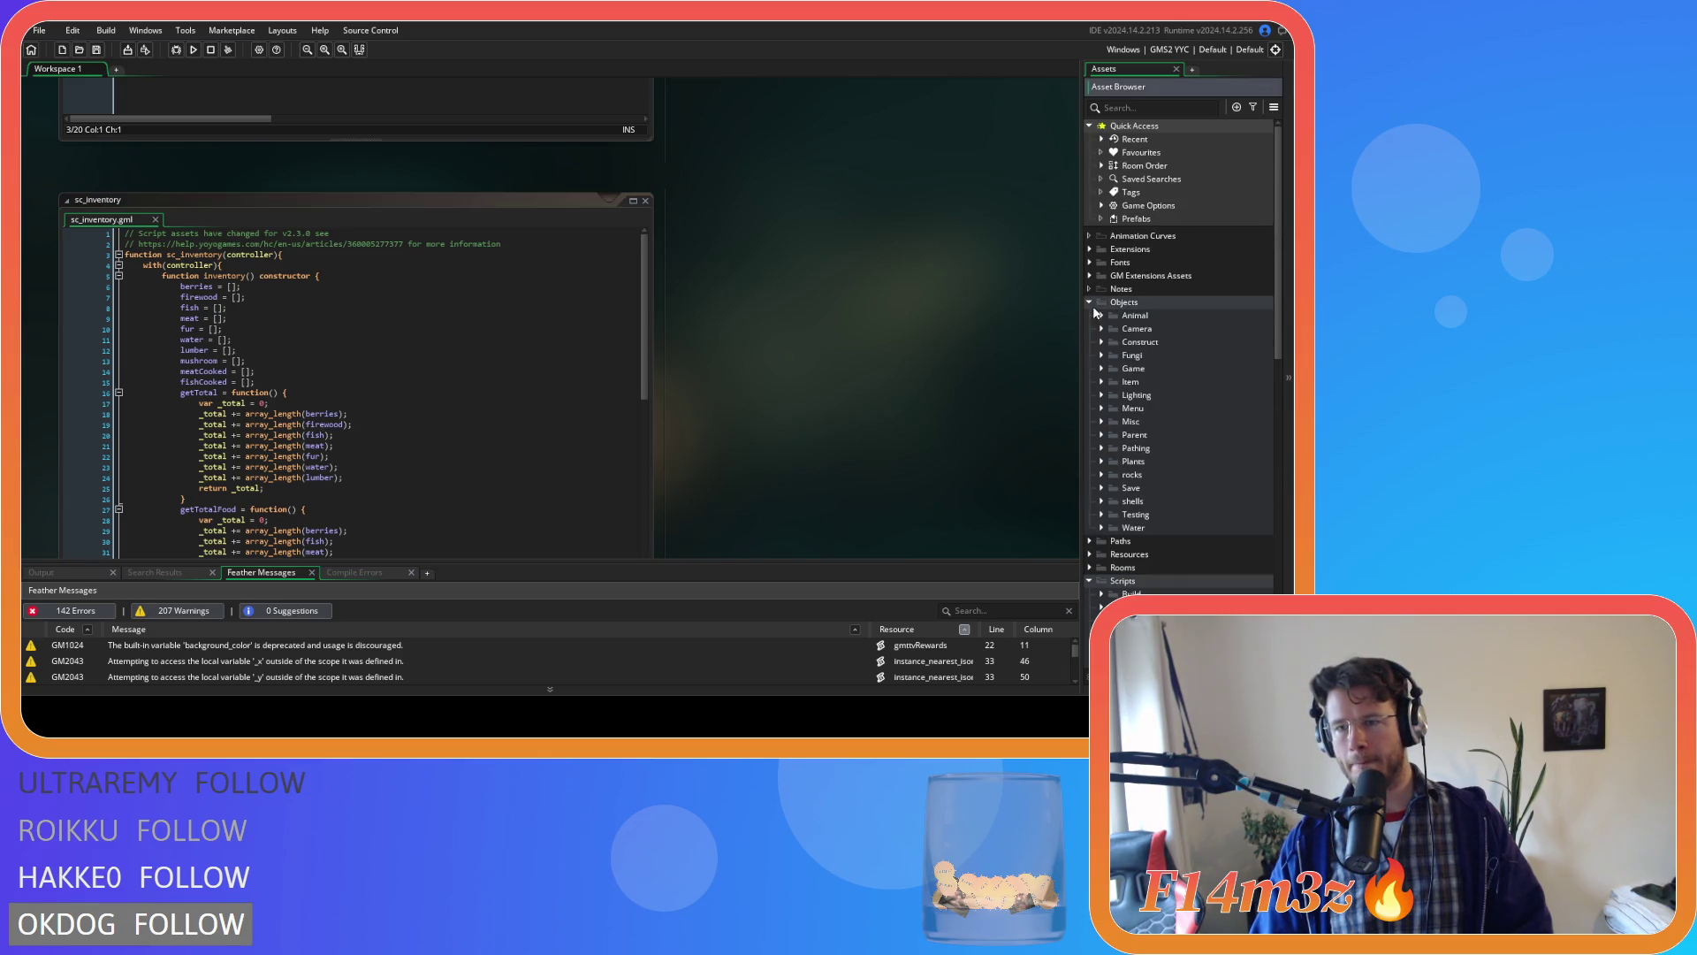
Open the ob_save object from the Save folder and view its Key Press F5 code.
left_click(1102, 487)
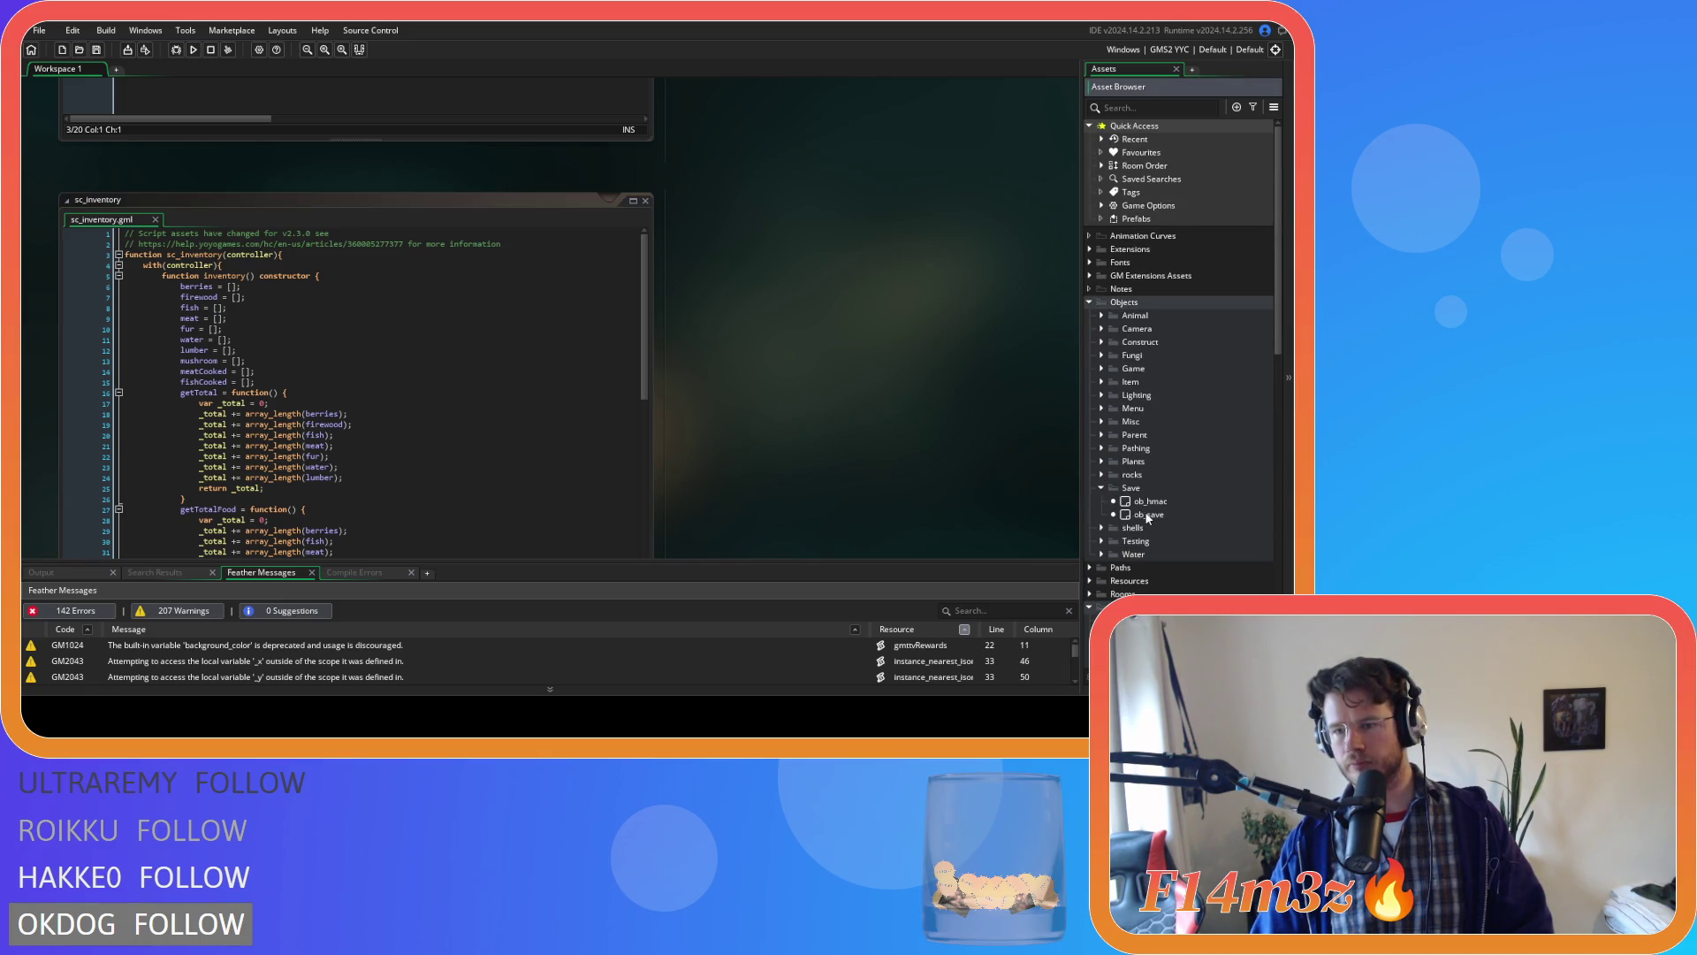
double_click(1149, 514)
double_click(345, 247)
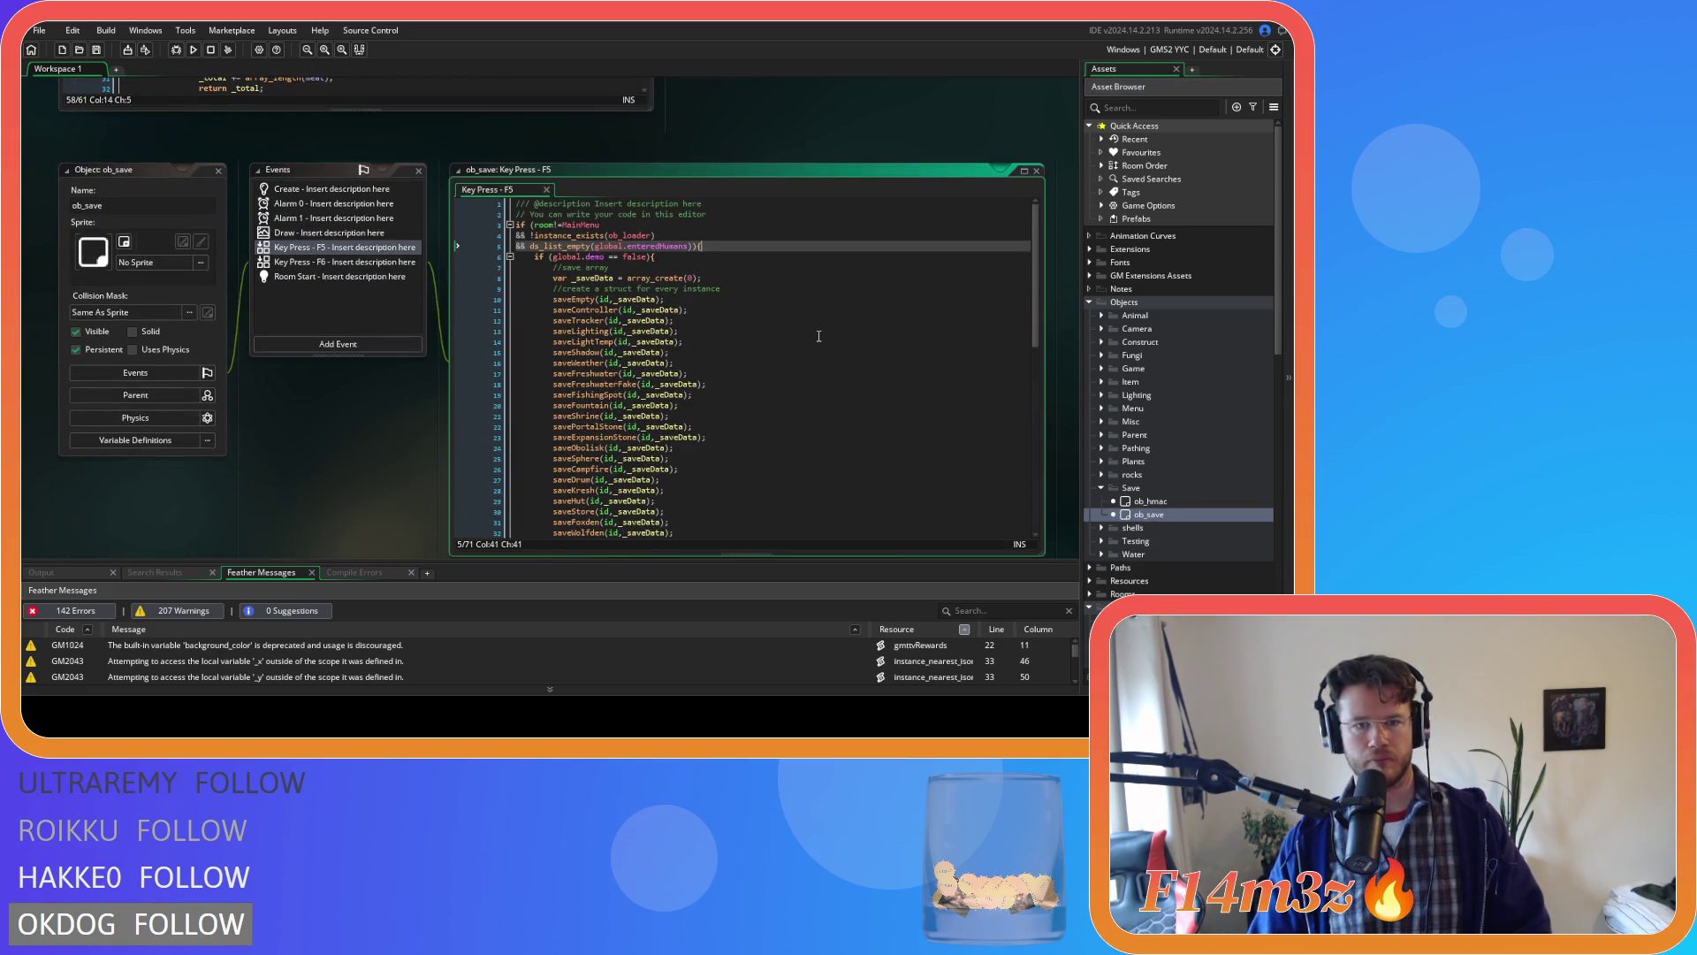
scroll(819, 336, "down", 12)
scroll(808, 324, "up", 8)
scroll(807, 323, "up", 5)
Open sc_saveEmpty from its call, then cycle windows back to ob_save and toward sc_miracleCalm.
middle_click(579, 303)
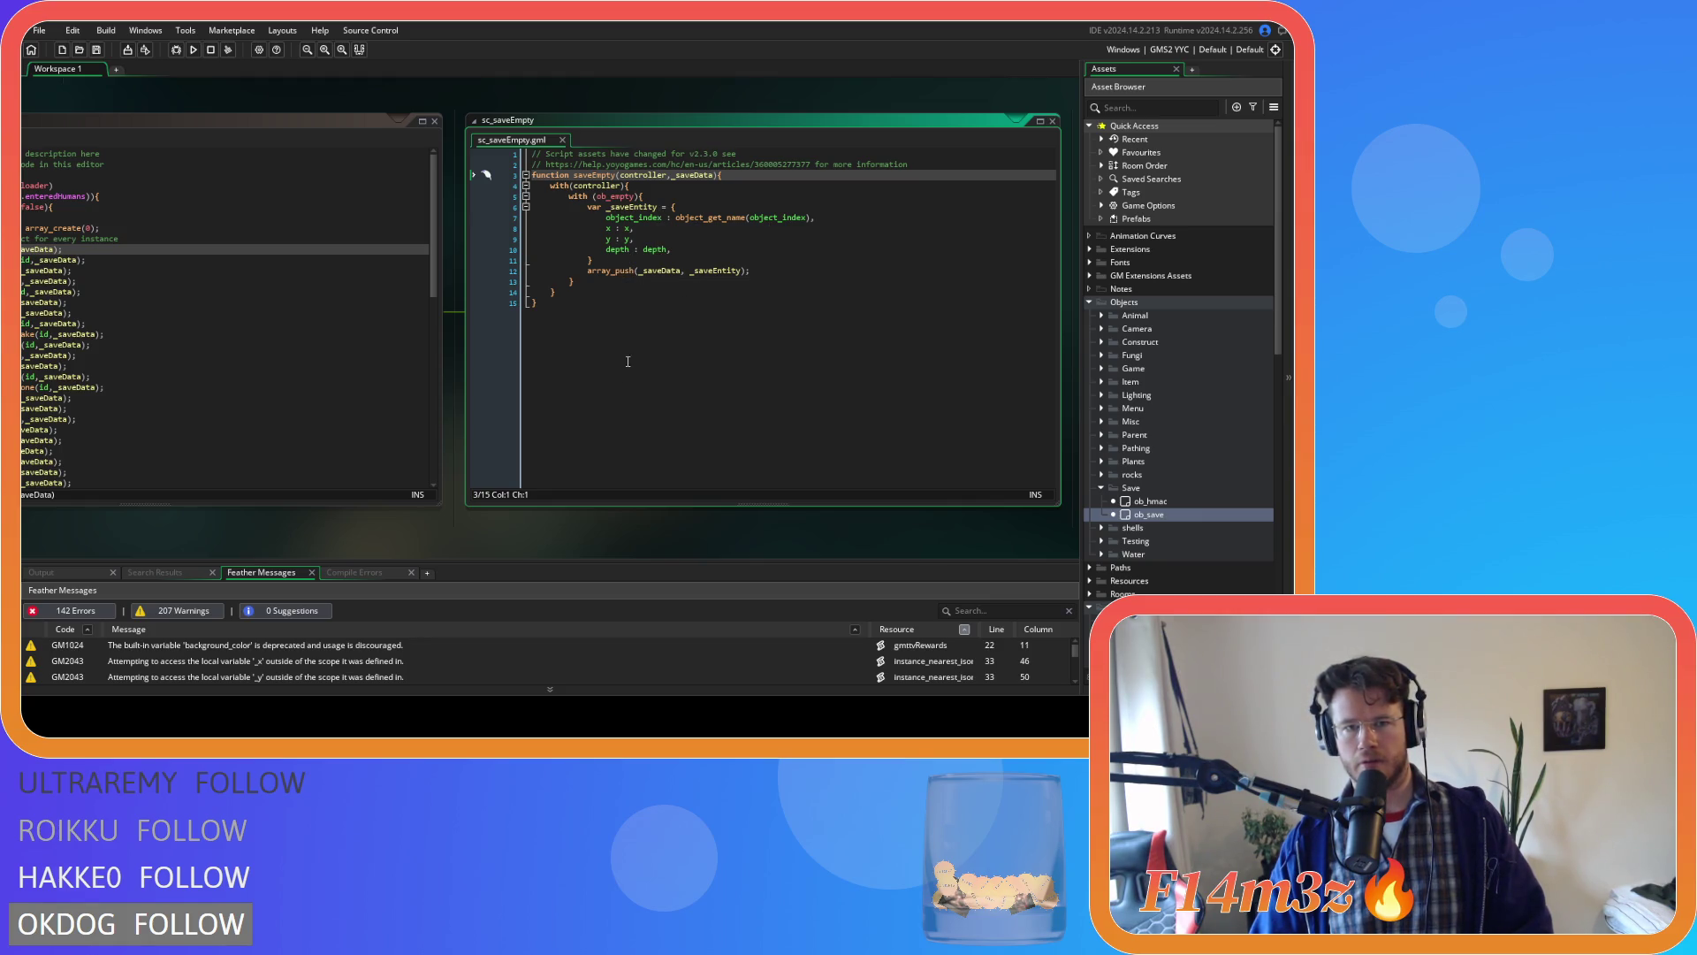
key("ctrl+Tab")
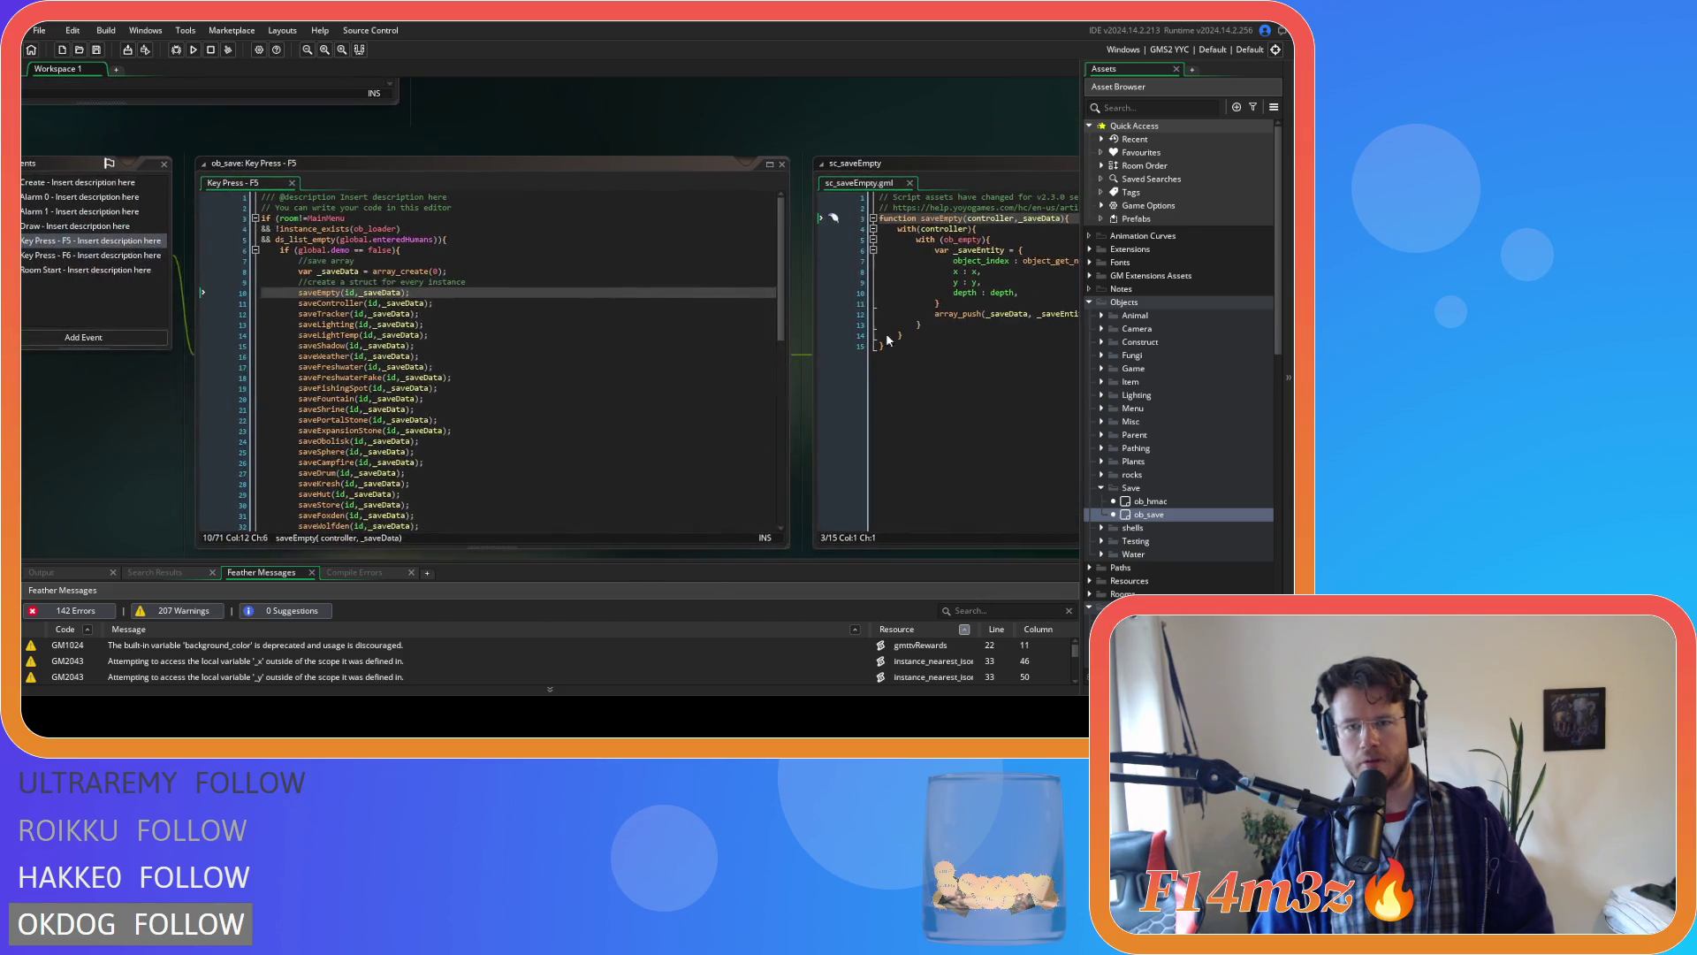
key("ctrl+Tab")
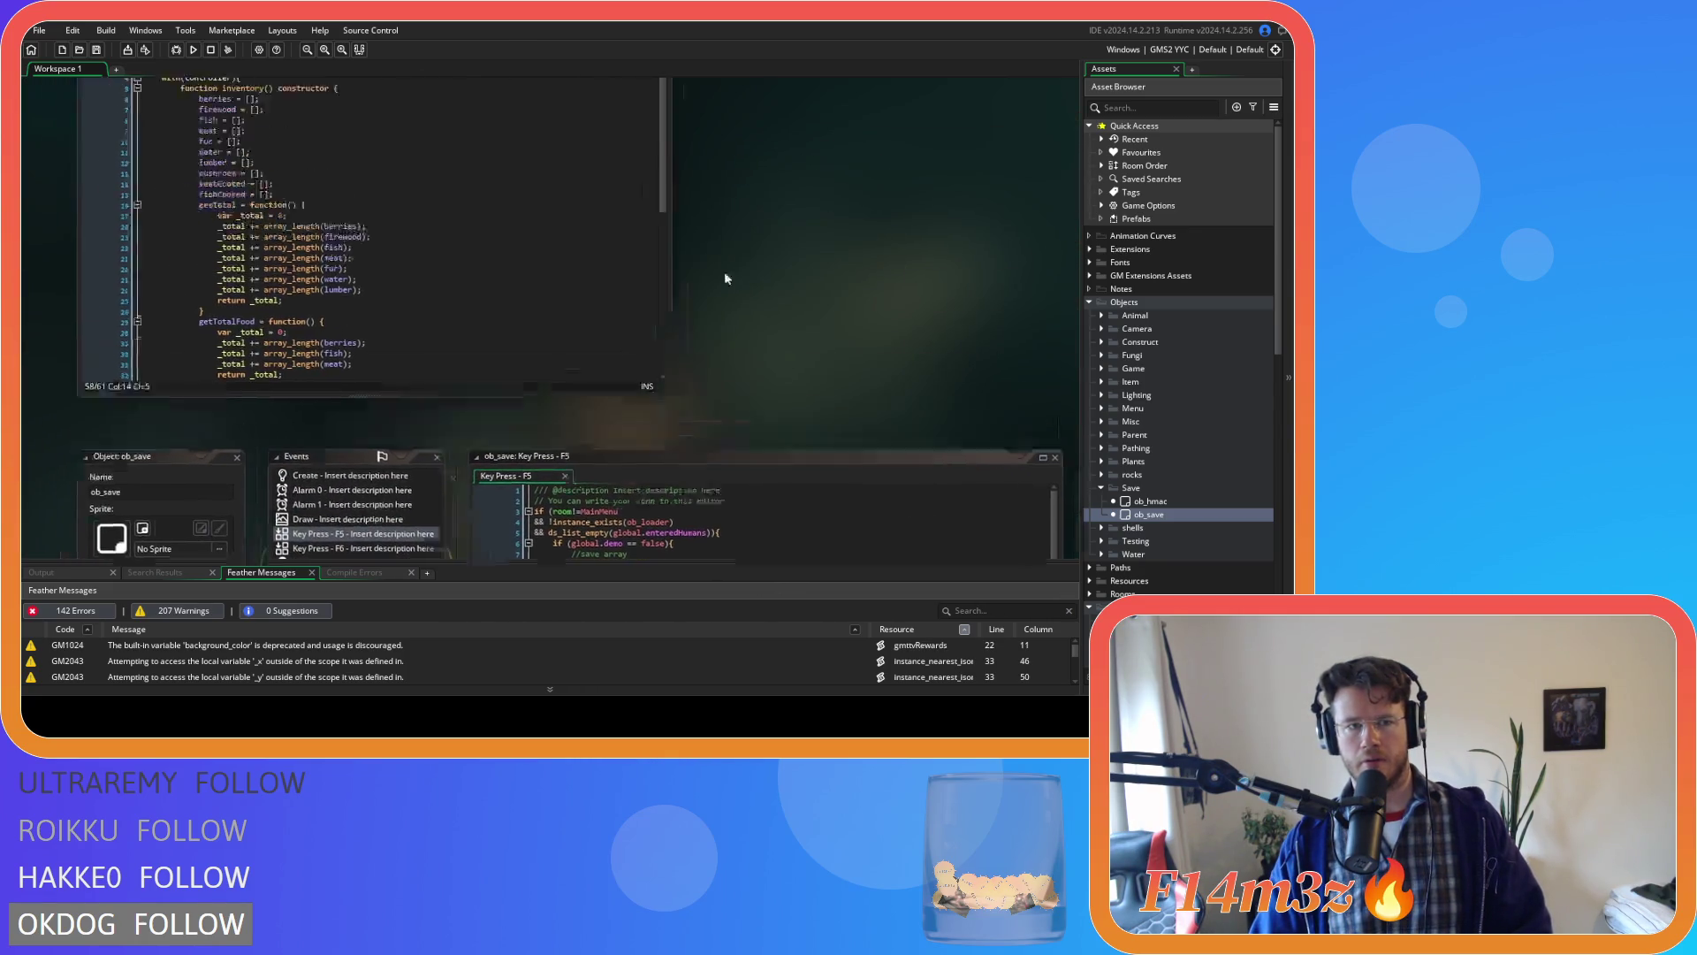
Write 'global.miracleCalm = {' on line 3 of sc_miracleCalm.
left_click(615, 133)
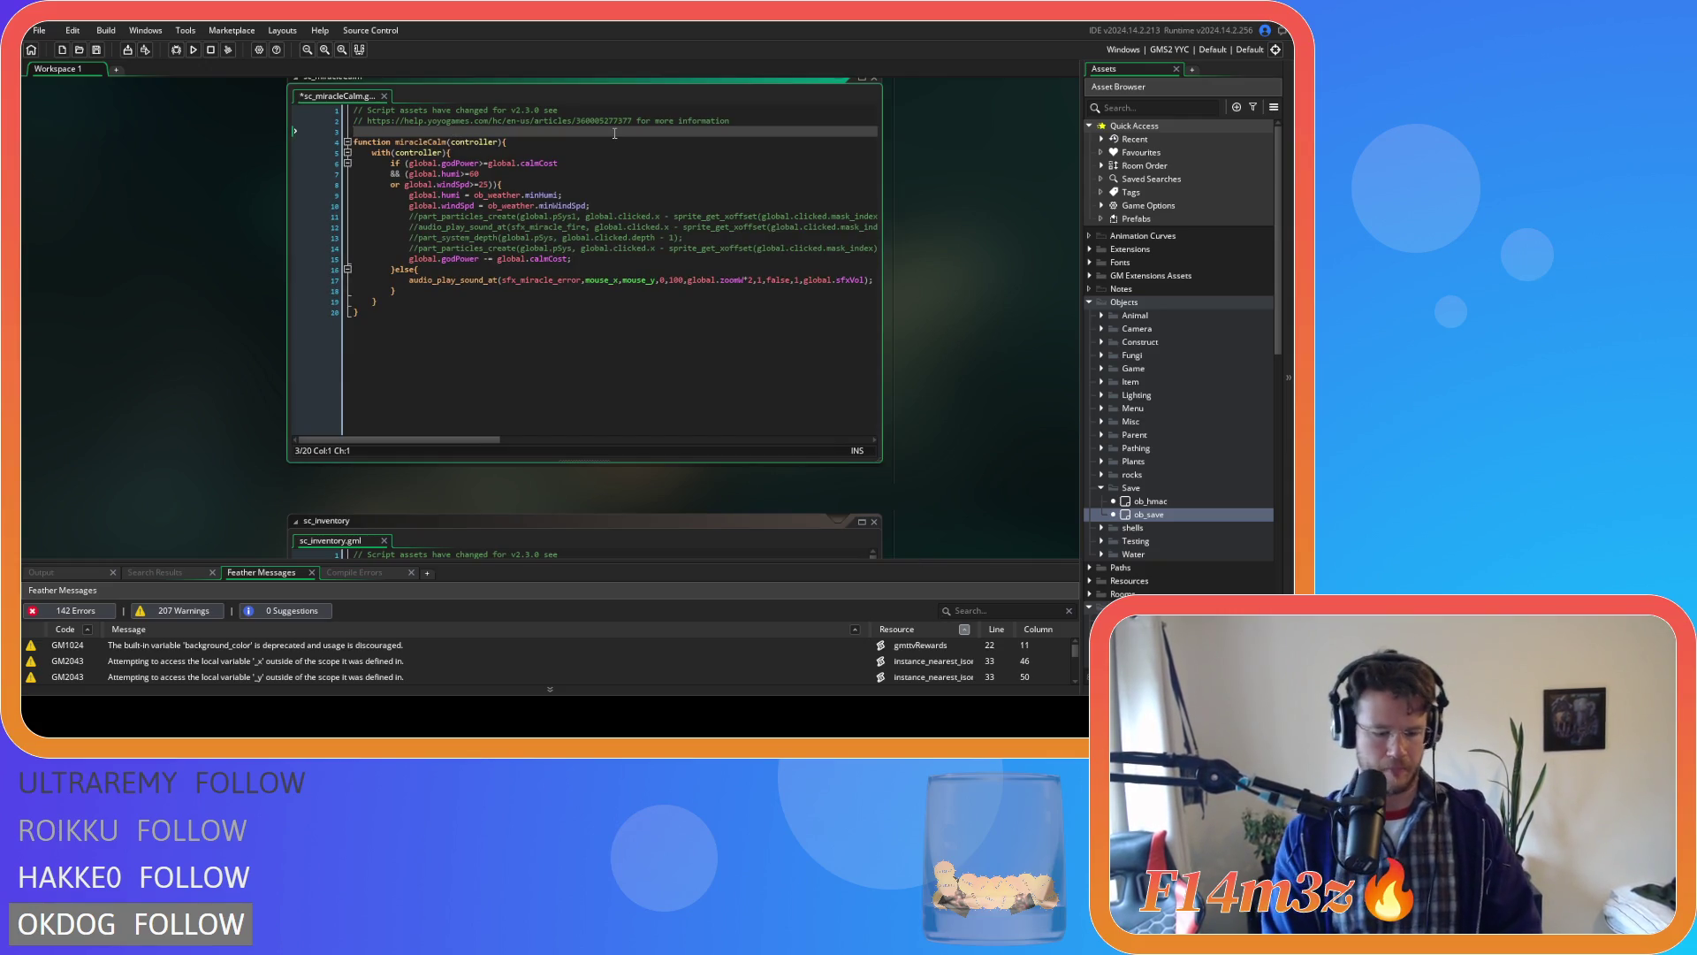
type("#iracle")
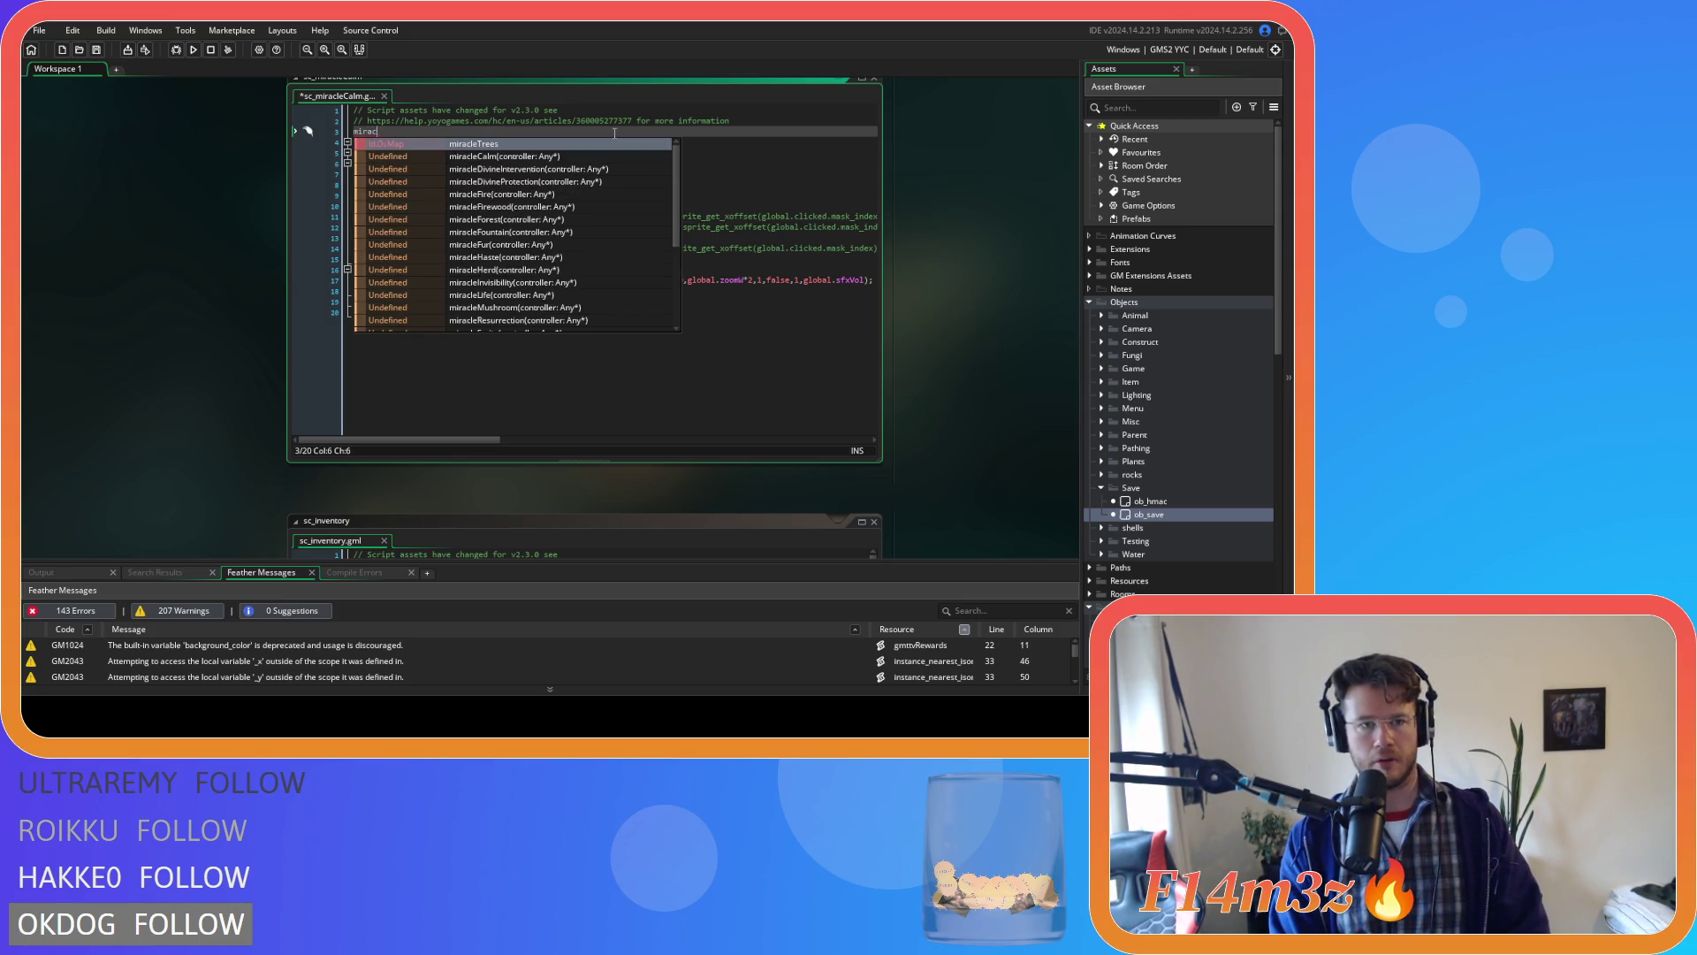
key("BackSpace")
key("BackSpace")
key("BackSpace")
type("global.")
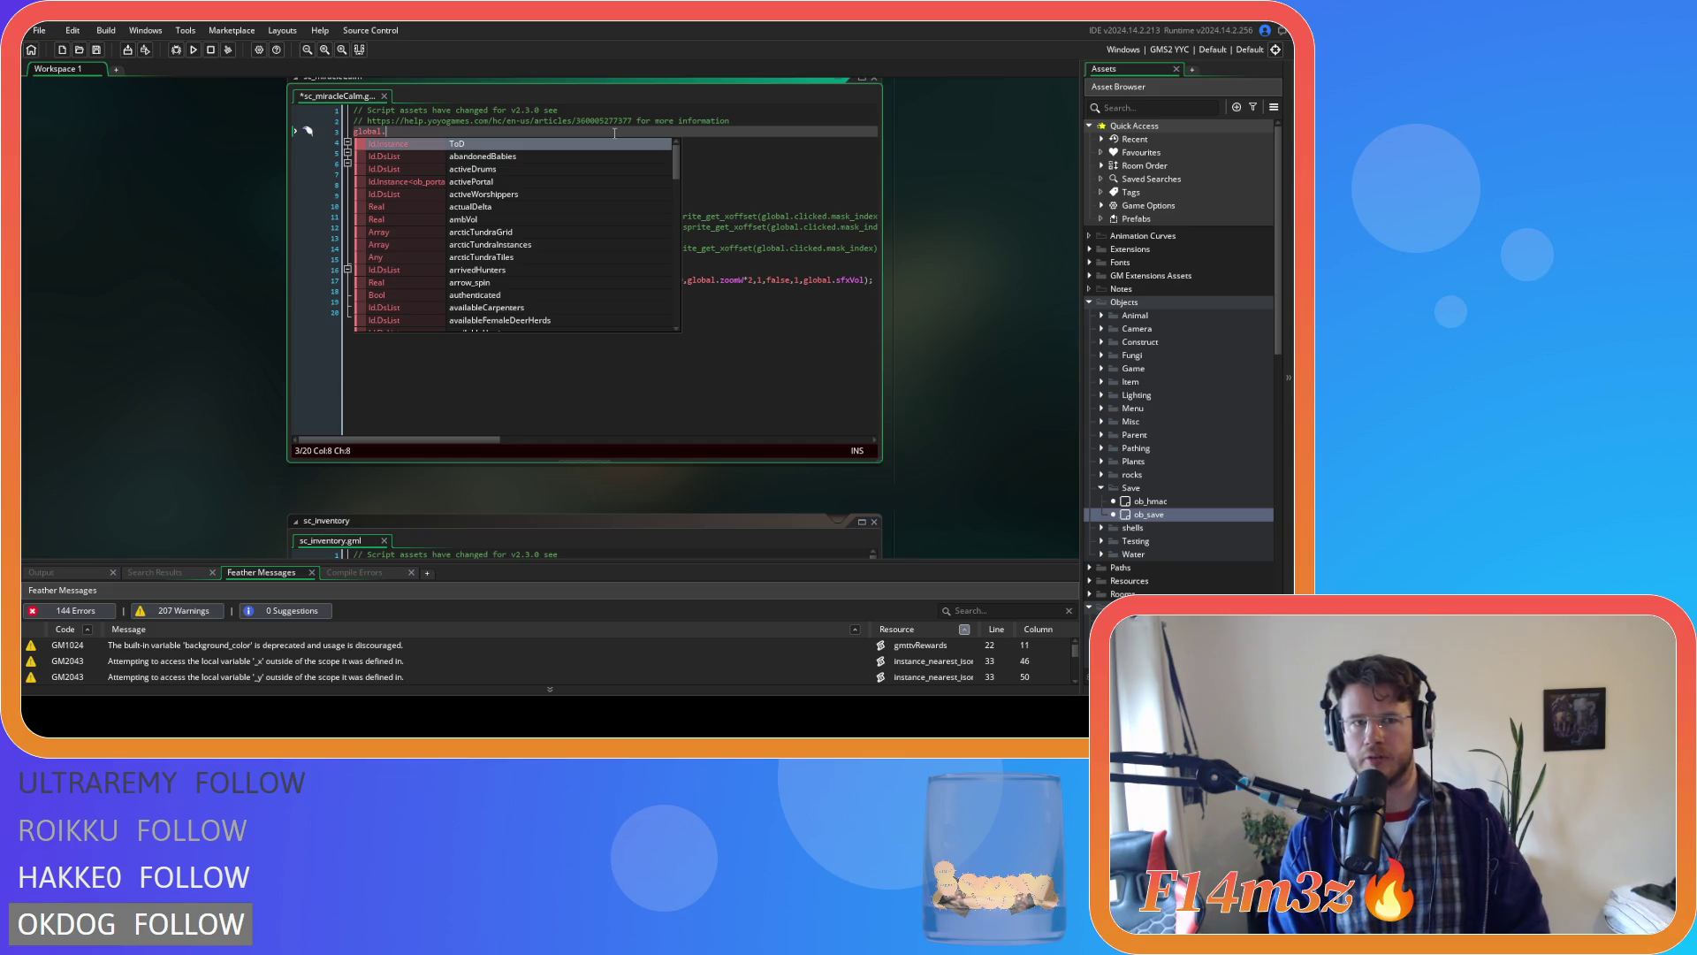
left_click_drag(278, 314, 235, 367)
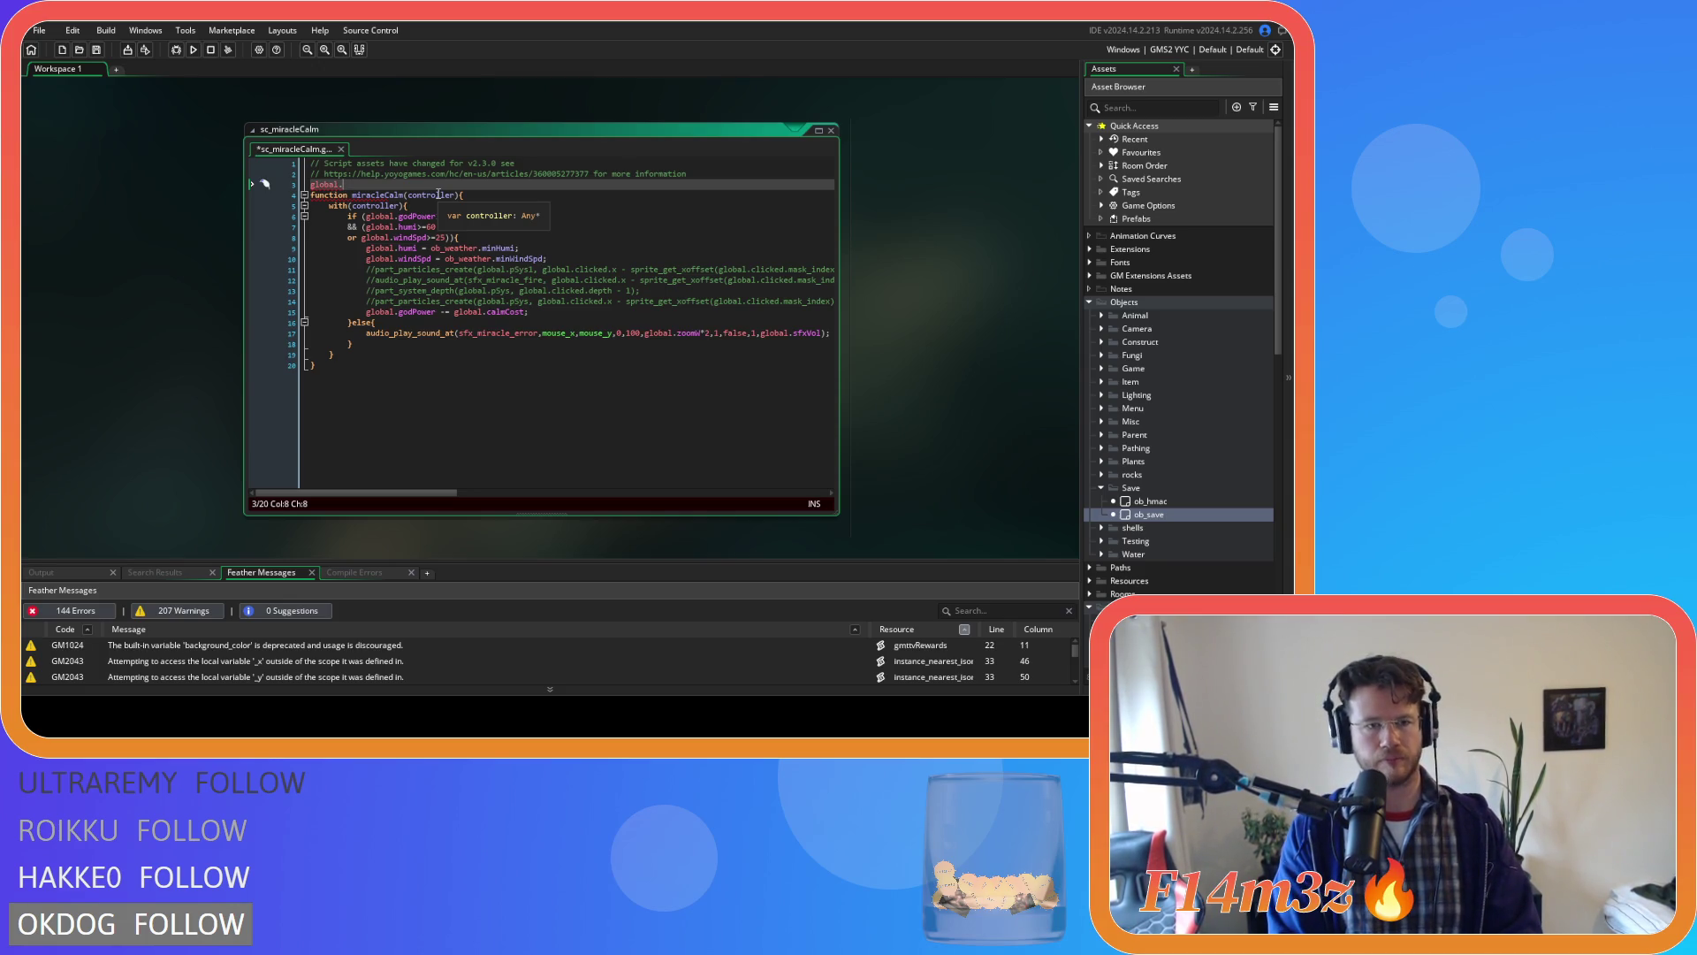
type("miracleCalm")
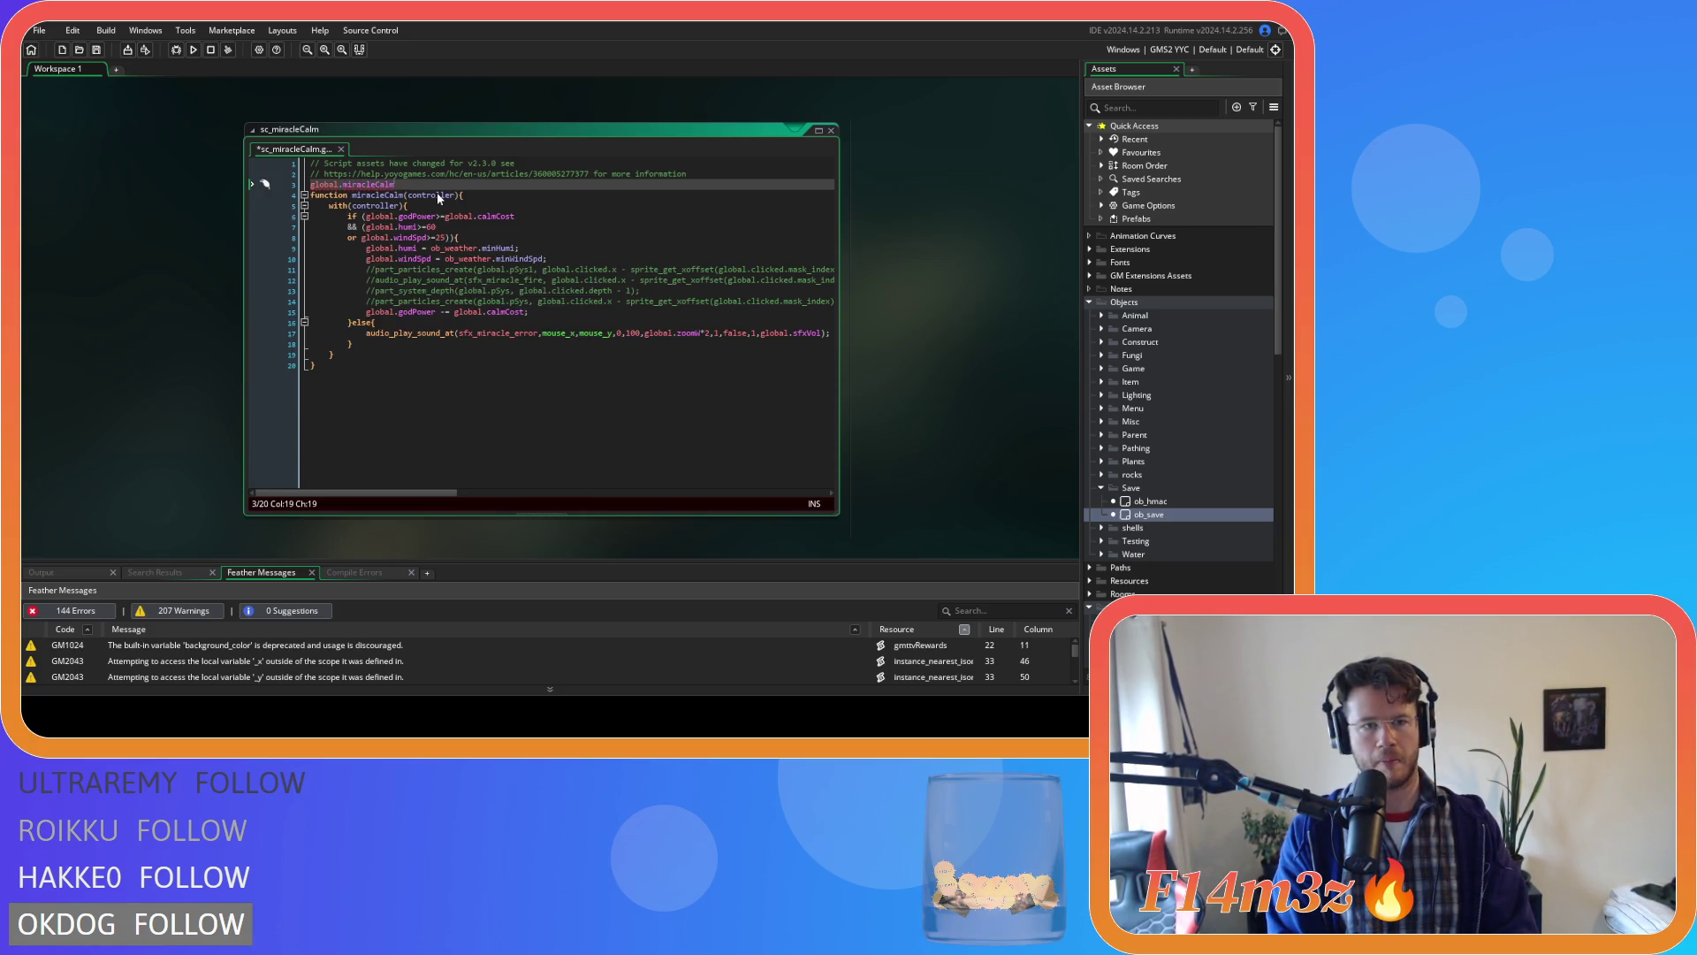
type(" =")
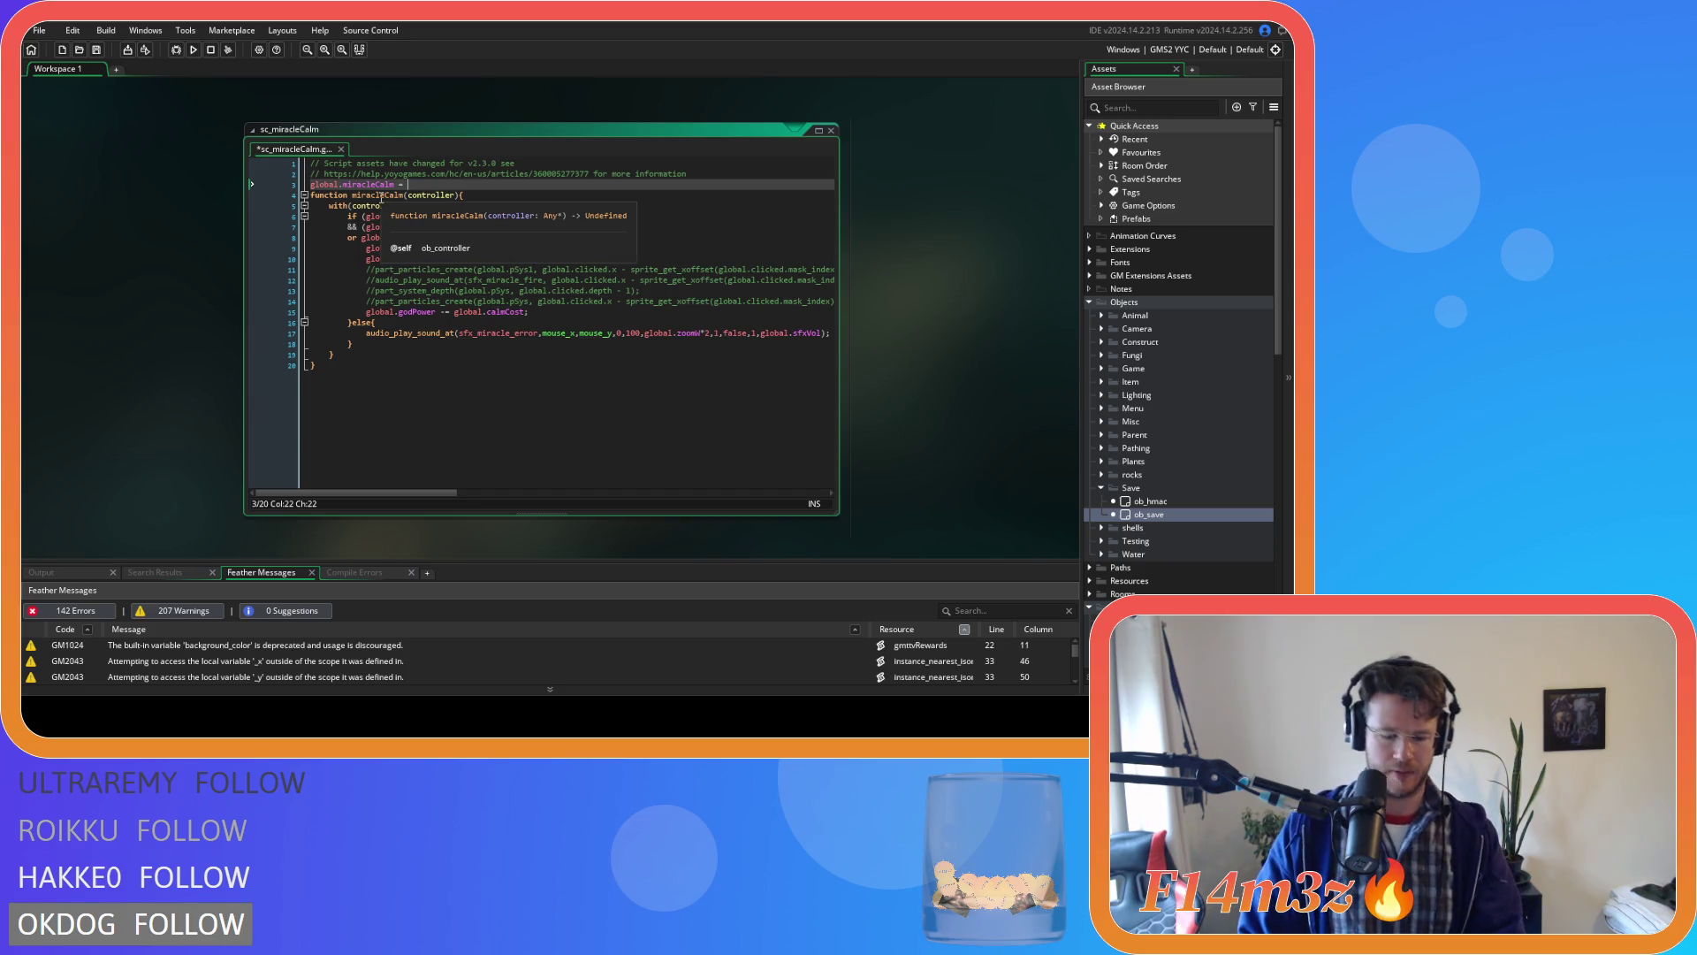
type("{")
Cut the miracleCalm function body and paste it inside the new struct.
mouse_move(365, 376)
left_mouse_down()
mouse_move(268, 256)
mouse_move(265, 196)
left_mouse_up()
key("BackSpace")
key("ctrl+v")
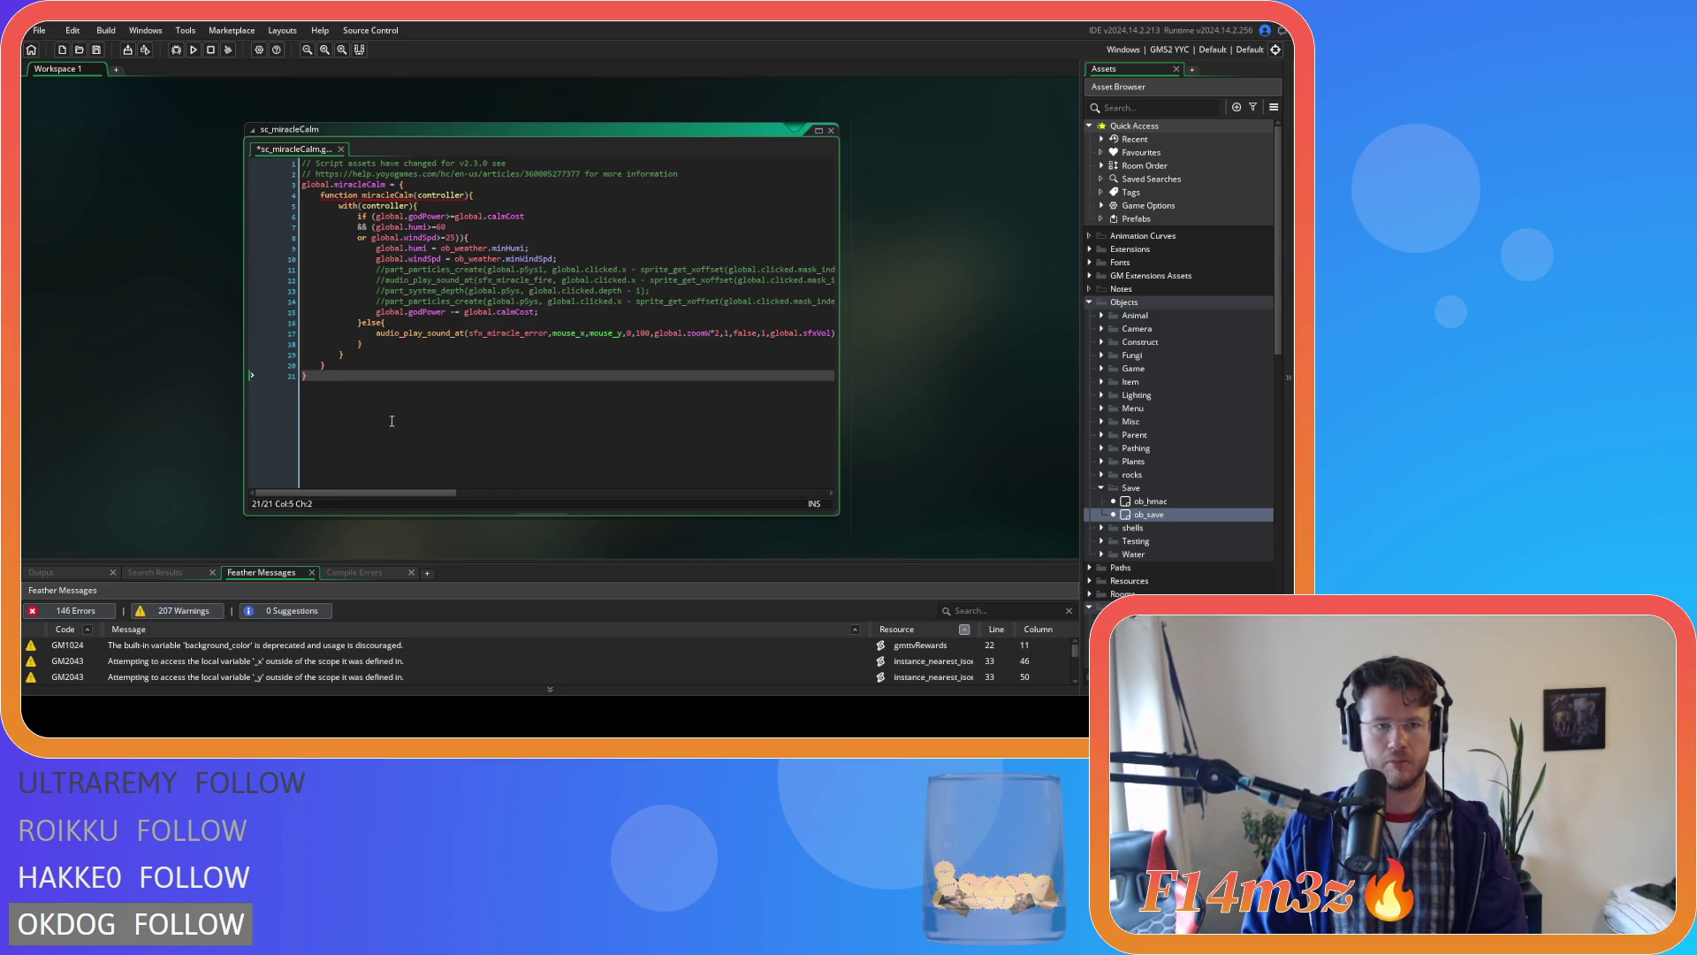
left_click(439, 186)
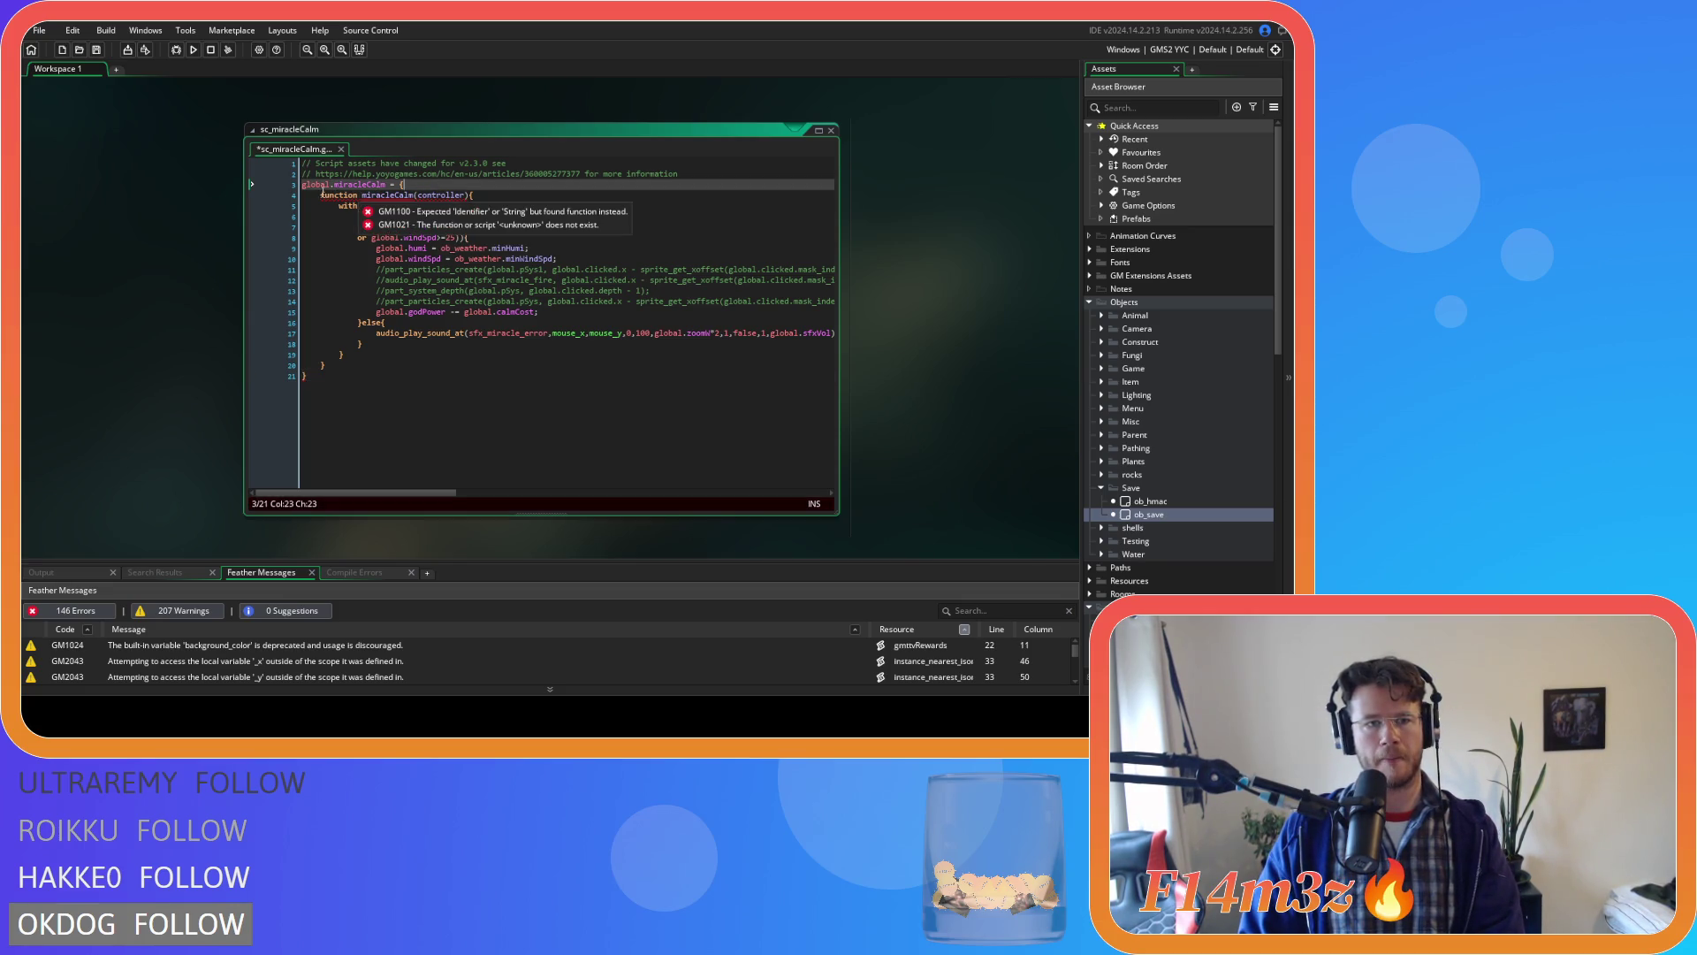
double_click(389, 195)
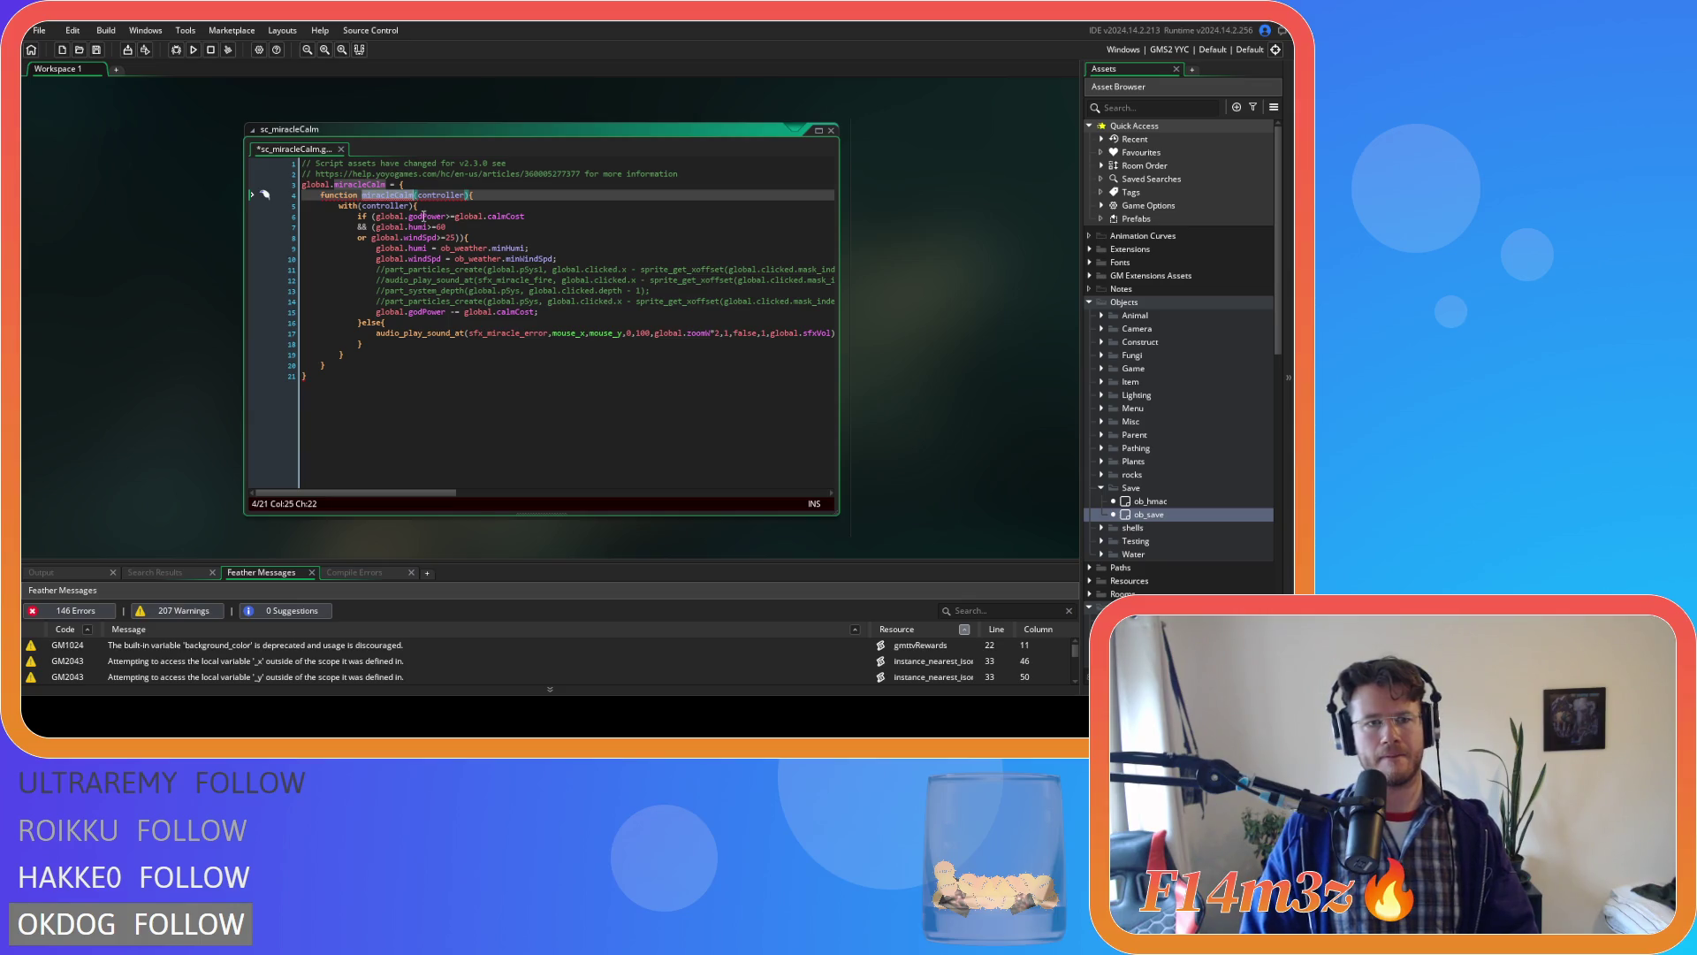
key("BackSpace")
key("ctrl+z")
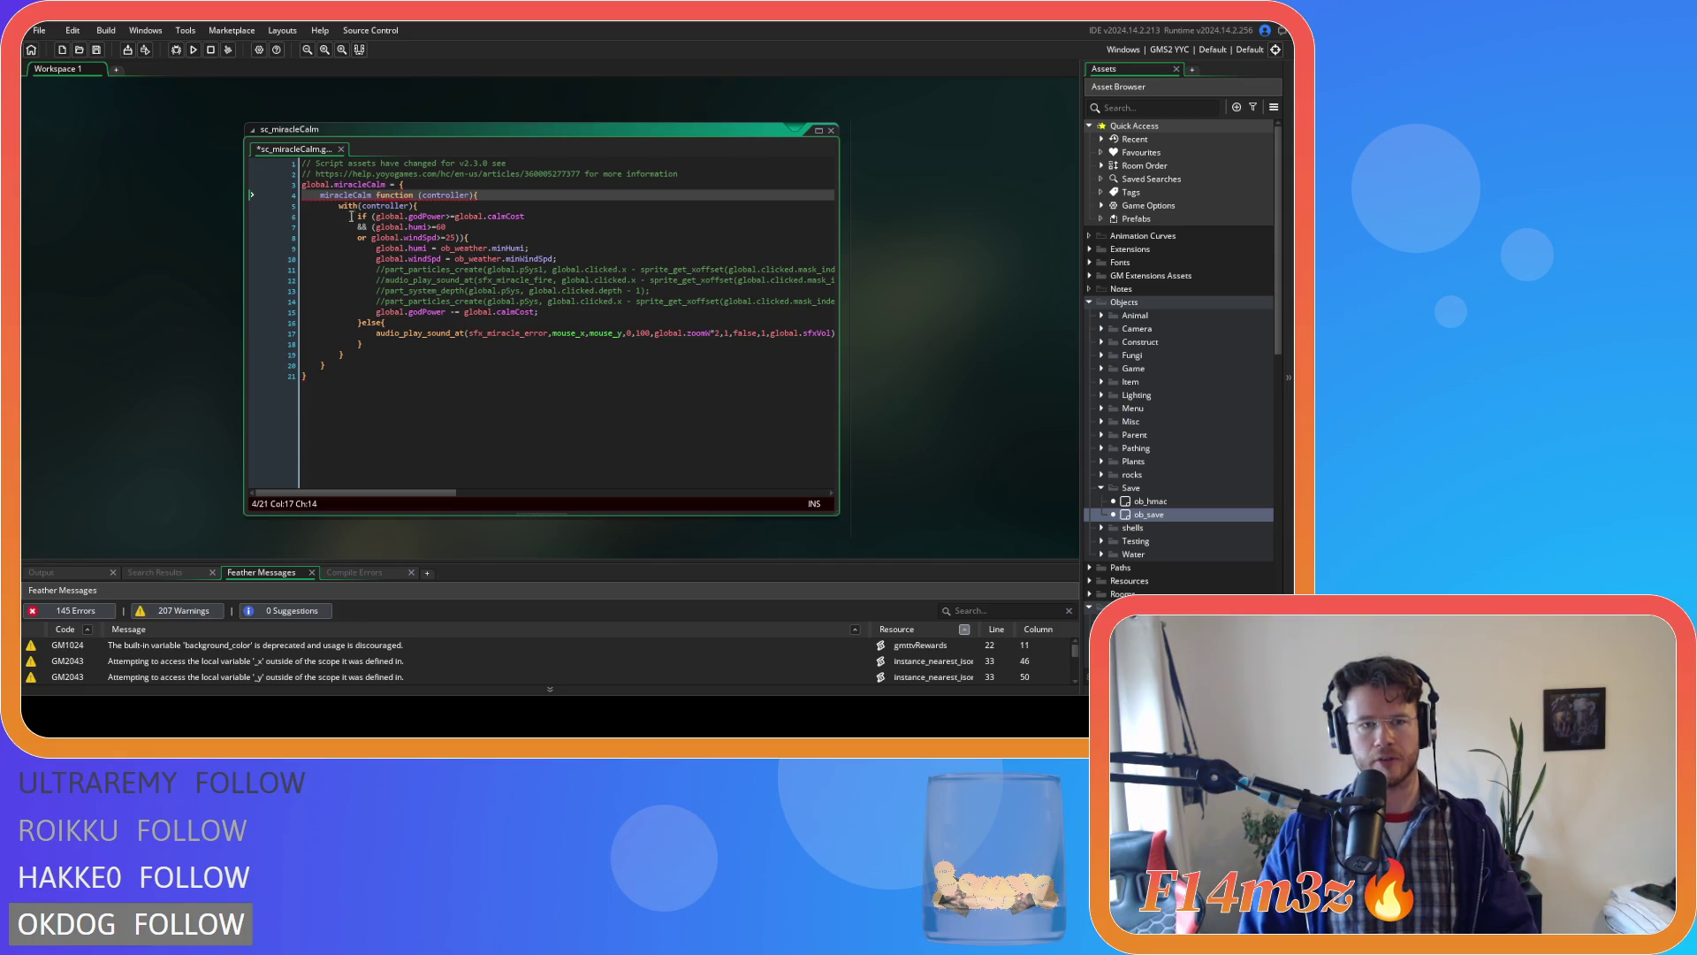
Add 'function' to line 4 so the entry reads miracleCalm function(controller).
scroll(793, 273, "up", 3)
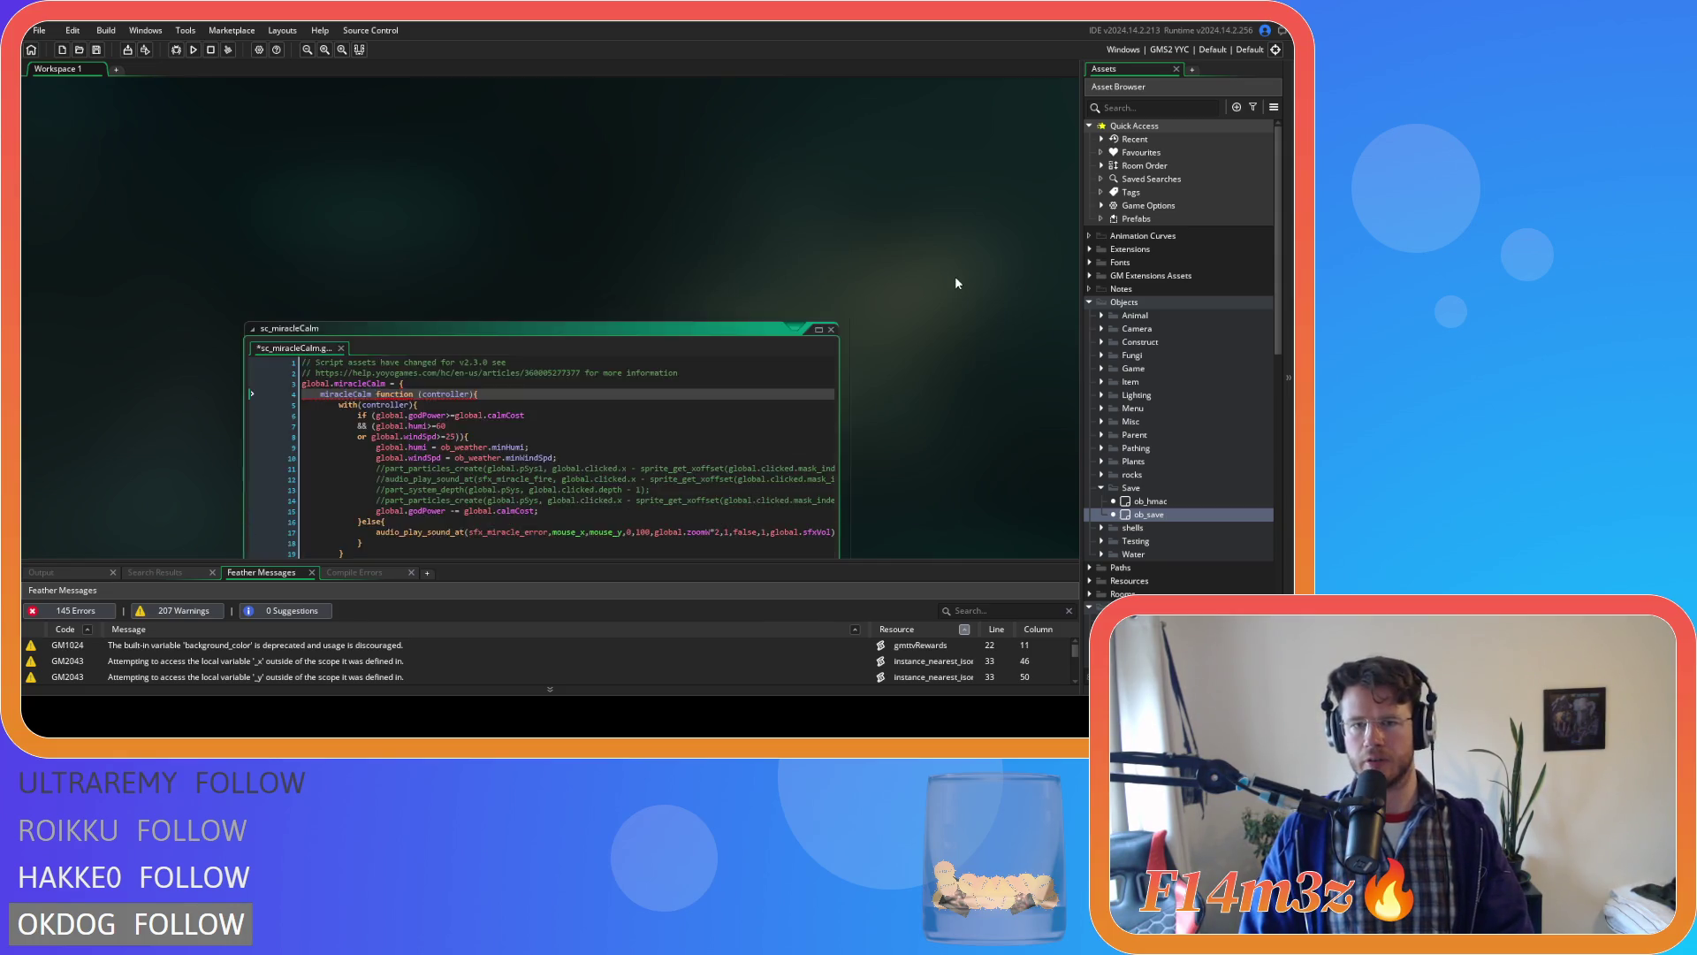
scroll(953, 278, "down", 5)
scroll(469, 341, "up", 3)
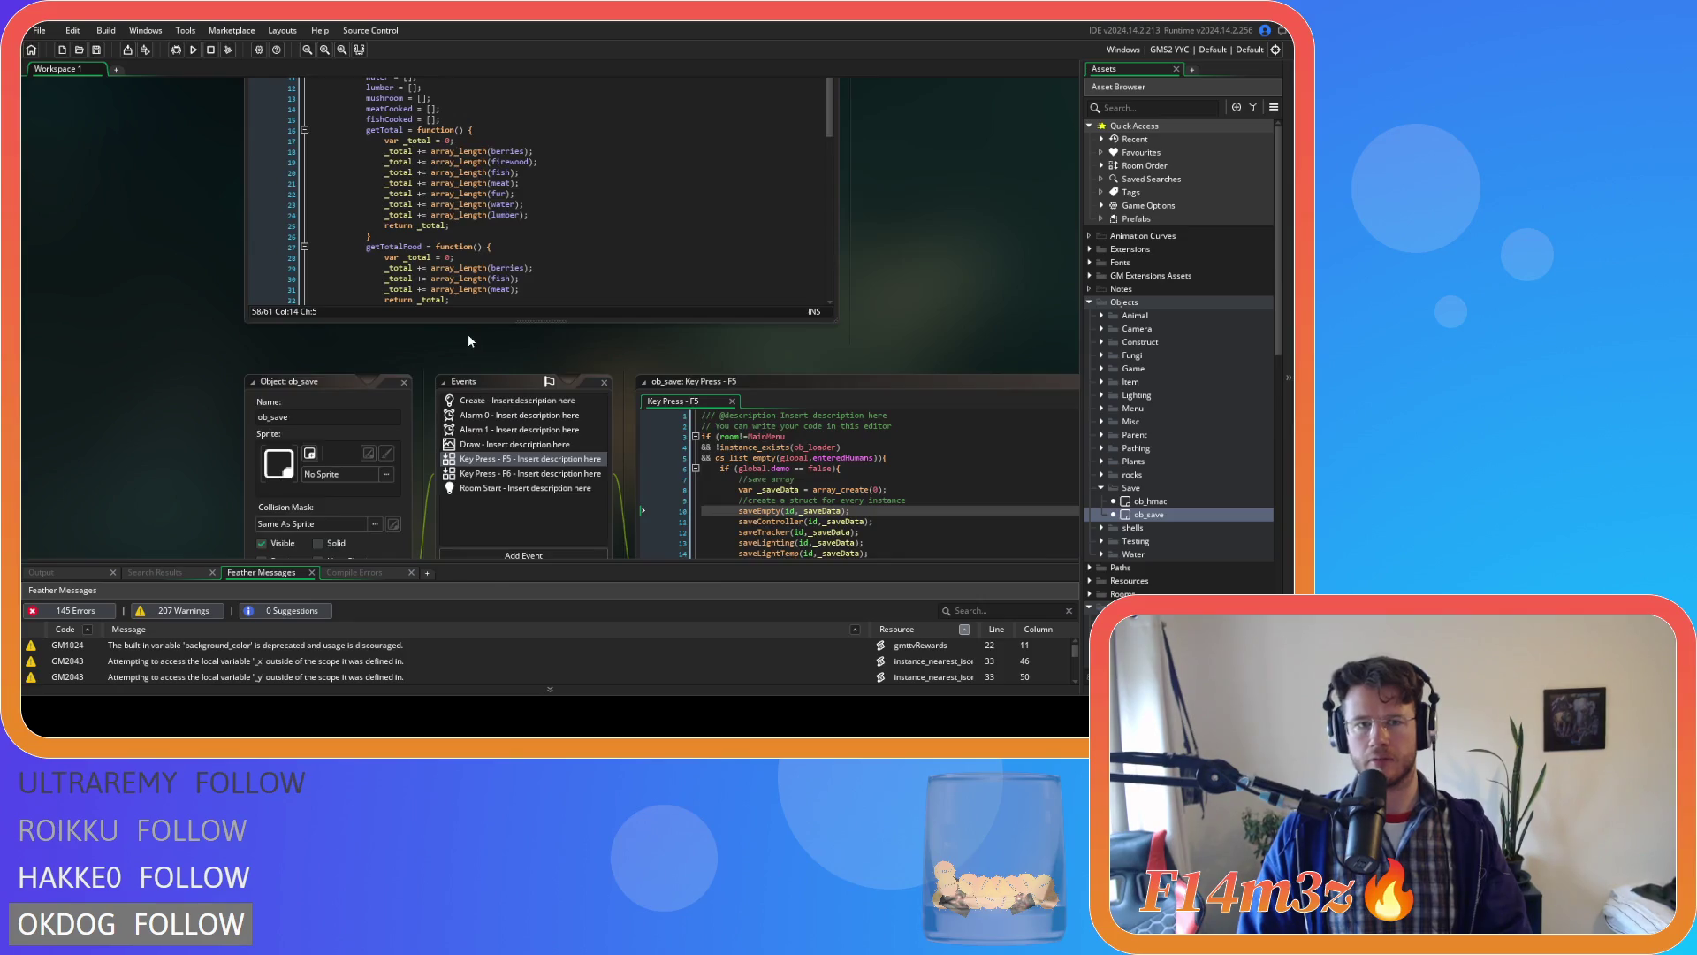
scroll(468, 340, "up", 2)
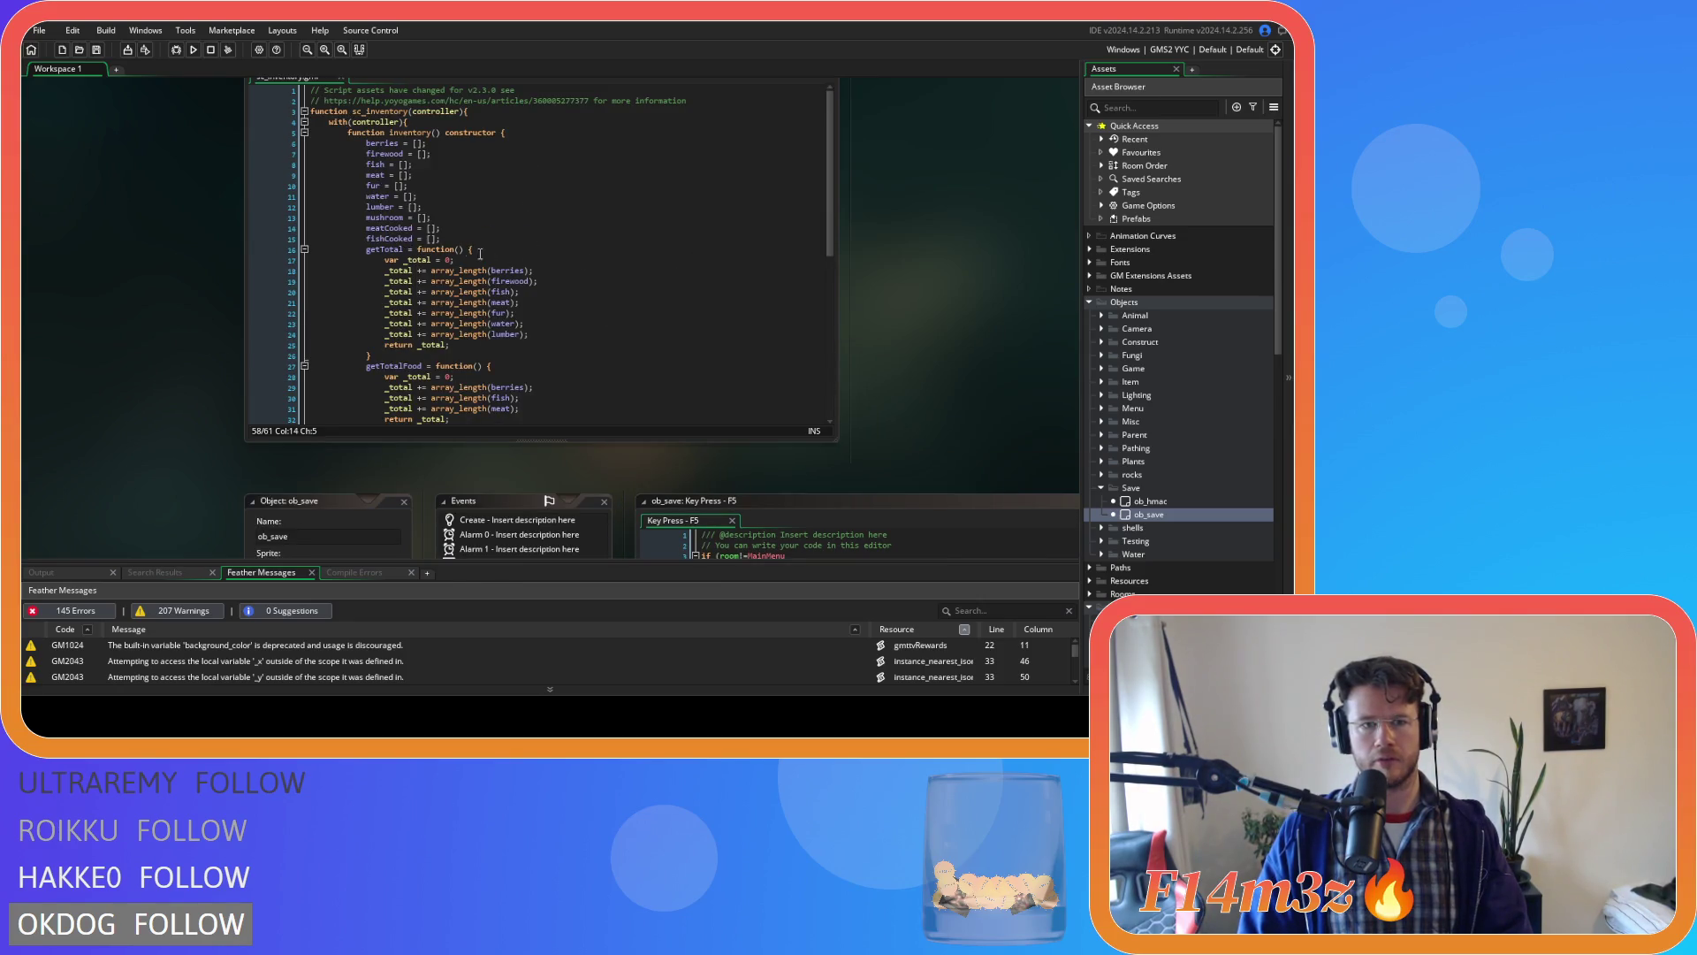
scroll(892, 283, "down", 5)
left_click(393, 240)
type("function(controller){")
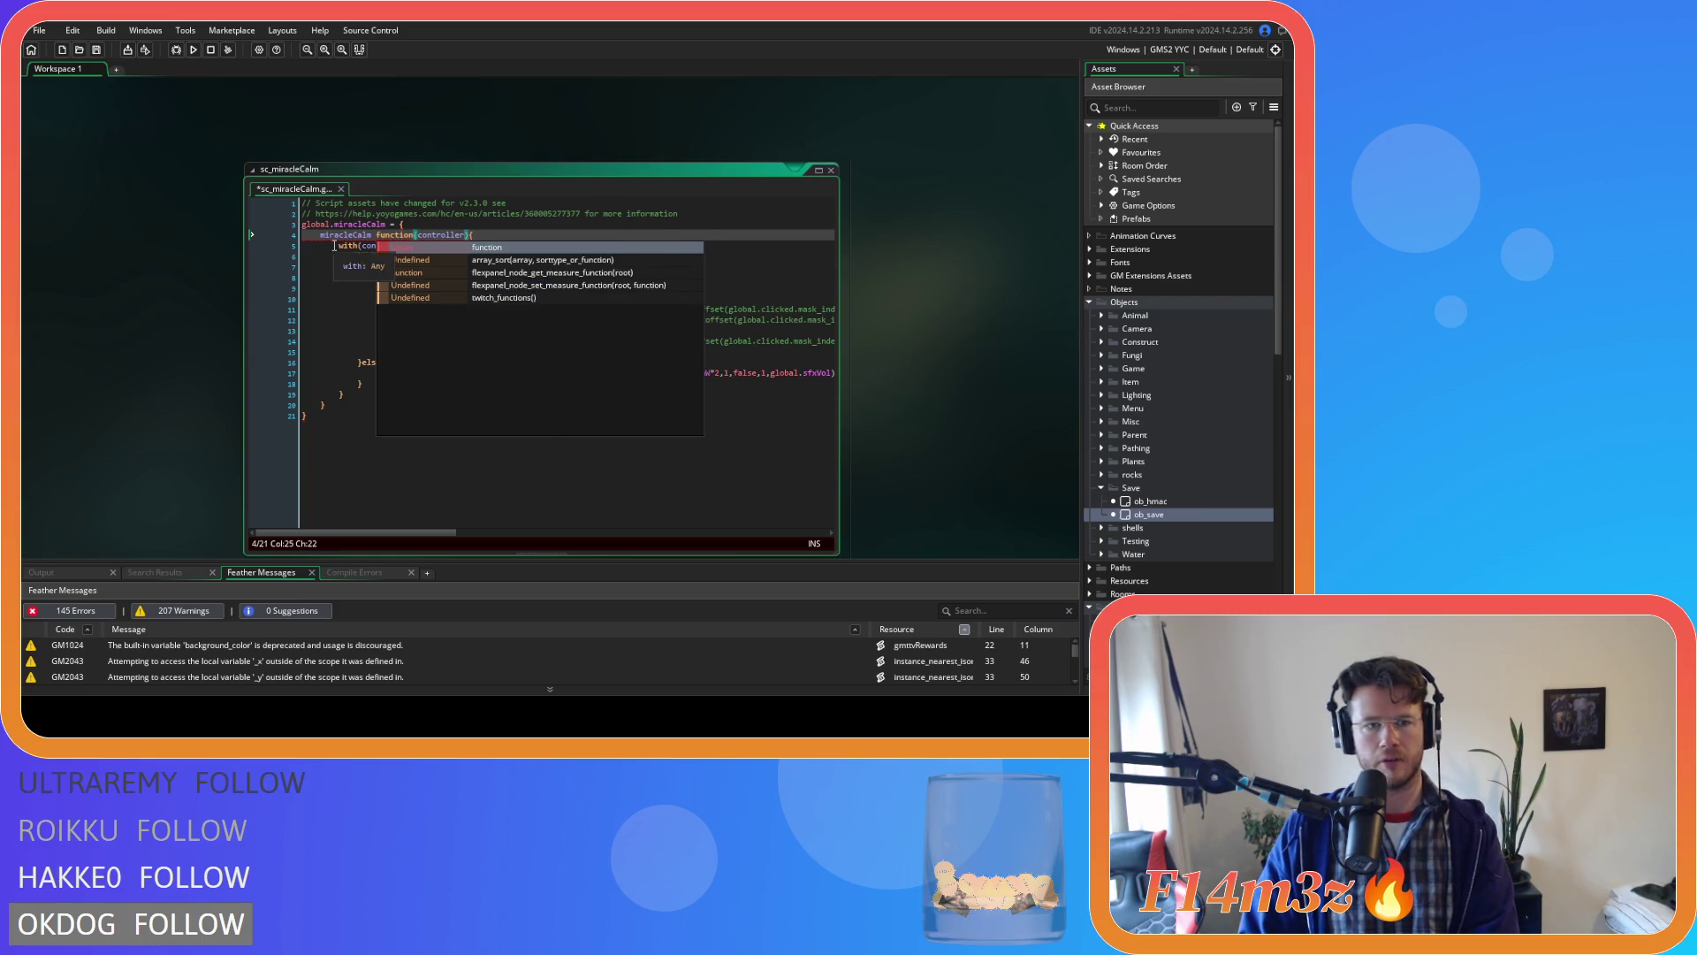
key("Escape")
key("Down")
key("Home")
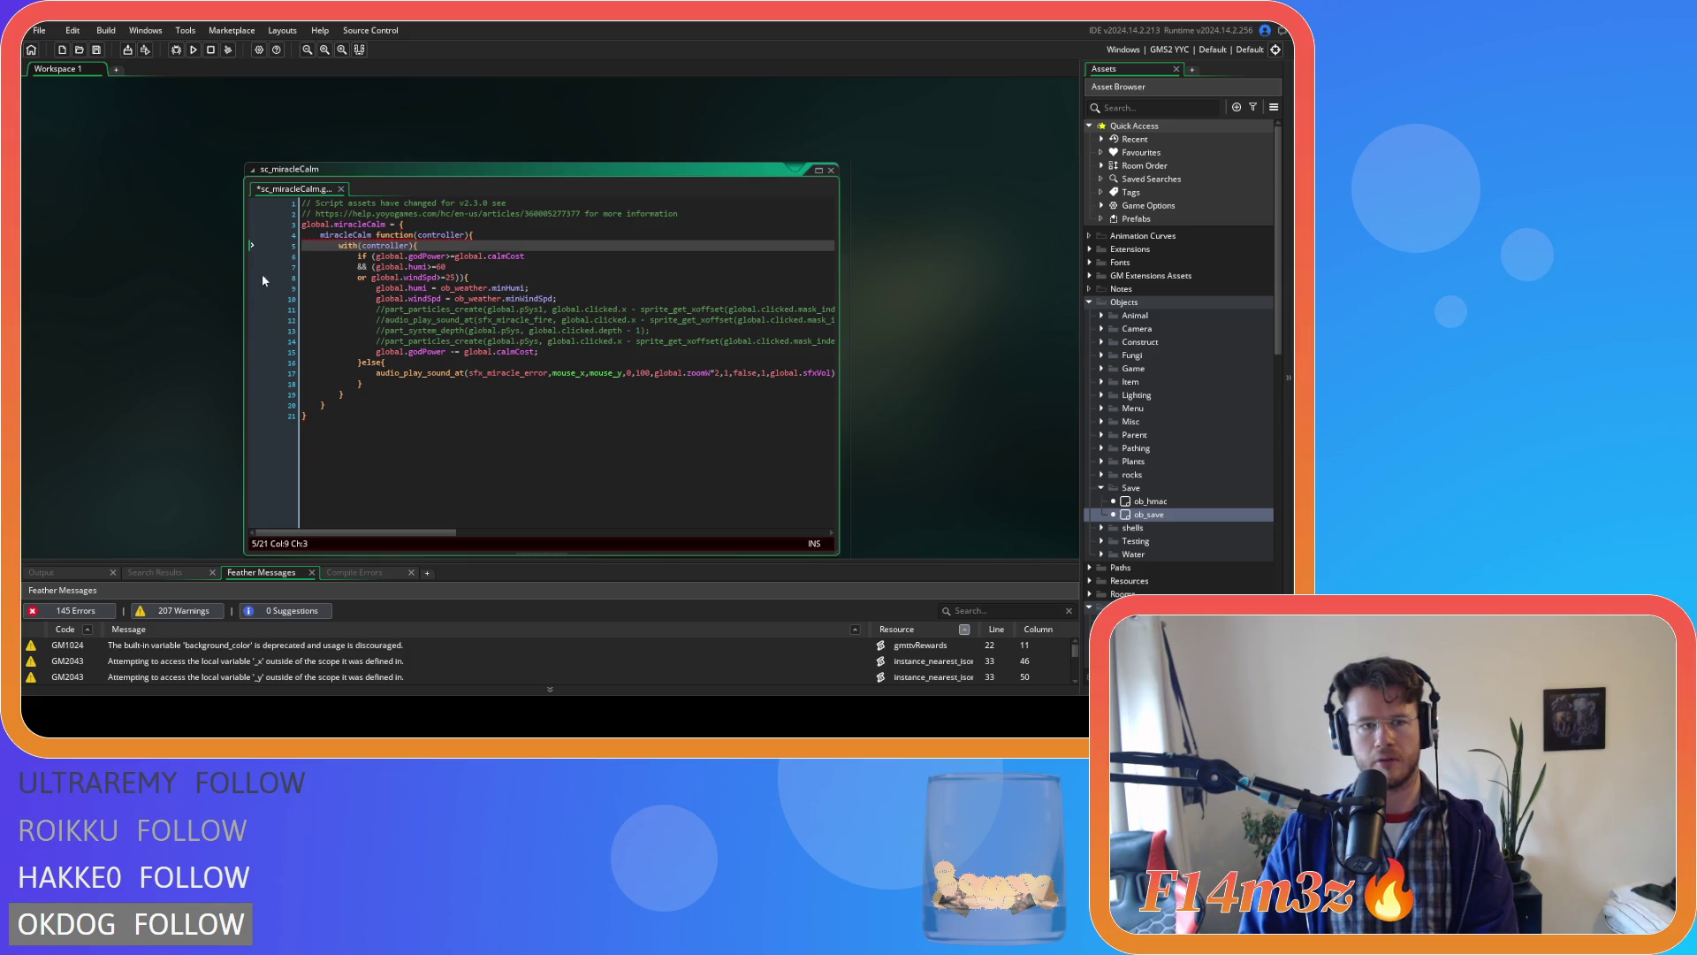
scroll(238, 278, "down", 5)
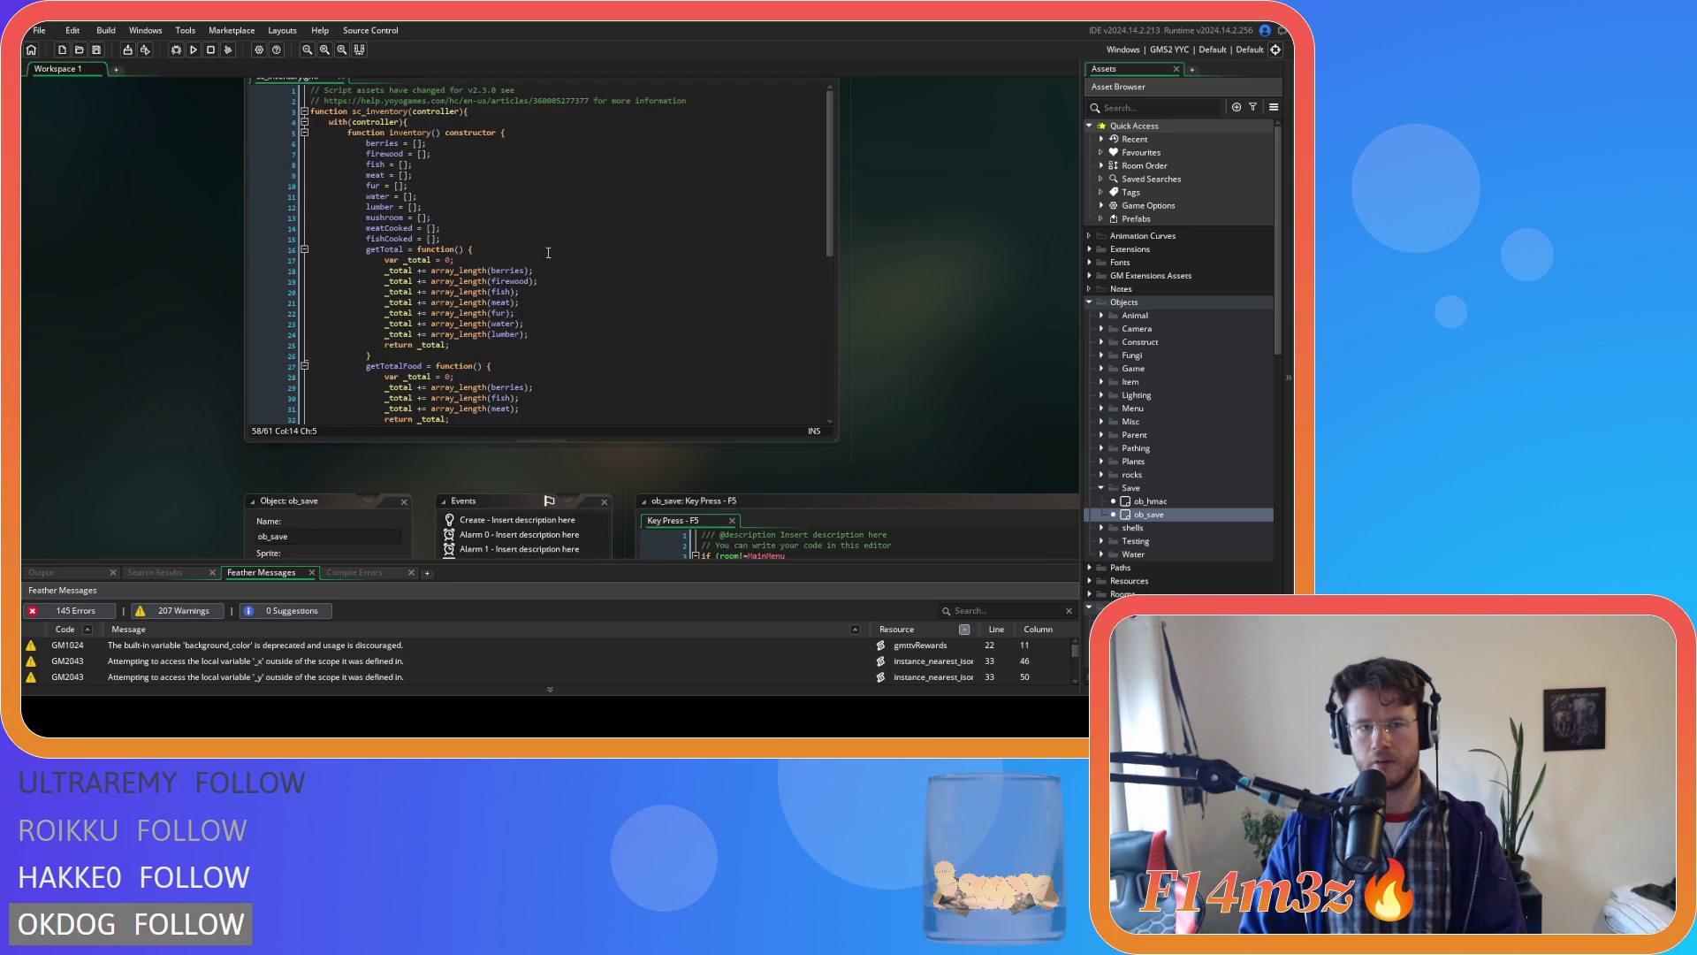
mouse_move(453, 308)
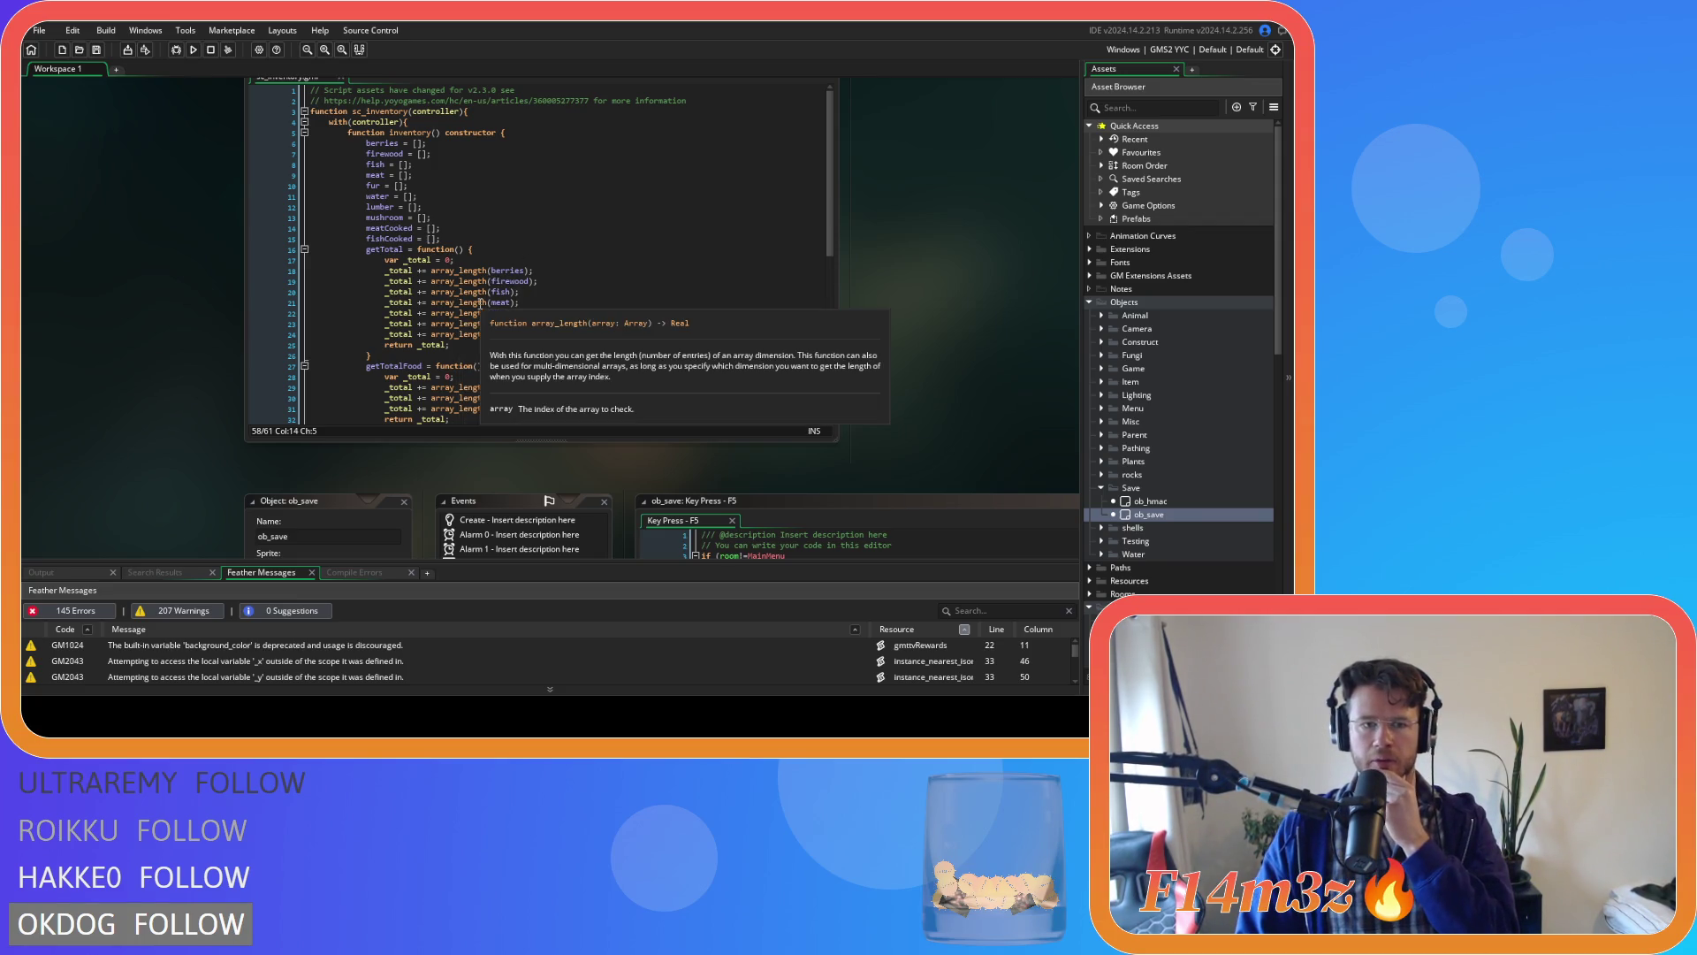
scroll(179, 279, "up", 5)
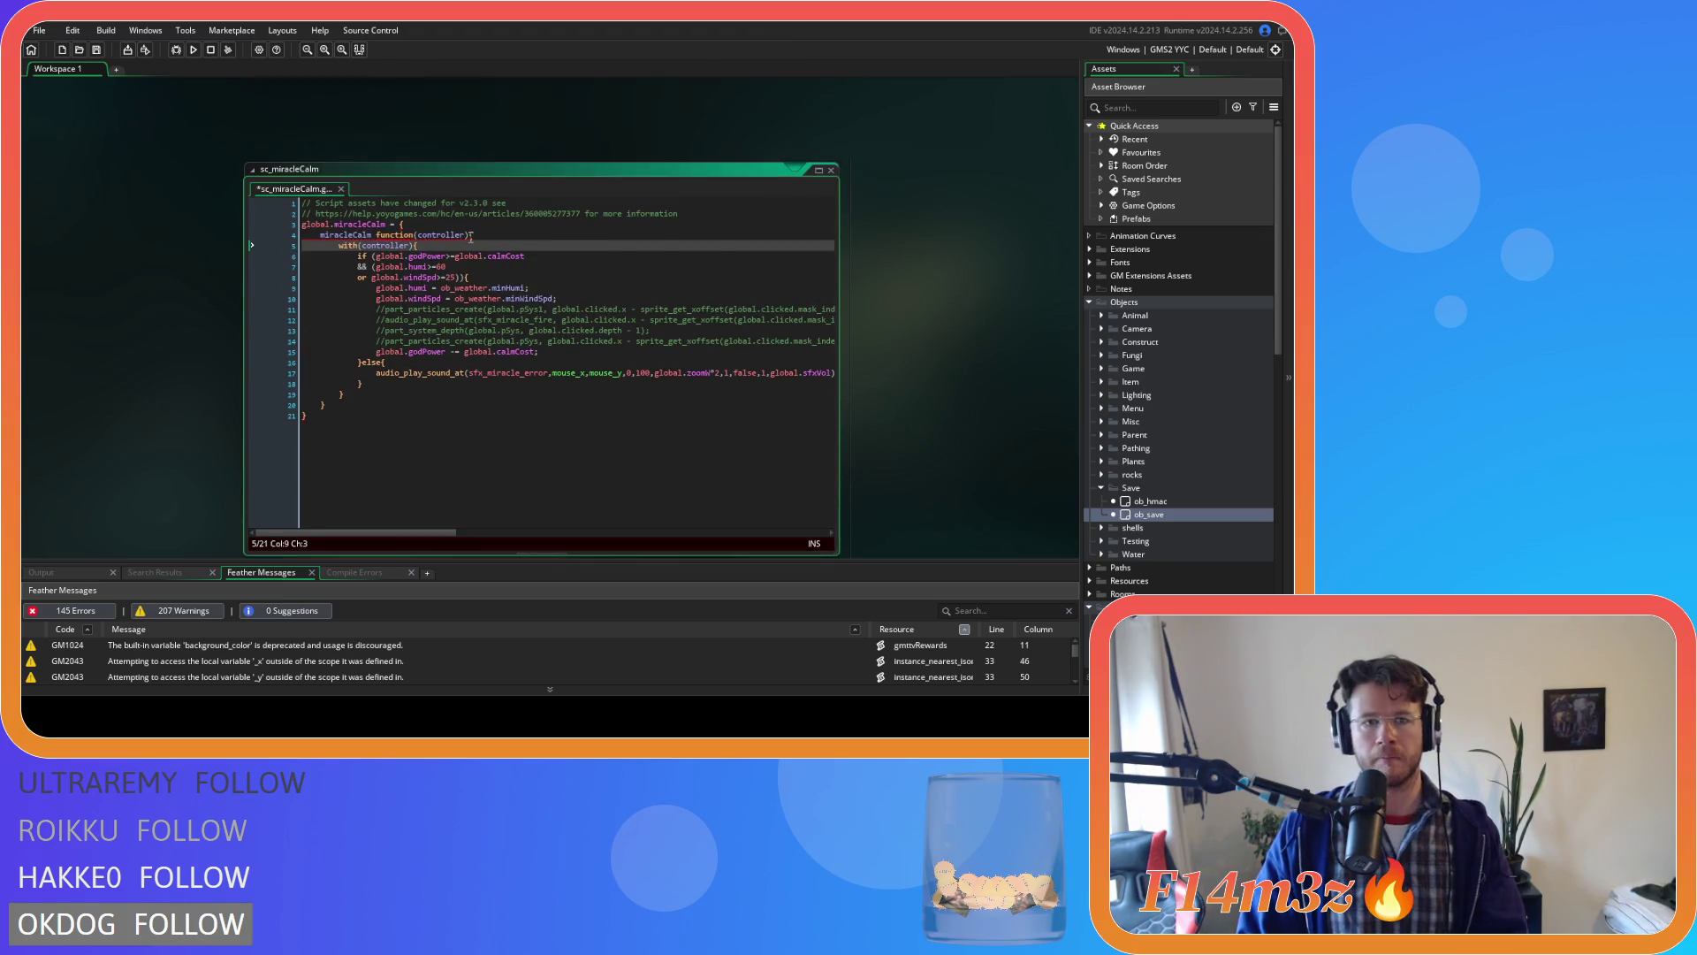
left_click(471, 235)
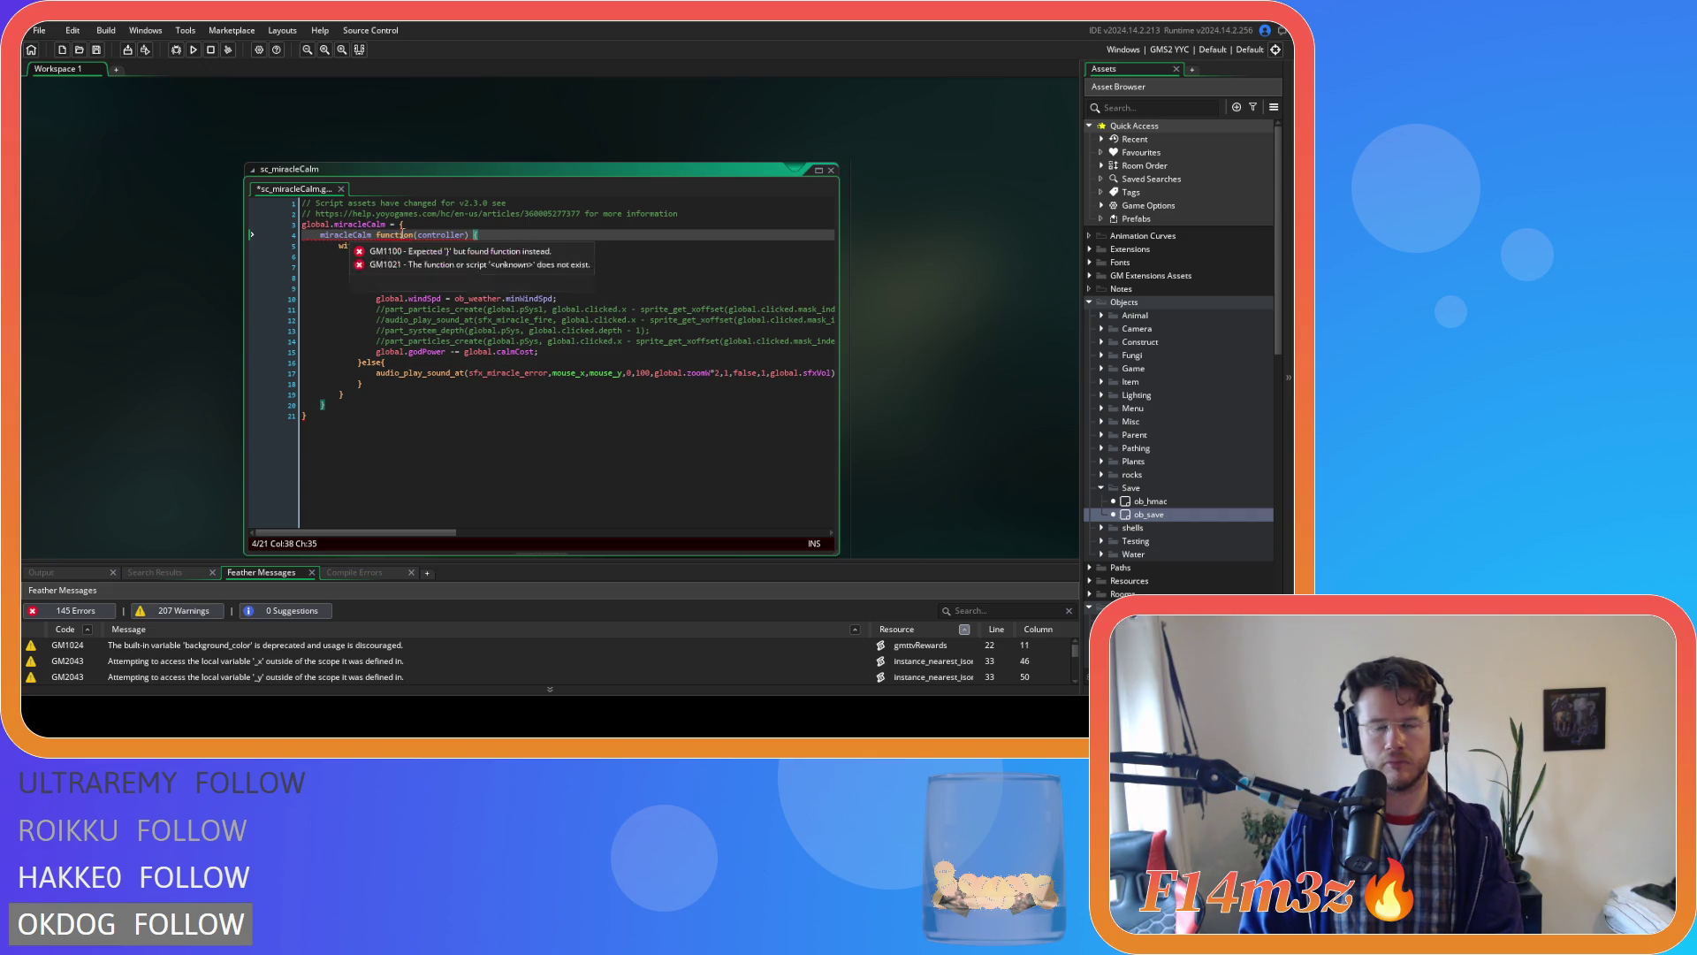
scroll(914, 351, "up", 3)
scroll(914, 351, "down", 3)
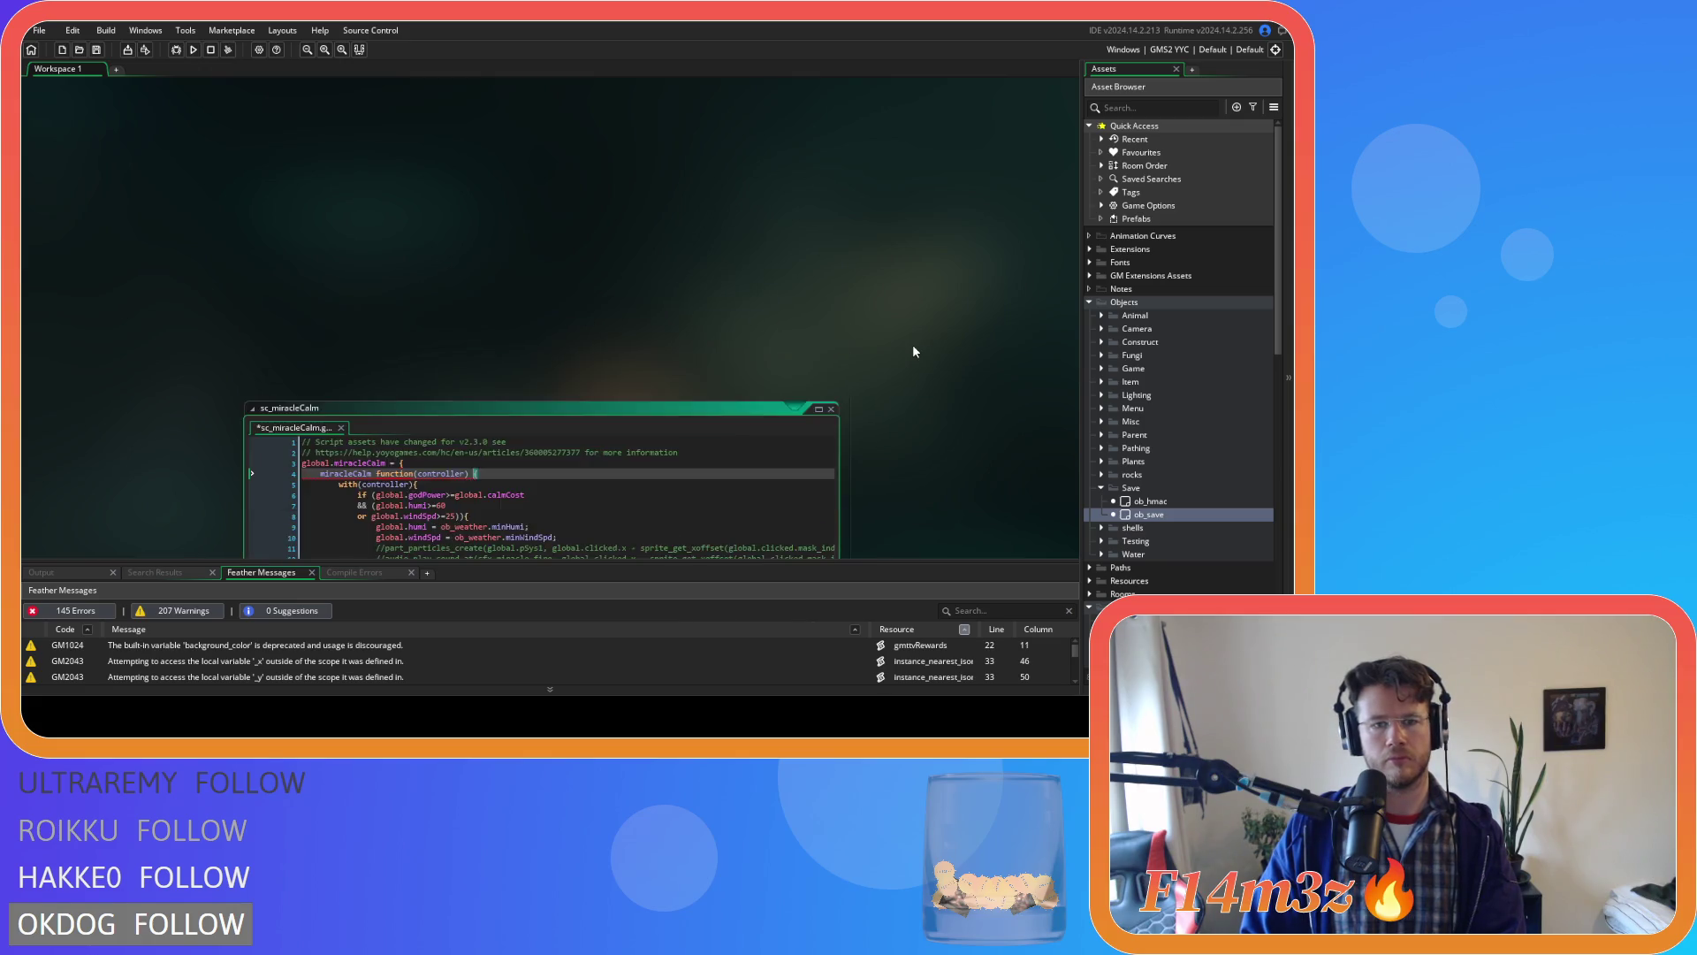
type("=")
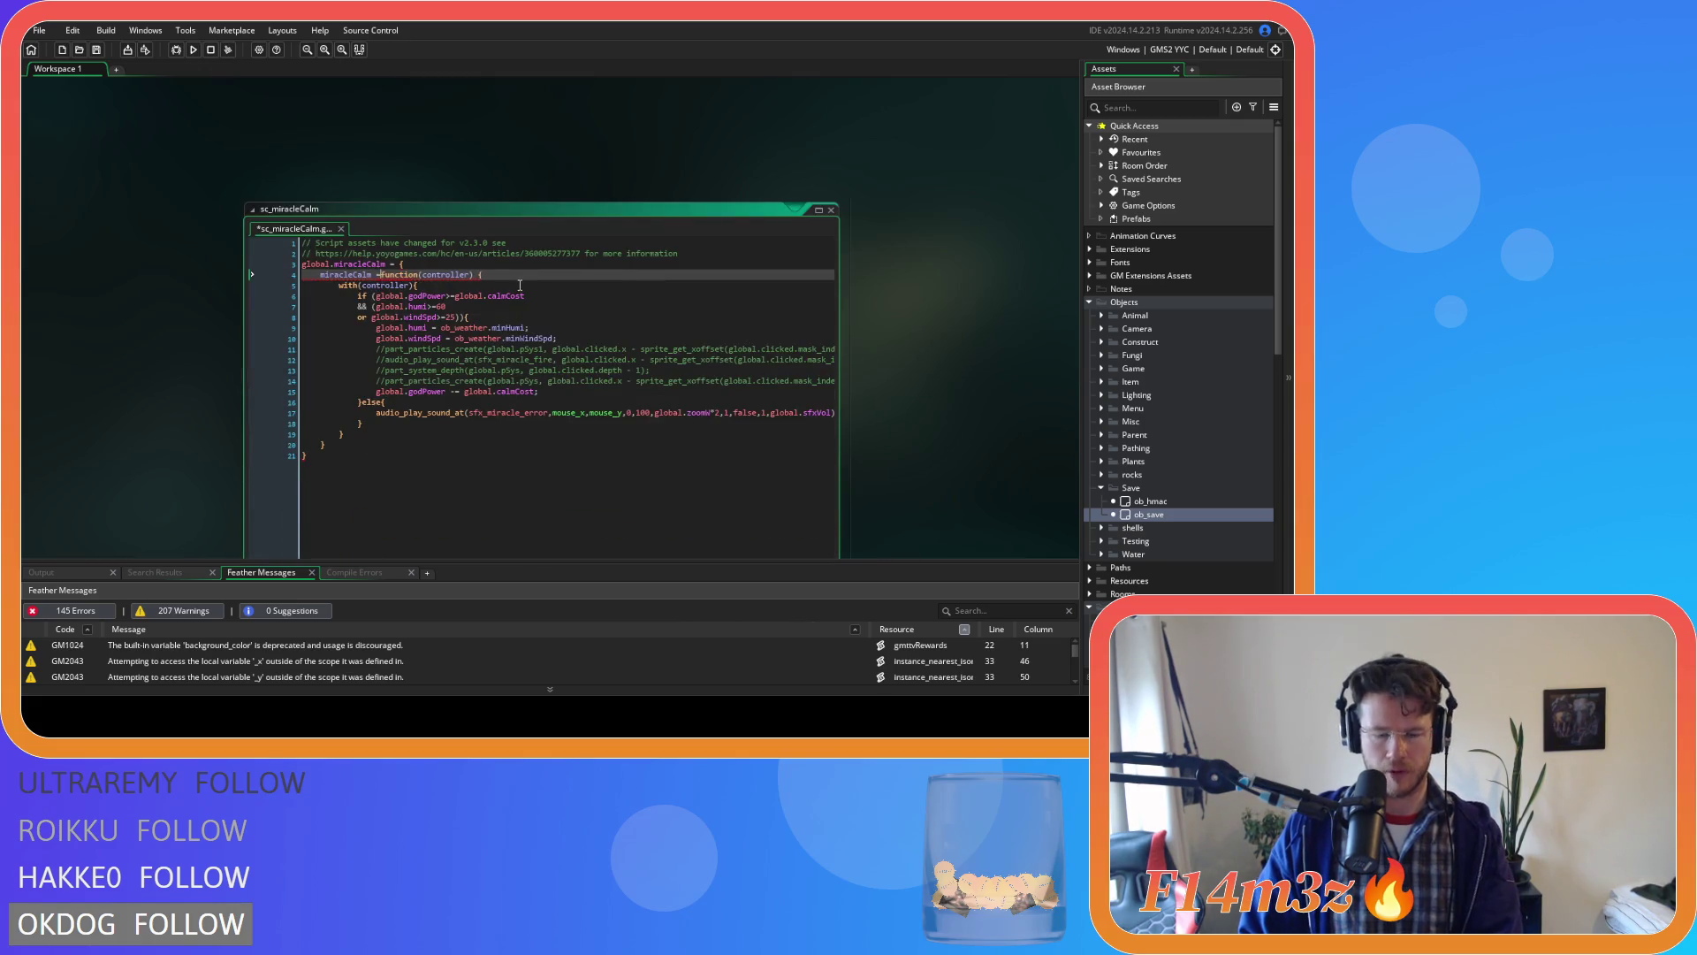
scroll(912, 364, "up", 3)
scroll(901, 341, "down", 4)
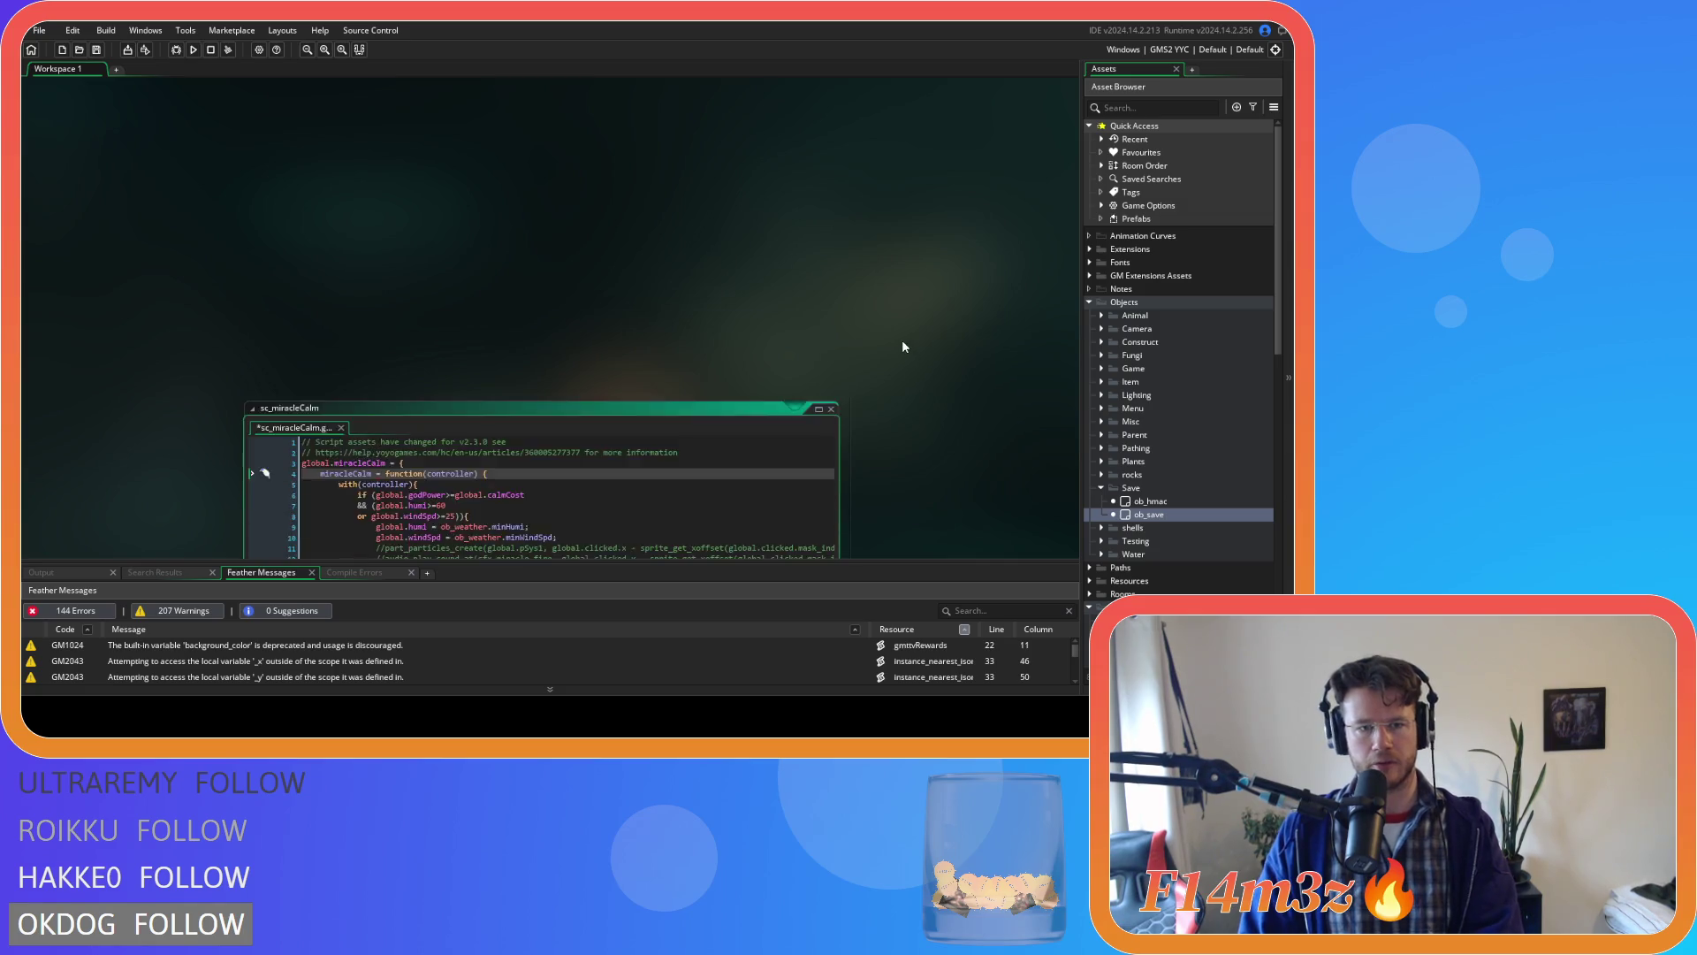
scroll(901, 339, "down", 5)
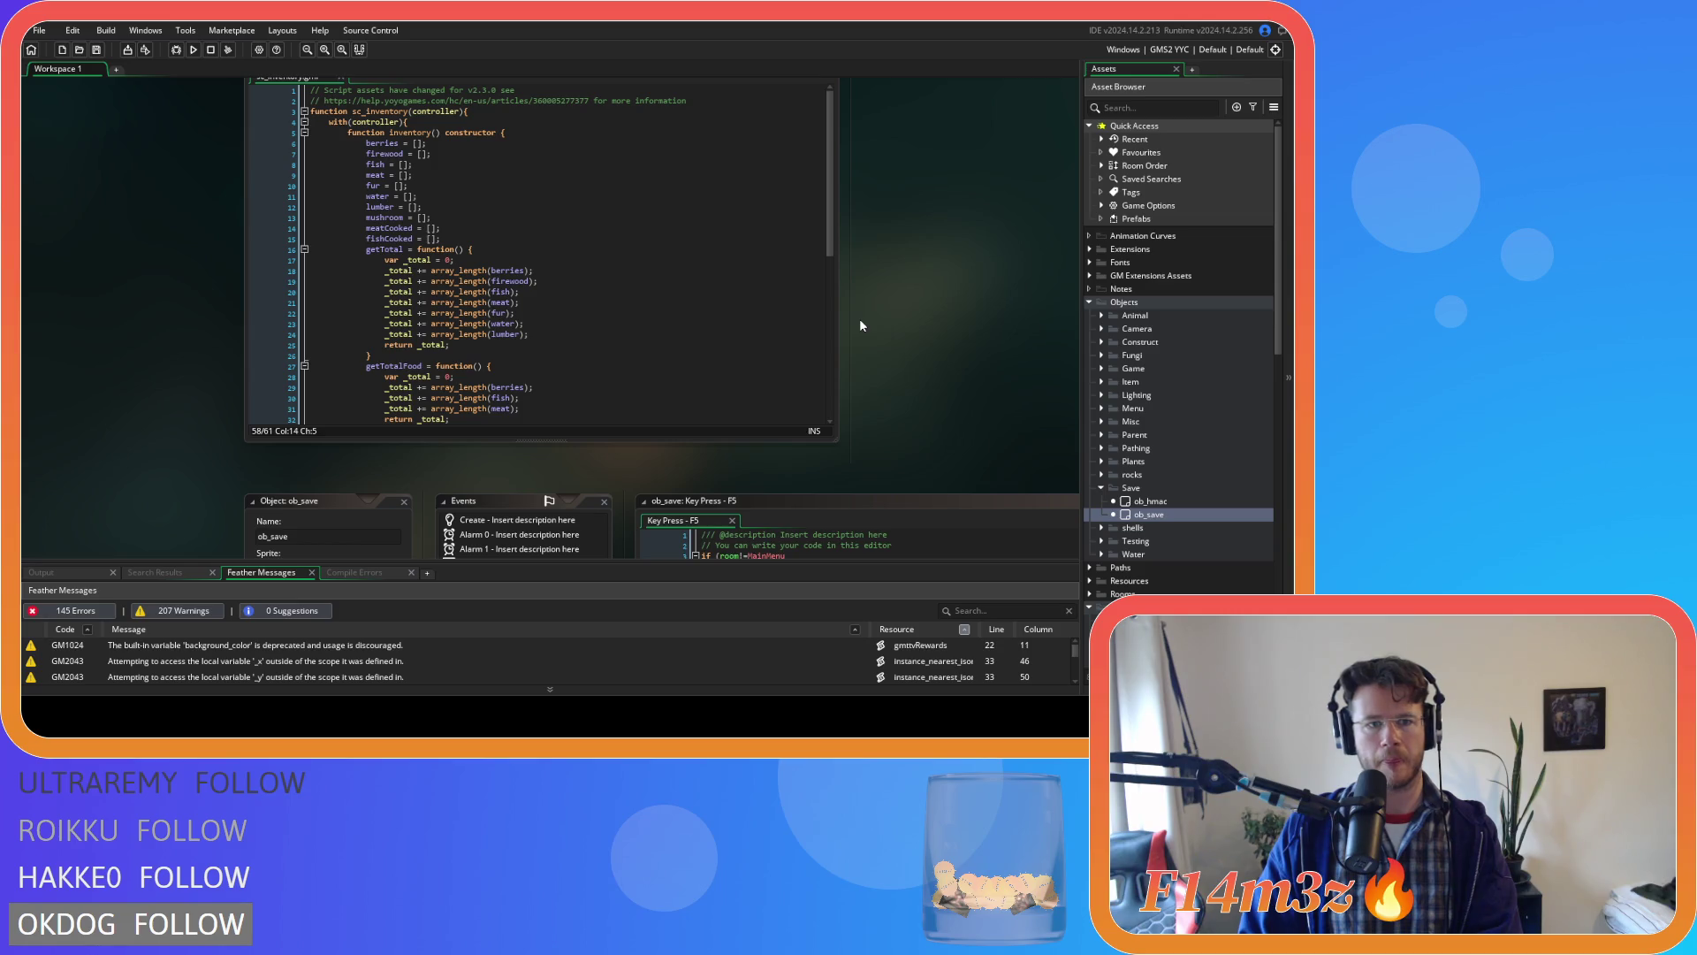
scroll(926, 327, "up", 5)
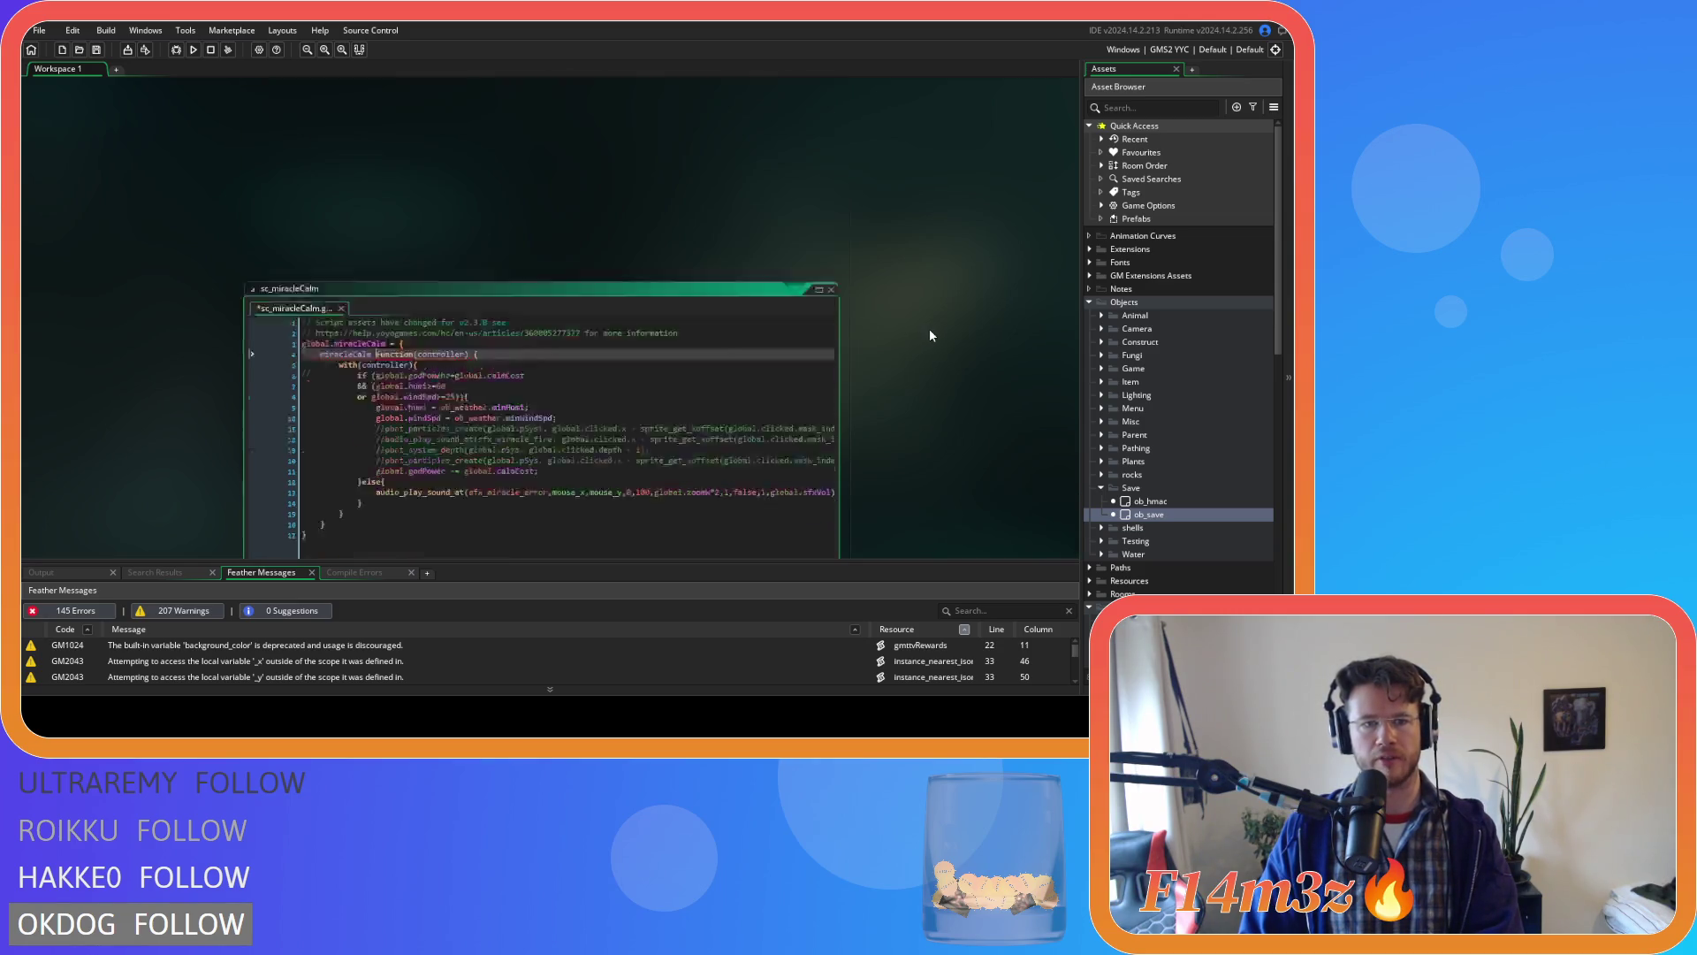
scroll(779, 322, "down", 1)
type("=")
left_click(494, 359)
mouse_move(379, 354)
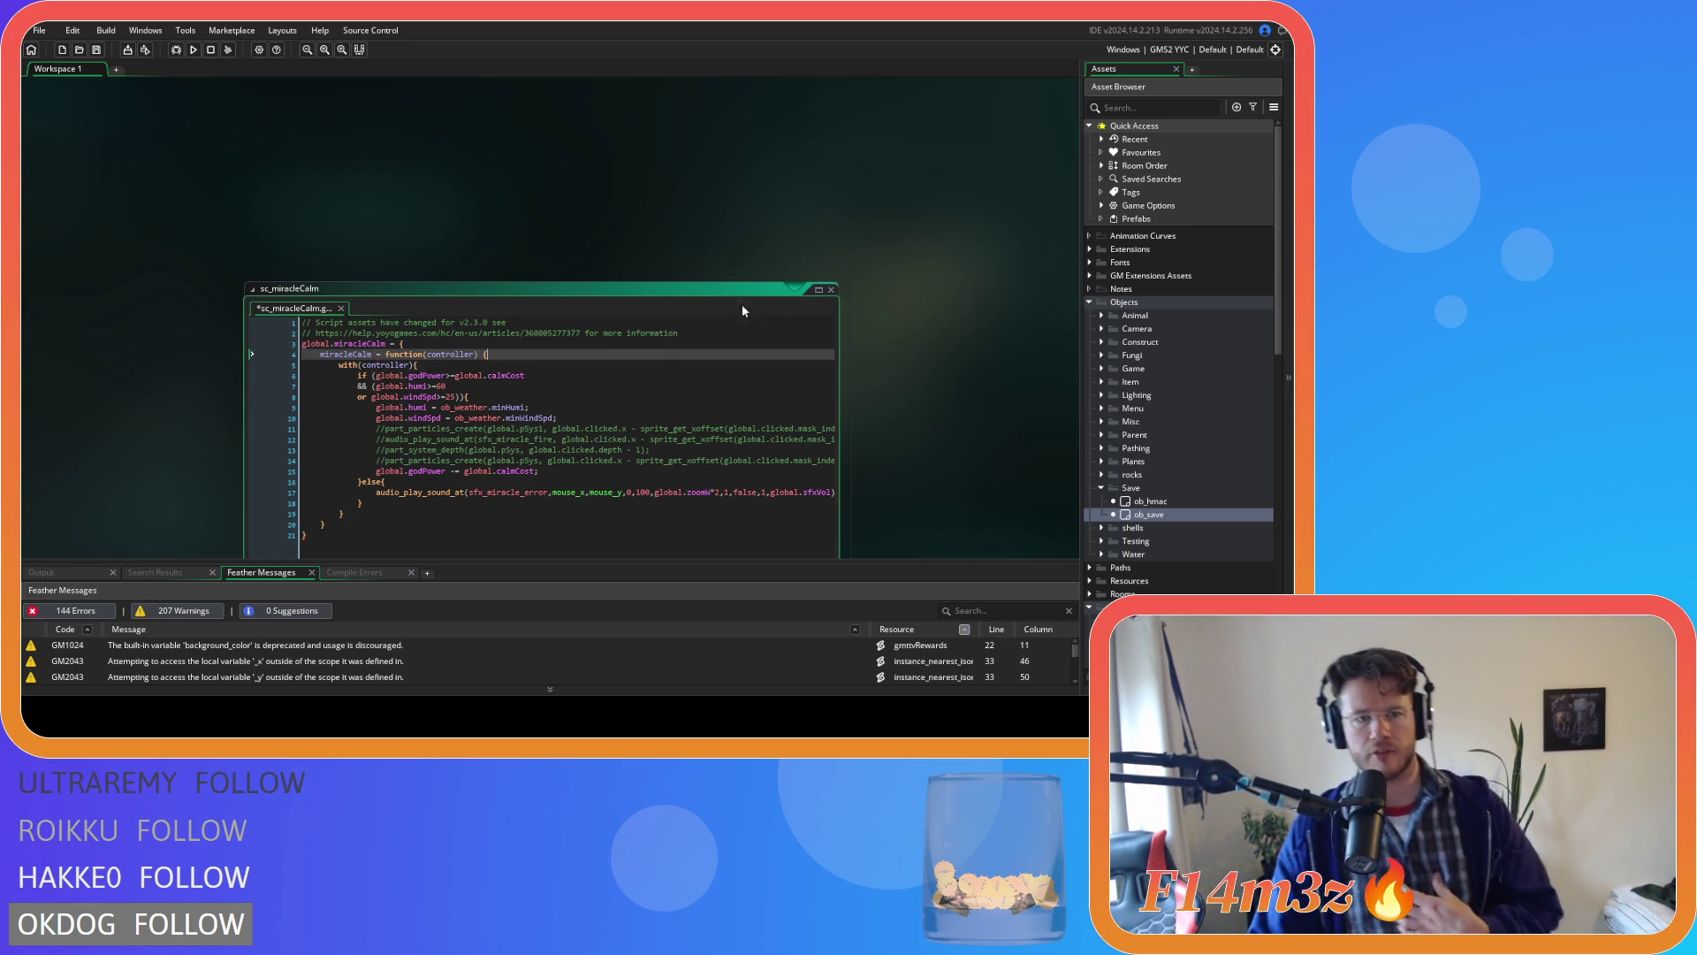
scroll(894, 405, "down", 3)
scroll(895, 406, "up", 2)
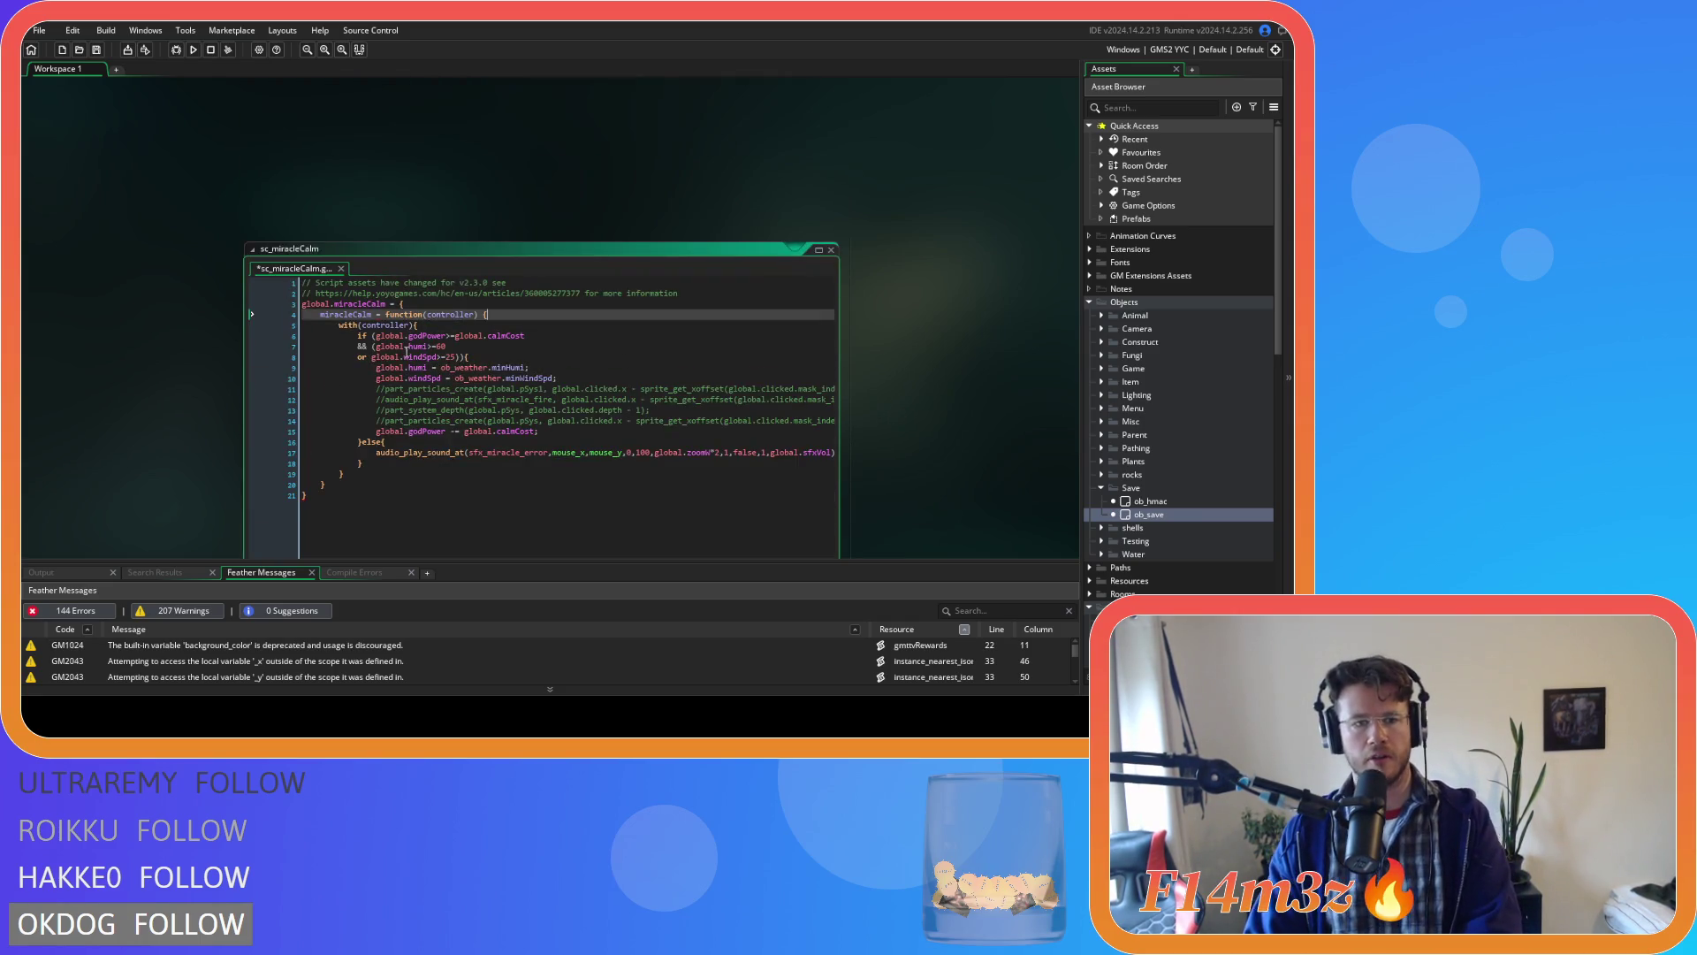
key("Up")
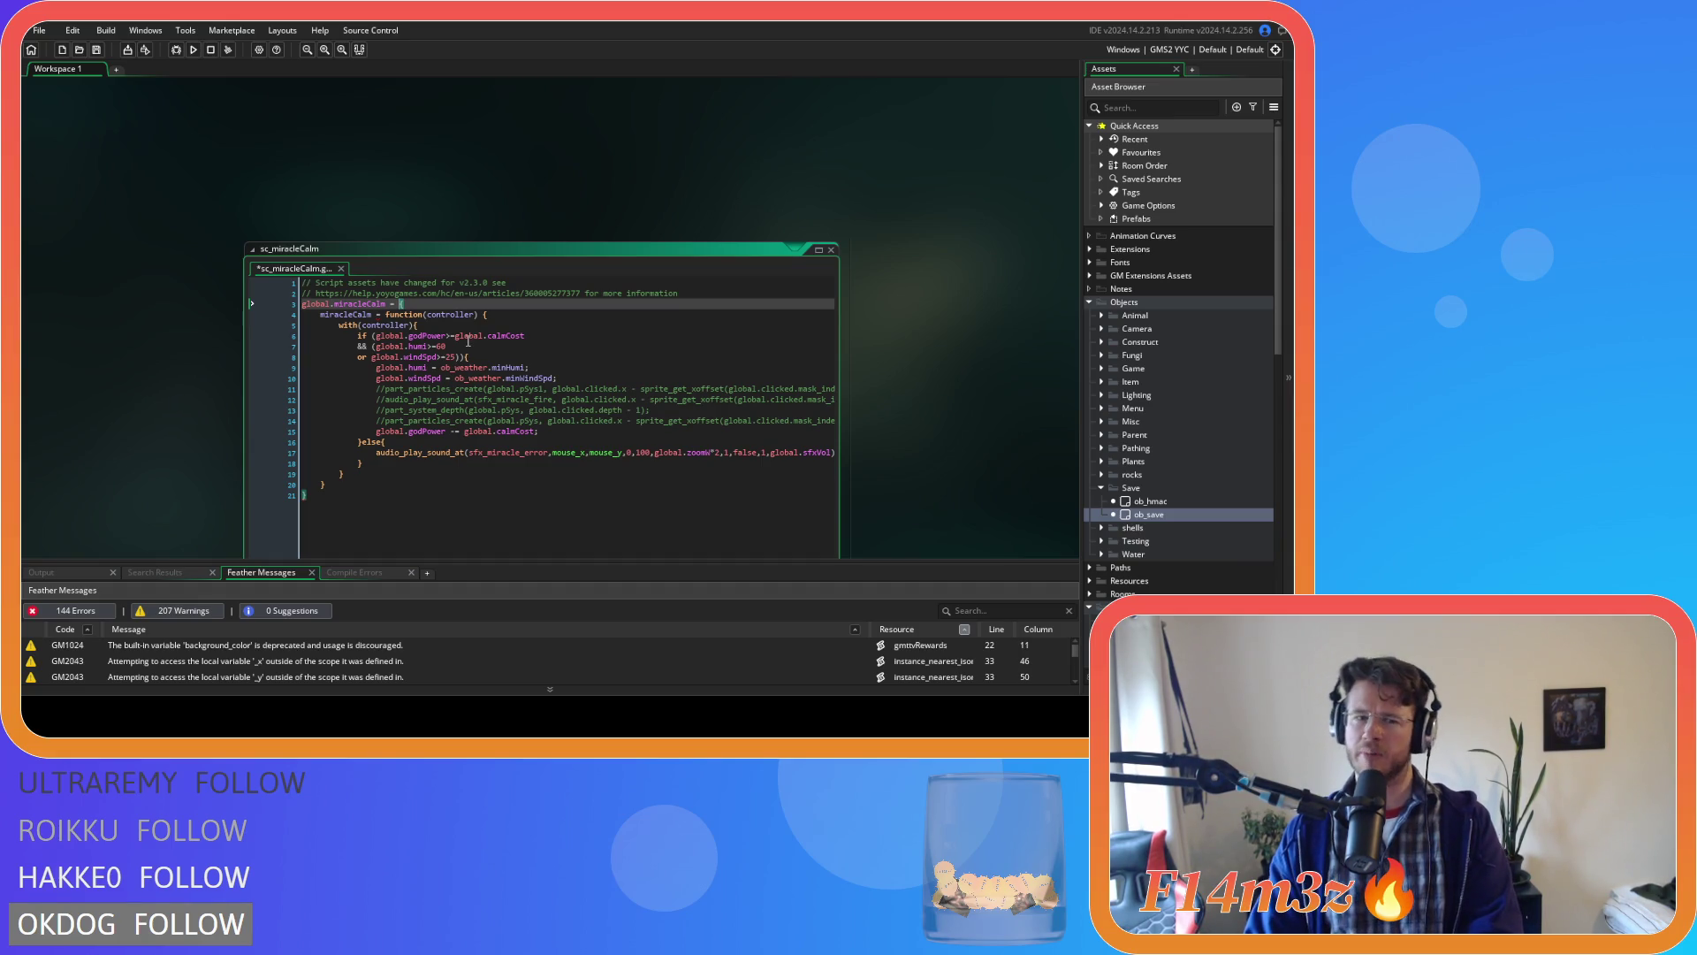
scroll(842, 400, "down", 4)
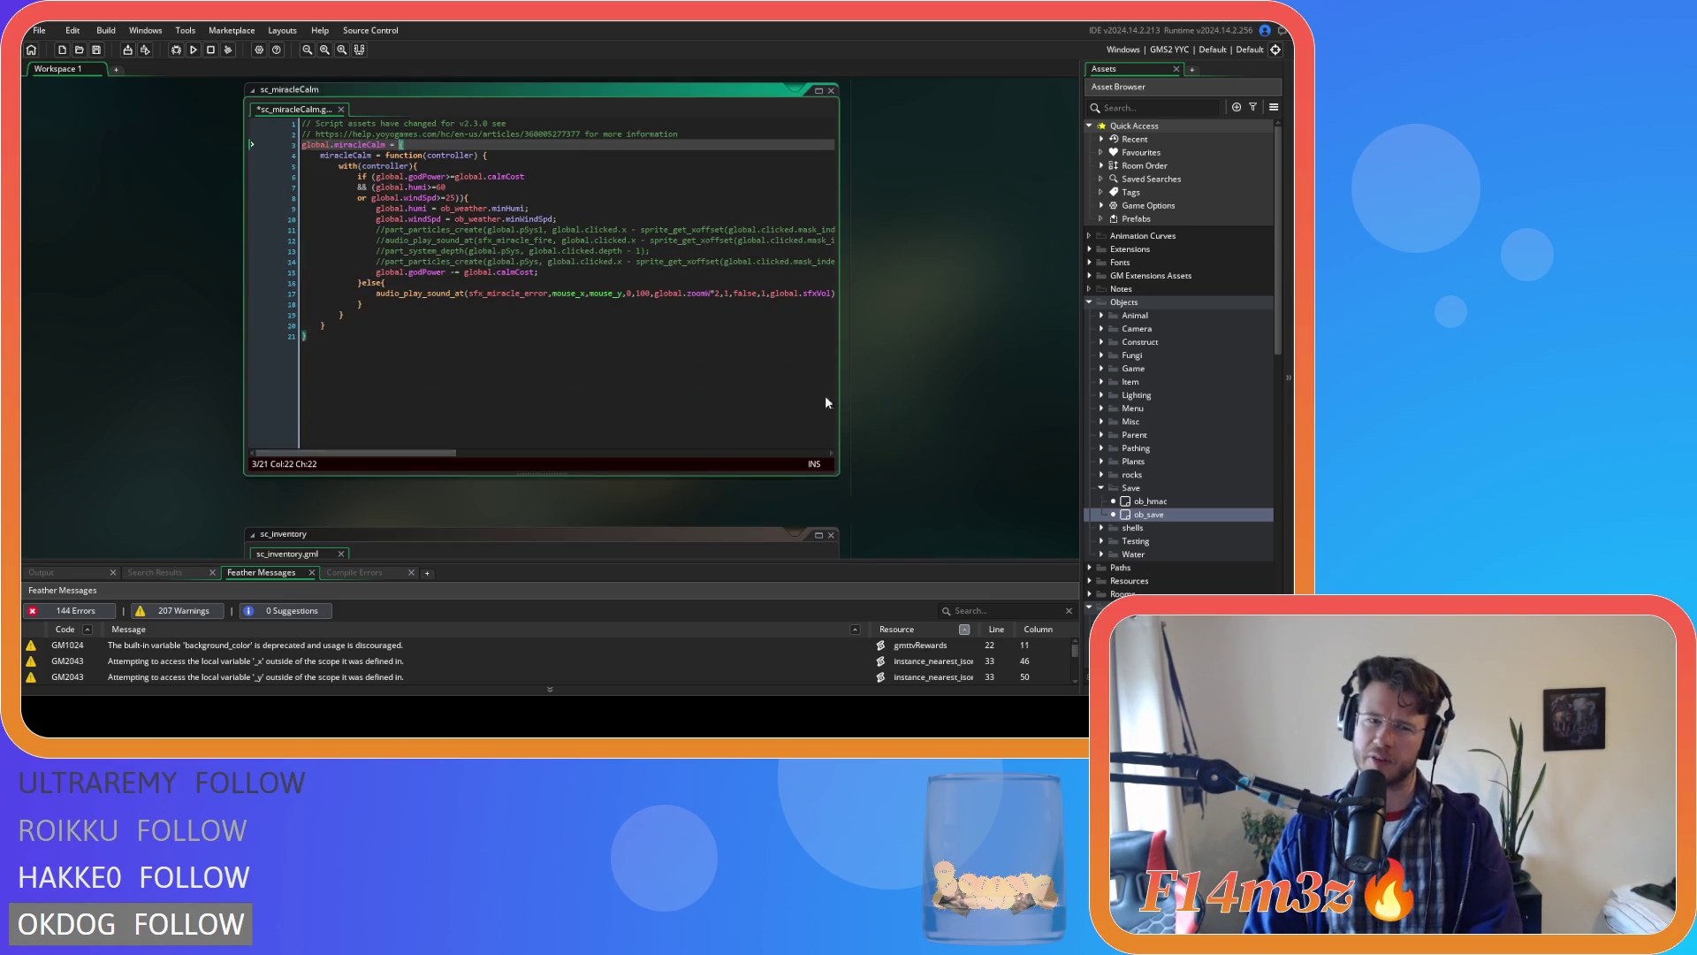
scroll(869, 435, "up", 1)
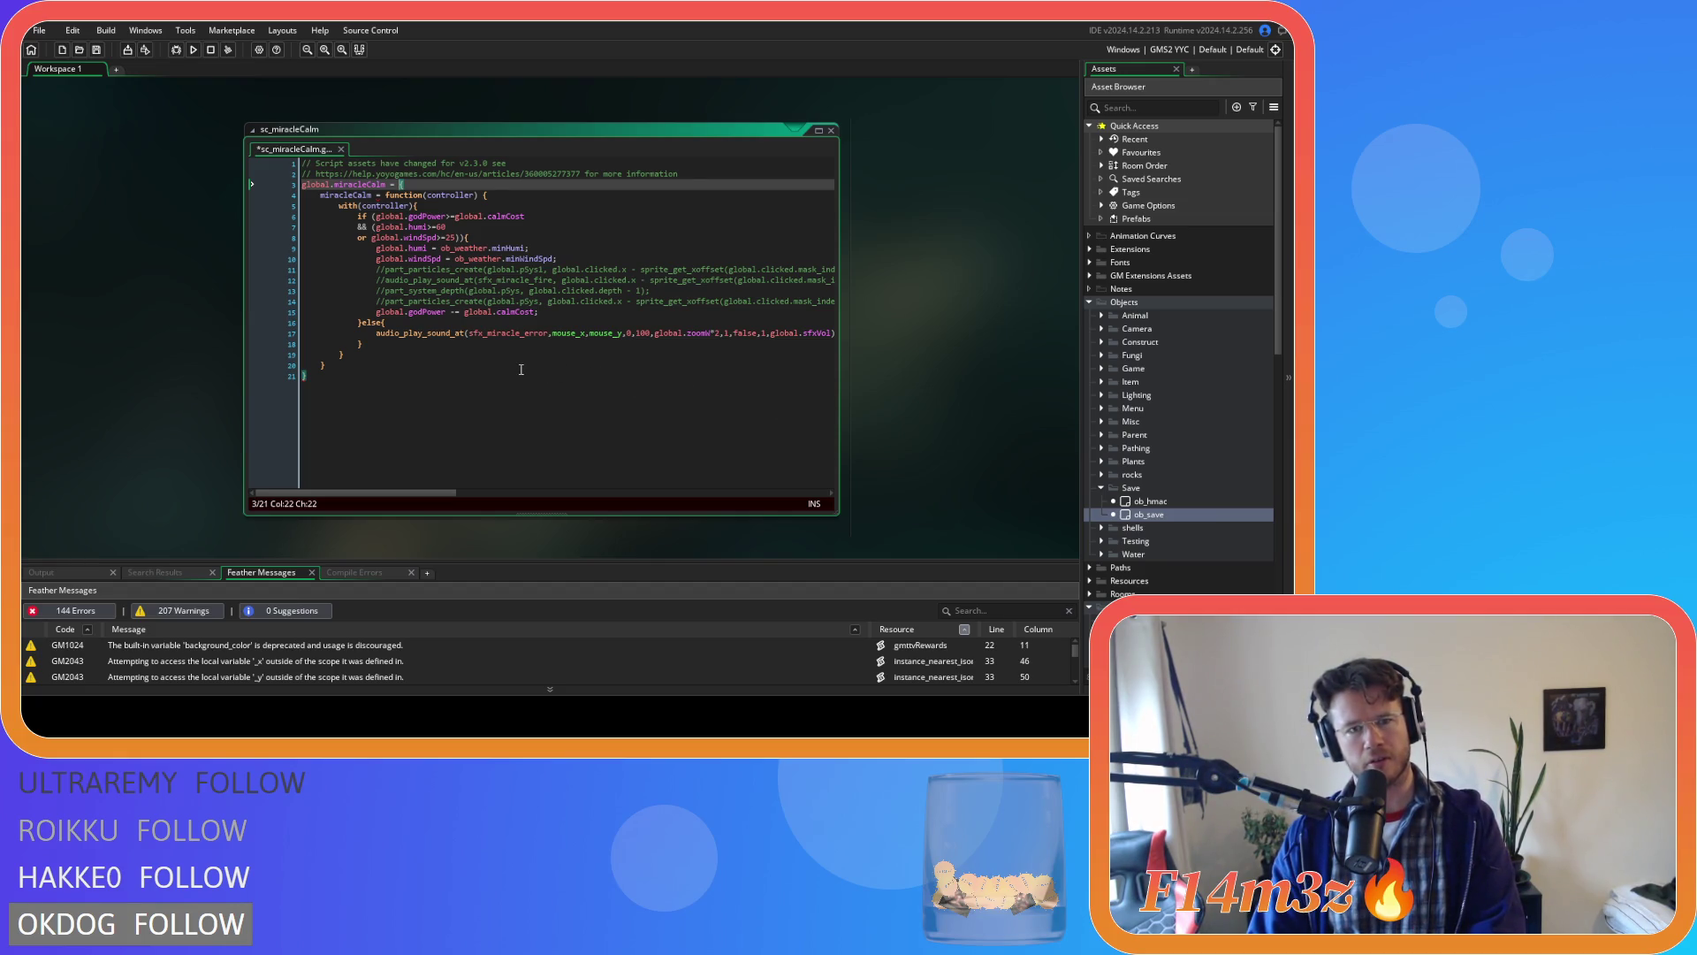
scroll(902, 320, "down", 6)
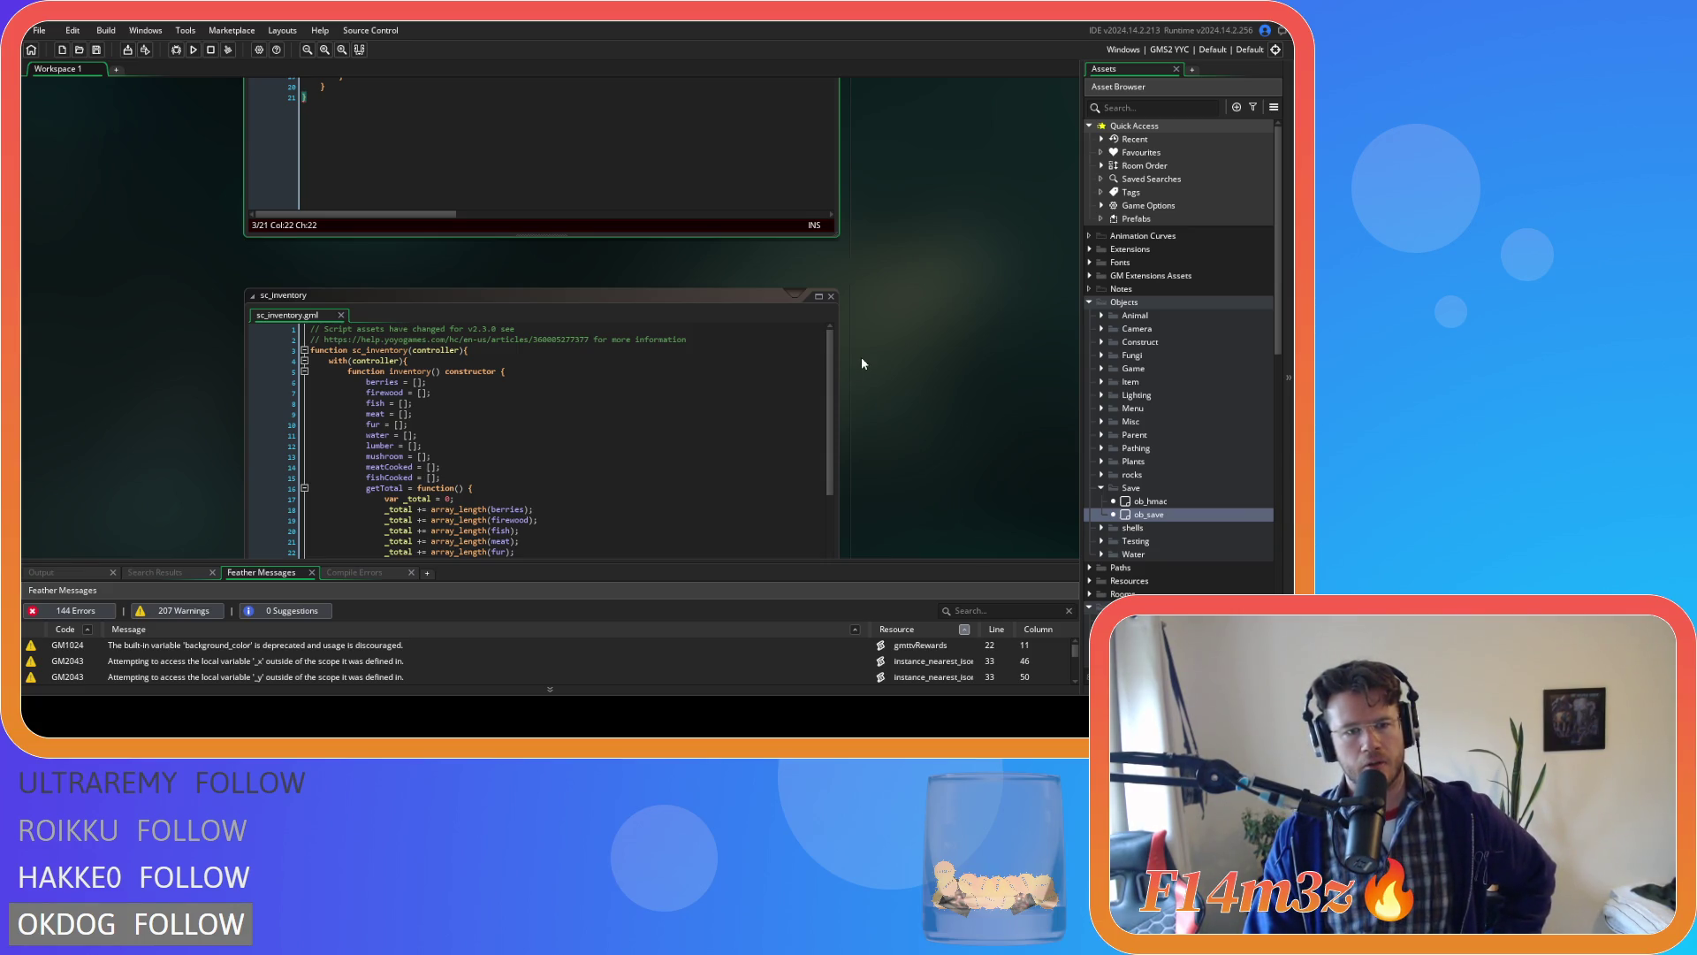
scroll(866, 365, "up", 7)
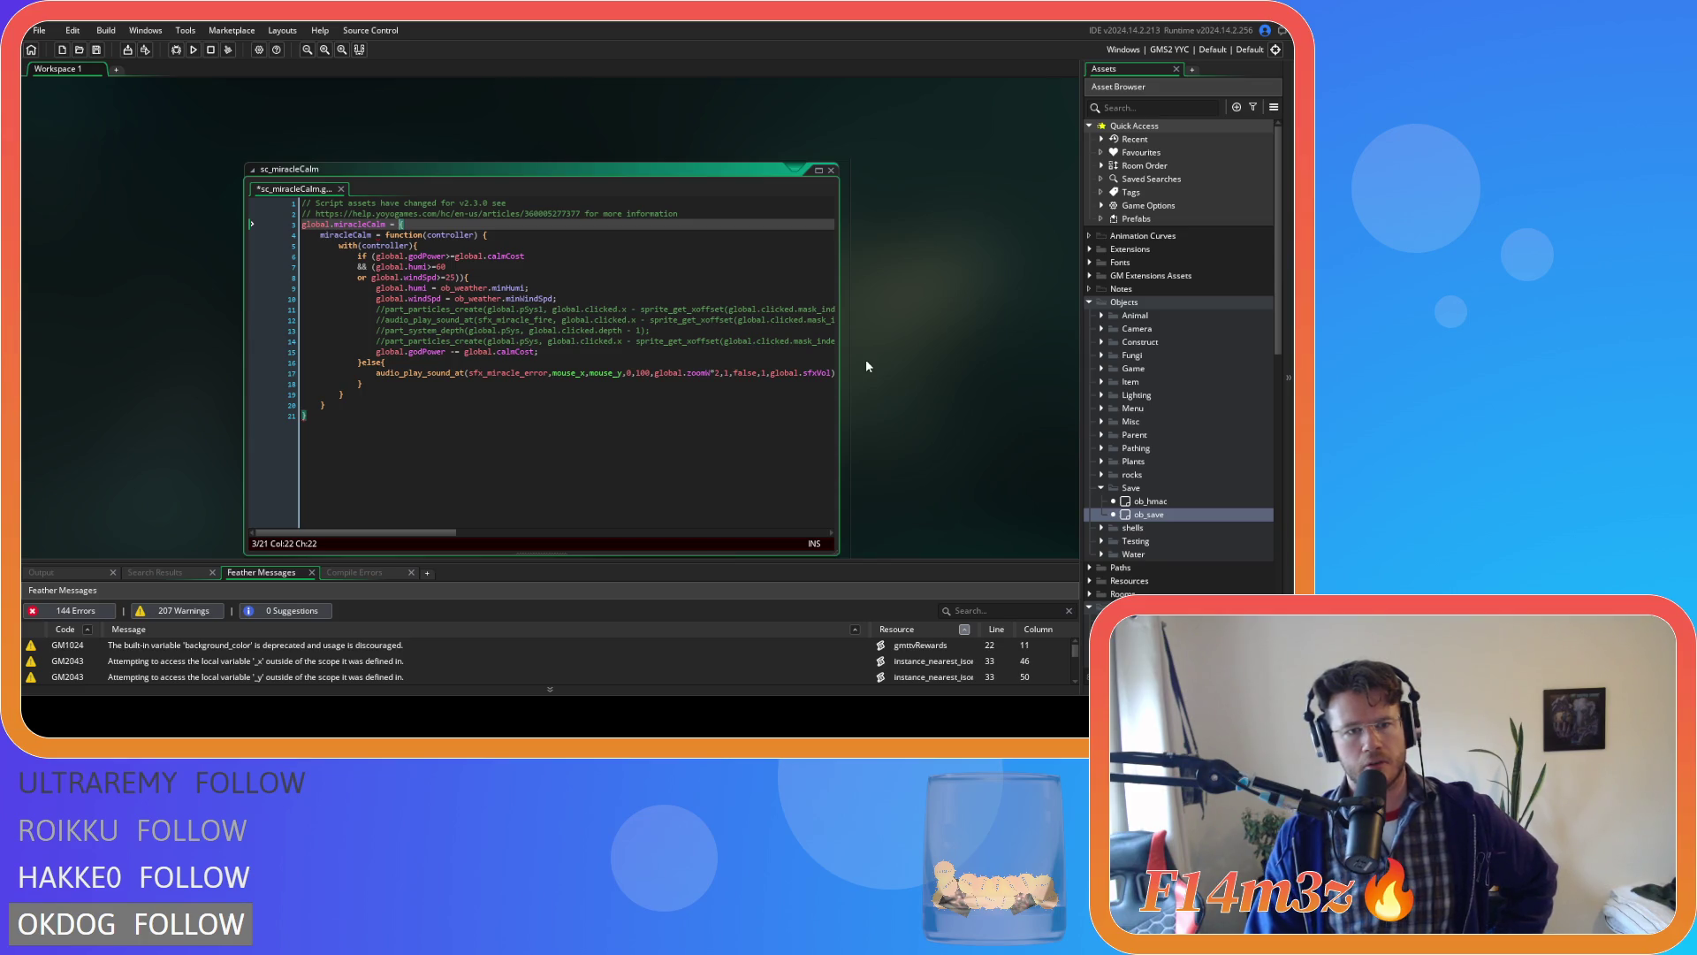
Delete the controller parameter of miracleCalm, then undo to restore it.
scroll(866, 359, "down", 1)
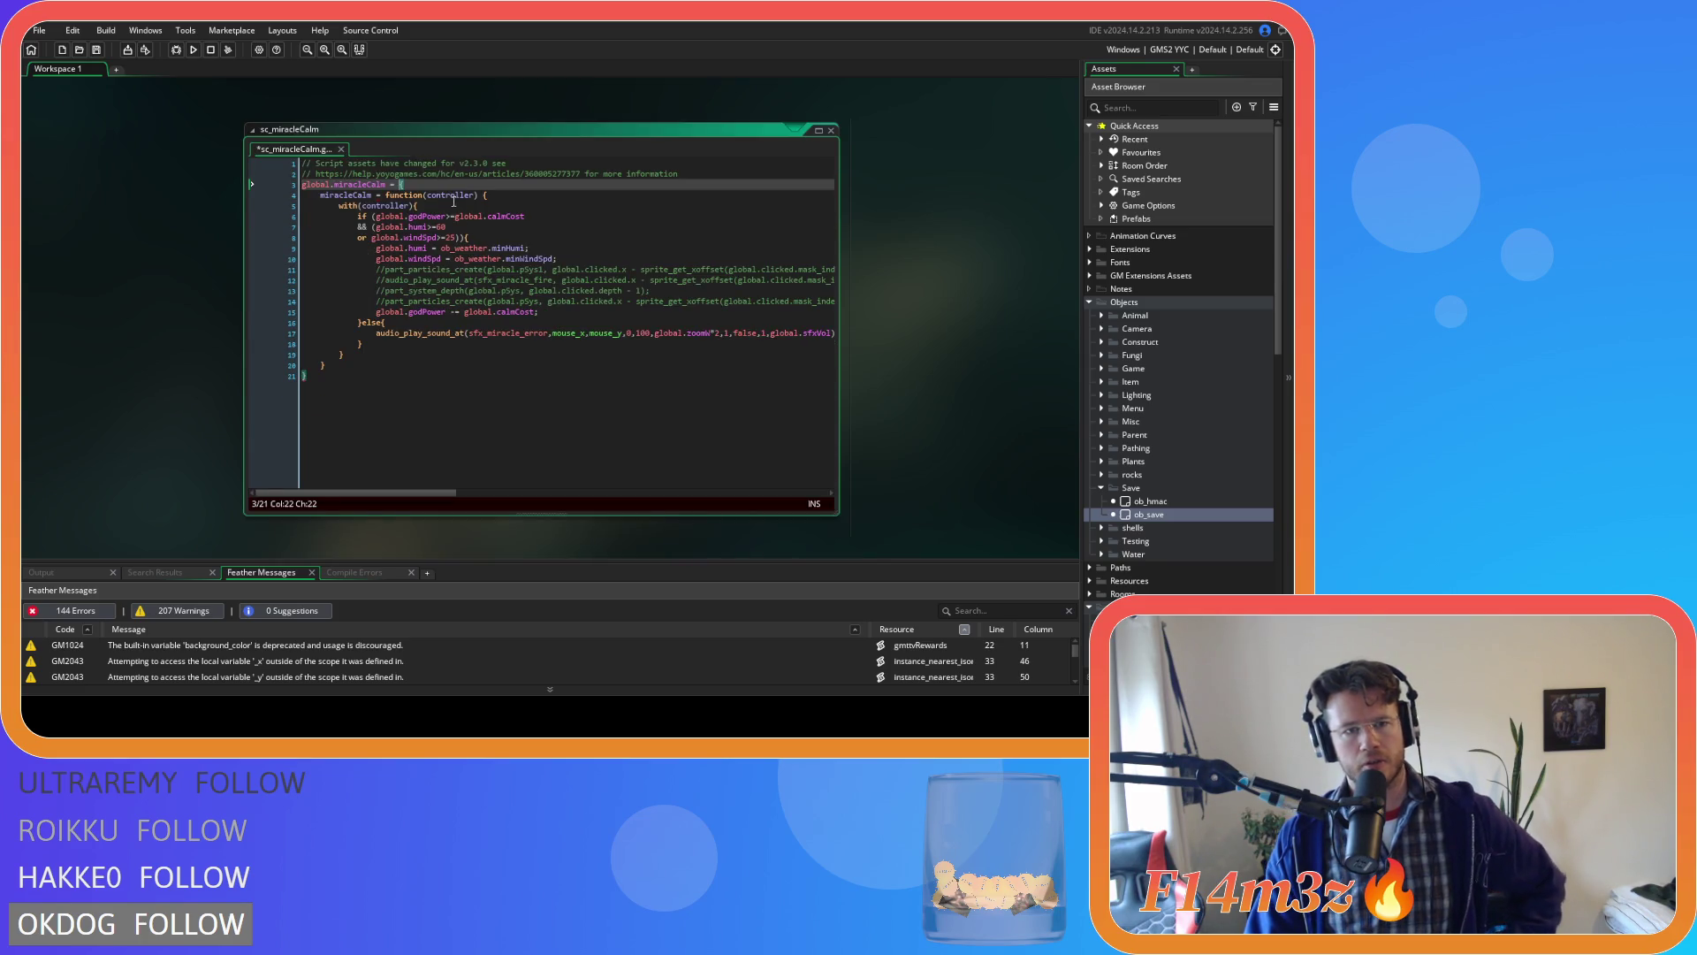
double_click(455, 195)
key("BackSpace")
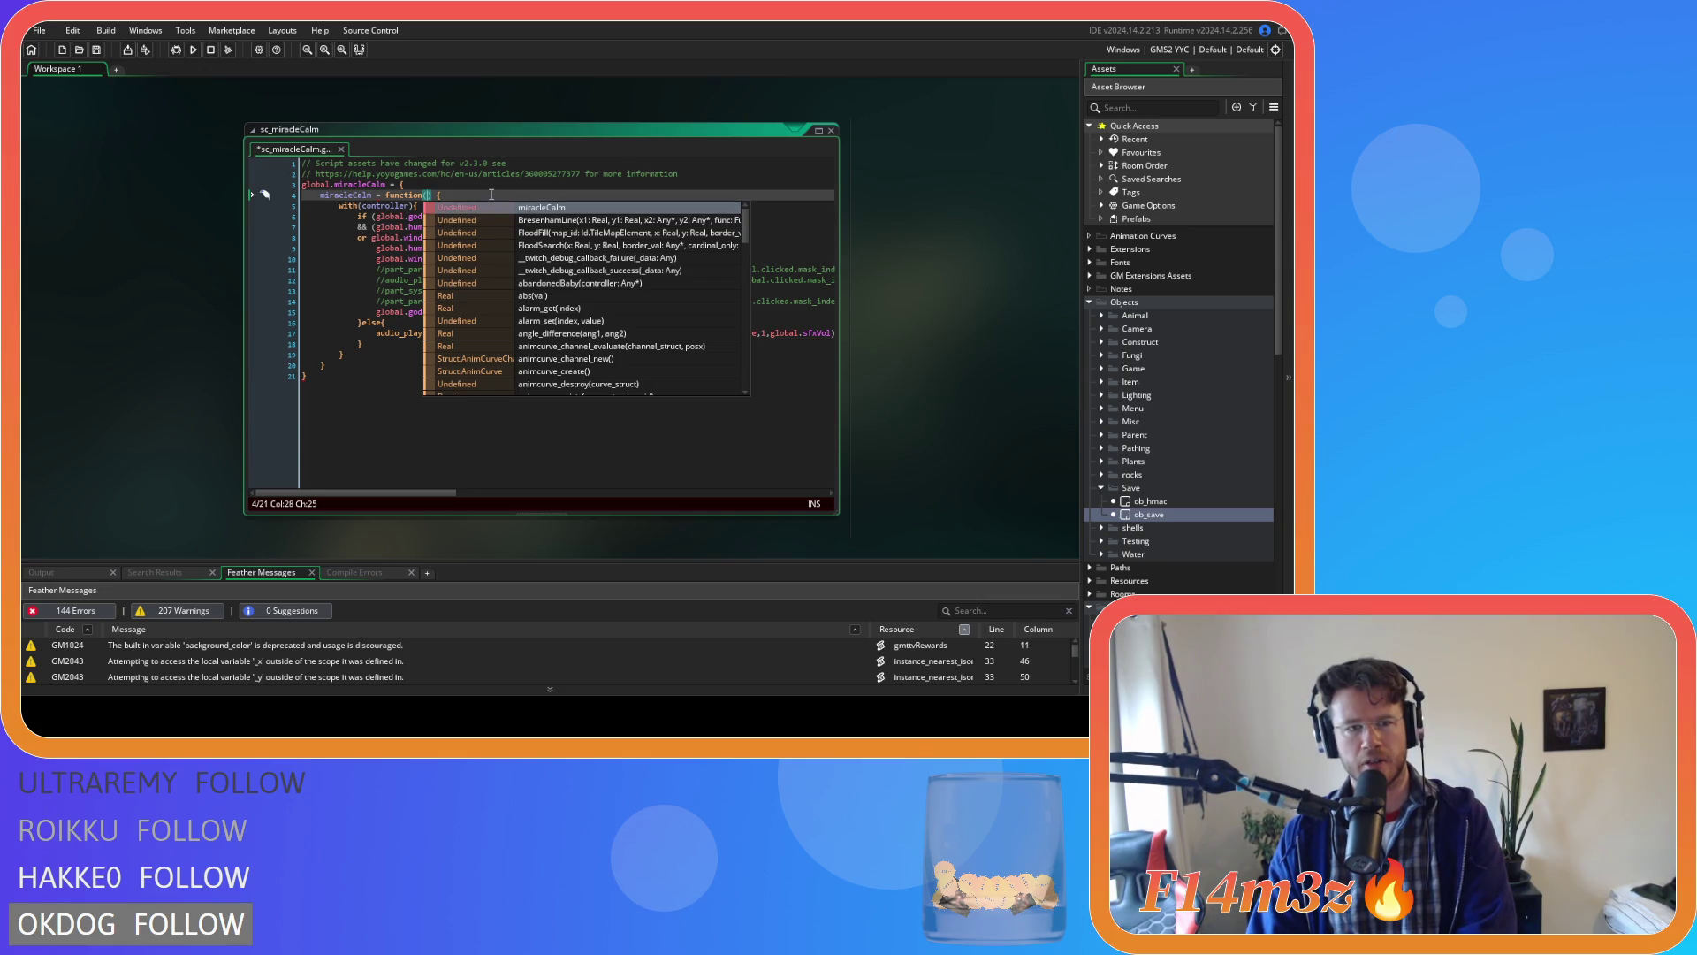
left_click(492, 195)
key("ctrl+z")
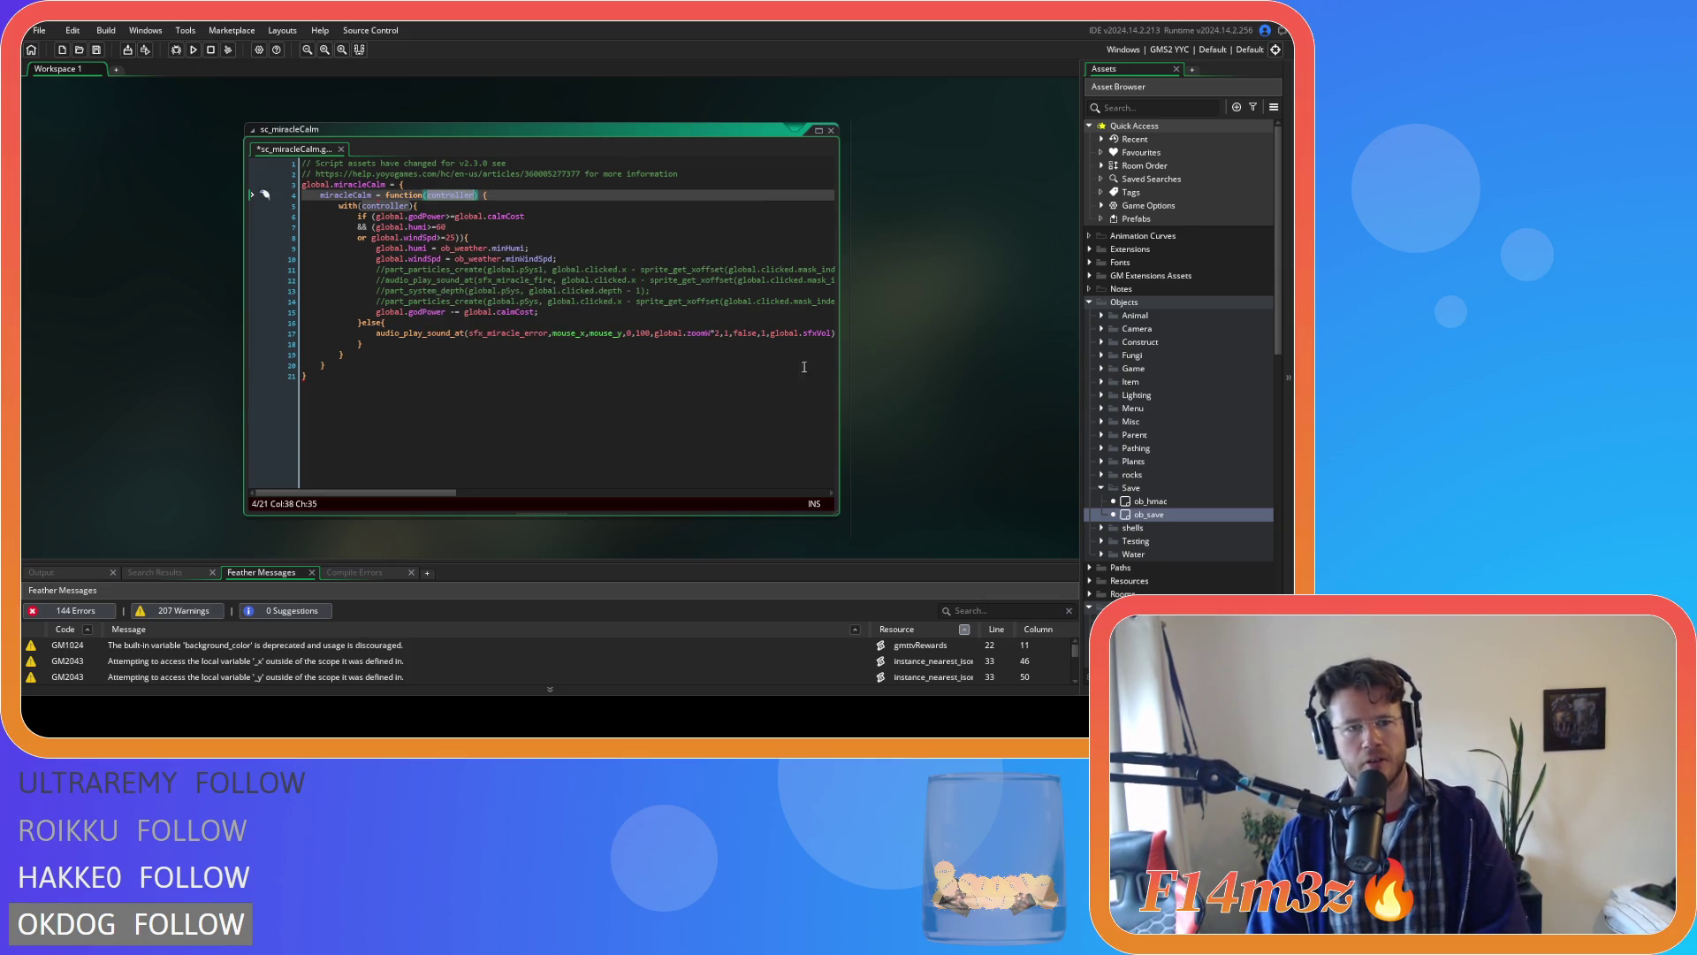
Look over the getTotal function in the sc_inventory script.
key("ctrl+Tab")
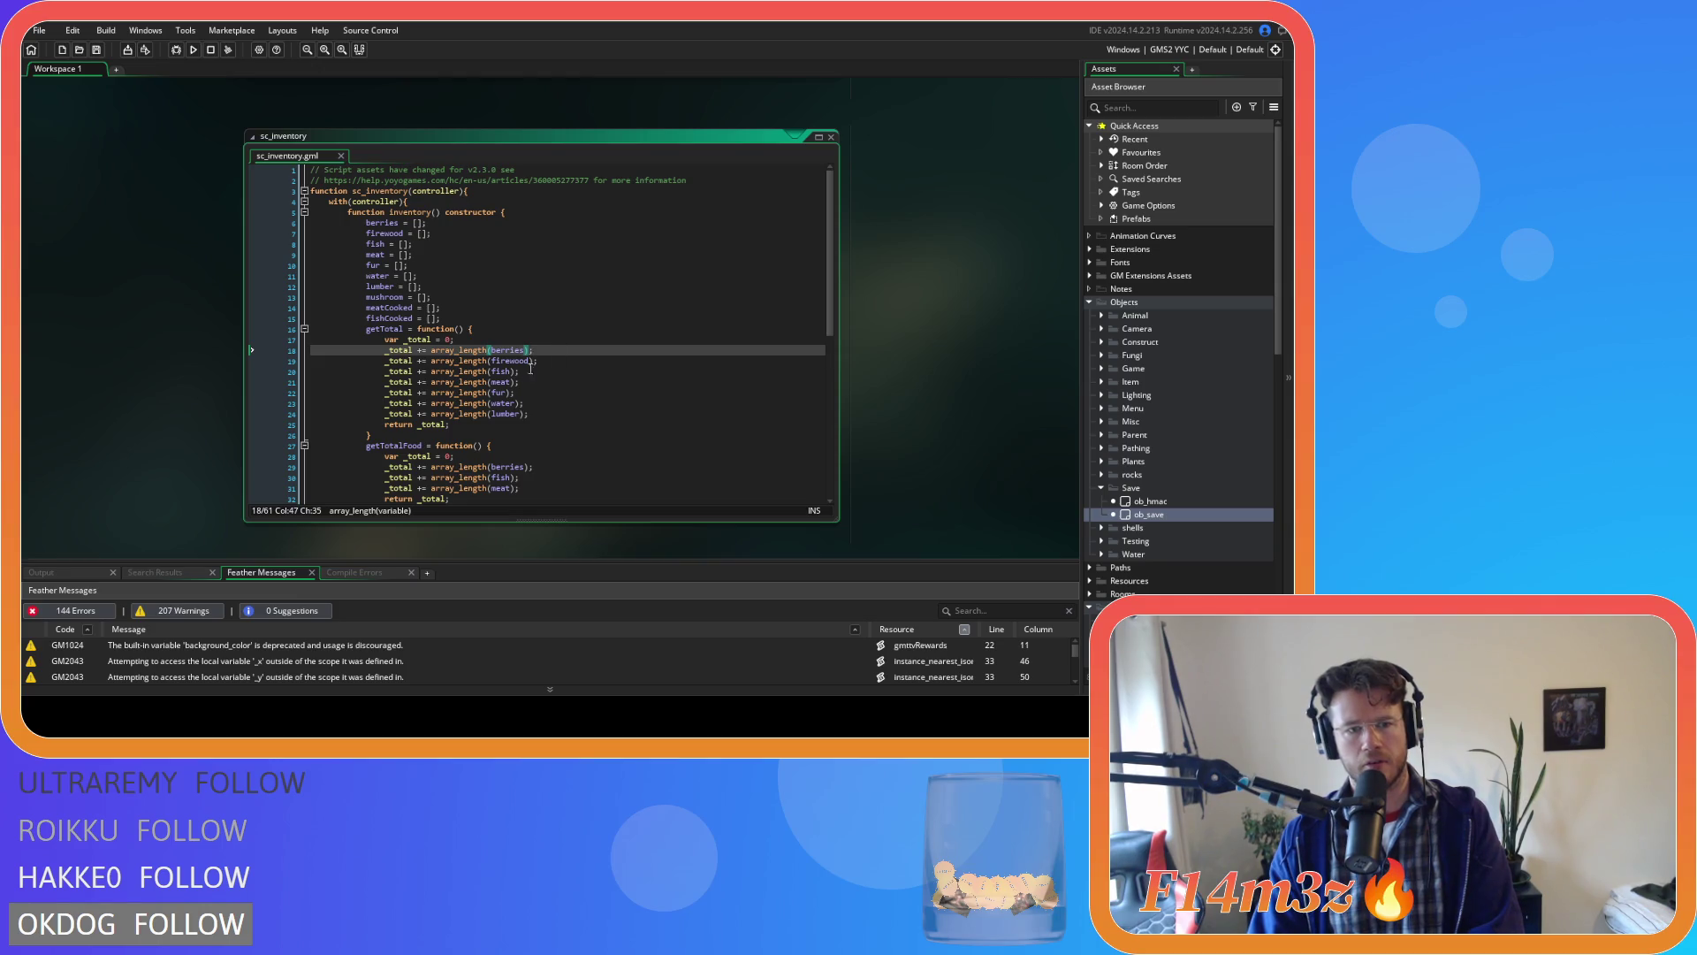
left_click(413, 434)
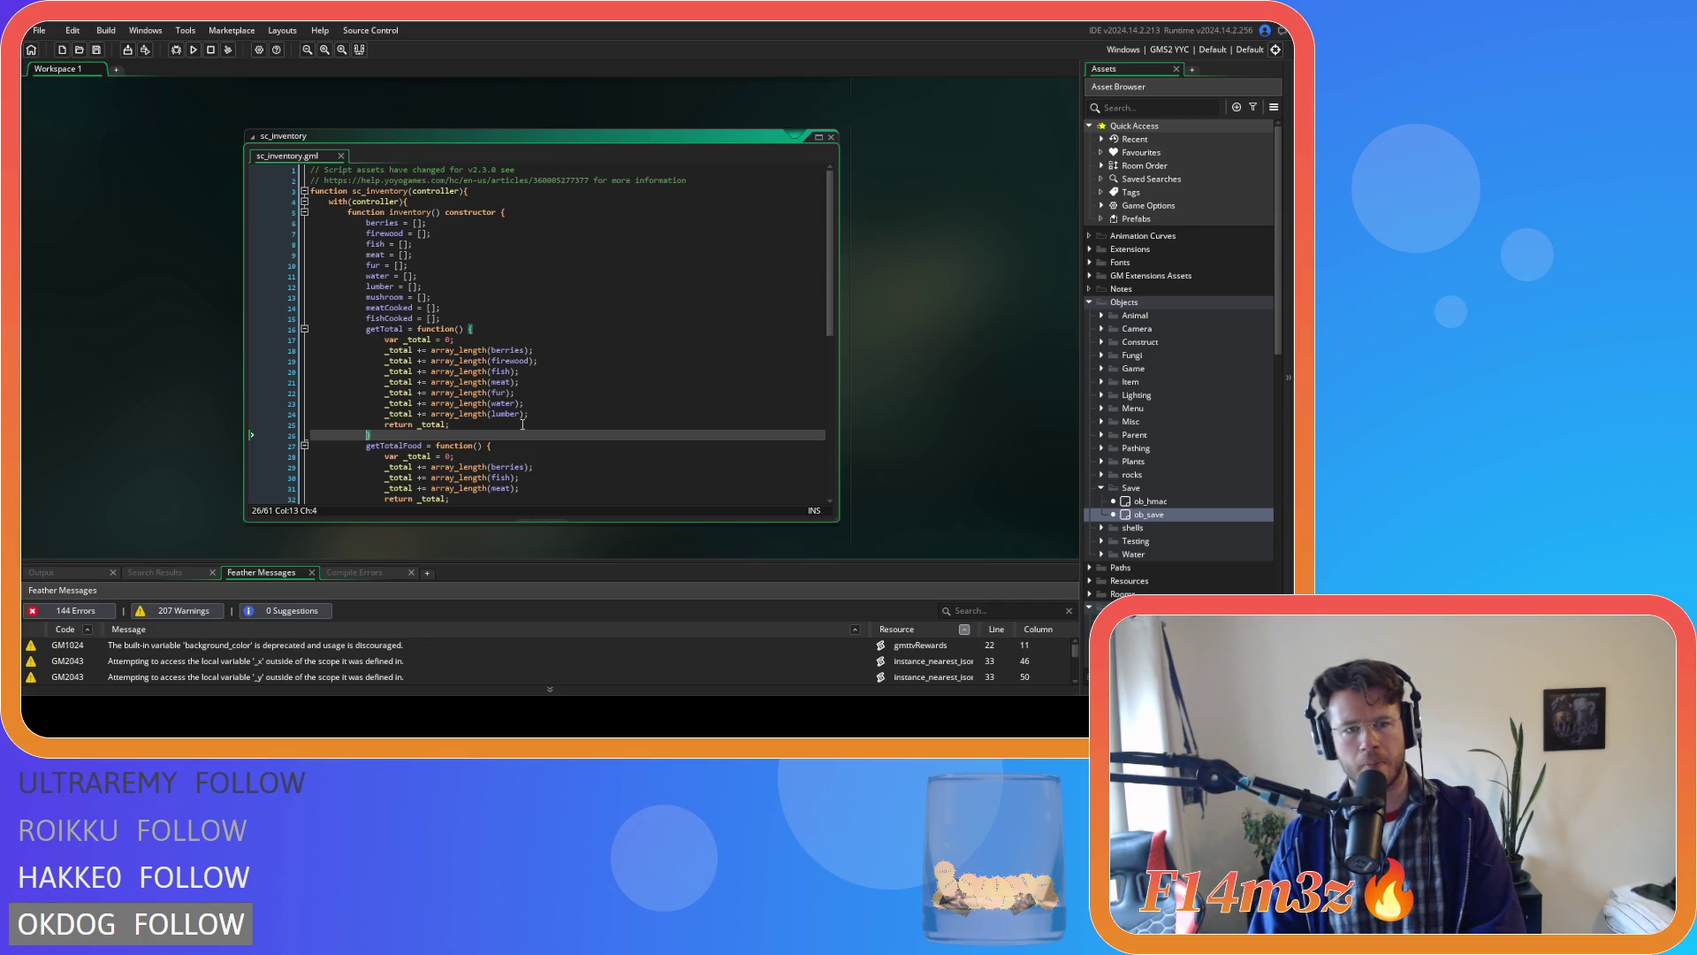
scroll(522, 424, "down", 4)
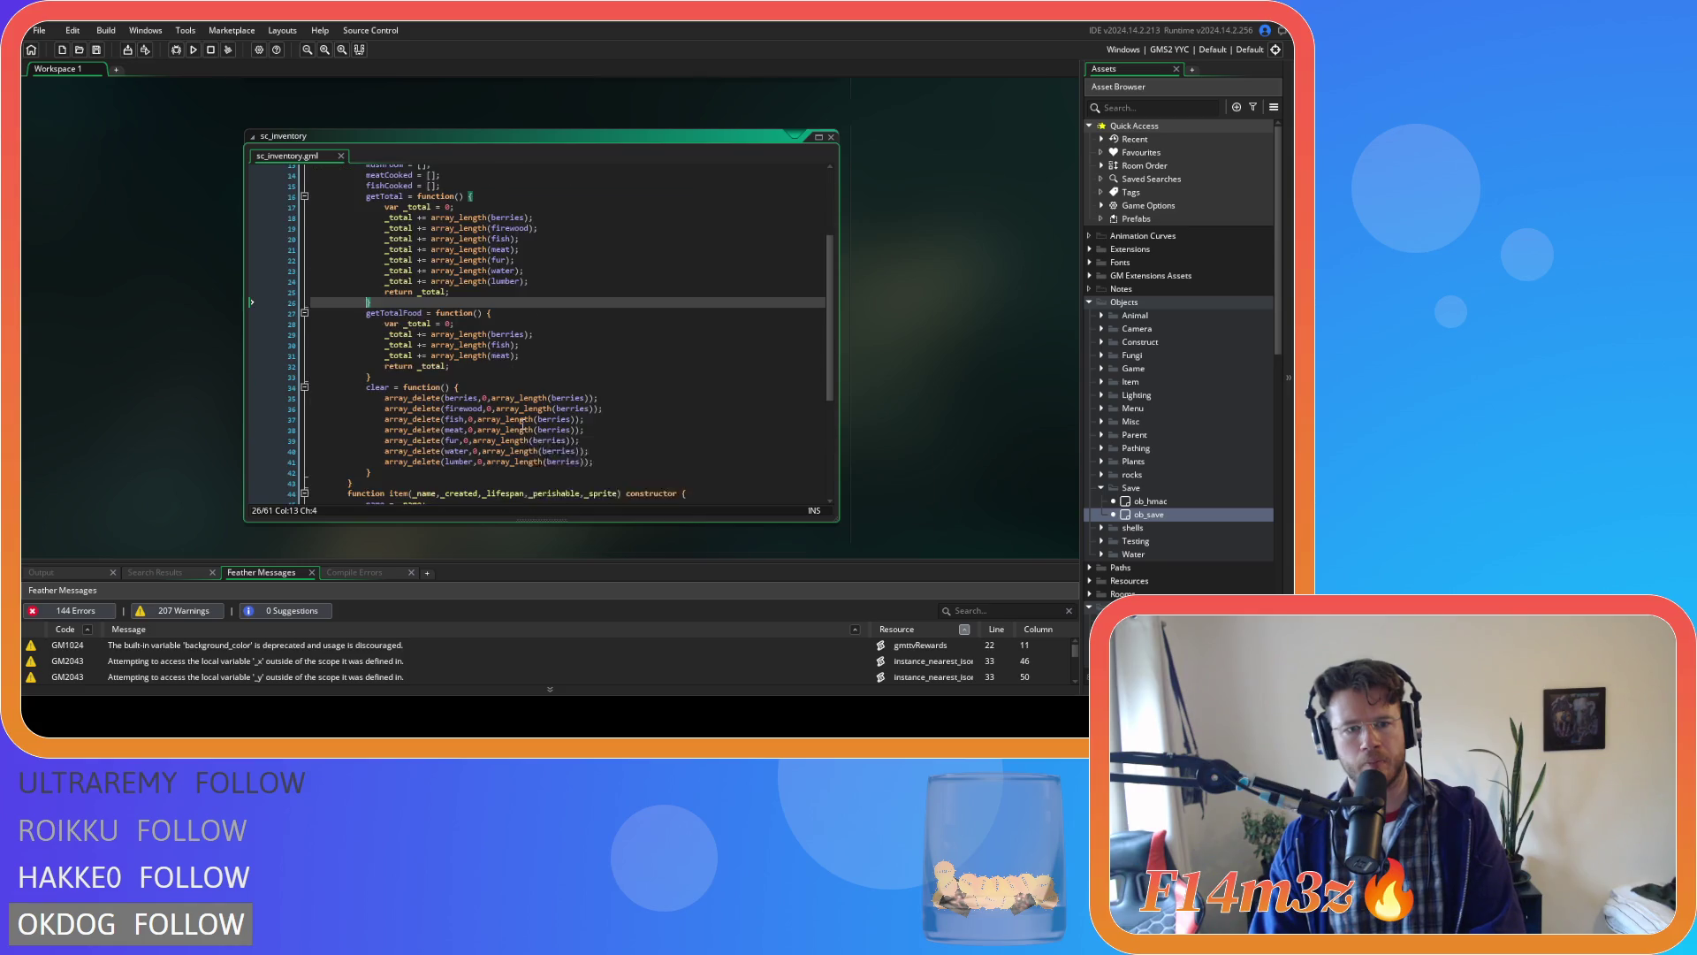
scroll(523, 427, "up", 4)
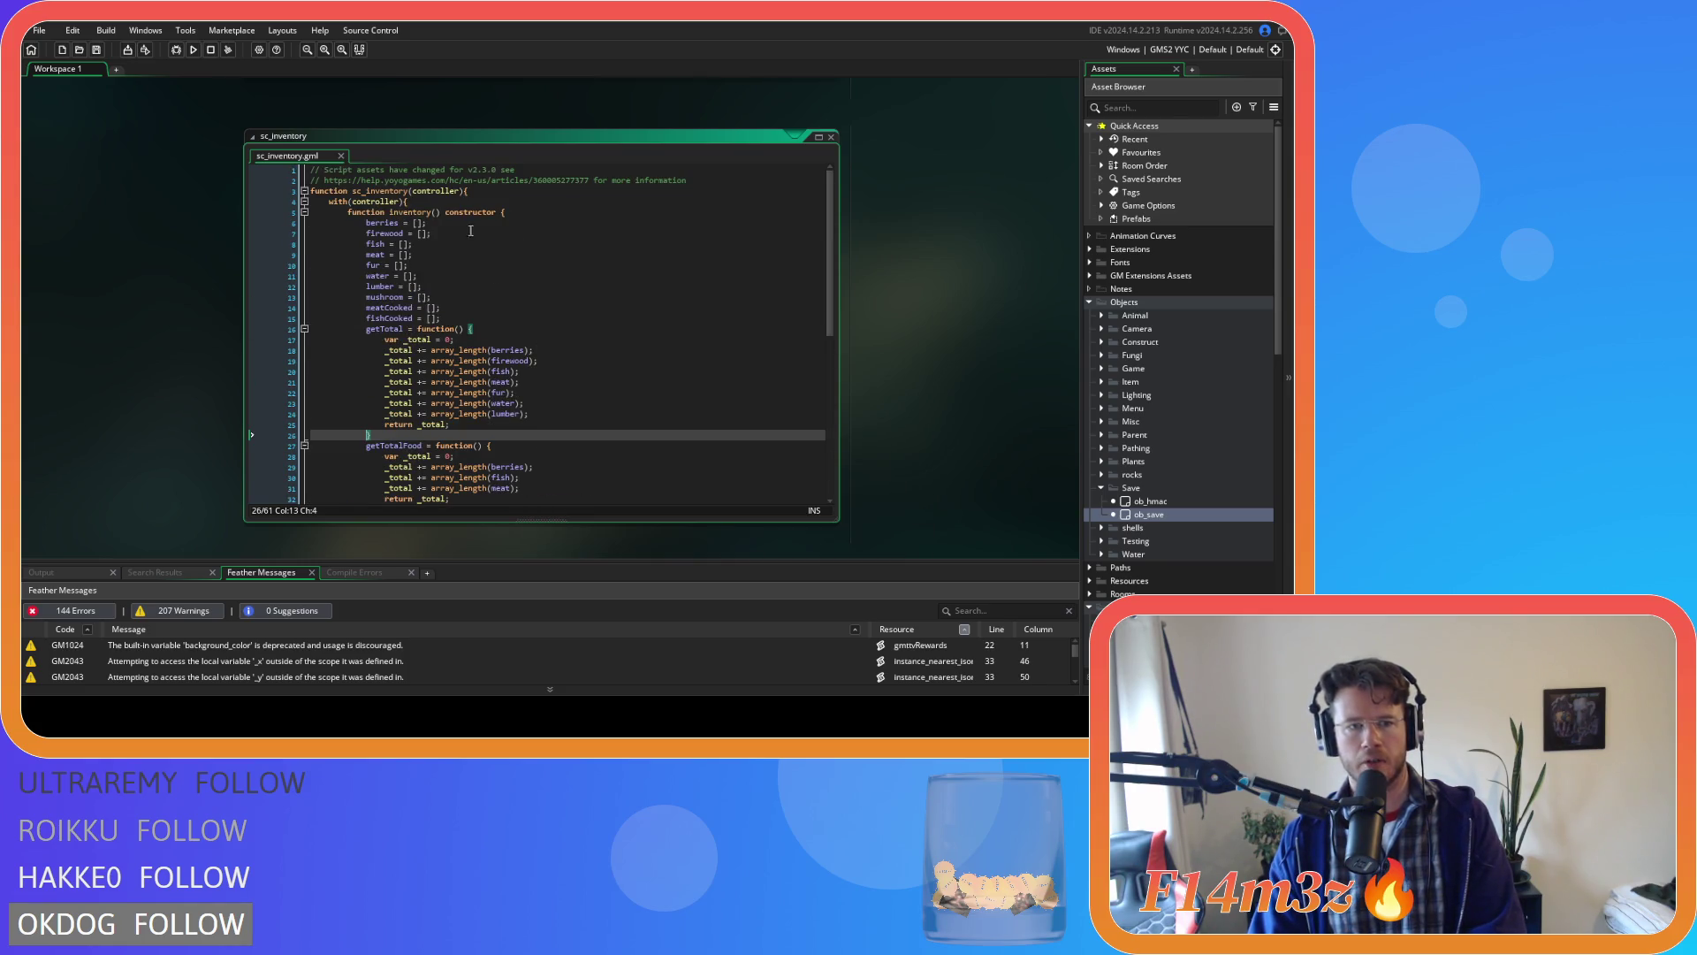
scroll(889, 336, "up", 5)
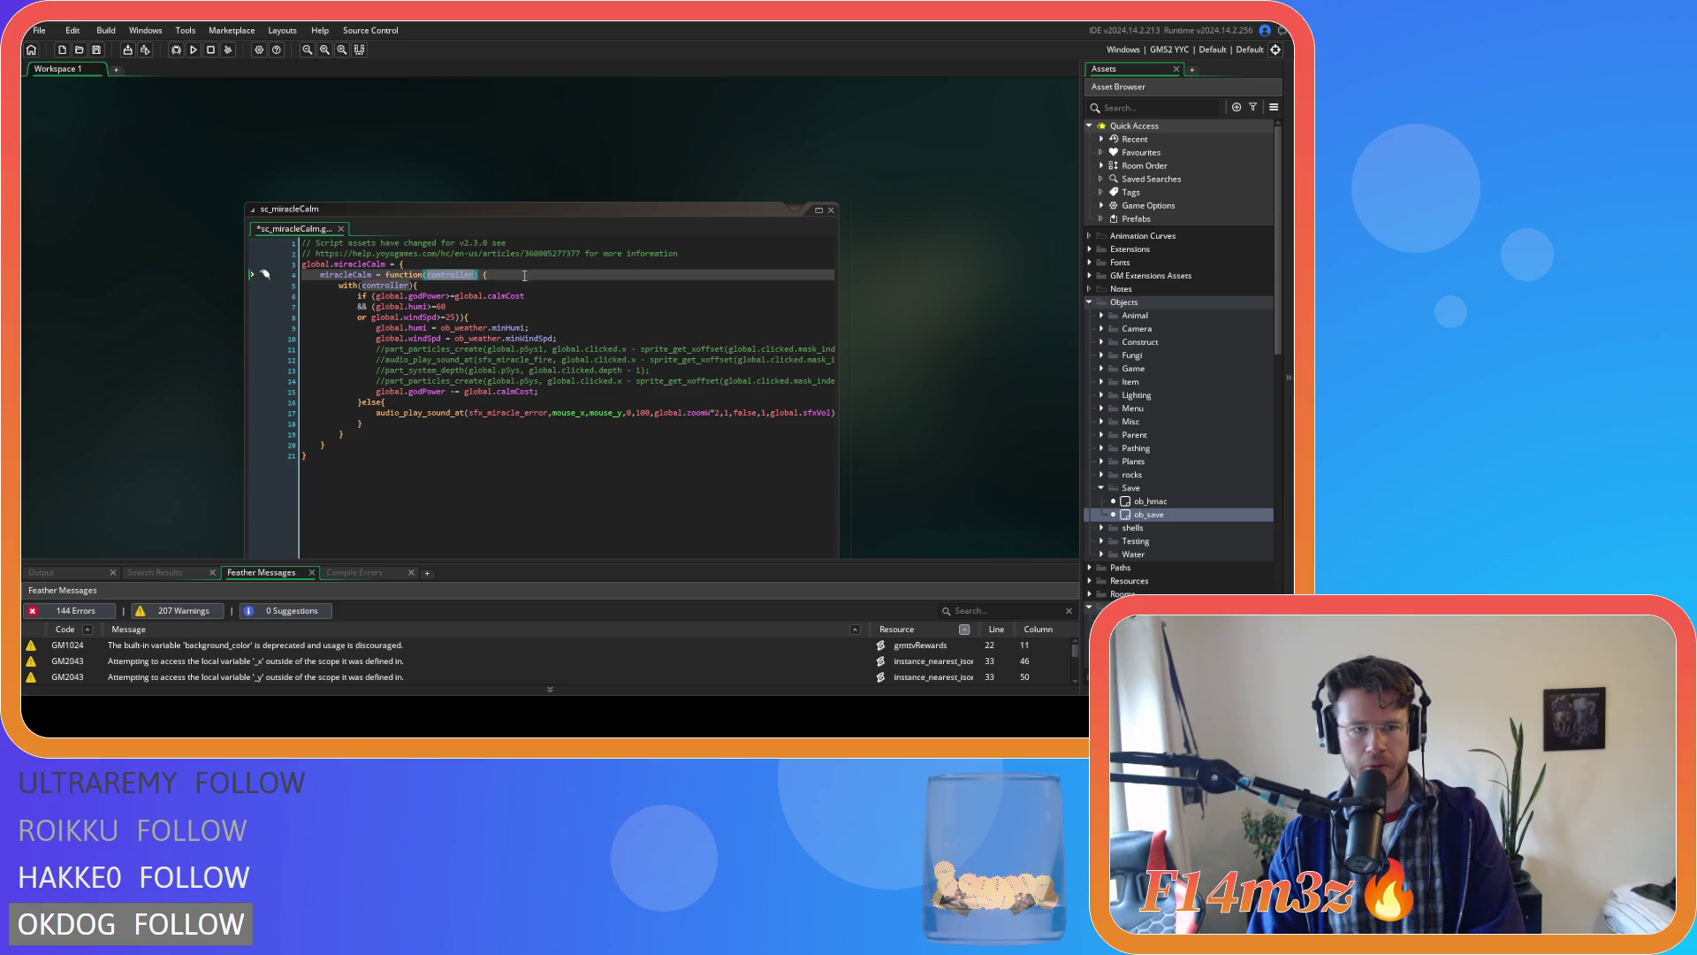
Add a name : "Calm" entry at the top of the global.miracleCalm struct.
left_click(528, 270)
key("Return")
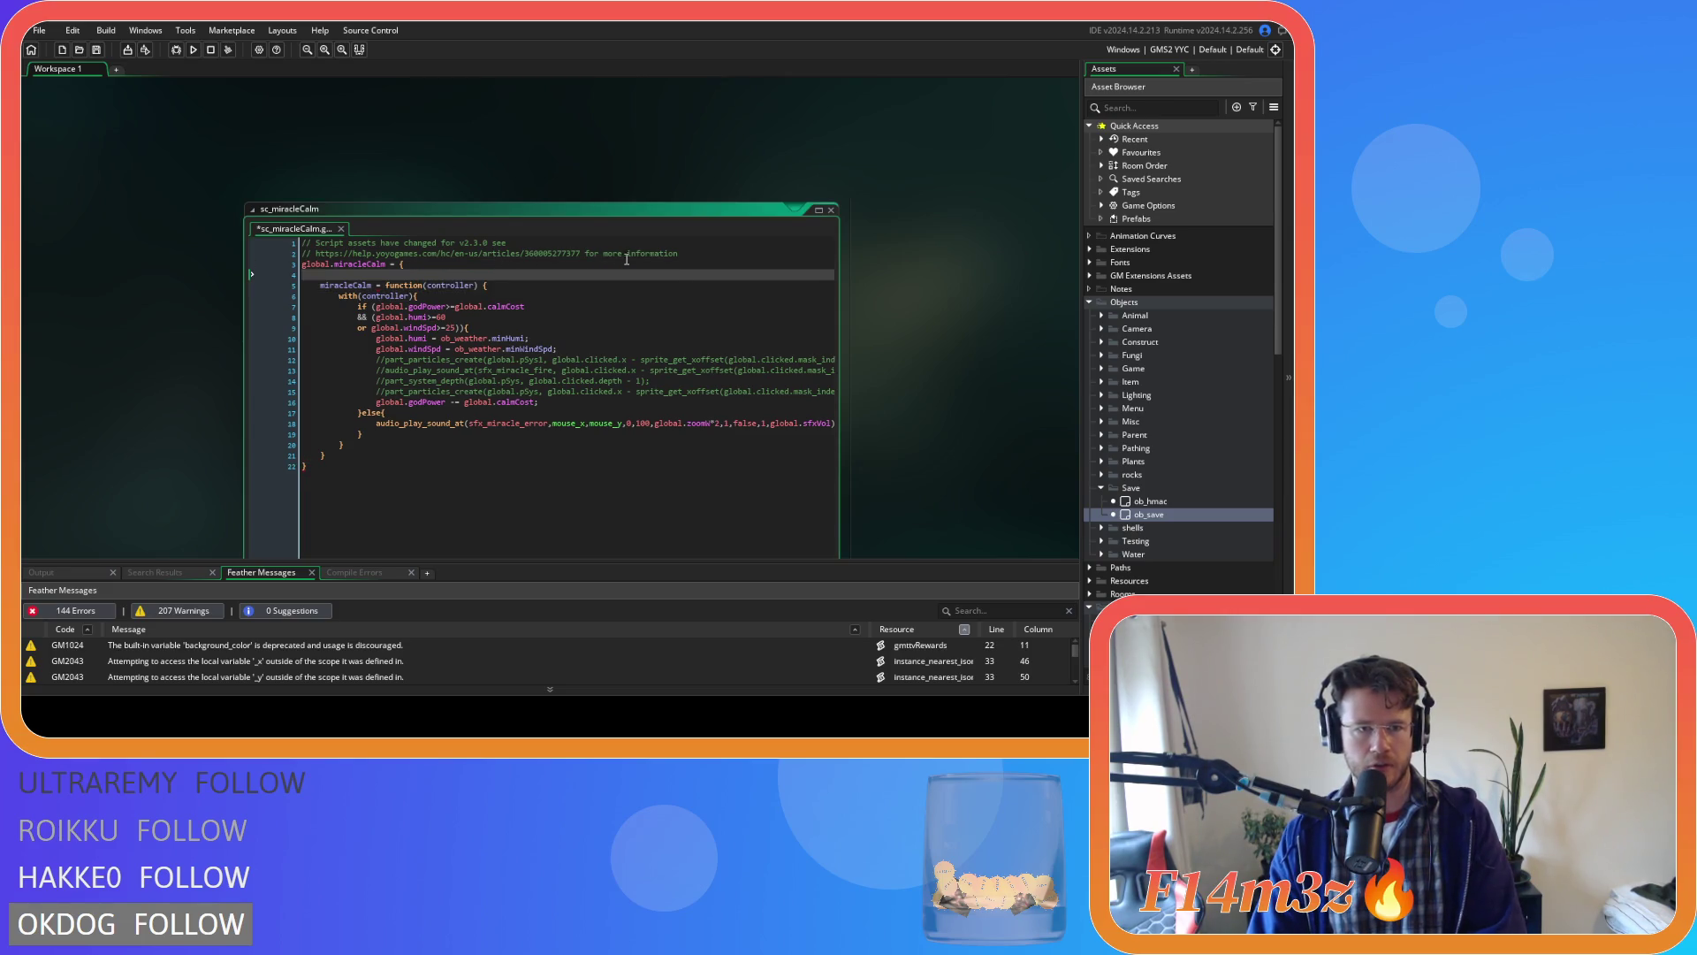
type("na")
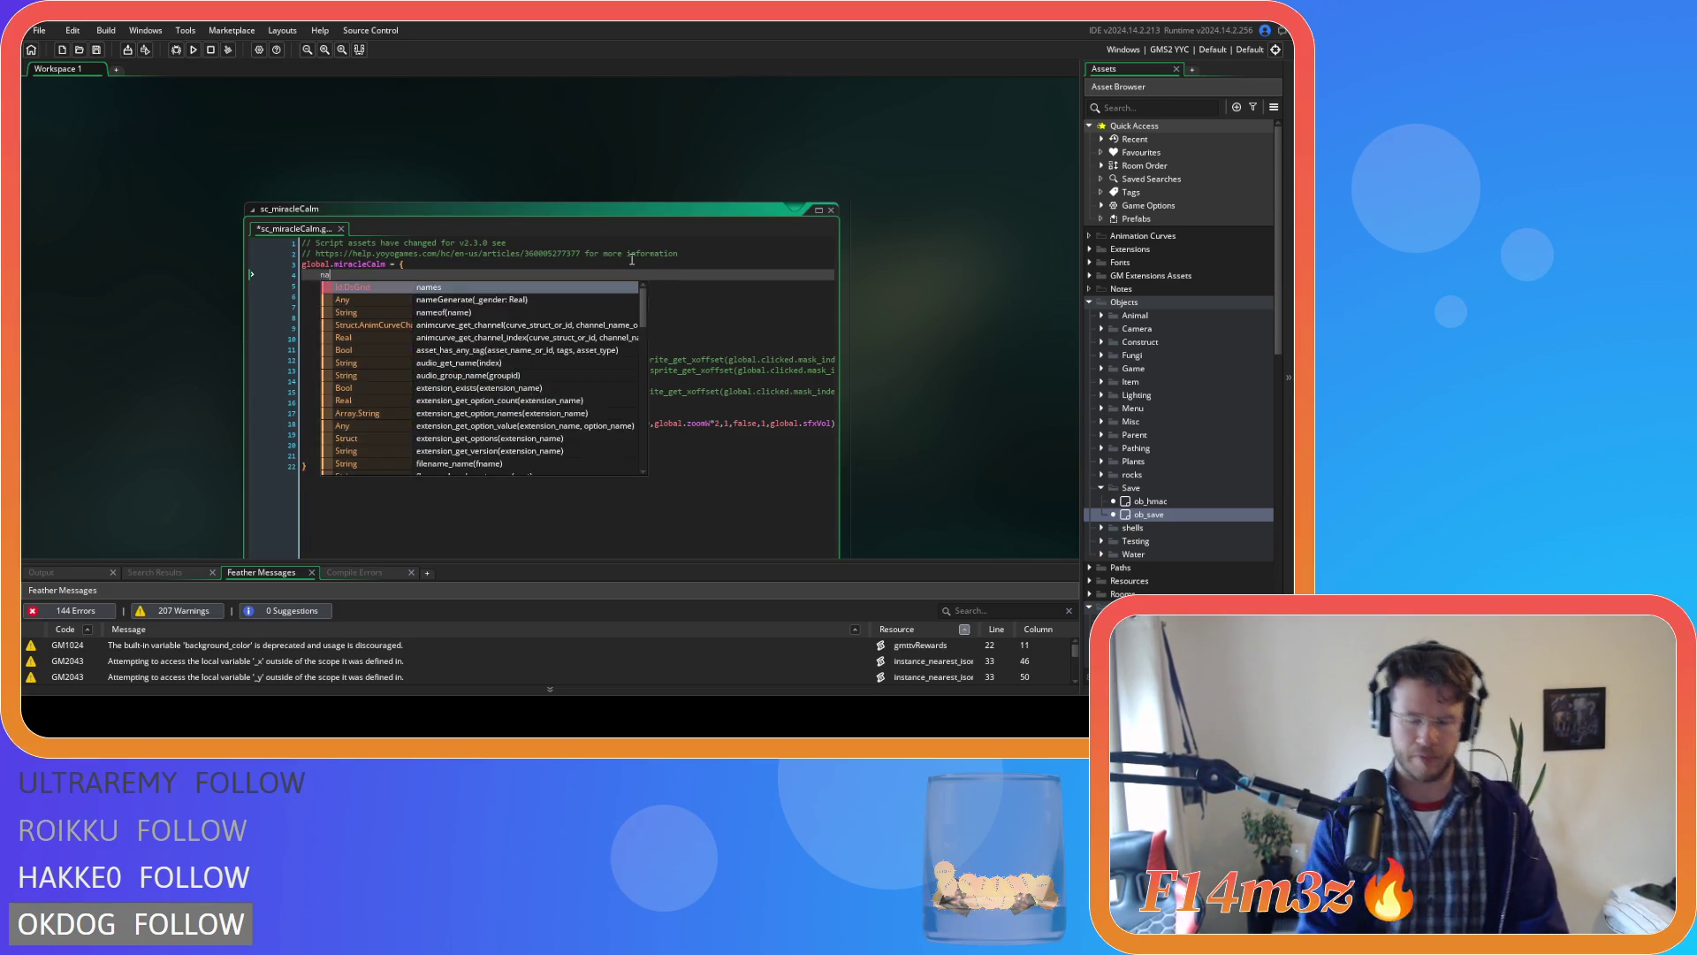
type("me :")
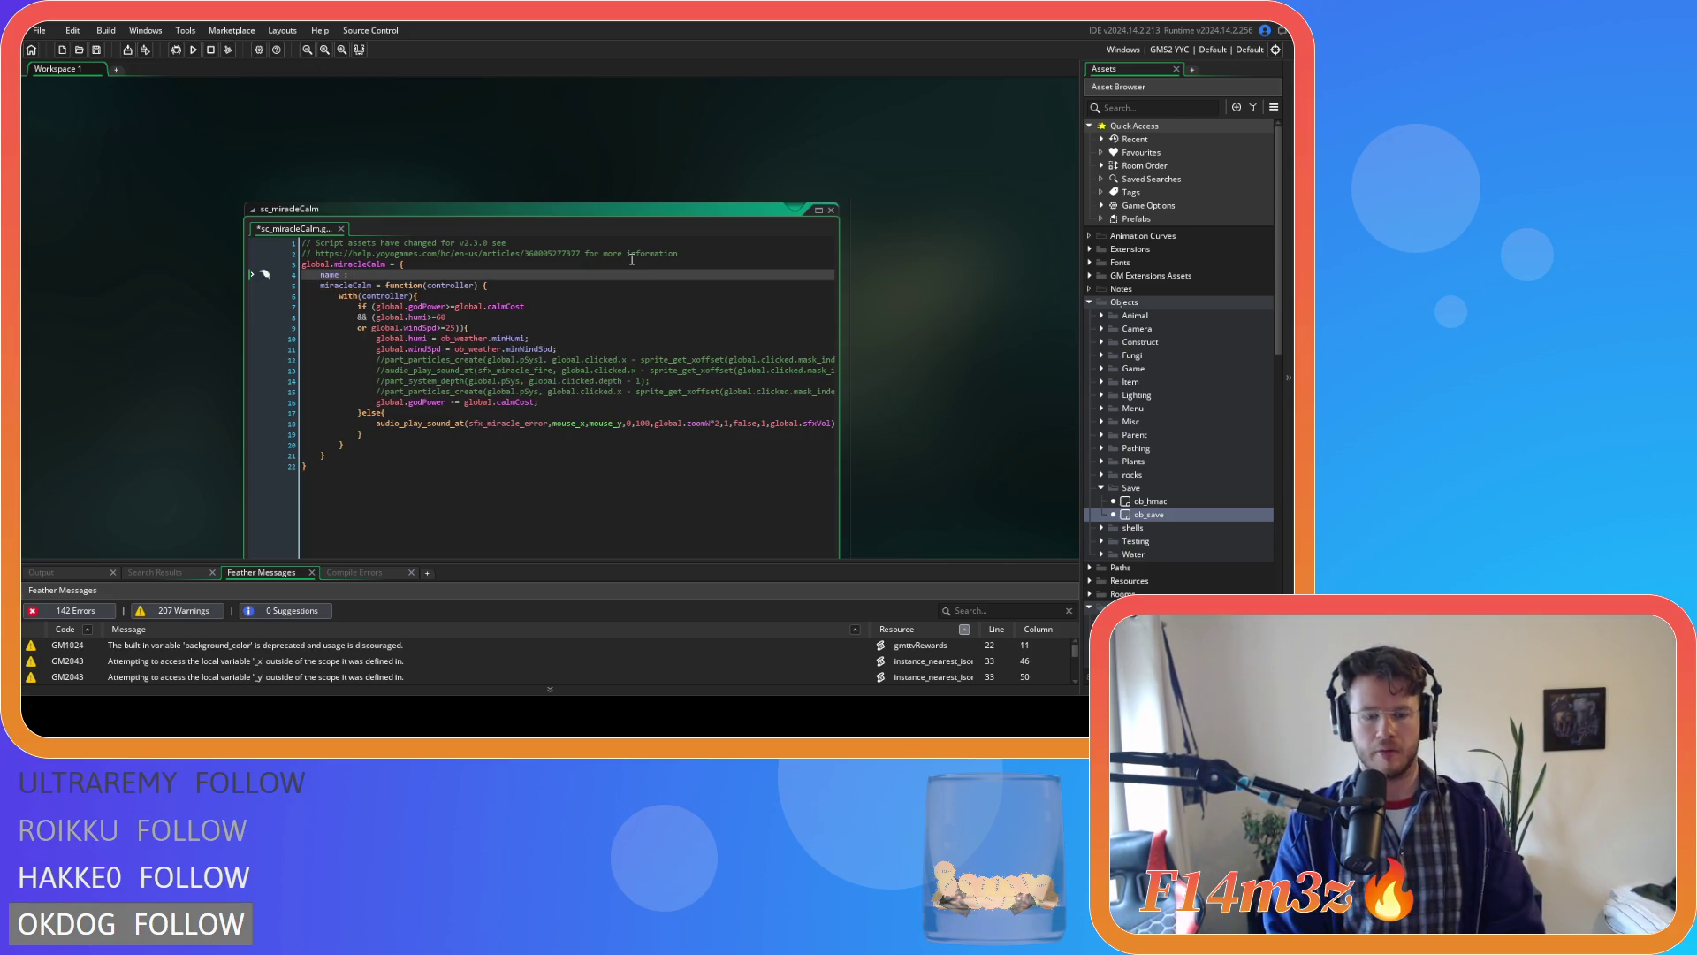
type(" \"")
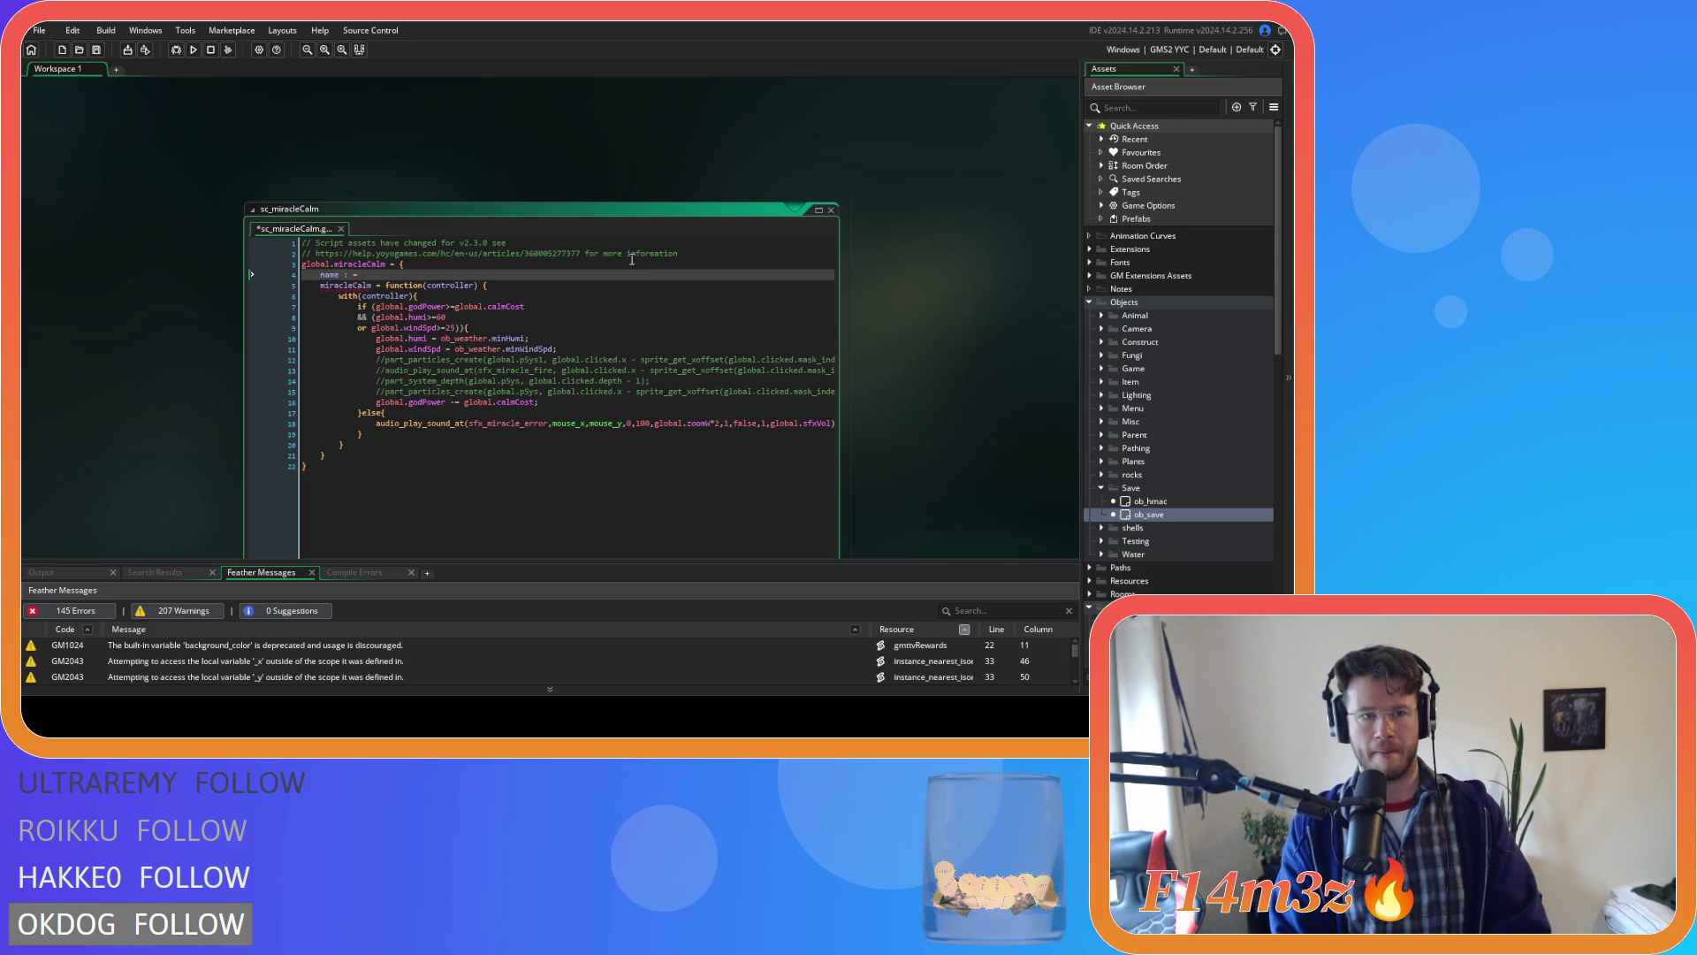
type("Calm\",")
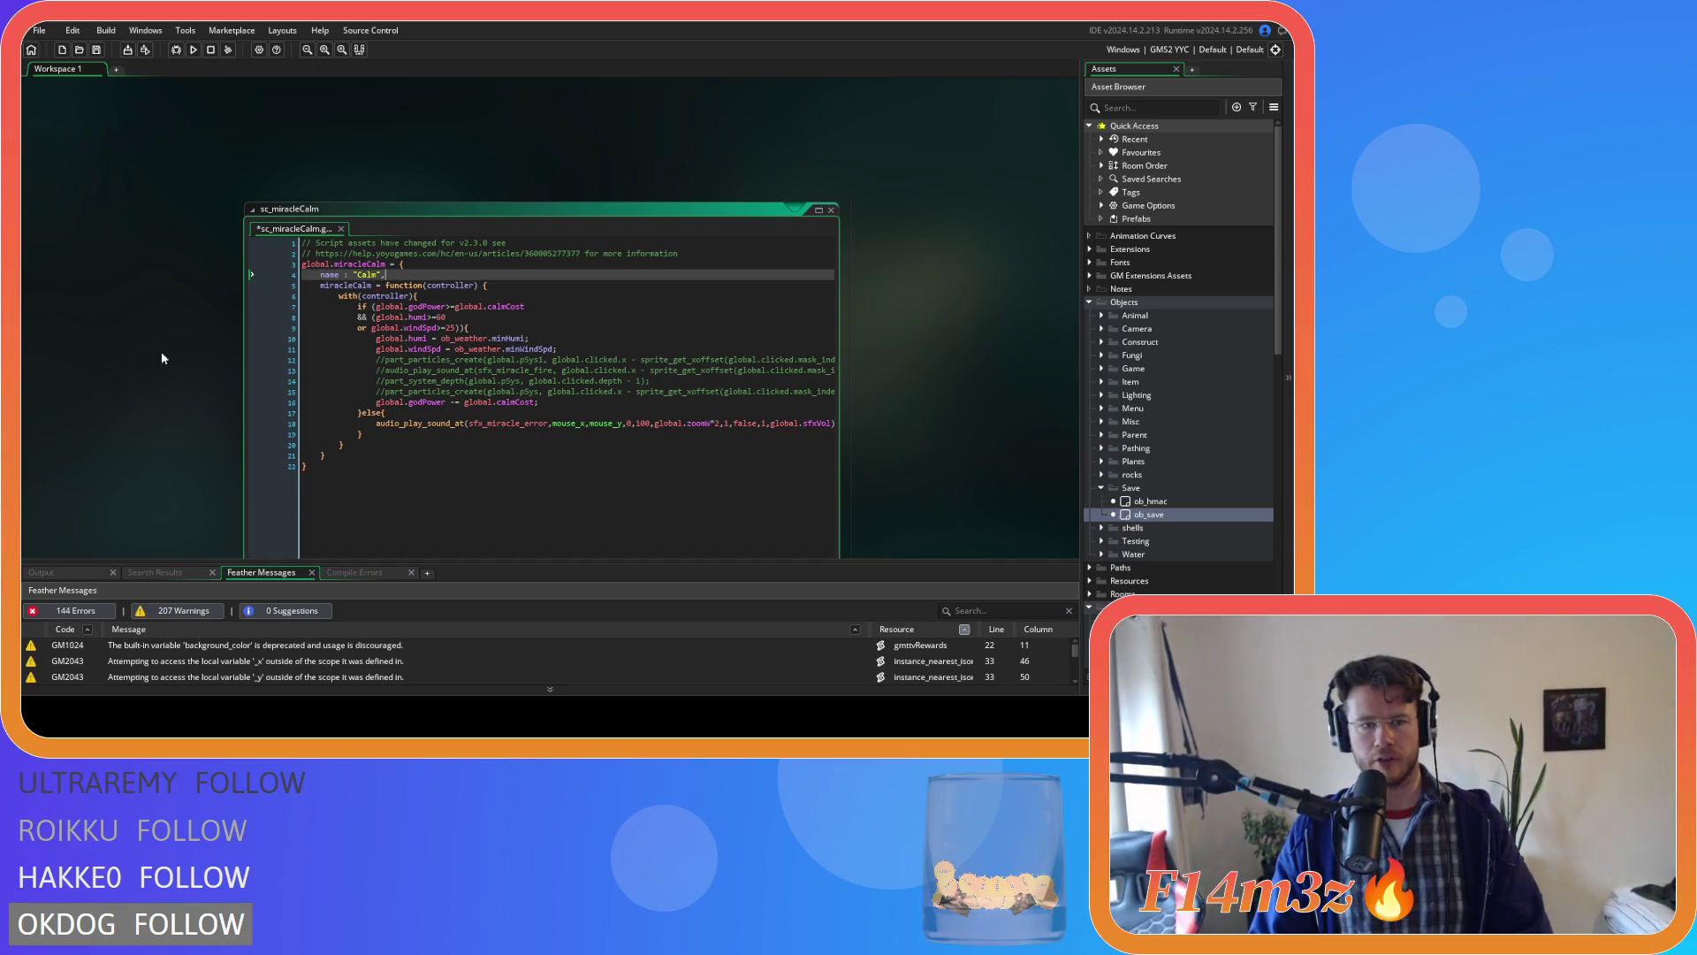
scroll(167, 340, "down", 5)
scroll(168, 315, "down", 1)
left_click(495, 311)
scroll(481, 314, "down", 7)
scroll(507, 333, "up", 5)
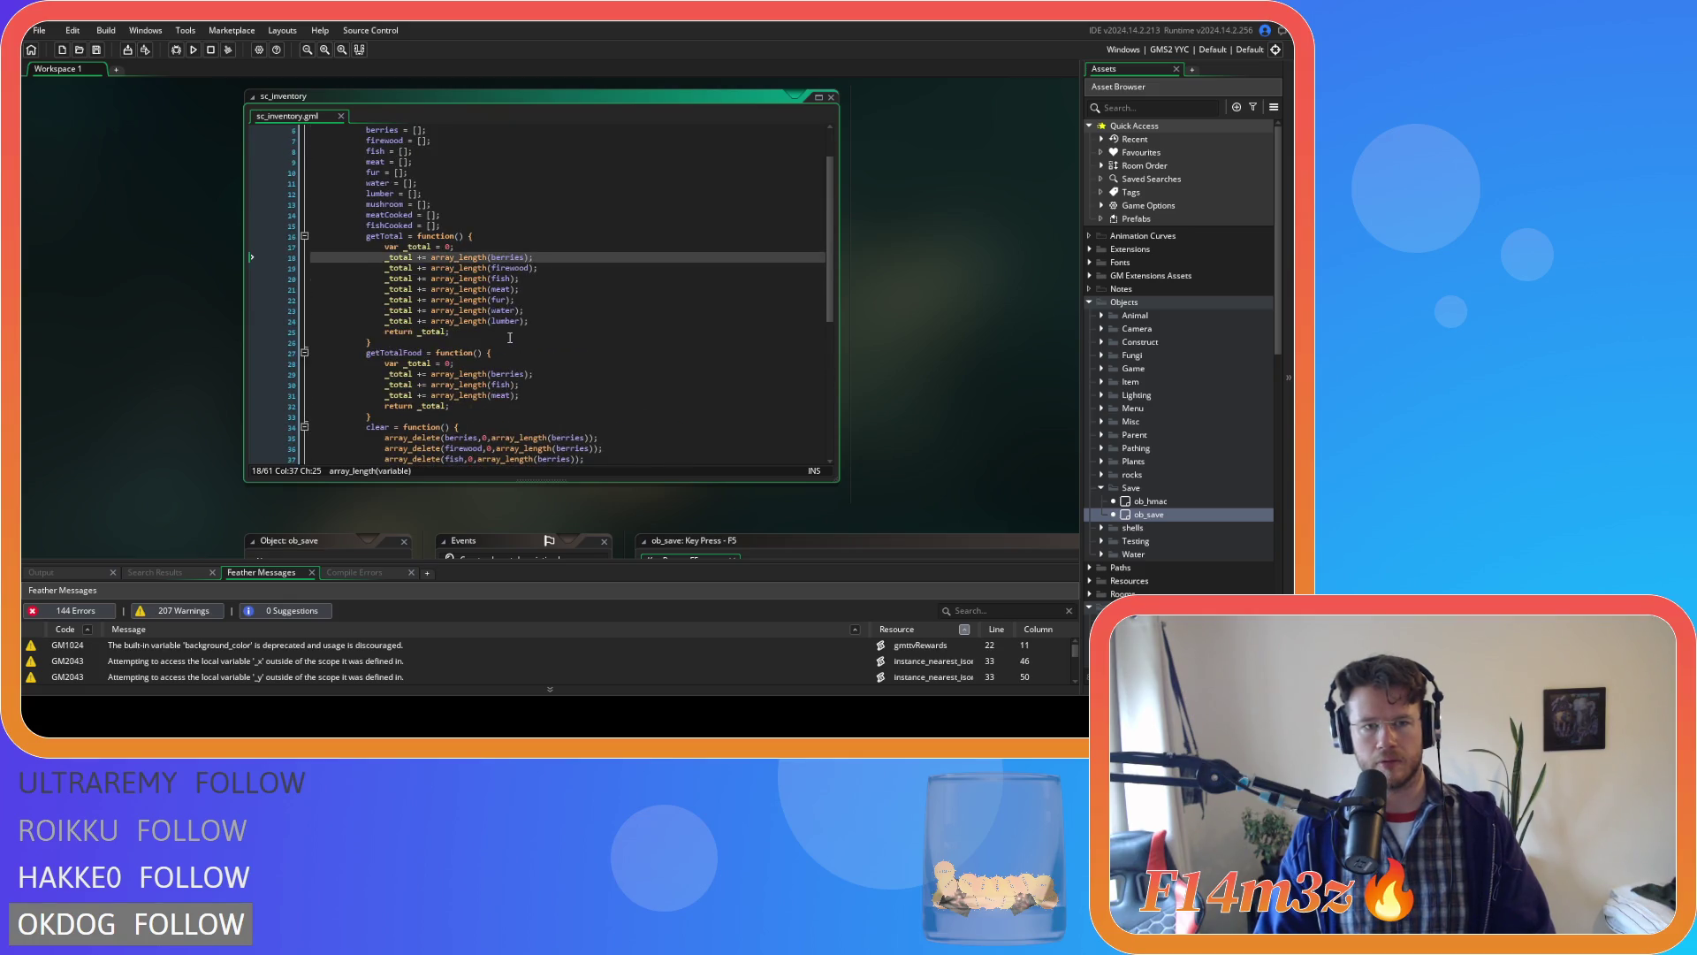
scroll(510, 338, "up", 2)
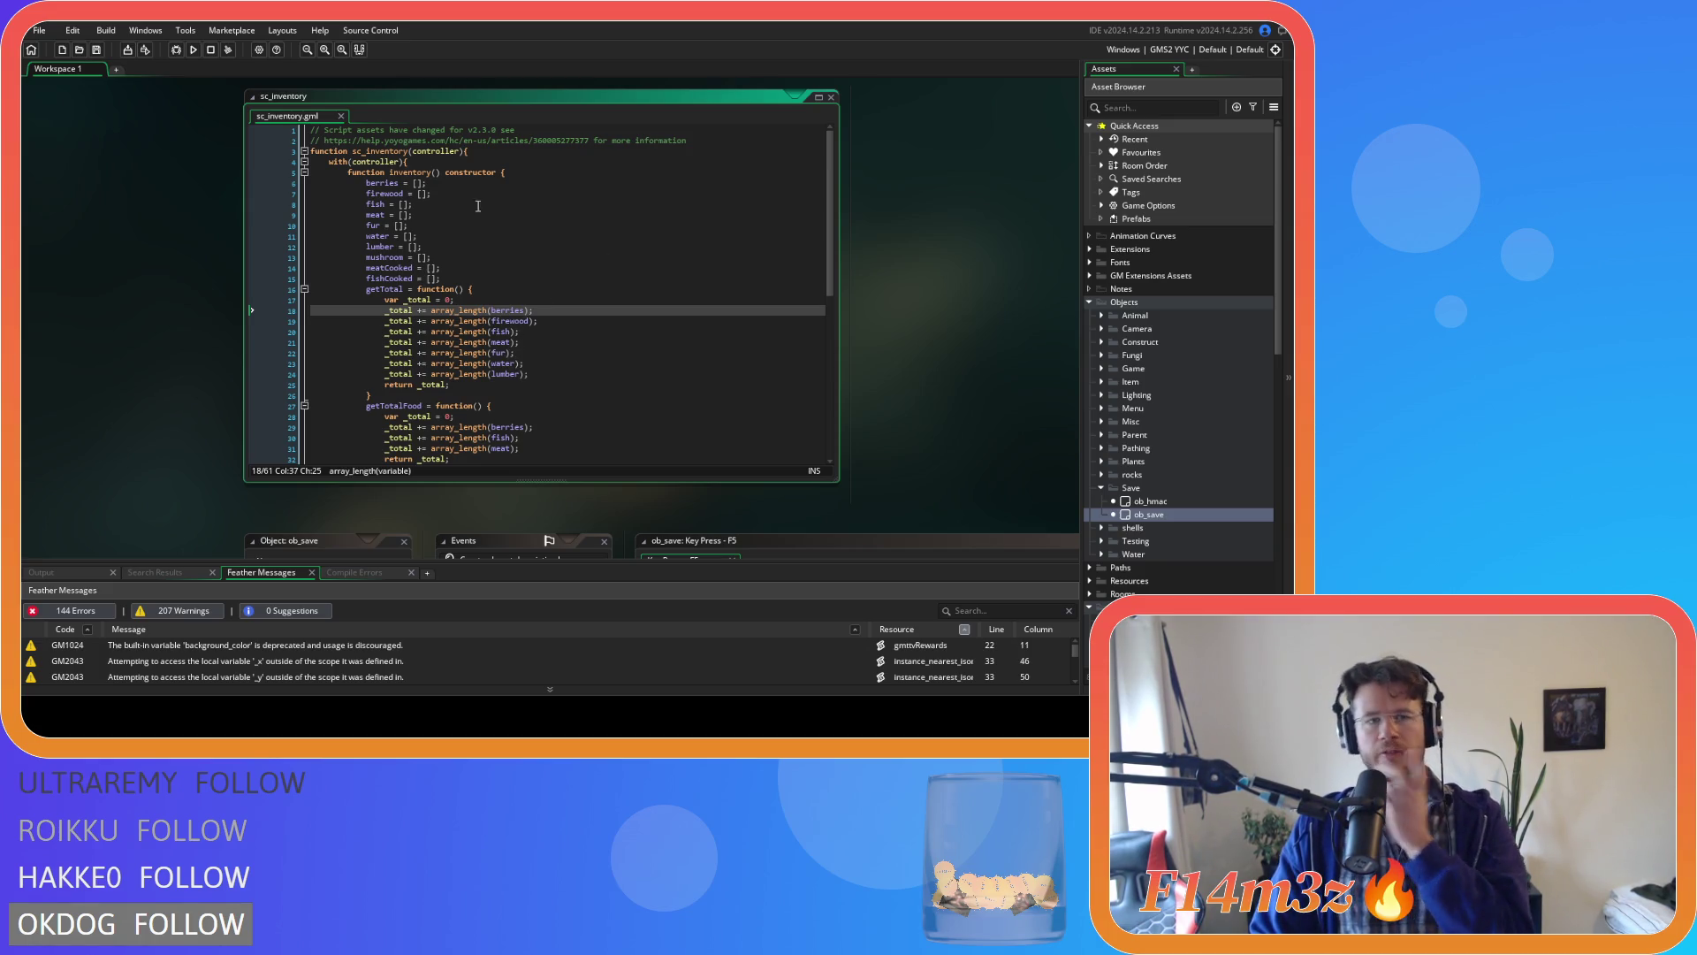
left_click(477, 152)
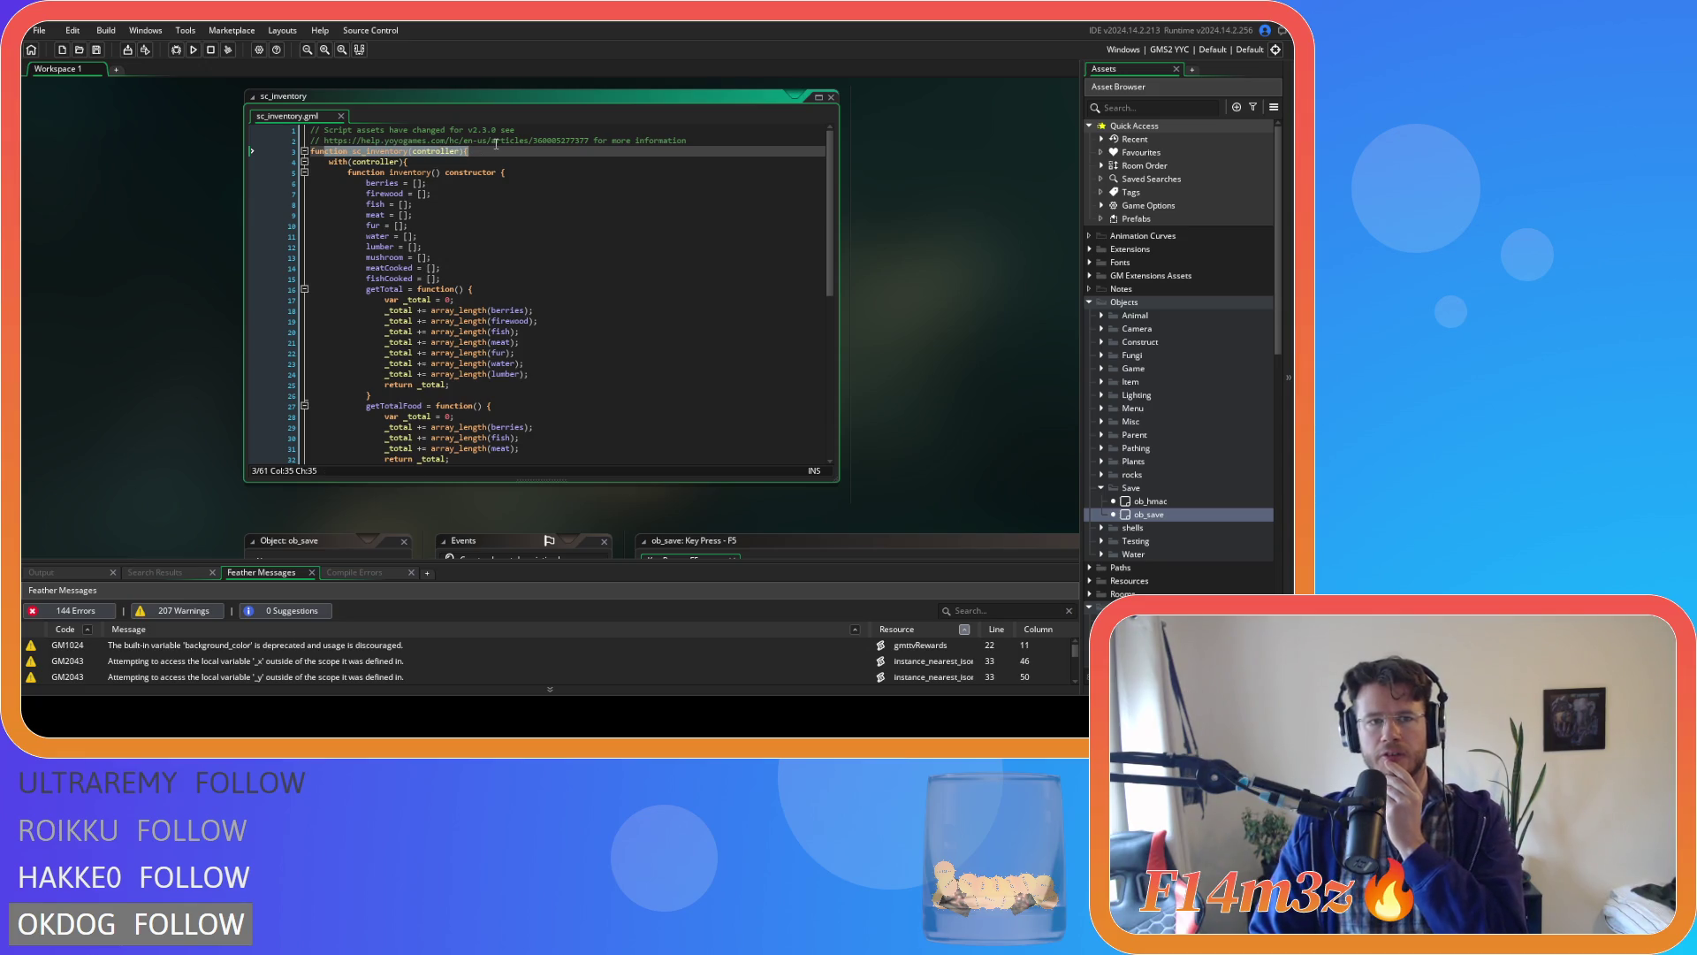
mouse_move(469, 152)
left_mouse_down()
mouse_move(310, 155)
mouse_move(505, 173)
left_mouse_up()
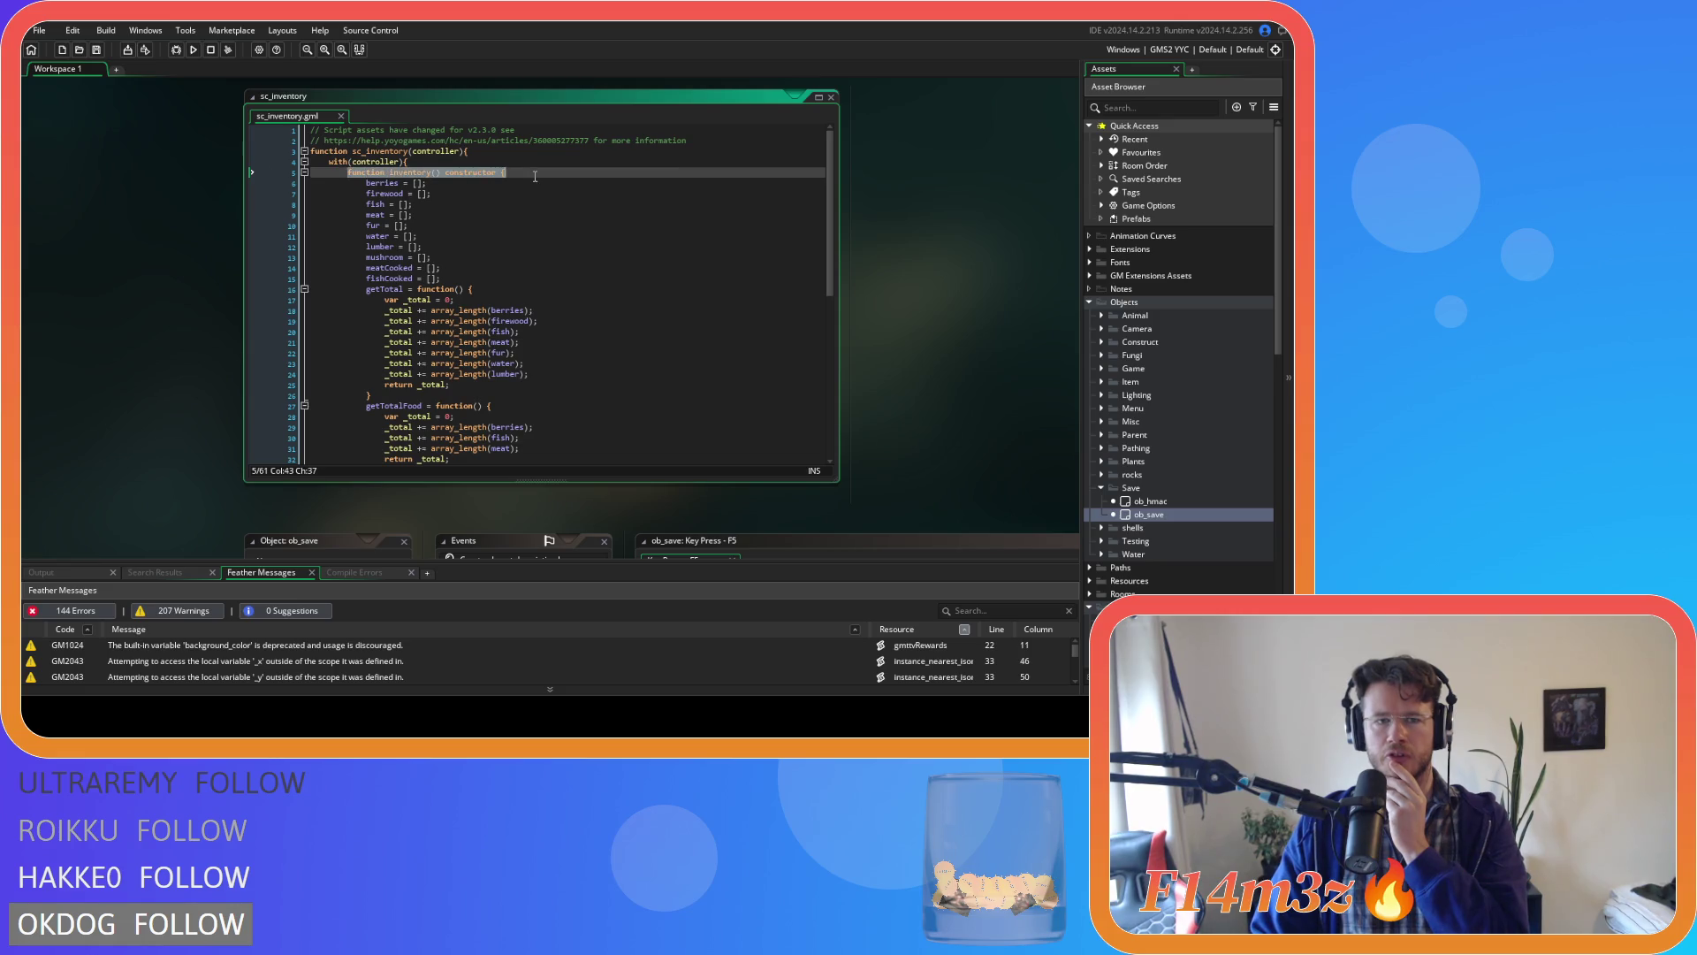
scroll(196, 262, "up", 5)
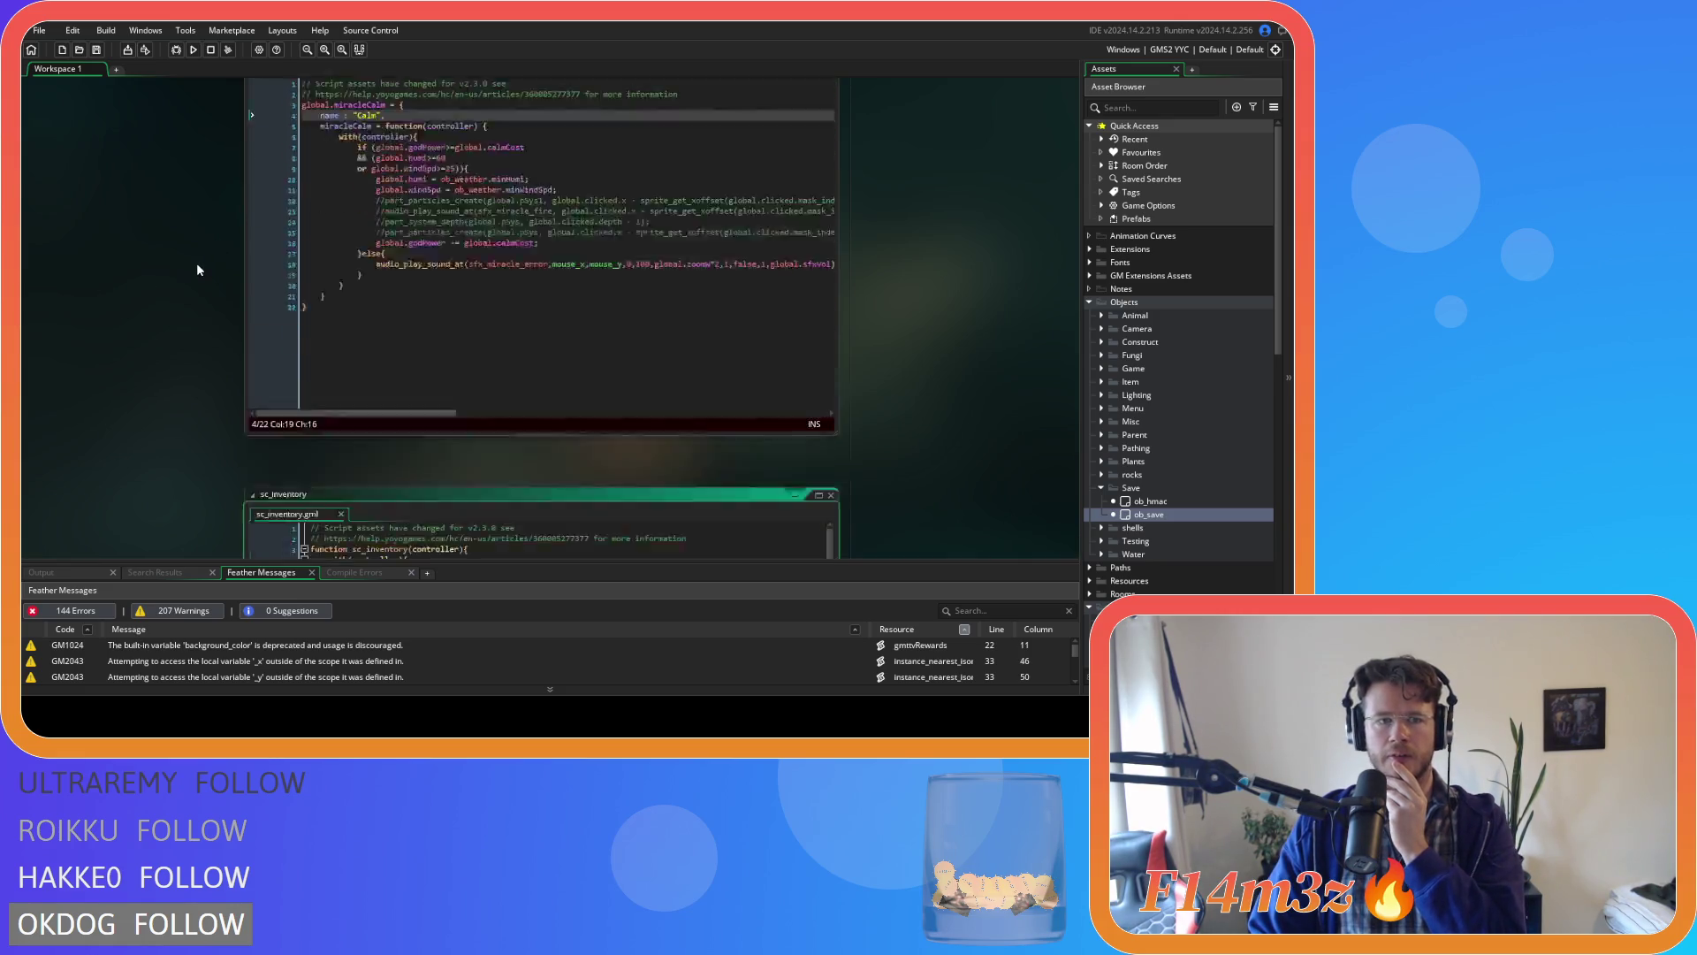
Review the global.miracleCalm opening line and controller parameter, then put the caret on the name : "Calm" line.
left_click_drag(314, 144, 430, 146)
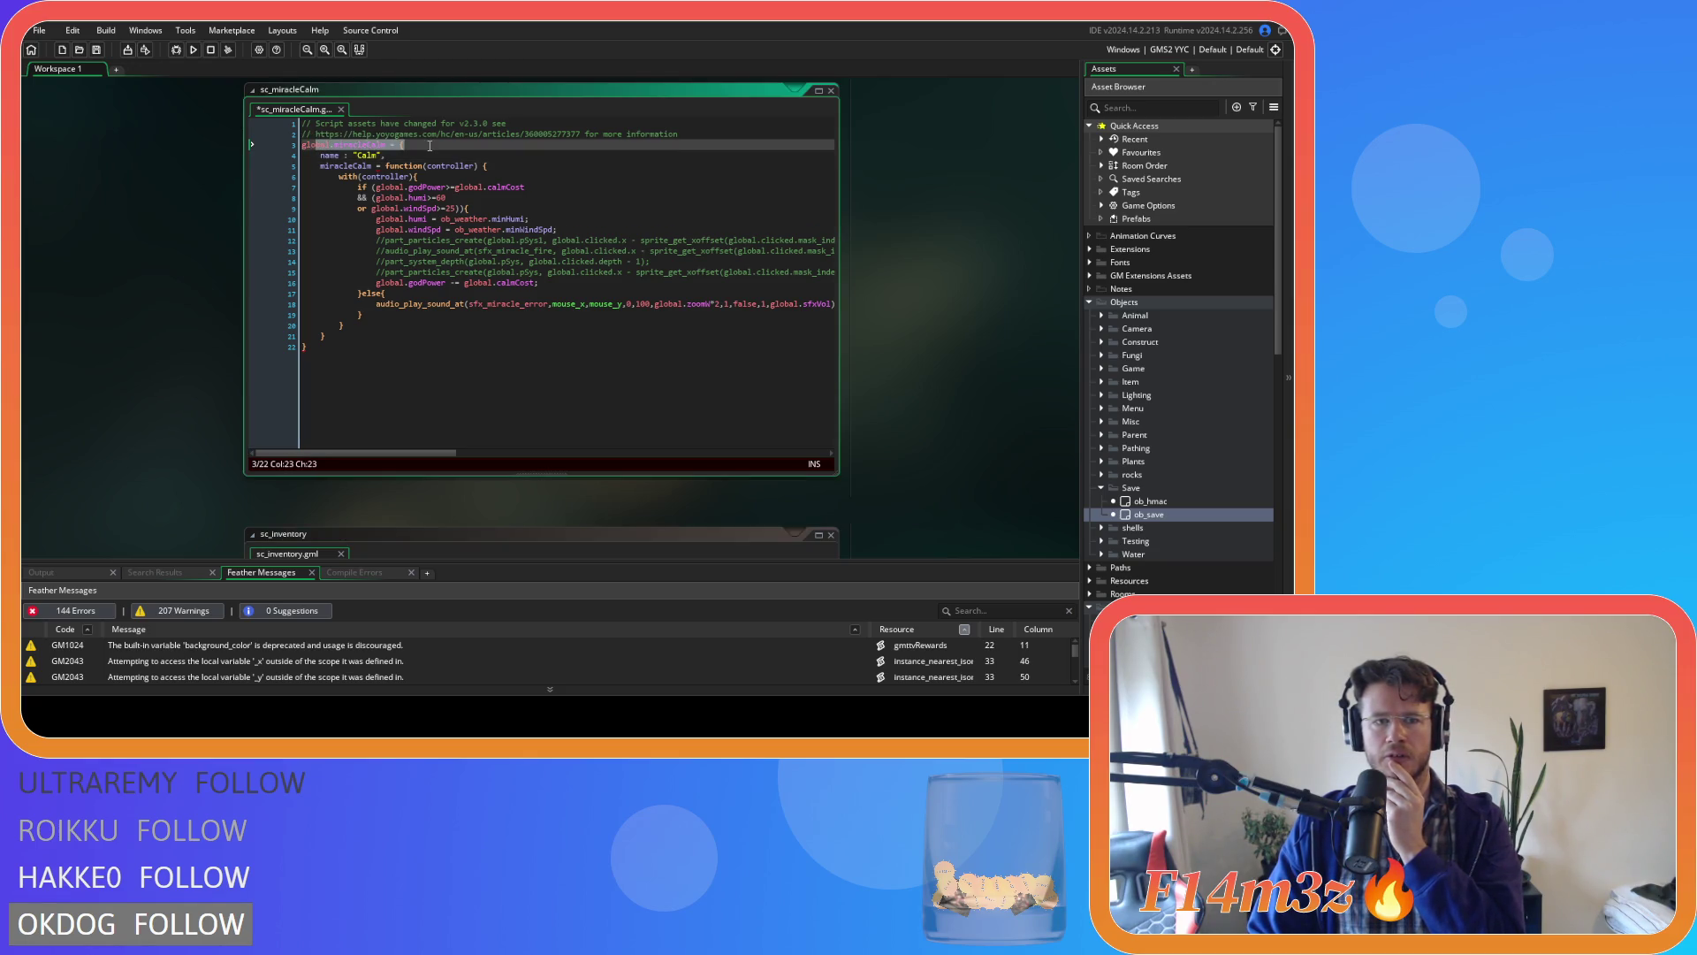
left_click_drag(429, 145, 352, 143)
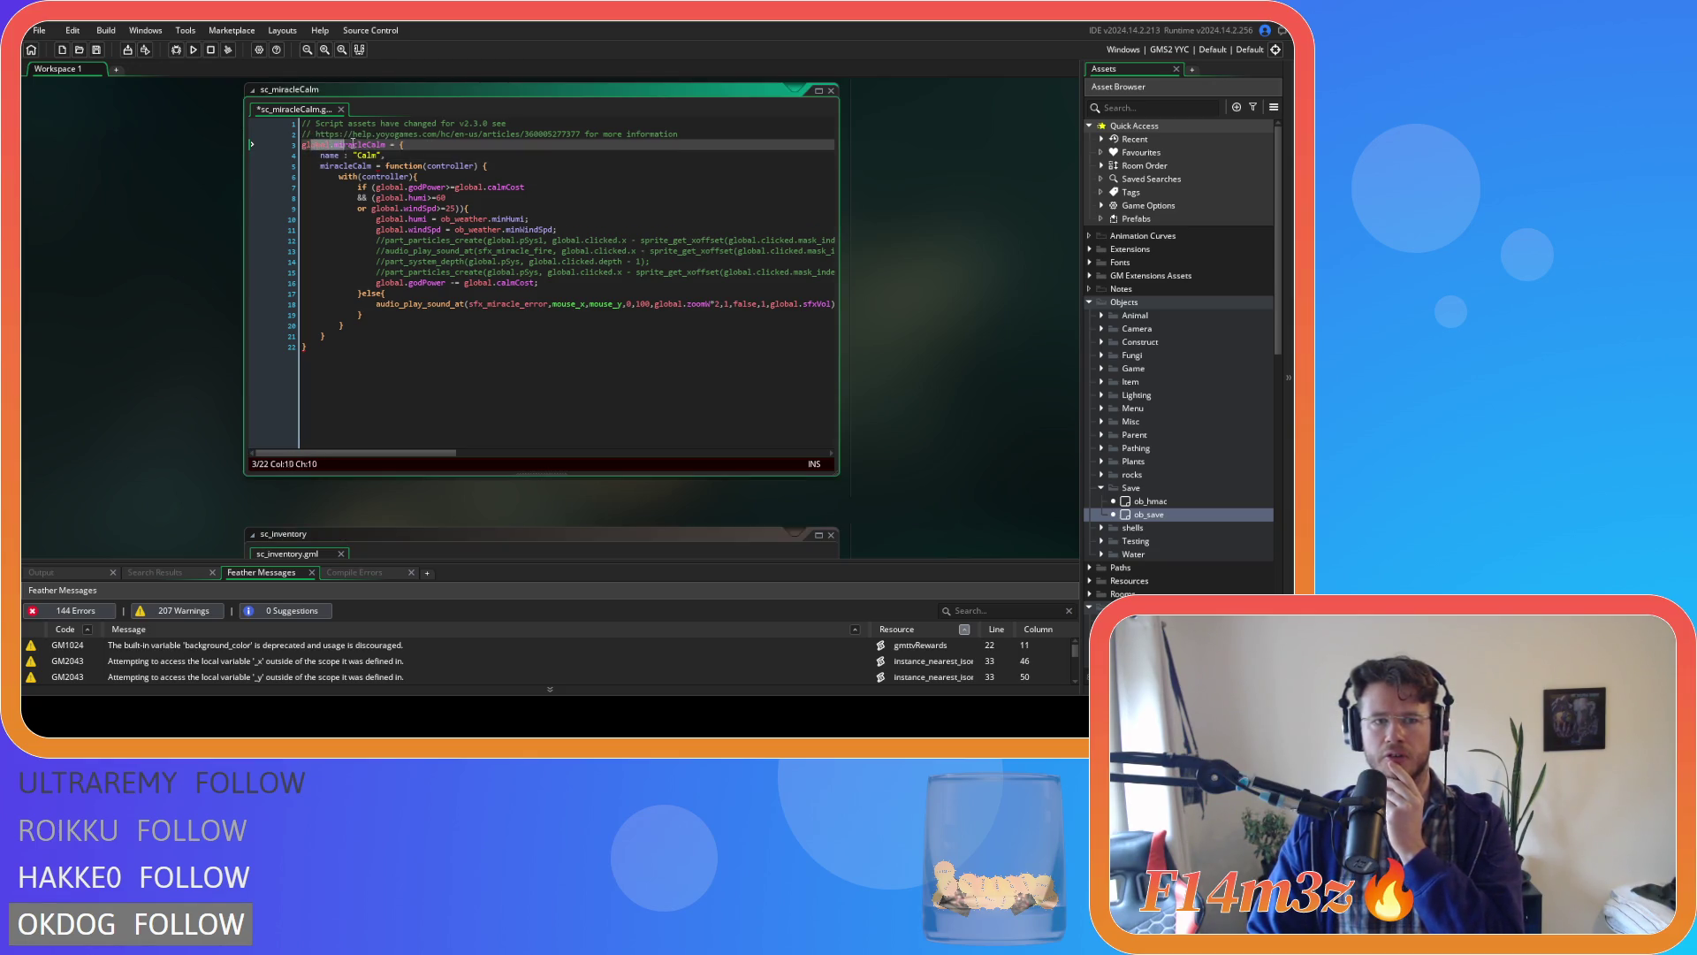
left_click(417, 142)
left_click(440, 166)
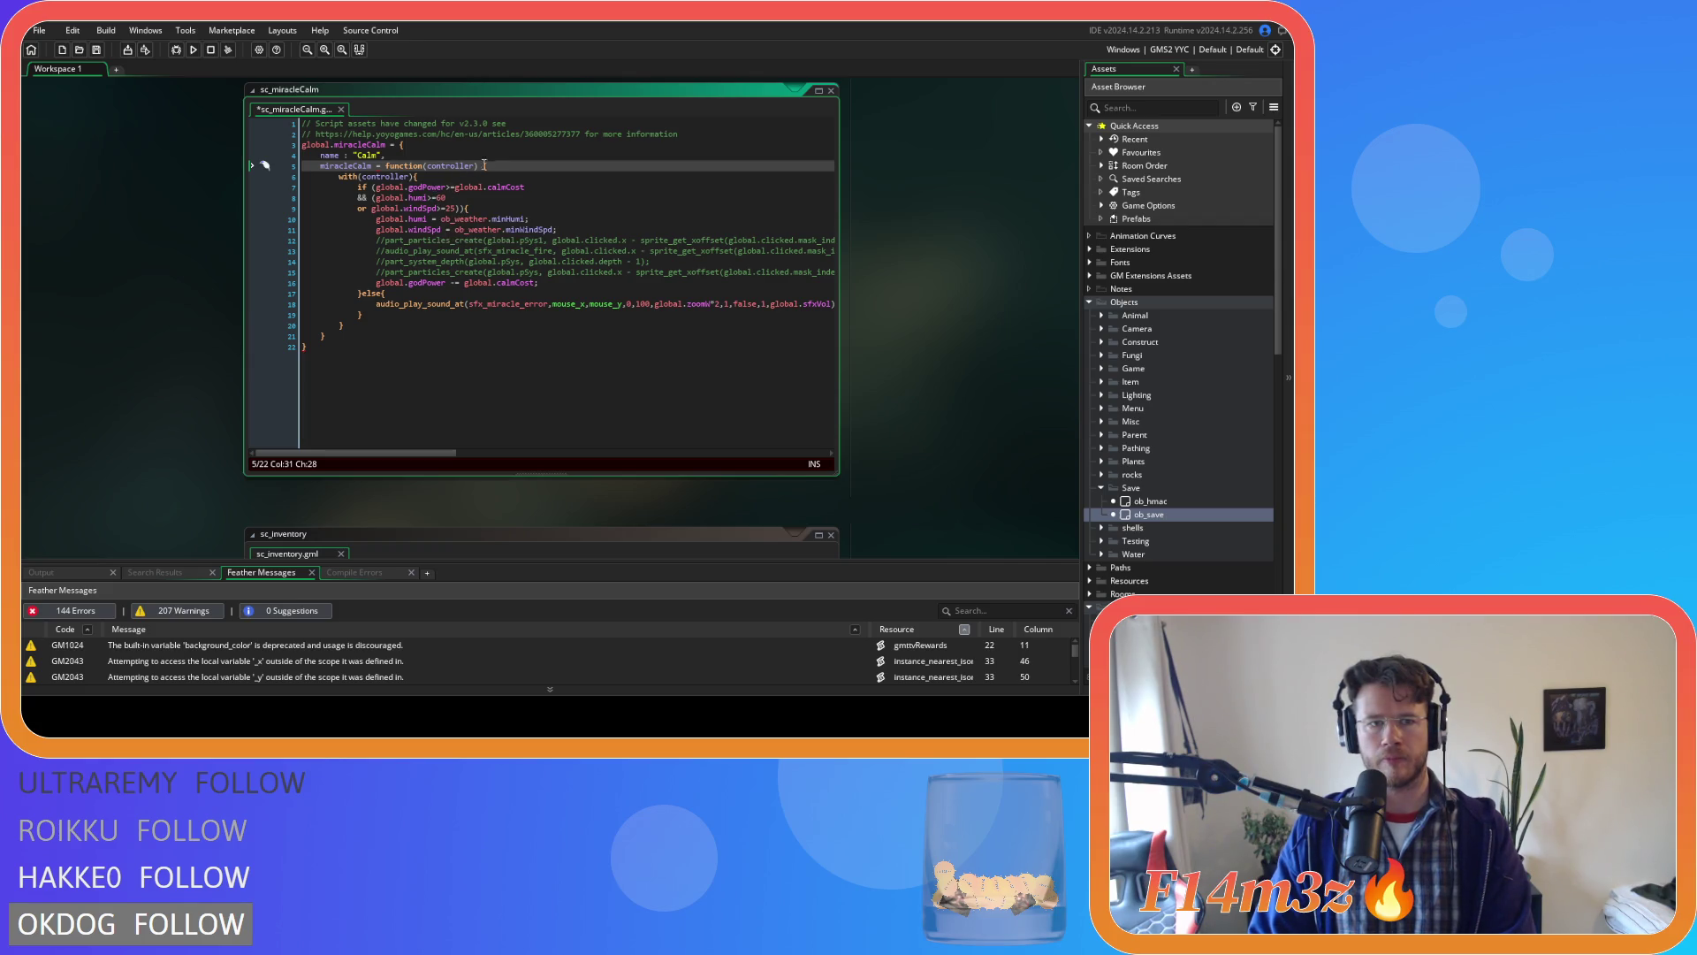
left_click(415, 153)
Duplicate the name line and turn the copy into sprite : sp_calm_icon.
key("ctrl+d")
key("ctrl+d")
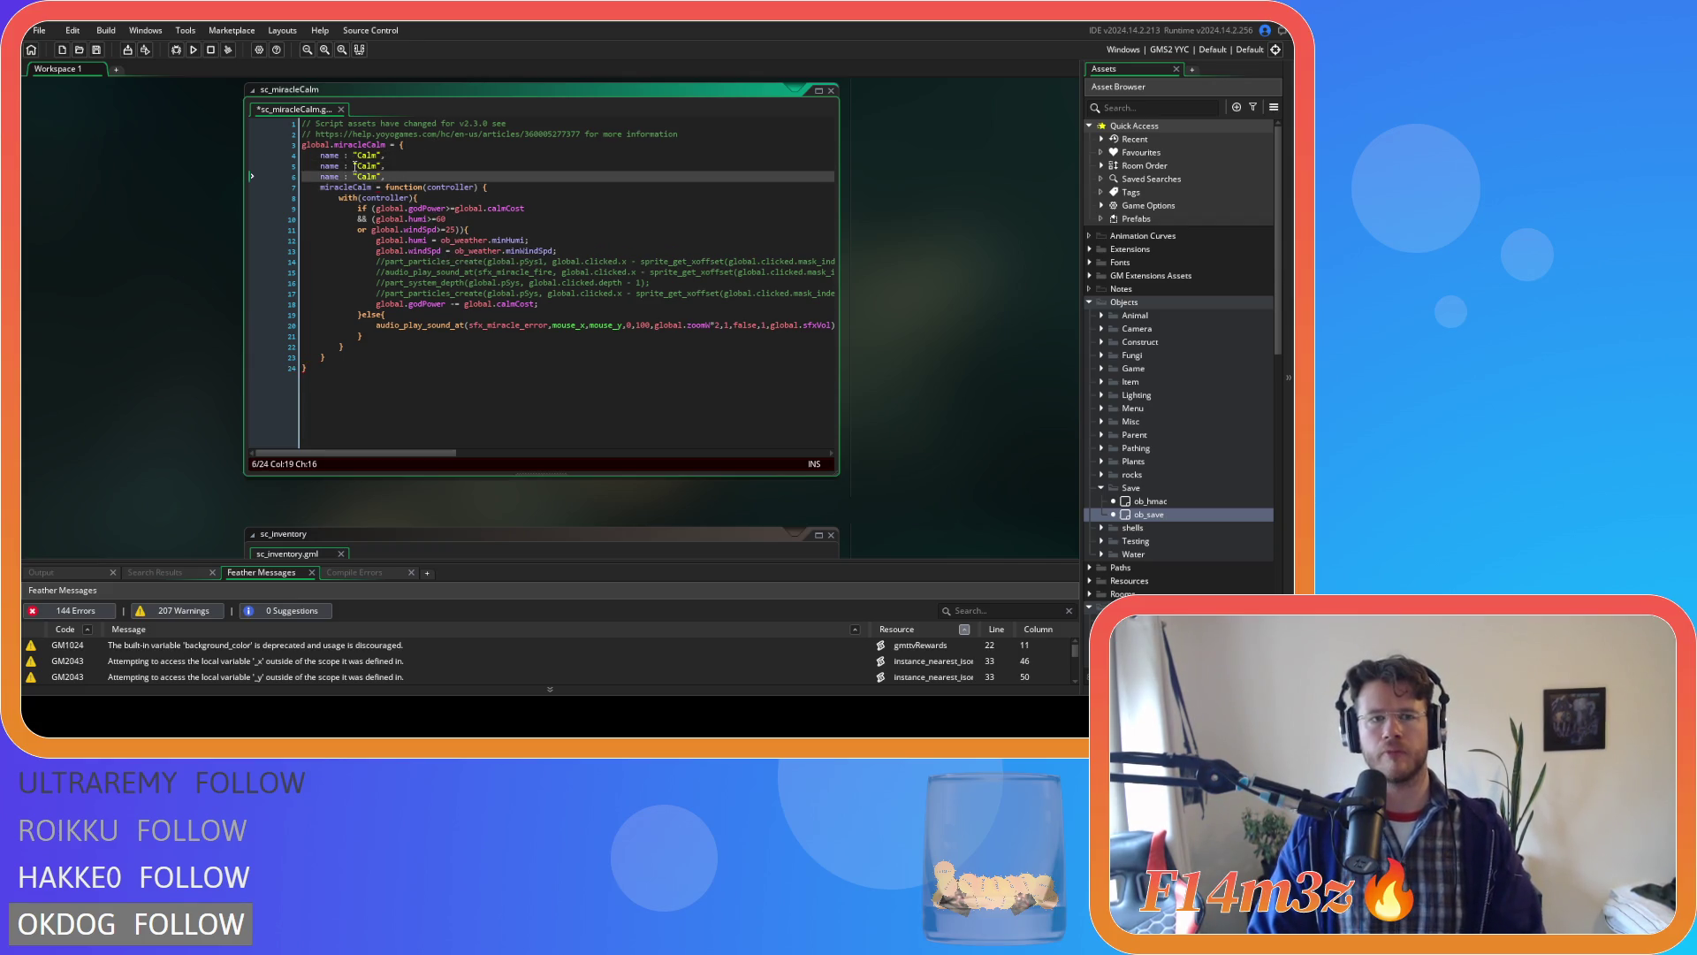
double_click(329, 165)
type("sprite")
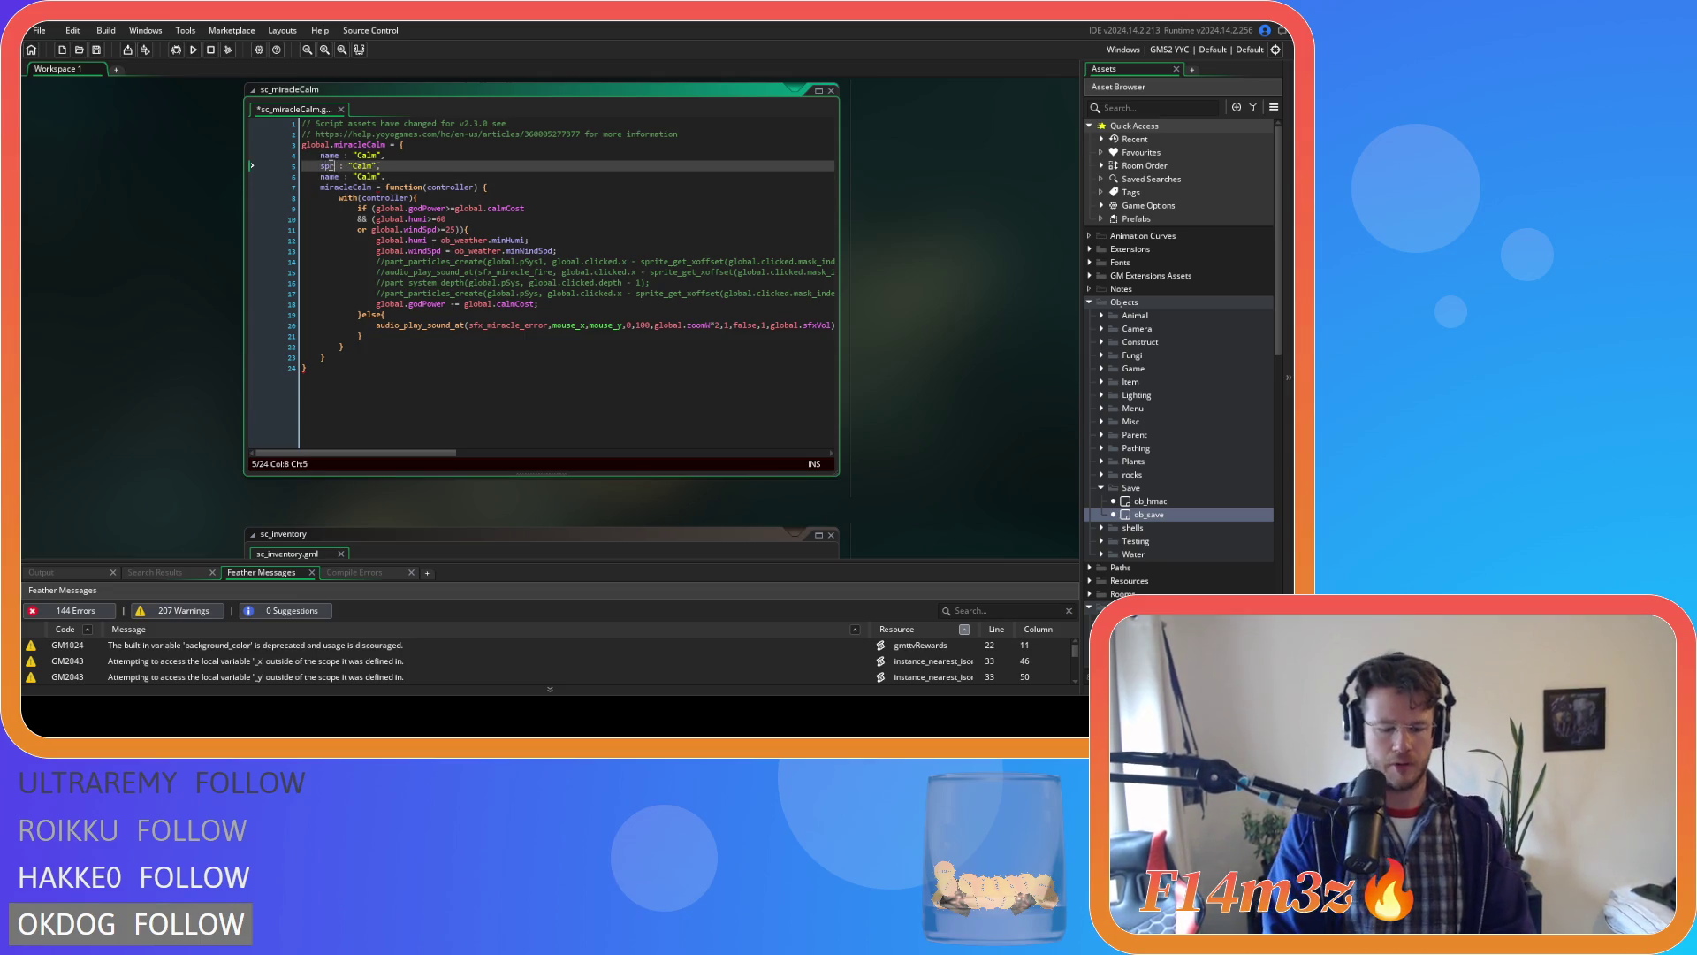
double_click(374, 166)
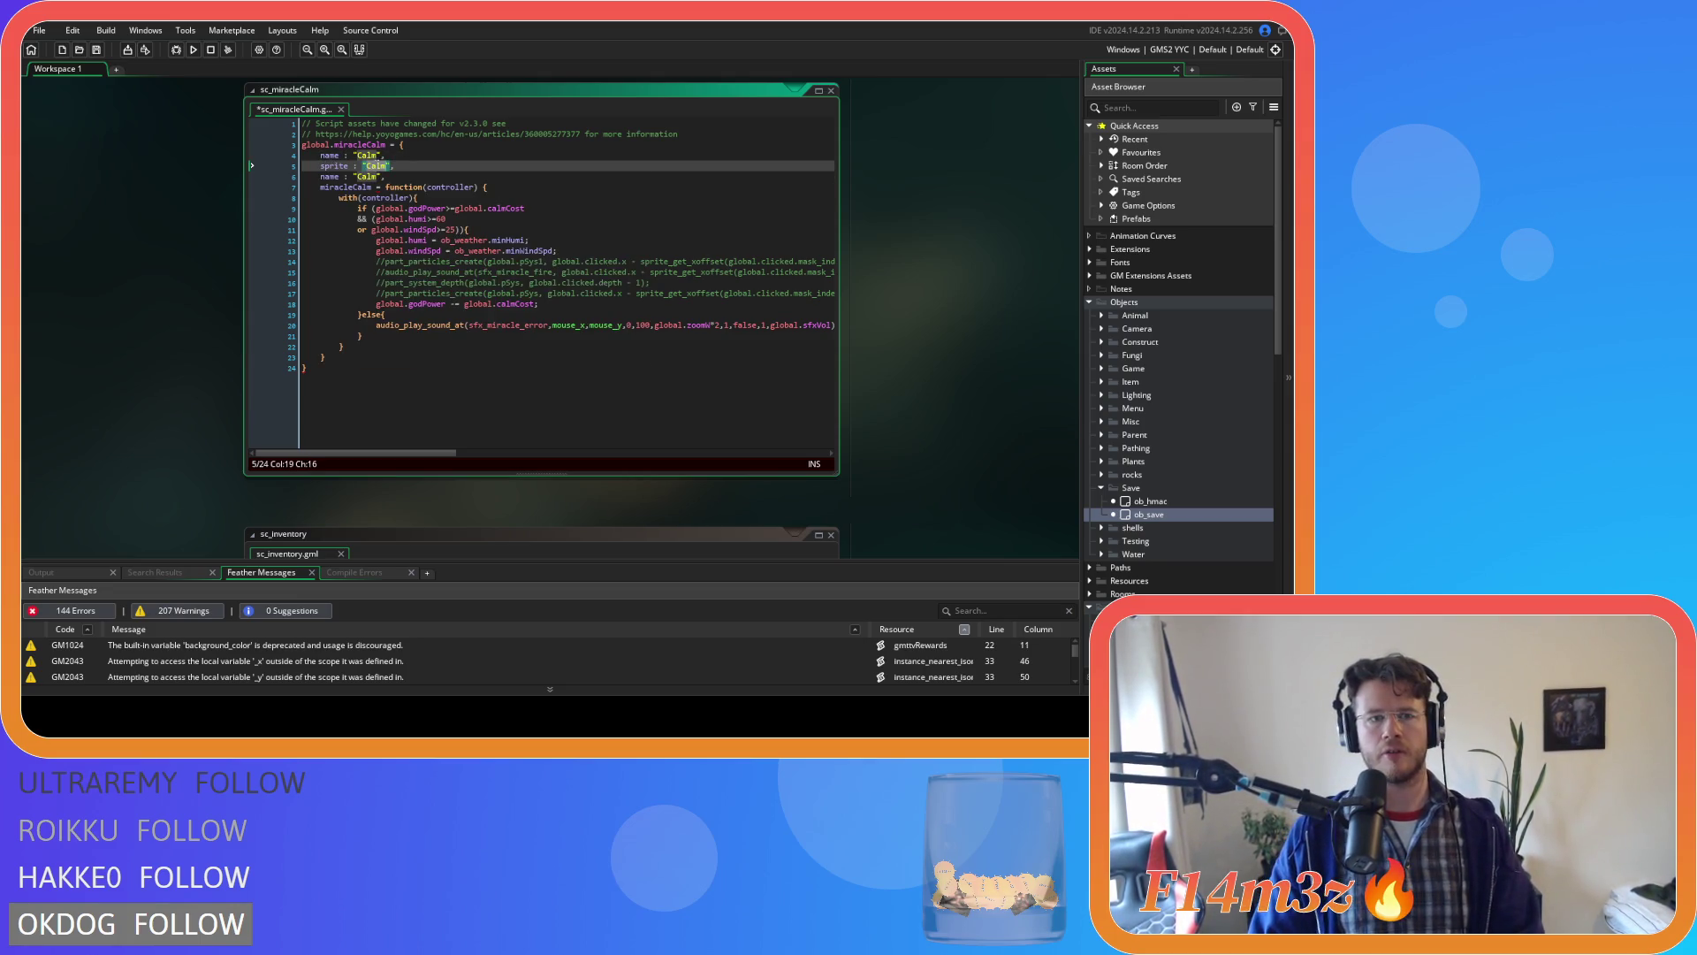
type("sp_")
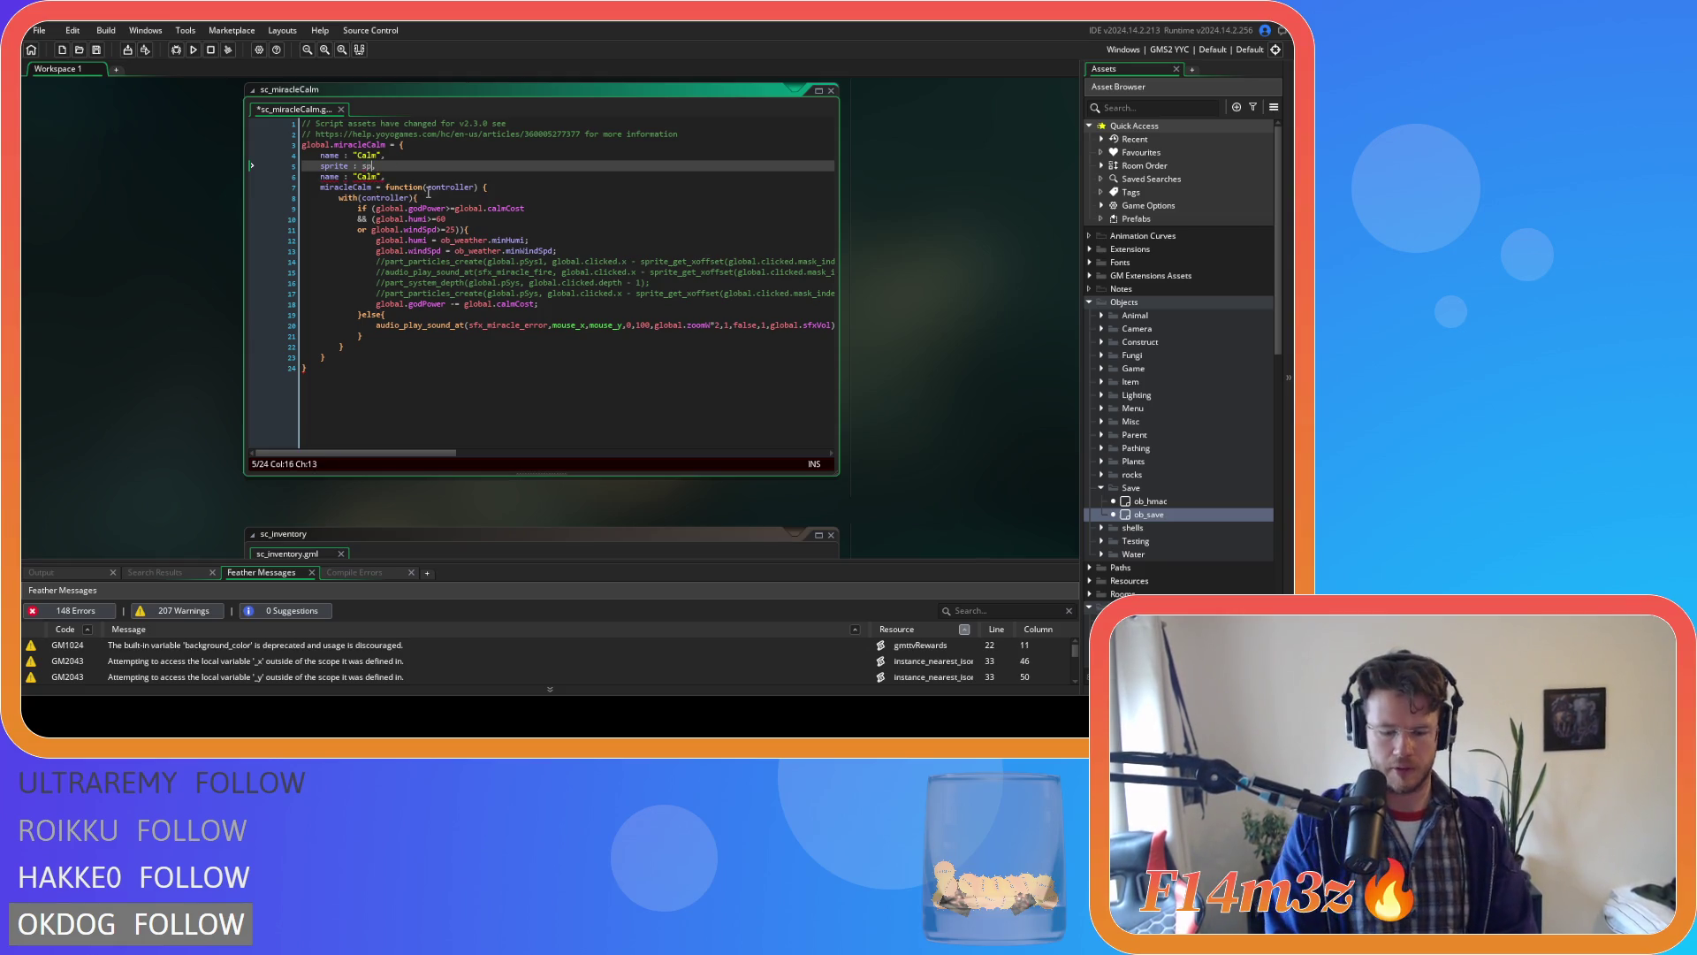
type("calm_icon,")
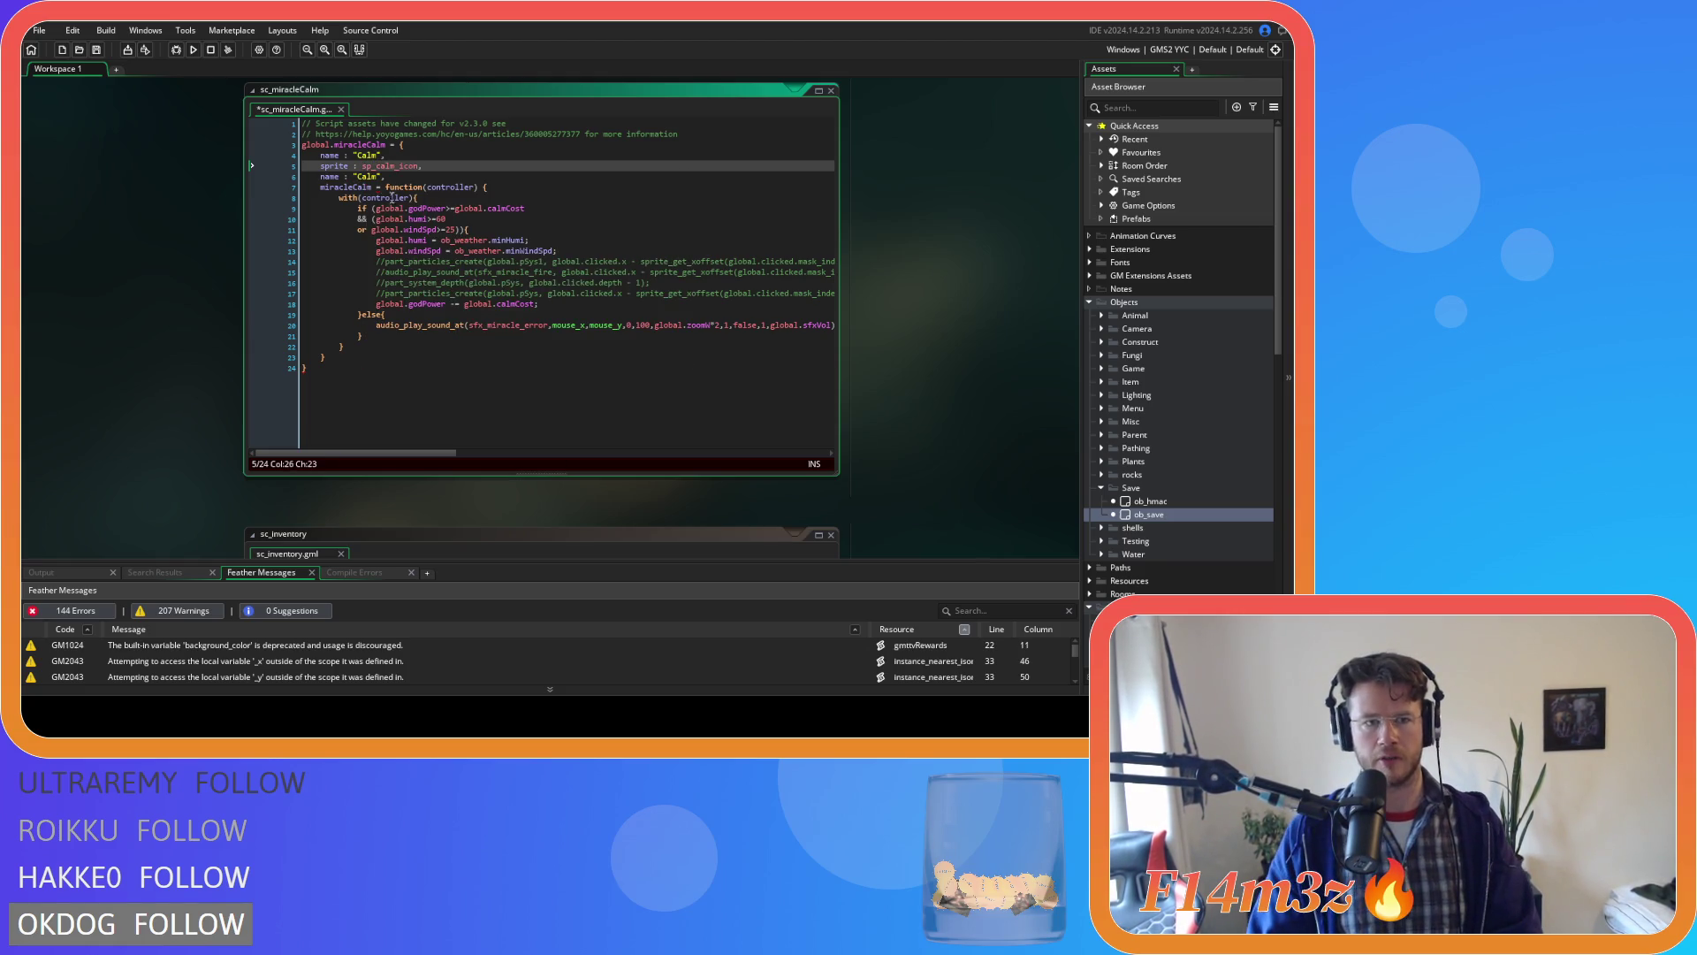
Change the other name copy into a tip field with an empty "" value.
double_click(327, 177)
key("BackSpace")
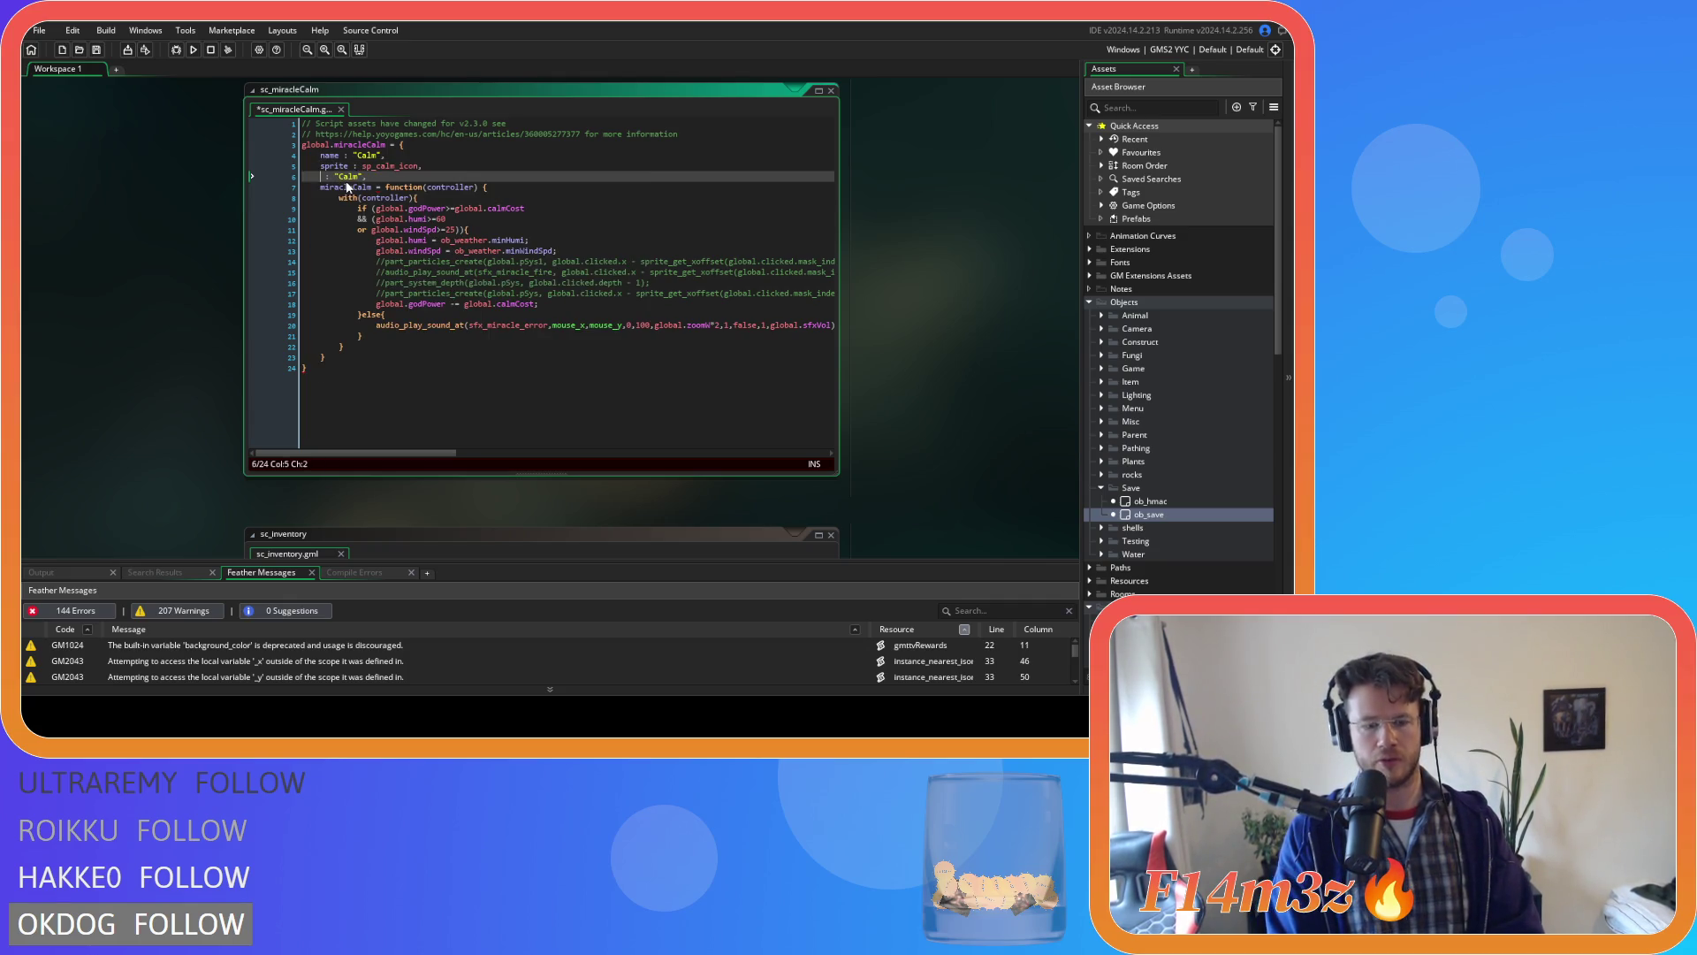
type("tip")
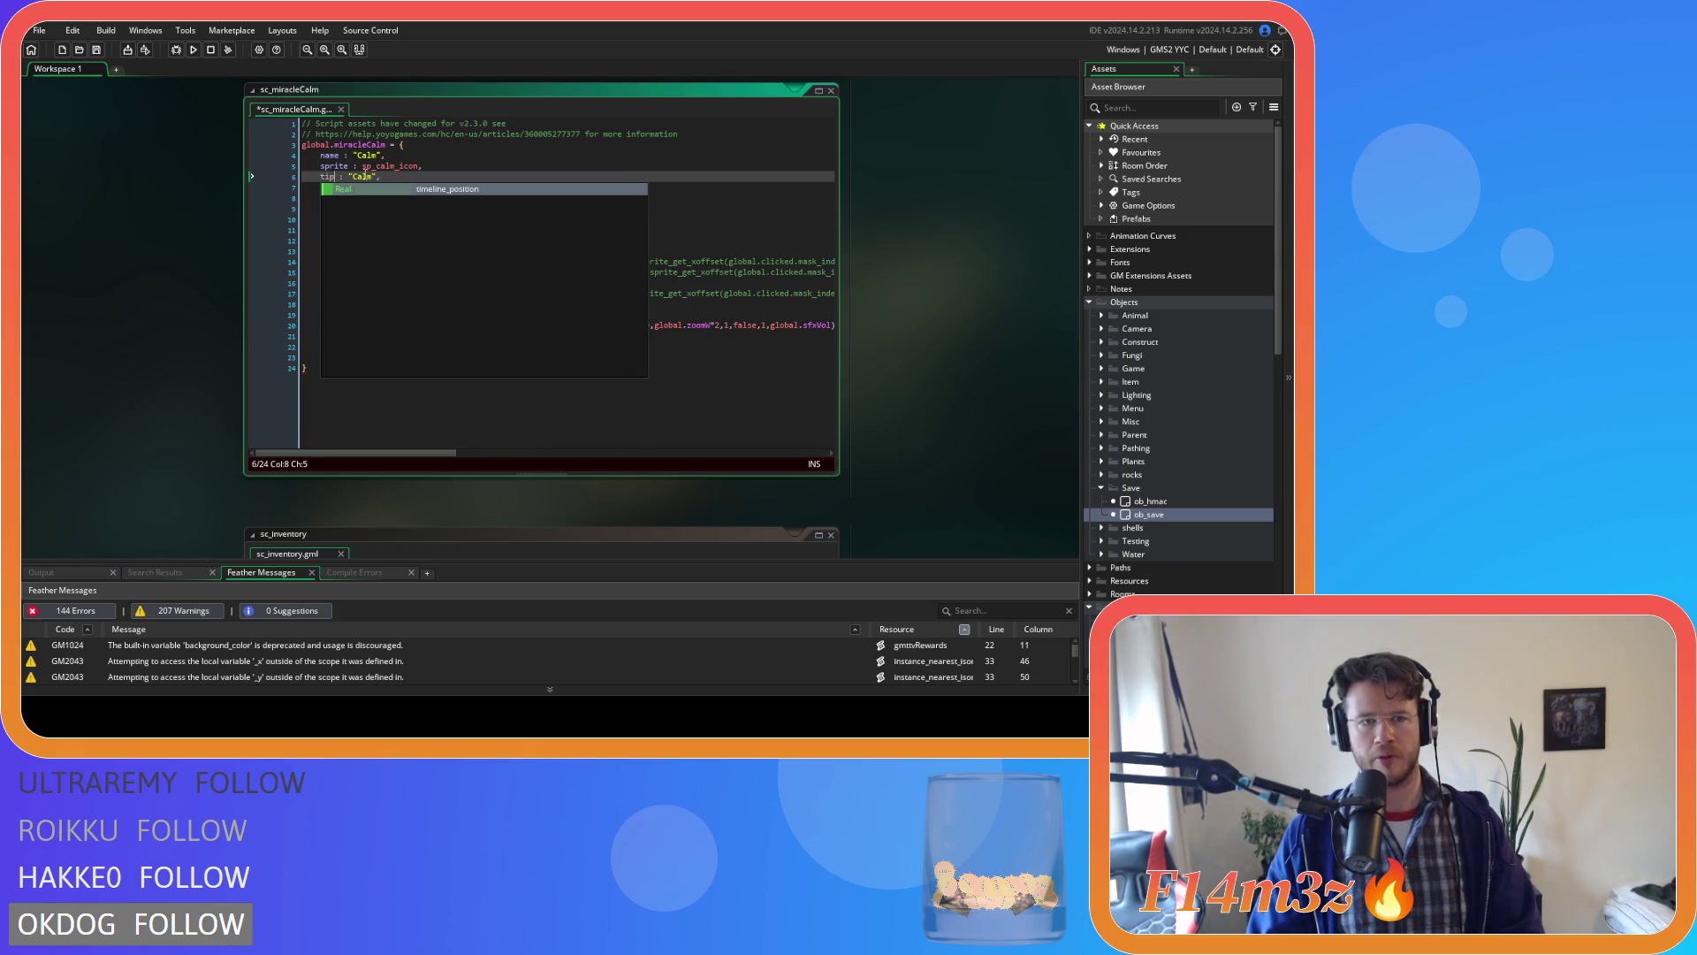
double_click(366, 176)
key("BackSpace")
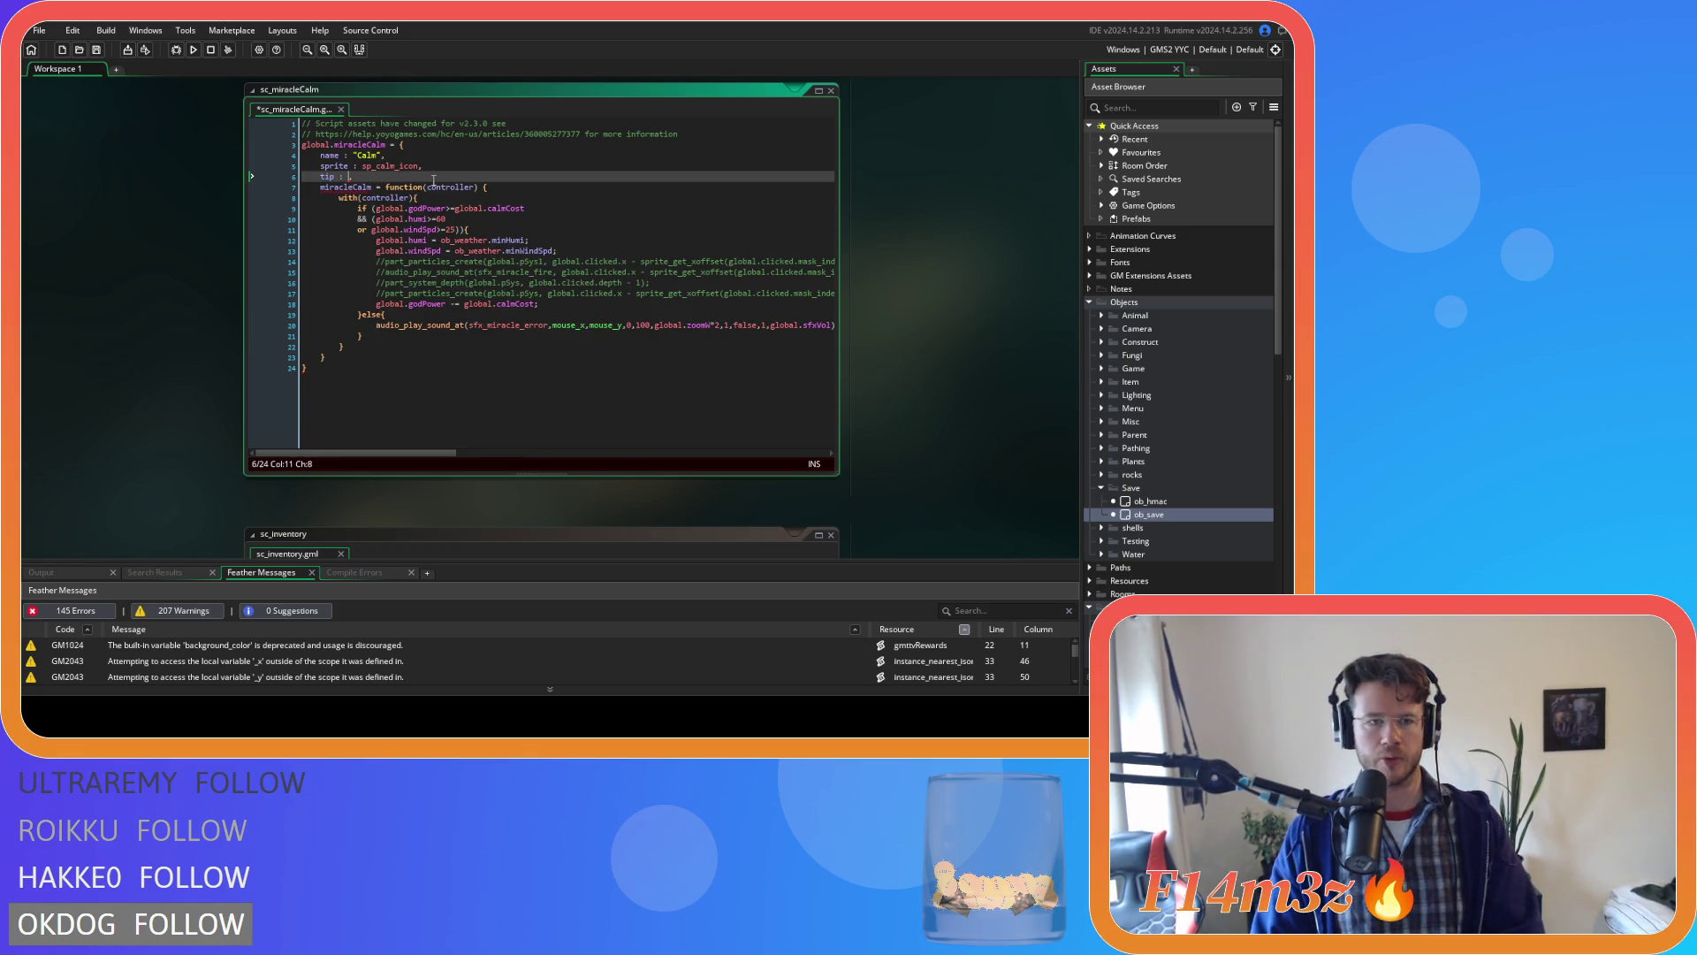
type("\"\"")
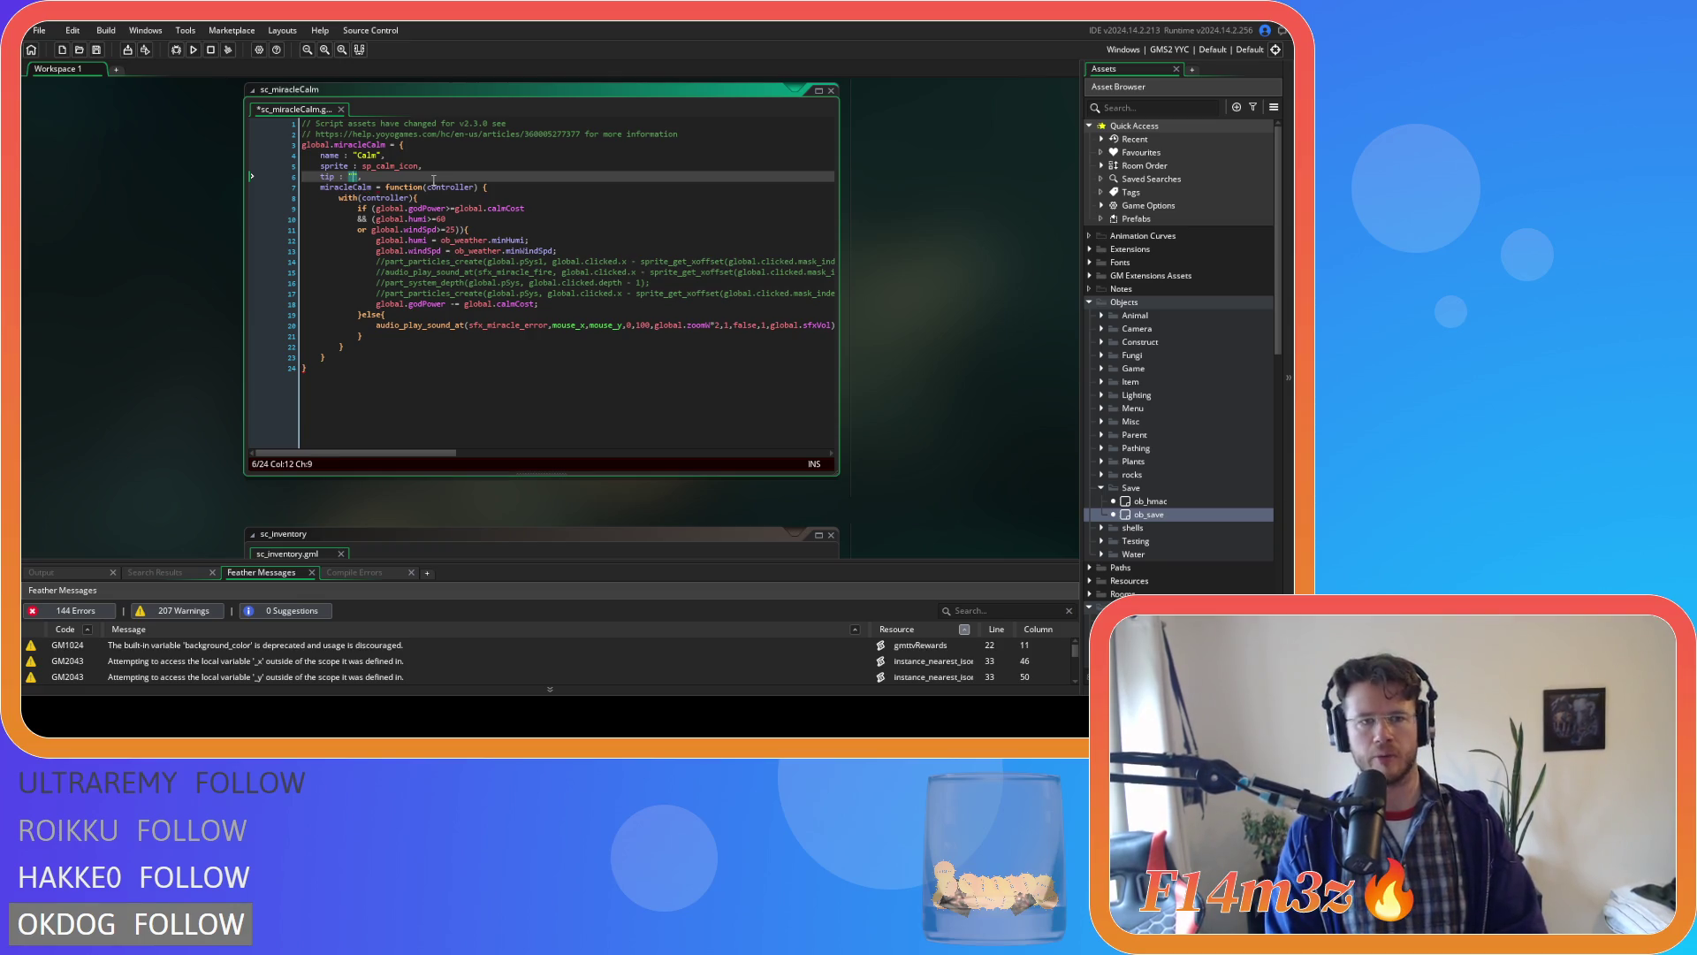
Duplicate the tip line into cost : 250 and save the script.
key("ctrl+d")
key("Left")
key("Left")
key("Left")
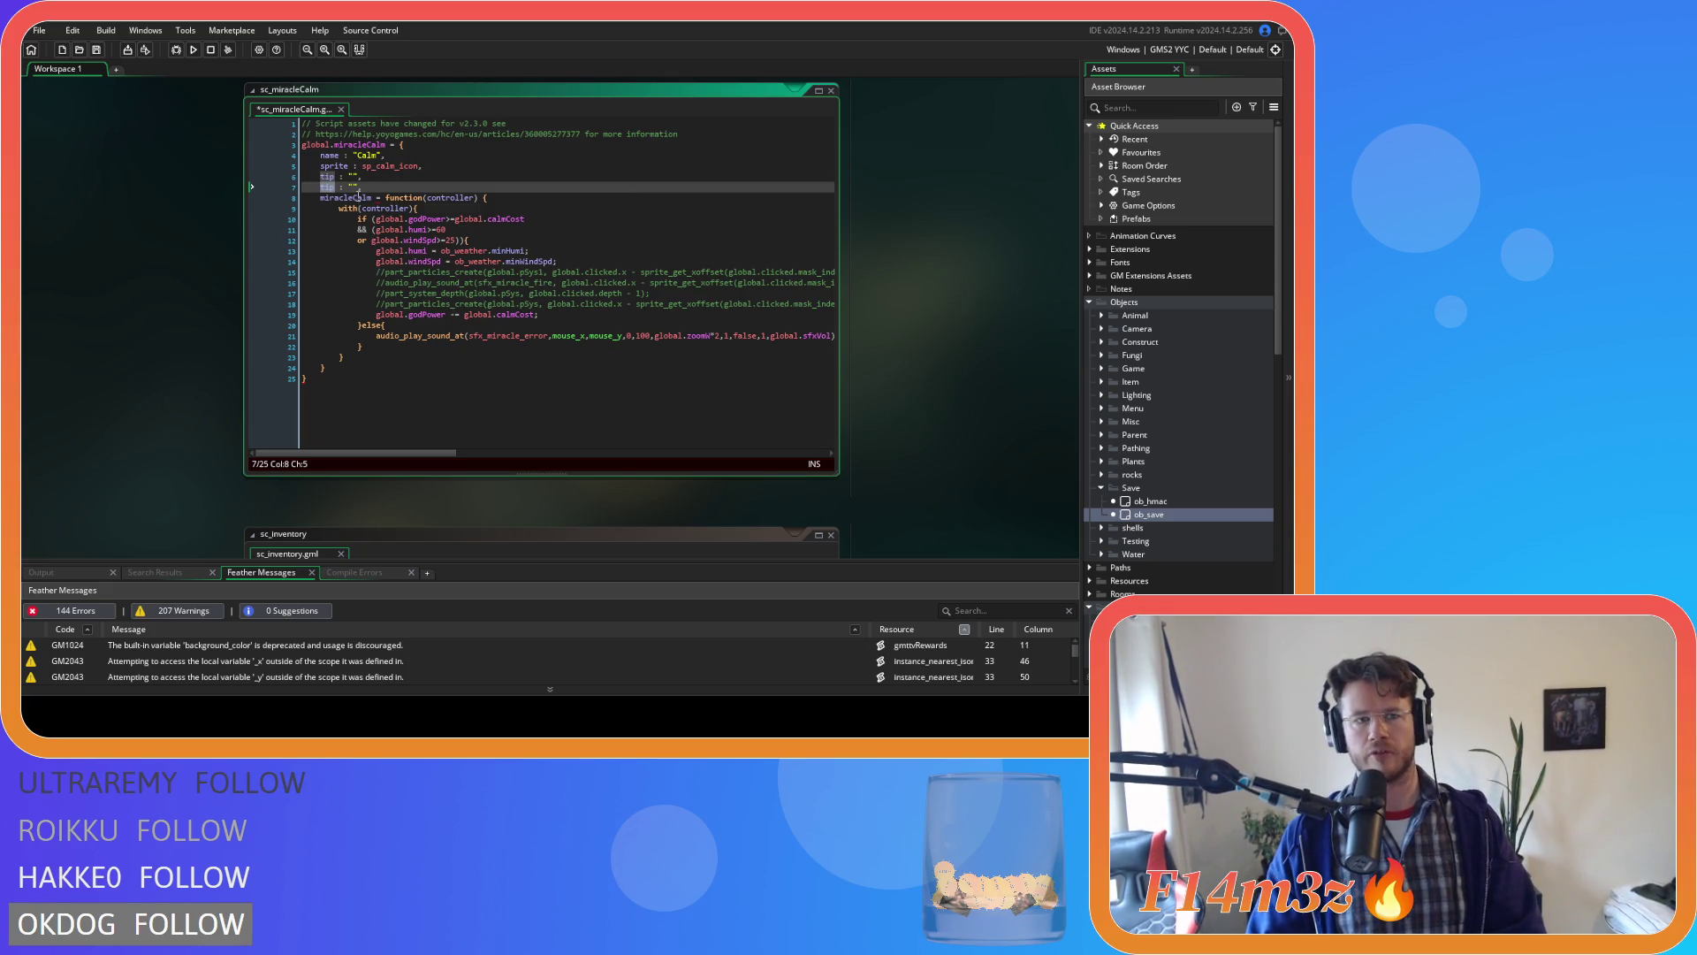
double_click(327, 176)
type("cost")
left_click(357, 176)
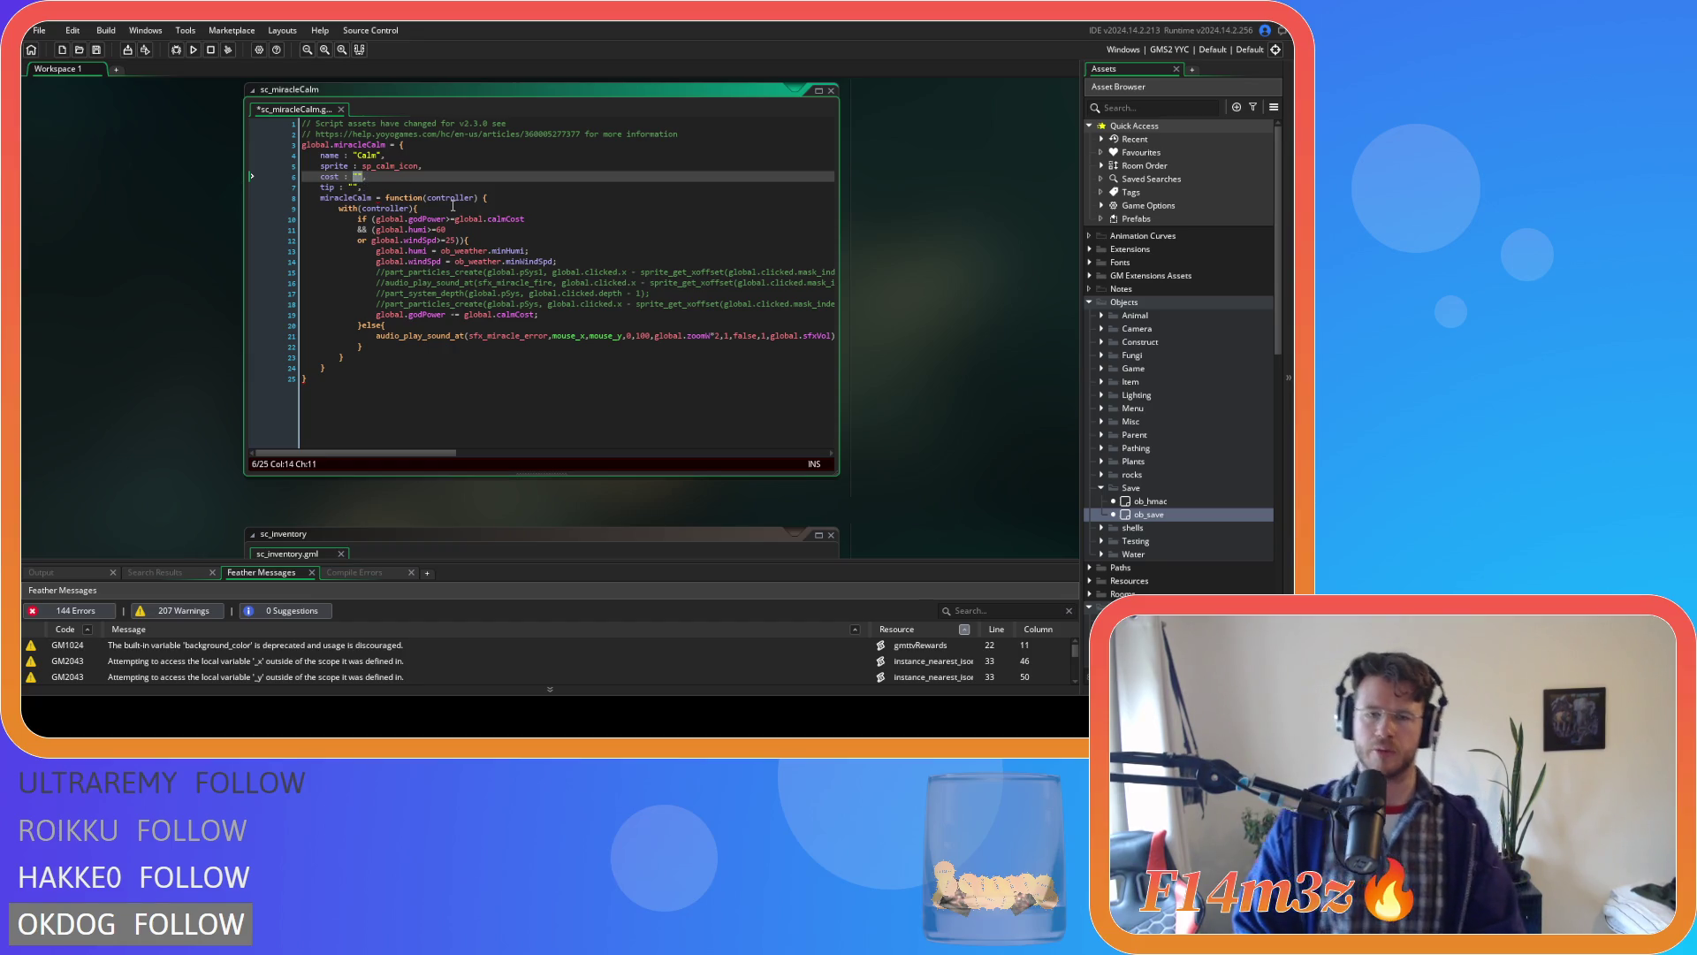
type("250")
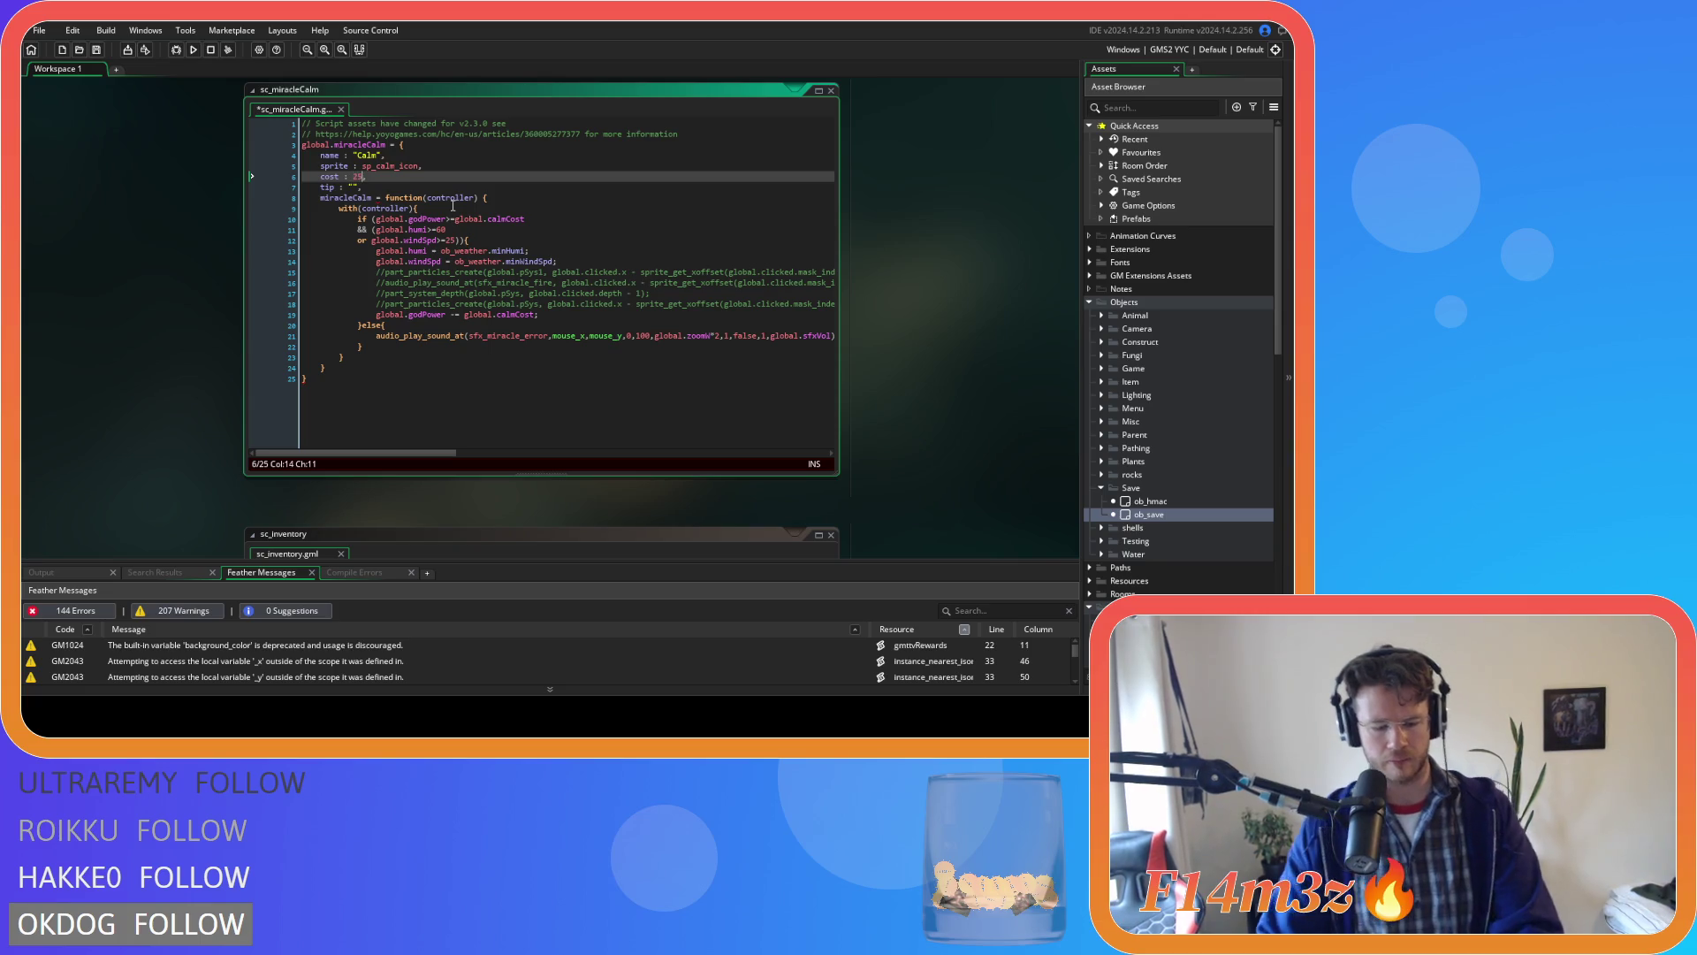
left_click(421, 177)
key("ctrl+s")
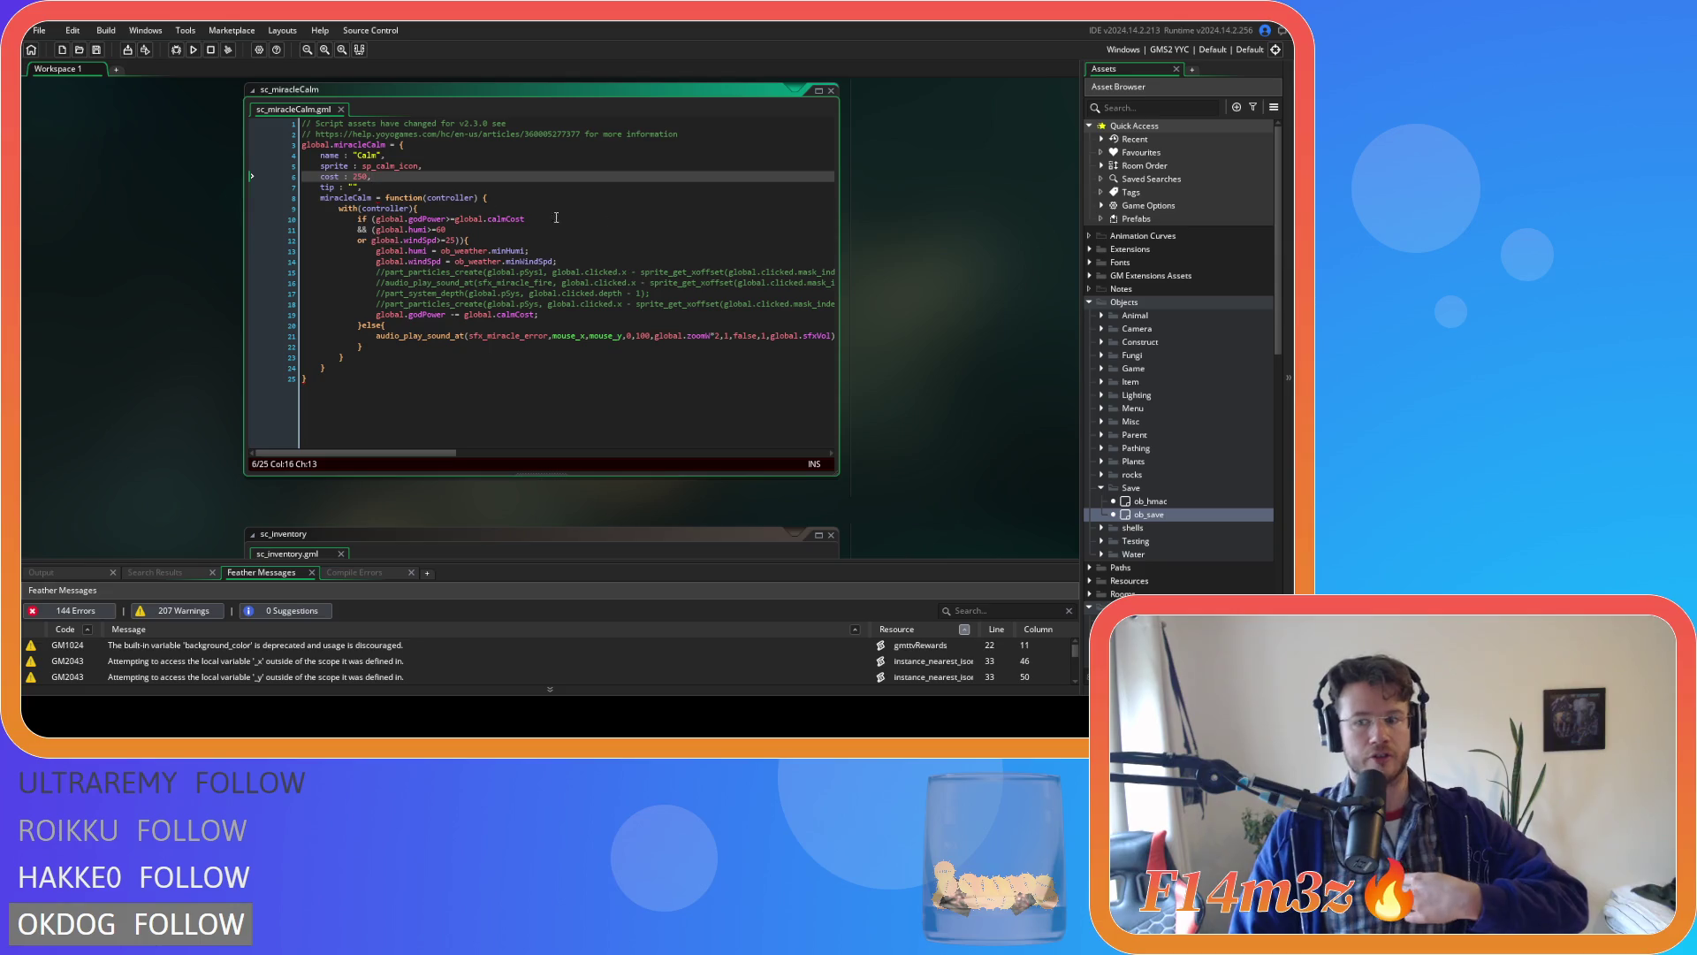
left_click(389, 187)
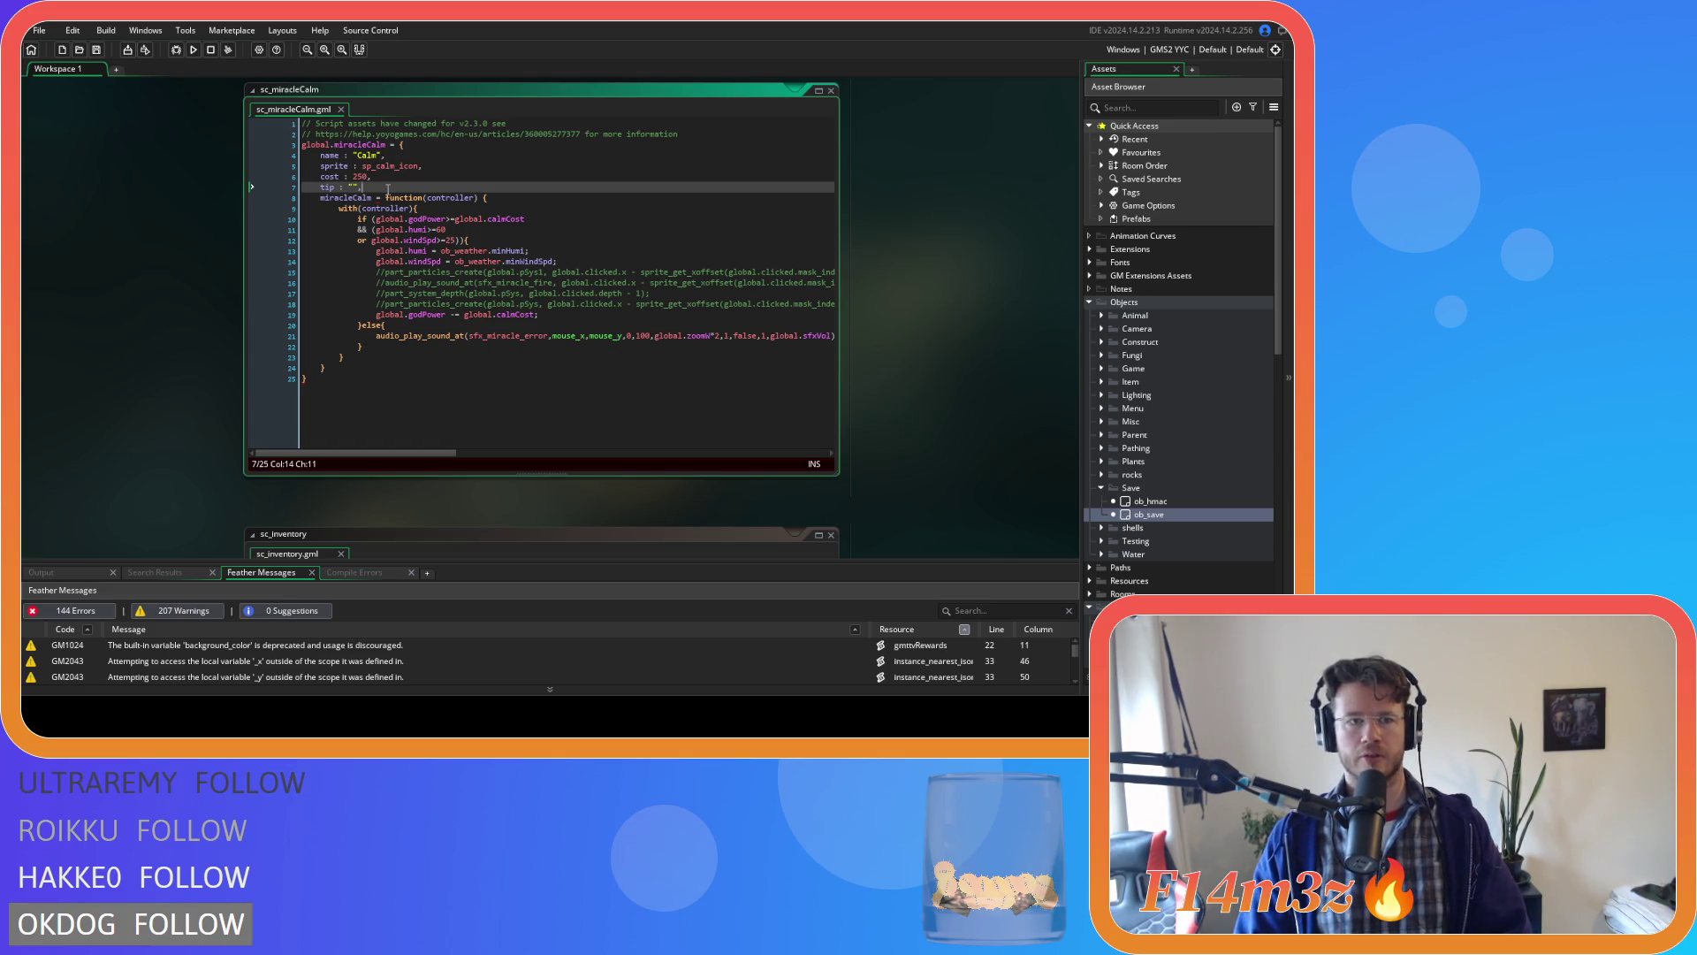
left_click(377, 197)
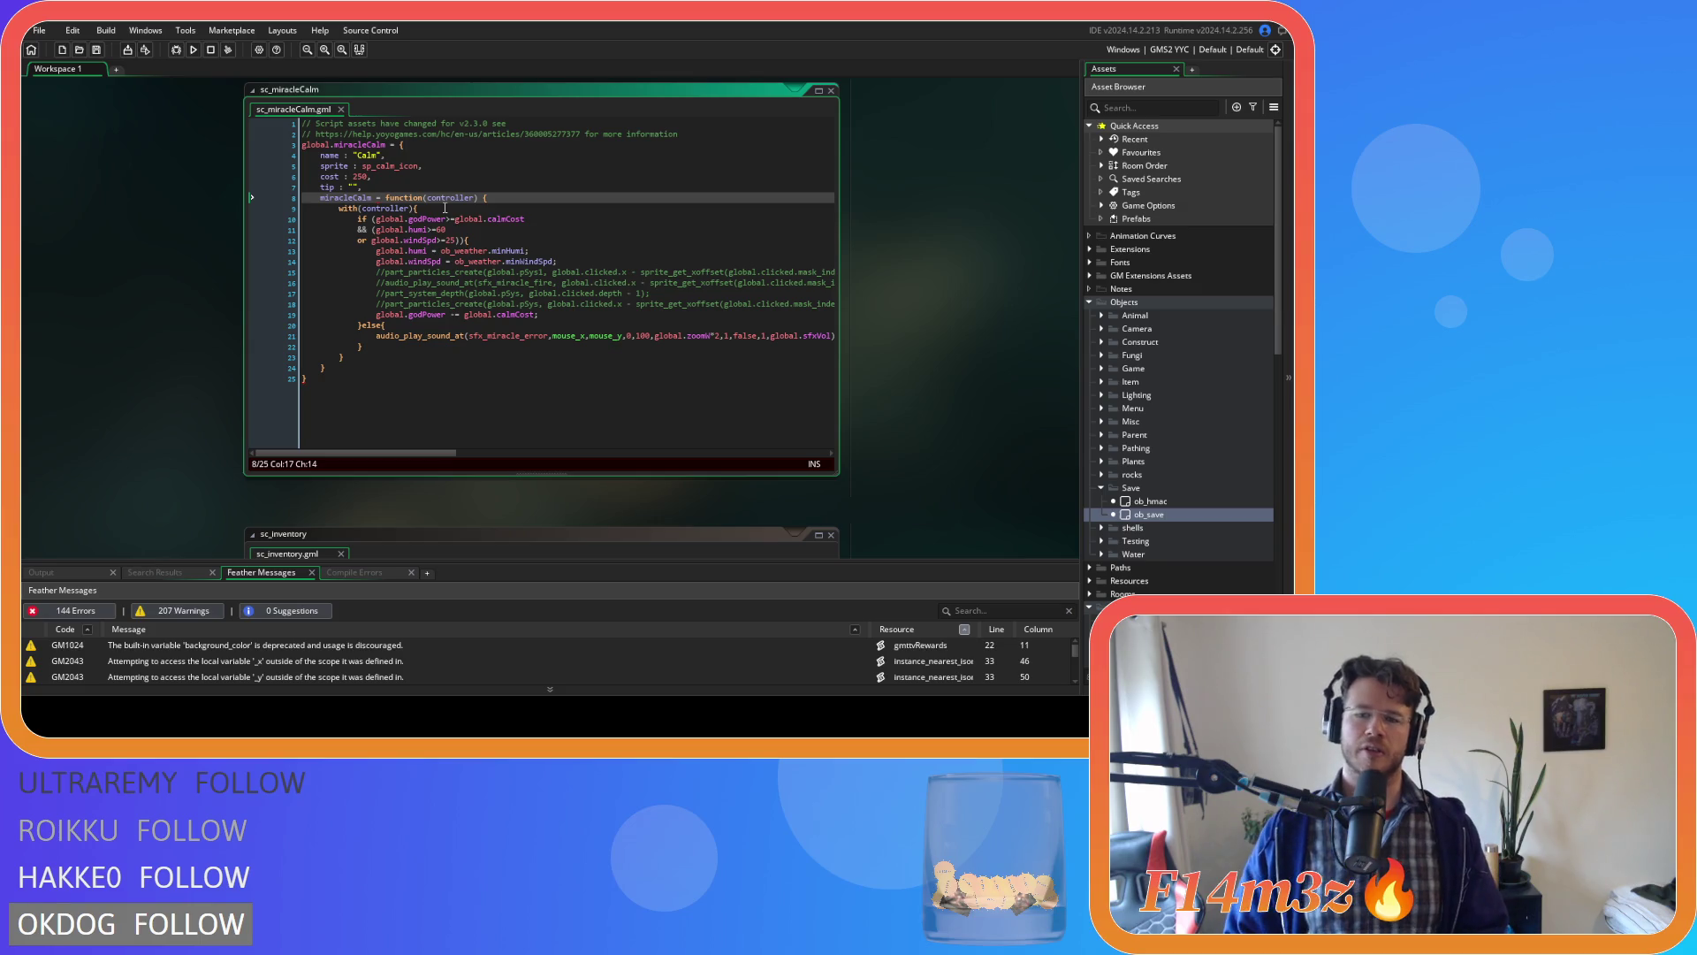
scroll(1158, 398, "down", 10)
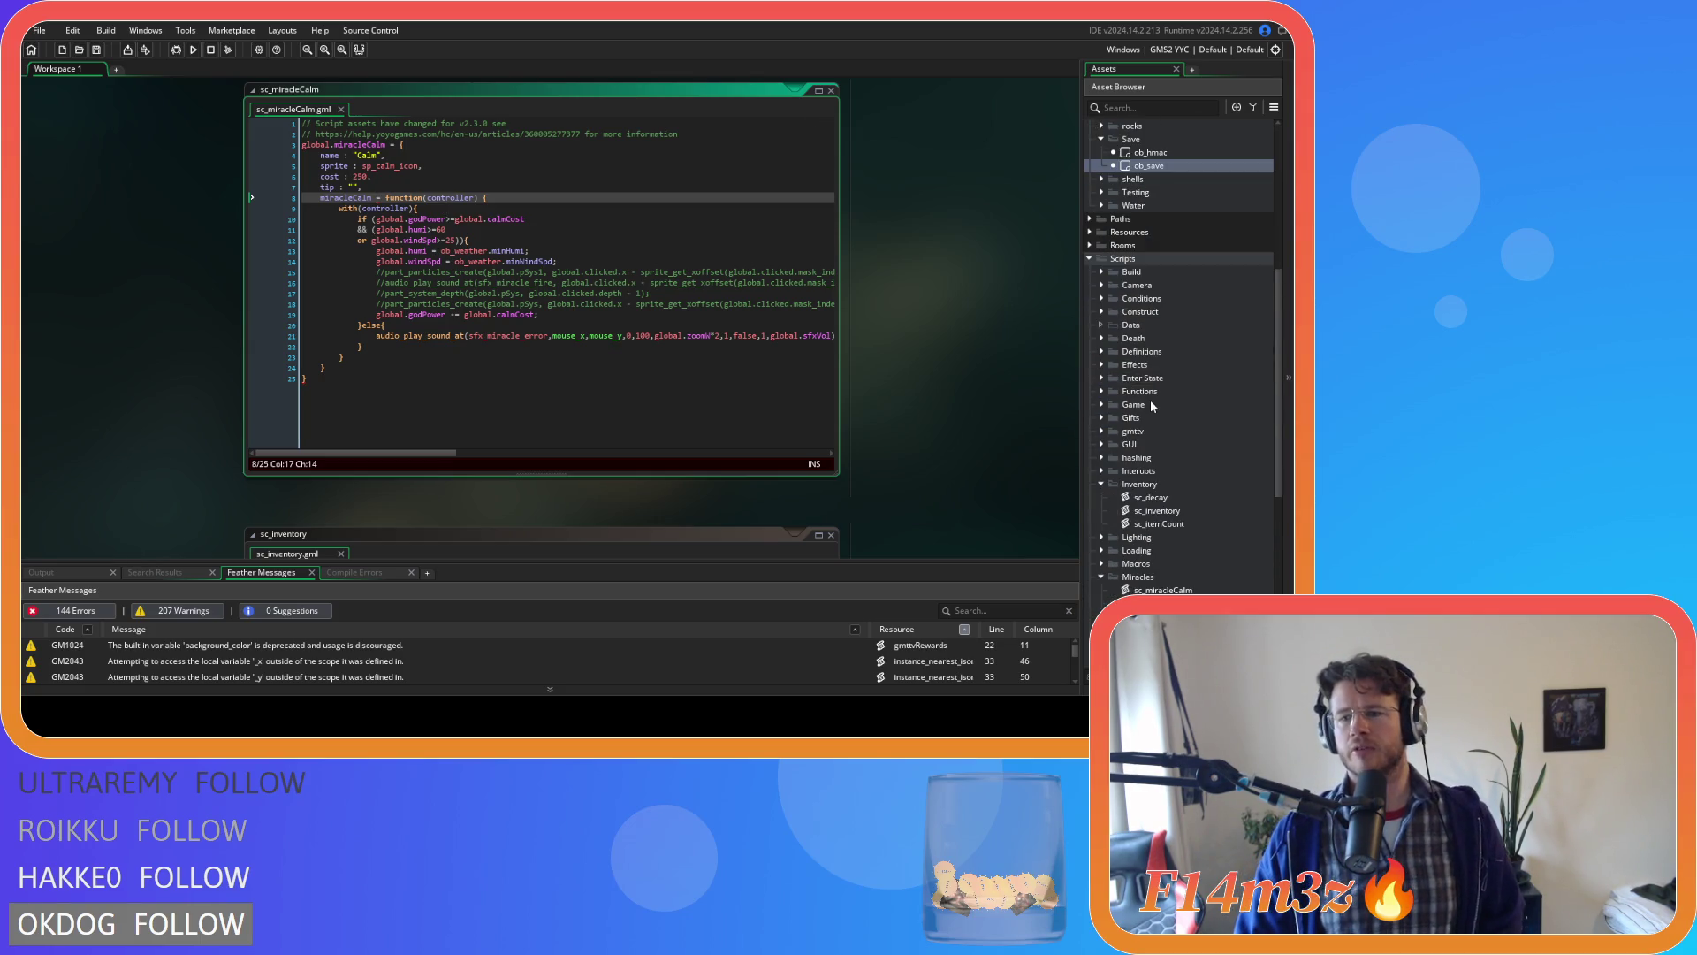
Open sc_powerCosts from the Definitions folder, check cost values like calmCost = 250, then close it.
scroll(1152, 405, "down", 3)
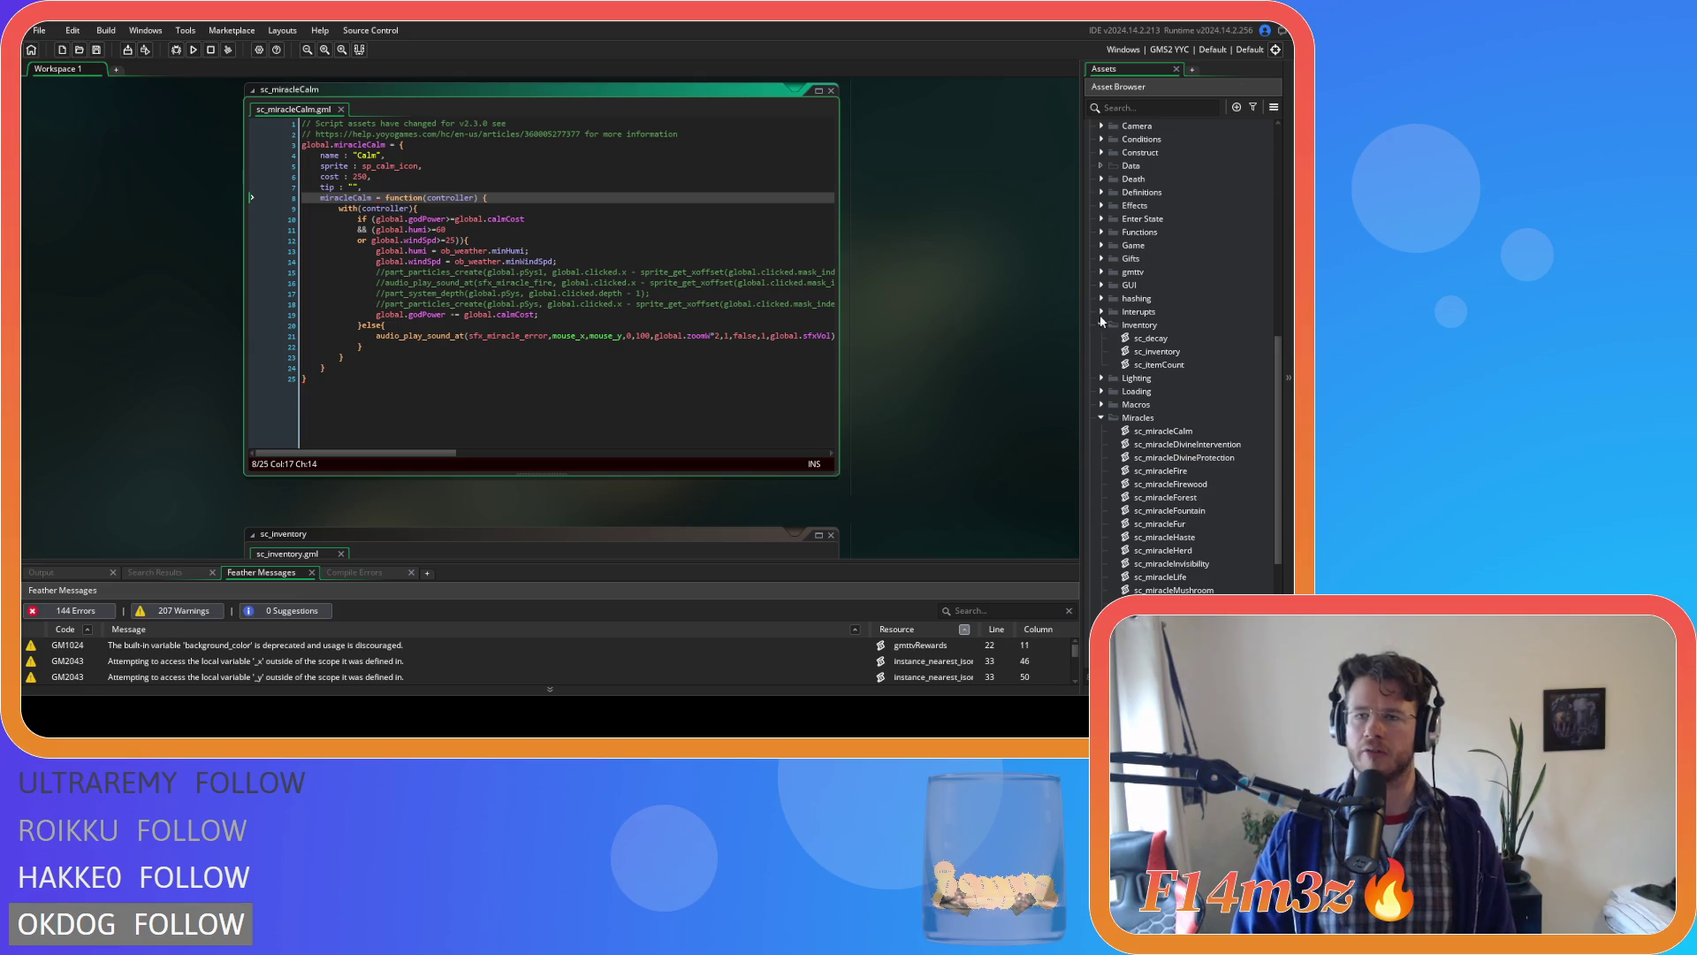
left_click(1101, 191)
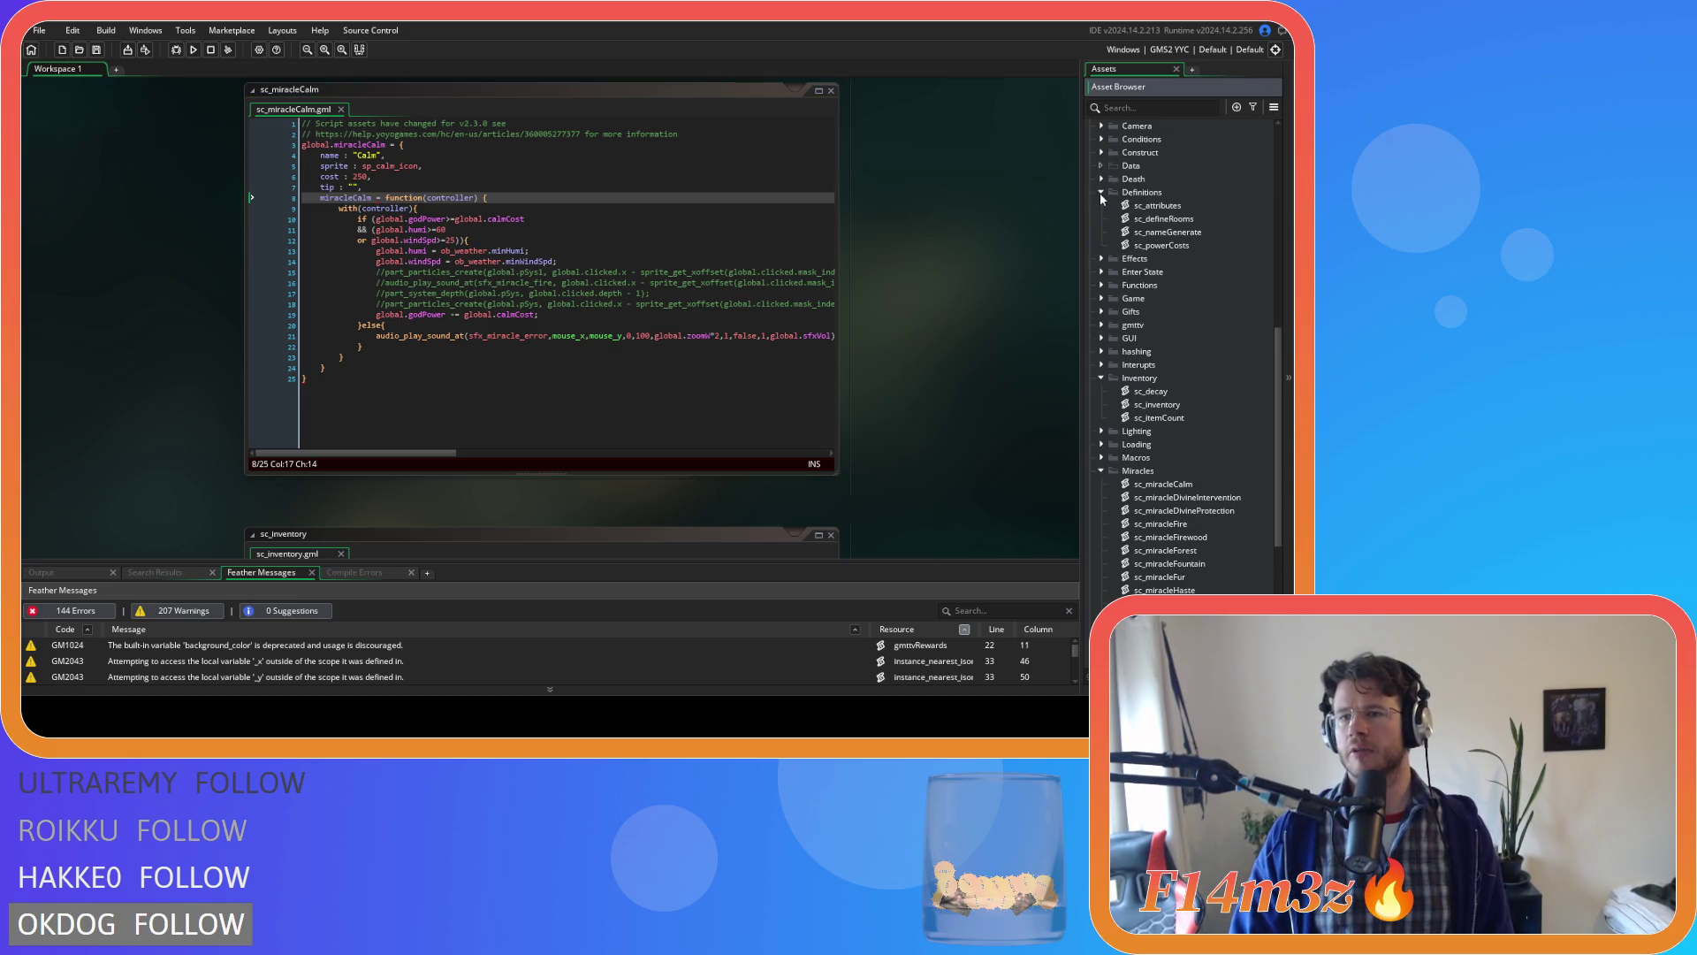
double_click(1165, 246)
left_click(469, 175)
left_click(499, 214)
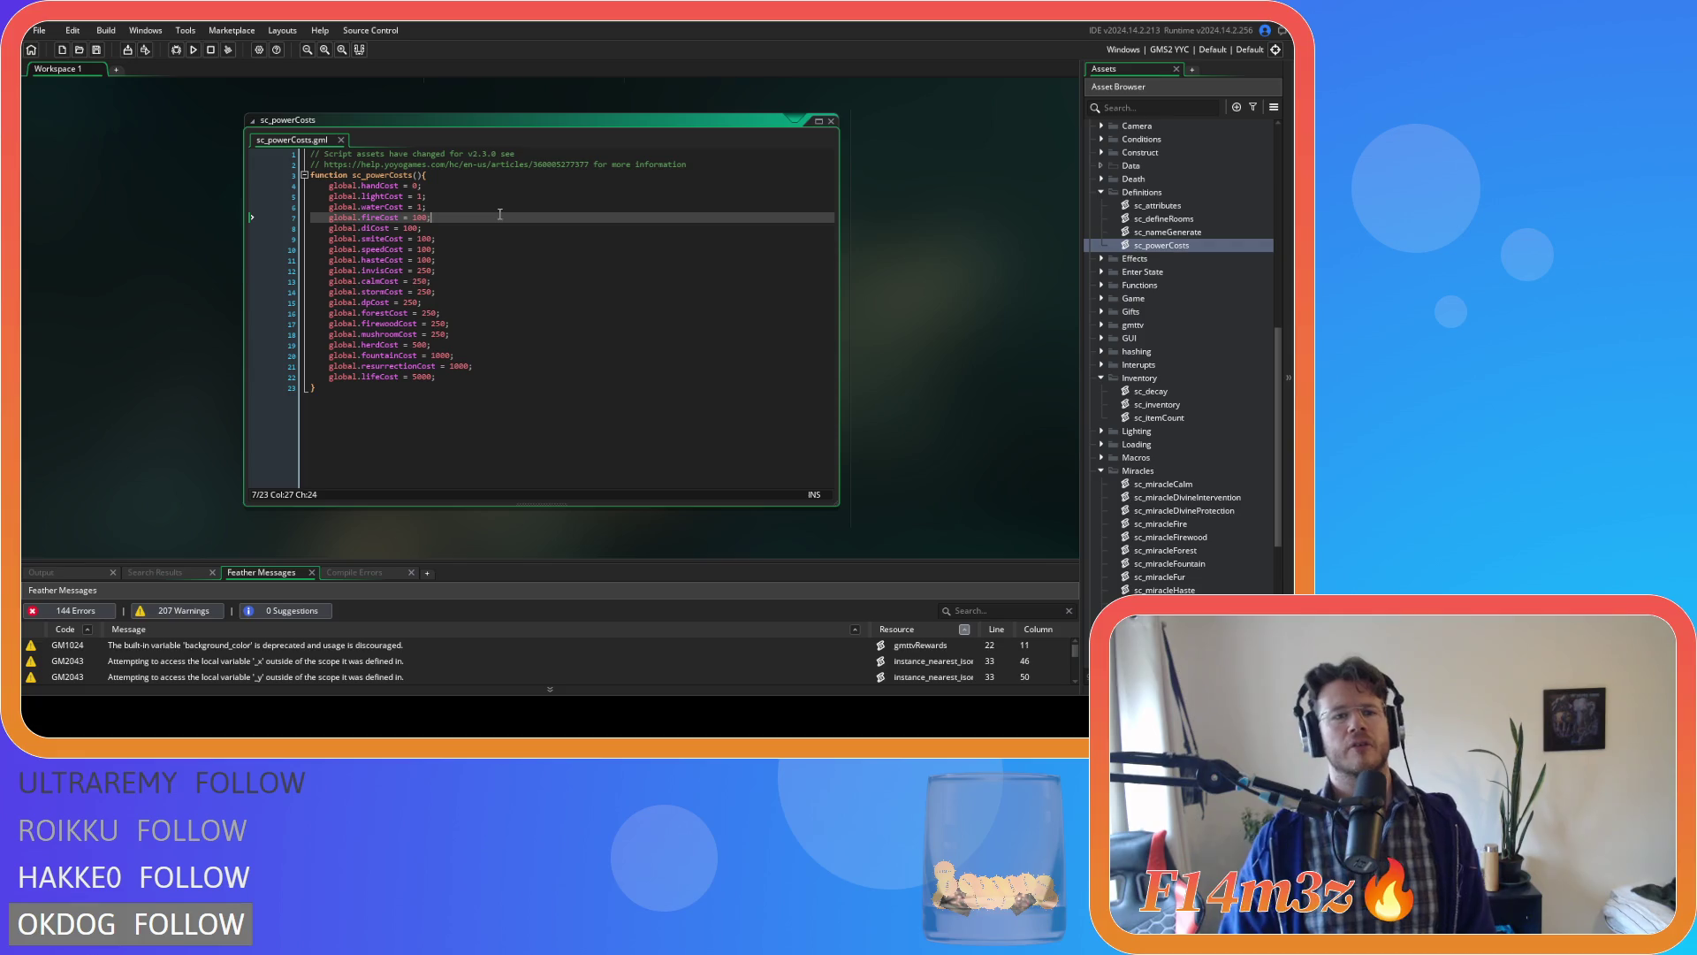
mouse_move(328, 186)
left_mouse_down()
mouse_move(522, 219)
mouse_move(525, 380)
left_mouse_up()
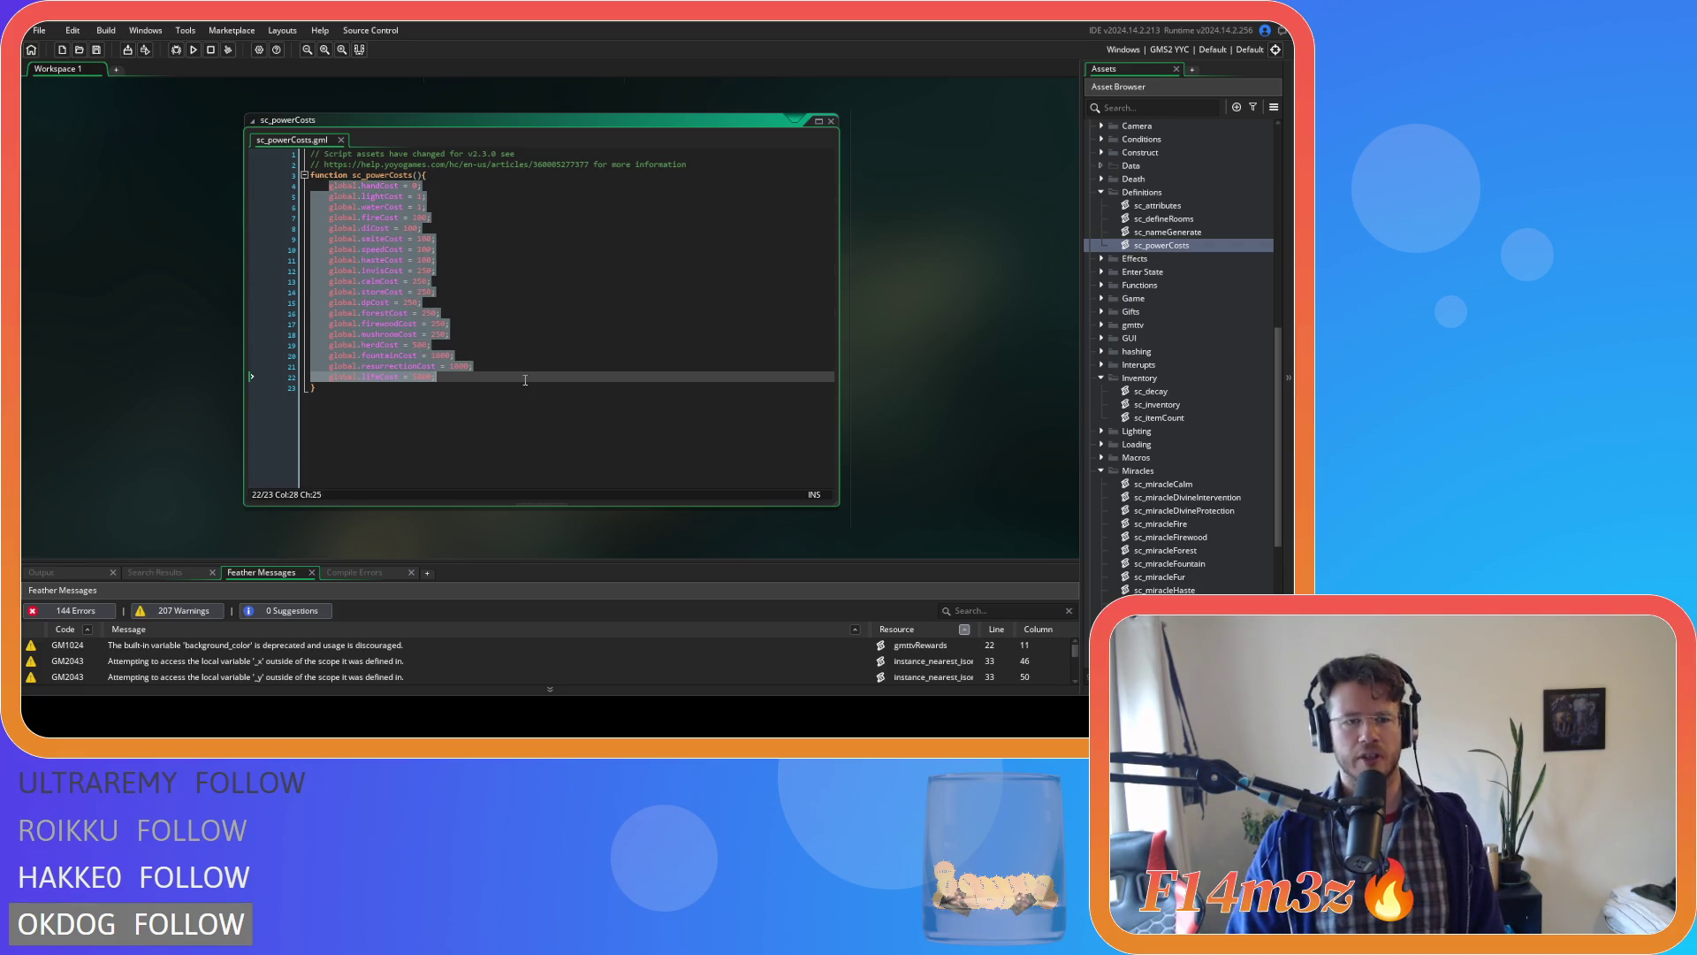
left_click(525, 380)
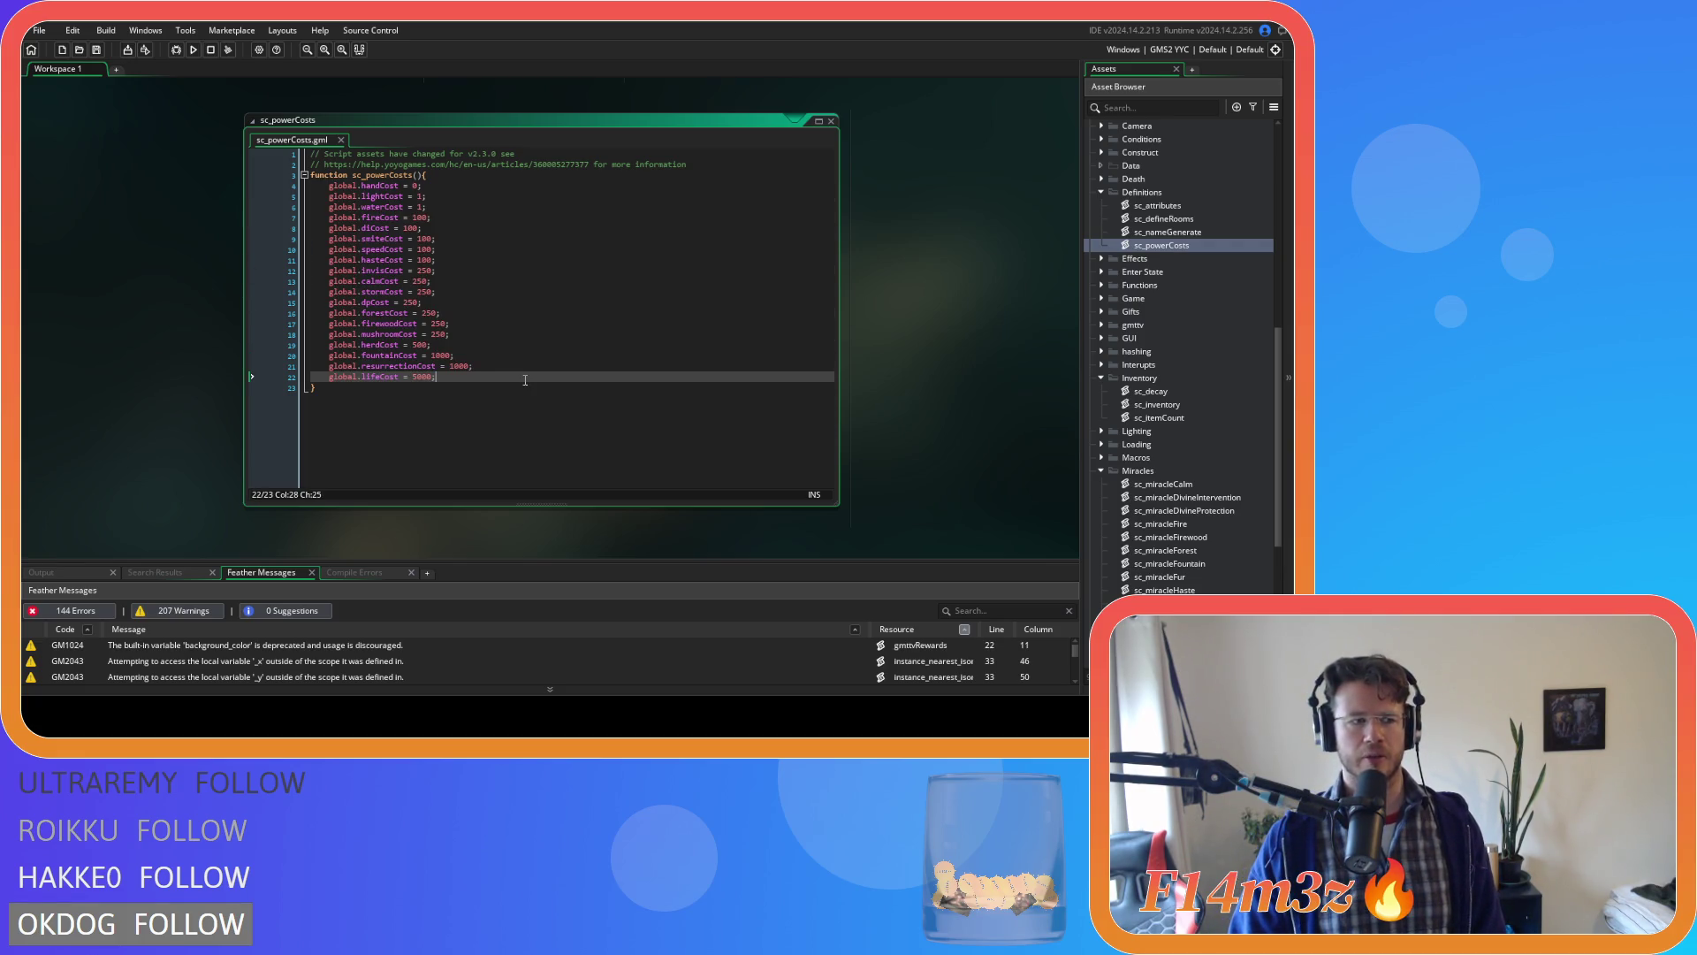
left_click(831, 121)
scroll(517, 430, "up", 3)
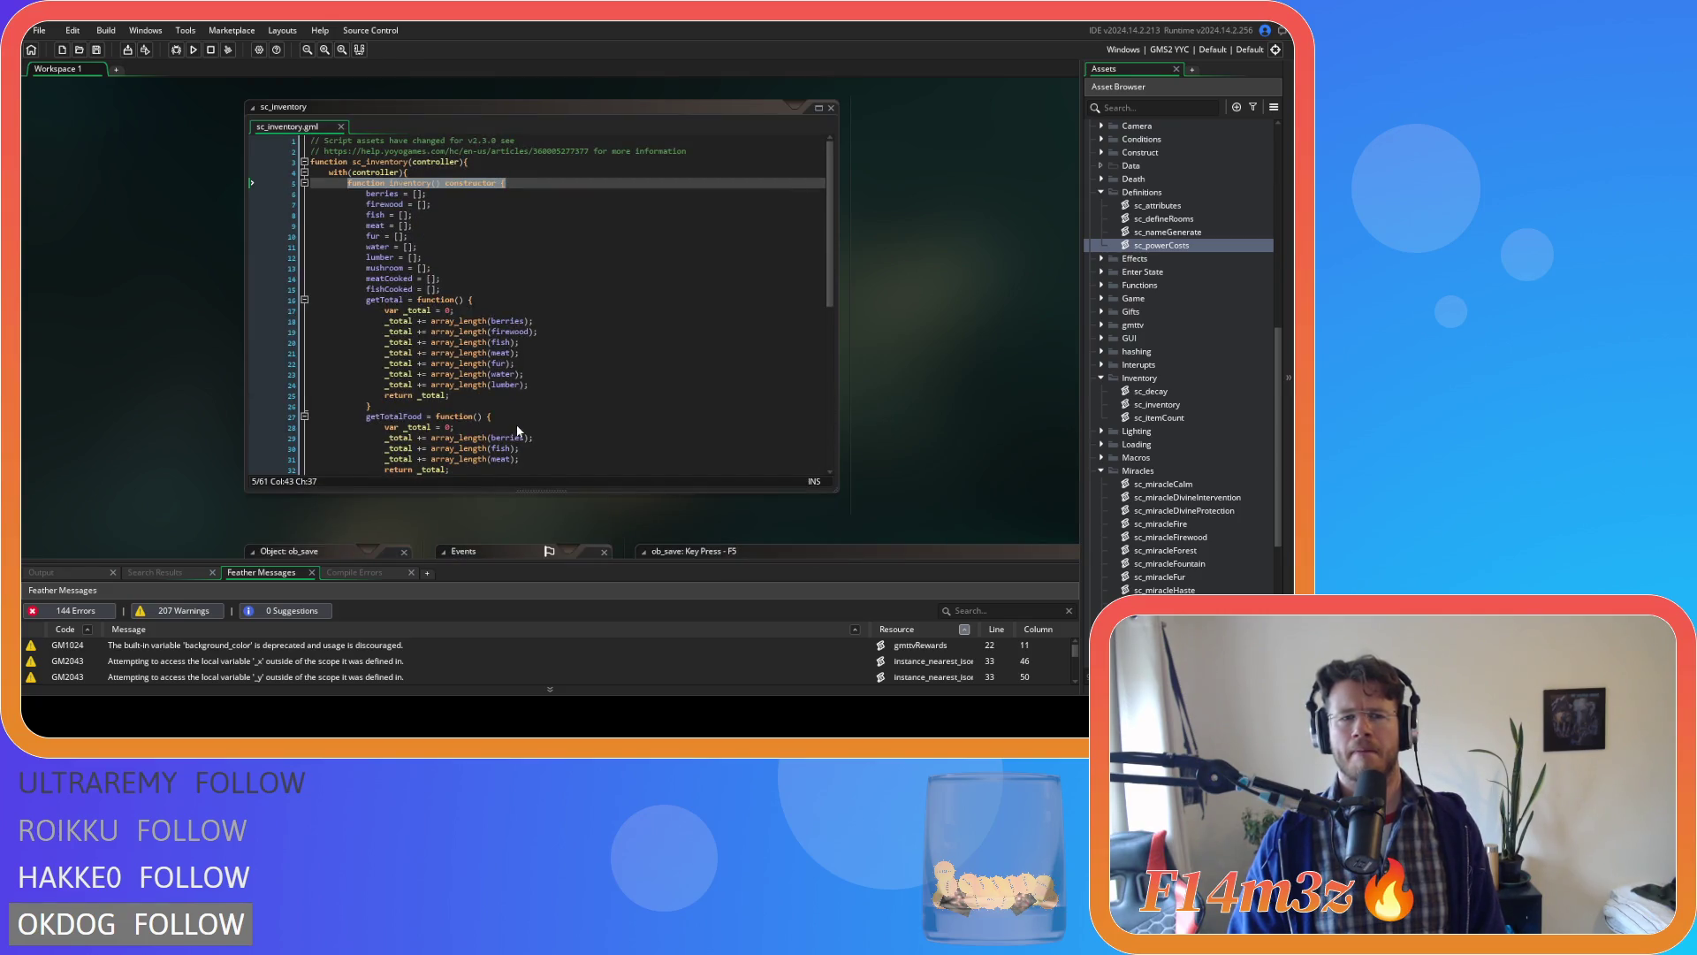
Scroll back to sc_miracleCalm and place the caret on the struct's opening and name lines.
scroll(939, 410, "up", 5)
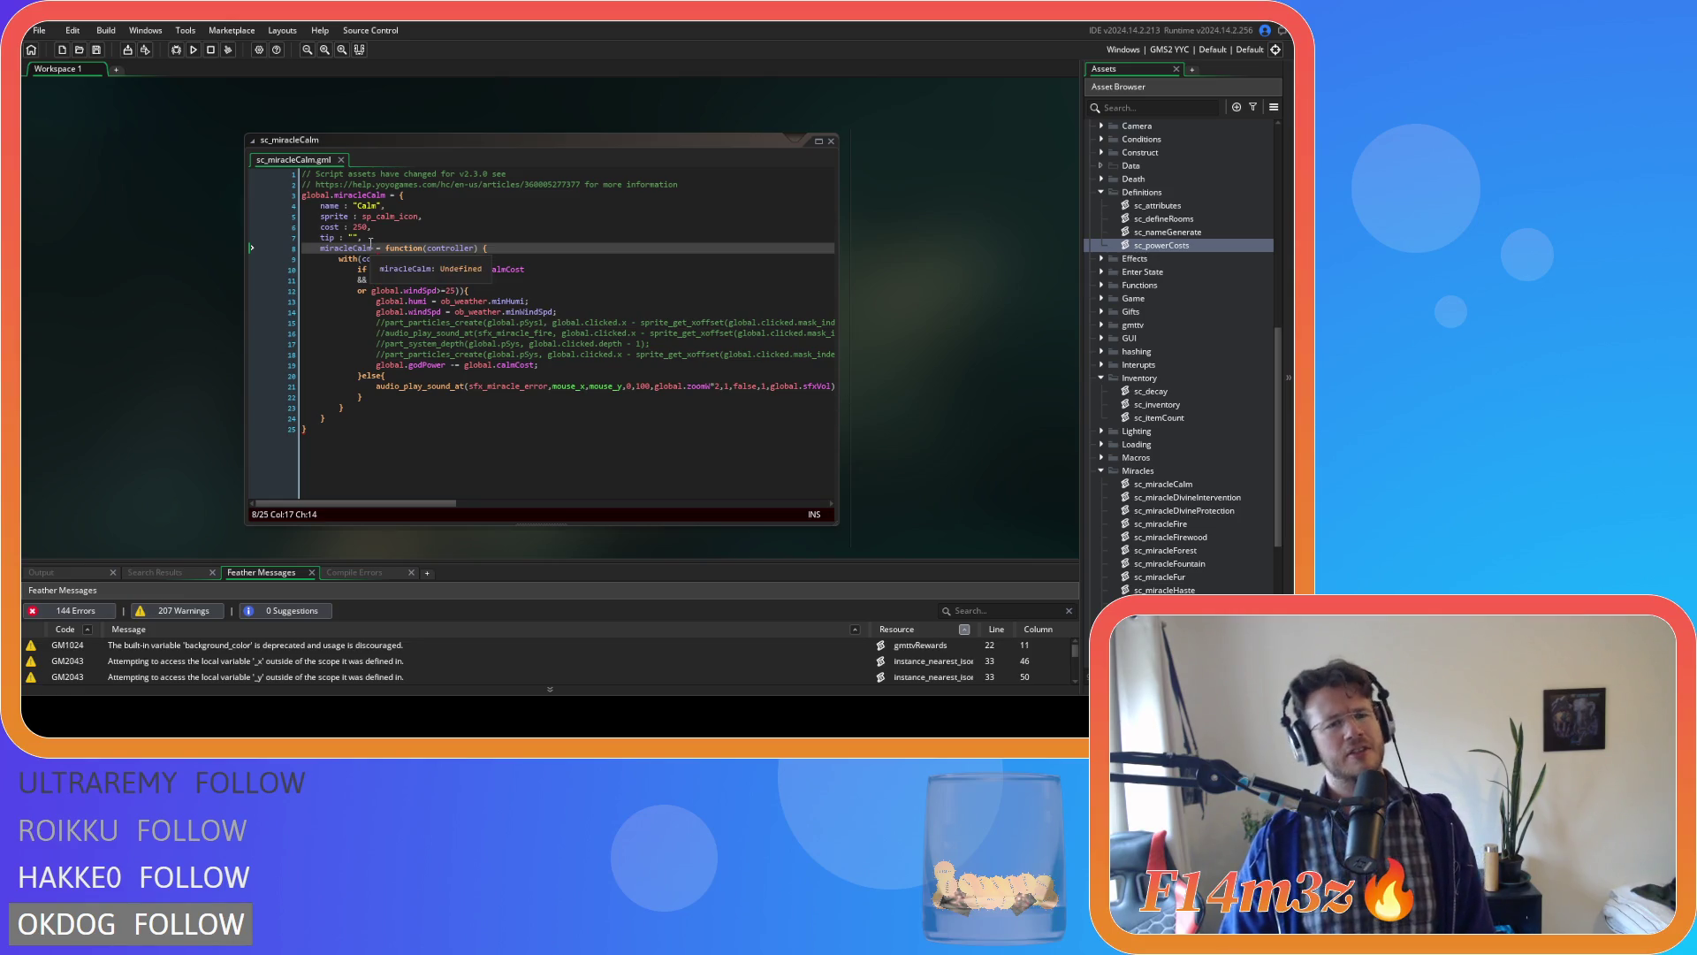
left_click(415, 236)
left_click(433, 206)
left_click(421, 198)
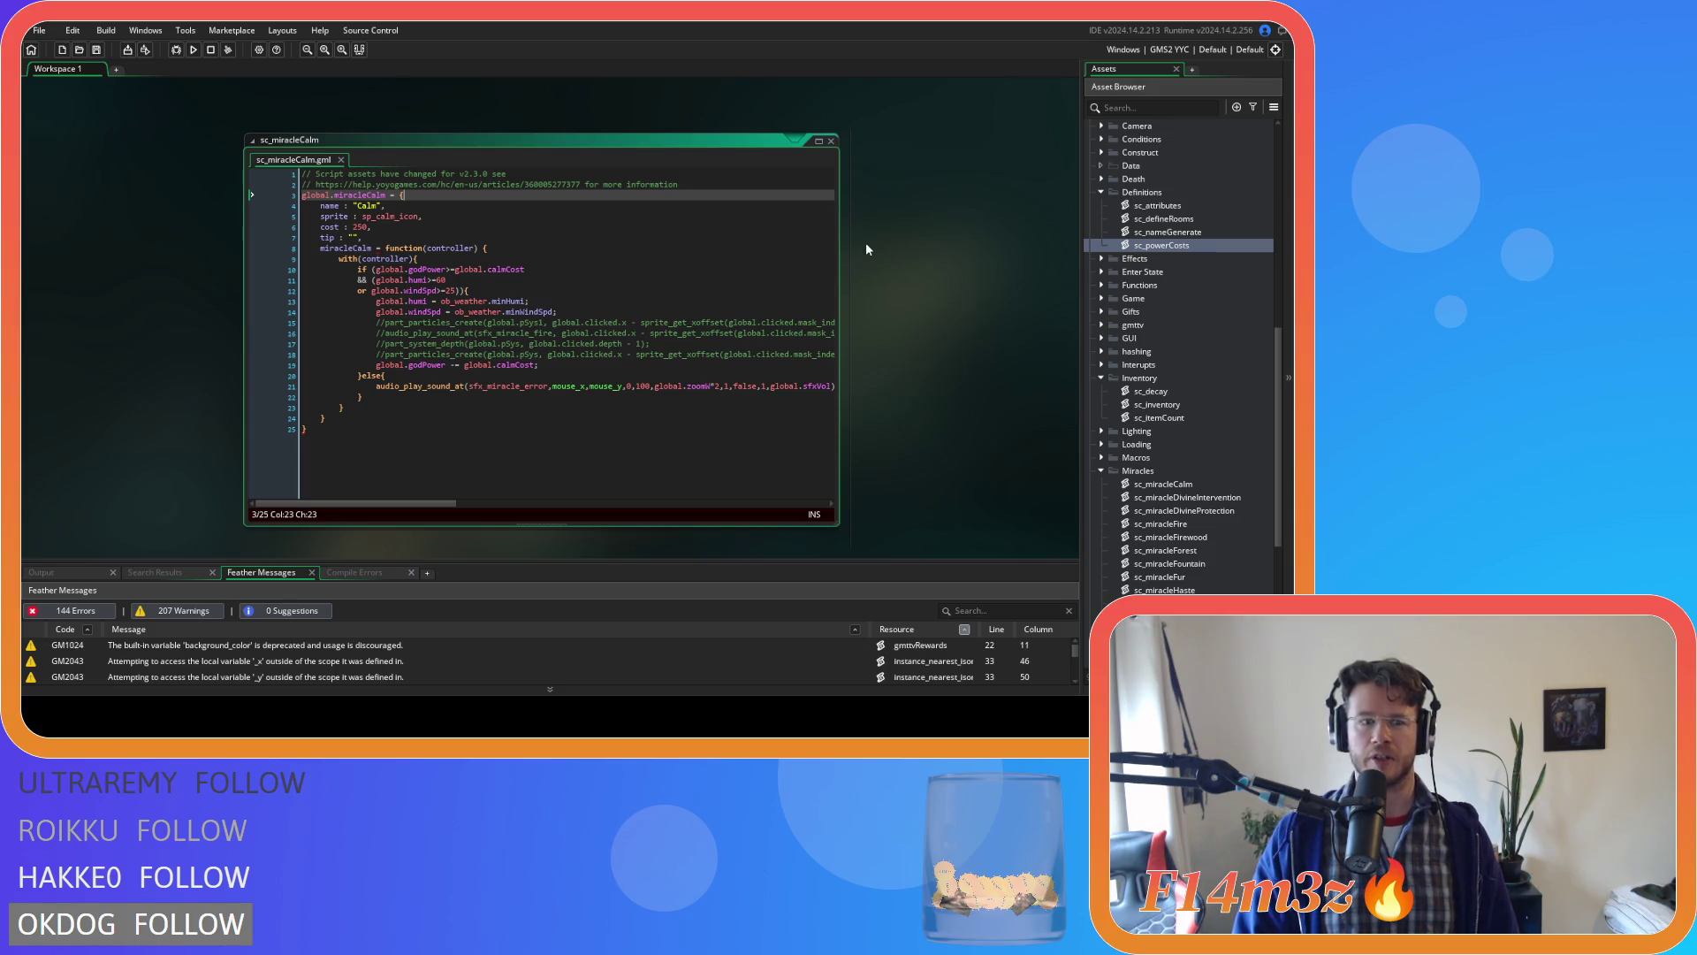
left_click(421, 203)
left_click(424, 196)
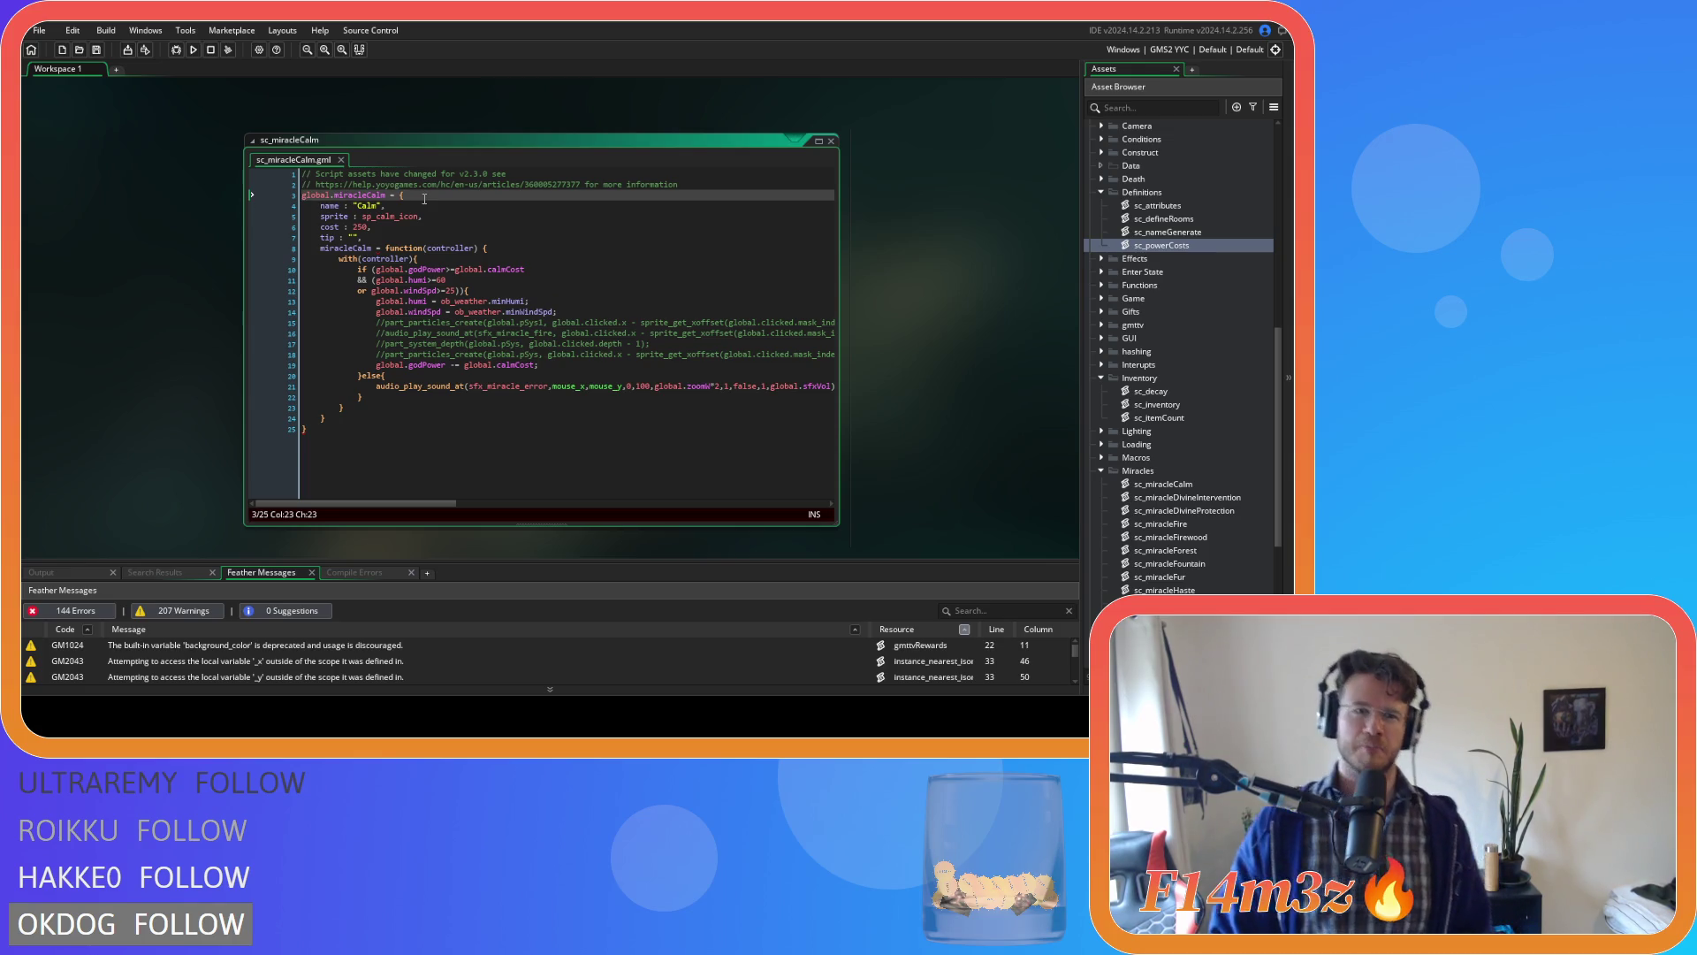
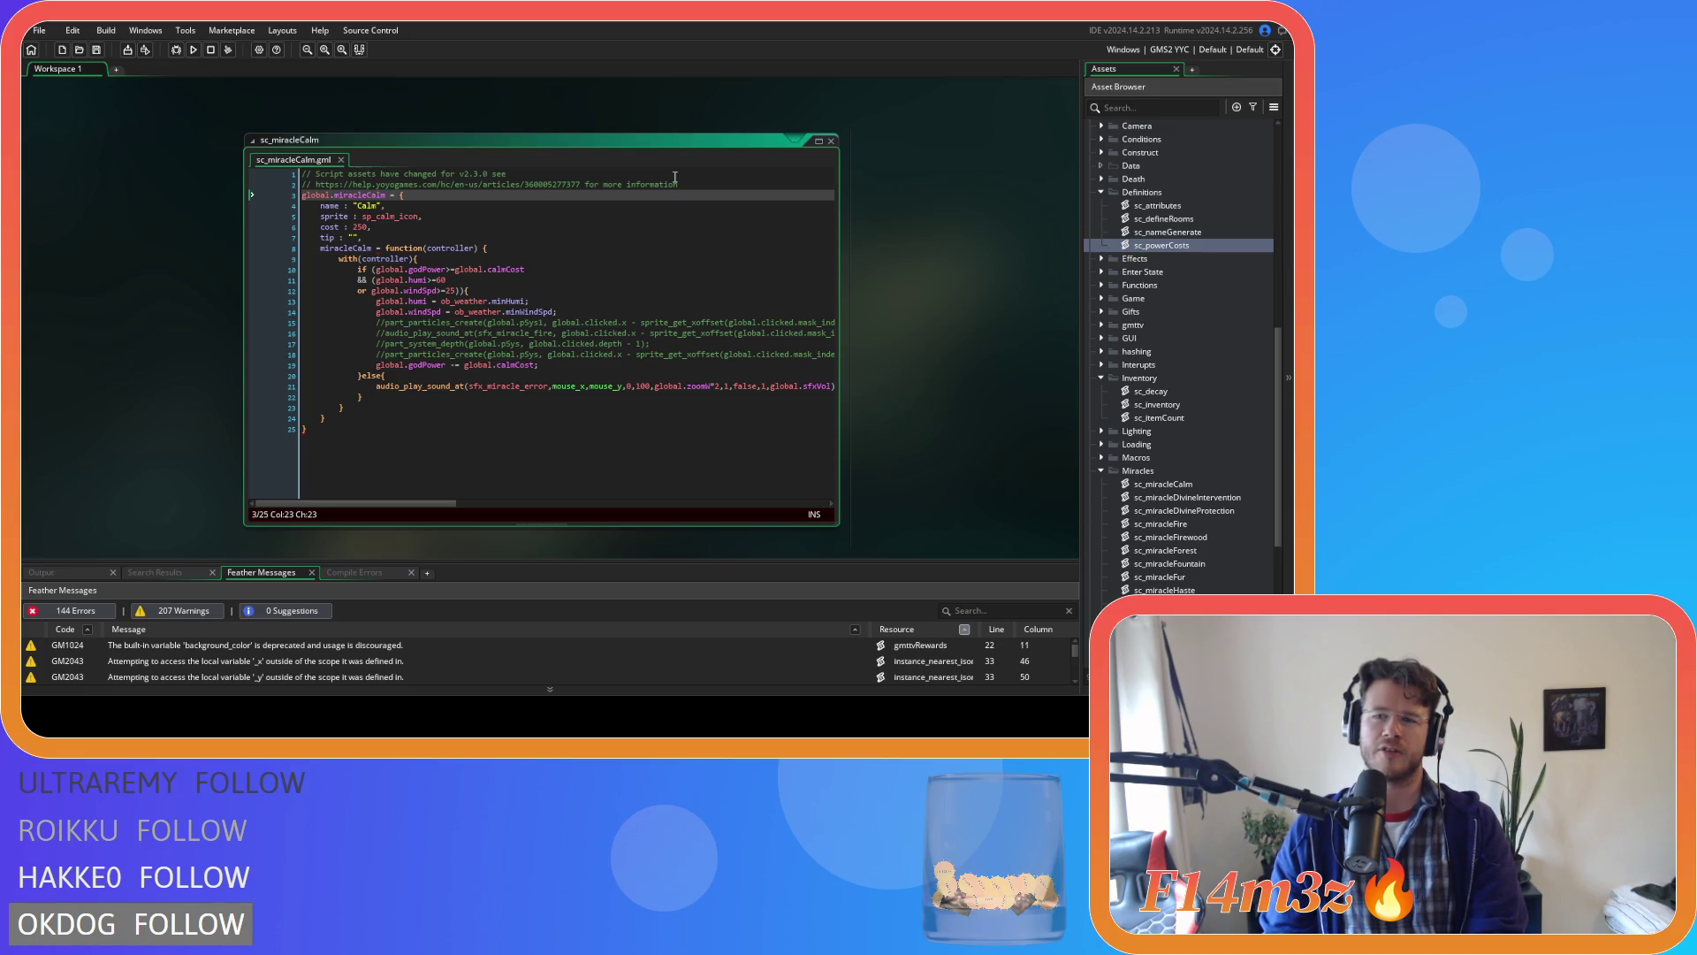
Open sc_inventory from the Inventory group and place the cursor on its getTotal function line.
scroll(1176, 283, "down", 4)
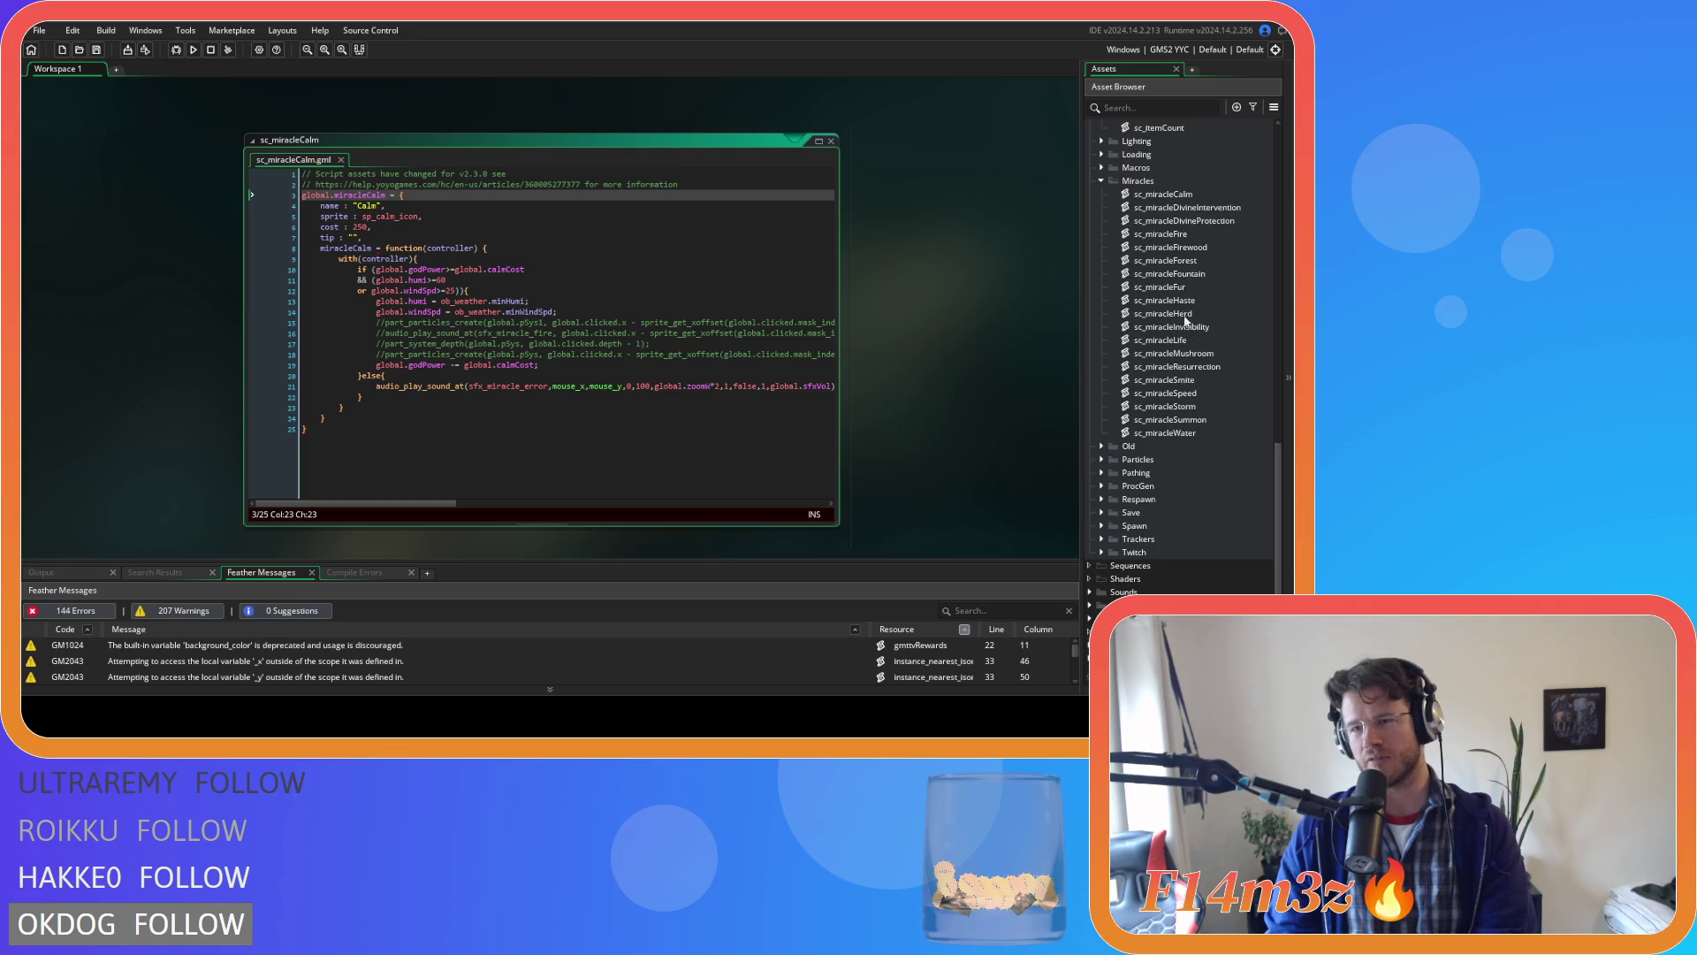
double_click(1159, 248)
left_click(586, 312)
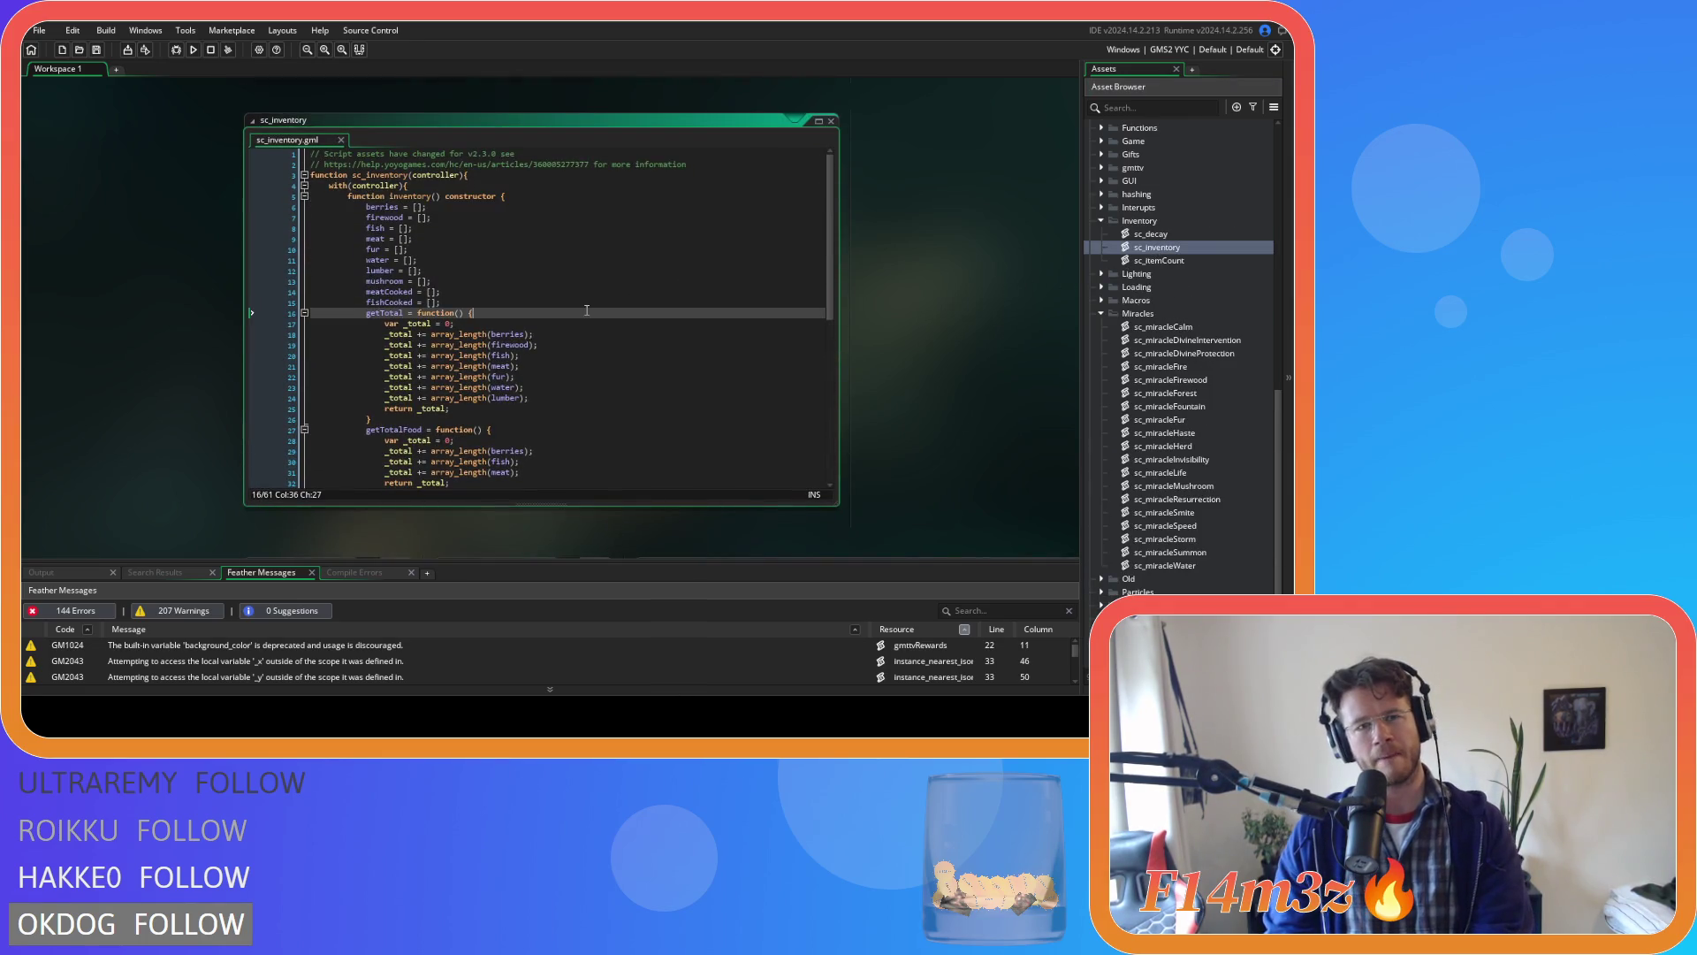